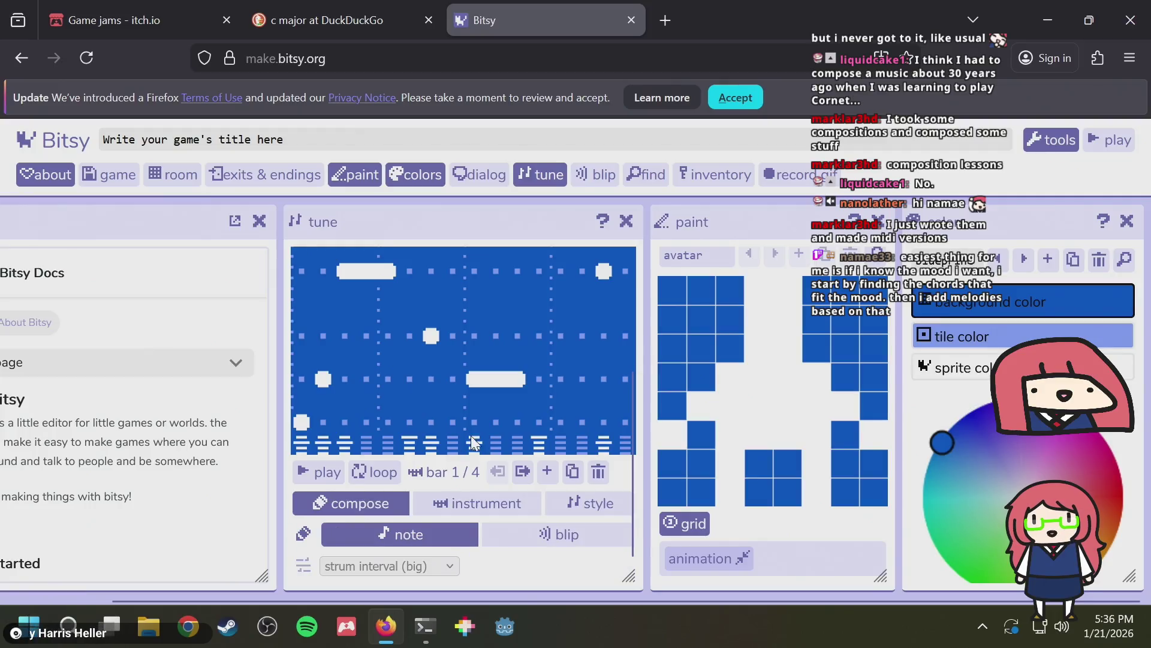
Play the finale fanfare tune to hear it, then stop it
{"action": "scroll", "coordinate": [455, 360], "scroll_direction": "up", "scroll_amount": 3}
{"action": "scroll", "coordinate": [469, 380], "scroll_direction": "down", "scroll_amount": 3}
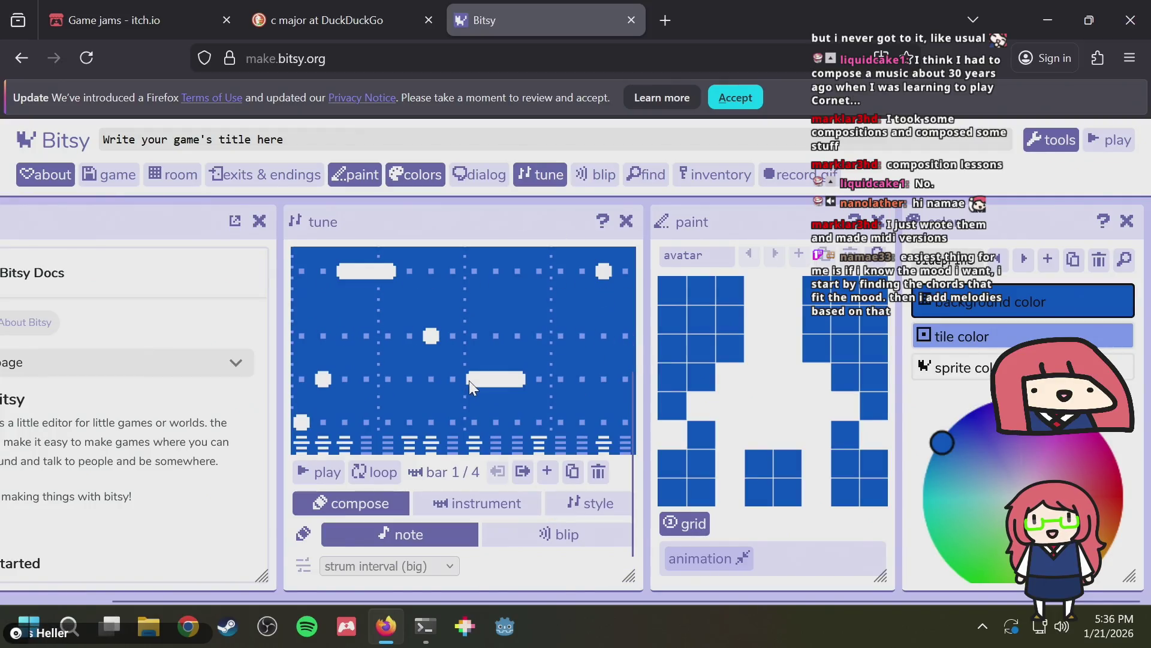
{"action": "scroll", "coordinate": [431, 412], "scroll_direction": "up", "scroll_amount": 3}
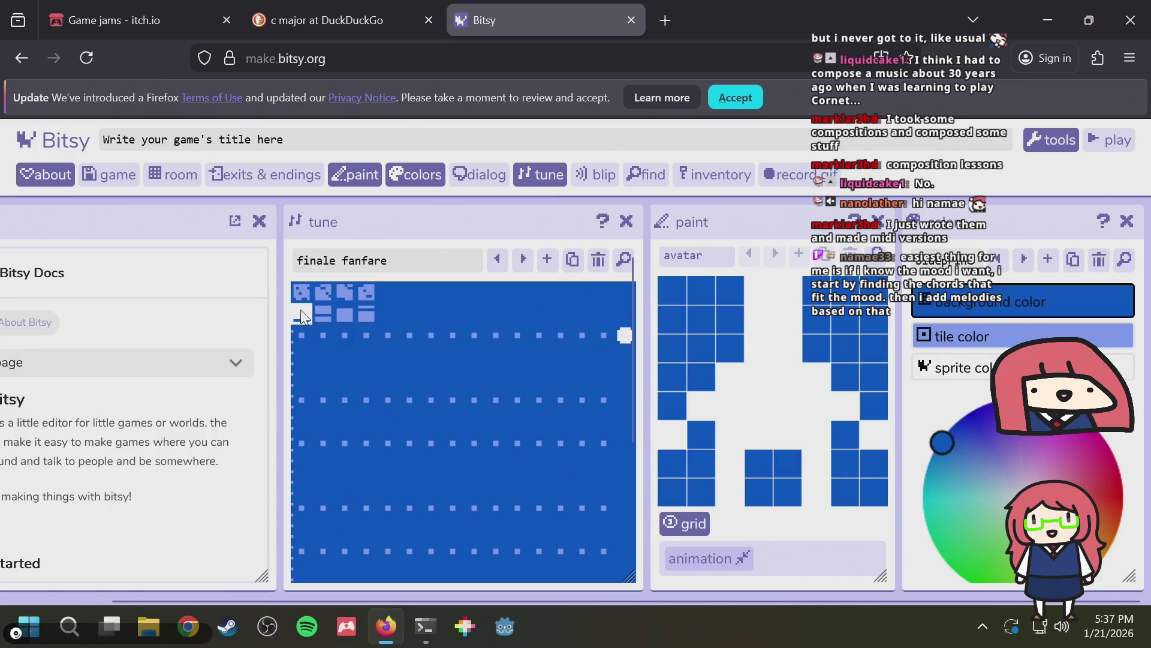
{"action": "scroll", "coordinate": [329, 363], "scroll_direction": "down", "scroll_amount": 3}
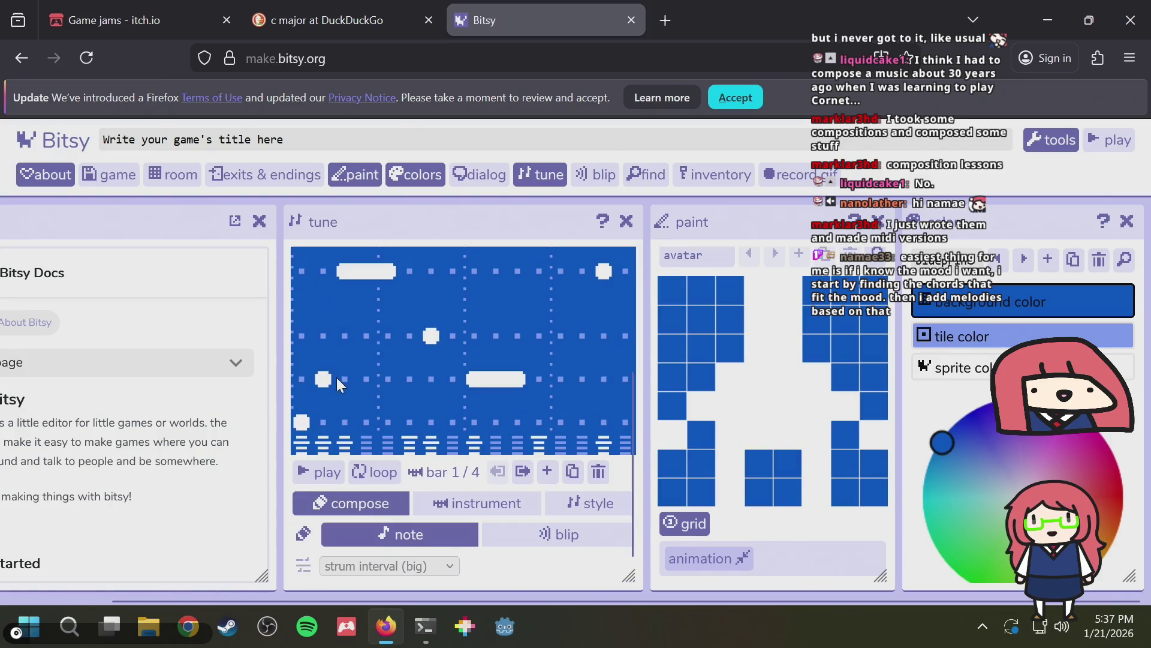
{"action": "left_click", "coordinate": [322, 469]}
{"action": "scroll", "coordinate": [329, 443], "scroll_direction": "up", "scroll_amount": 3}
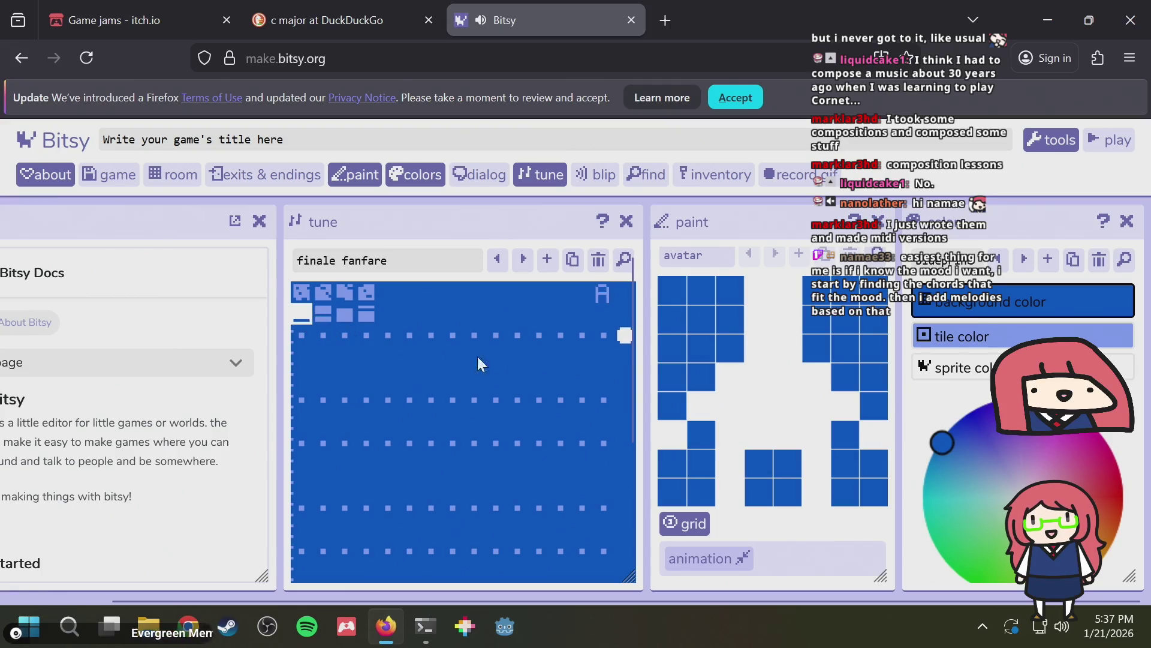
{"action": "scroll", "coordinate": [350, 321], "scroll_direction": "down", "scroll_amount": 2}
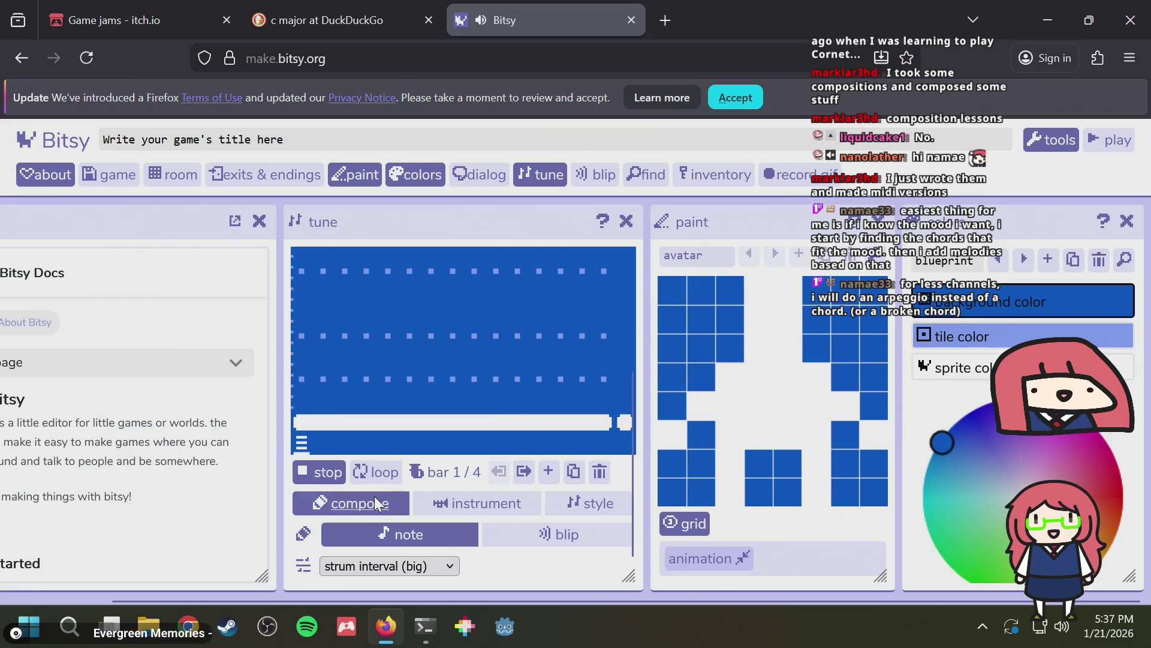
{"action": "left_click", "coordinate": [323, 471]}
{"action": "scroll", "coordinate": [343, 373], "scroll_direction": "up", "scroll_amount": 2}
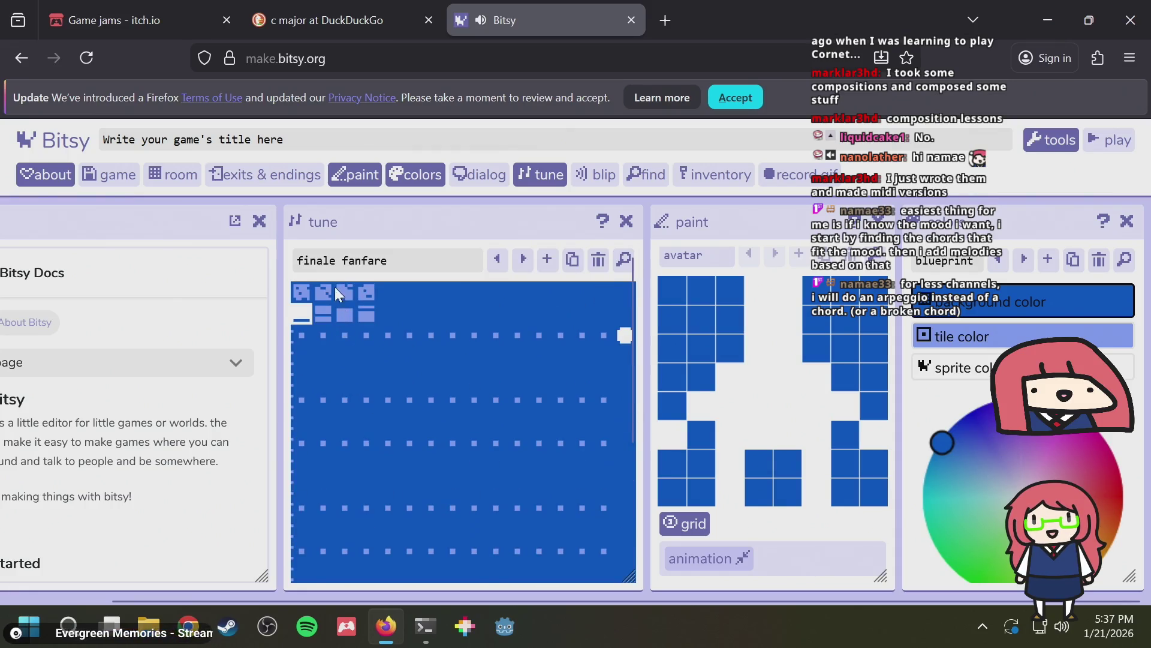
Step past tuneful town to reach the empty tune 4
{"action": "left_click", "coordinate": [523, 259]}
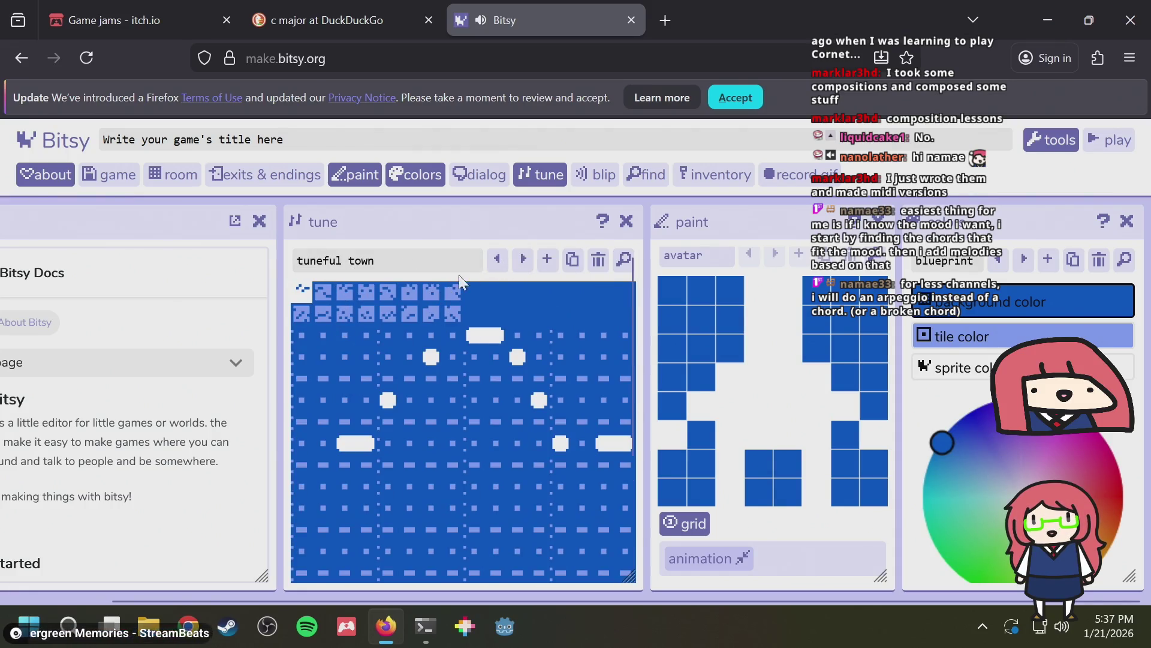
{"action": "left_click", "coordinate": [497, 259]}
{"action": "scroll", "coordinate": [385, 386], "scroll_direction": "down", "scroll_amount": 2}
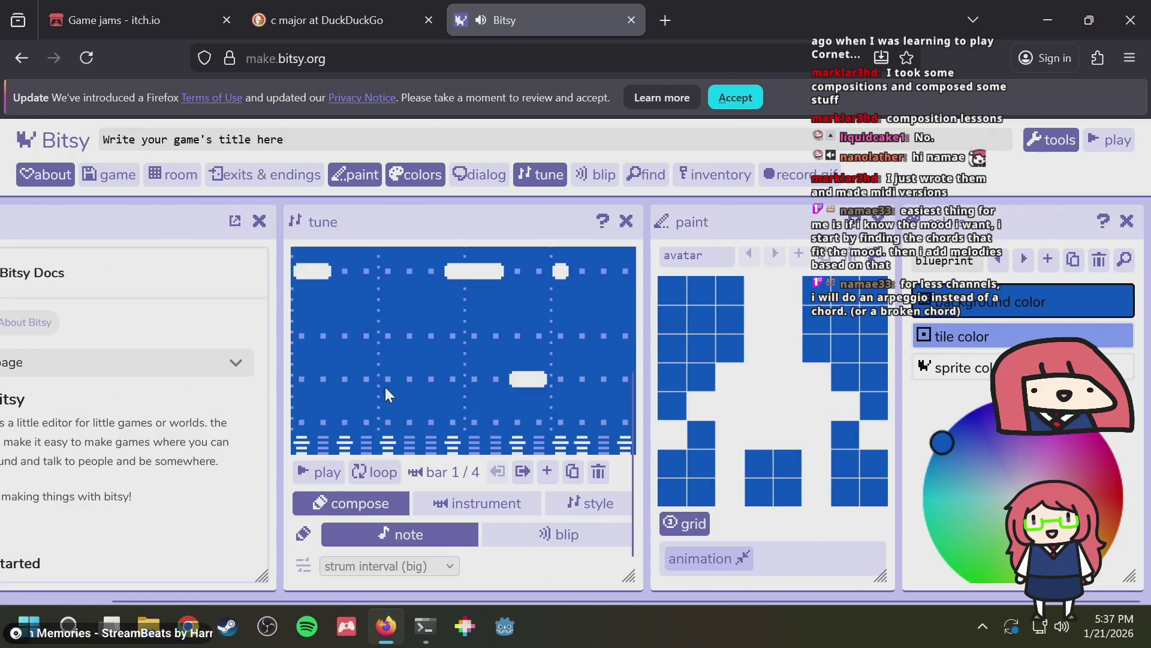
{"action": "scroll", "coordinate": [325, 433], "scroll_direction": "up", "scroll_amount": 2}
Switch to tune 4's second voice, add a held bar-1 note, and set instrument tone P2
{"action": "left_click", "coordinate": [298, 306]}
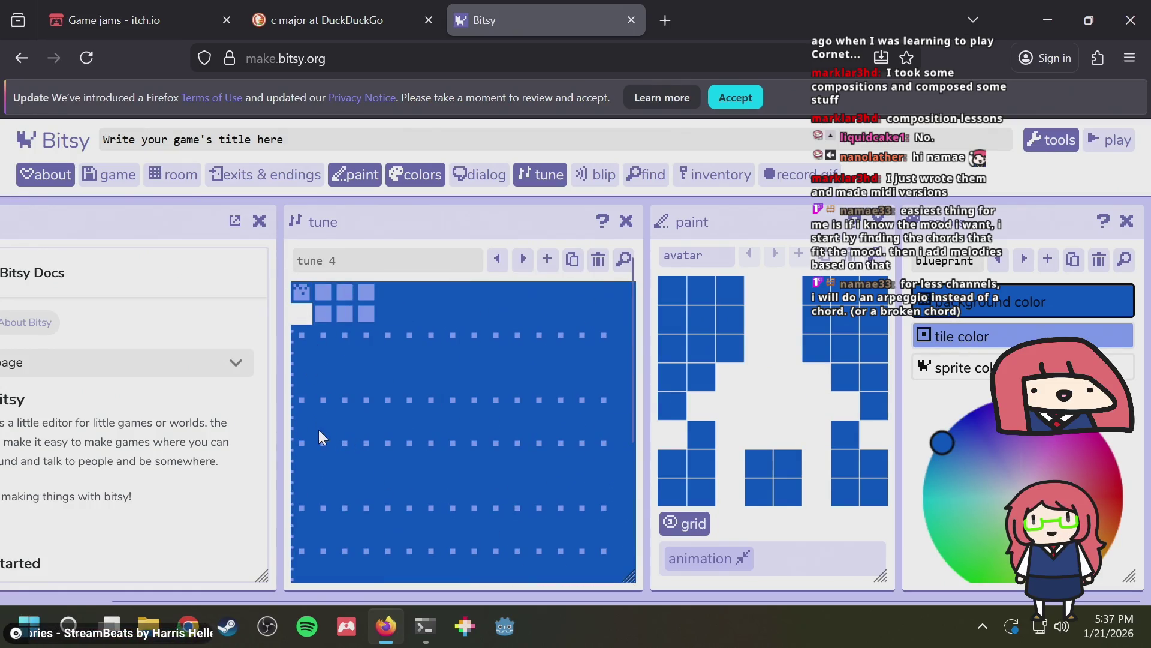
{"action": "left_click", "coordinate": [333, 441]}
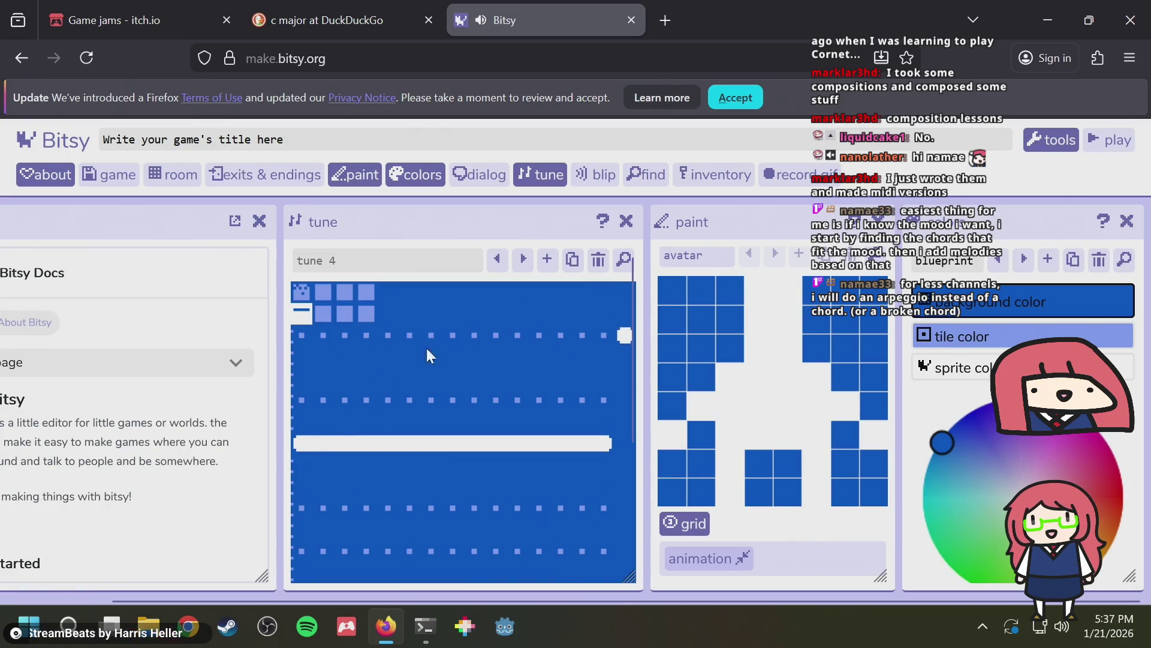
{"action": "scroll", "coordinate": [378, 408], "scroll_direction": "down", "scroll_amount": 3}
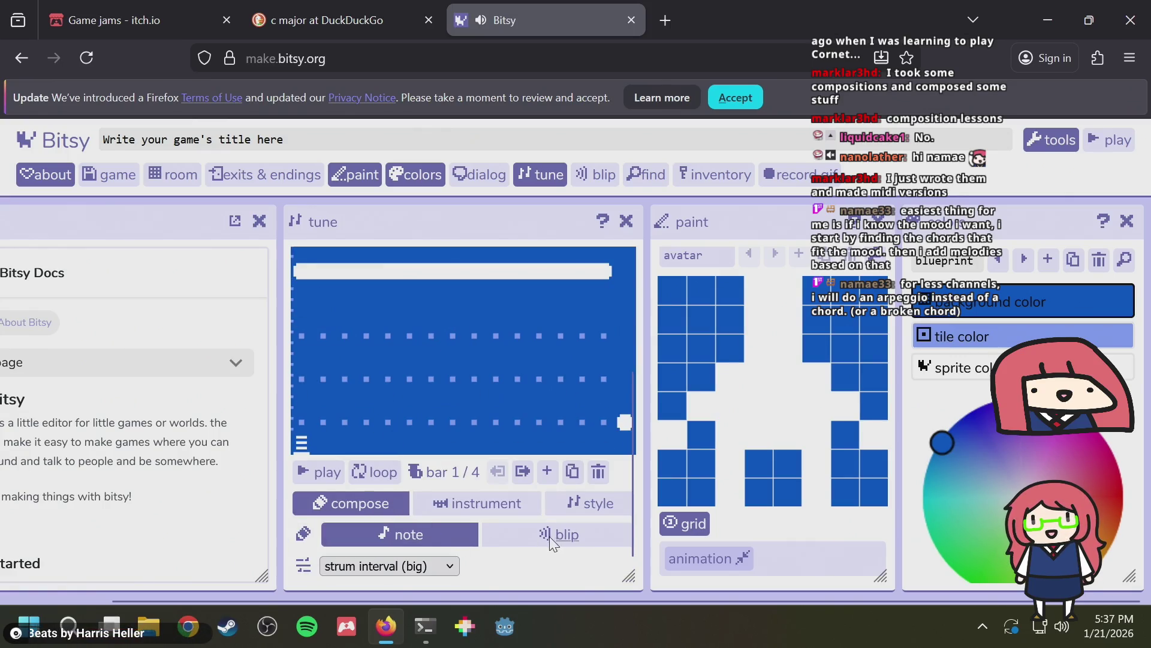
{"action": "left_click", "coordinate": [444, 496]}
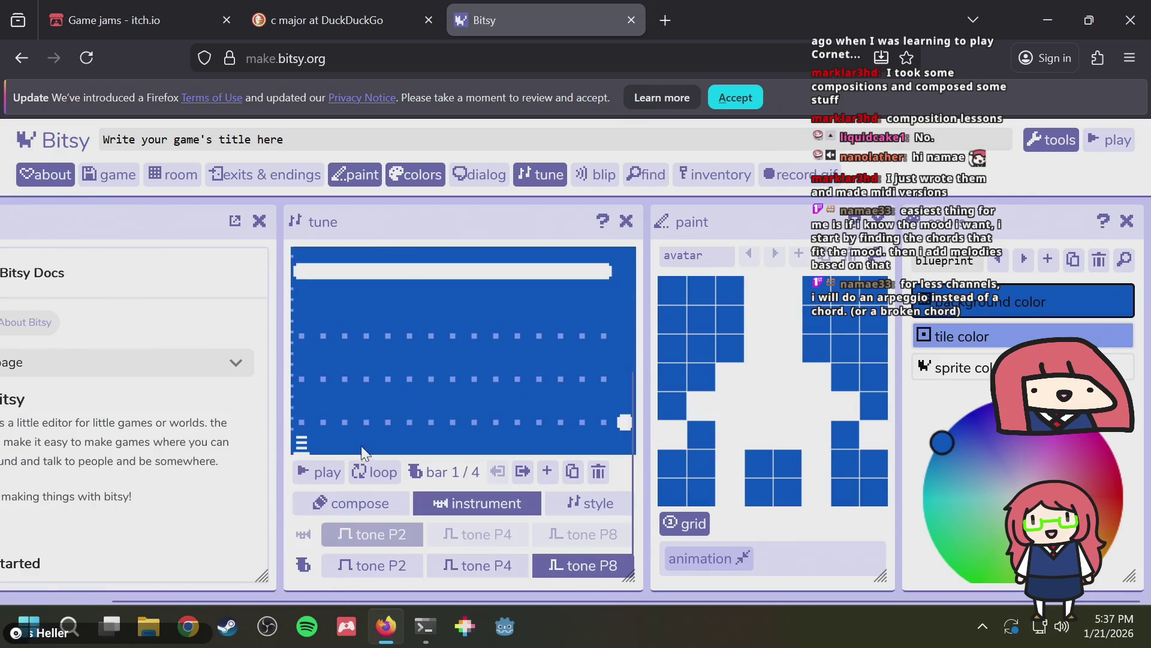
{"action": "left_click", "coordinate": [474, 560]}
{"action": "scroll", "coordinate": [374, 382], "scroll_direction": "up", "scroll_amount": 3}
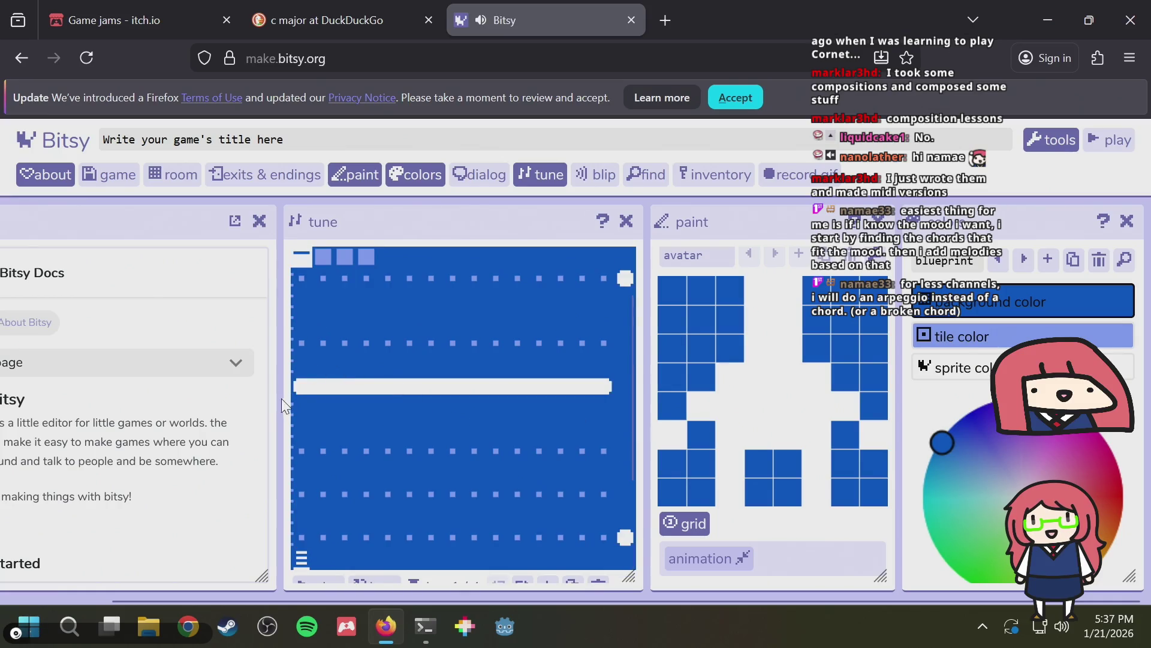
{"action": "left_click", "coordinate": [342, 386]}
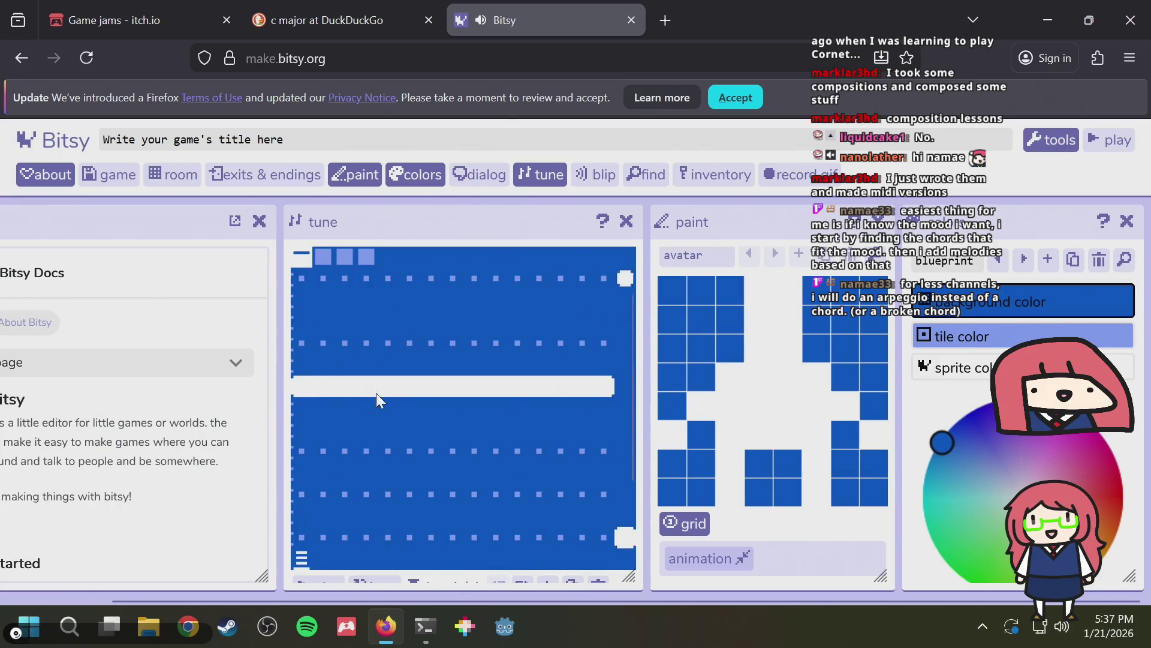
{"action": "scroll", "coordinate": [376, 393], "scroll_direction": "down", "scroll_amount": 3}
{"action": "left_click", "coordinate": [405, 562]}
{"action": "scroll", "coordinate": [383, 443], "scroll_direction": "up", "scroll_amount": 3}
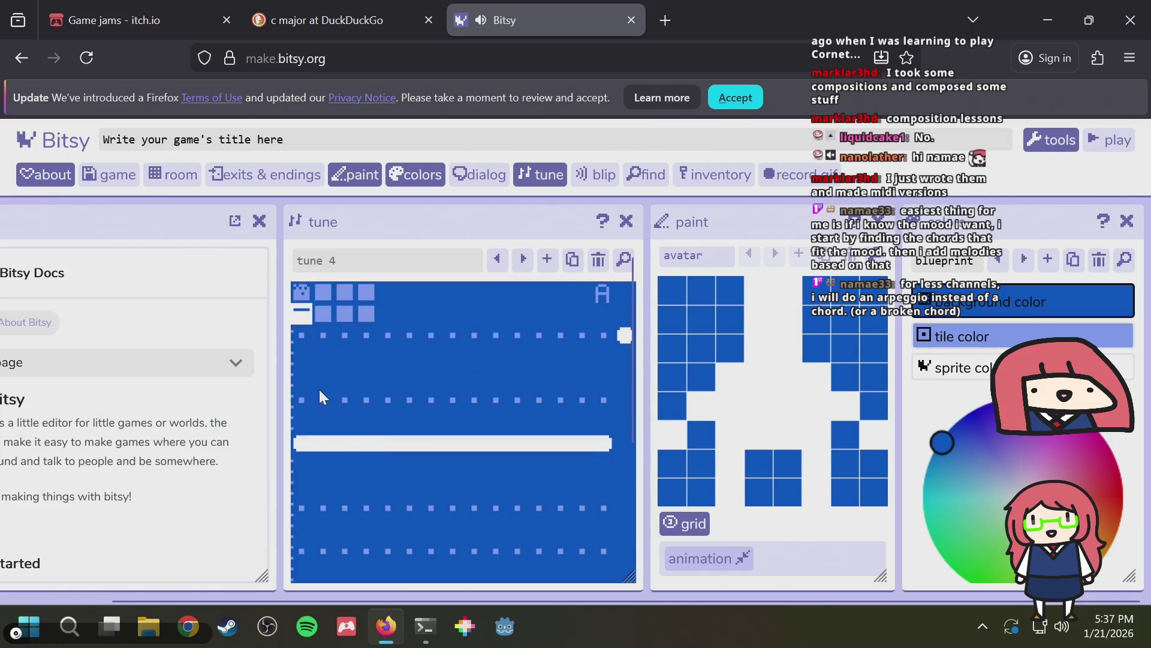
Re-place the long held bar-1 note and adjust its pitch up and down
{"action": "left_click", "coordinate": [300, 444]}
{"action": "left_click", "coordinate": [300, 445]}
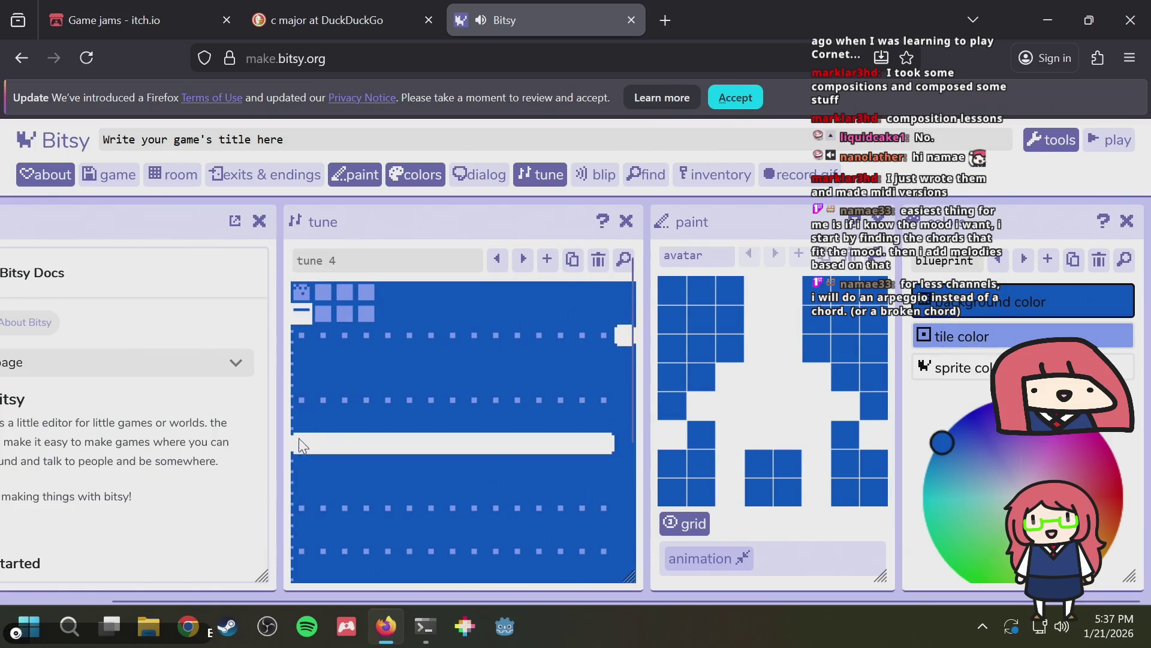
{"action": "left_click", "coordinate": [306, 406]}
{"action": "left_click", "coordinate": [303, 443]}
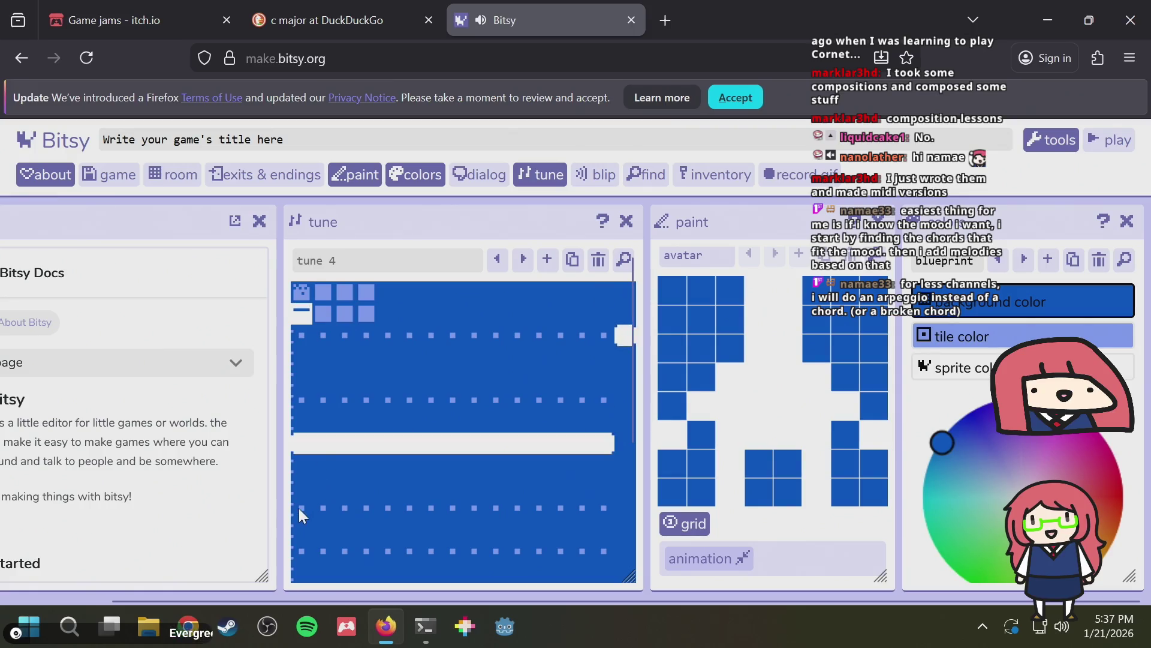
{"action": "left_click", "coordinate": [299, 508]}
{"action": "scroll", "coordinate": [328, 459], "scroll_direction": "down", "scroll_amount": 3}
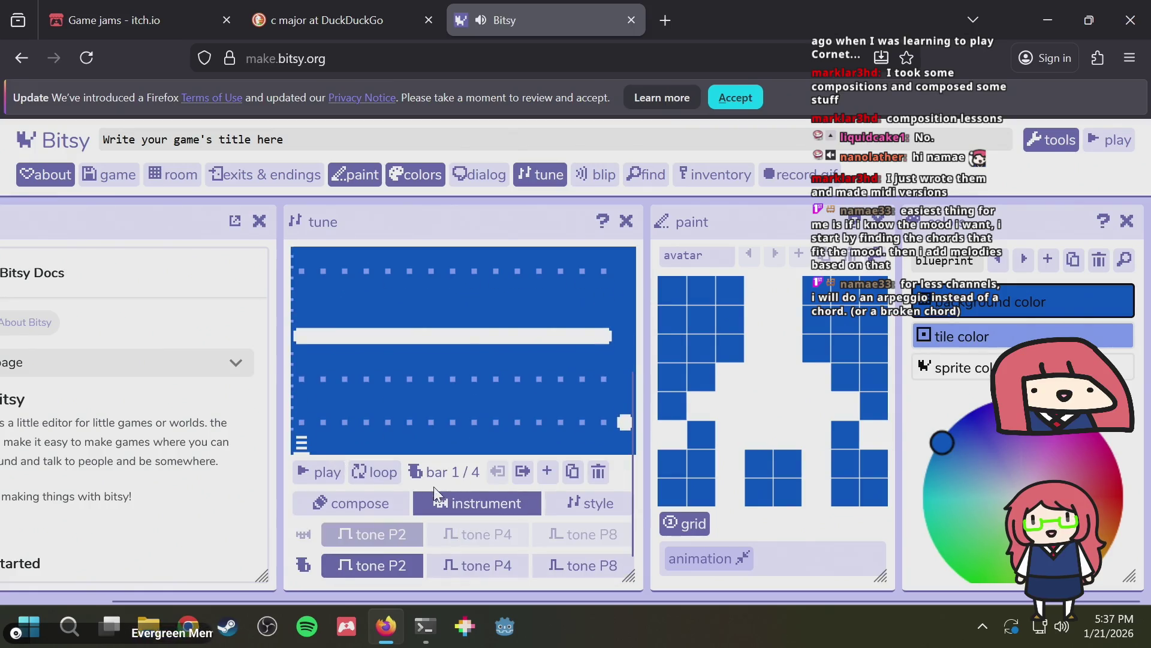
{"action": "scroll", "coordinate": [431, 421], "scroll_direction": "up", "scroll_amount": 3}
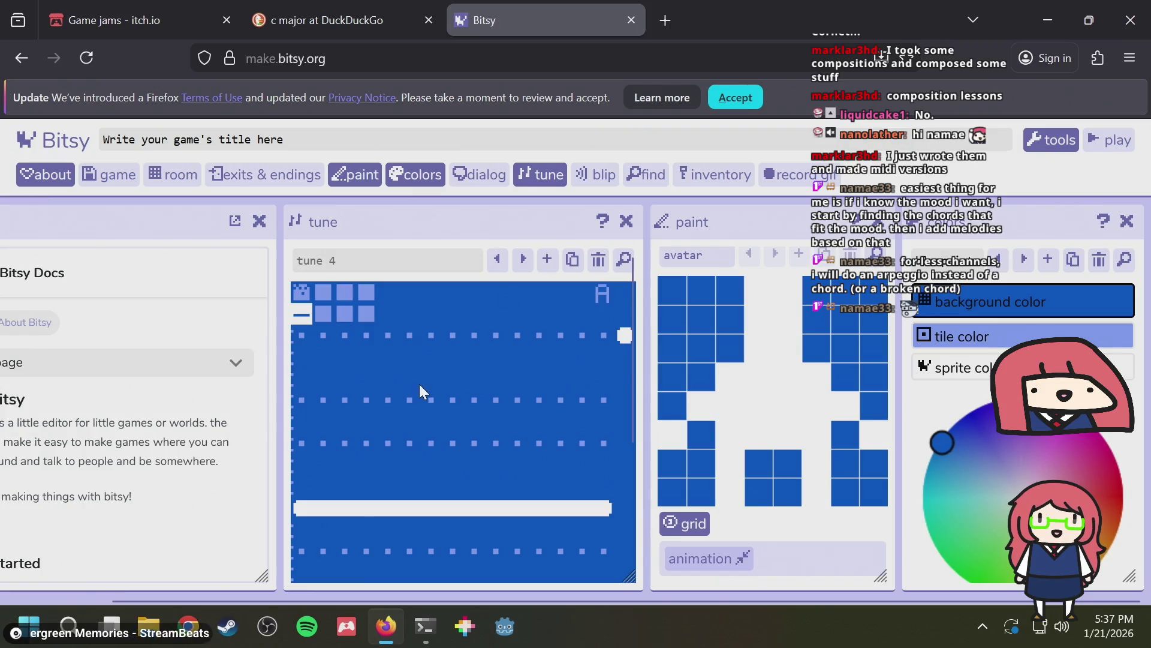
{"action": "scroll", "coordinate": [395, 401], "scroll_direction": "down", "scroll_amount": 2}
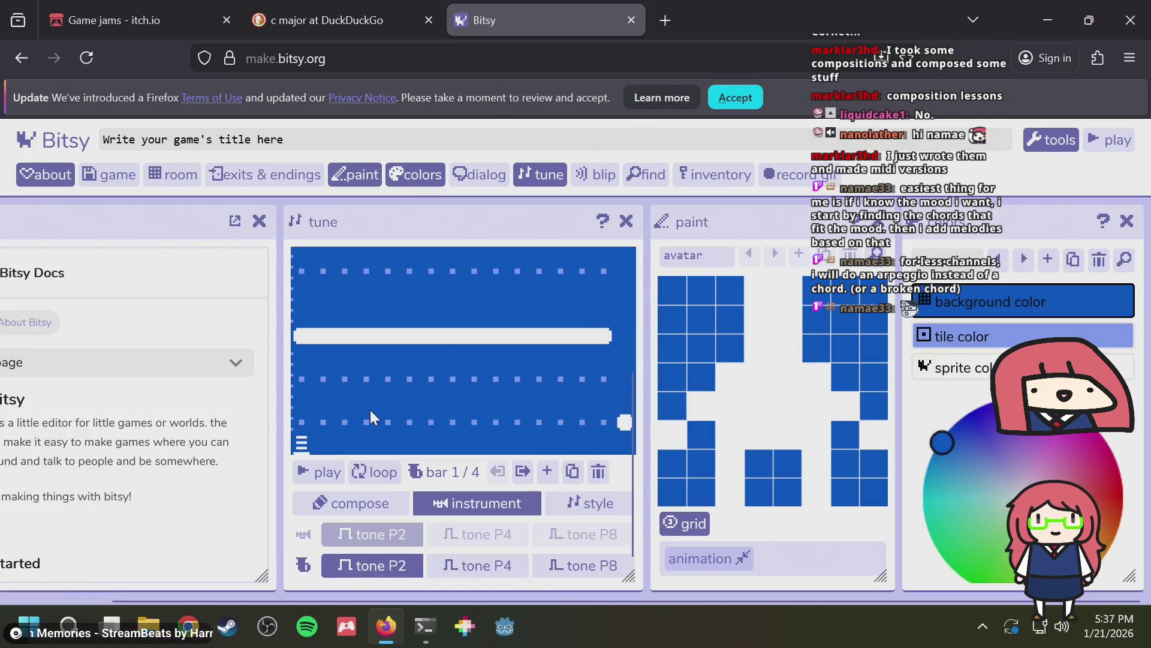
{"action": "scroll", "coordinate": [369, 409], "scroll_direction": "up", "scroll_amount": 2}
{"action": "scroll", "coordinate": [370, 409], "scroll_direction": "down", "scroll_amount": 3}
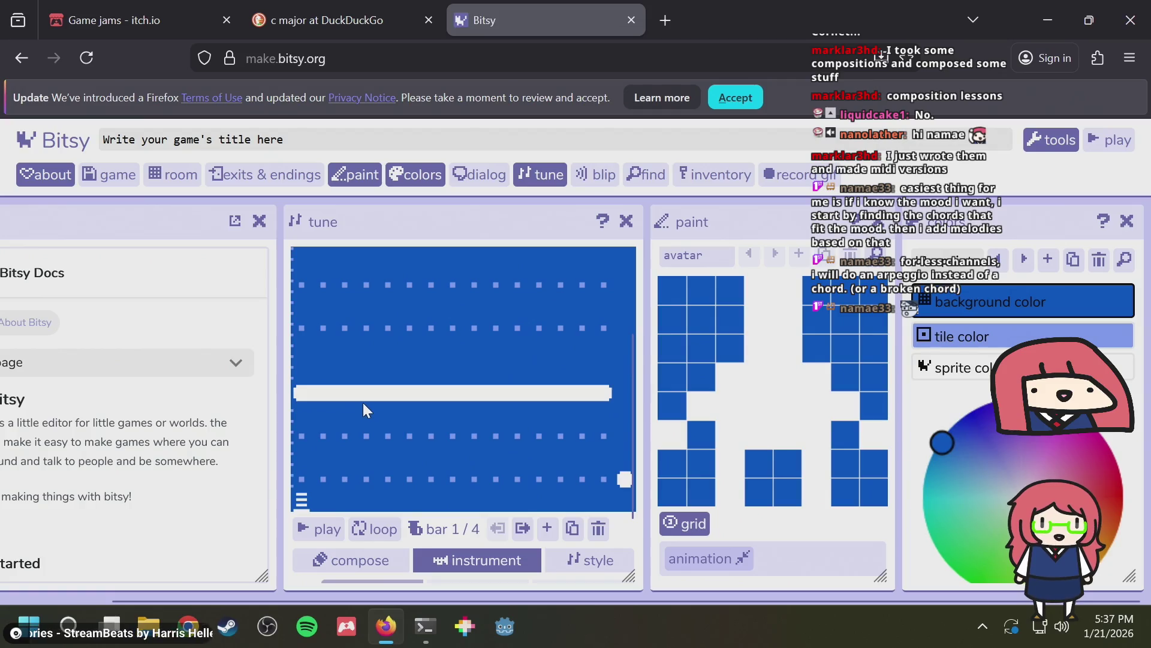
{"action": "left_click", "coordinate": [310, 441]}
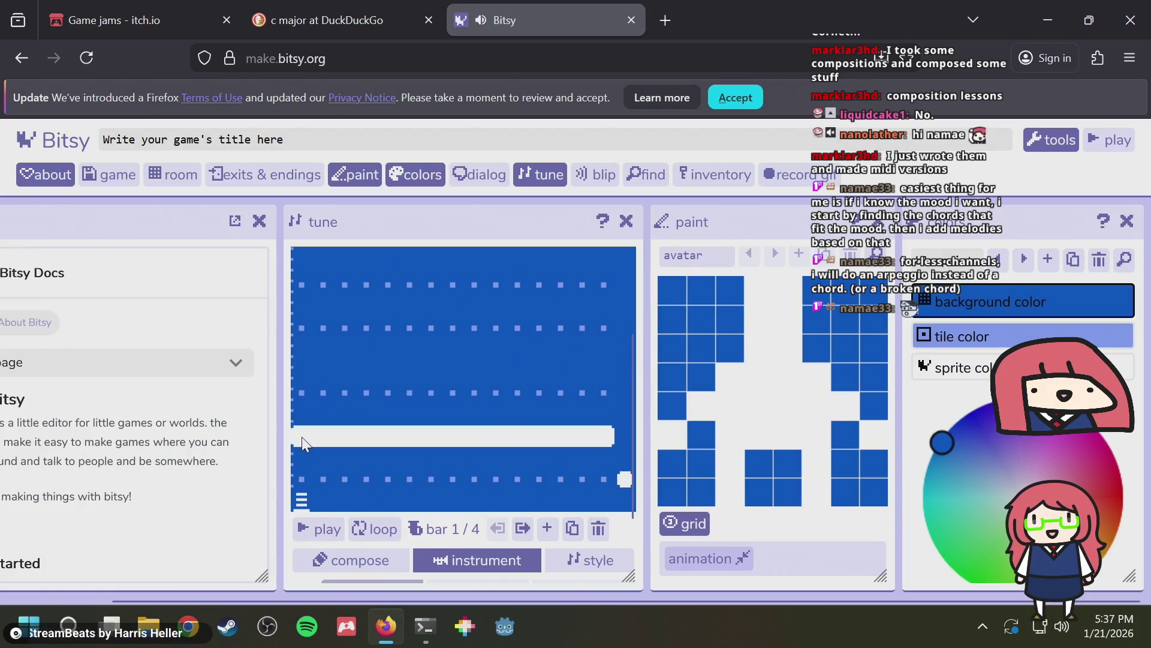
{"action": "scroll", "coordinate": [466, 357], "scroll_direction": "down", "scroll_amount": 1}
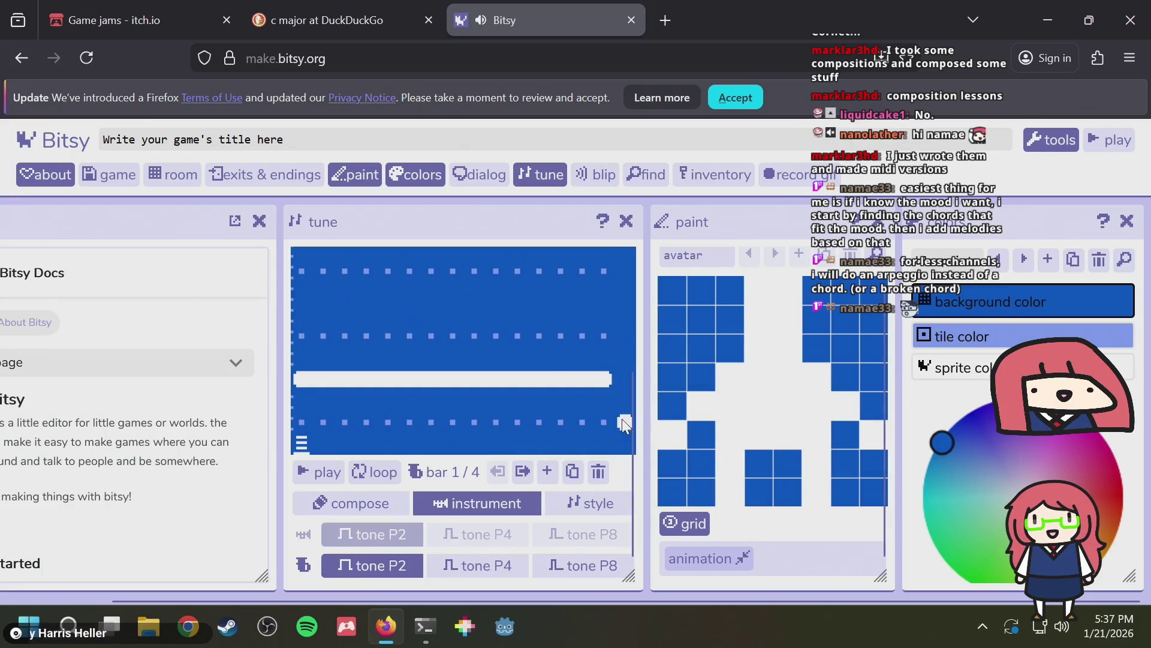
{"action": "left_click", "coordinate": [310, 331]}
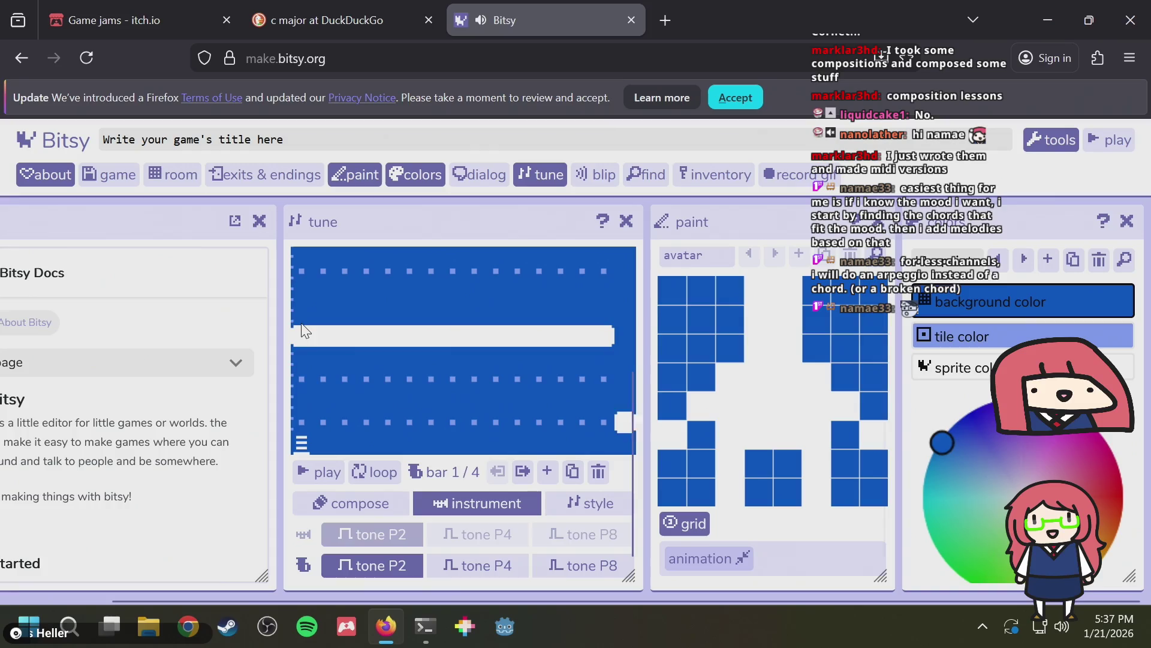
{"action": "scroll", "coordinate": [334, 409], "scroll_direction": "up", "scroll_amount": 3}
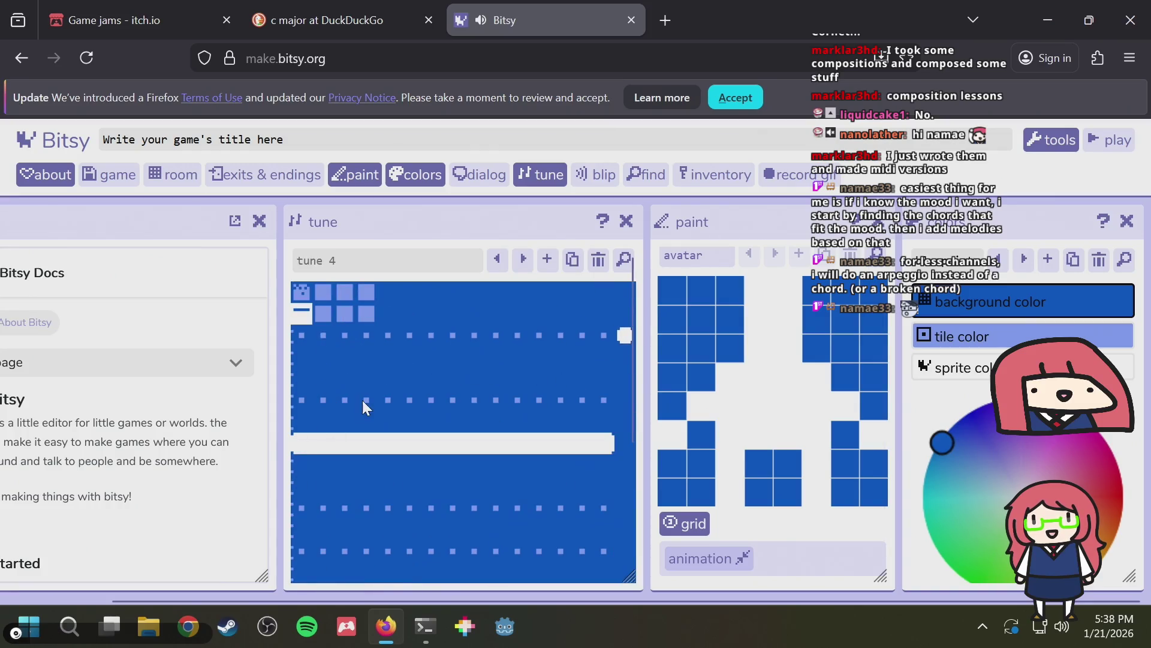
{"action": "scroll", "coordinate": [362, 399], "scroll_direction": "down", "scroll_amount": 3}
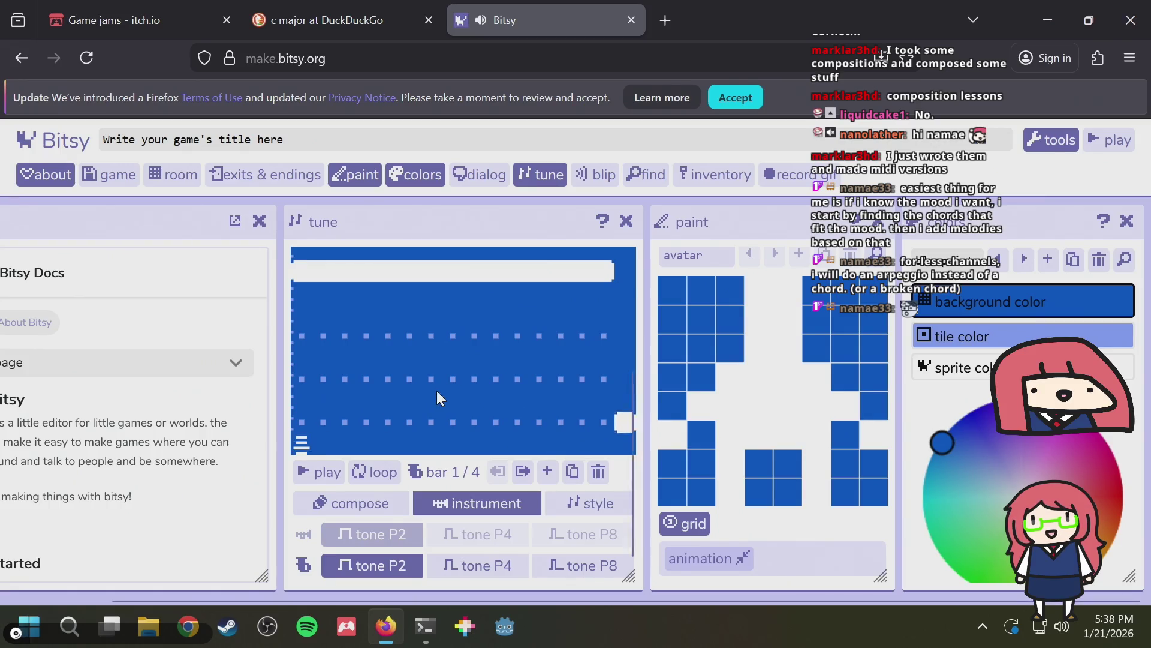
{"action": "scroll", "coordinate": [436, 390], "scroll_direction": "up", "scroll_amount": 3}
On bar 2, choose a harmony pattern, set its tonic note, and give the lower part tone P8
{"action": "left_click", "coordinate": [327, 310]}
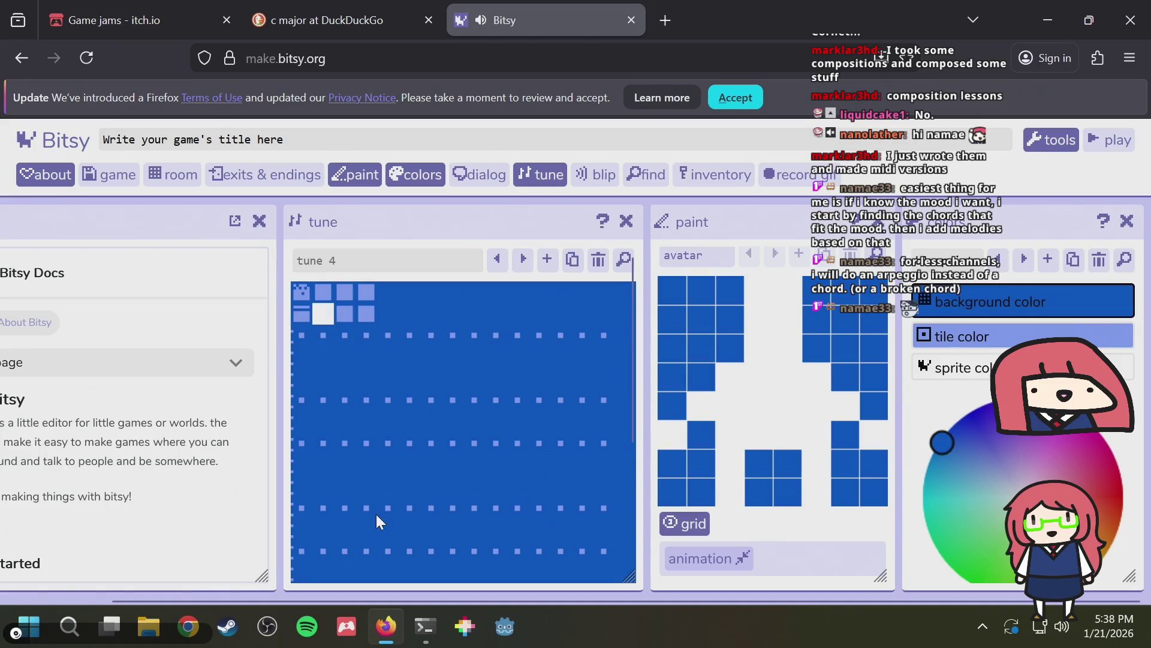
{"action": "left_click", "coordinate": [383, 548]}
{"action": "scroll", "coordinate": [378, 527], "scroll_direction": "down", "scroll_amount": 3}
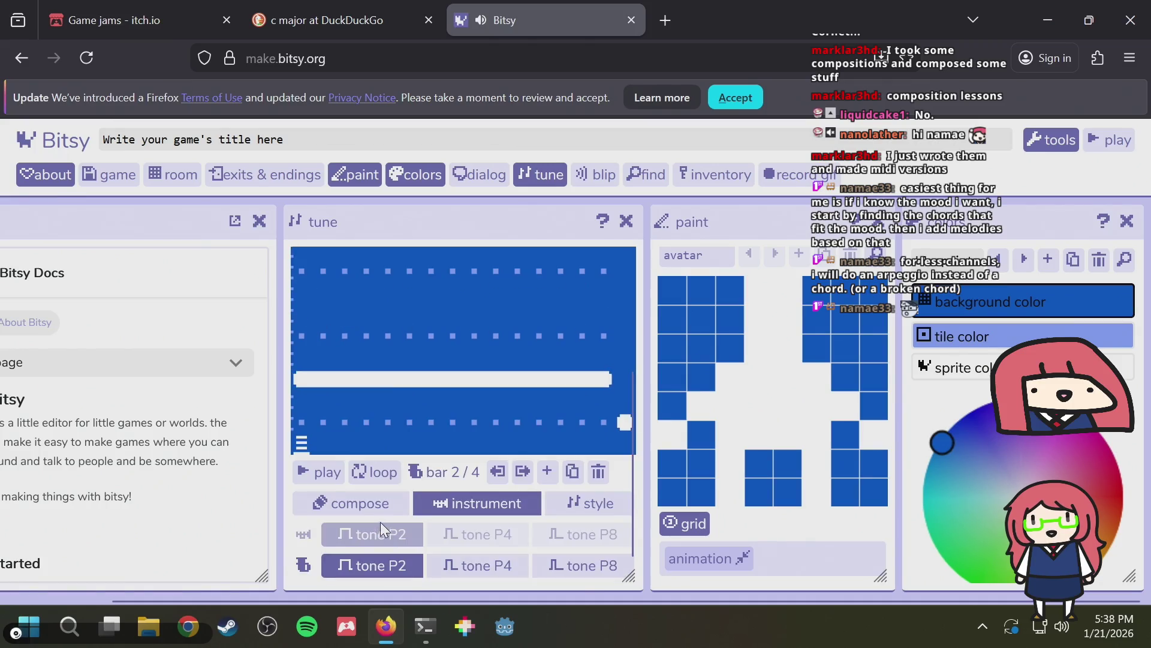
{"action": "scroll", "coordinate": [391, 298], "scroll_direction": "up", "scroll_amount": 3}
{"action": "left_click", "coordinate": [344, 312]}
{"action": "left_click", "coordinate": [381, 335]}
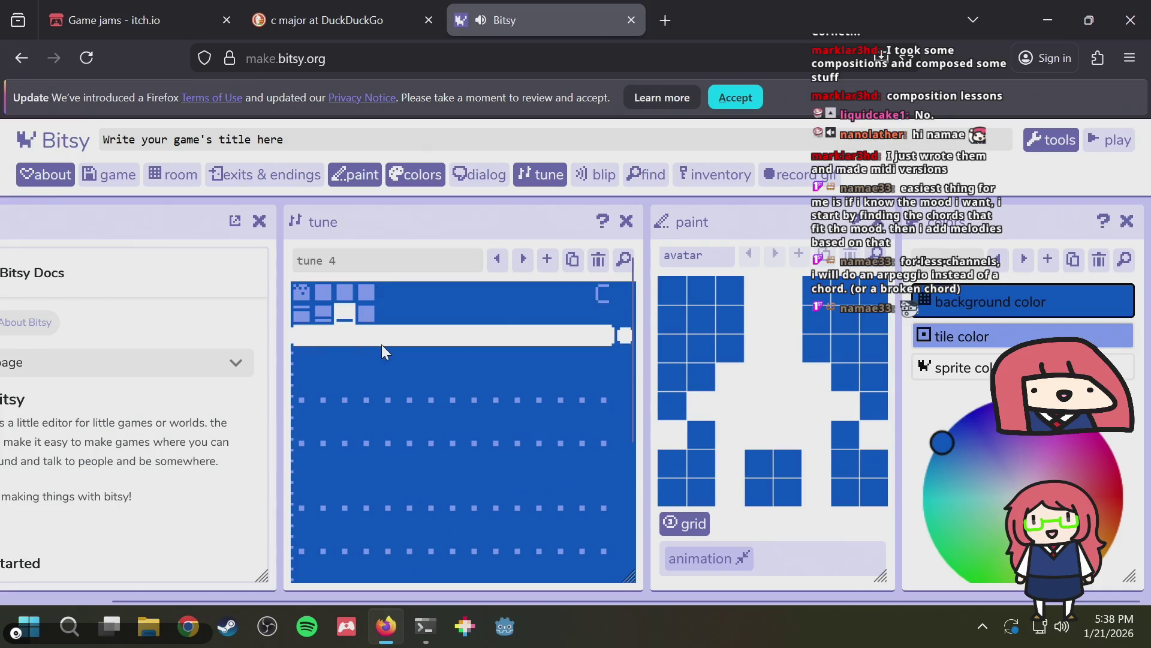
{"action": "scroll", "coordinate": [436, 456], "scroll_direction": "down", "scroll_amount": 3}
{"action": "left_click", "coordinate": [577, 567]}
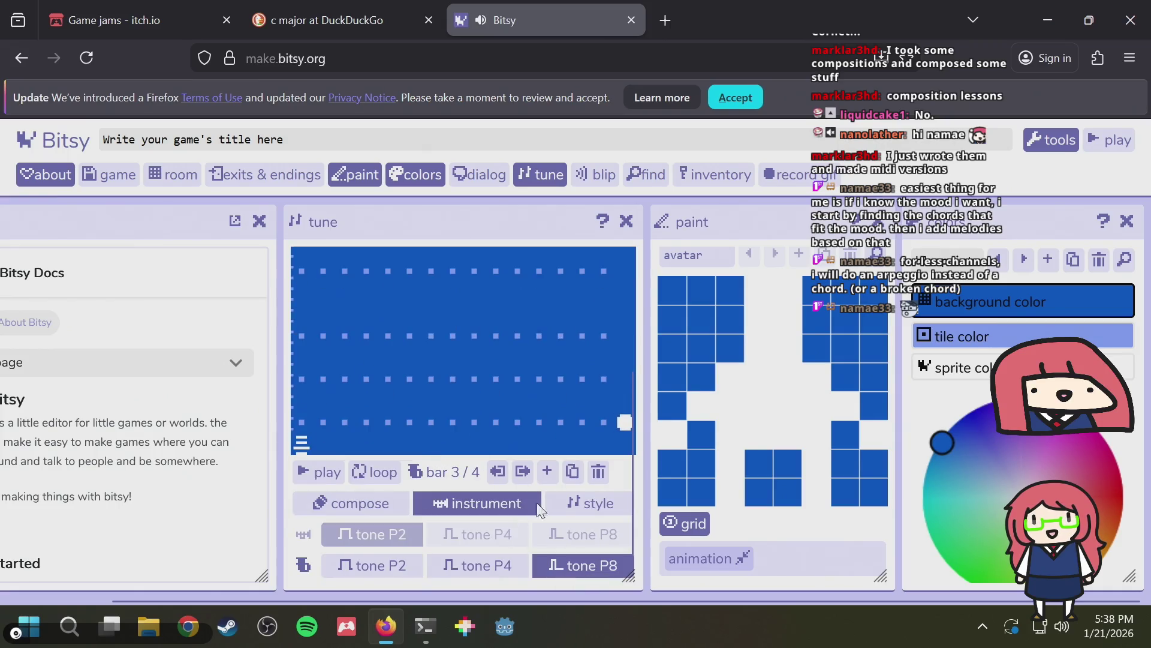
{"action": "scroll", "coordinate": [458, 427], "scroll_direction": "up", "scroll_amount": 3}
{"action": "left_click", "coordinate": [421, 400]}
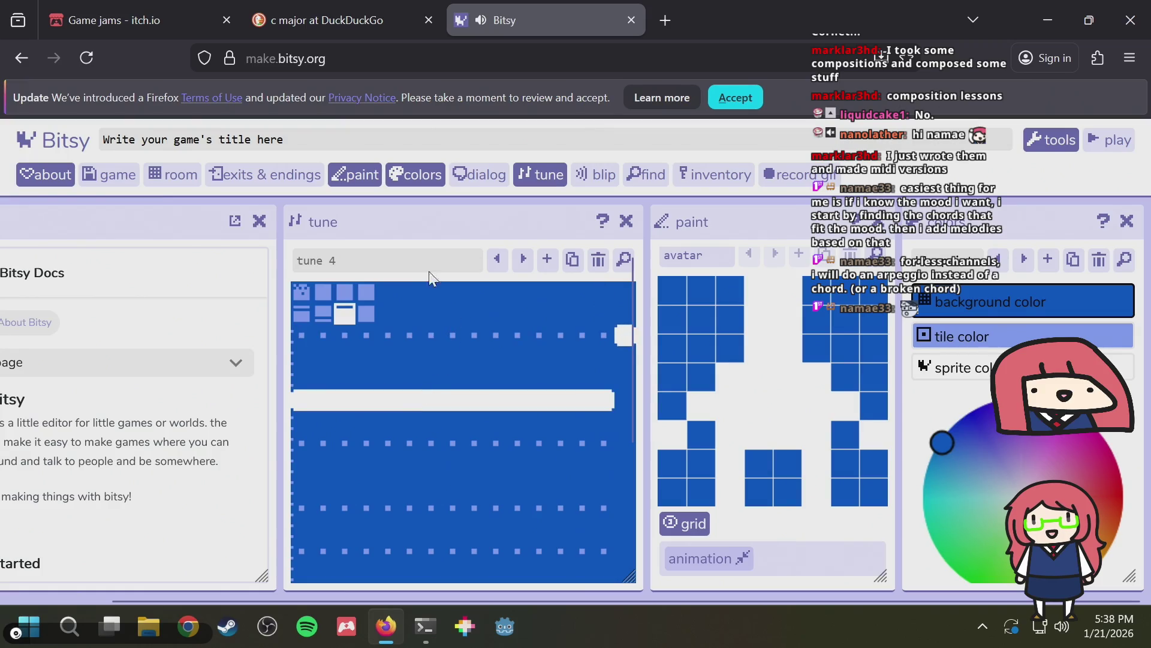
{"action": "left_click", "coordinate": [354, 314]}
Draw bar 2's melody: four-step, single, three-step and two-step notes across the upper rows
{"action": "left_click", "coordinate": [330, 291]}
{"action": "scroll", "coordinate": [336, 302], "scroll_direction": "down", "scroll_amount": 3}
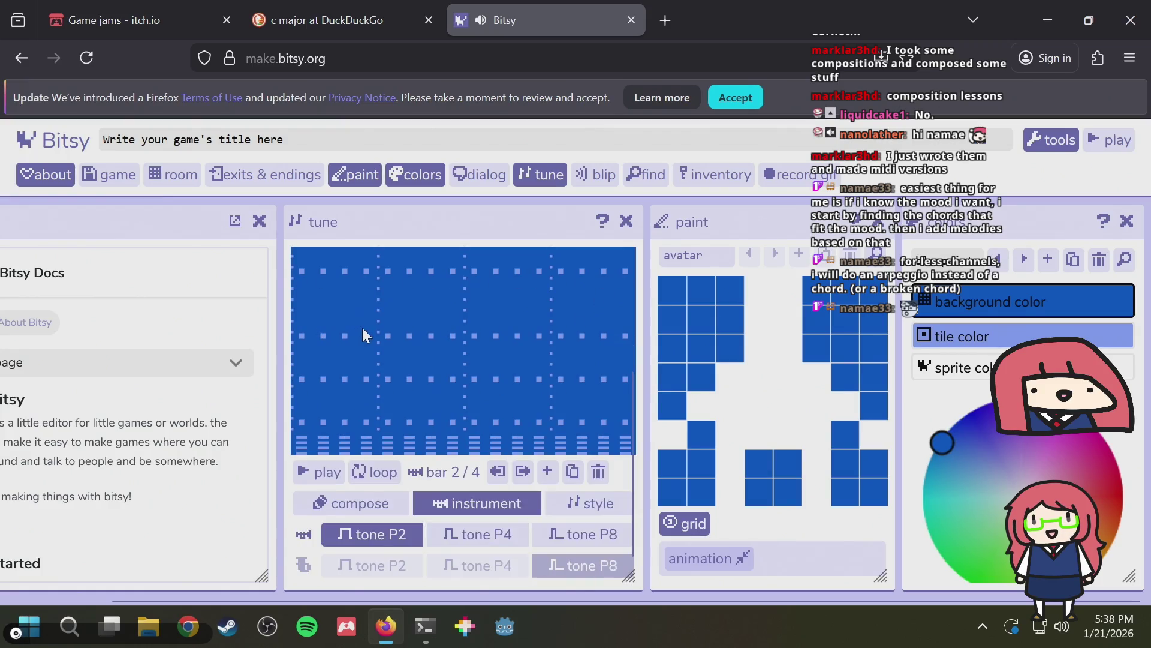
{"action": "left_click_drag", "start_coordinate": [334, 308], "coordinate": [388, 303]}
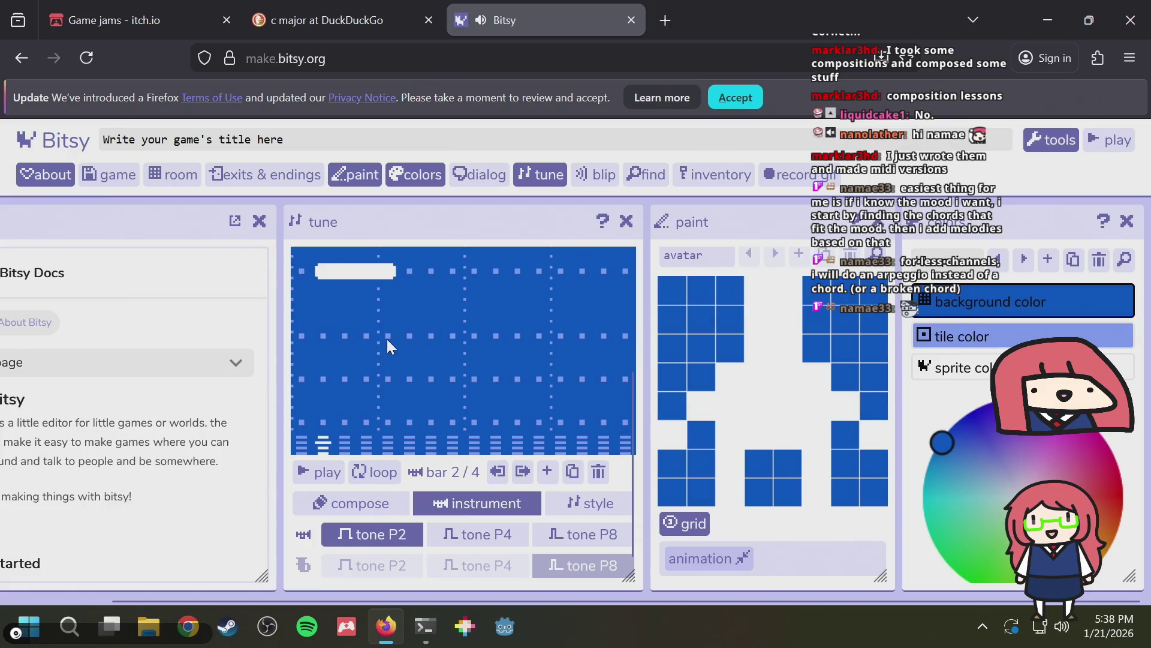
{"action": "left_click", "coordinate": [409, 336]}
{"action": "left_click_drag", "start_coordinate": [481, 380], "coordinate": [514, 374]}
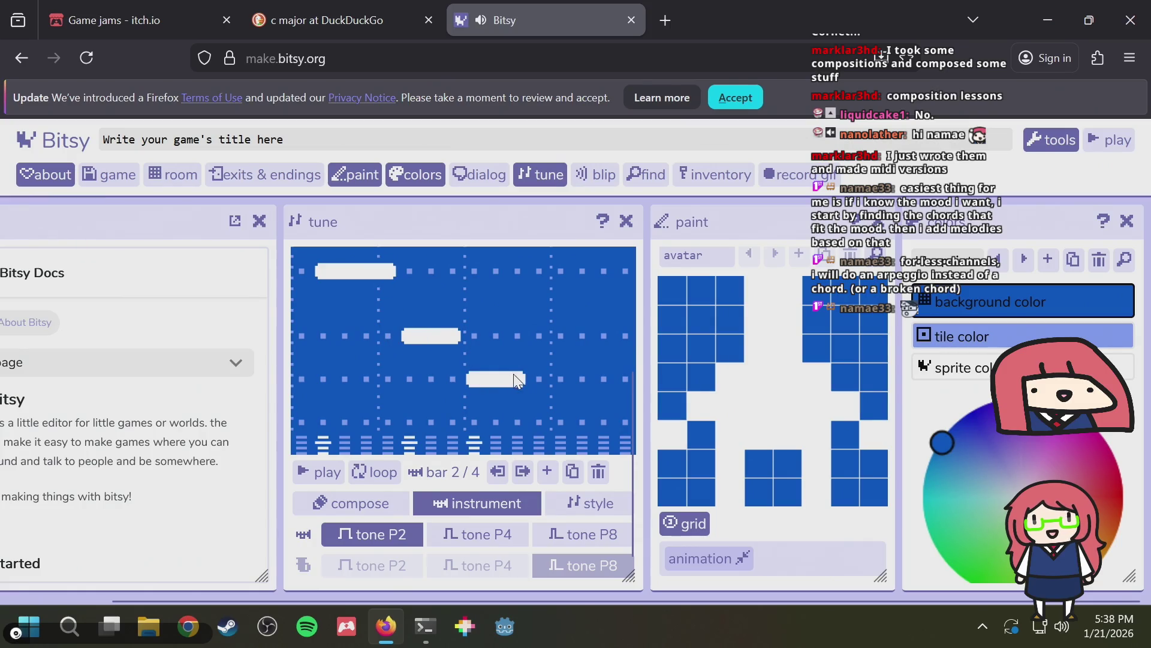
{"action": "left_click_drag", "start_coordinate": [541, 335], "coordinate": [568, 333]}
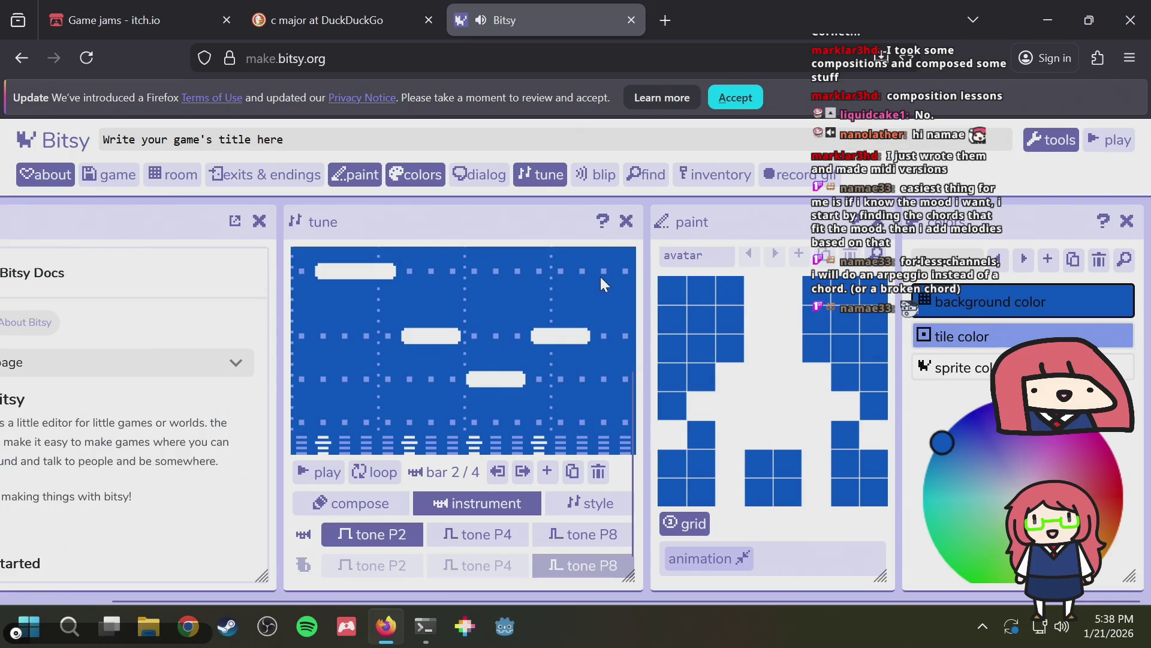
{"action": "left_click_drag", "start_coordinate": [600, 276], "coordinate": [622, 271]}
{"action": "scroll", "coordinate": [482, 336], "scroll_direction": "up", "scroll_amount": 3}
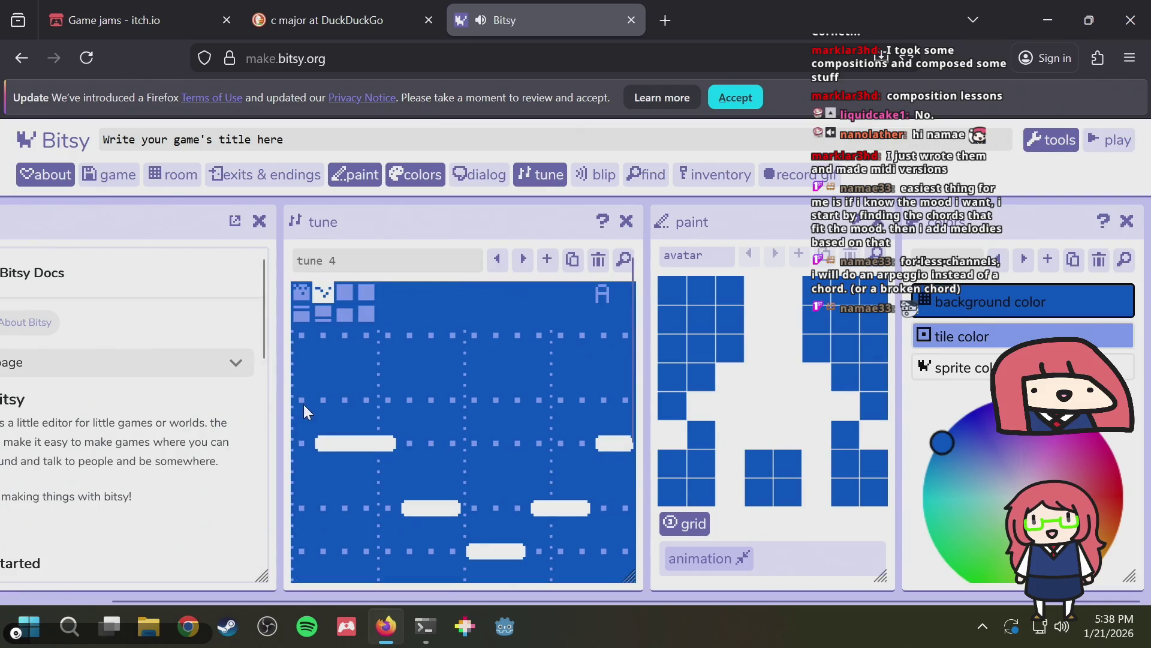
{"action": "scroll", "coordinate": [336, 462], "scroll_direction": "down", "scroll_amount": 3}
Play tune 4 to hear it, then stop it
{"action": "left_click", "coordinate": [322, 476]}
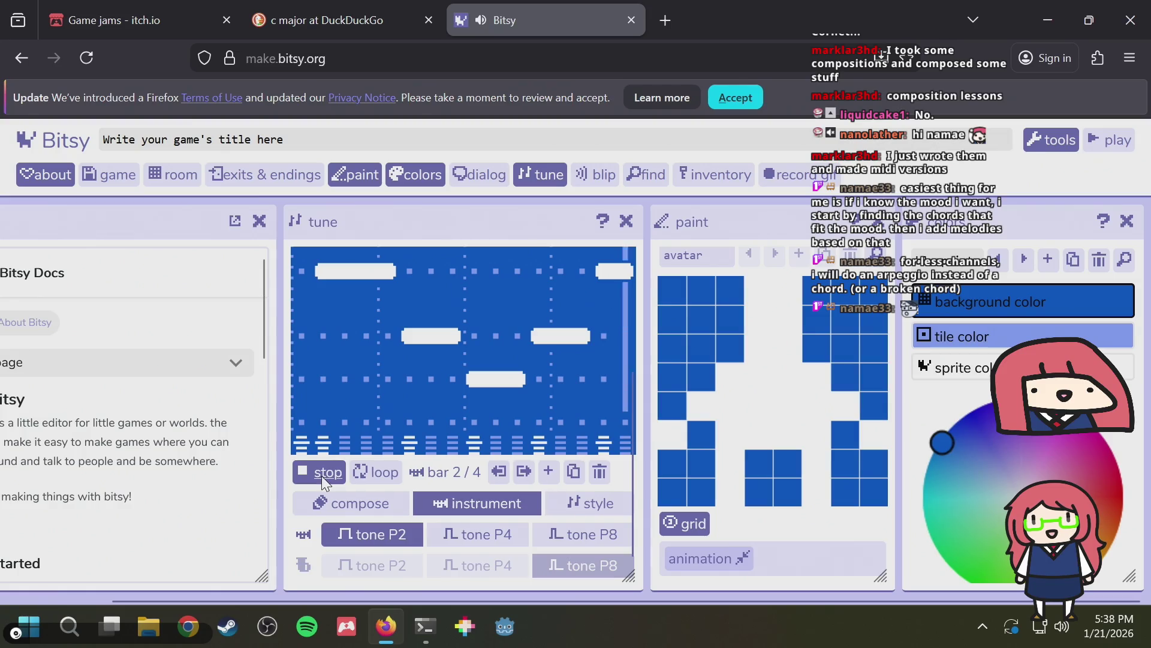
{"action": "scroll", "coordinate": [448, 426], "scroll_direction": "up", "scroll_amount": 3}
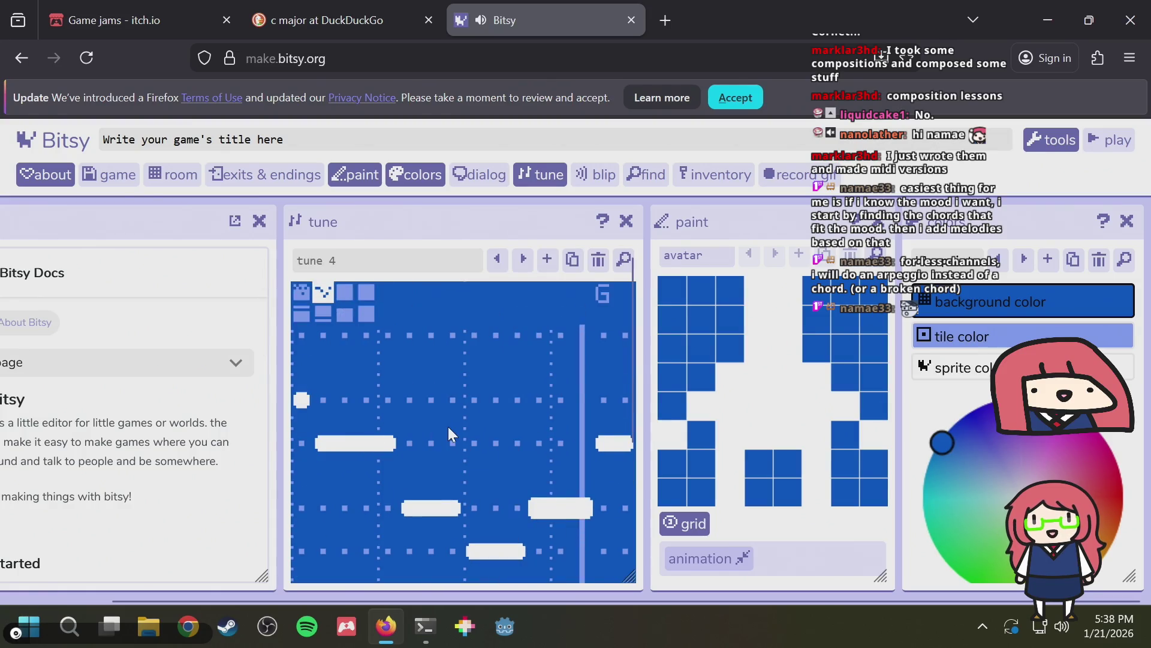
{"action": "scroll", "coordinate": [435, 409], "scroll_direction": "down", "scroll_amount": 2}
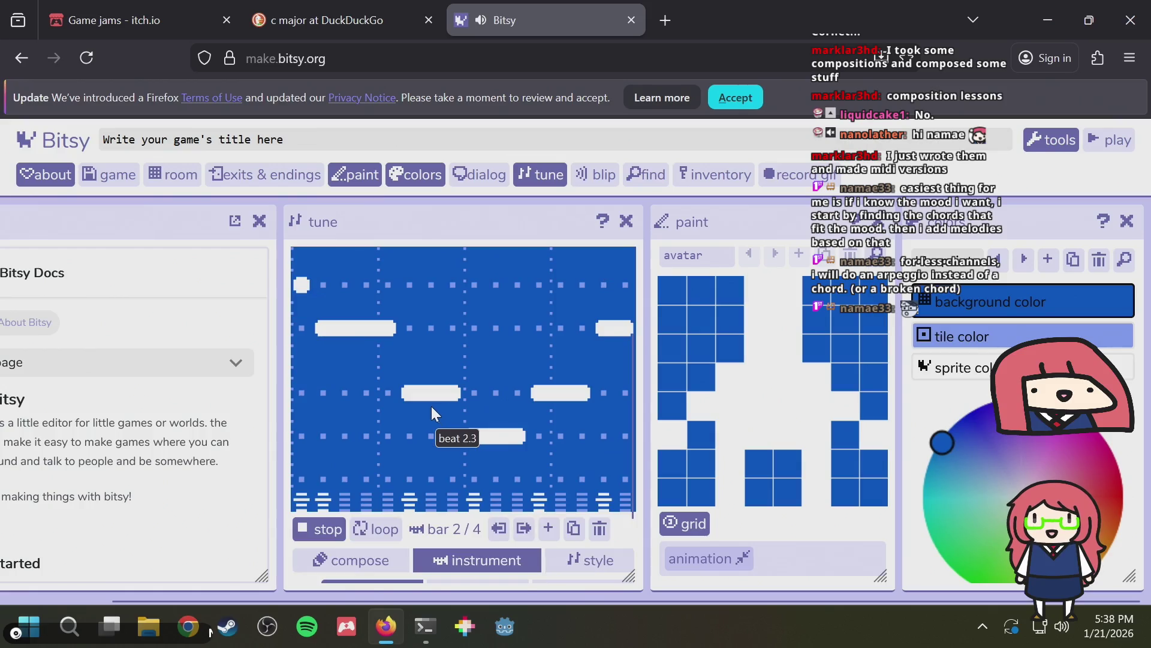
{"action": "left_click", "coordinate": [343, 520]}
{"action": "scroll", "coordinate": [377, 469], "scroll_direction": "up", "scroll_amount": 2}
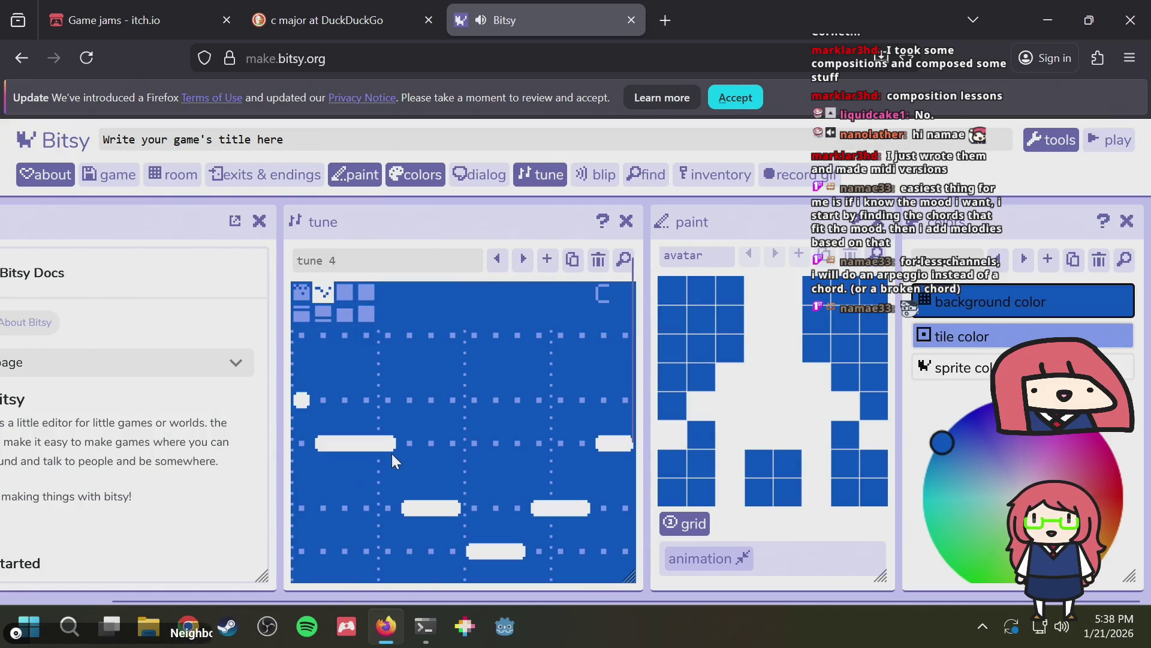
Switch to the harmony part and show the harmony pattern options
{"action": "left_click", "coordinate": [323, 313]}
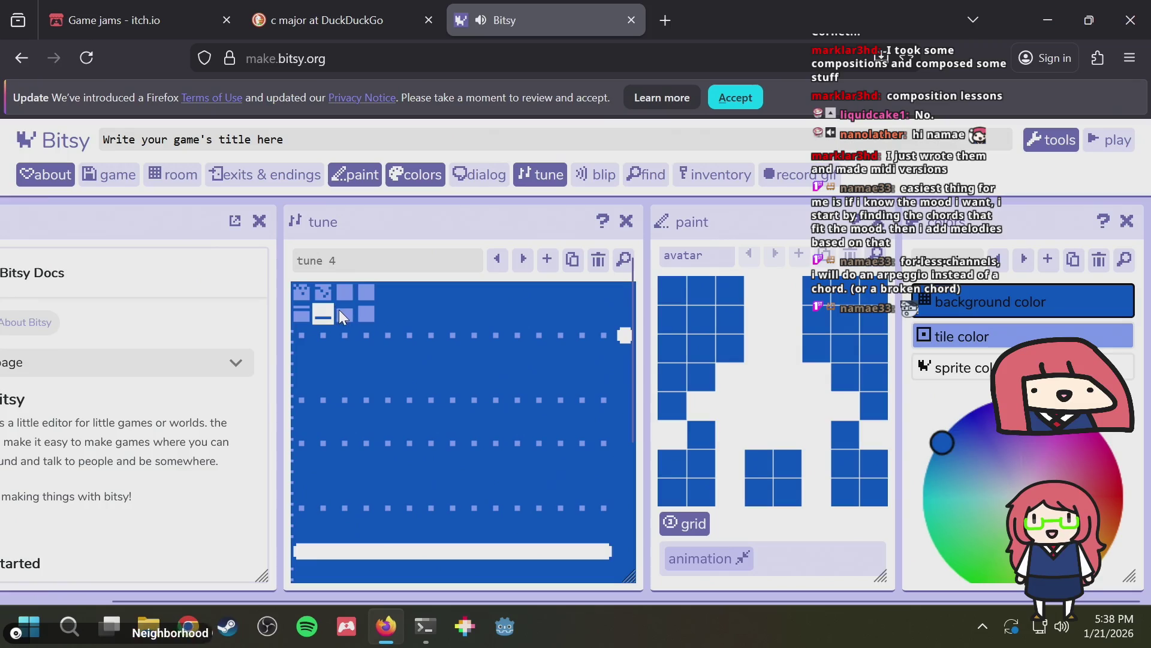
{"action": "scroll", "coordinate": [445, 403], "scroll_direction": "down", "scroll_amount": 2}
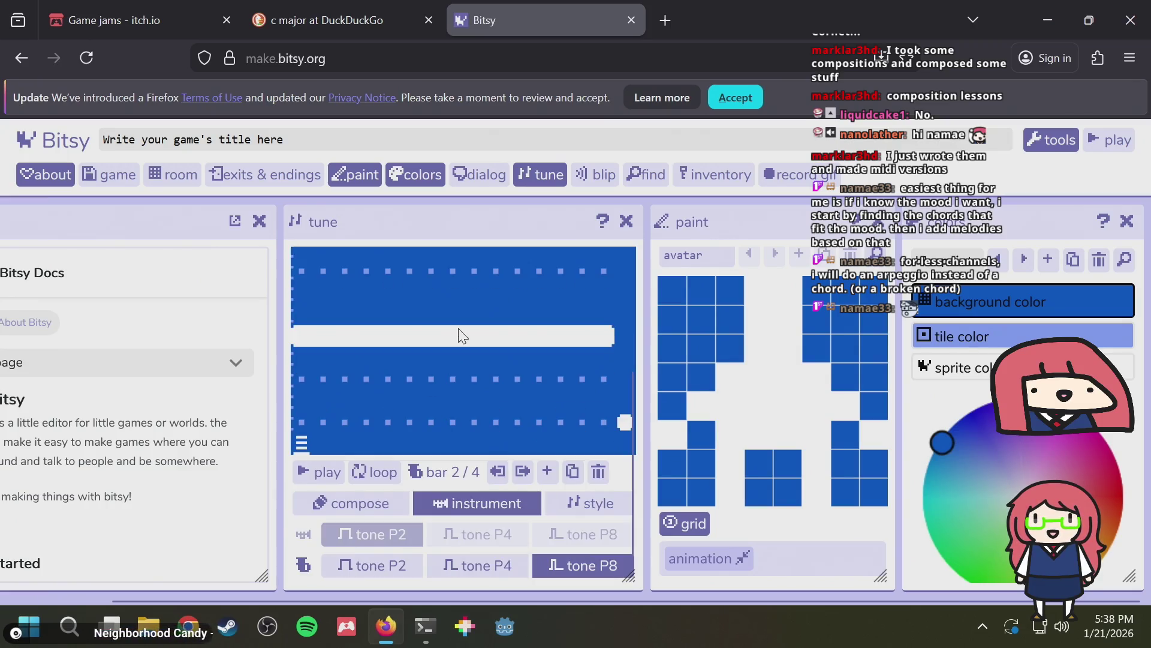
{"action": "scroll", "coordinate": [453, 377], "scroll_direction": "up", "scroll_amount": 2}
{"action": "scroll", "coordinate": [453, 377], "scroll_direction": "down", "scroll_amount": 2}
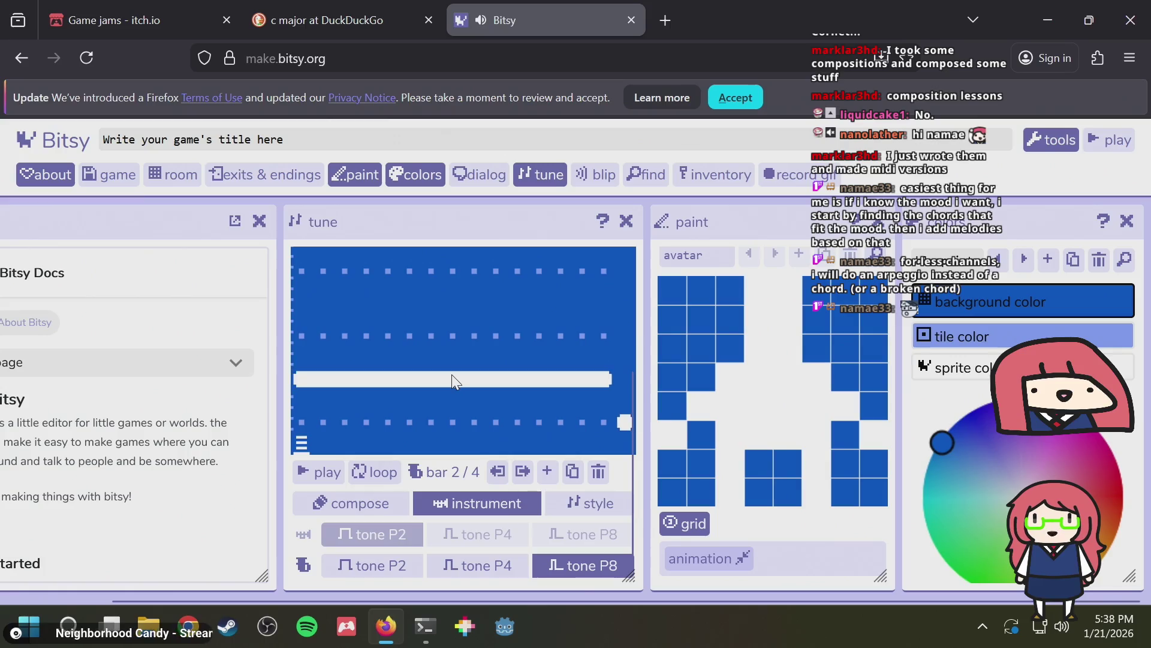
{"action": "scroll", "coordinate": [453, 378], "scroll_direction": "up", "scroll_amount": 2}
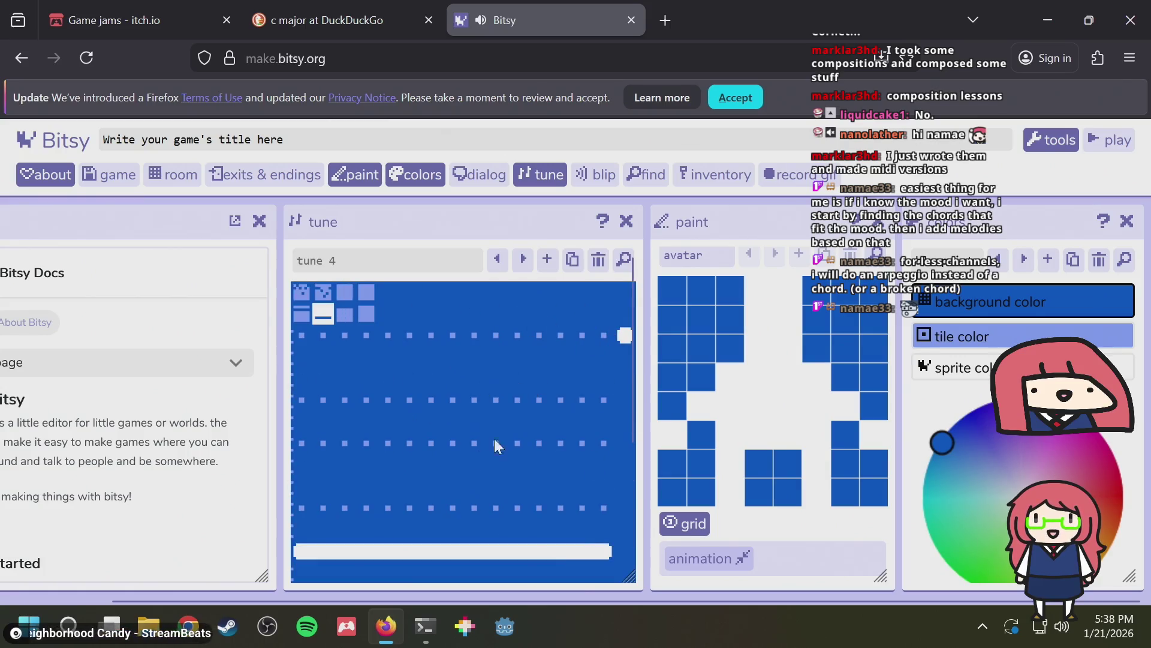
{"action": "scroll", "coordinate": [390, 349], "scroll_direction": "down", "scroll_amount": 2}
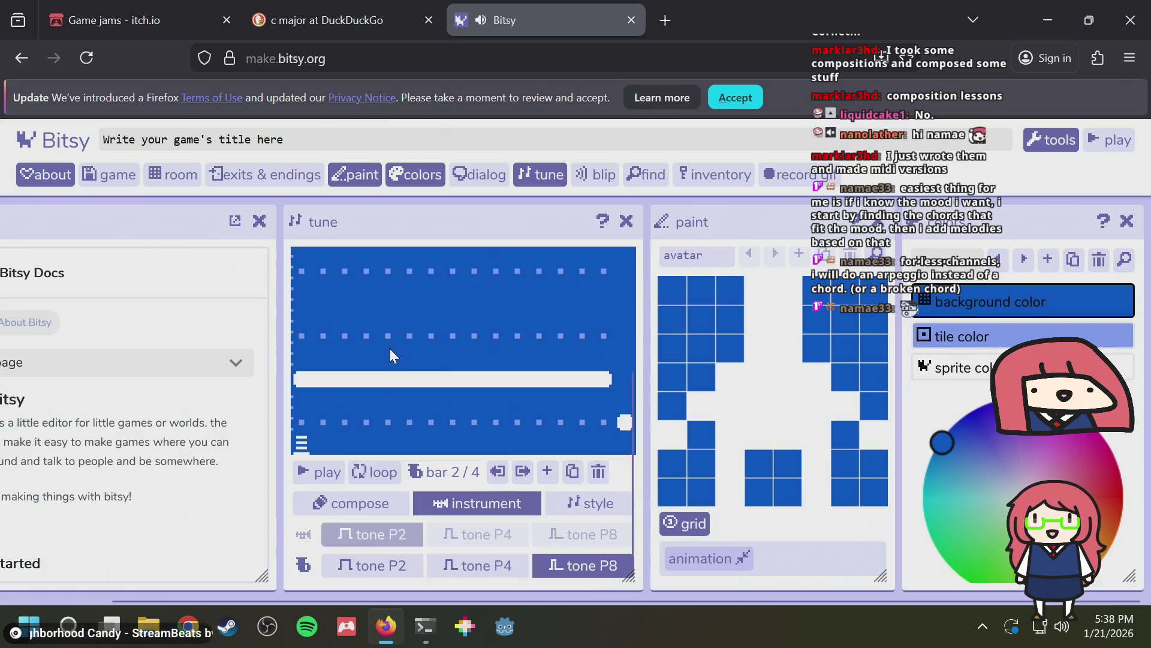
{"action": "left_click", "coordinate": [305, 443]}
{"action": "scroll", "coordinate": [346, 419], "scroll_direction": "up", "scroll_amount": 2}
{"action": "scroll", "coordinate": [394, 373], "scroll_direction": "down", "scroll_amount": 2}
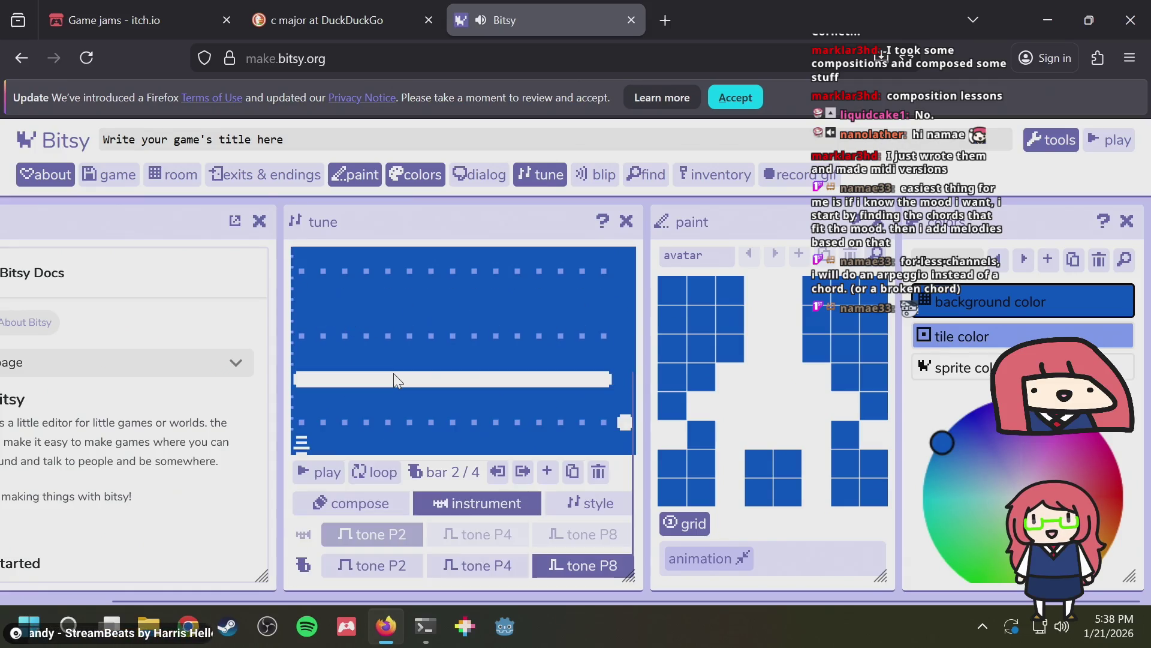
{"action": "scroll", "coordinate": [394, 372], "scroll_direction": "up", "scroll_amount": 2}
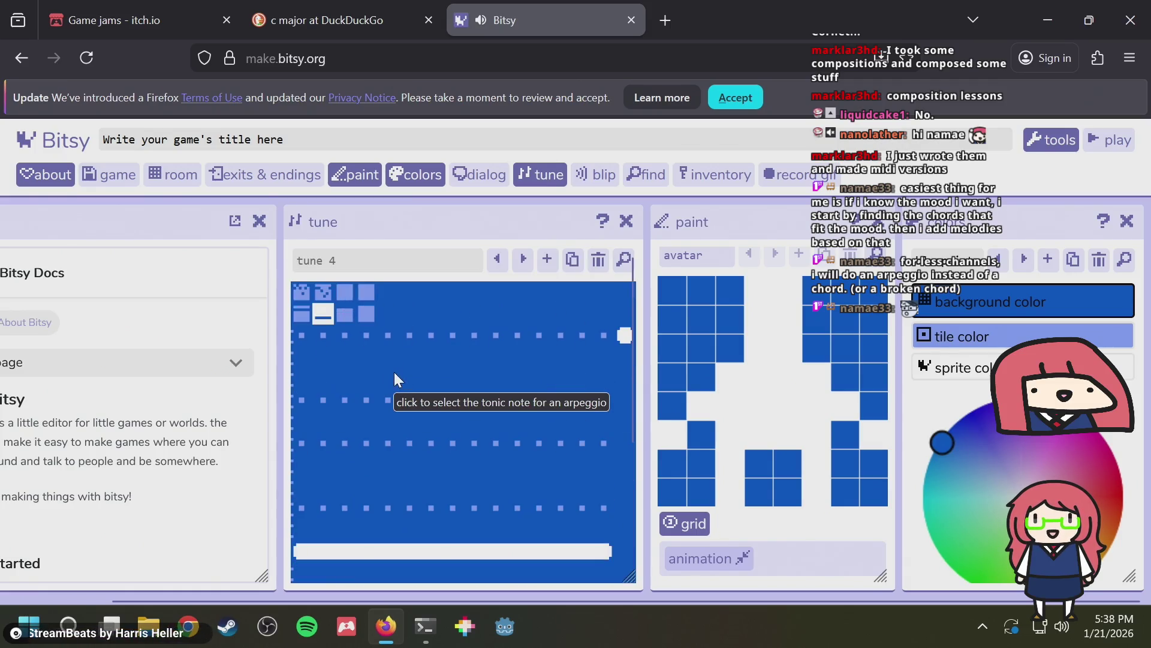
Pick the neighbouring arpeggio pattern and place its tonic note on the grid
{"action": "left_click", "coordinate": [346, 316]}
{"action": "scroll", "coordinate": [382, 408], "scroll_direction": "down", "scroll_amount": 2}
{"action": "scroll", "coordinate": [360, 342], "scroll_direction": "up", "scroll_amount": 2}
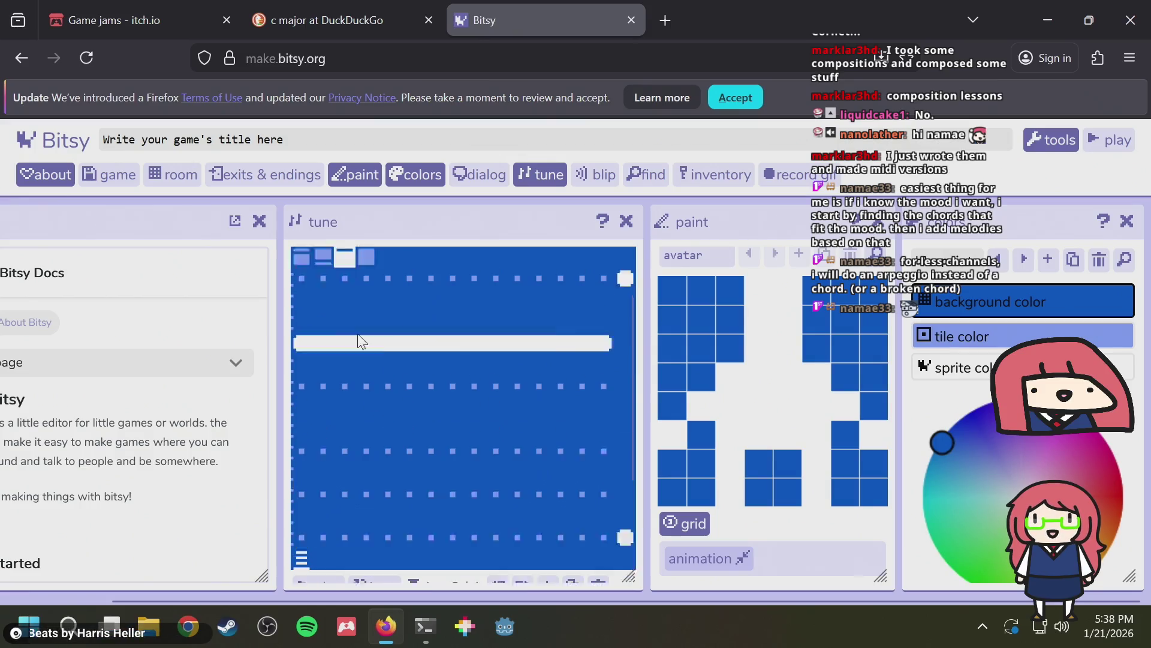
{"action": "left_click", "coordinate": [366, 315]}
{"action": "scroll", "coordinate": [367, 318], "scroll_direction": "down", "scroll_amount": 2}
{"action": "left_click", "coordinate": [385, 414]}
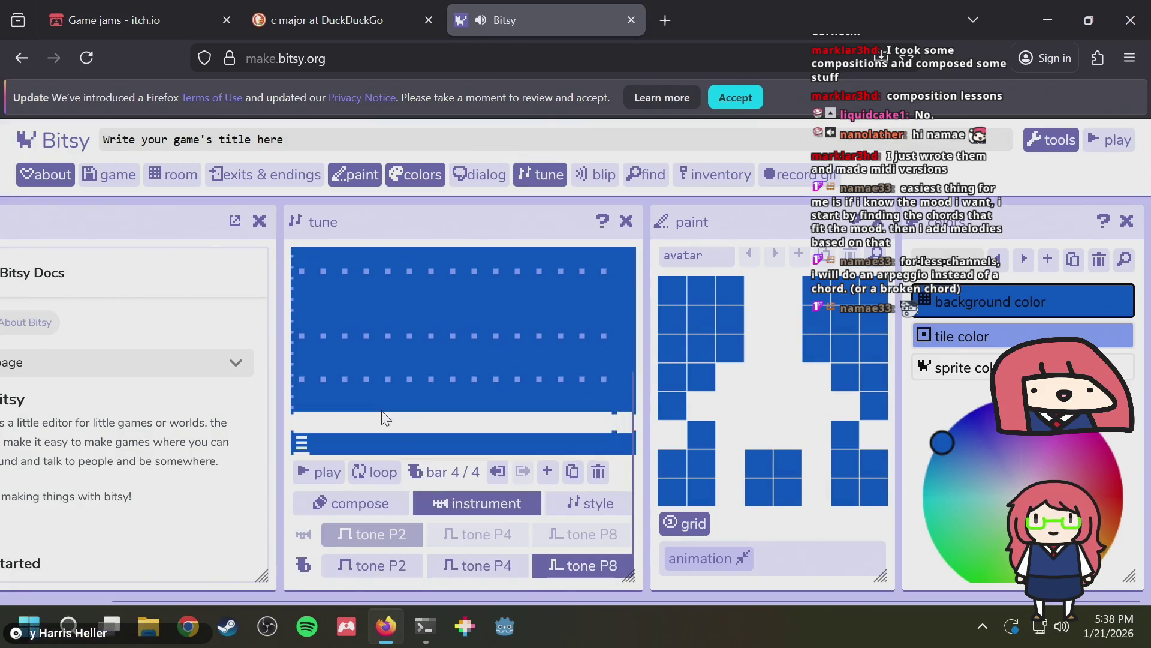
{"action": "scroll", "coordinate": [382, 387], "scroll_direction": "up", "scroll_amount": 2}
{"action": "left_click", "coordinate": [380, 399]}
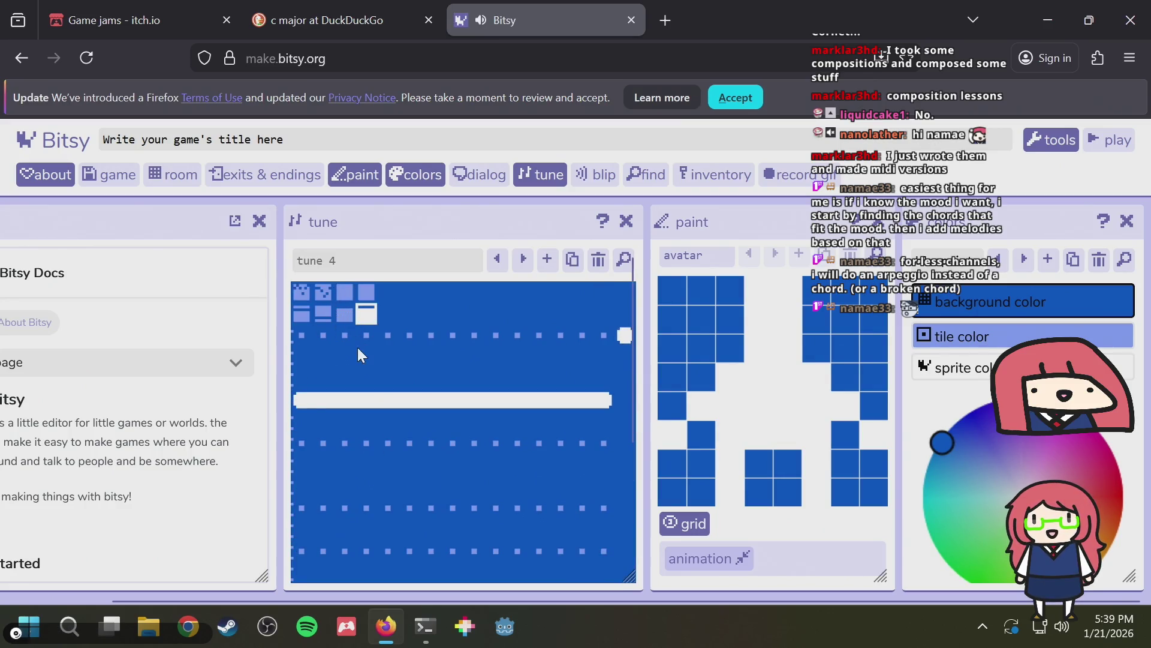
Return to the melody and clear bar 3's existing notes
{"action": "scroll", "coordinate": [366, 365], "scroll_direction": "down", "scroll_amount": 2}
{"action": "scroll", "coordinate": [366, 367], "scroll_direction": "up", "scroll_amount": 2}
{"action": "left_click", "coordinate": [297, 293]}
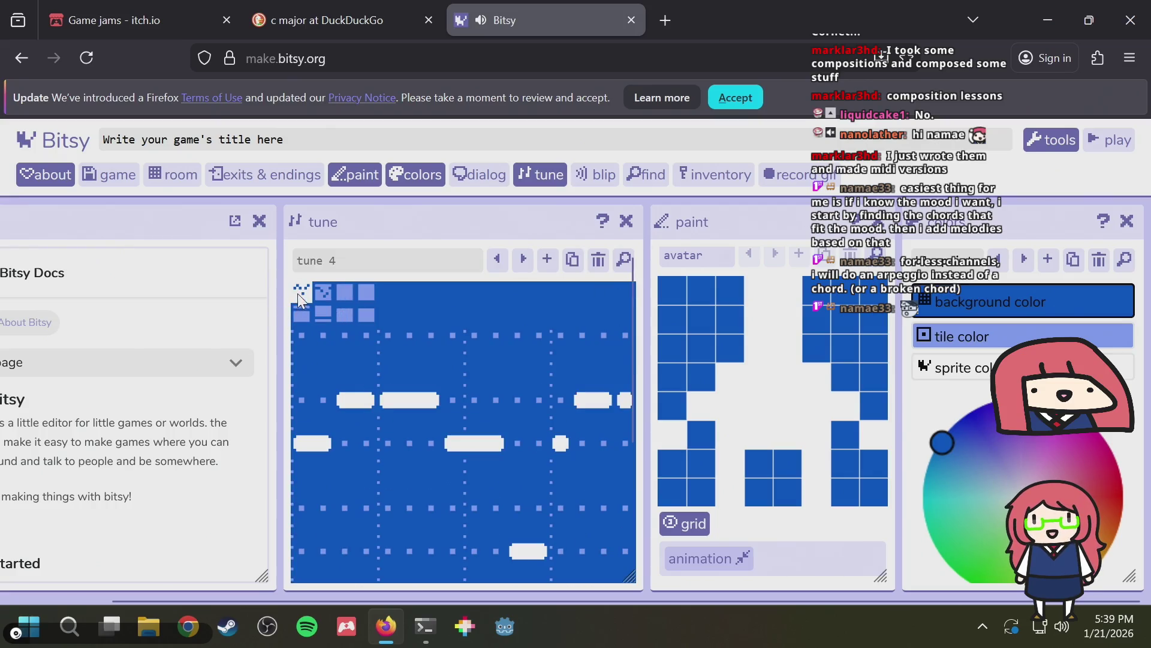
{"action": "left_click", "coordinate": [341, 289]}
Draw two three-step low notes in bar 3 and give the melody tone P2
{"action": "left_click_drag", "start_coordinate": [309, 442], "coordinate": [347, 432]}
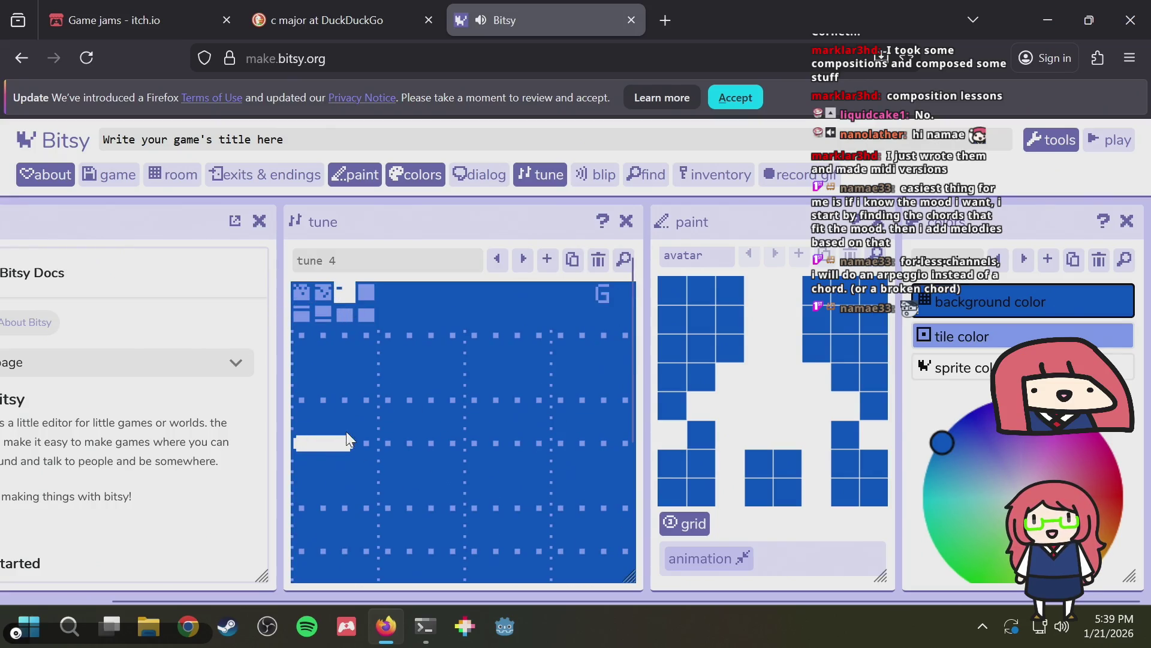
{"action": "scroll", "coordinate": [466, 450], "scroll_direction": "down", "scroll_amount": 3}
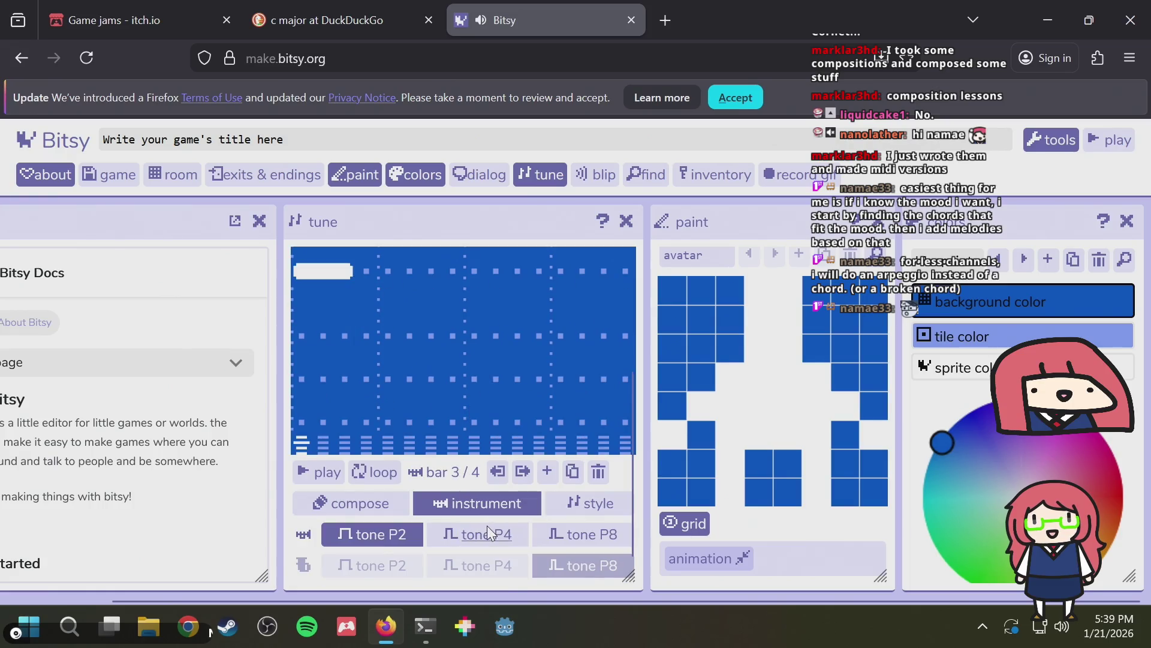
{"action": "scroll", "coordinate": [456, 480], "scroll_direction": "up", "scroll_amount": 3}
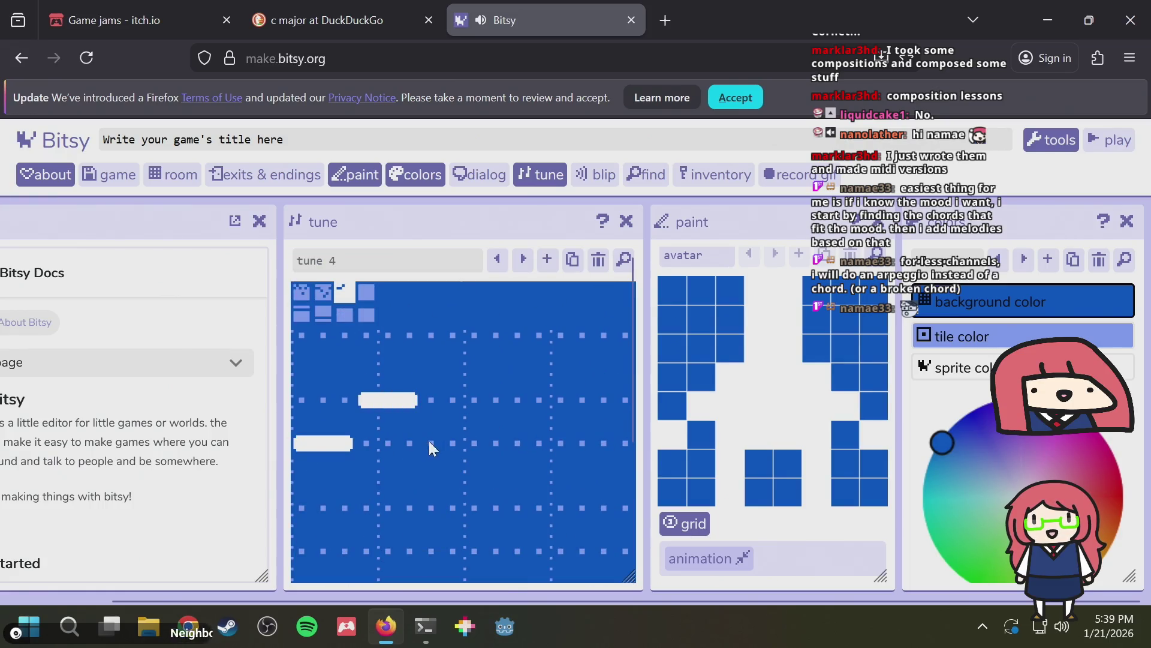
{"action": "left_click_drag", "start_coordinate": [430, 442], "coordinate": [474, 442]}
{"action": "scroll", "coordinate": [501, 427], "scroll_direction": "down", "scroll_amount": 3}
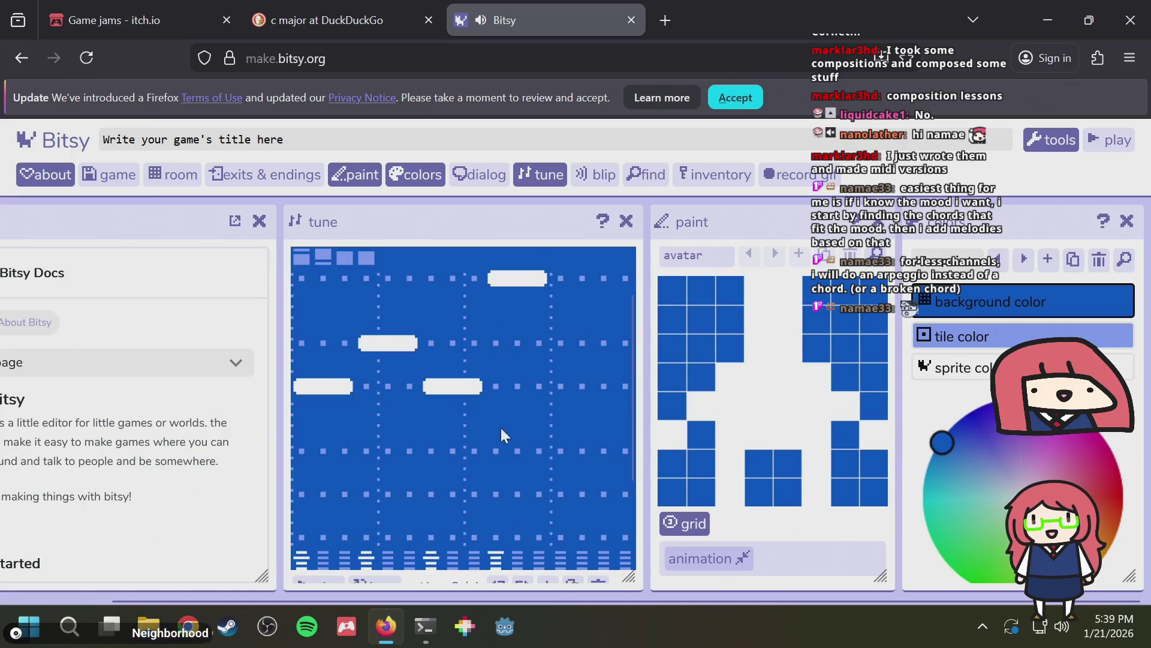
{"action": "left_click", "coordinate": [398, 528]}
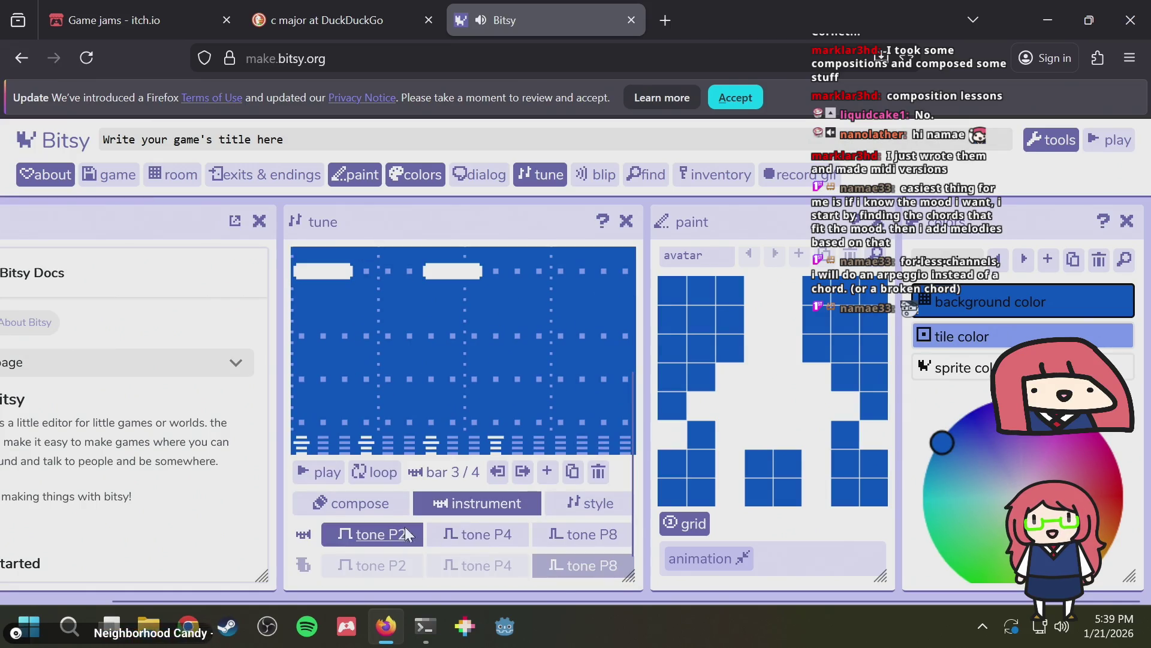
{"action": "scroll", "coordinate": [468, 503], "scroll_direction": "up", "scroll_amount": 3}
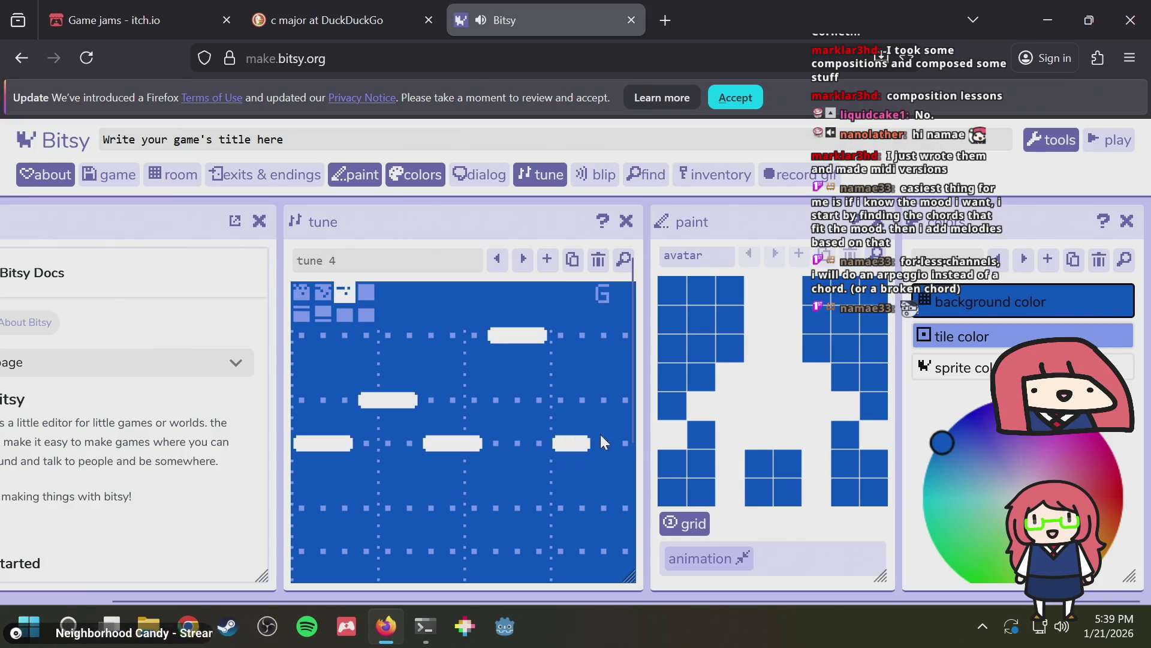
{"action": "scroll", "coordinate": [582, 441], "scroll_direction": "down", "scroll_amount": 3}
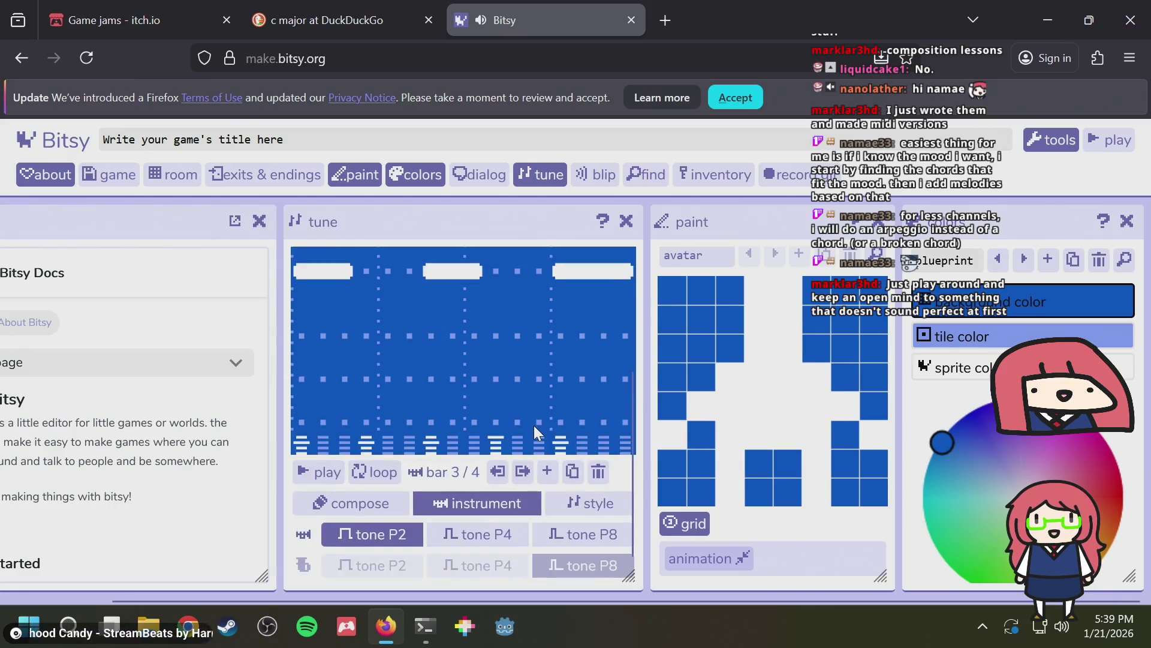
{"action": "scroll", "coordinate": [534, 426], "scroll_direction": "up", "scroll_amount": 3}
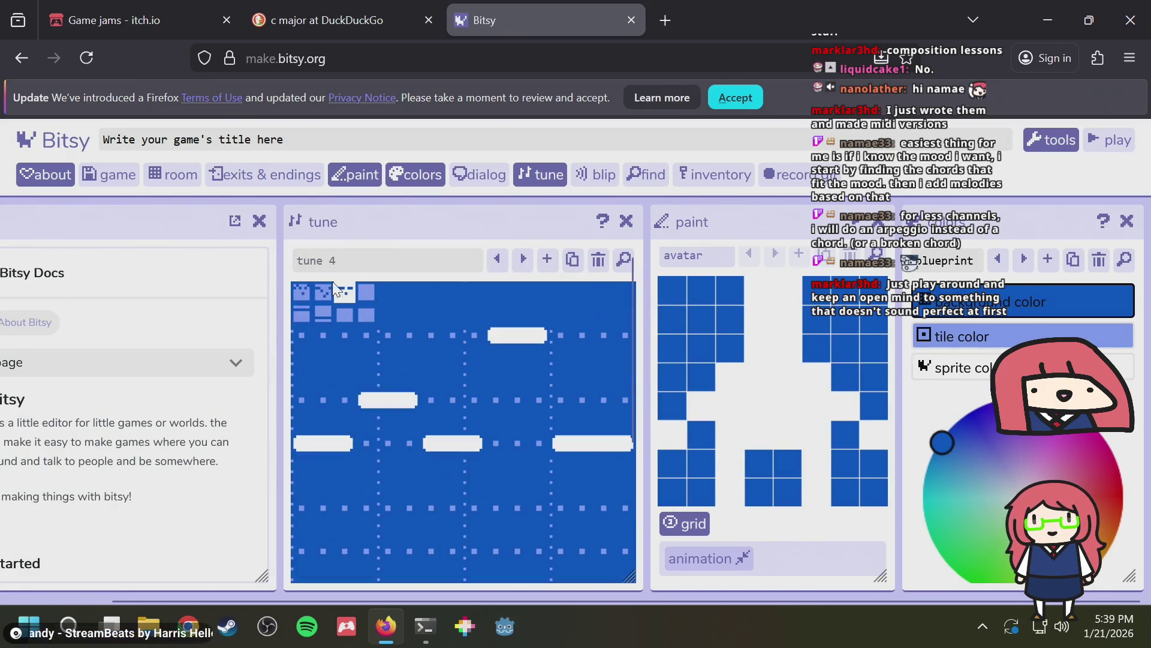
Fill bar 4 with short and held notes, ending on a held high note
{"action": "left_click", "coordinate": [346, 316]}
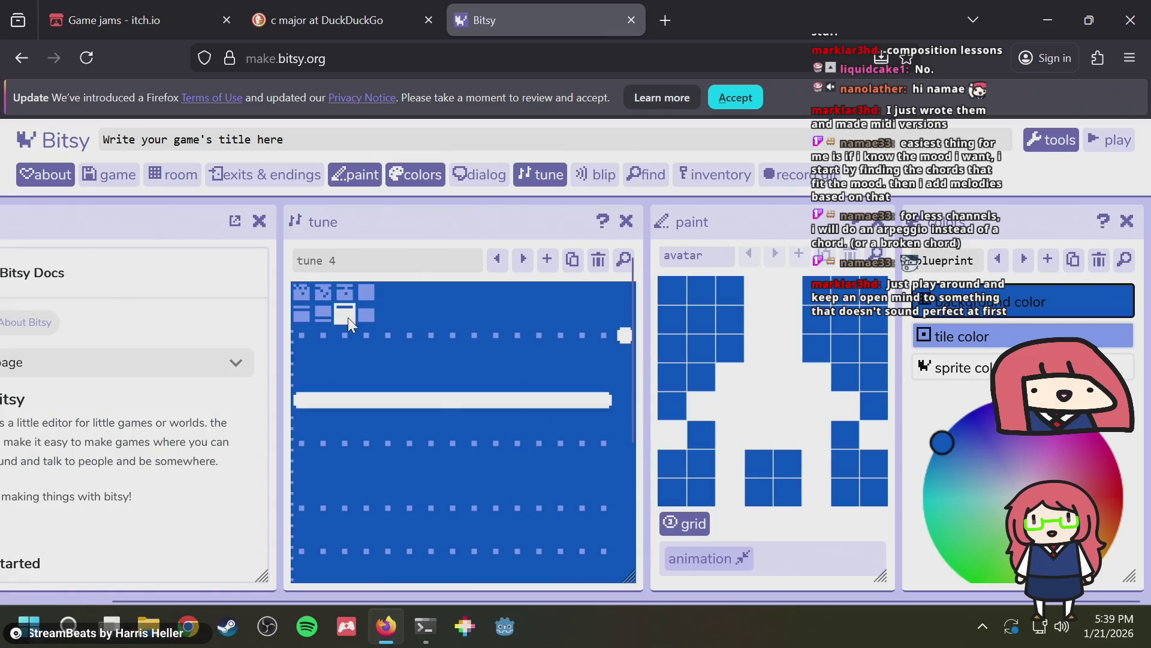
{"action": "left_click", "coordinate": [372, 290]}
{"action": "left_click", "coordinate": [308, 400]}
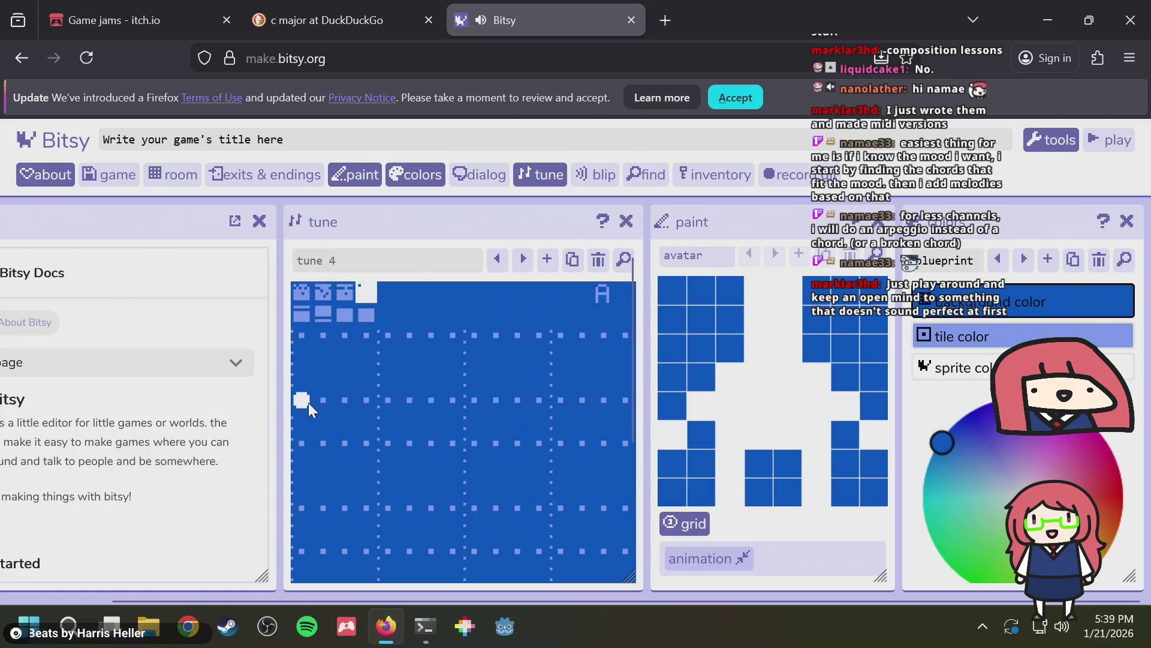
{"action": "left_click_drag", "start_coordinate": [351, 443], "coordinate": [390, 442]}
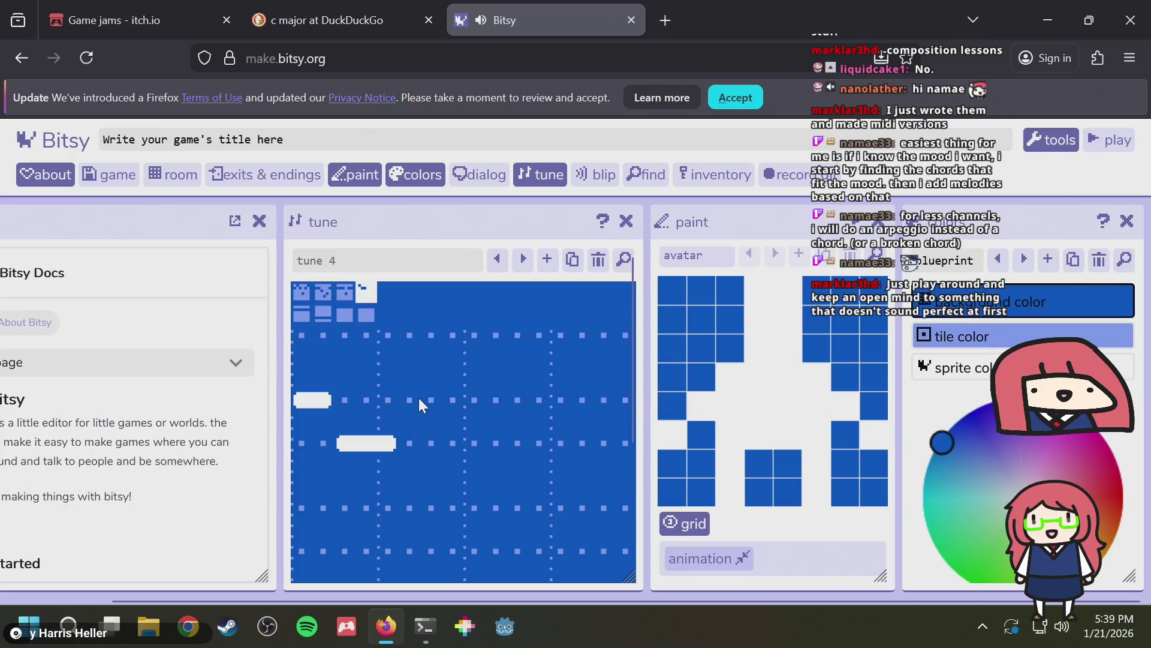
{"action": "left_click_drag", "start_coordinate": [419, 399], "coordinate": [454, 396]}
{"action": "left_click", "coordinate": [489, 442]}
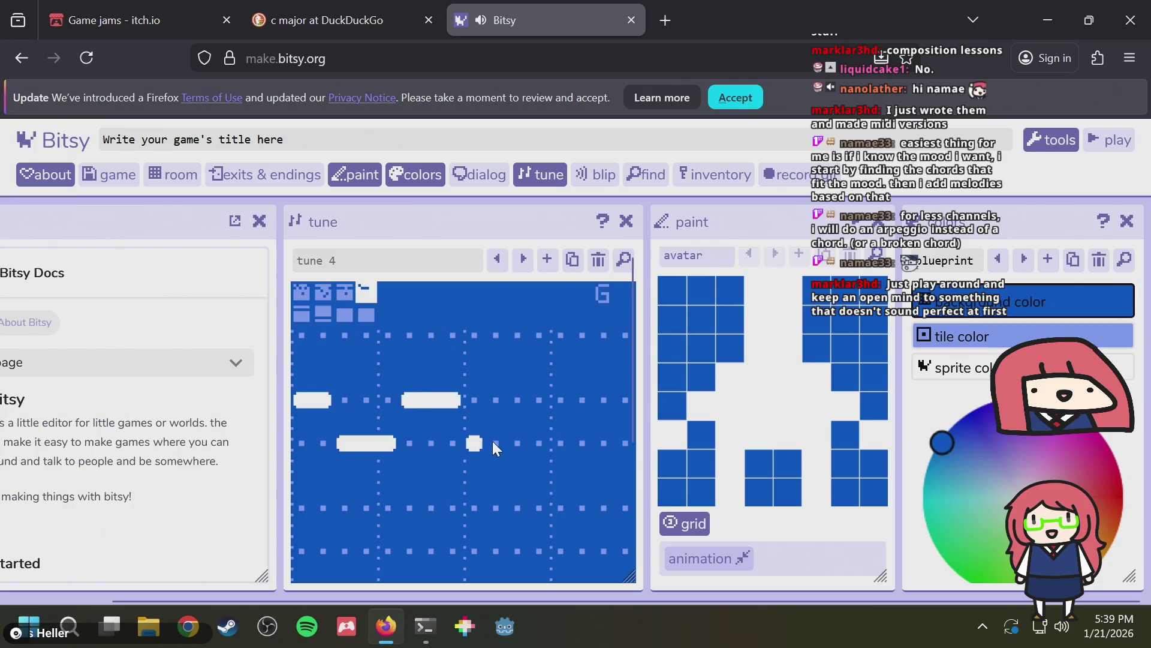
{"action": "left_click", "coordinate": [516, 507]}
{"action": "left_click", "coordinate": [538, 399]}
{"action": "left_click_drag", "start_coordinate": [562, 337], "coordinate": [602, 337]}
Play tune 4 back to hear the finished melody
{"action": "scroll", "coordinate": [572, 345], "scroll_direction": "down", "scroll_amount": 3}
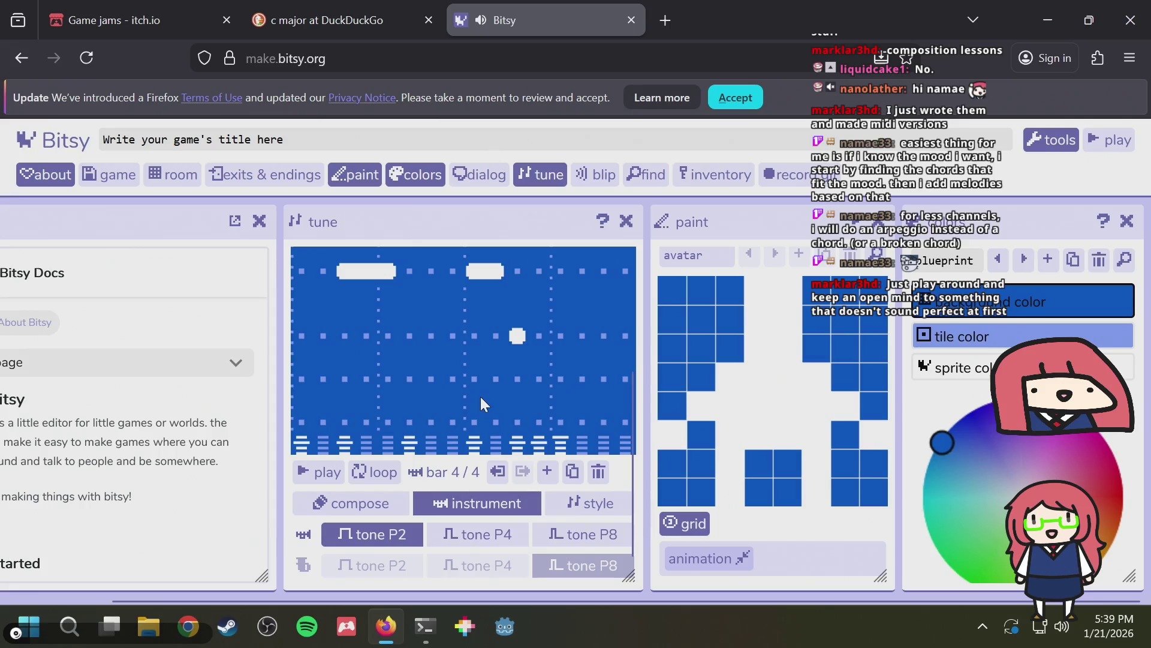
{"action": "left_click", "coordinate": [321, 474]}
{"action": "scroll", "coordinate": [522, 418], "scroll_direction": "up", "scroll_amount": 3}
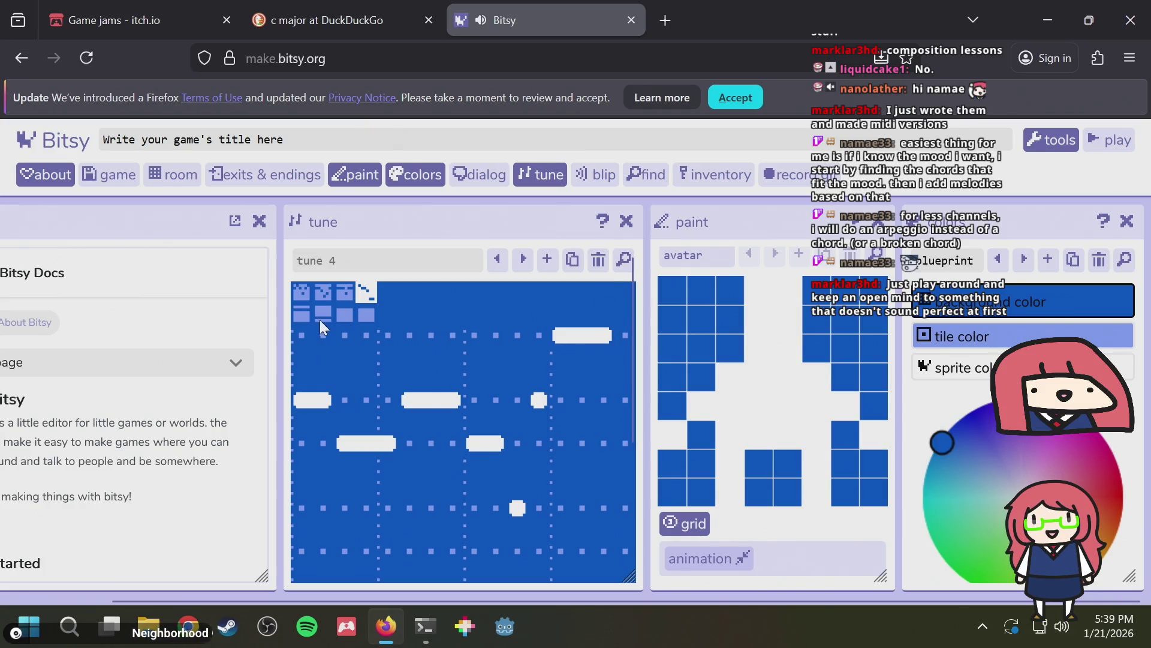
Select bar 1 of the melody and stop the playback
{"action": "left_click", "coordinate": [303, 286]}
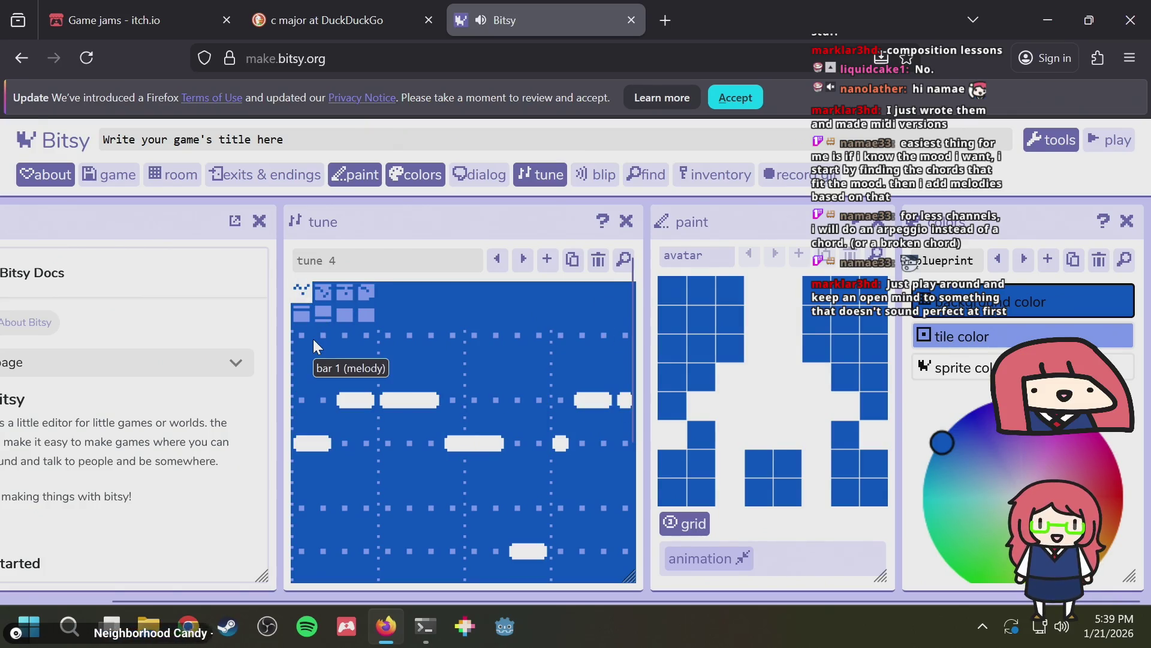
{"action": "scroll", "coordinate": [494, 394], "scroll_direction": "down", "scroll_amount": 3}
{"action": "scroll", "coordinate": [494, 394], "scroll_direction": "up", "scroll_amount": 3}
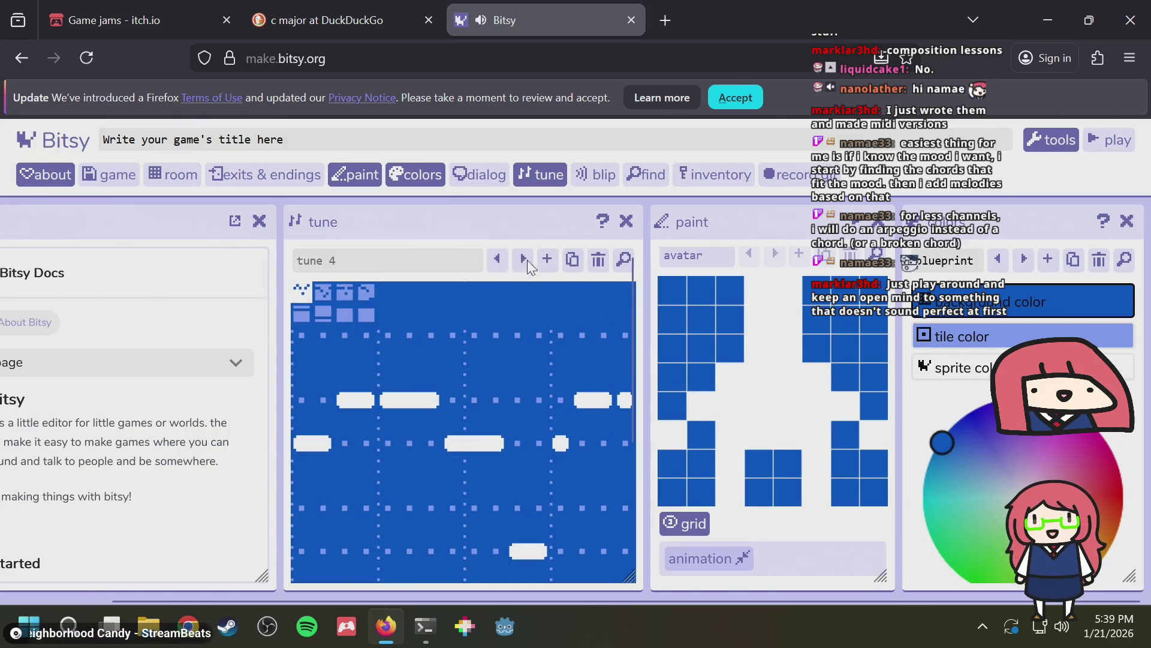
{"action": "scroll", "coordinate": [494, 352], "scroll_direction": "down", "scroll_amount": 3}
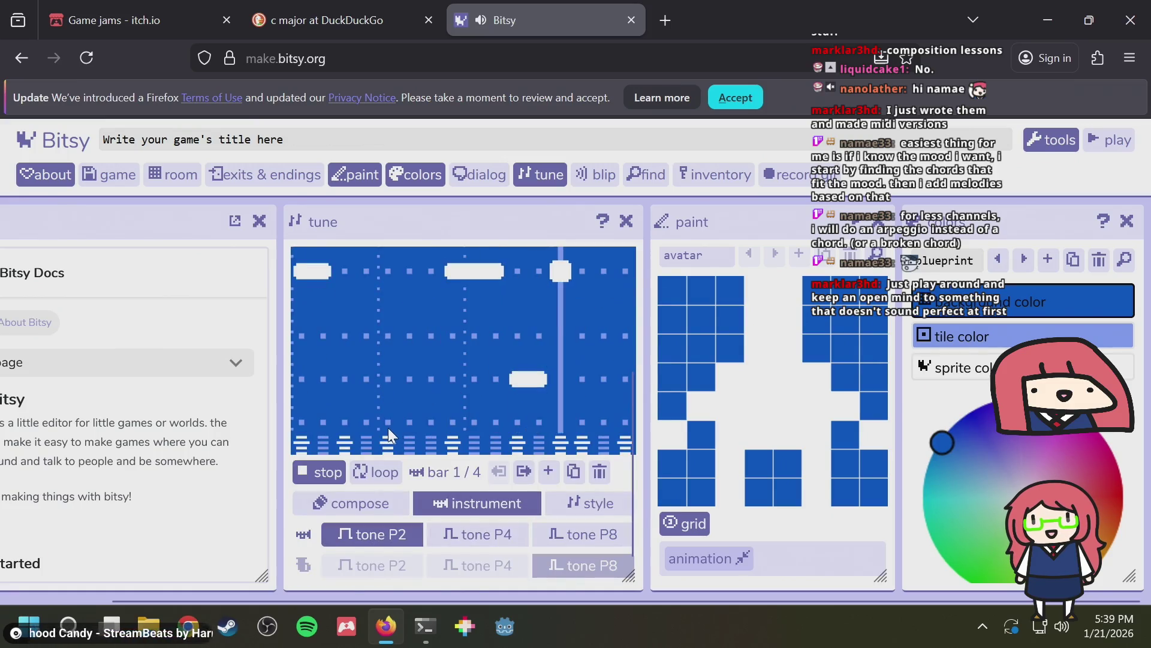
{"action": "scroll", "coordinate": [388, 427], "scroll_direction": "up", "scroll_amount": 3}
{"action": "scroll", "coordinate": [480, 345], "scroll_direction": "down", "scroll_amount": 3}
{"action": "scroll", "coordinate": [516, 317], "scroll_direction": "up", "scroll_amount": 3}
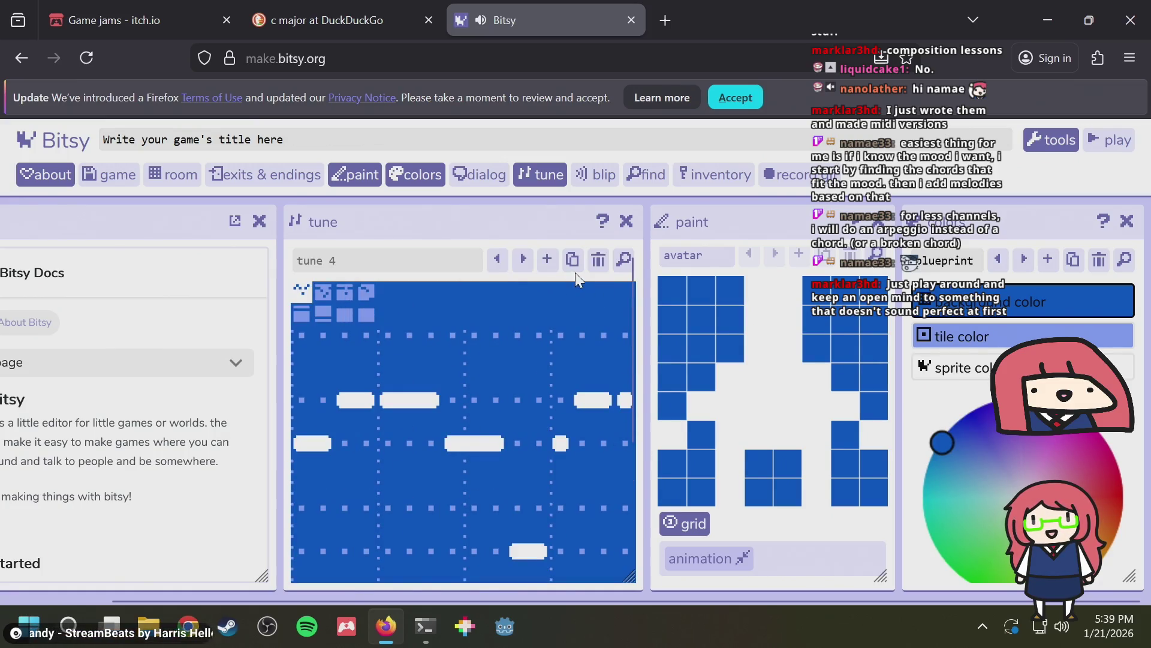
{"action": "scroll", "coordinate": [574, 272], "scroll_direction": "down", "scroll_amount": 3}
{"action": "left_click", "coordinate": [312, 470]}
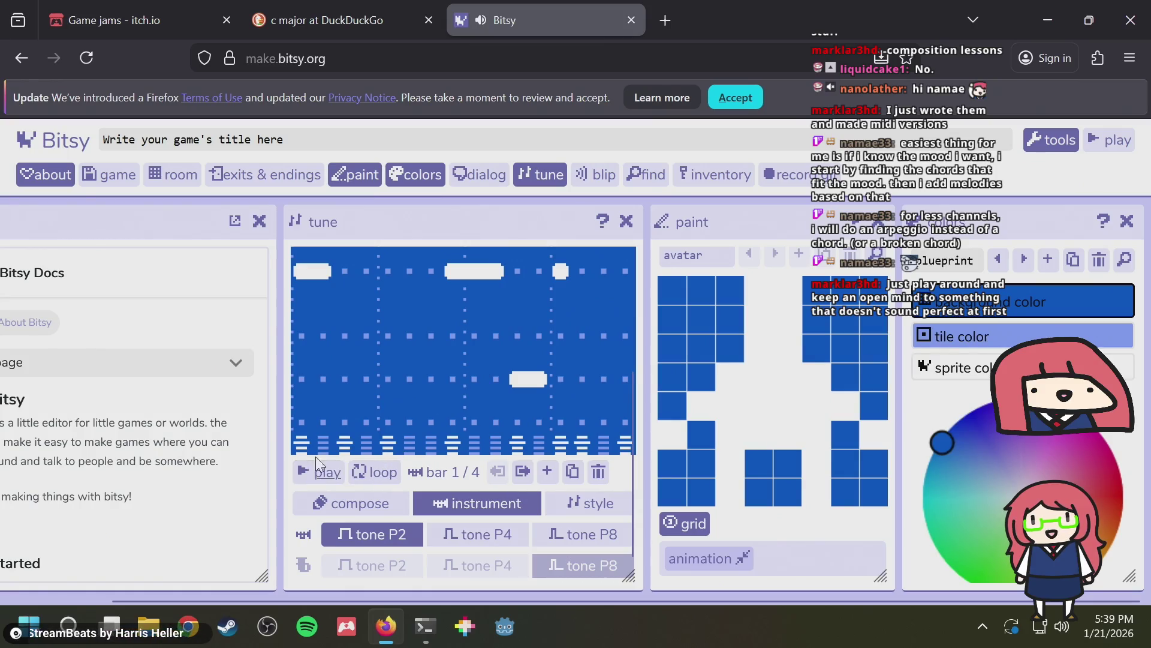
{"action": "scroll", "coordinate": [315, 456], "scroll_direction": "up", "scroll_amount": 3}
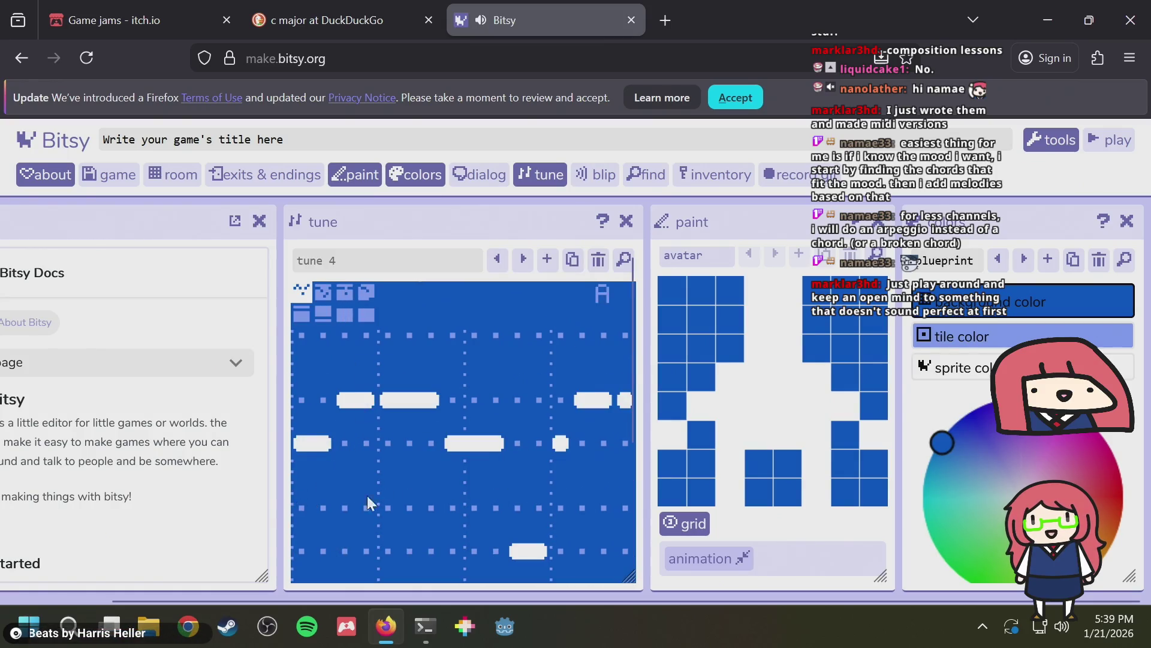
Lower bar 1's first two notes, merge the middle low notes, and extend the high note to the bar end
{"action": "left_click", "coordinate": [304, 507]}
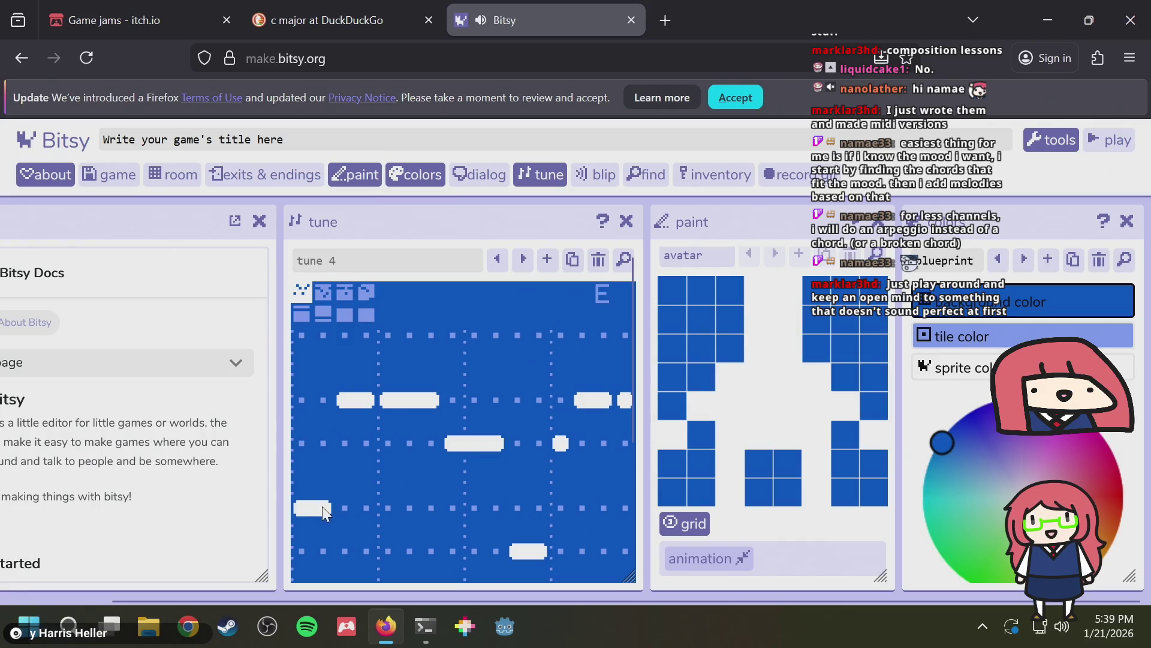
{"action": "left_click_drag", "start_coordinate": [343, 446], "coordinate": [364, 440]}
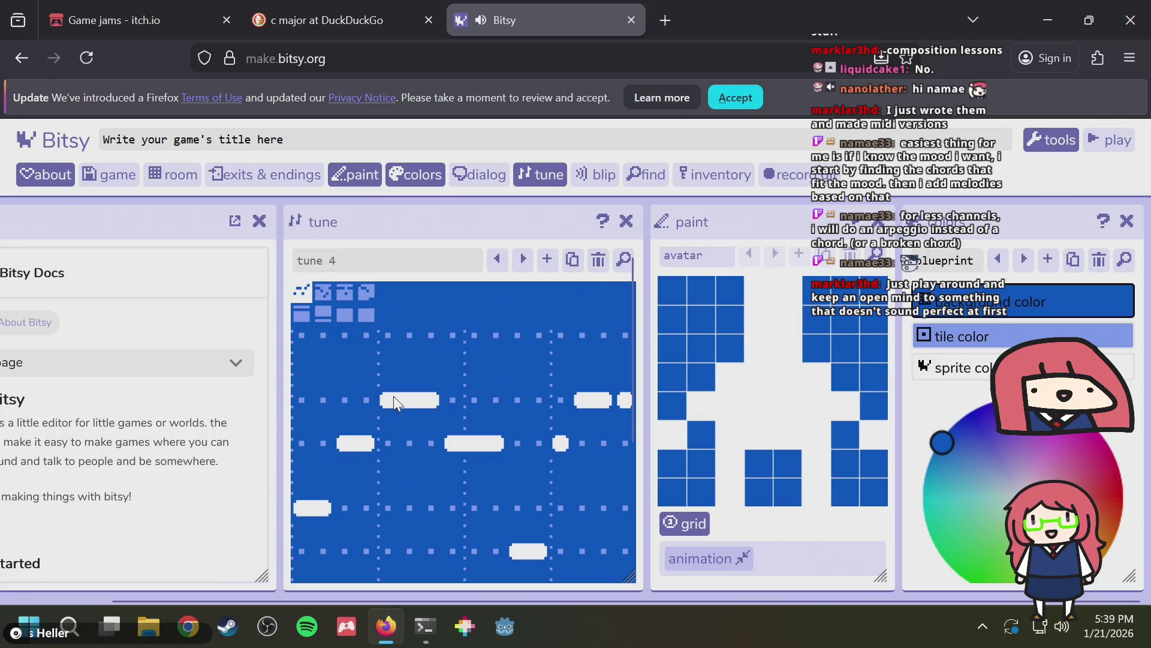
{"action": "left_click_drag", "start_coordinate": [462, 507], "coordinate": [475, 504]}
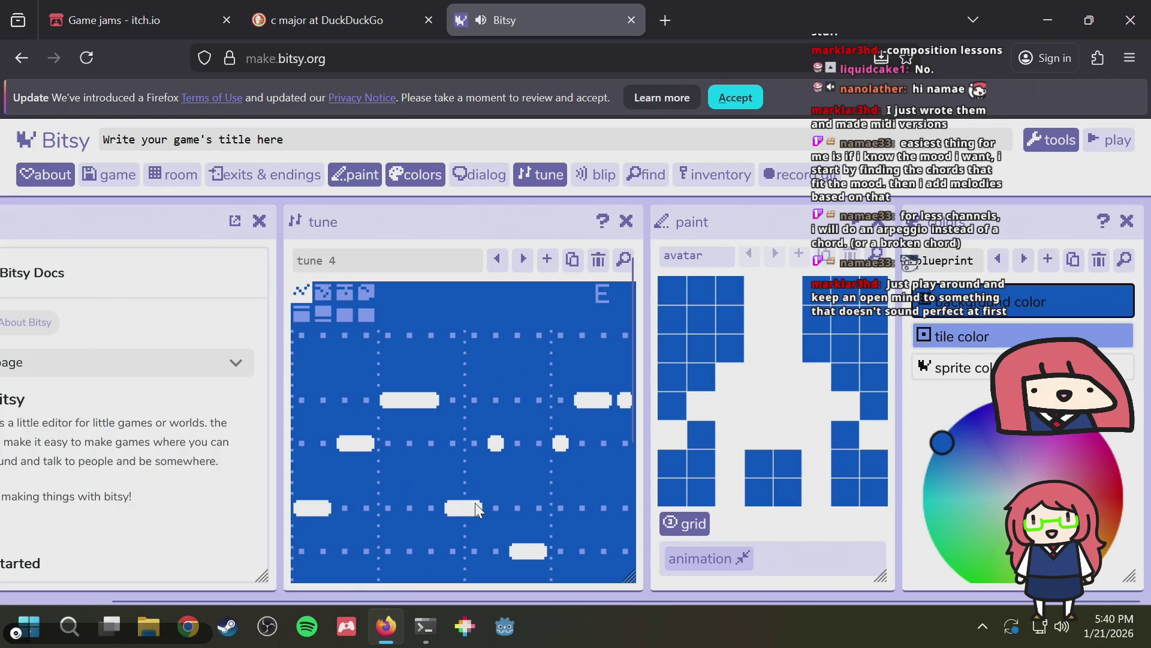
{"action": "right_click", "coordinate": [457, 504]}
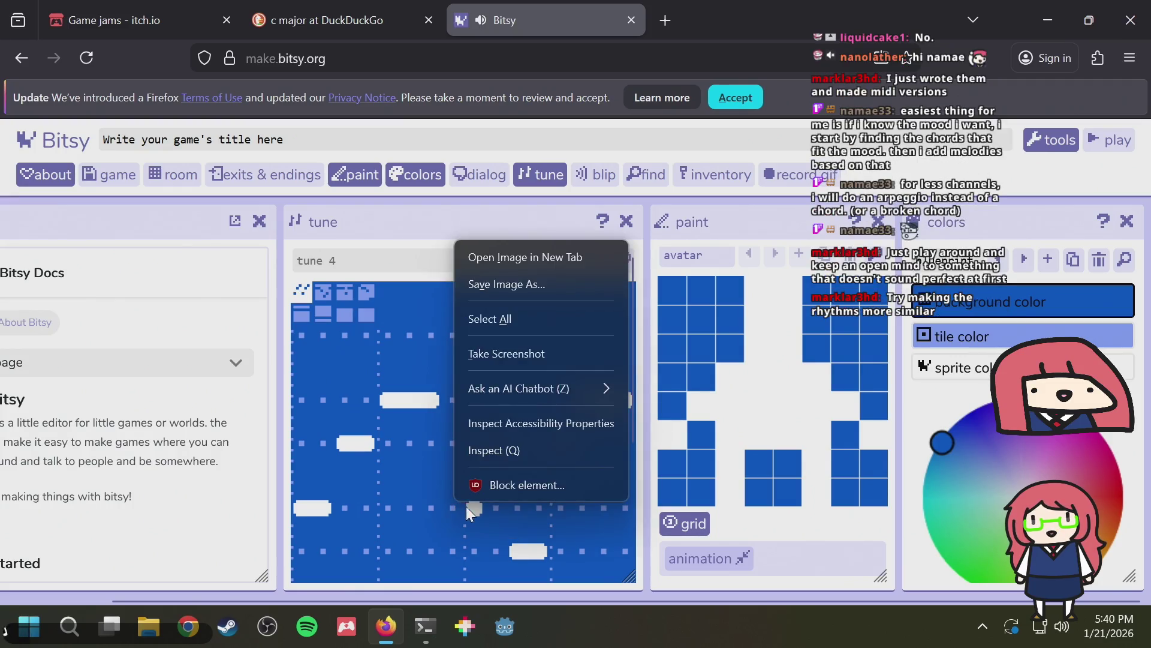
{"action": "left_click", "coordinate": [489, 520]}
{"action": "left_click", "coordinate": [482, 512]}
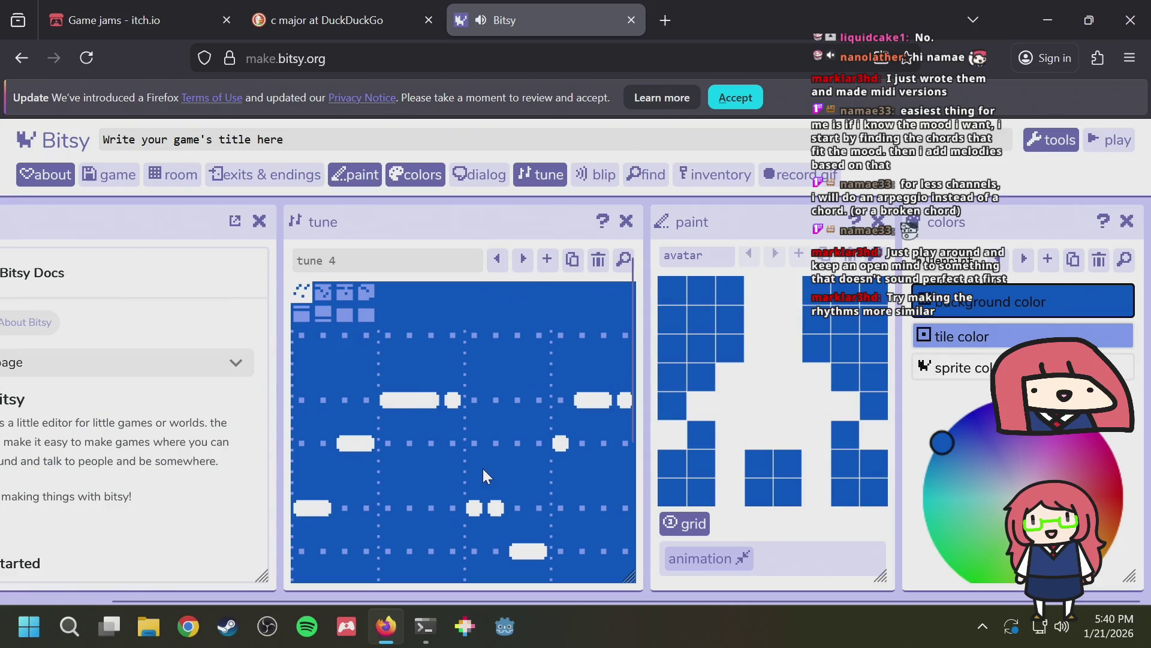
{"action": "left_click_drag", "start_coordinate": [481, 506], "coordinate": [501, 507]}
{"action": "left_click_drag", "start_coordinate": [517, 443], "coordinate": [543, 438]}
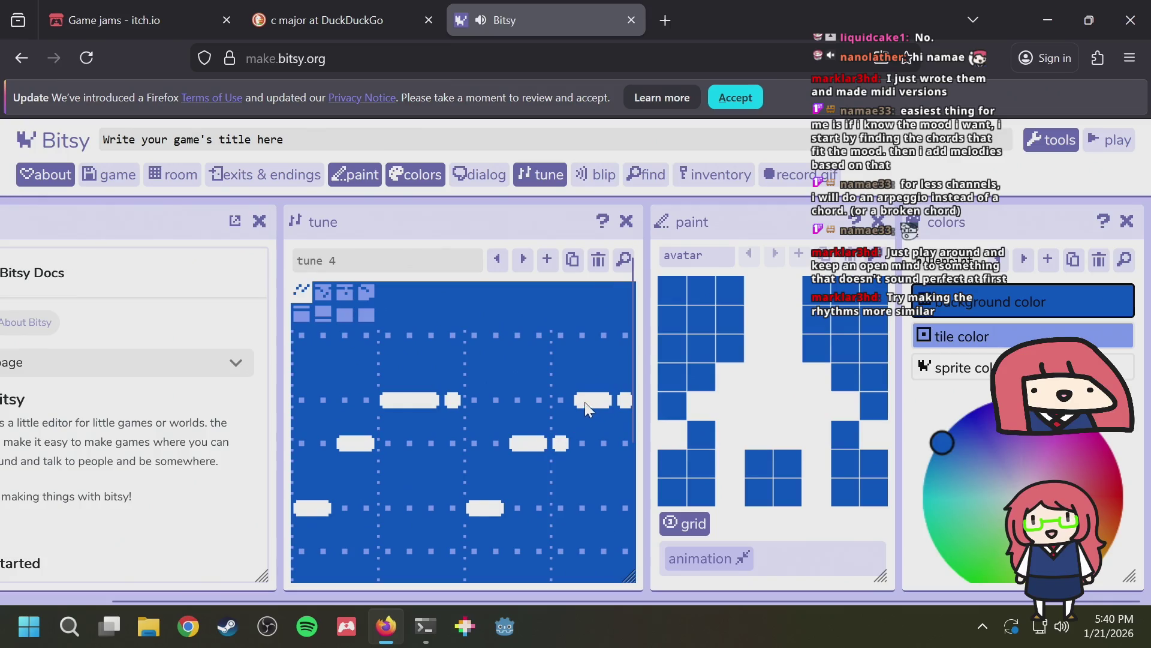
{"action": "left_click_drag", "start_coordinate": [584, 401], "coordinate": [624, 401]}
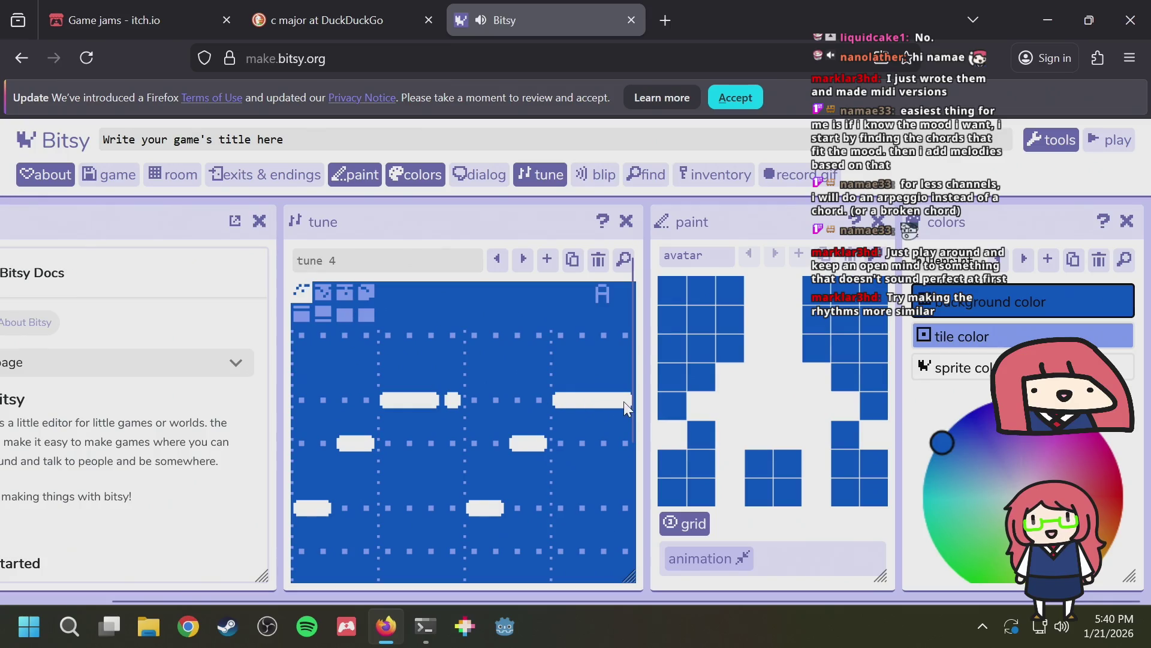
In bar 2, split the long note, raise and add notes, and draw a two-step high note near the end
{"action": "left_click", "coordinate": [323, 292]}
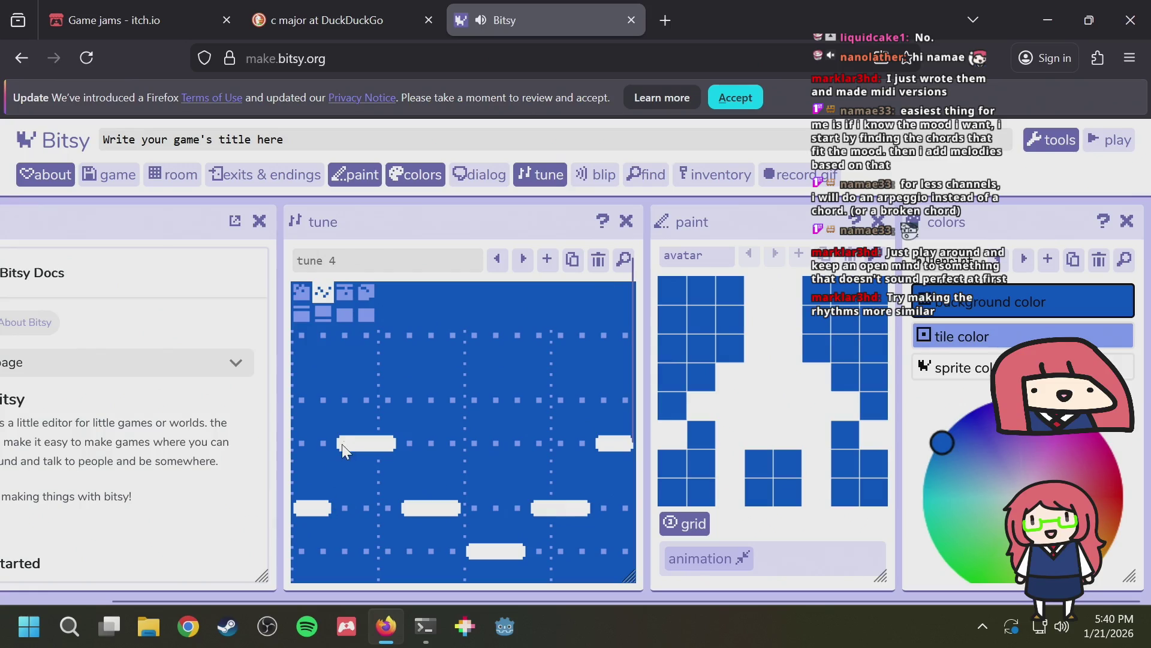
{"action": "left_click", "coordinate": [362, 440]}
{"action": "left_click", "coordinate": [389, 408]}
{"action": "left_click", "coordinate": [408, 400]}
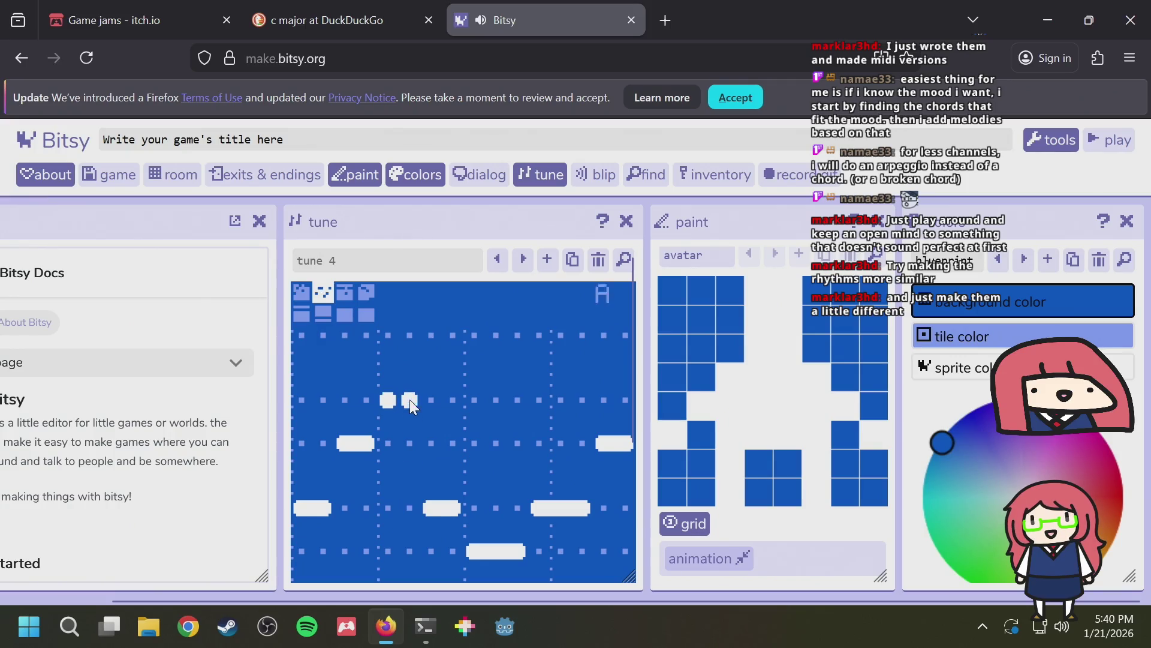
{"action": "left_click", "coordinate": [482, 442]}
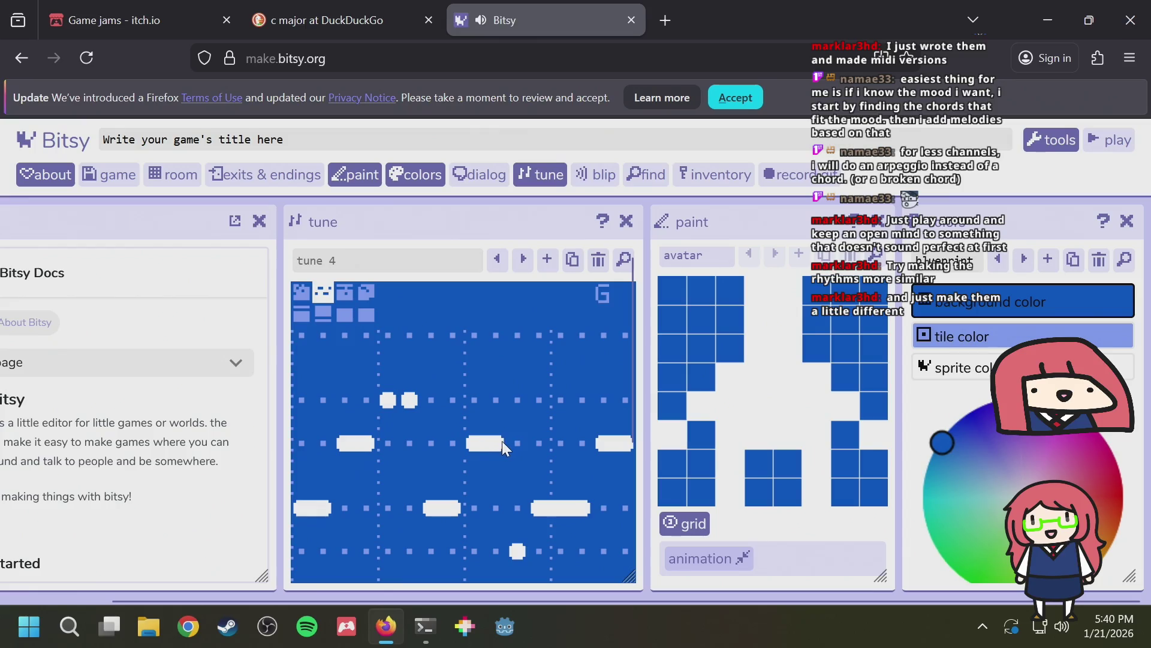
{"action": "left_click_drag", "start_coordinate": [517, 334], "coordinate": [542, 333]}
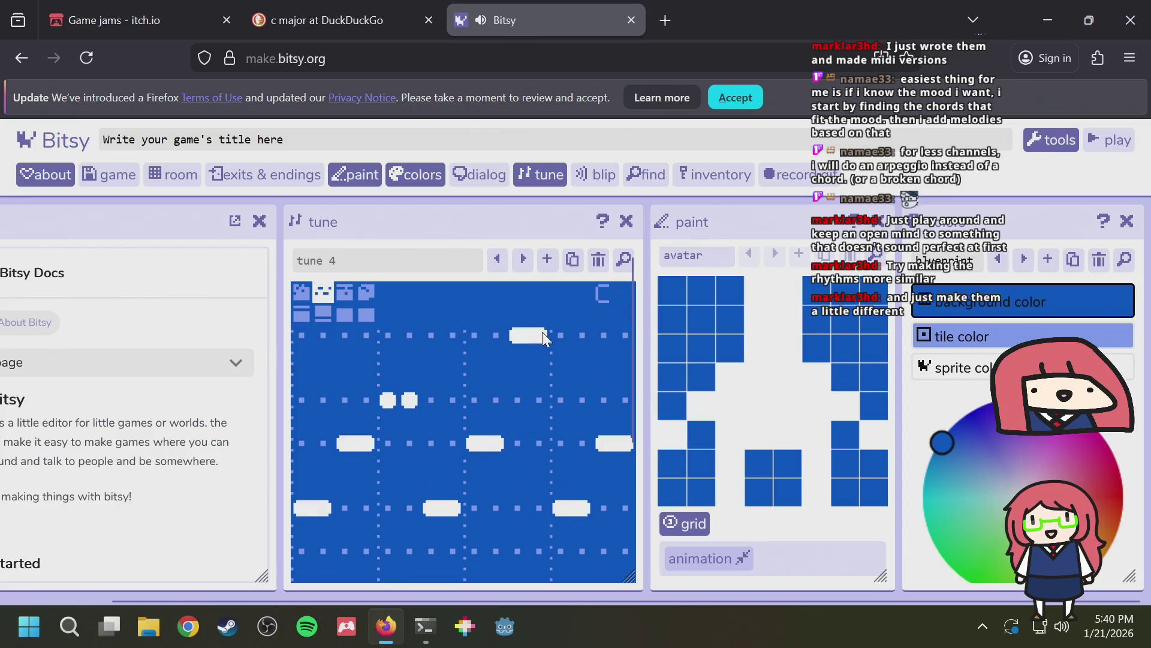
Play tune 4 to hear the melody changes so far
{"action": "scroll", "coordinate": [419, 367], "scroll_direction": "down", "scroll_amount": 3}
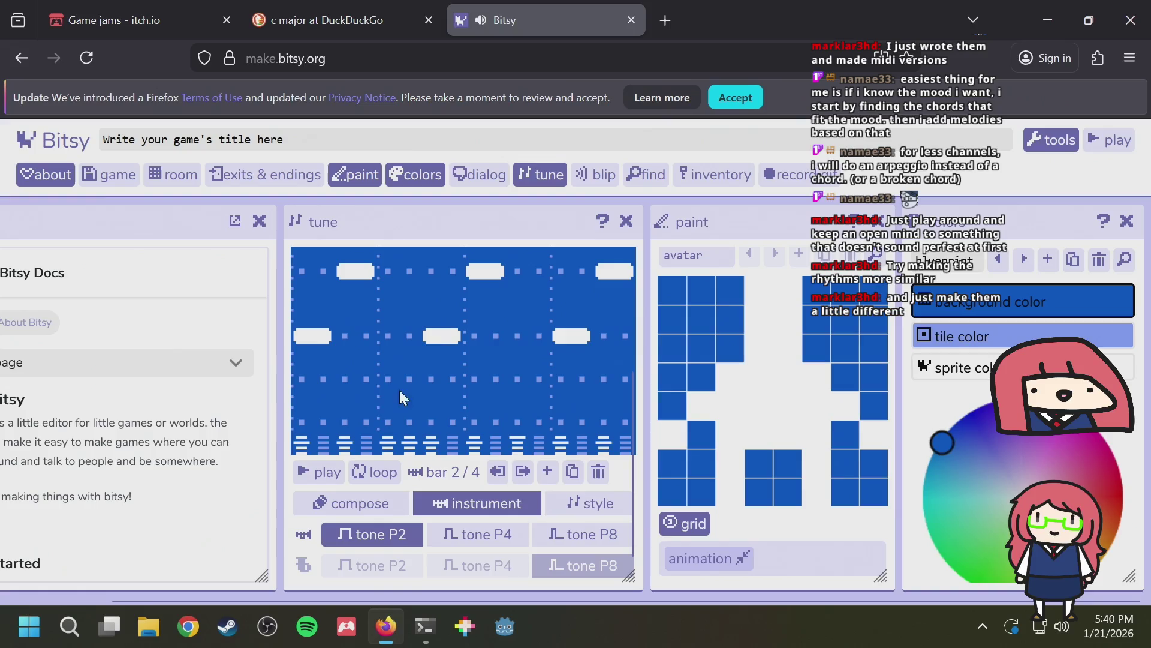
{"action": "scroll", "coordinate": [372, 414], "scroll_direction": "up", "scroll_amount": 2}
{"action": "scroll", "coordinate": [337, 468], "scroll_direction": "up", "scroll_amount": 2}
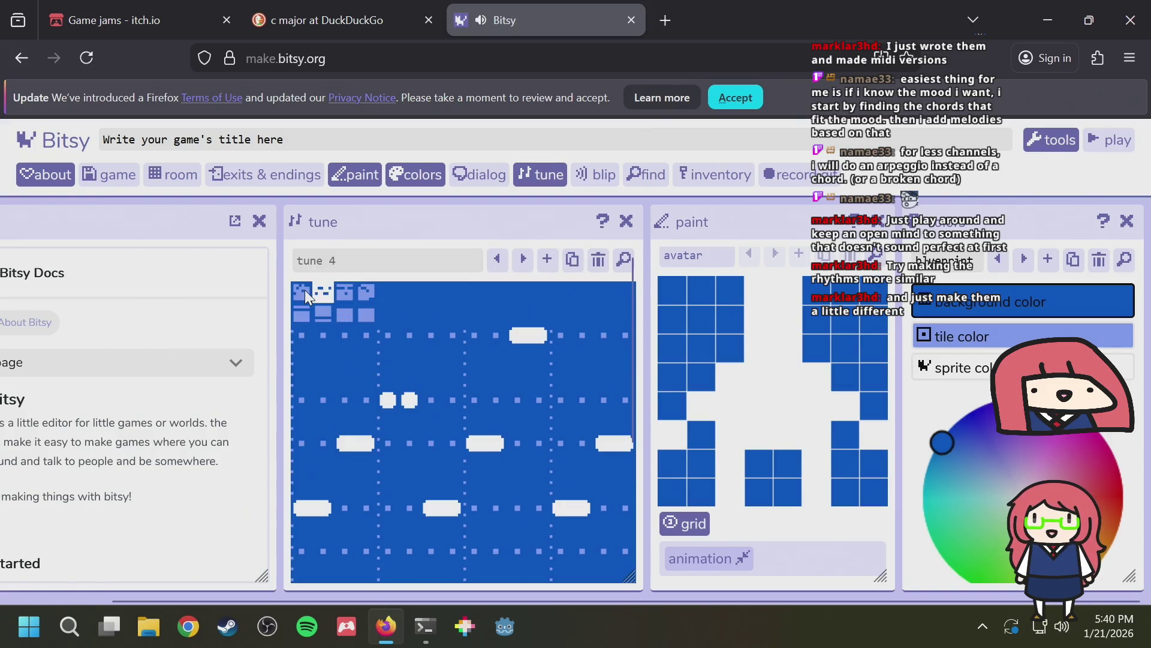
{"action": "scroll", "coordinate": [397, 311], "scroll_direction": "down", "scroll_amount": 2}
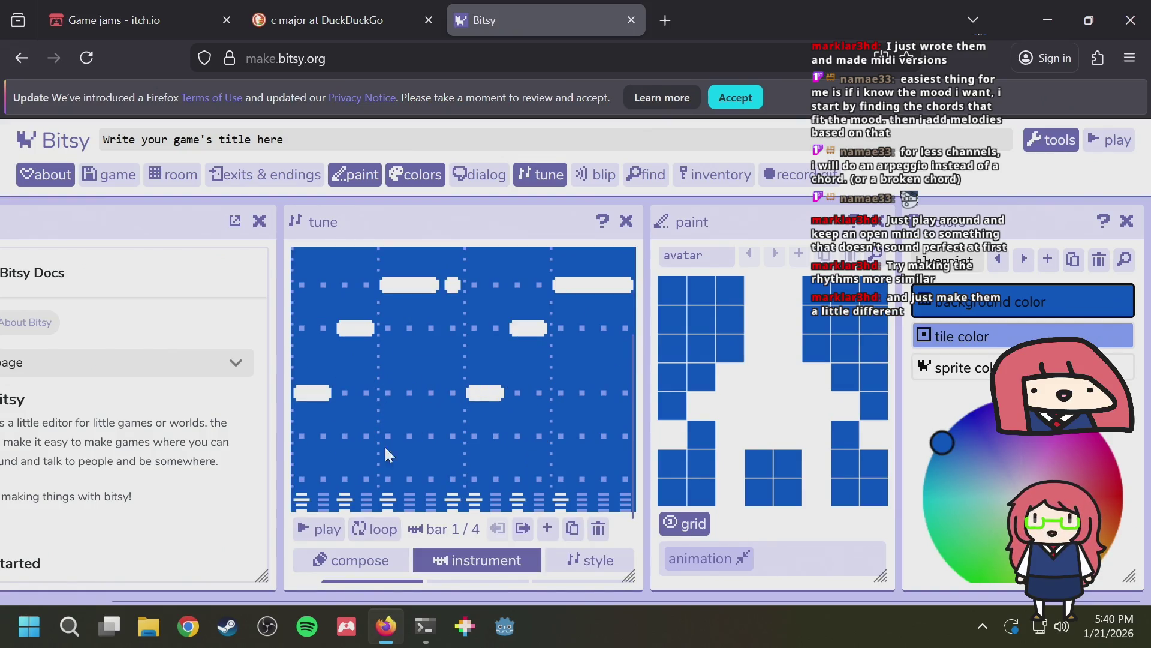
{"action": "left_click", "coordinate": [321, 530]}
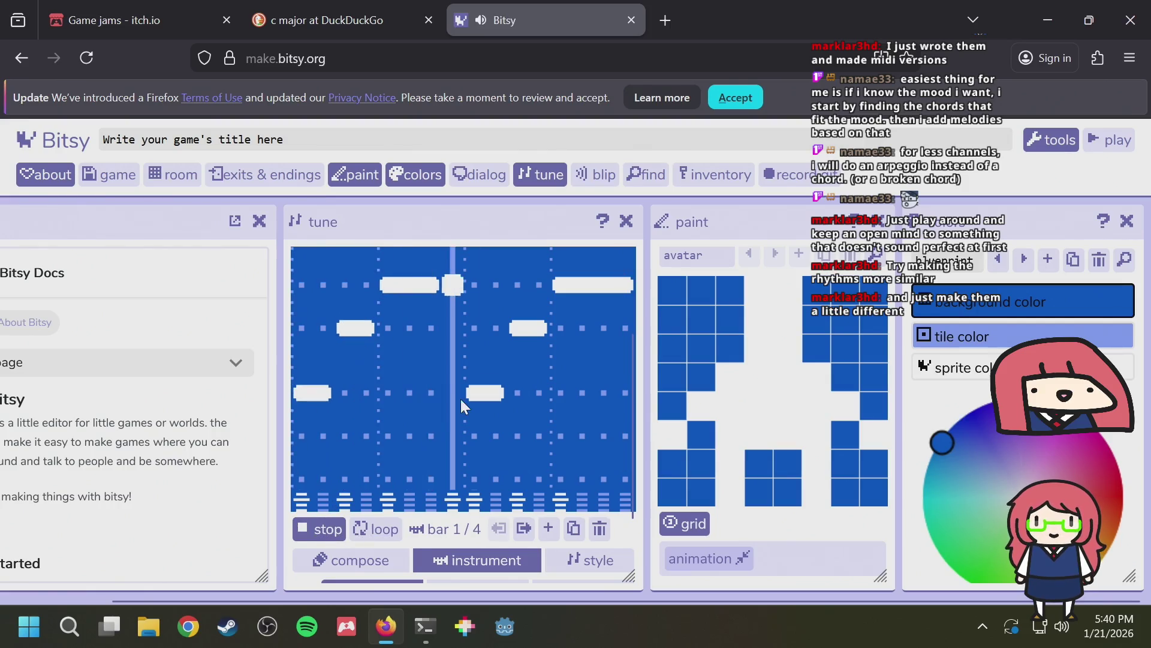
Split the held note in bar 1, then rejoin the mid-row notes into one long note
{"action": "scroll", "coordinate": [460, 398], "scroll_direction": "up", "scroll_amount": 2}
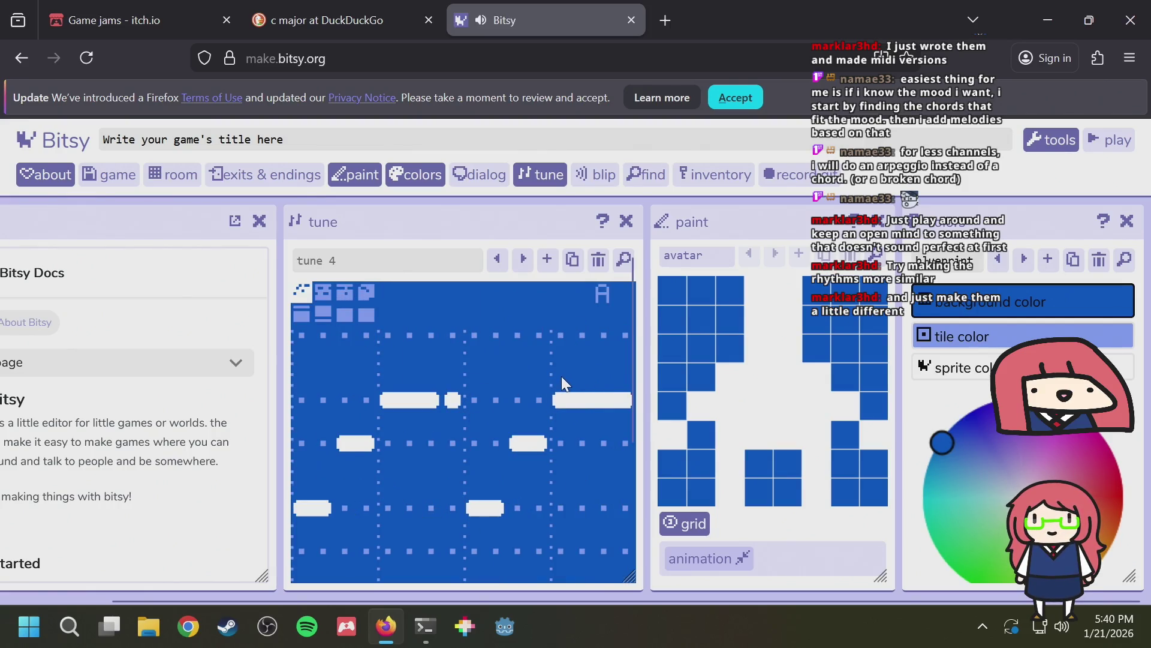
{"action": "scroll", "coordinate": [558, 376], "scroll_direction": "down", "scroll_amount": 1}
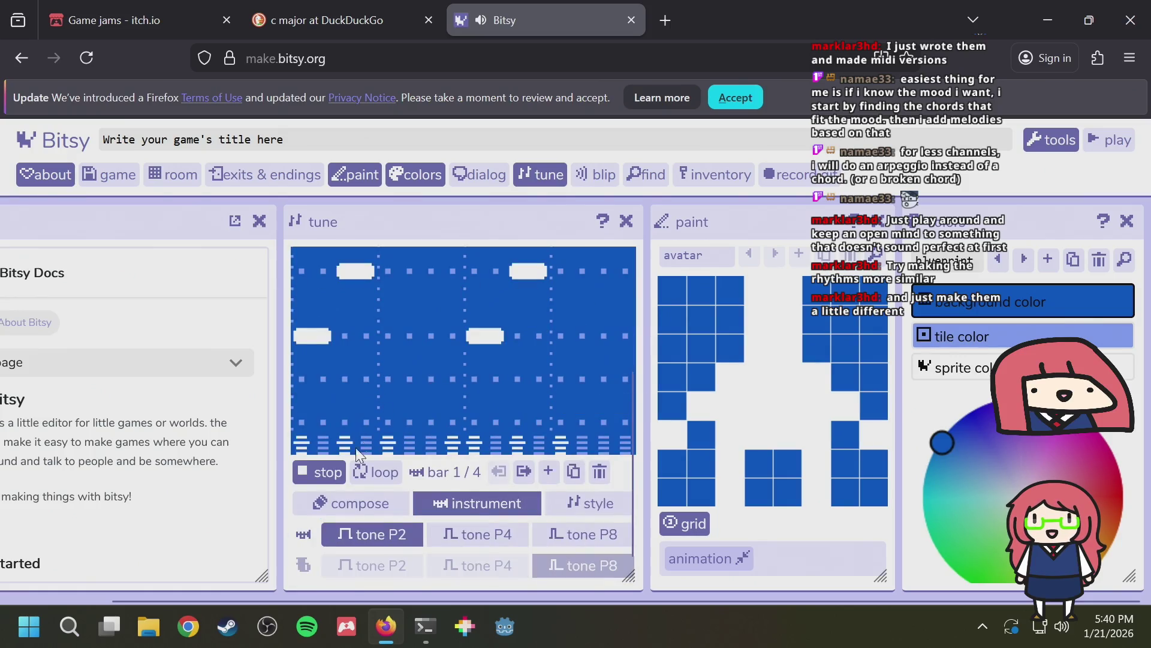
{"action": "scroll", "coordinate": [360, 444], "scroll_direction": "up", "scroll_amount": 1}
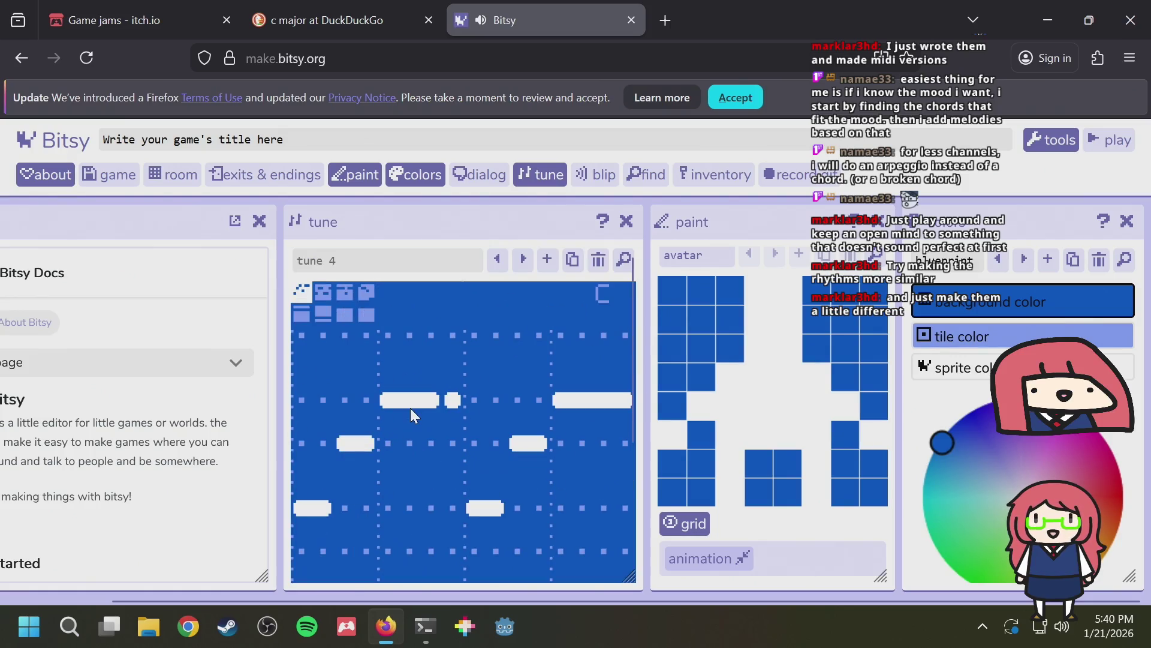
{"action": "left_click", "coordinate": [418, 372]}
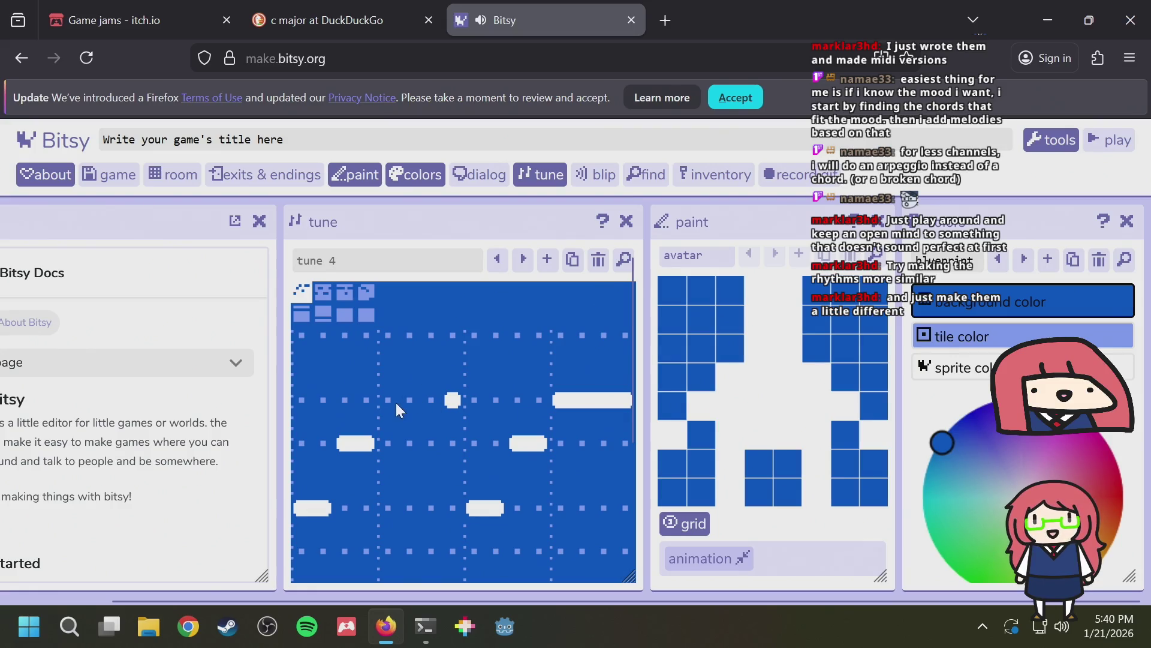
{"action": "left_click_drag", "start_coordinate": [396, 401], "coordinate": [448, 396]}
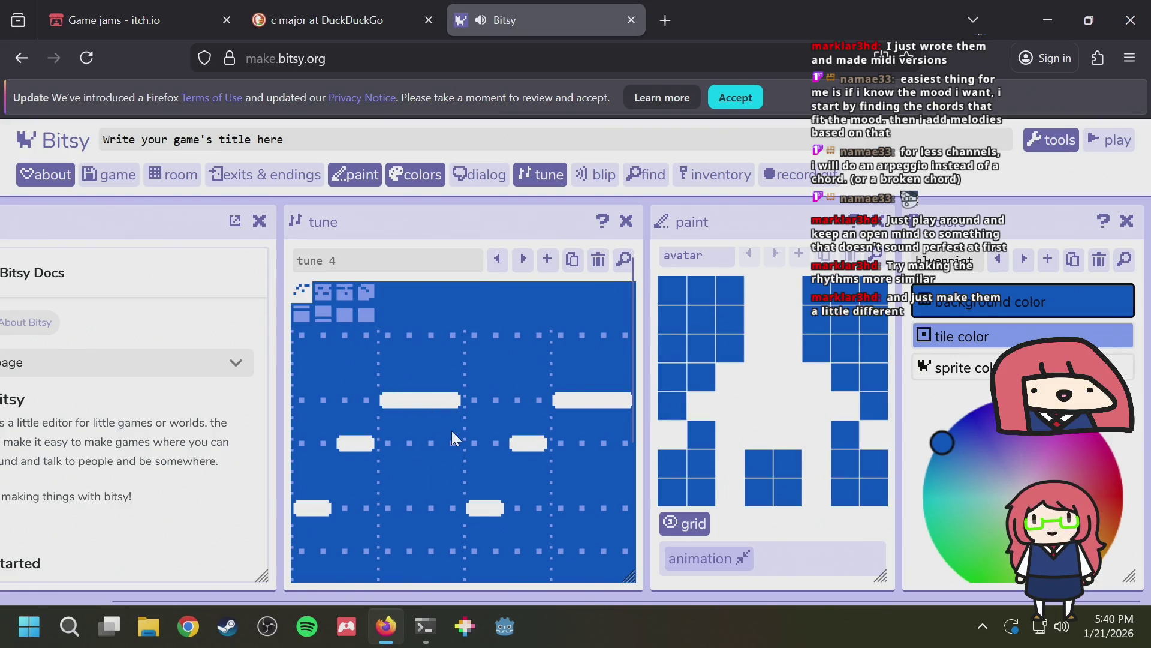
{"action": "scroll", "coordinate": [452, 430], "scroll_direction": "down", "scroll_amount": 2}
{"action": "scroll", "coordinate": [374, 374], "scroll_direction": "up", "scroll_amount": 2}
Merge bar 2's two short notes into one long note, comparing it against bar 1
{"action": "left_click", "coordinate": [323, 294]}
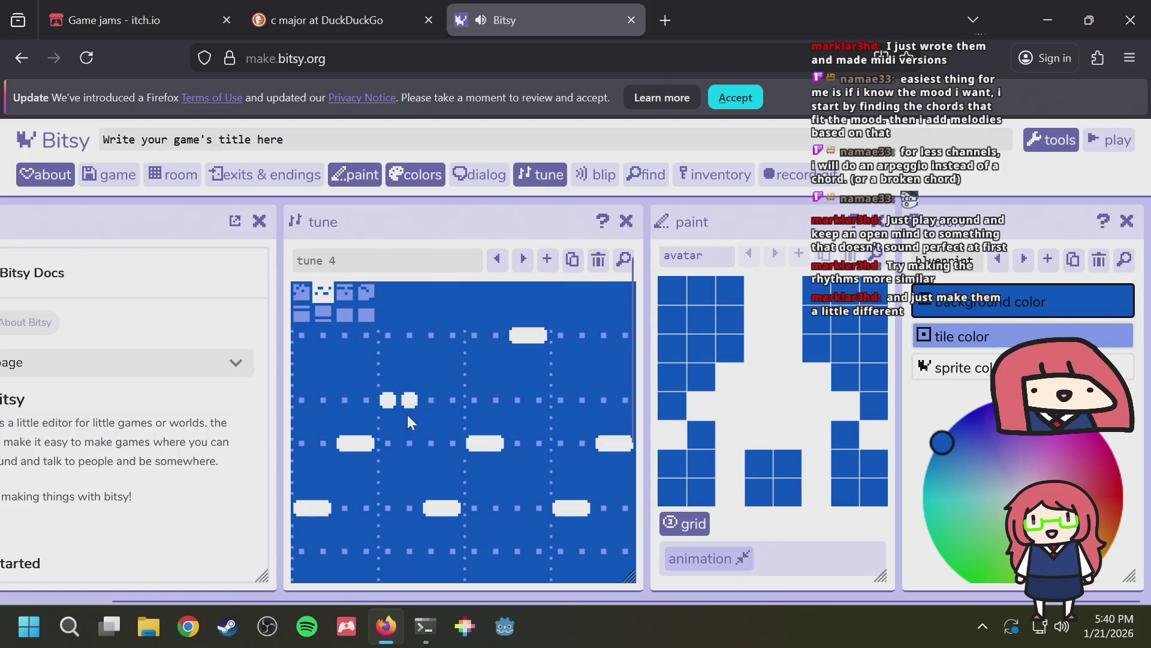
{"action": "left_click_drag", "start_coordinate": [393, 400], "coordinate": [415, 397]}
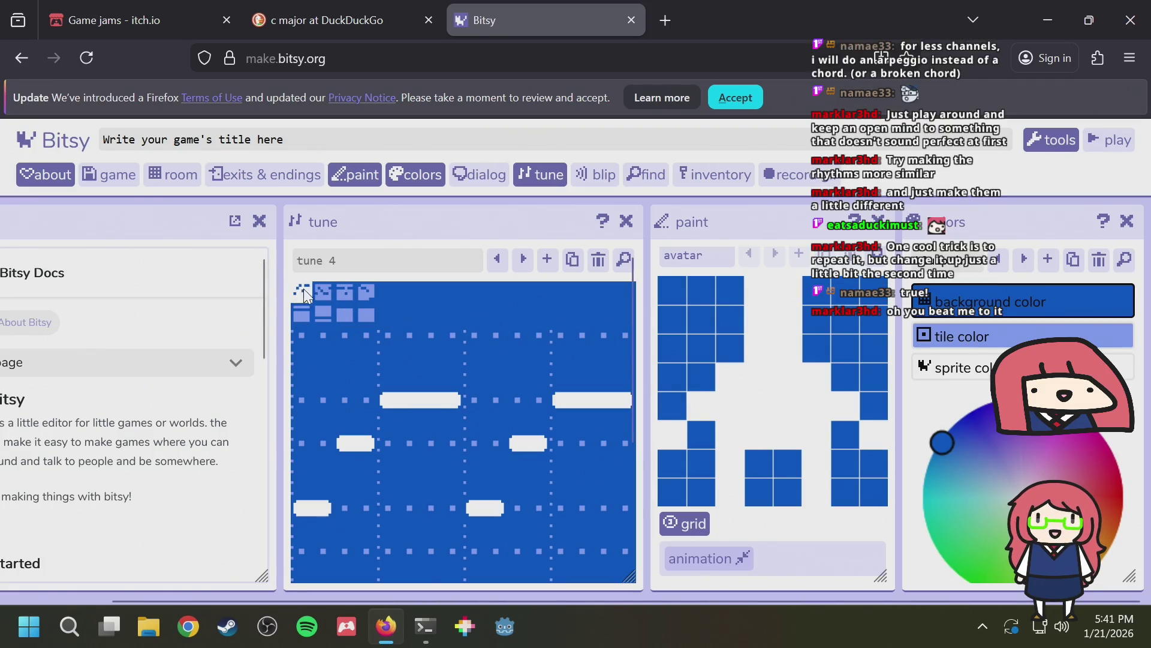
{"action": "left_click", "coordinate": [298, 289]}
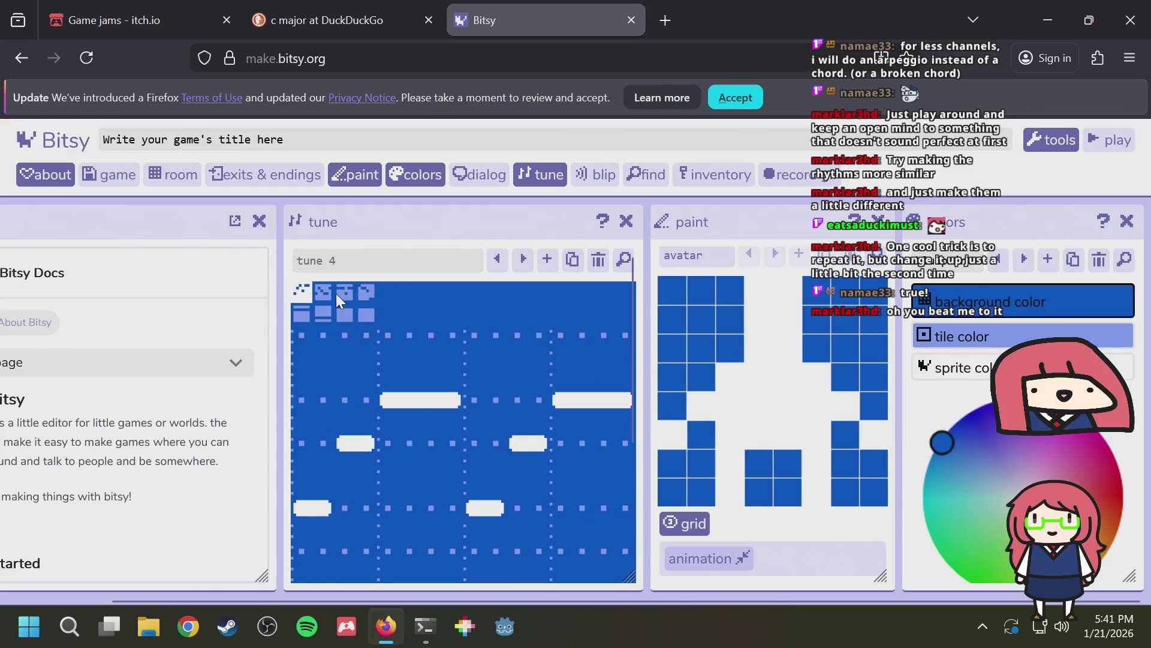
{"action": "left_click", "coordinate": [324, 293]}
{"action": "left_click", "coordinate": [299, 294]}
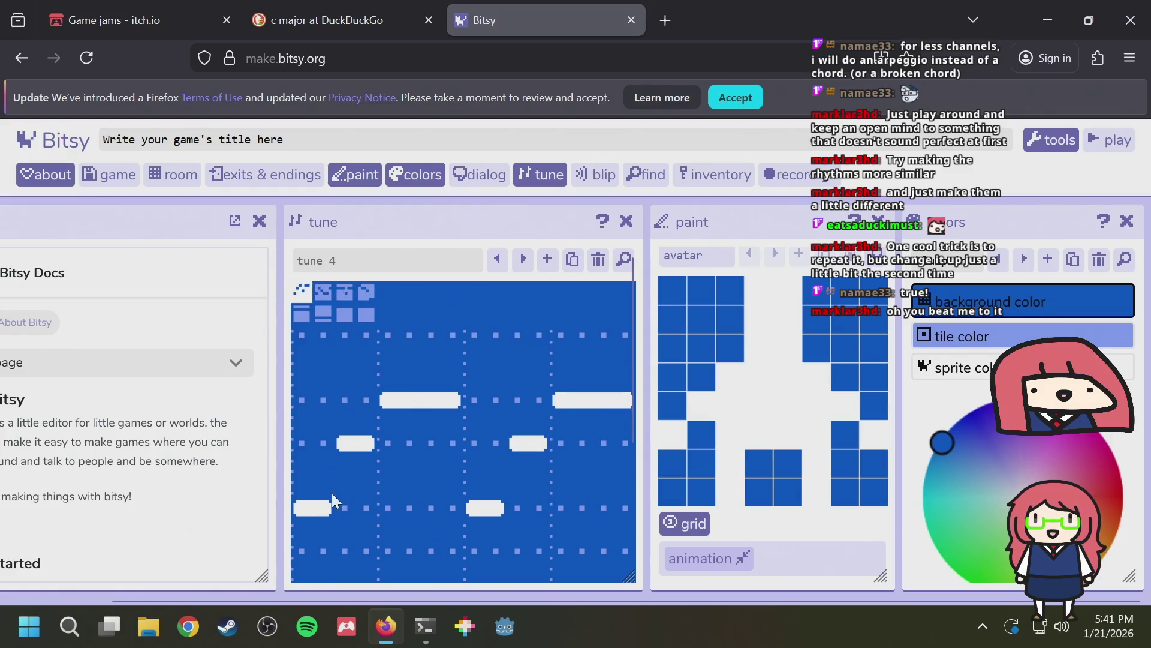
{"action": "left_click", "coordinate": [332, 291]}
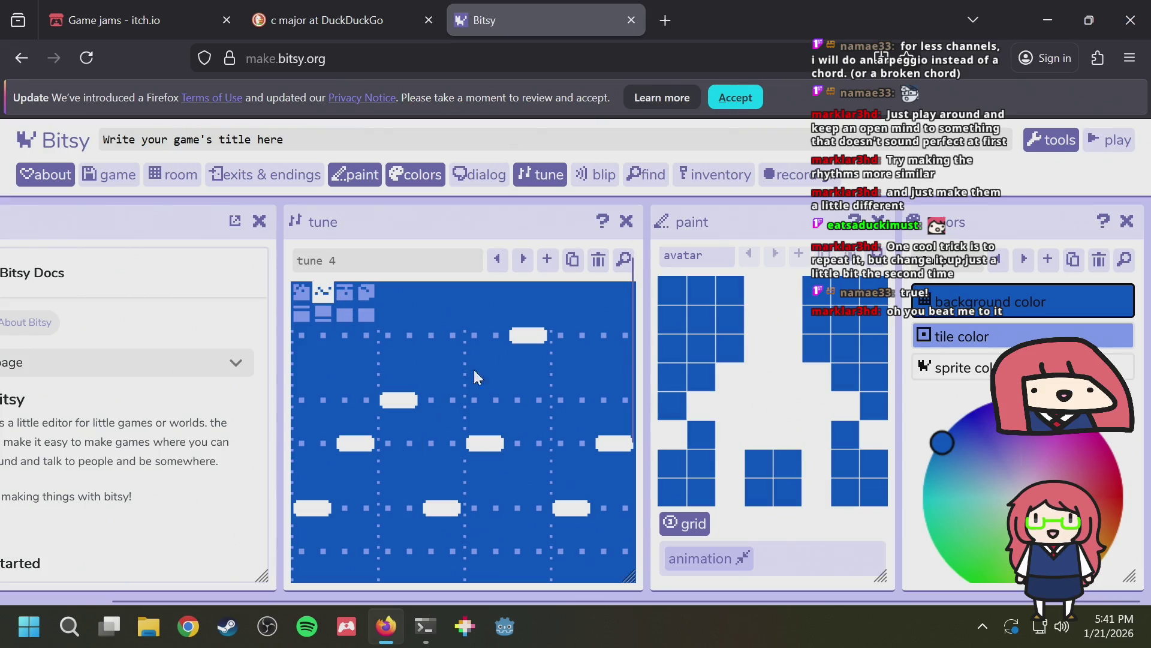
Rewrite bar 3 with a low opener, a stretched mid-row note, and two-step low notes
{"action": "left_click", "coordinate": [353, 291]}
{"action": "left_click_drag", "start_coordinate": [310, 499], "coordinate": [362, 440]}
{"action": "left_click", "coordinate": [359, 439]}
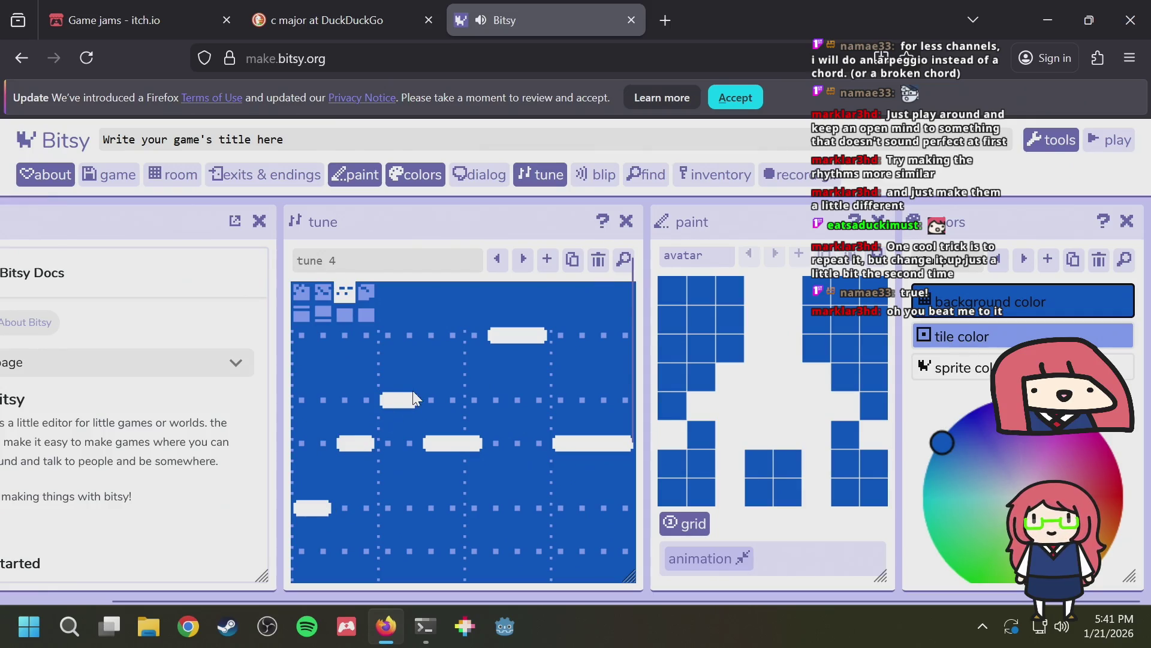
{"action": "left_click", "coordinate": [451, 400]}
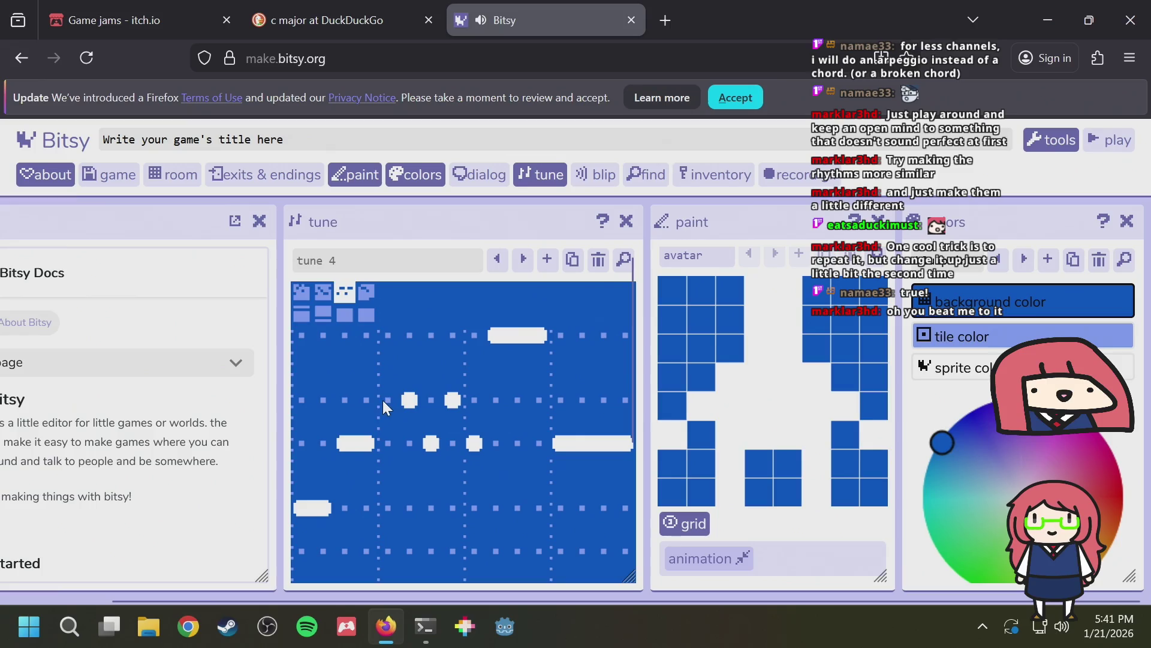
{"action": "left_click_drag", "start_coordinate": [383, 400], "coordinate": [455, 399]}
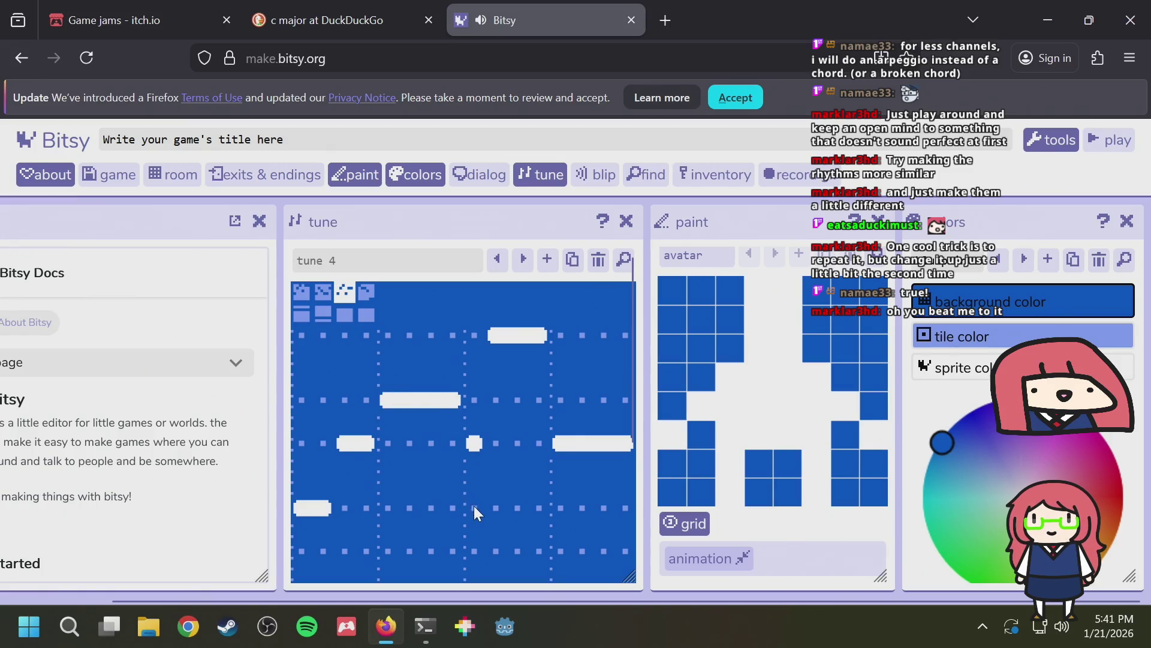
{"action": "left_click_drag", "start_coordinate": [474, 506], "coordinate": [495, 503]}
{"action": "left_click_drag", "start_coordinate": [518, 448], "coordinate": [538, 444]}
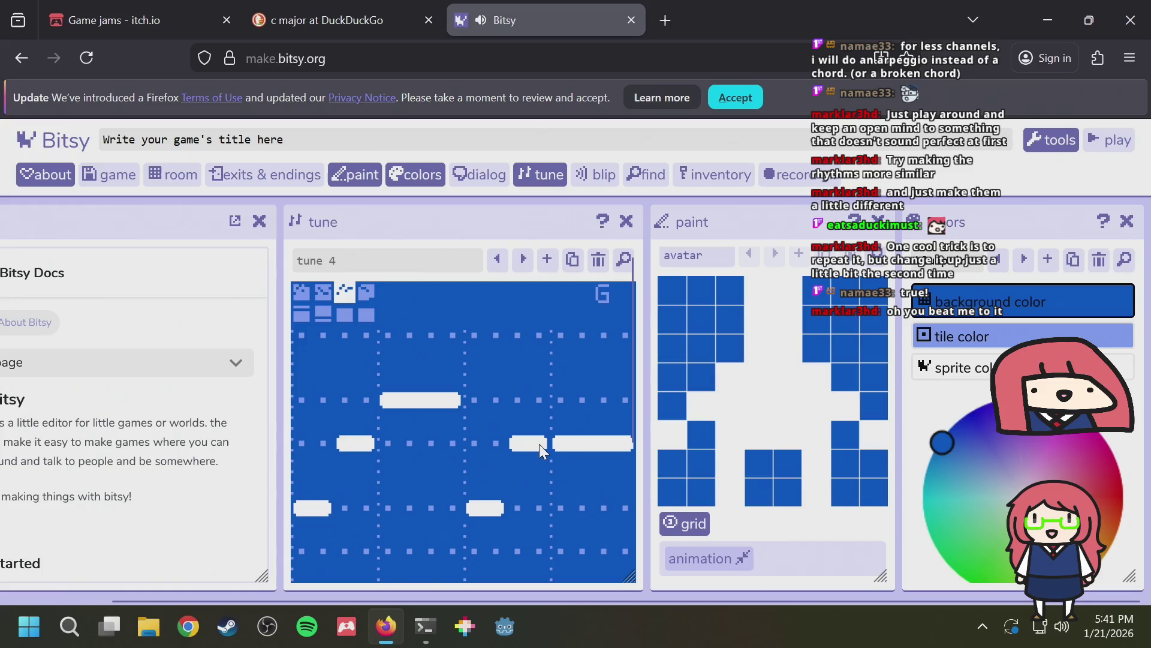
{"action": "left_click_drag", "start_coordinate": [561, 508], "coordinate": [625, 502]}
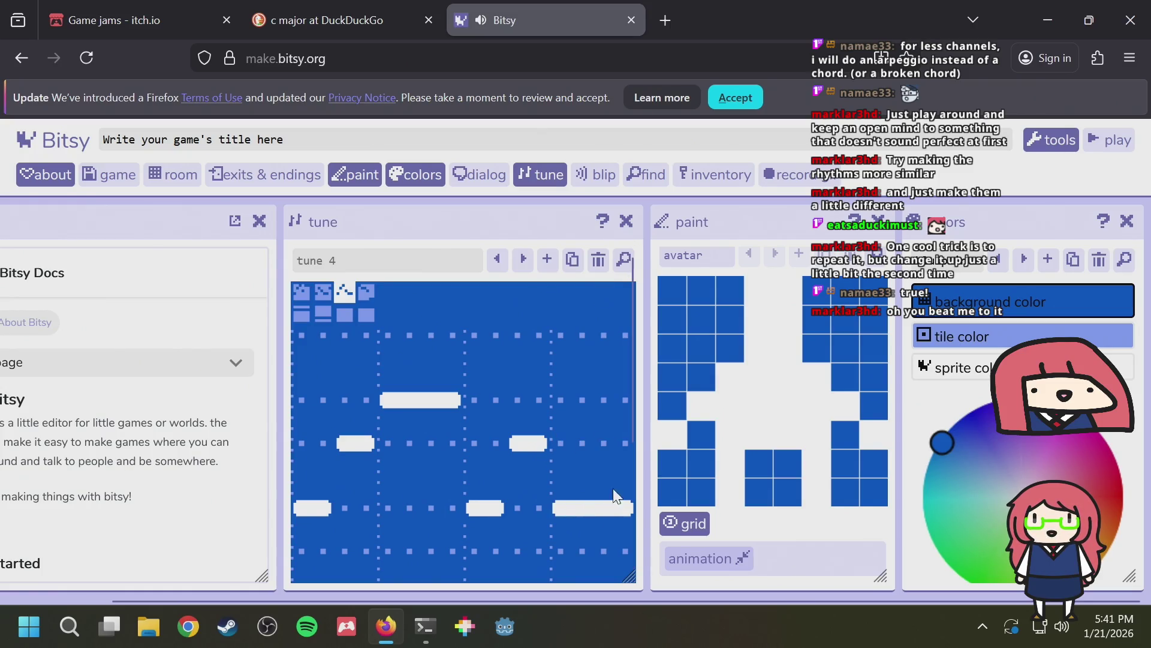
Rewrite bar 4 with a low opener, a longer upper-middle note, and two-step notes
{"action": "left_click", "coordinate": [364, 294]}
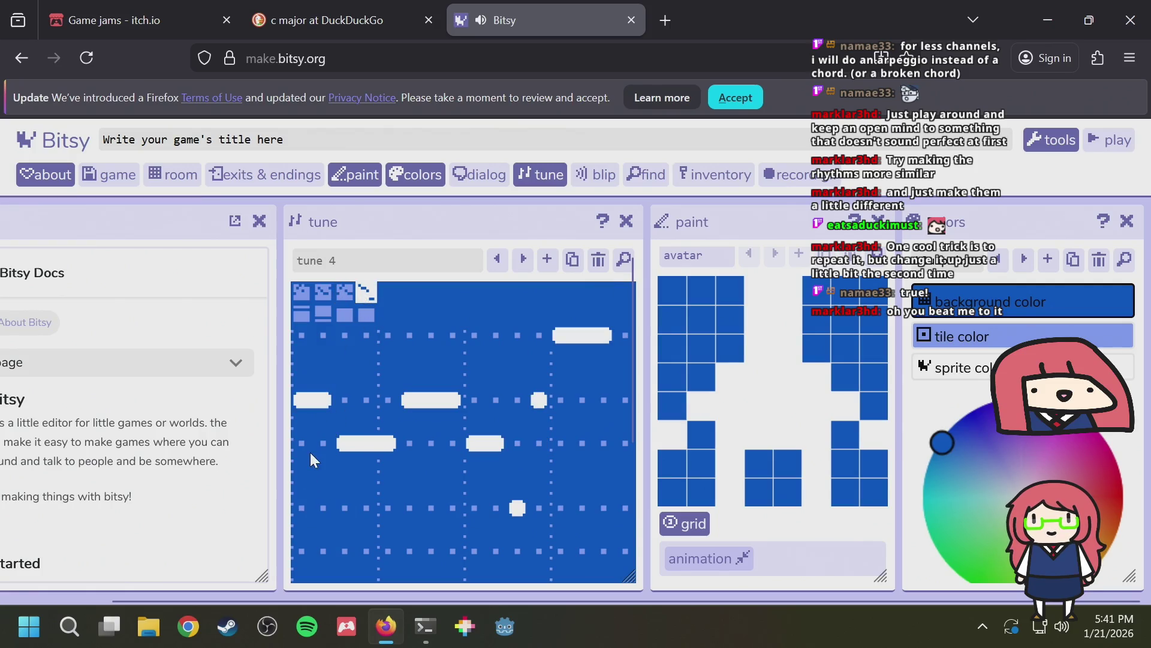
{"action": "left_click_drag", "start_coordinate": [305, 499], "coordinate": [323, 499]}
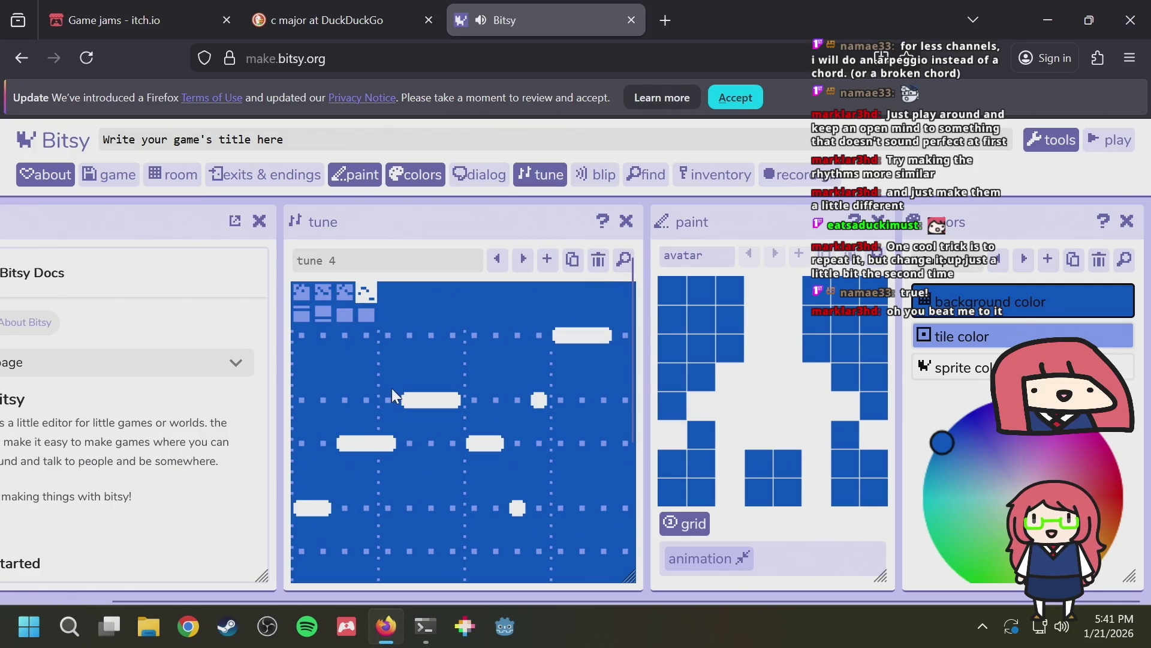
{"action": "left_click_drag", "start_coordinate": [391, 396], "coordinate": [447, 399]}
{"action": "left_click_drag", "start_coordinate": [475, 508], "coordinate": [494, 505]}
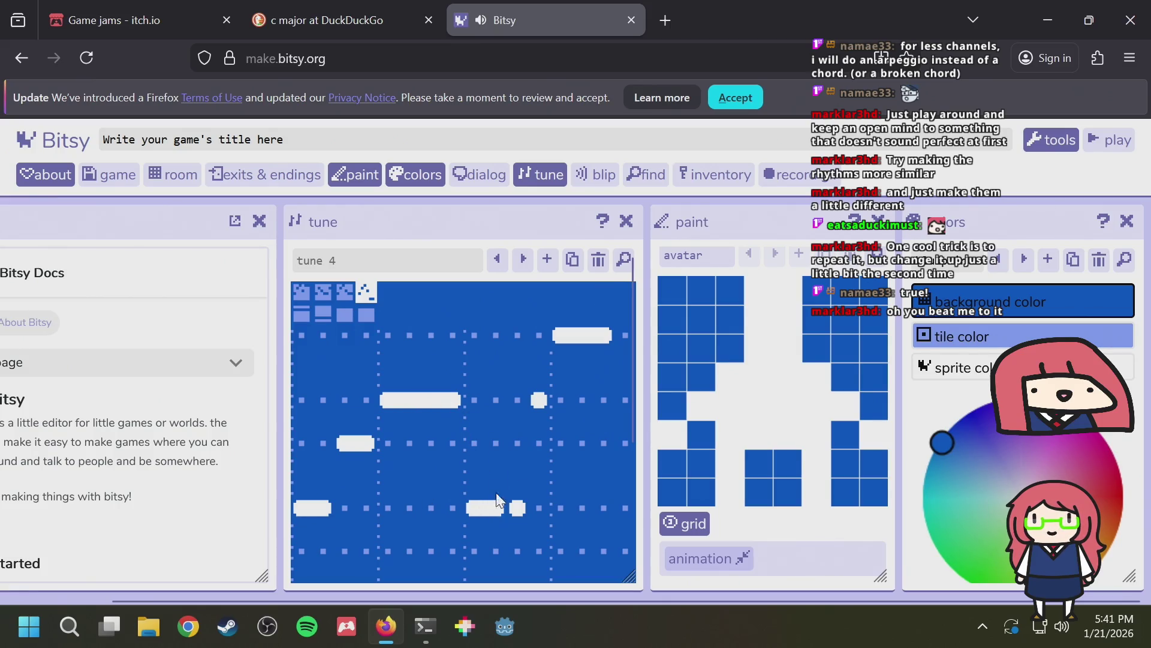
{"action": "mouse_move", "coordinate": [514, 405]}
{"action": "left_mouse_down"}
{"action": "mouse_move", "coordinate": [538, 402]}
{"action": "mouse_move", "coordinate": [585, 440]}
{"action": "left_mouse_up"}
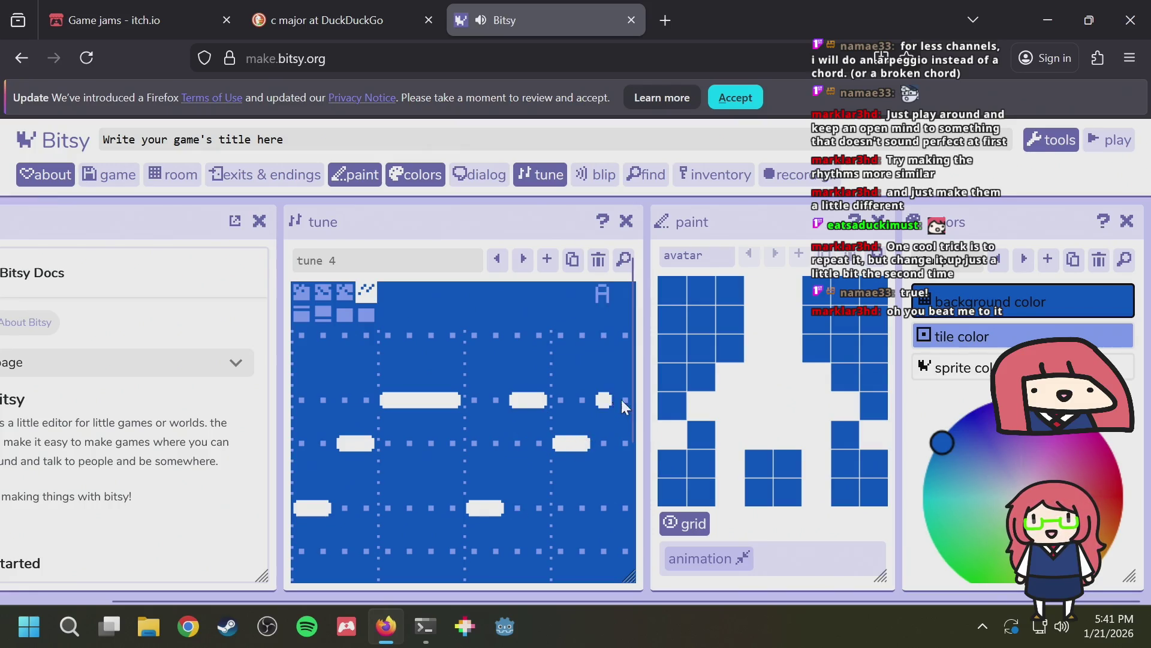
{"action": "scroll", "coordinate": [602, 400], "scroll_direction": "down", "scroll_amount": 3}
{"action": "left_click", "coordinate": [324, 474]}
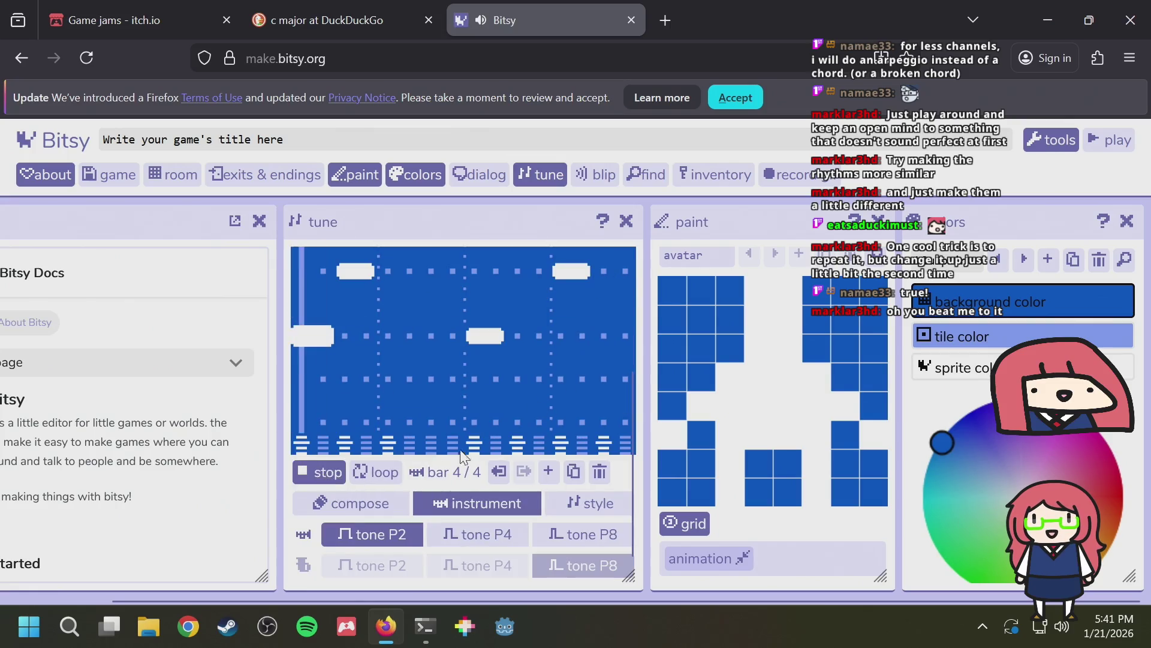
{"action": "scroll", "coordinate": [578, 420], "scroll_direction": "up", "scroll_amount": 3}
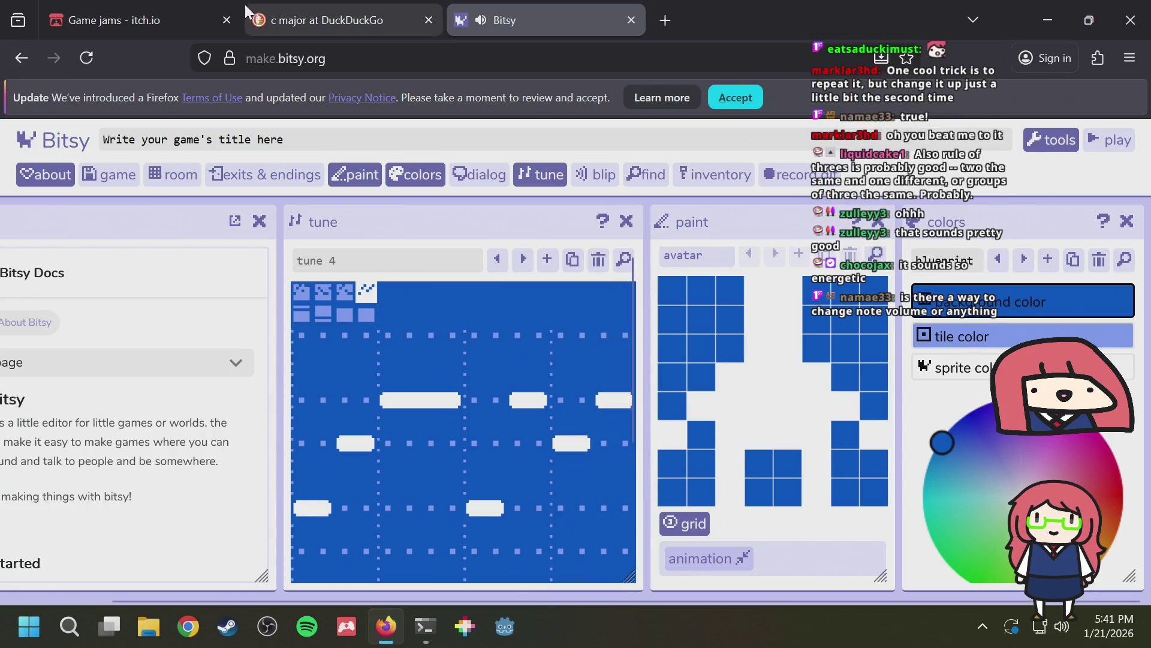
{"action": "scroll", "coordinate": [479, 335], "scroll_direction": "down", "scroll_amount": 2}
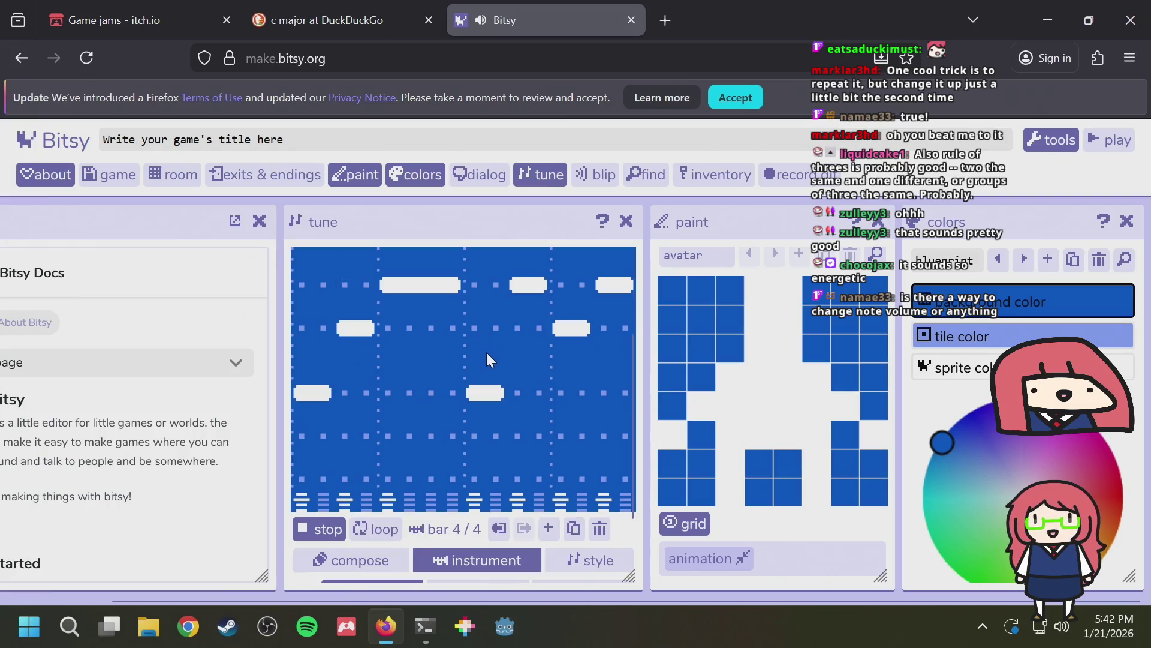
{"action": "scroll", "coordinate": [487, 354], "scroll_direction": "down", "scroll_amount": 1}
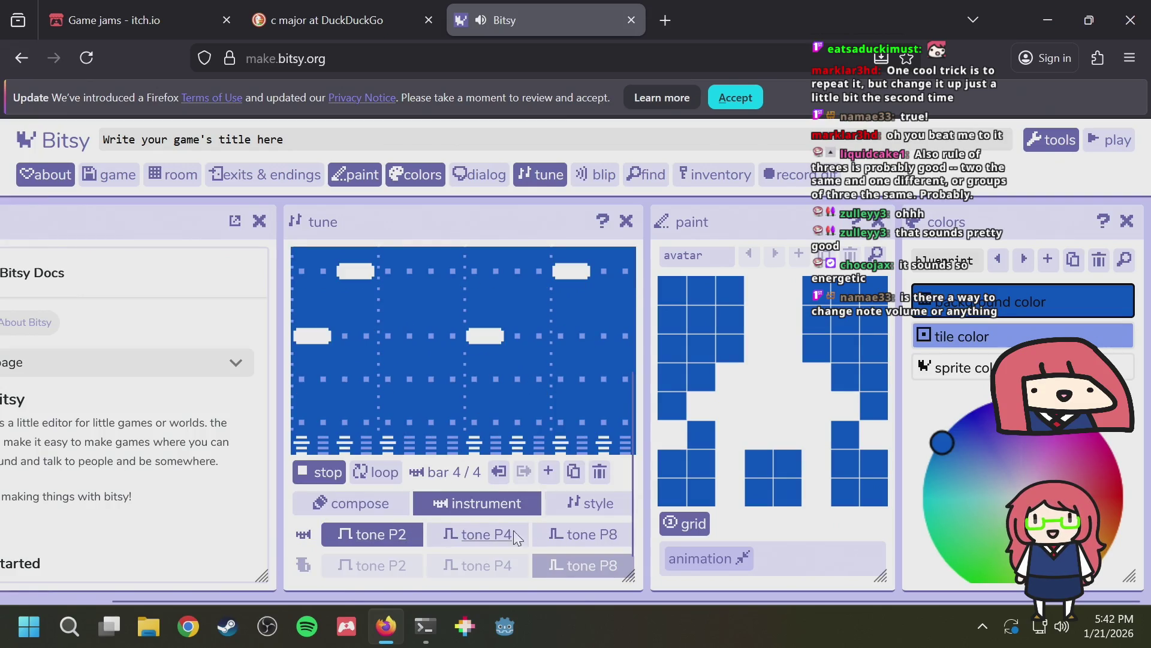
{"action": "scroll", "coordinate": [481, 516], "scroll_direction": "up", "scroll_amount": 3}
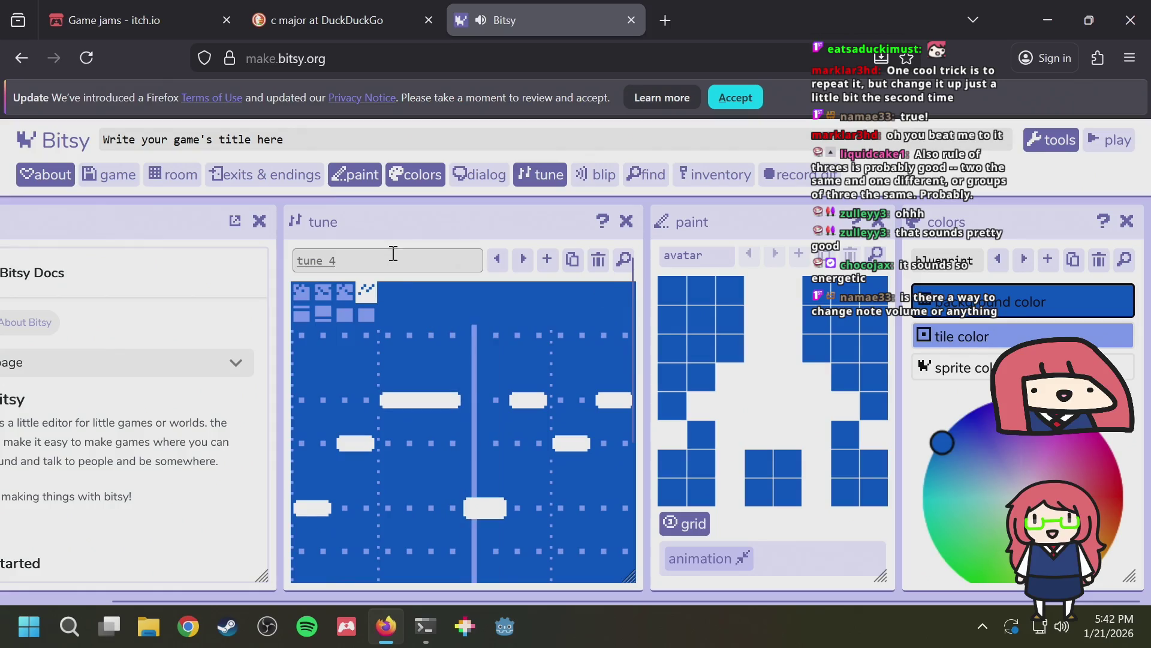
{"action": "scroll", "coordinate": [533, 298], "scroll_direction": "down", "scroll_amount": 3}
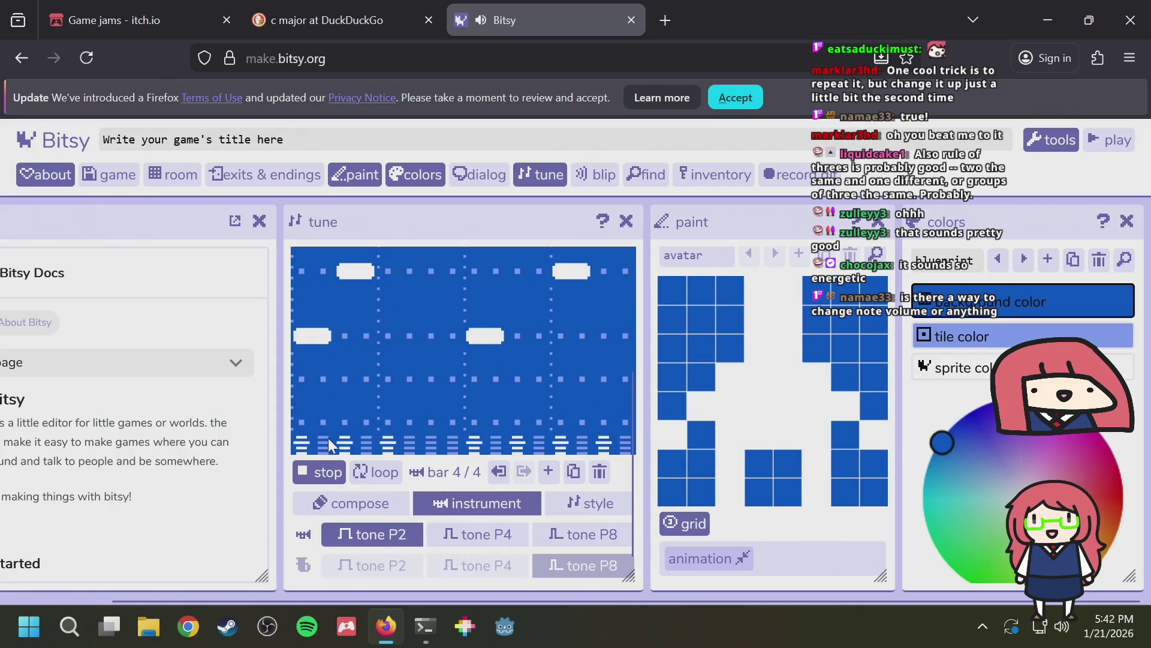
{"action": "left_click", "coordinate": [318, 475]}
{"action": "scroll", "coordinate": [343, 412], "scroll_direction": "up", "scroll_amount": 3}
{"action": "scroll", "coordinate": [355, 317], "scroll_direction": "down", "scroll_amount": 2}
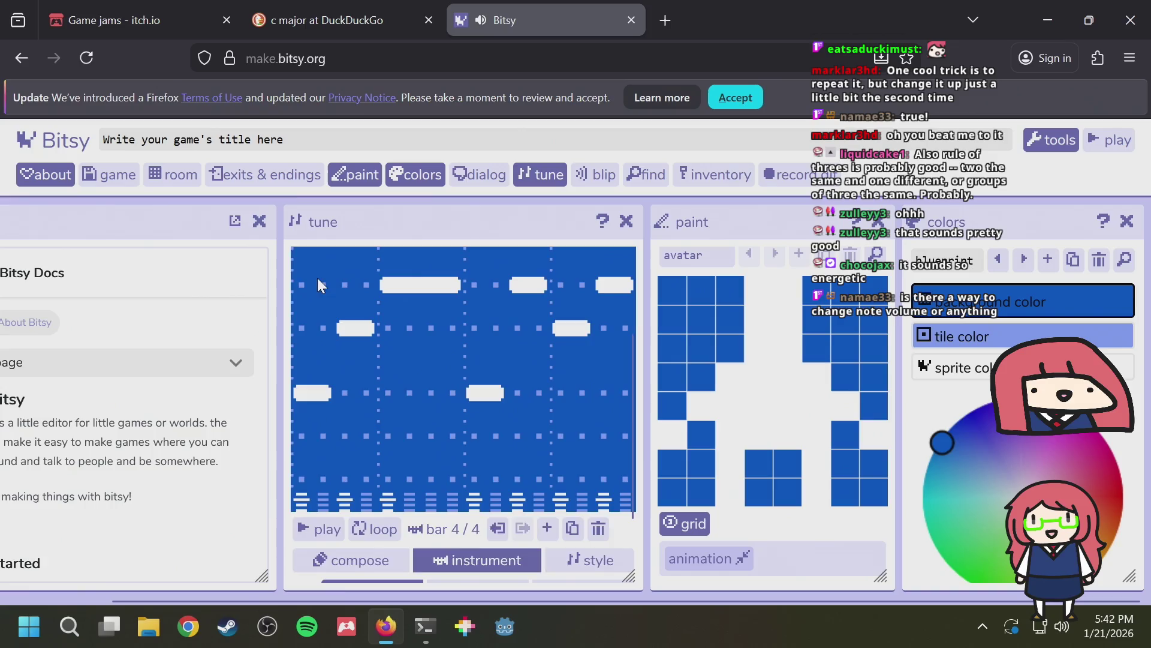
{"action": "scroll", "coordinate": [318, 278], "scroll_direction": "up", "scroll_amount": 2}
Show the harmony for bars 1–3, stretching bar 1's held accompaniment note across the bar
{"action": "left_click", "coordinate": [306, 313]}
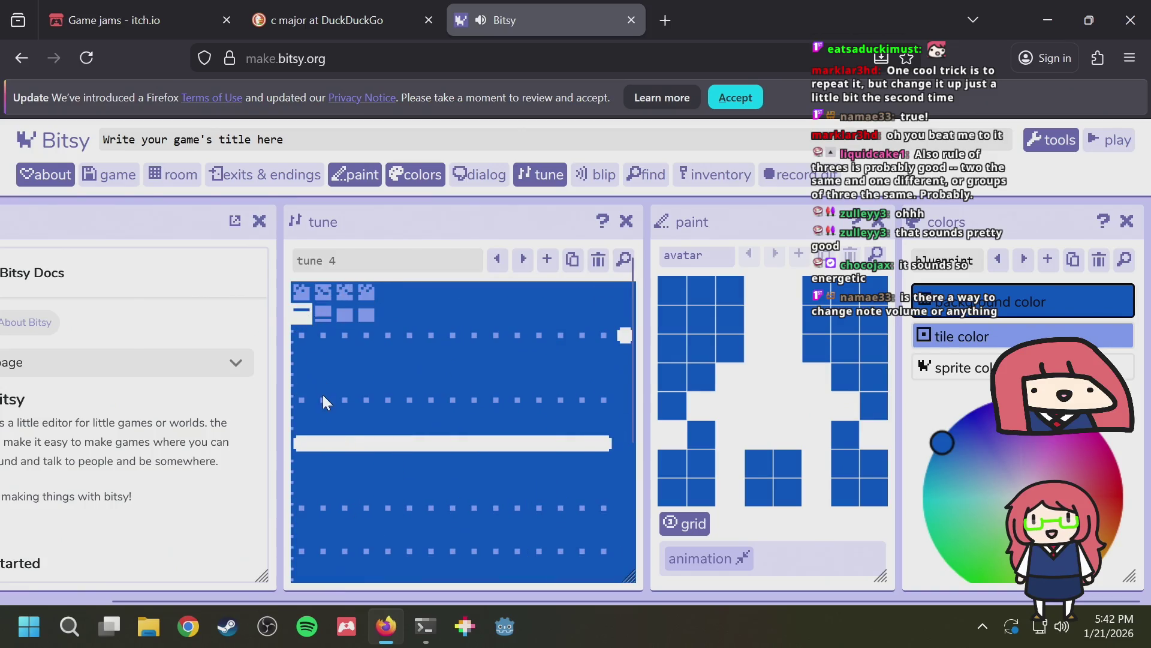
{"action": "left_click", "coordinate": [299, 444]}
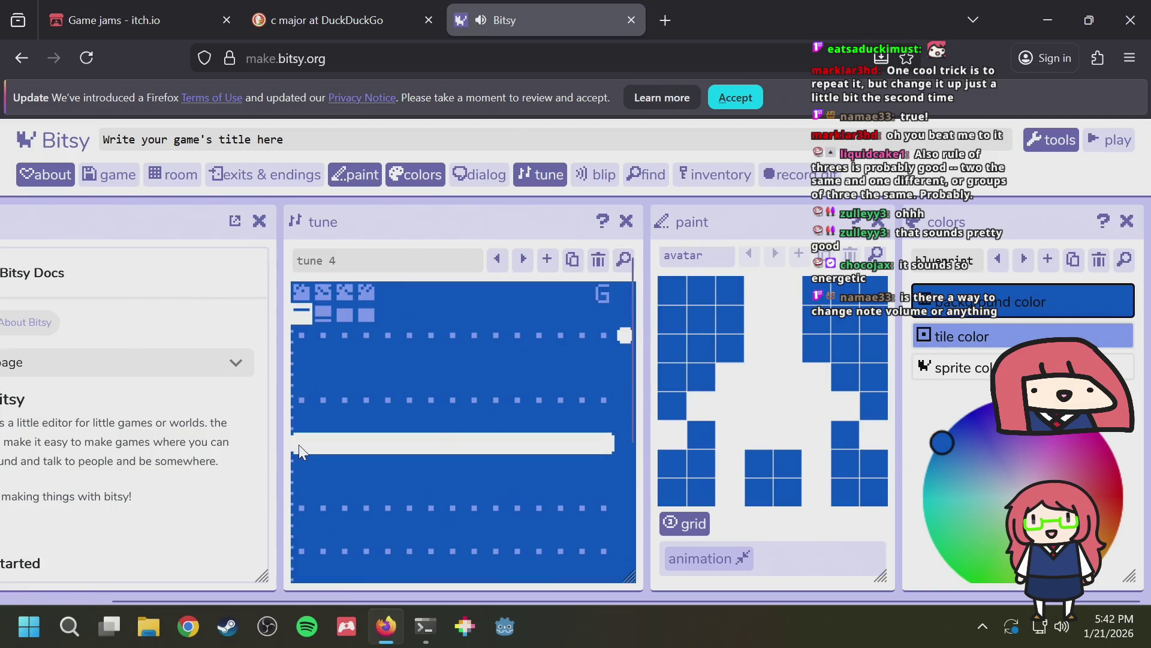
{"action": "left_click", "coordinate": [322, 317]}
{"action": "left_click", "coordinate": [303, 507]}
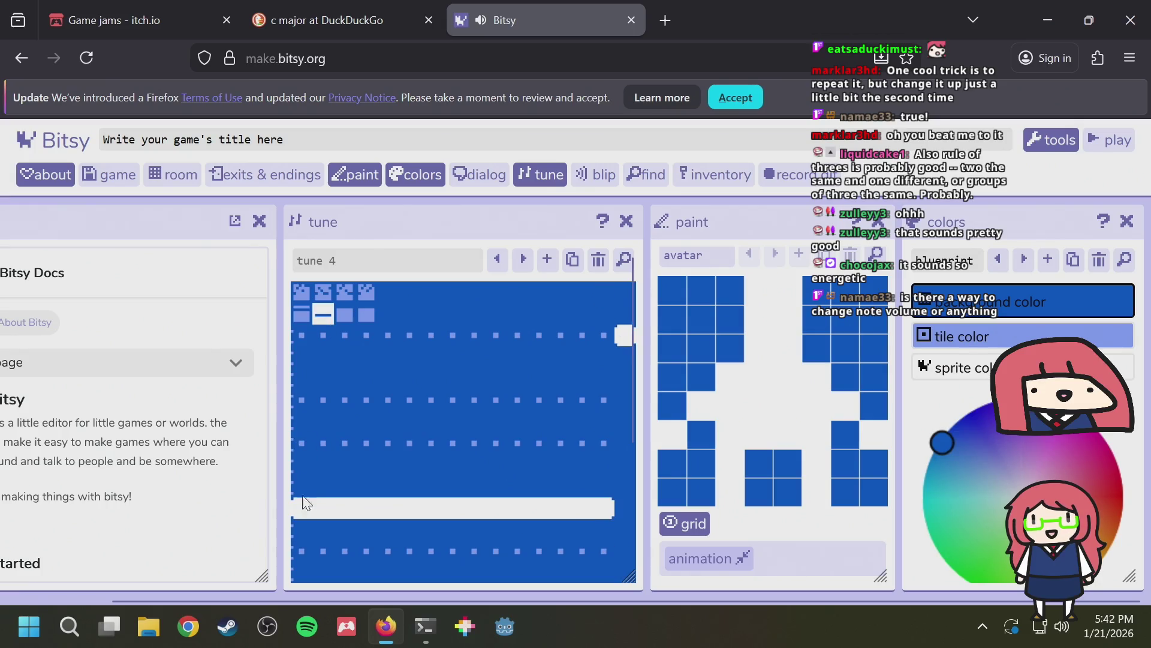
Try the third and fourth tonic patterns, shifting the held tonic note's pitch
{"action": "left_click", "coordinate": [347, 313]}
{"action": "left_click", "coordinate": [315, 399]}
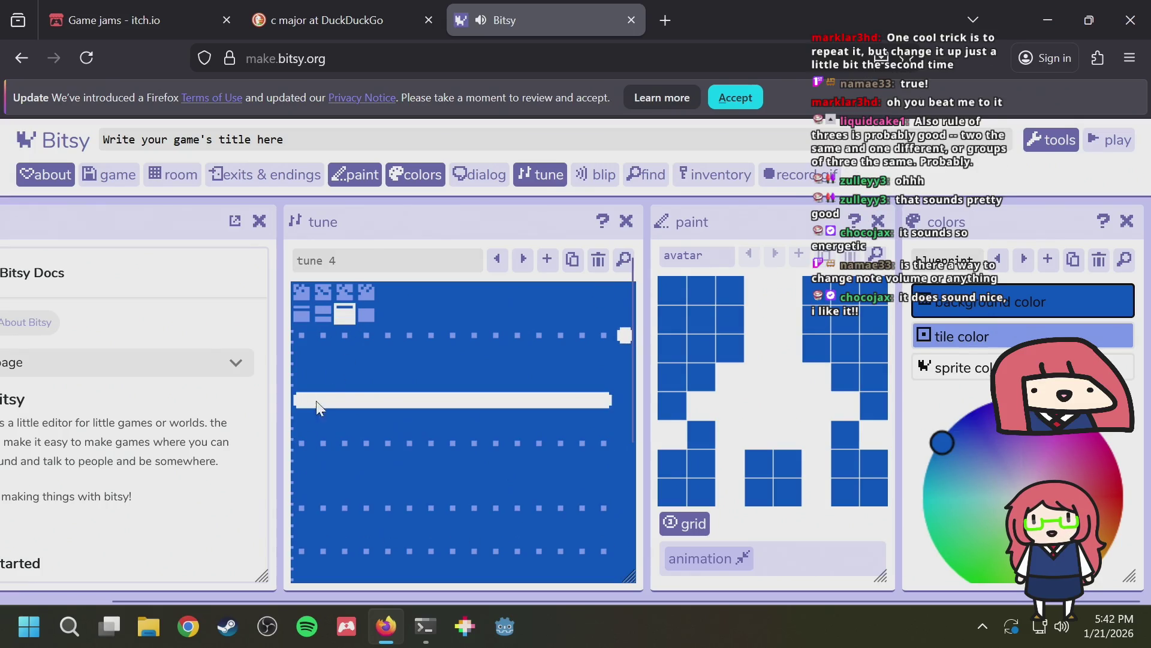
{"action": "left_click", "coordinate": [299, 446]}
{"action": "left_click", "coordinate": [370, 322]}
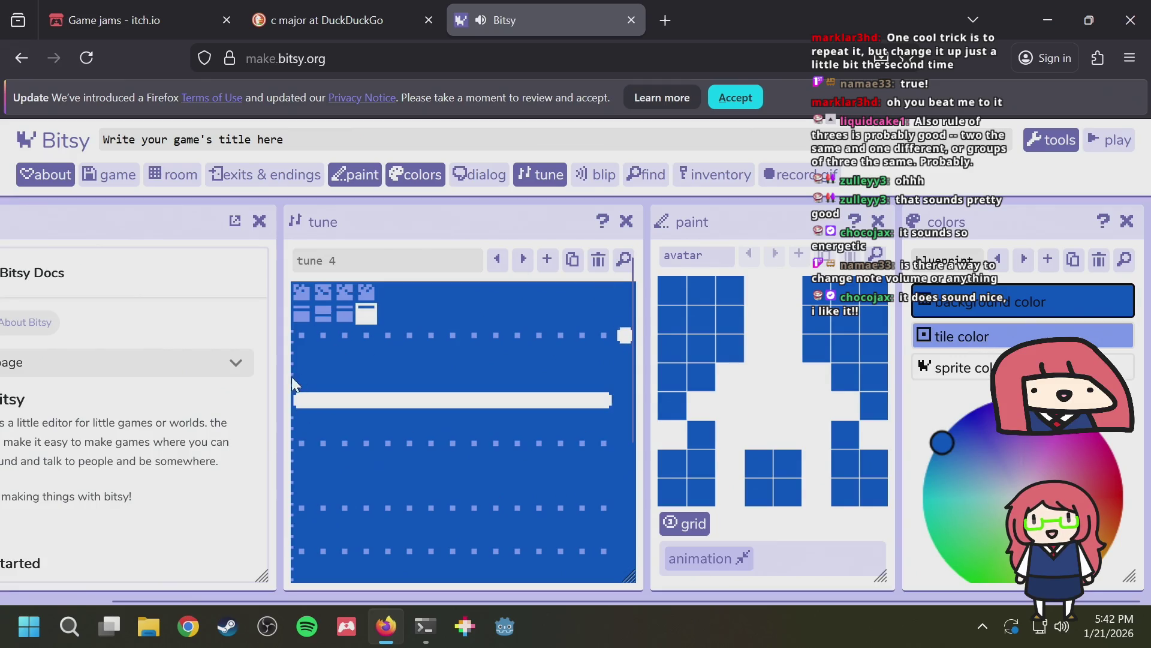
{"action": "left_click", "coordinate": [301, 337]}
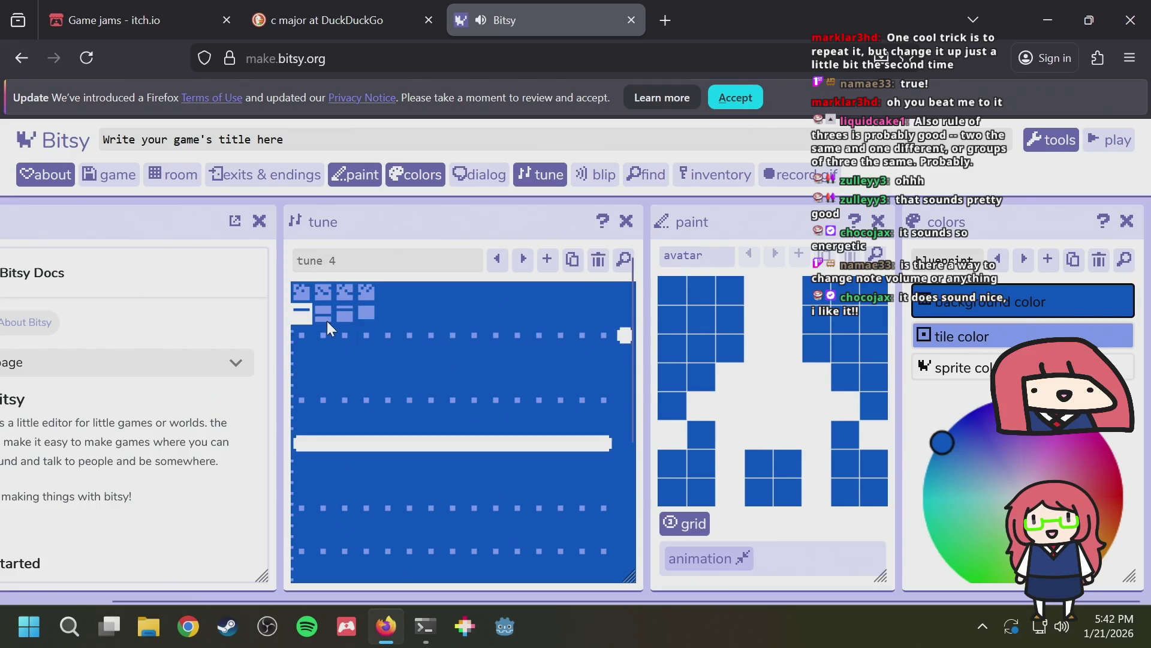
{"action": "scroll", "coordinate": [329, 344], "scroll_direction": "down", "scroll_amount": 2}
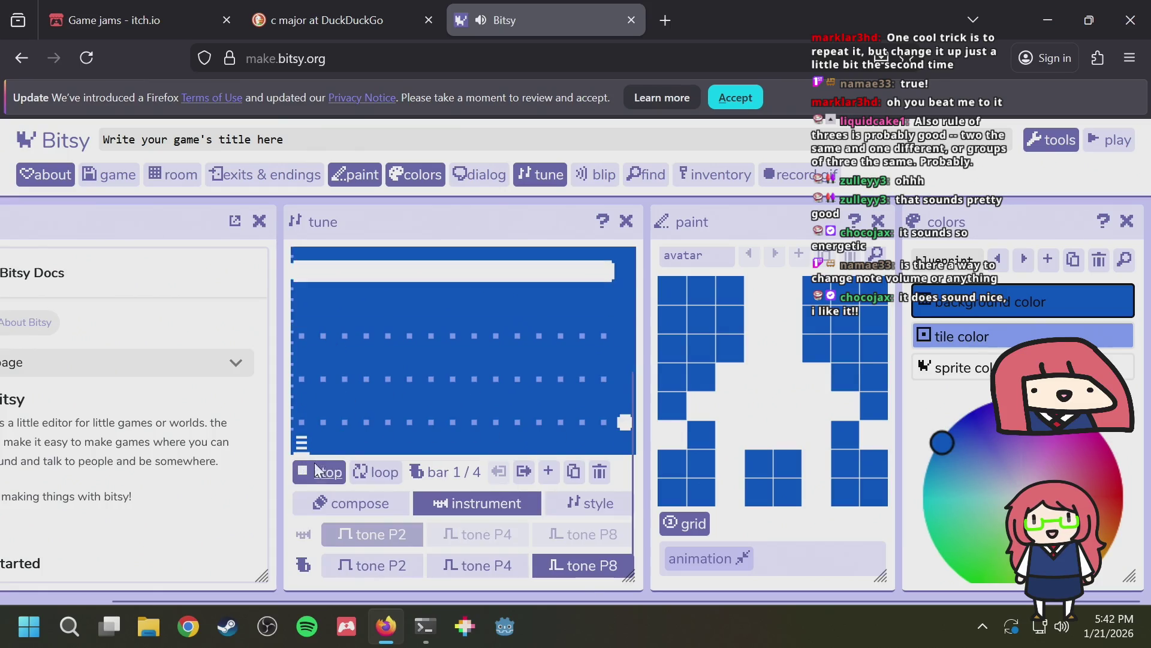
{"action": "scroll", "coordinate": [336, 420], "scroll_direction": "up", "scroll_amount": 2}
{"action": "left_click", "coordinate": [363, 442]}
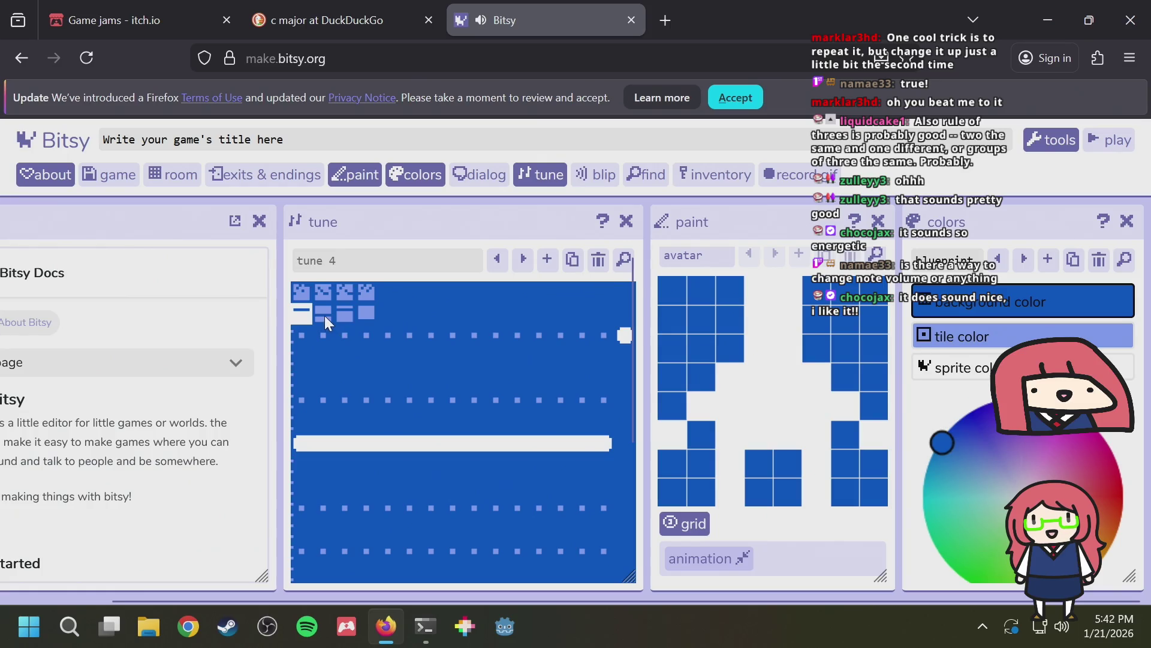
Pick another tonic pattern and generate a new melody filling the bar
{"action": "left_click", "coordinate": [346, 312]}
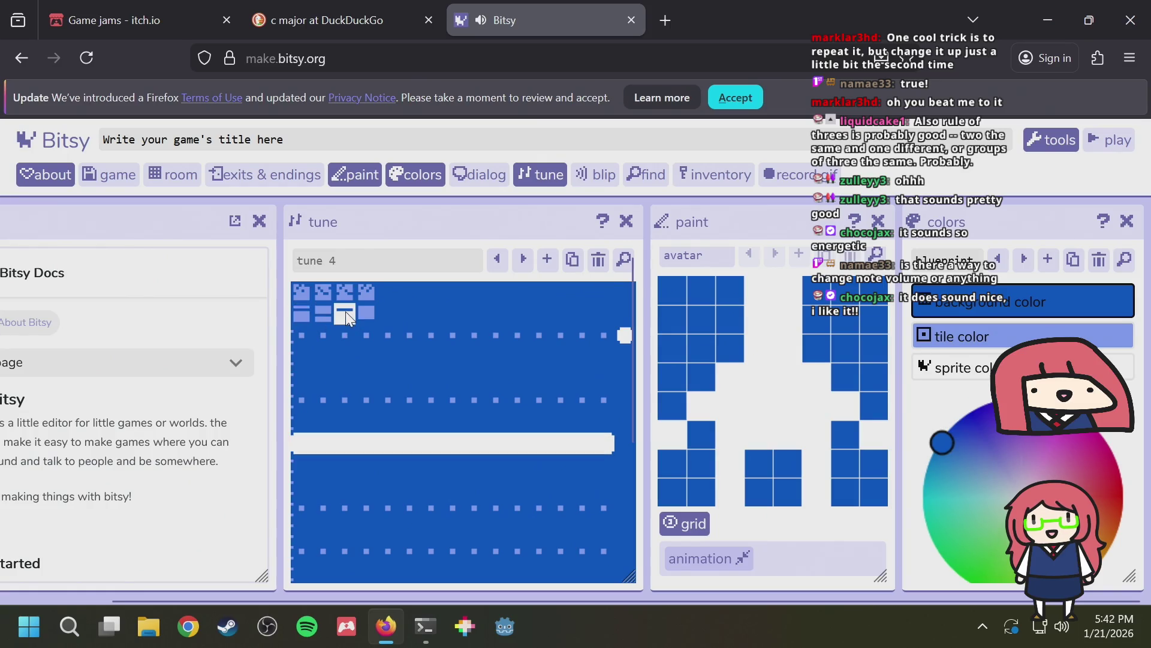
{"action": "left_click", "coordinate": [303, 293]}
{"action": "scroll", "coordinate": [521, 385], "scroll_direction": "down", "scroll_amount": 2}
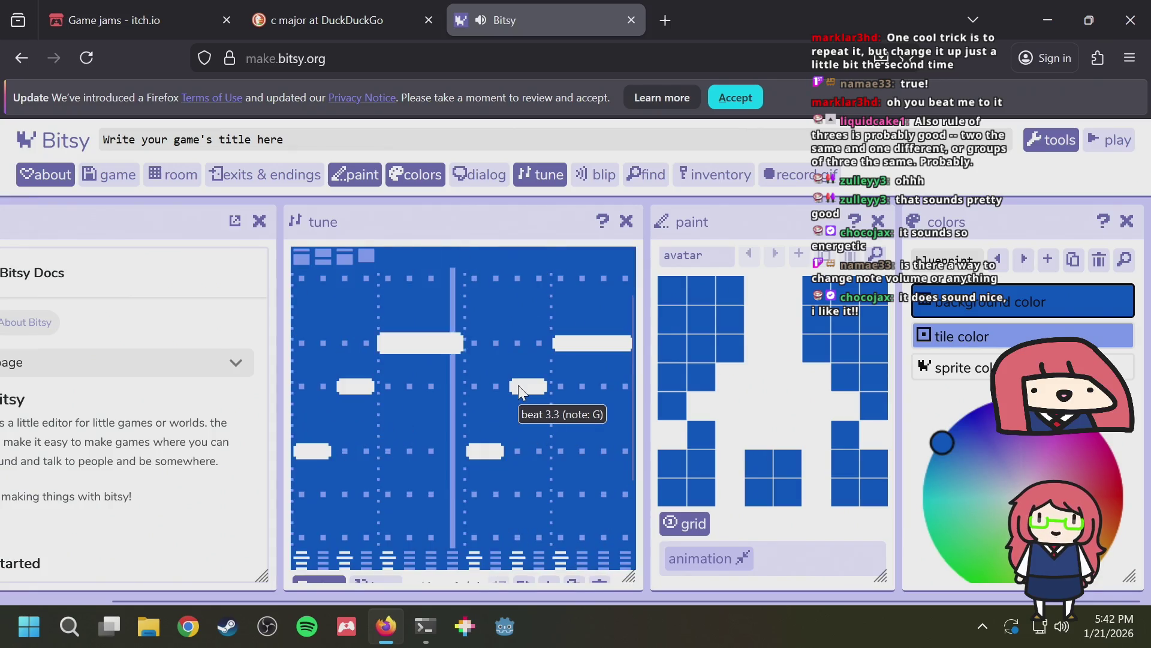
{"action": "scroll", "coordinate": [516, 386], "scroll_direction": "down", "scroll_amount": 2}
{"action": "left_click", "coordinate": [558, 501]}
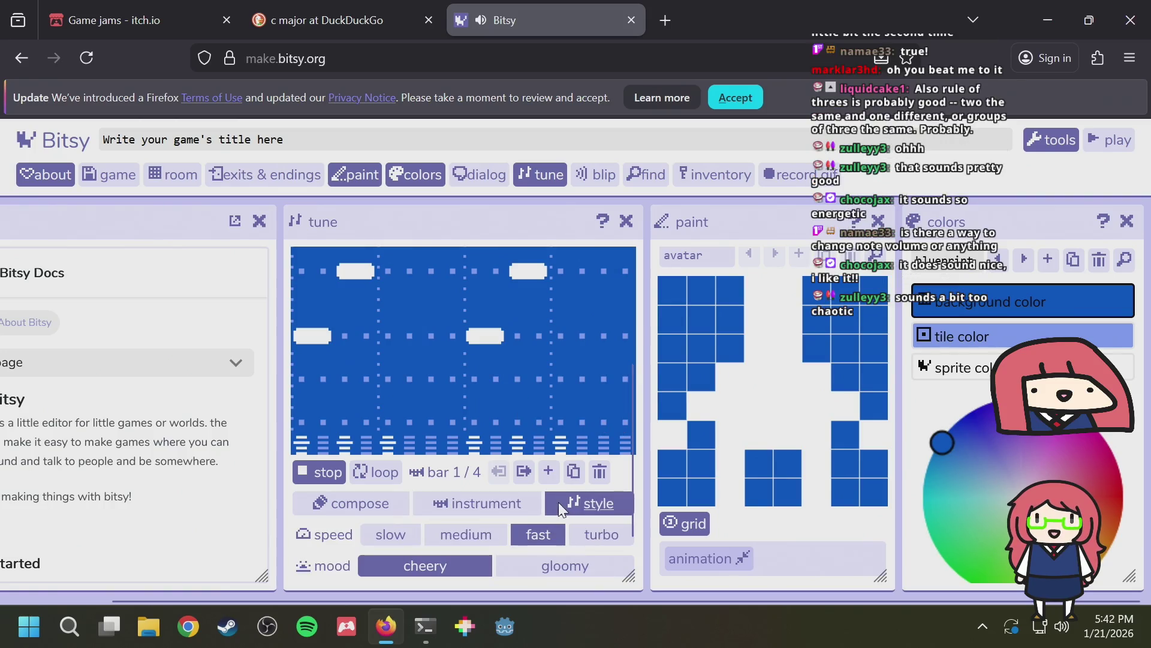
{"action": "left_click", "coordinate": [527, 567]}
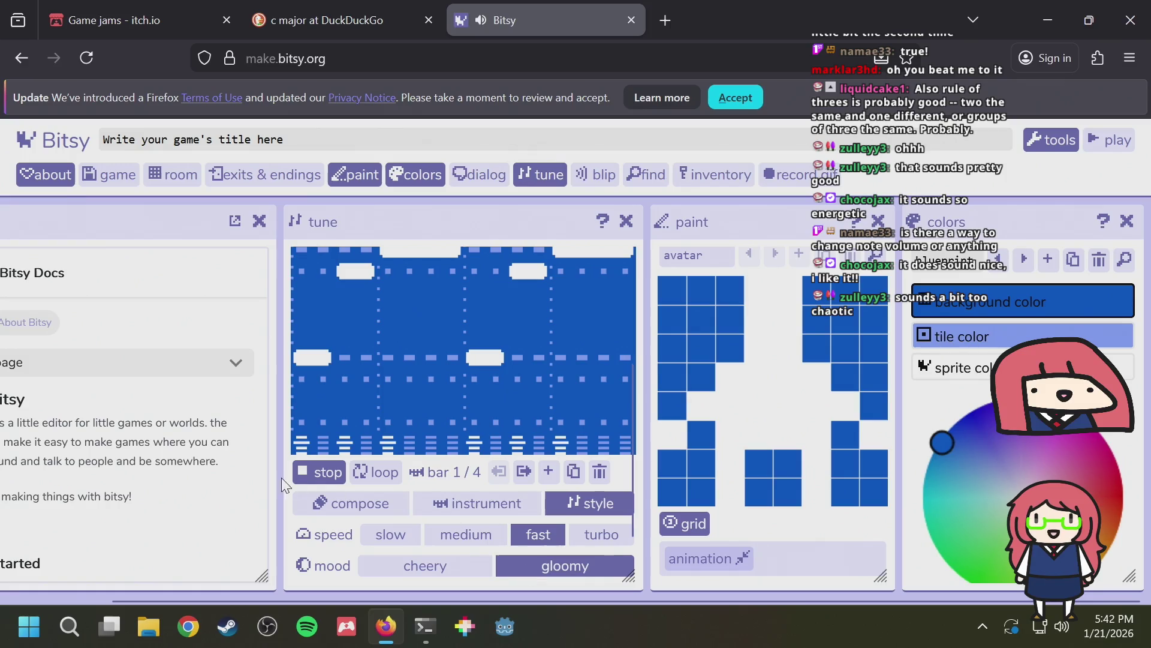
{"action": "left_click", "coordinate": [323, 473]}
{"action": "left_click", "coordinate": [319, 473]}
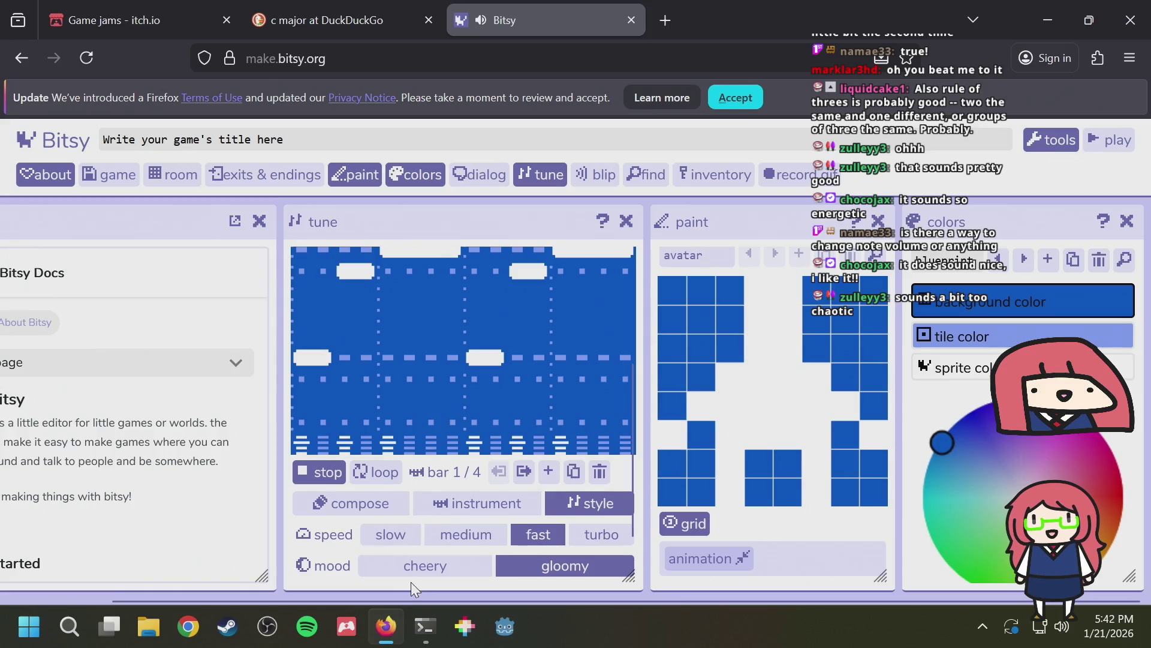
{"action": "left_click", "coordinate": [327, 471]}
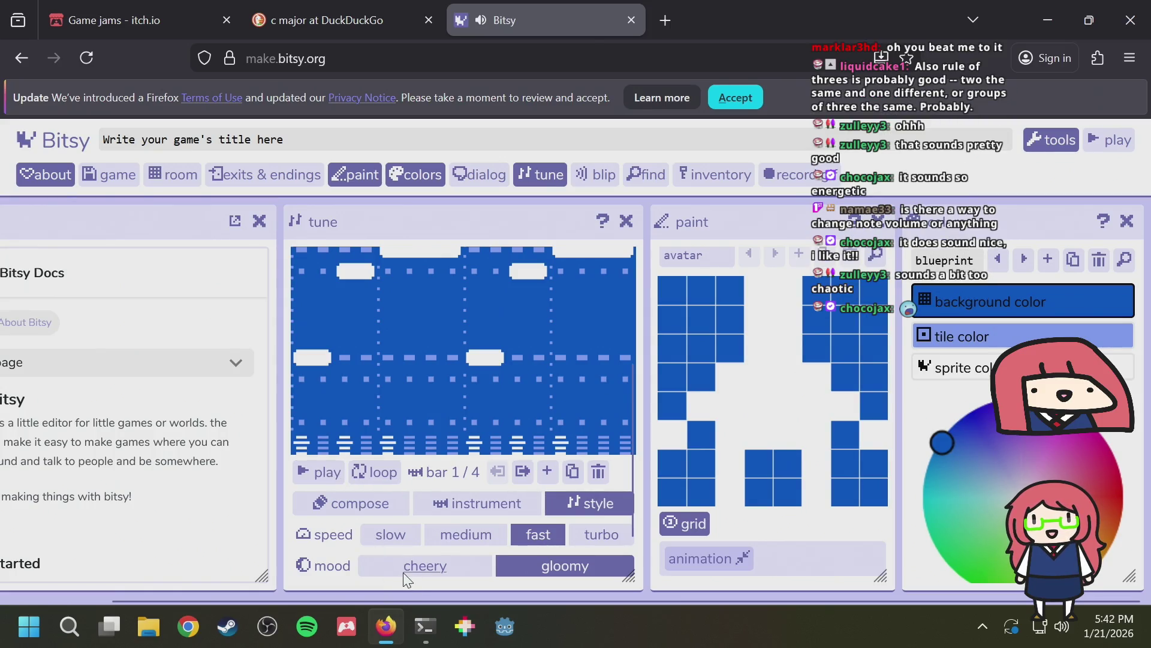
{"action": "left_click", "coordinate": [403, 567]}
{"action": "left_click", "coordinate": [323, 473]}
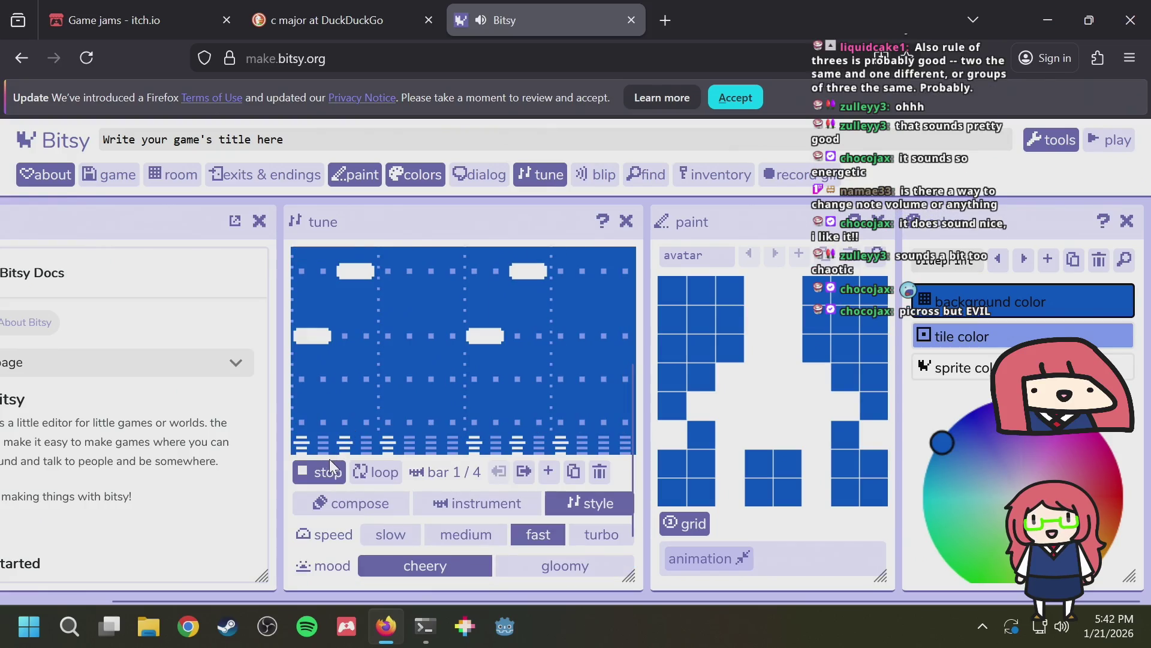
{"action": "scroll", "coordinate": [331, 464], "scroll_direction": "up", "scroll_amount": 3}
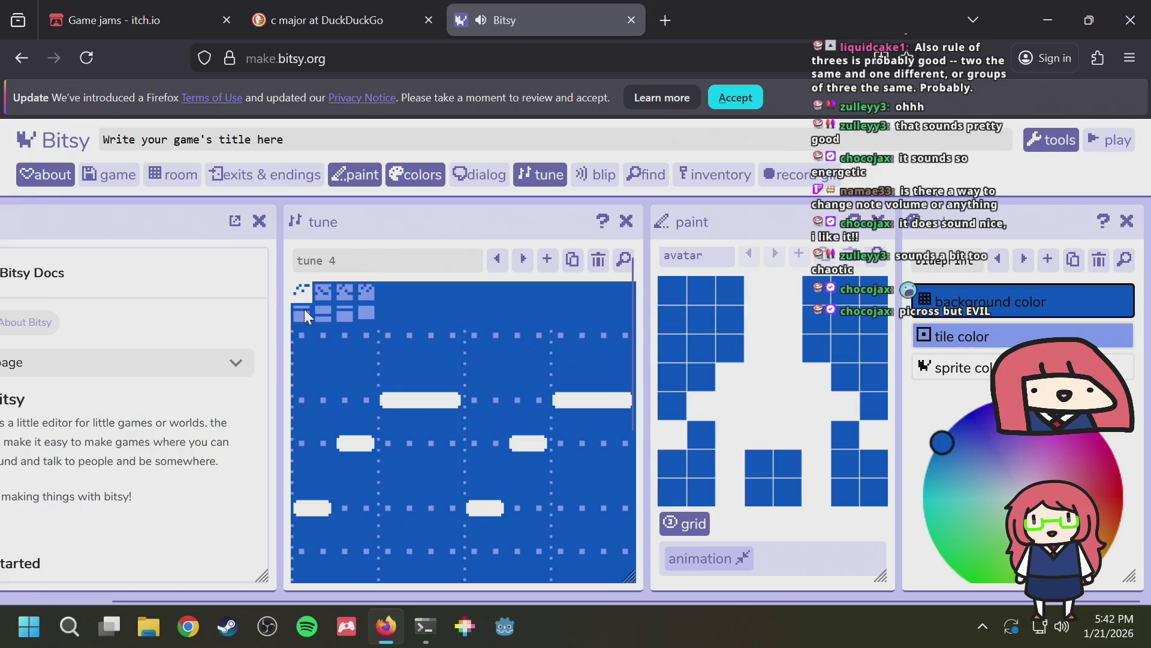
Try tone P4 for the second part, then set it back to tone P8
{"action": "scroll", "coordinate": [432, 456], "scroll_direction": "down", "scroll_amount": 2}
{"action": "scroll", "coordinate": [435, 459], "scroll_direction": "down", "scroll_amount": 2}
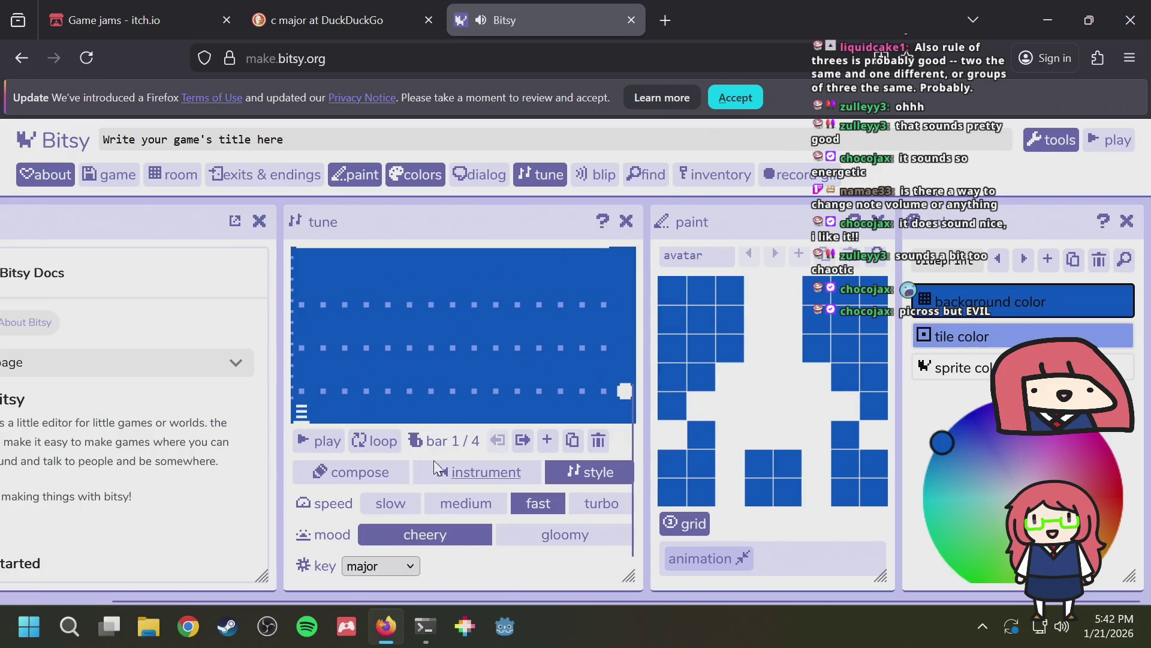
{"action": "scroll", "coordinate": [341, 408], "scroll_direction": "up", "scroll_amount": 3}
{"action": "scroll", "coordinate": [371, 473], "scroll_direction": "down", "scroll_amount": 3}
{"action": "left_click", "coordinate": [442, 473]}
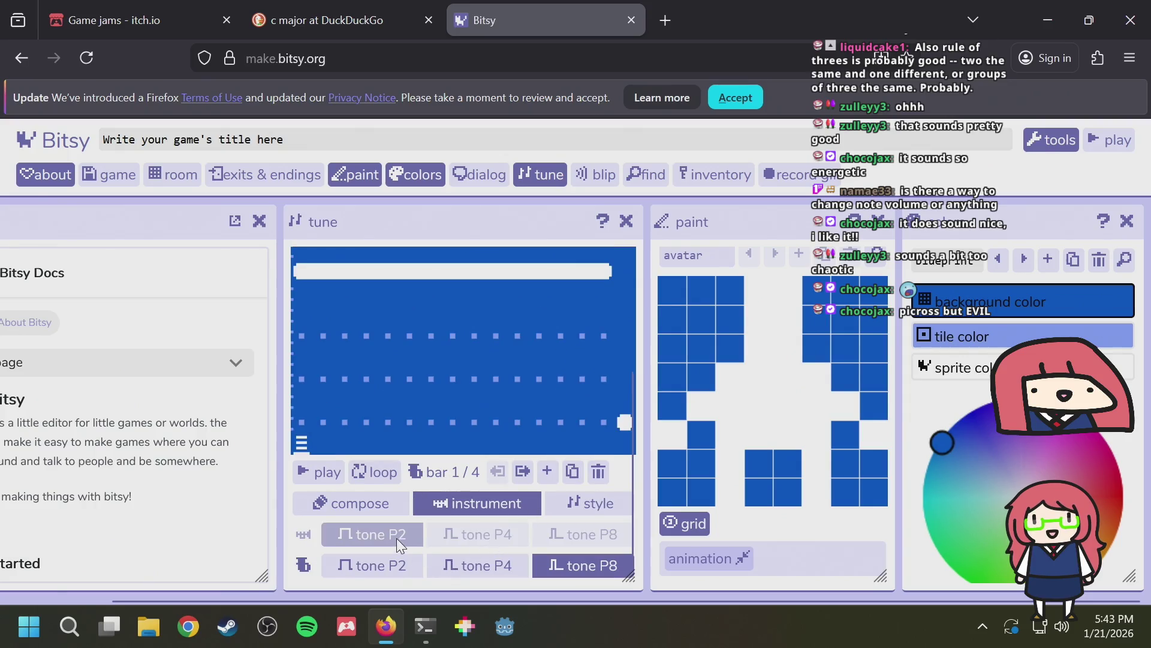
{"action": "left_click", "coordinate": [474, 562]}
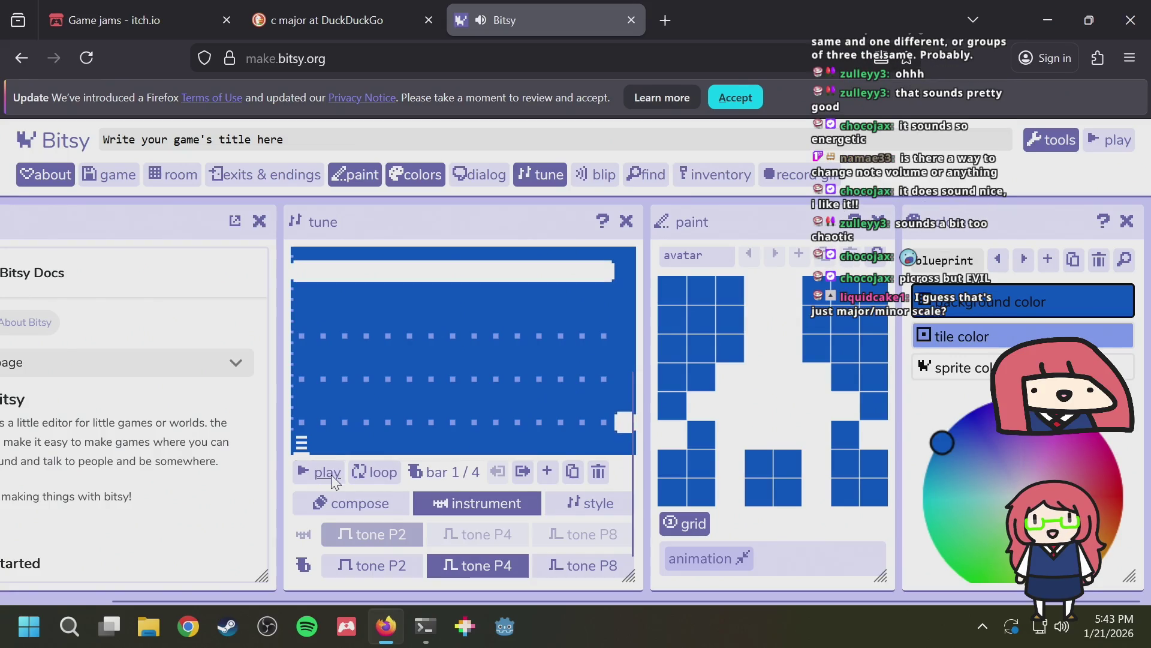
{"action": "left_click", "coordinate": [602, 564]}
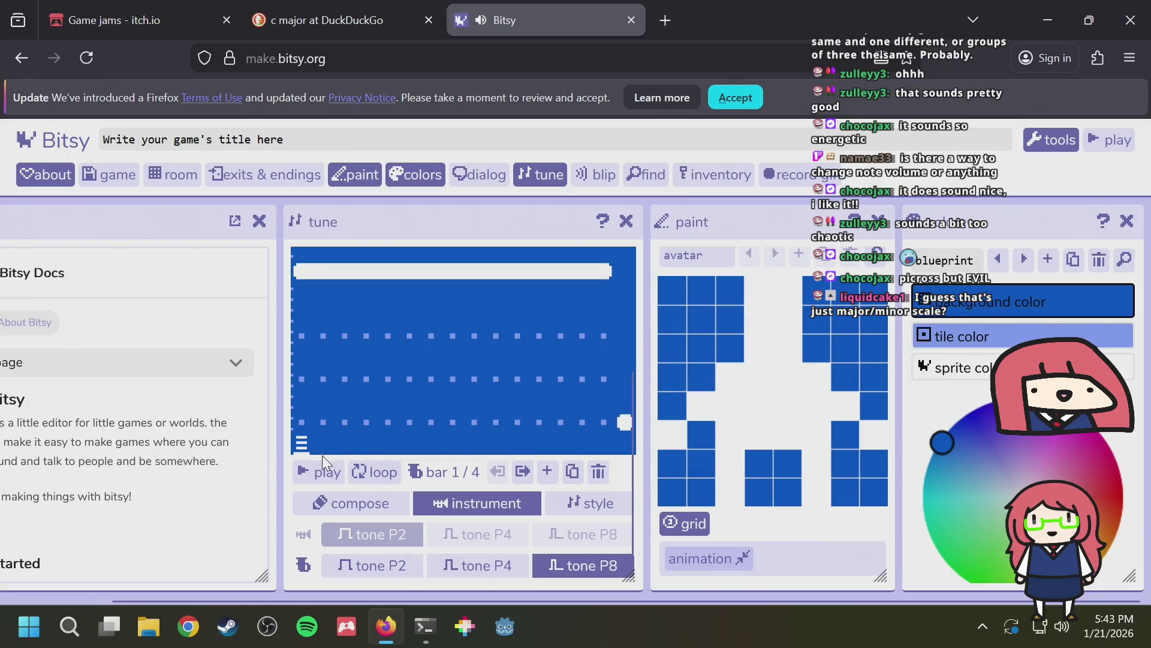
Play the tune with the chosen tones, then stop it
{"action": "left_click", "coordinate": [324, 474]}
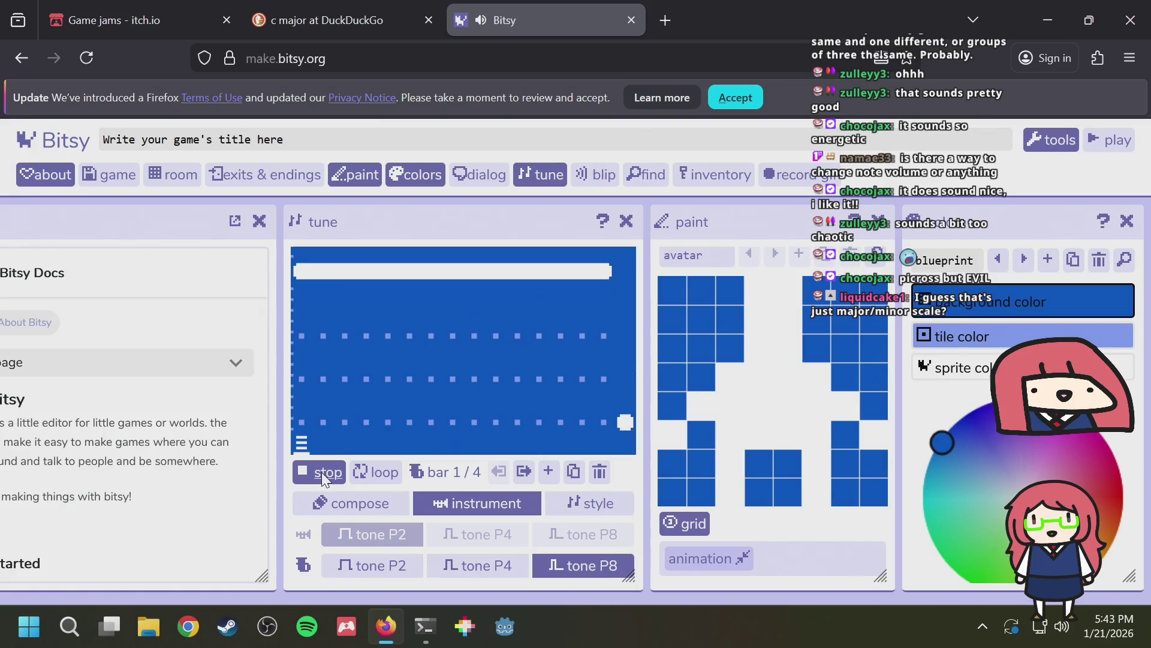
{"action": "left_click", "coordinate": [318, 470]}
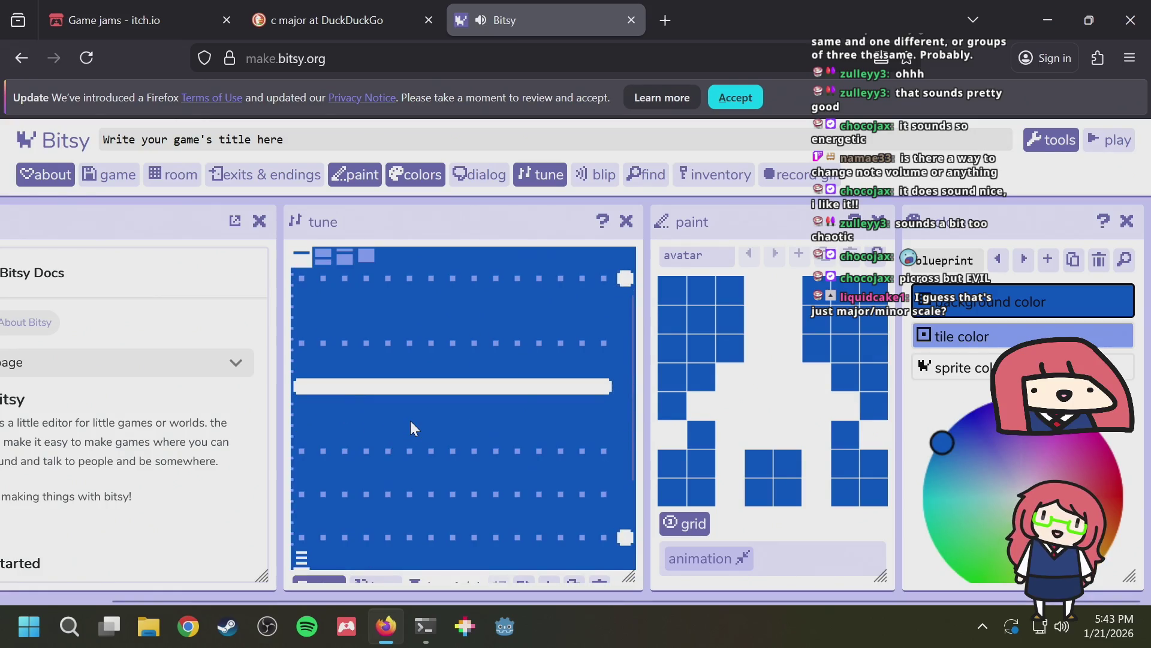
{"action": "scroll", "coordinate": [411, 426], "scroll_direction": "up", "scroll_amount": 1}
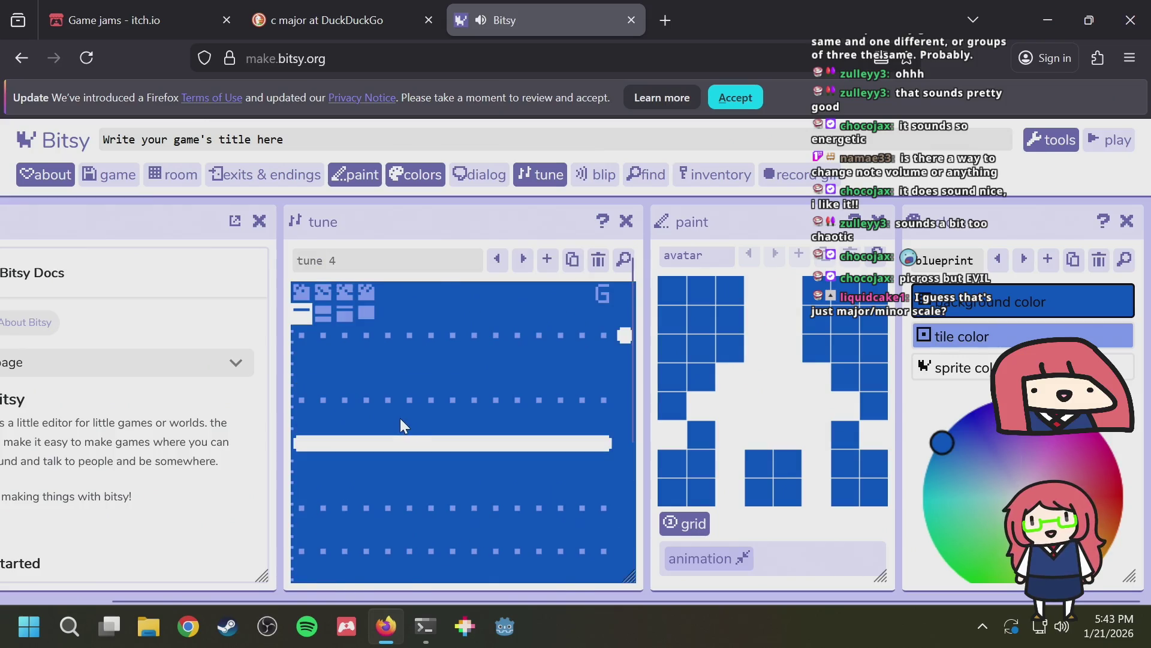
{"action": "scroll", "coordinate": [400, 419], "scroll_direction": "down", "scroll_amount": 1}
{"action": "scroll", "coordinate": [403, 369], "scroll_direction": "up", "scroll_amount": 1}
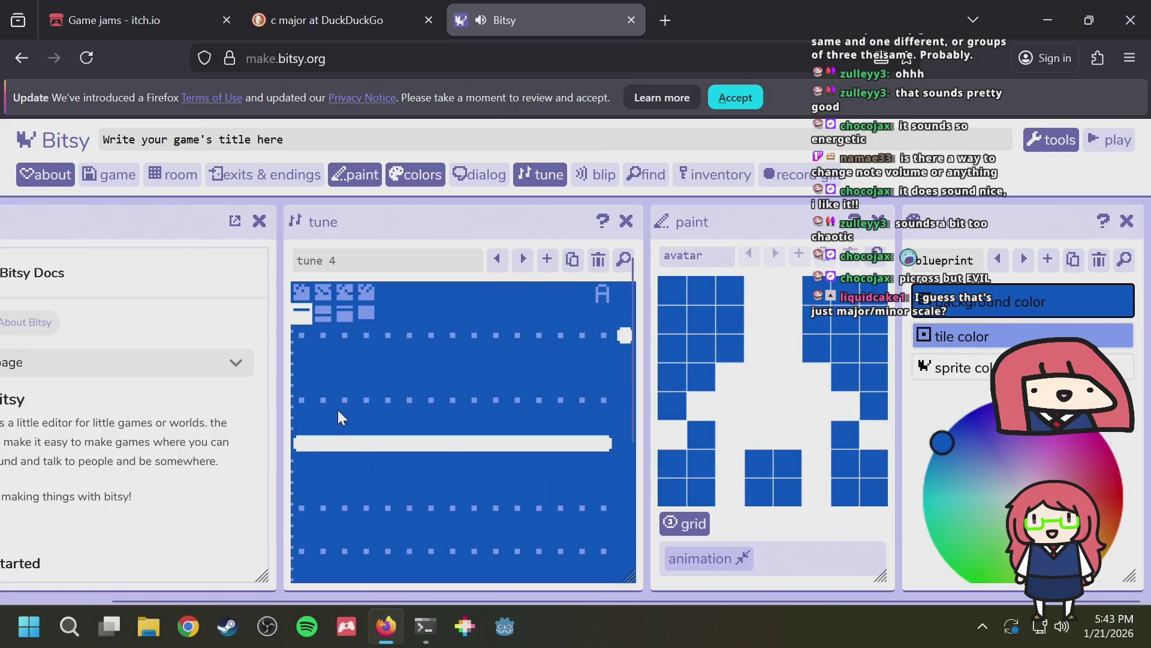
{"action": "scroll", "coordinate": [337, 409], "scroll_direction": "down", "scroll_amount": 3}
{"action": "scroll", "coordinate": [322, 468], "scroll_direction": "up", "scroll_amount": 3}
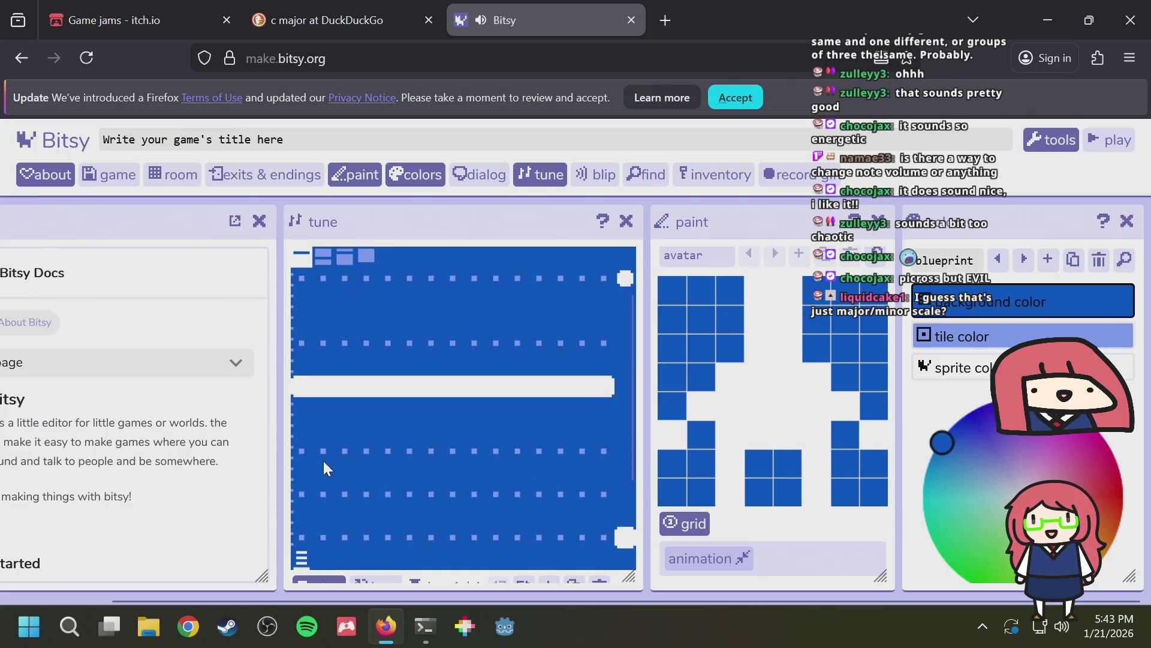
Try the fourth tonic pattern, reset to the first, and generate a fresh melody
{"action": "scroll", "coordinate": [323, 438], "scroll_direction": "down", "scroll_amount": 3}
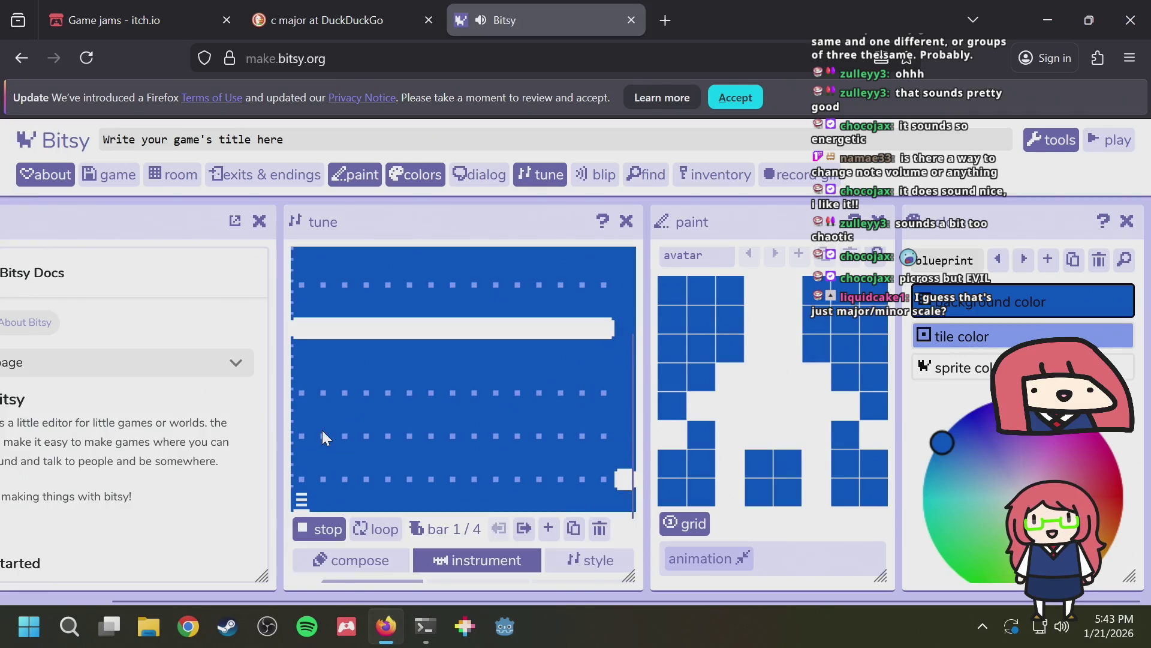
{"action": "scroll", "coordinate": [323, 435], "scroll_direction": "up", "scroll_amount": 3}
{"action": "left_click", "coordinate": [348, 312]}
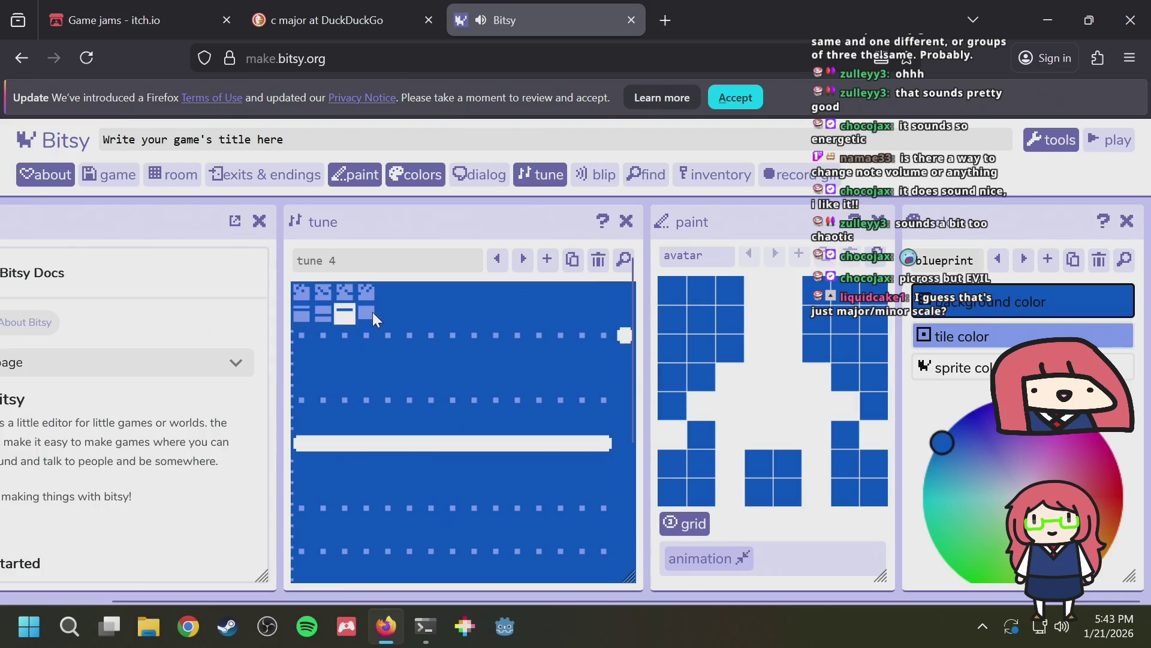
{"action": "left_click", "coordinate": [372, 312]}
{"action": "left_click", "coordinate": [308, 312]}
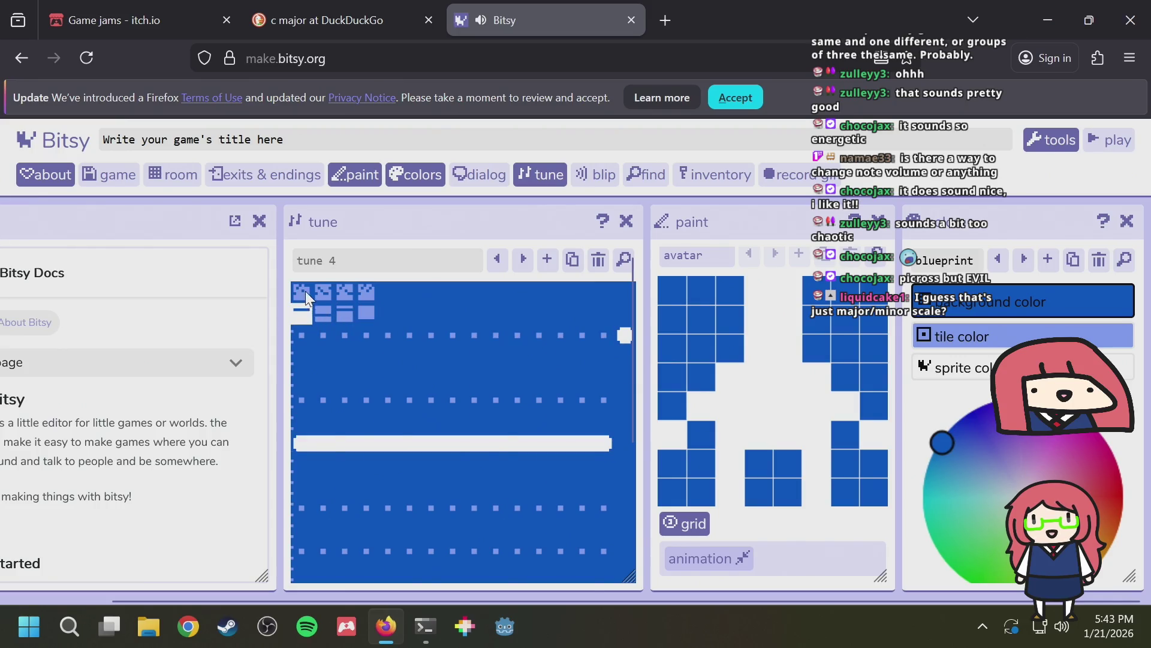
{"action": "left_click", "coordinate": [305, 290]}
{"action": "scroll", "coordinate": [393, 409], "scroll_direction": "down", "scroll_amount": 3}
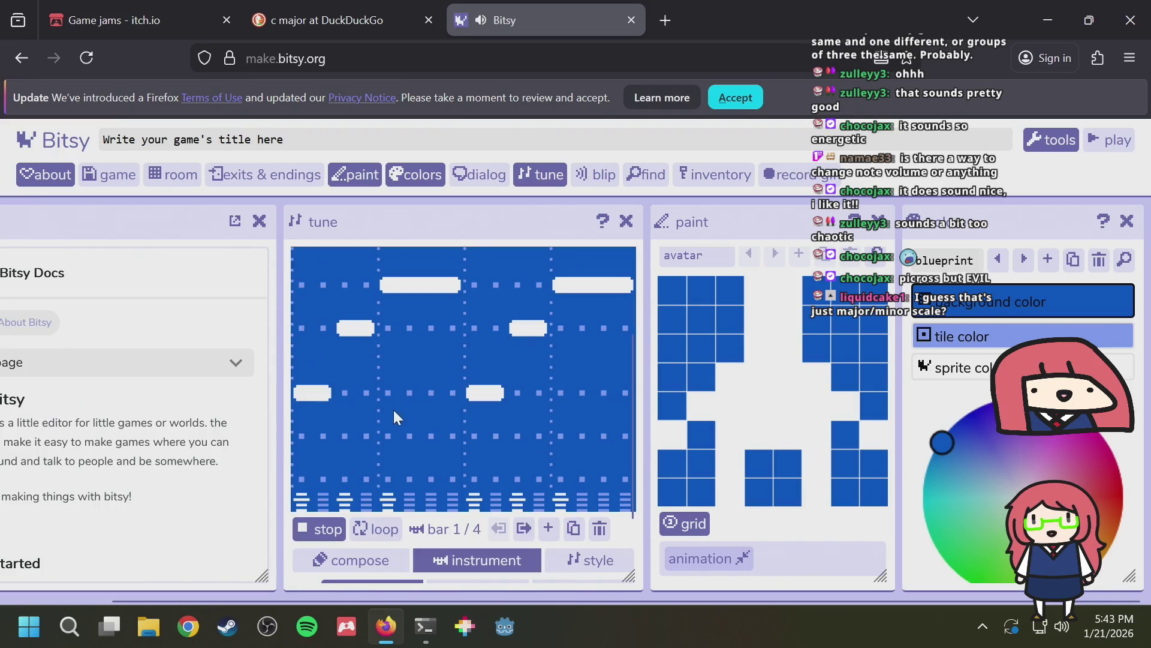
Stop playback and generate another melody pattern for the bar
{"action": "left_click", "coordinate": [322, 527]}
{"action": "scroll", "coordinate": [321, 527], "scroll_direction": "up", "scroll_amount": 3}
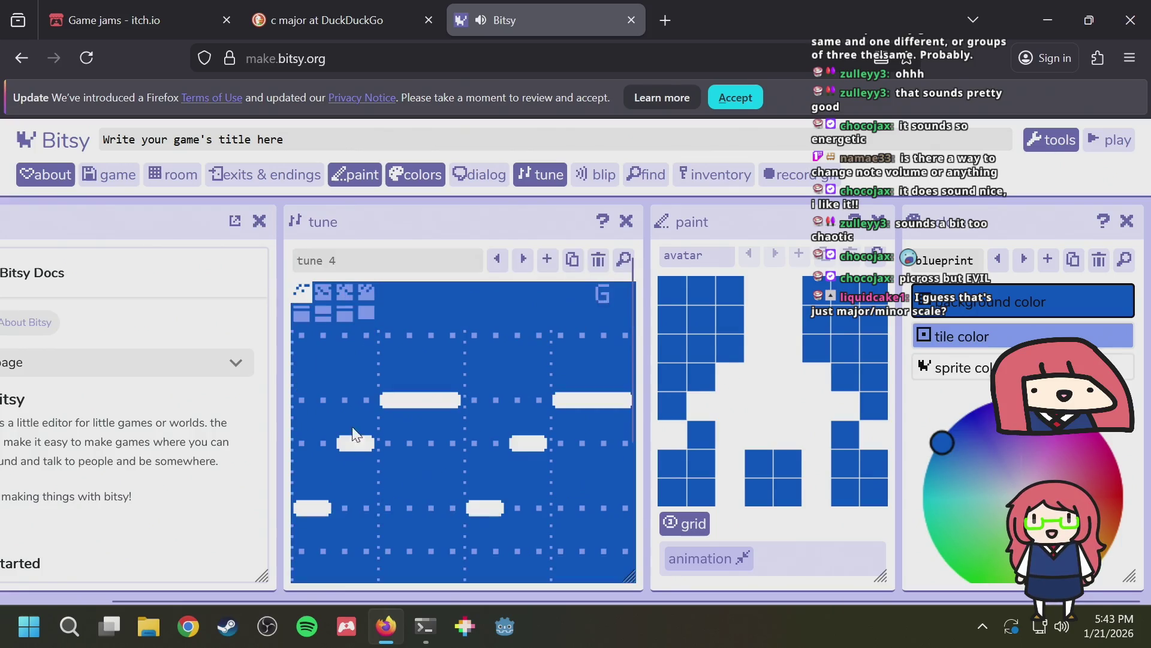
{"action": "left_click", "coordinate": [300, 317]}
{"action": "scroll", "coordinate": [390, 396], "scroll_direction": "down", "scroll_amount": 3}
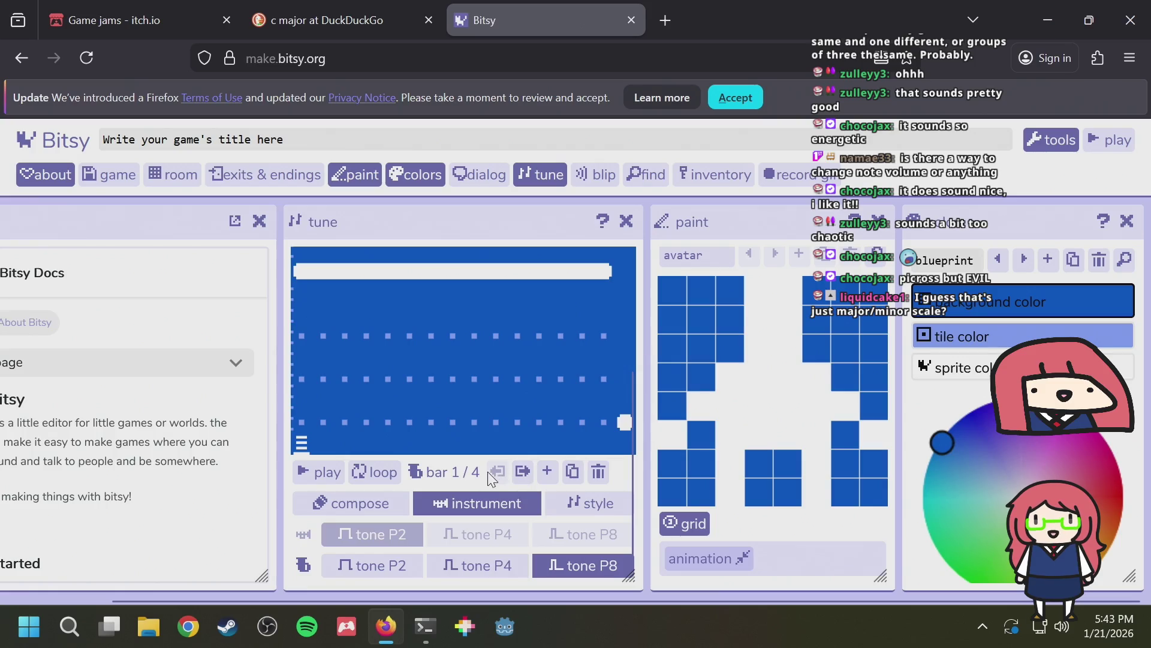
Set the tune speed to medium and play it back
{"action": "left_click", "coordinate": [587, 501]}
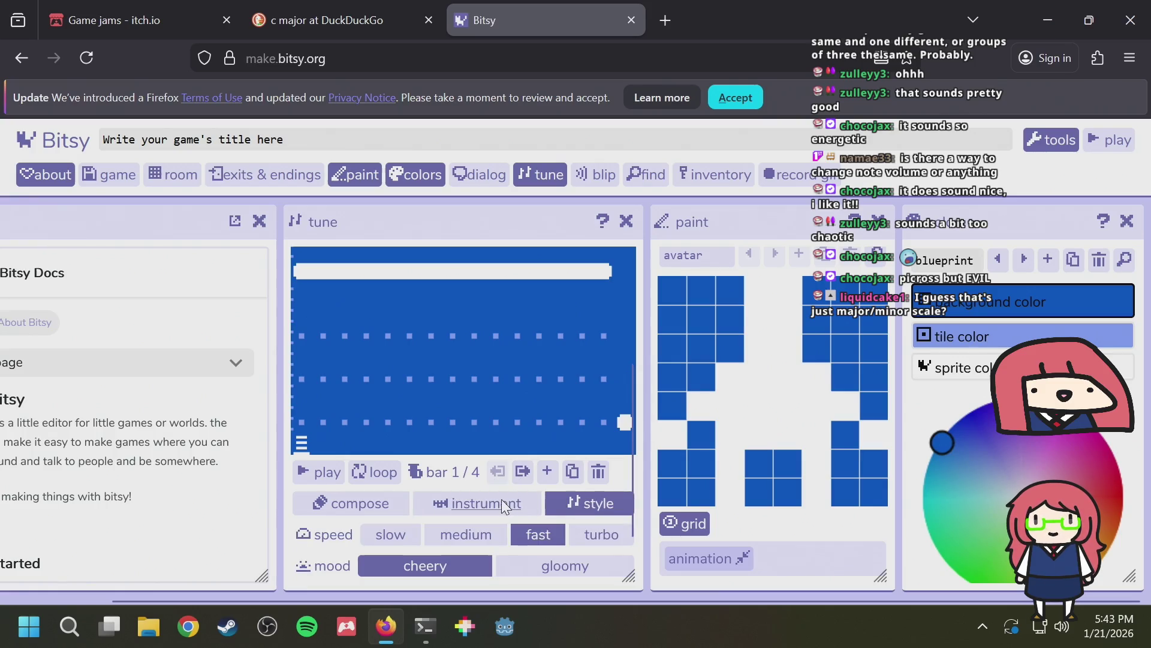
{"action": "left_click", "coordinate": [487, 534]}
{"action": "left_click", "coordinate": [328, 470]}
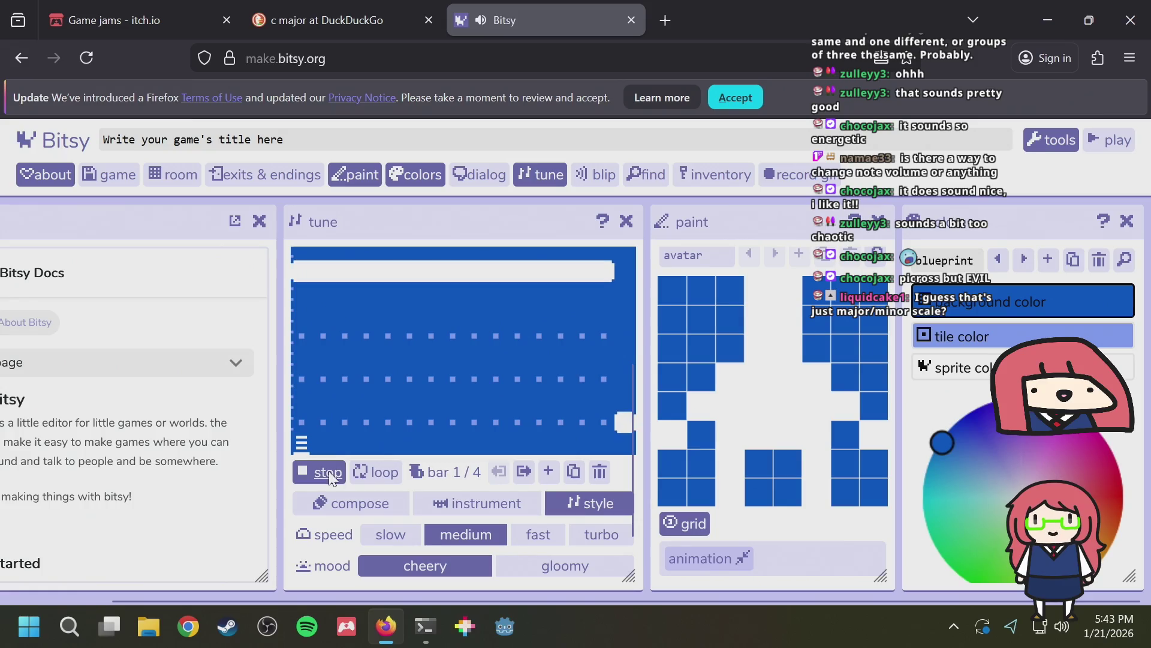
{"action": "scroll", "coordinate": [415, 407], "scroll_direction": "up", "scroll_amount": 3}
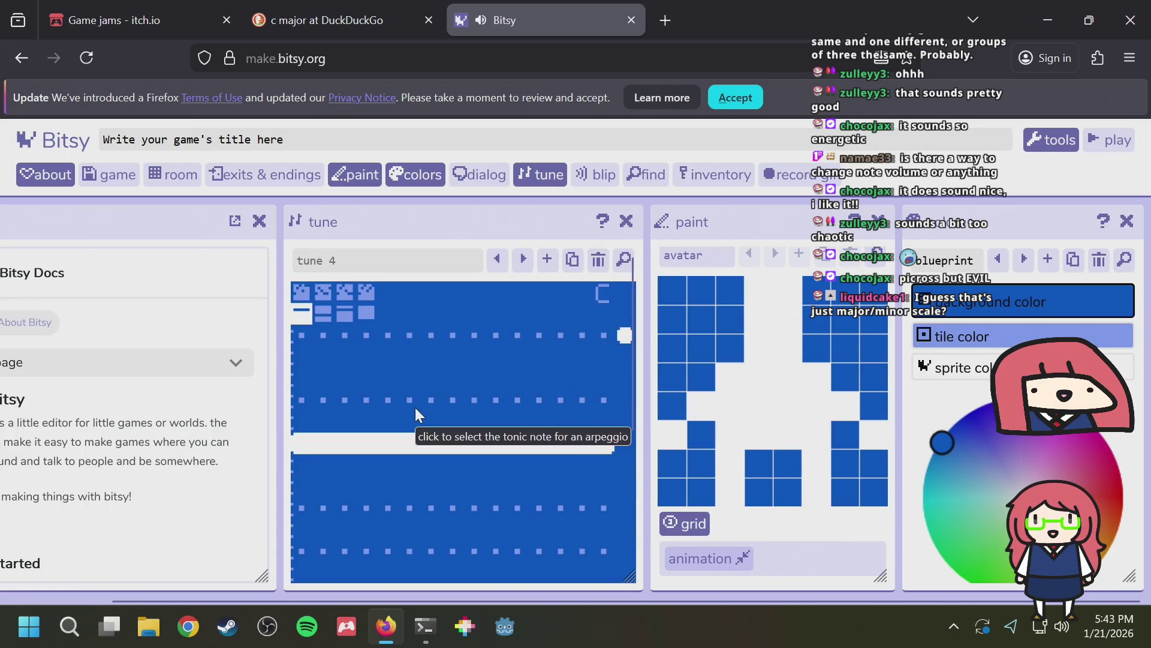
{"action": "scroll", "coordinate": [415, 408], "scroll_direction": "down", "scroll_amount": 2}
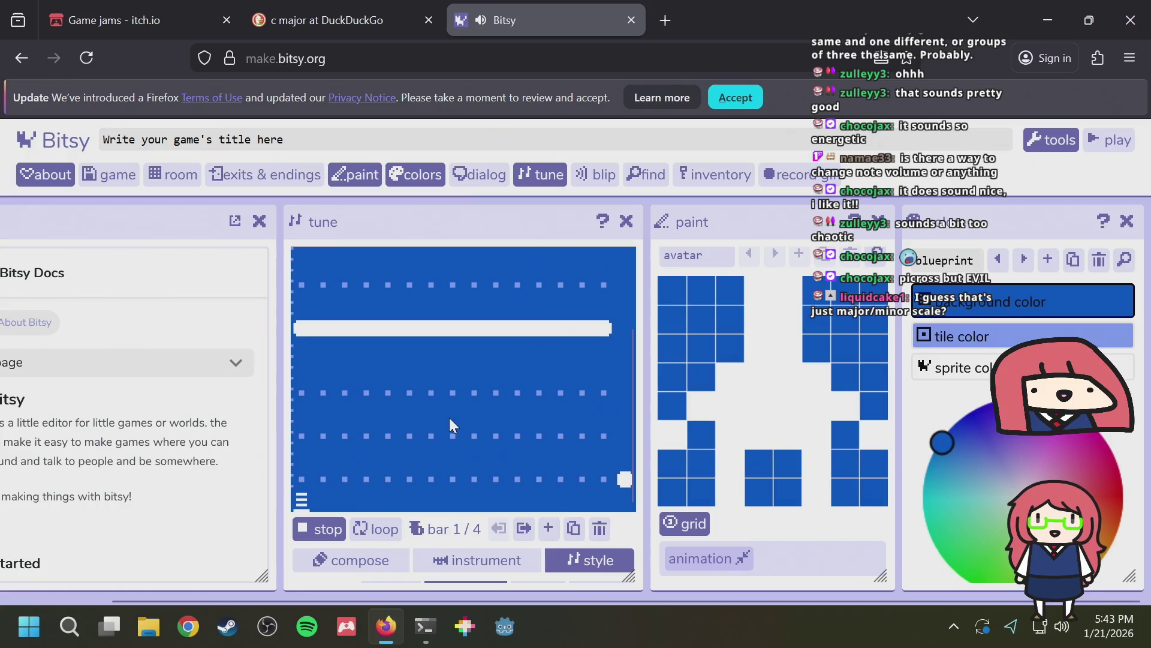
{"action": "scroll", "coordinate": [449, 419], "scroll_direction": "up", "scroll_amount": 2}
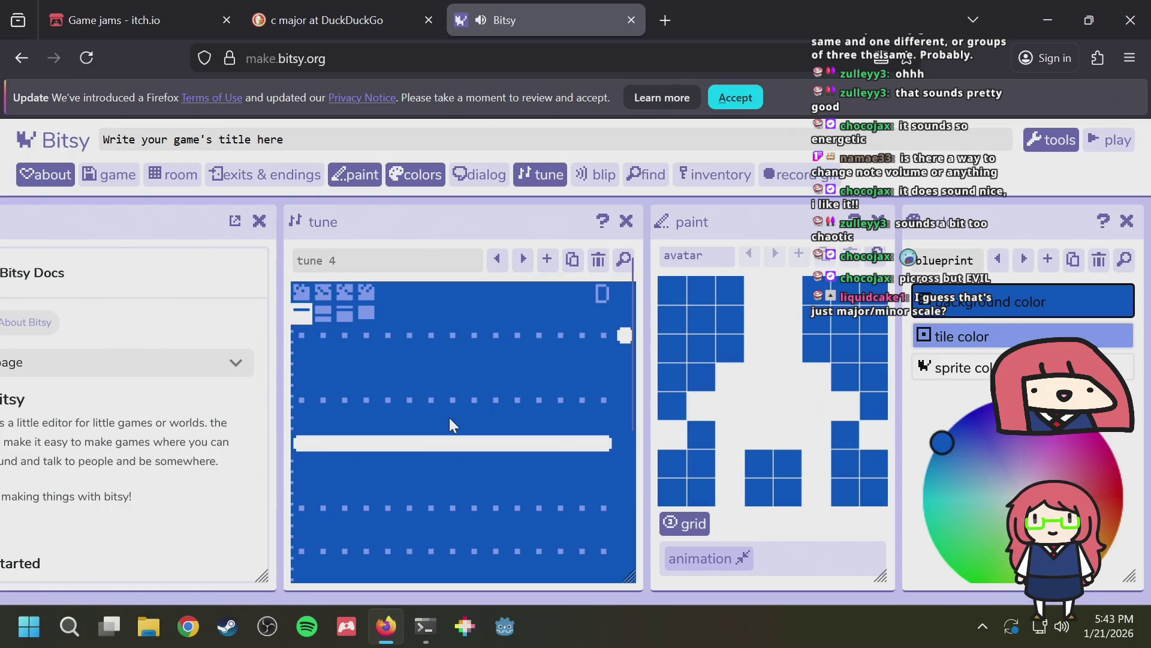
In bar 4, move a note down and stretch a top-row note to the bar's end
{"action": "left_click", "coordinate": [302, 292]}
{"action": "left_click", "coordinate": [337, 291]}
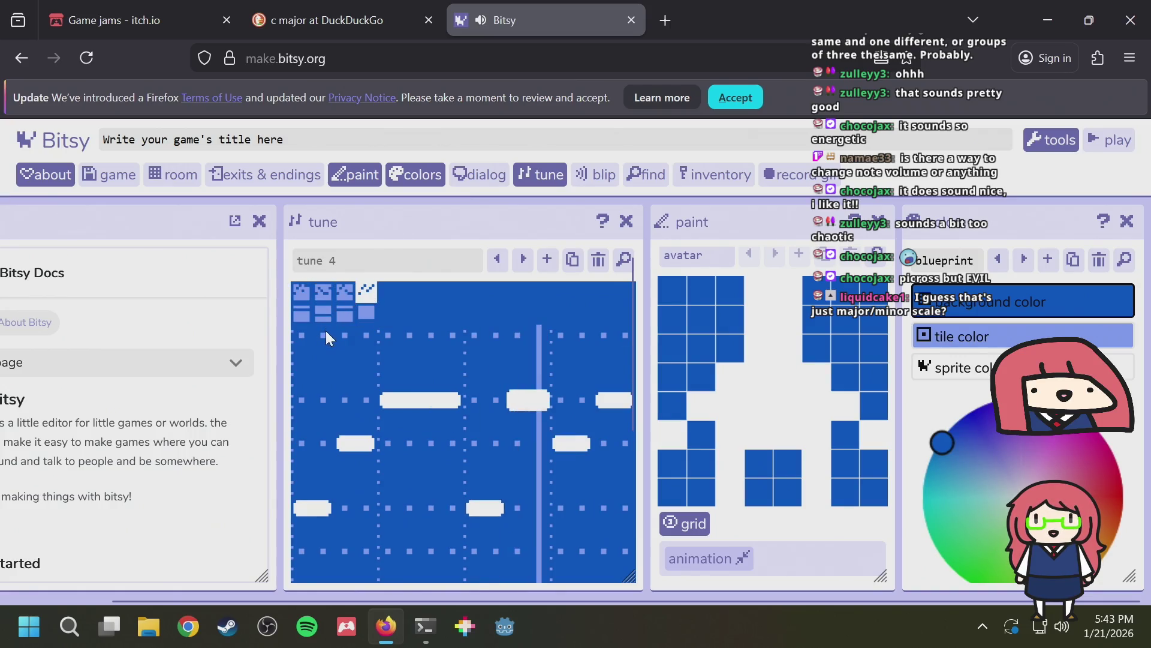
{"action": "scroll", "coordinate": [325, 330], "scroll_direction": "down", "scroll_amount": 2}
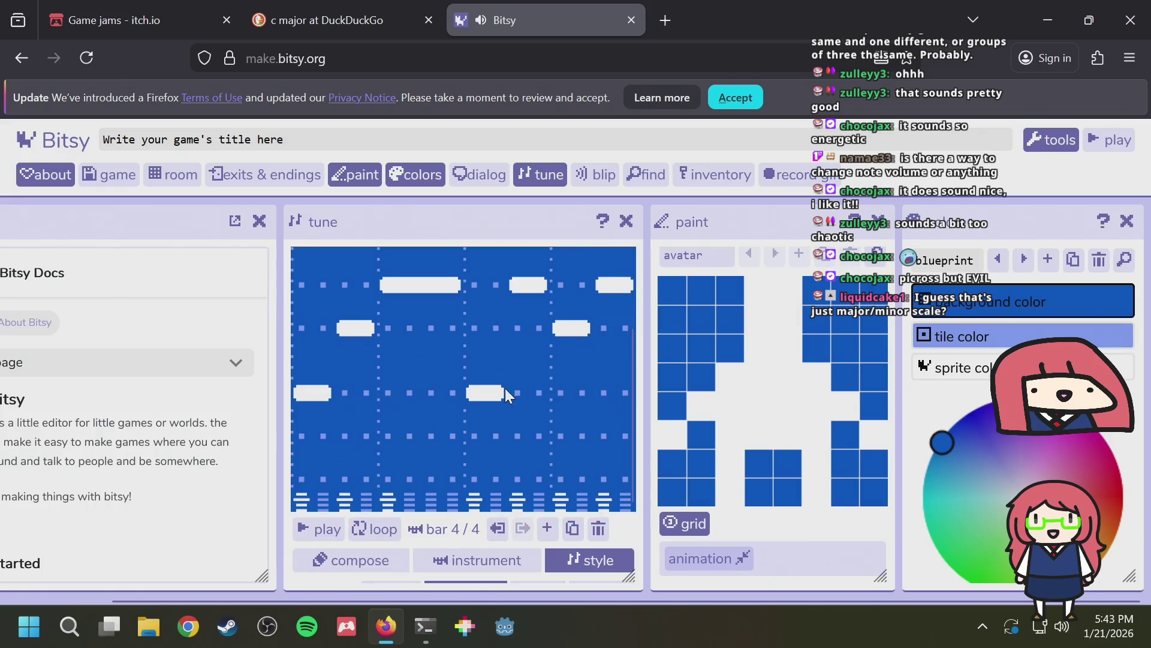
{"action": "left_click", "coordinate": [527, 324]}
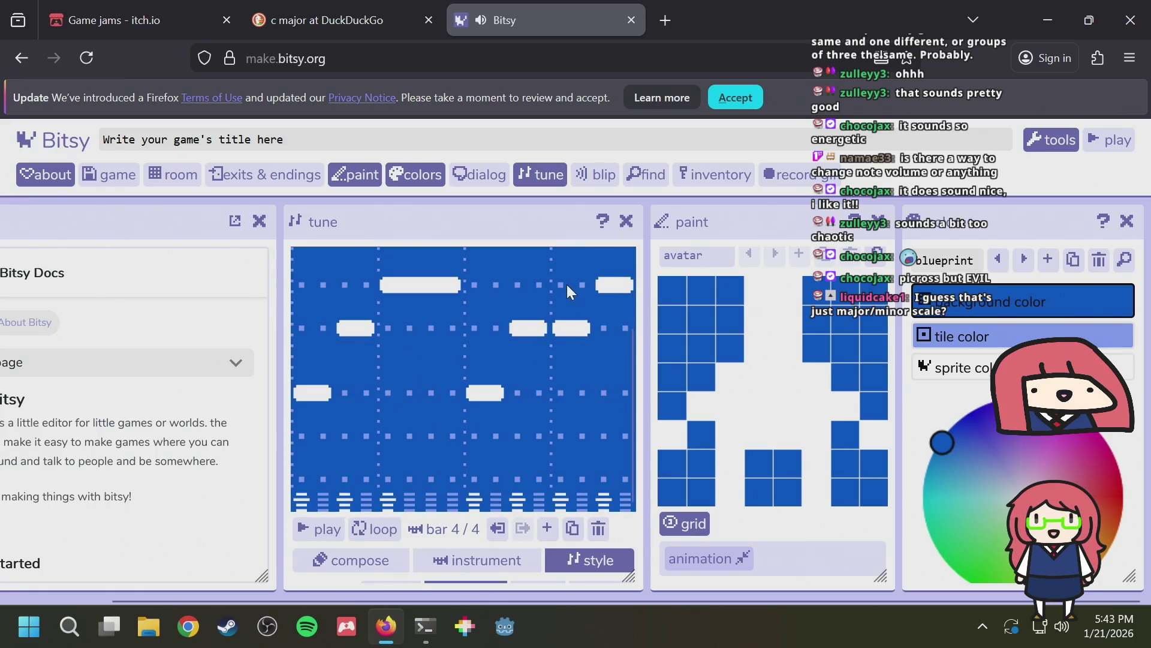
{"action": "left_click_drag", "start_coordinate": [566, 285], "coordinate": [628, 283]}
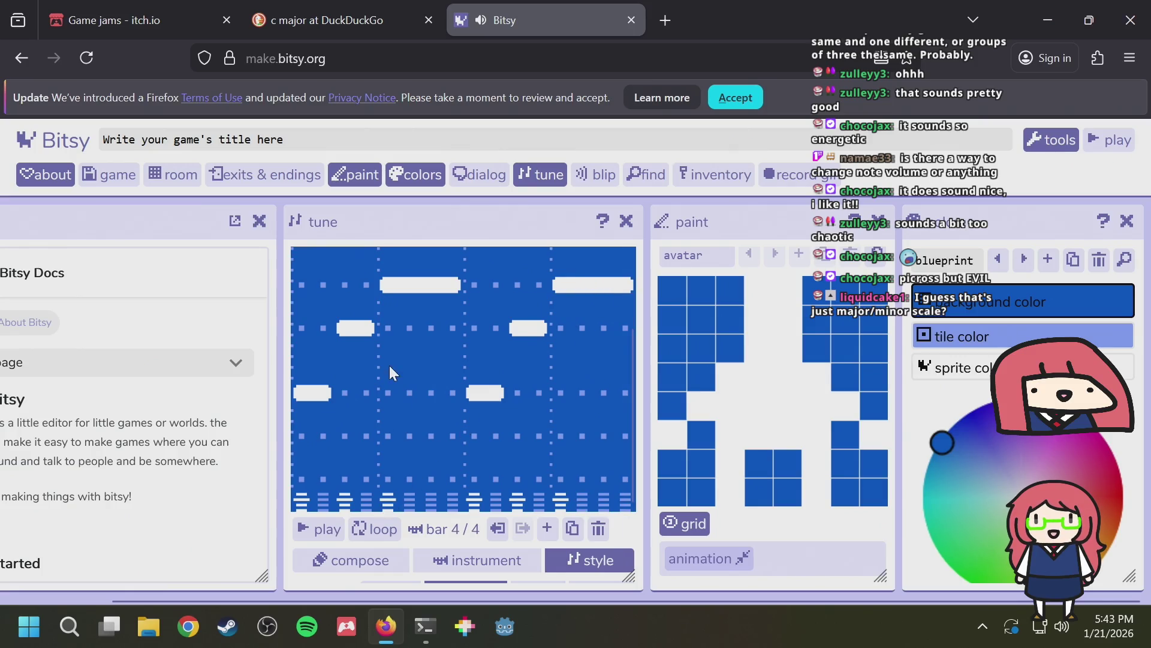
{"action": "scroll", "coordinate": [389, 365], "scroll_direction": "up", "scroll_amount": 2}
Add a closing middle-row note to bar 4, then switch to bar 2
{"action": "left_click", "coordinate": [301, 293]}
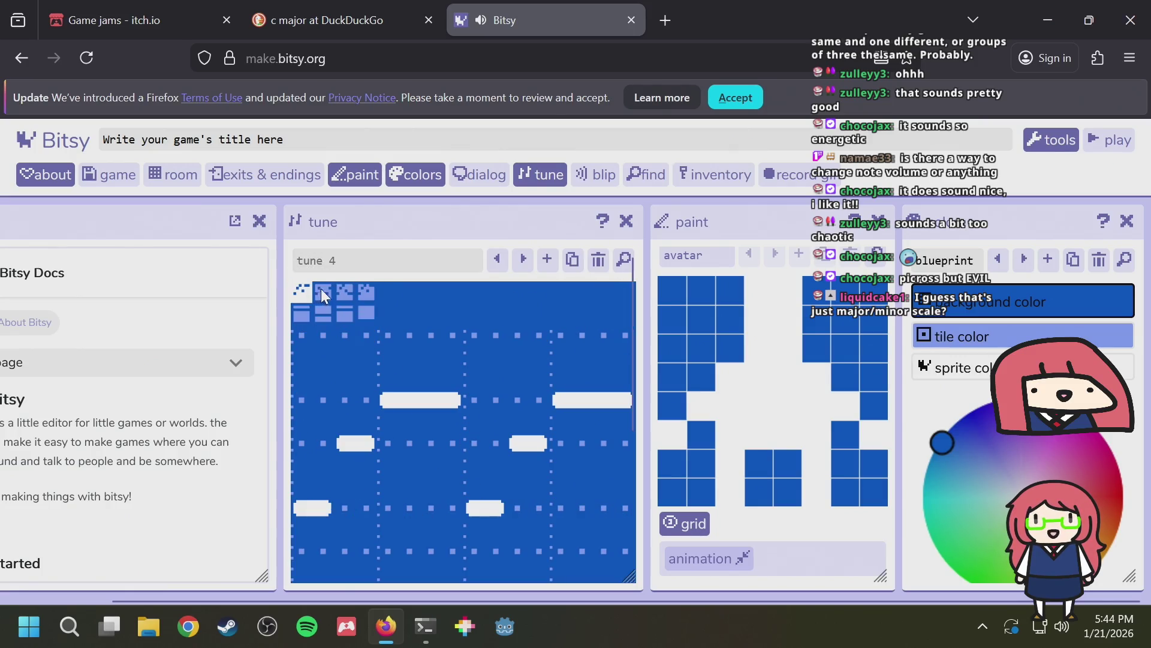
{"action": "left_click", "coordinate": [367, 291]}
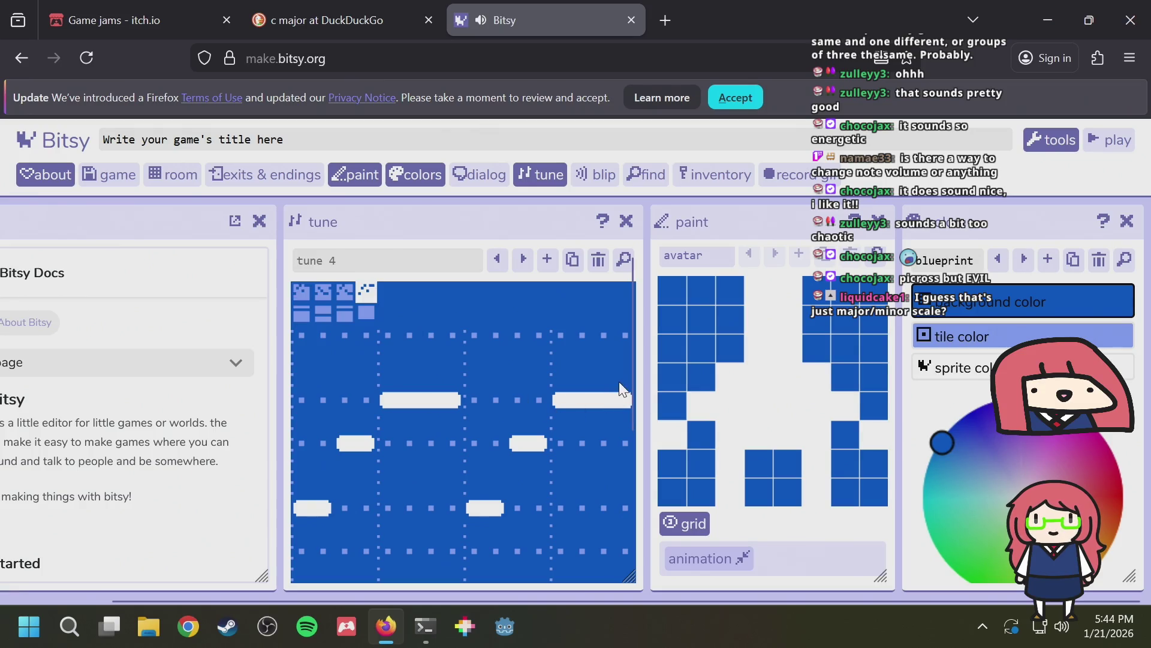
{"action": "left_click", "coordinate": [606, 444]}
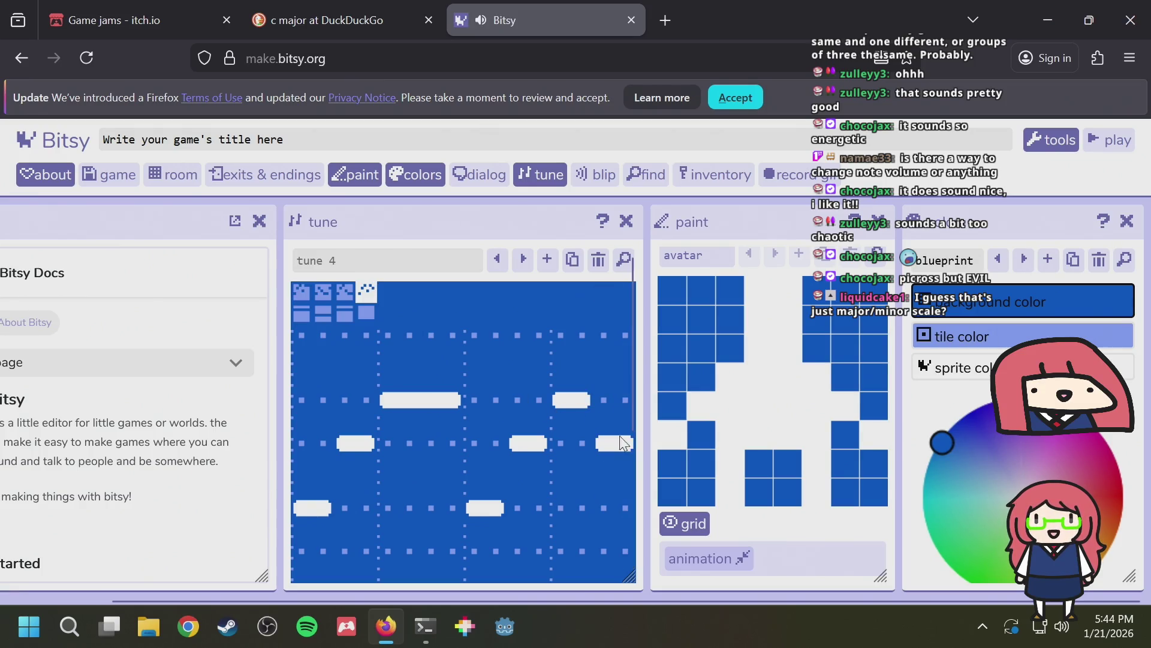
{"action": "left_click", "coordinate": [323, 296]}
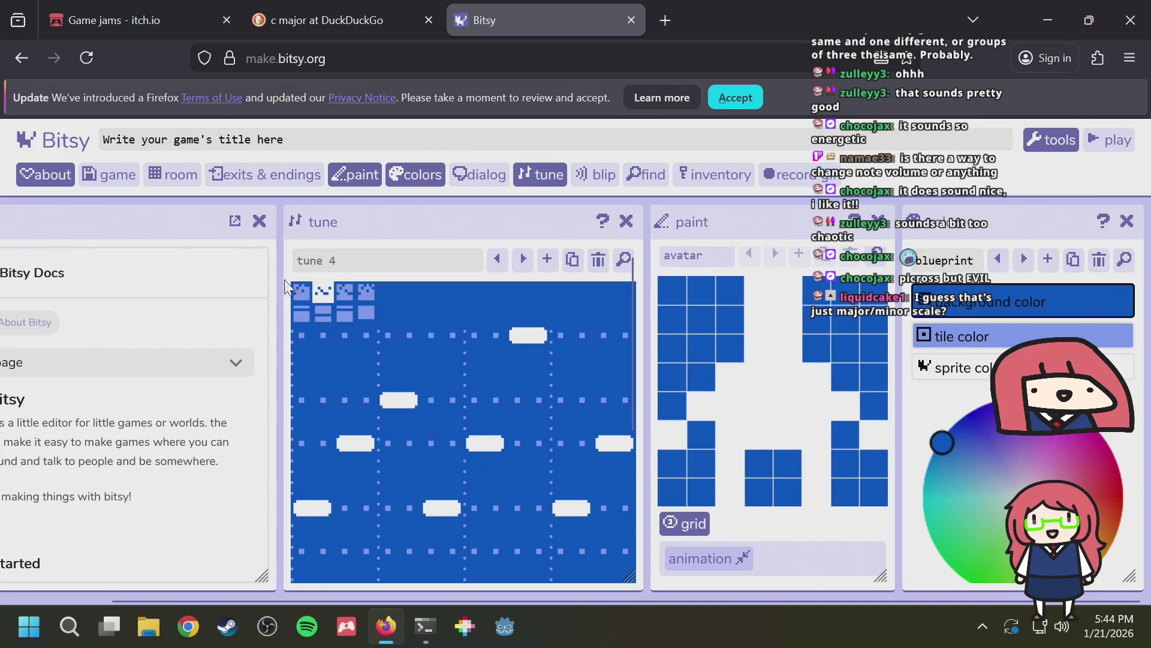
In bar 2, raise notes, remove a short note, add one, and draw a long final note
{"action": "left_click", "coordinate": [435, 442]}
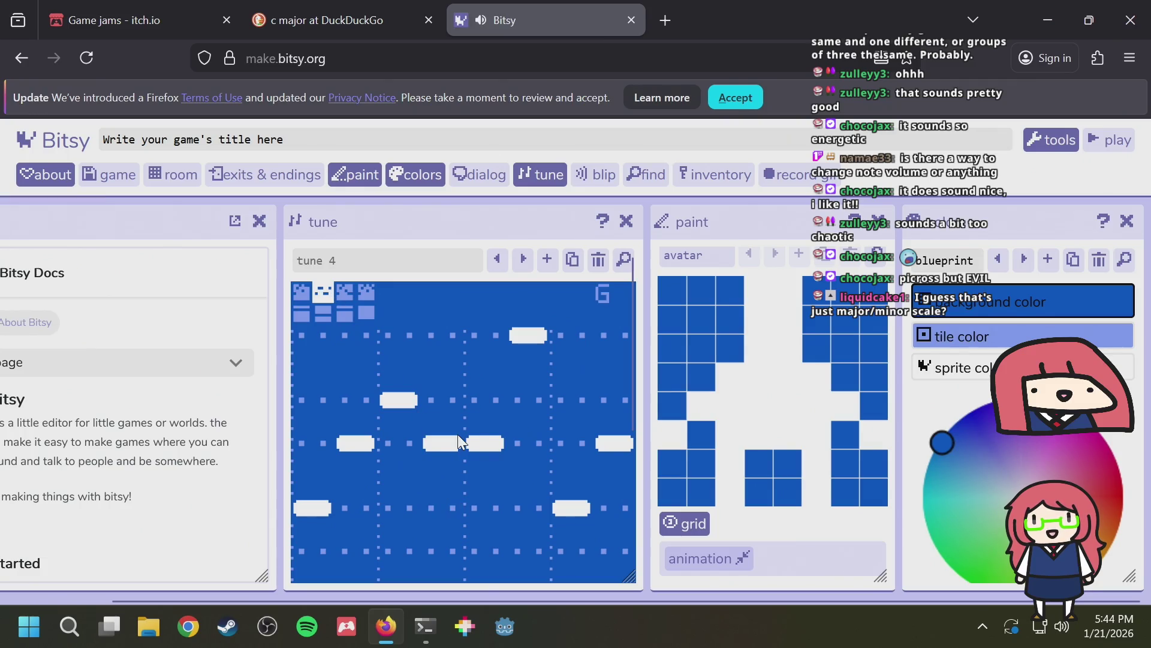
{"action": "left_click", "coordinate": [493, 444]}
{"action": "left_click", "coordinate": [496, 443]}
{"action": "left_click", "coordinate": [479, 399]}
{"action": "left_click", "coordinate": [537, 438]}
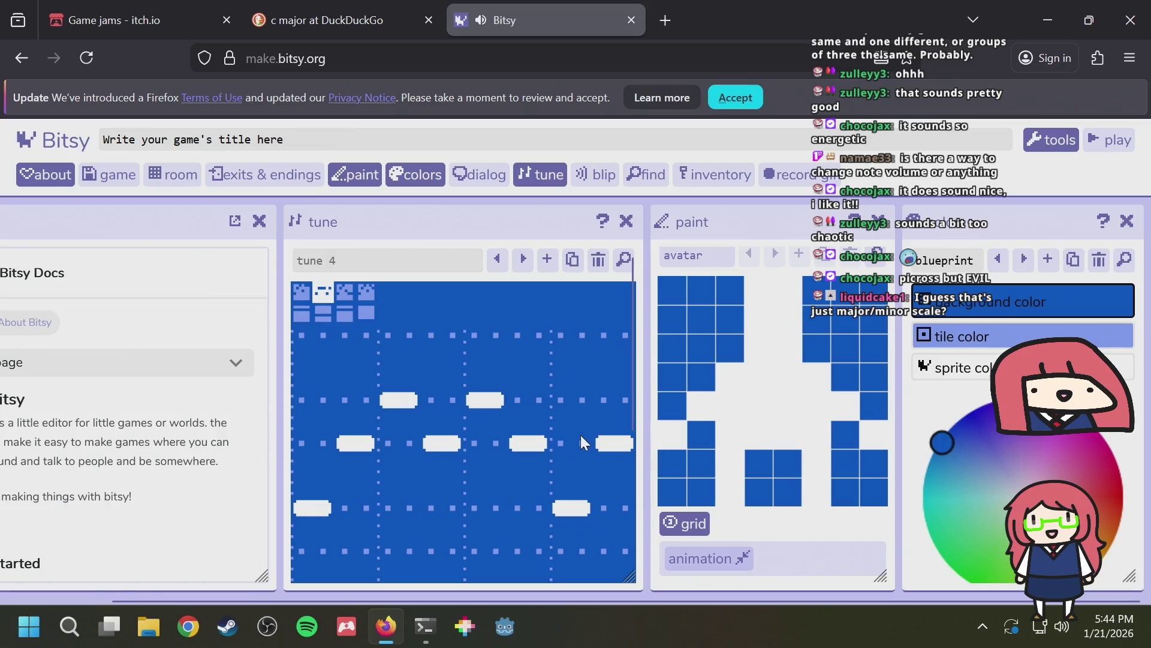
{"action": "left_click_drag", "start_coordinate": [576, 398], "coordinate": [617, 397]}
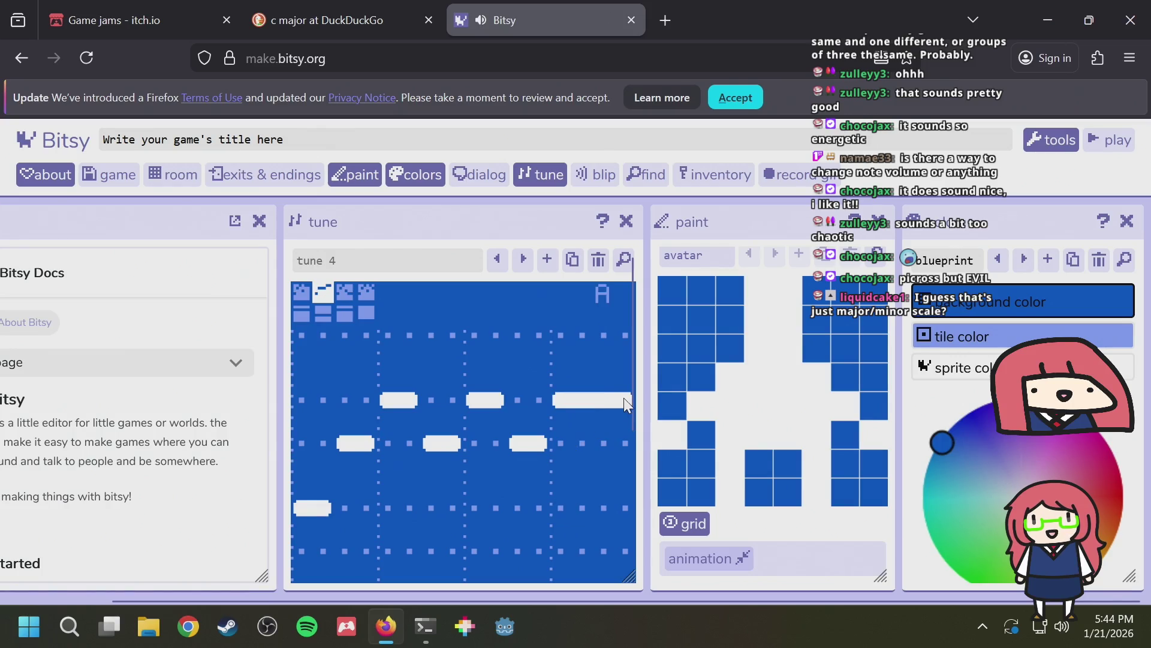
Lower bar 2's long final note one row and move another note to the top row
{"action": "left_click", "coordinate": [343, 287]}
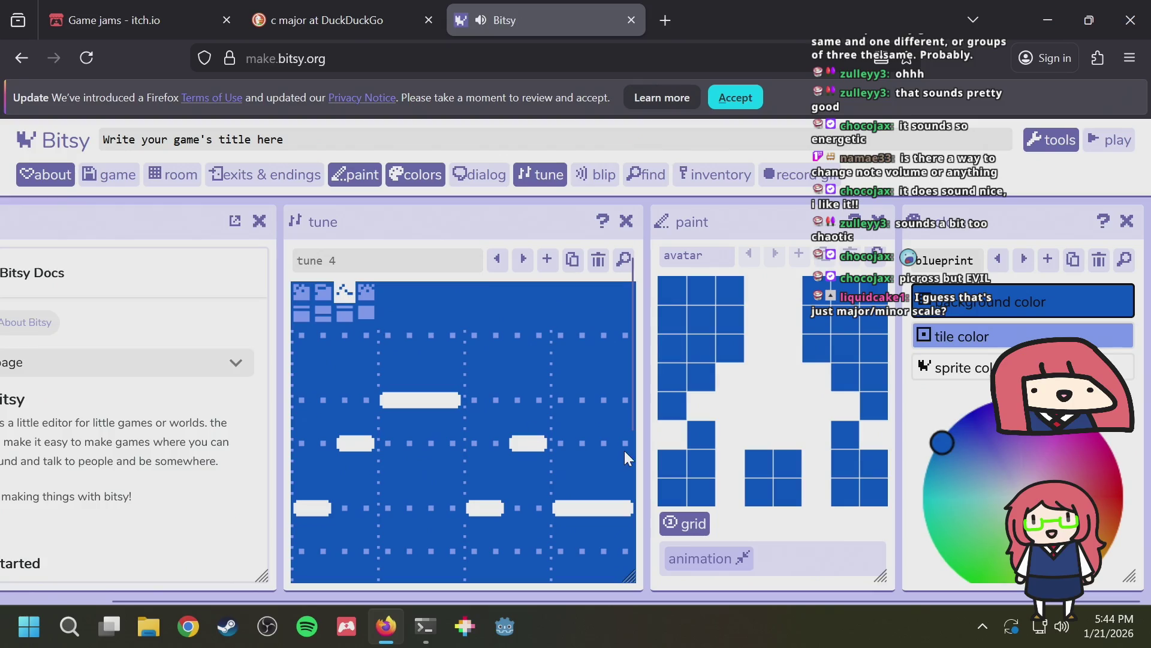
{"action": "left_click", "coordinate": [326, 298]}
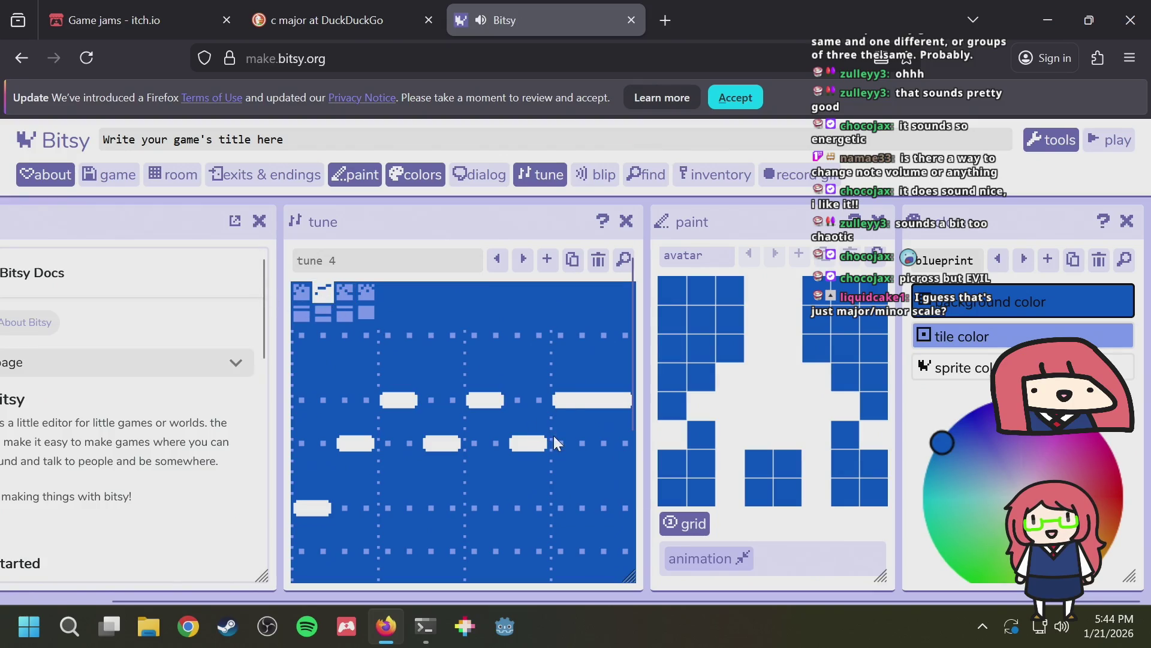
{"action": "left_click_drag", "start_coordinate": [555, 442], "coordinate": [620, 443]}
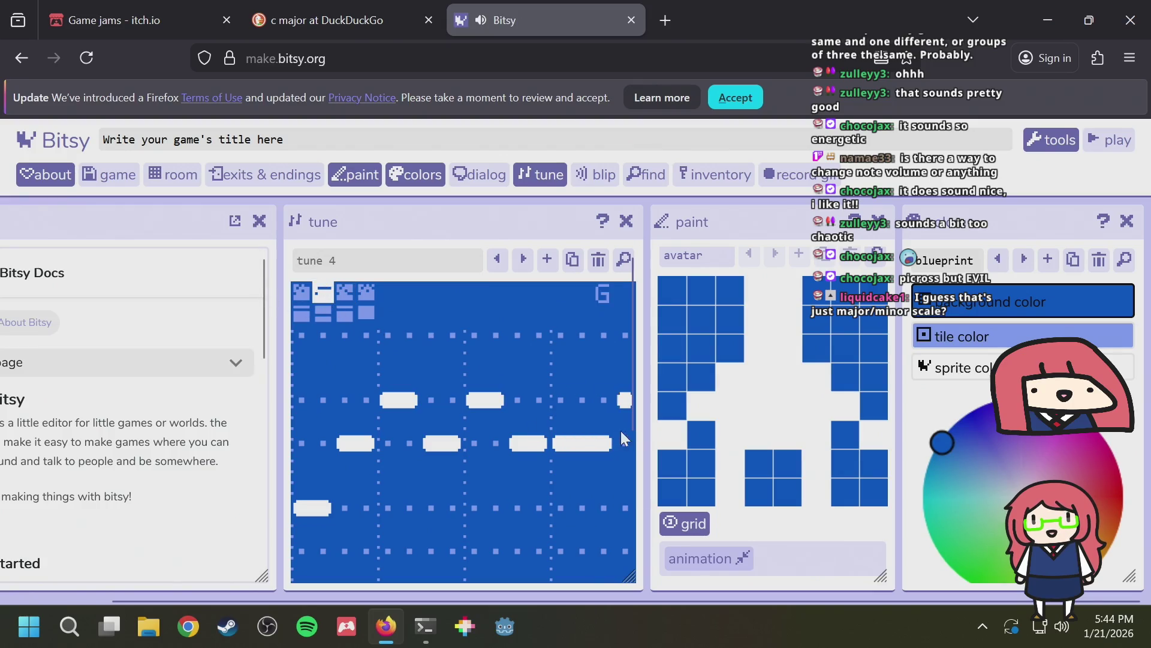
{"action": "left_click", "coordinate": [519, 507]}
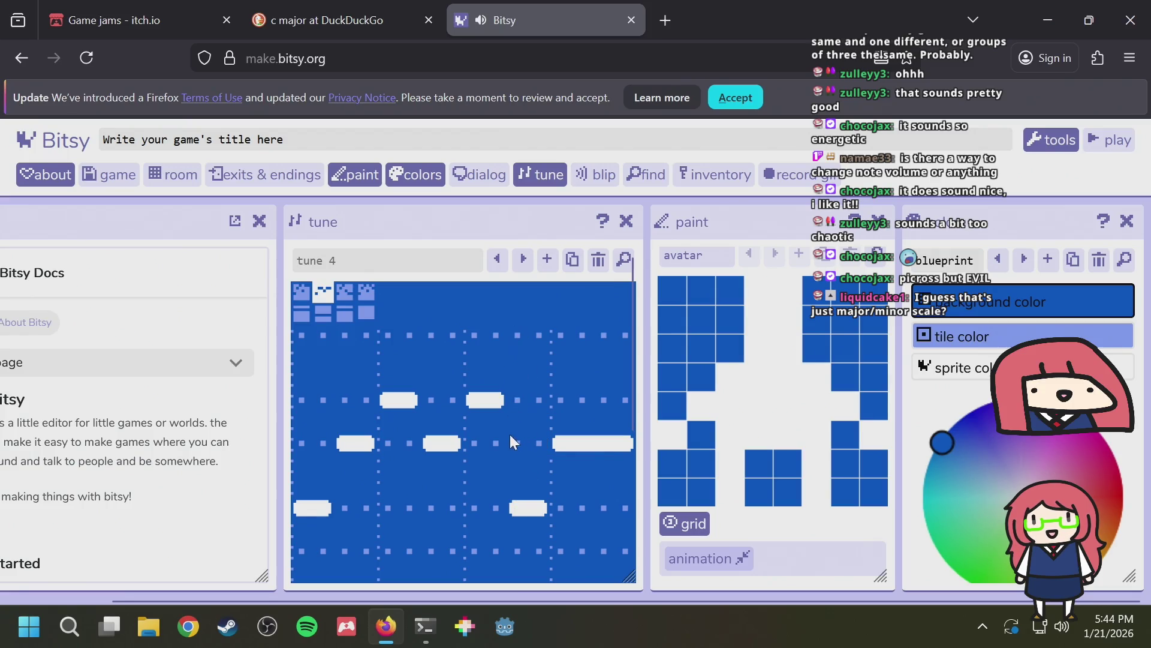
{"action": "left_click", "coordinate": [530, 334]}
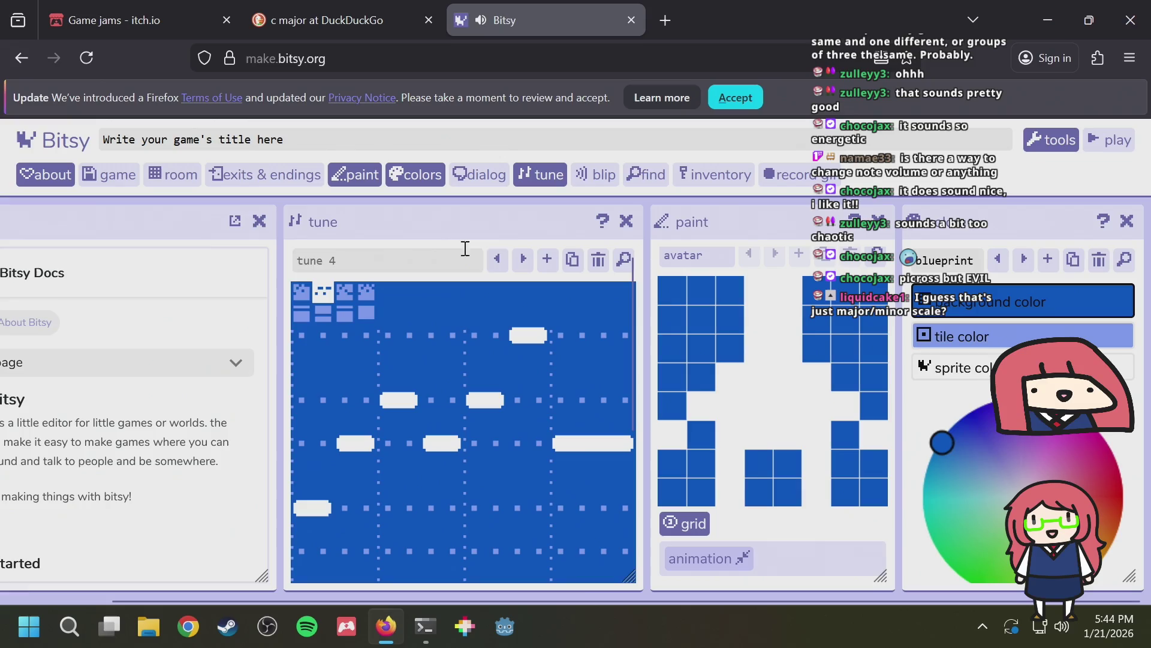
Play the tune back, then view bar 3 and bar 1's harmony part
{"action": "scroll", "coordinate": [479, 383], "scroll_direction": "down", "scroll_amount": 3}
{"action": "left_click", "coordinate": [323, 440]}
{"action": "scroll", "coordinate": [421, 434], "scroll_direction": "up", "scroll_amount": 3}
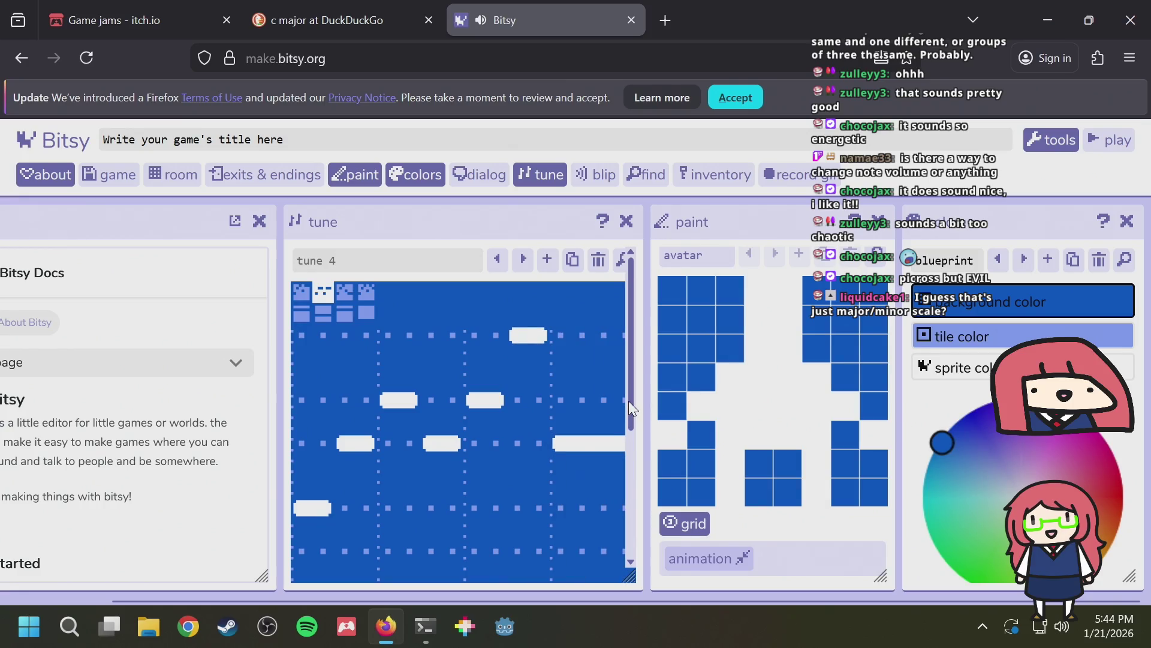
{"action": "left_click", "coordinate": [348, 289]}
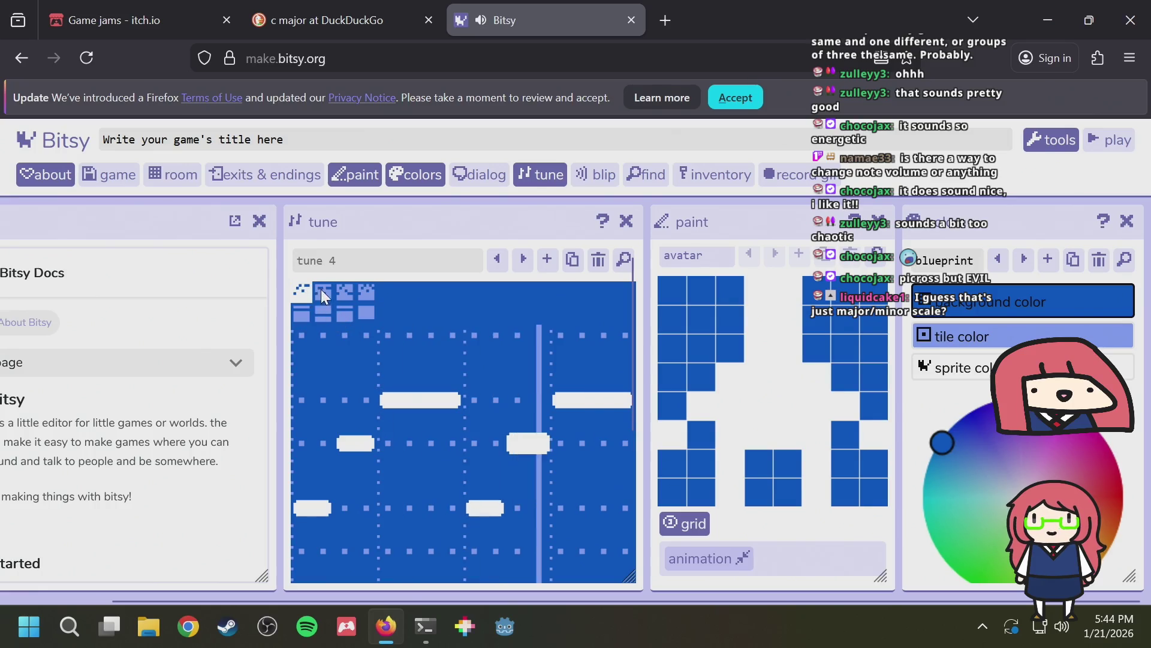
{"action": "left_click", "coordinate": [305, 312]}
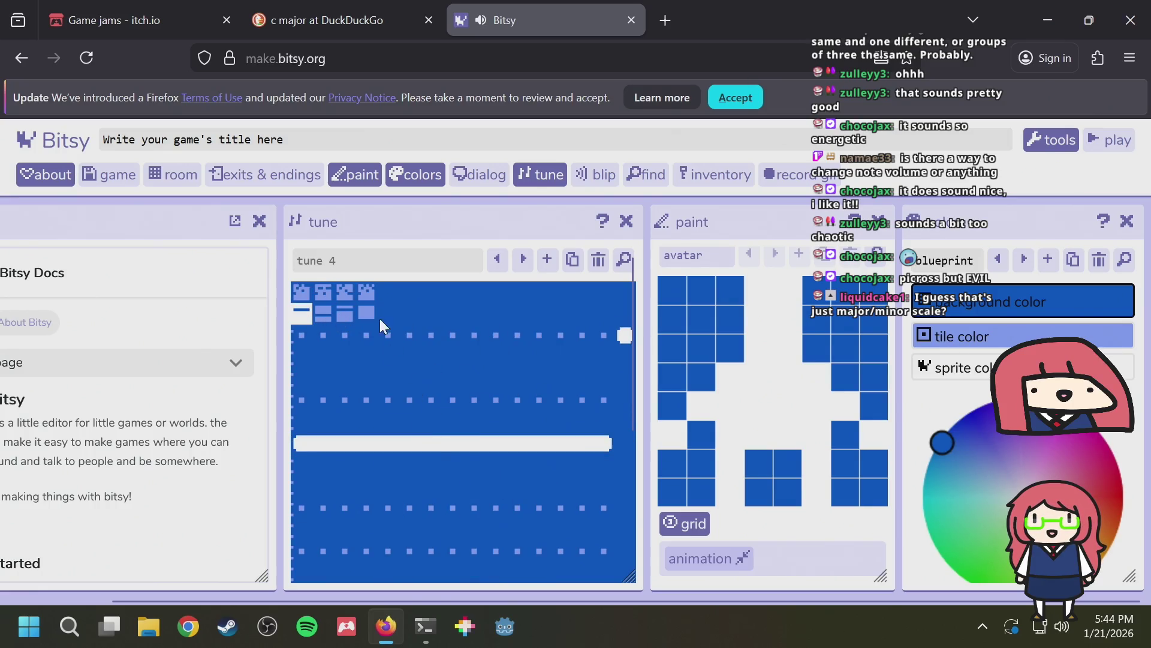
Return to the note grid and stop the tune playing
{"action": "scroll", "coordinate": [390, 325], "scroll_direction": "down", "scroll_amount": 3}
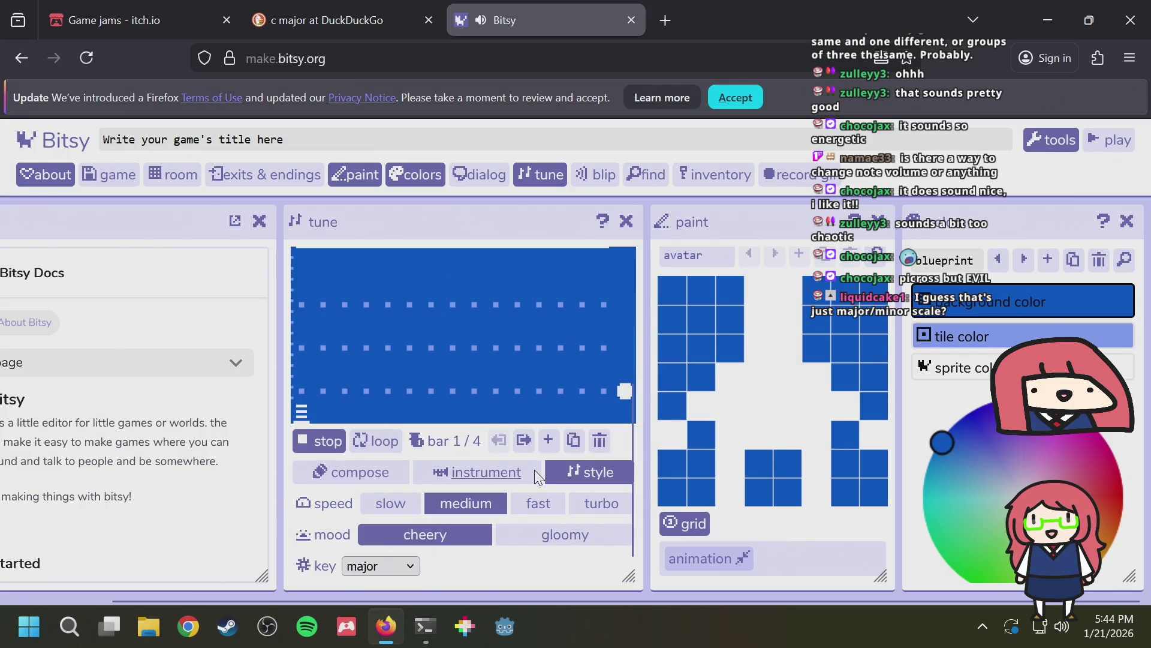
{"action": "left_click", "coordinate": [372, 473]}
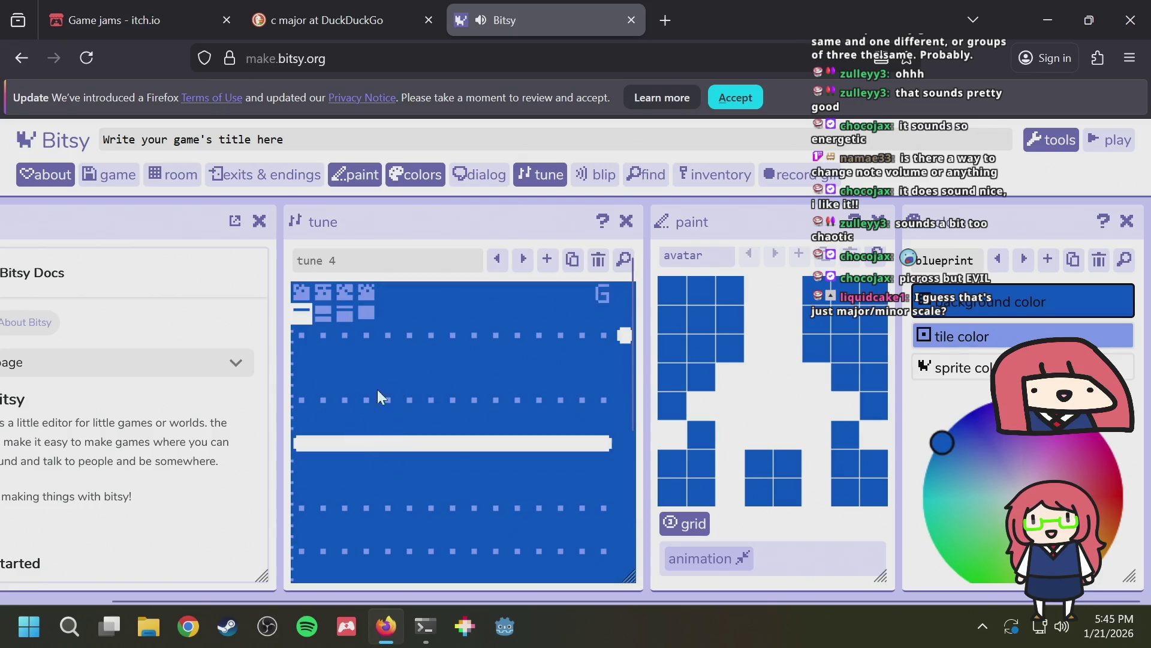
{"action": "scroll", "coordinate": [354, 479], "scroll_direction": "down", "scroll_amount": 2}
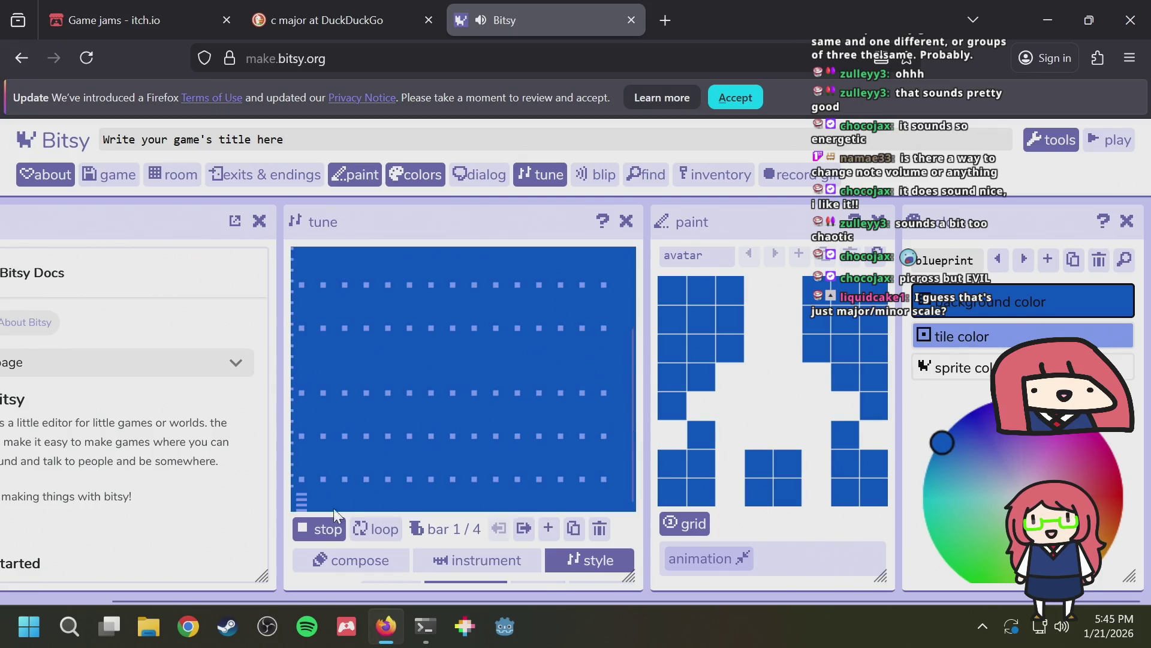
{"action": "left_click", "coordinate": [335, 531]}
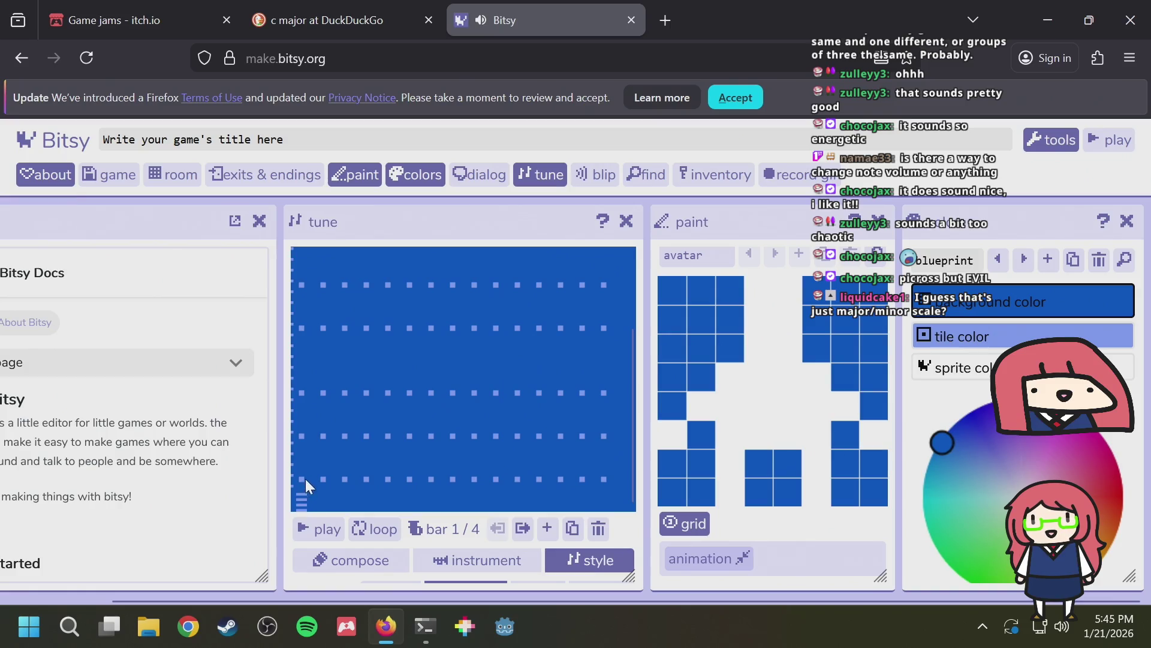
{"action": "scroll", "coordinate": [305, 478], "scroll_direction": "up", "scroll_amount": 2}
Add a long note to the harmony bar and lower its pitch
{"action": "left_click", "coordinate": [309, 411]}
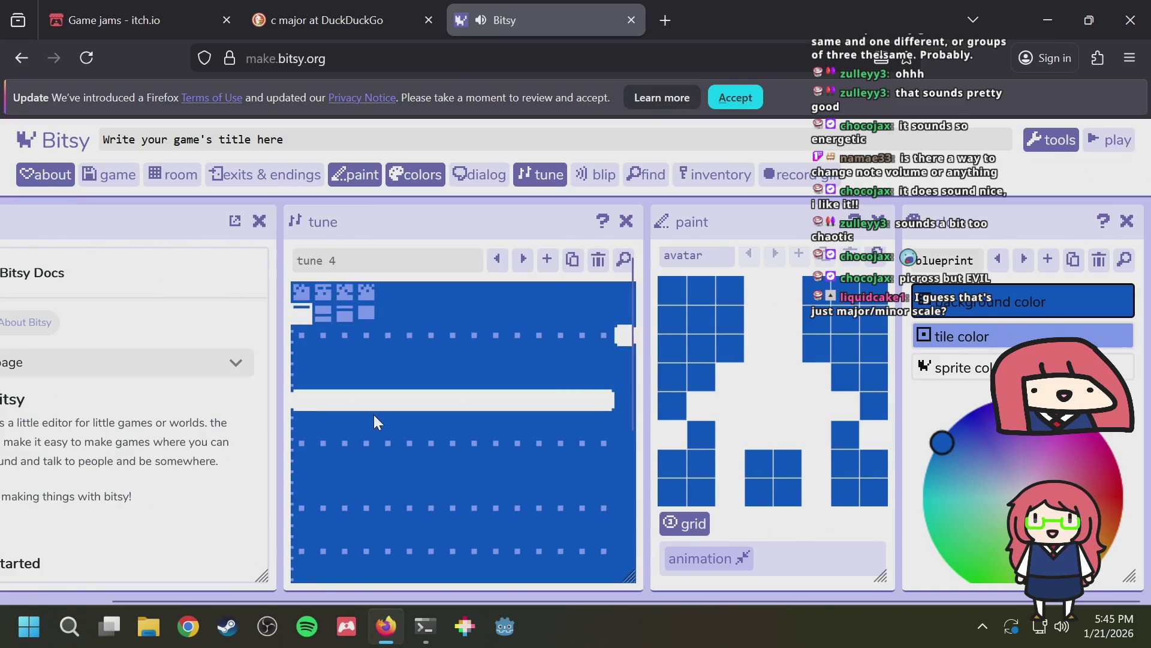
{"action": "scroll", "coordinate": [373, 415], "scroll_direction": "down", "scroll_amount": 2}
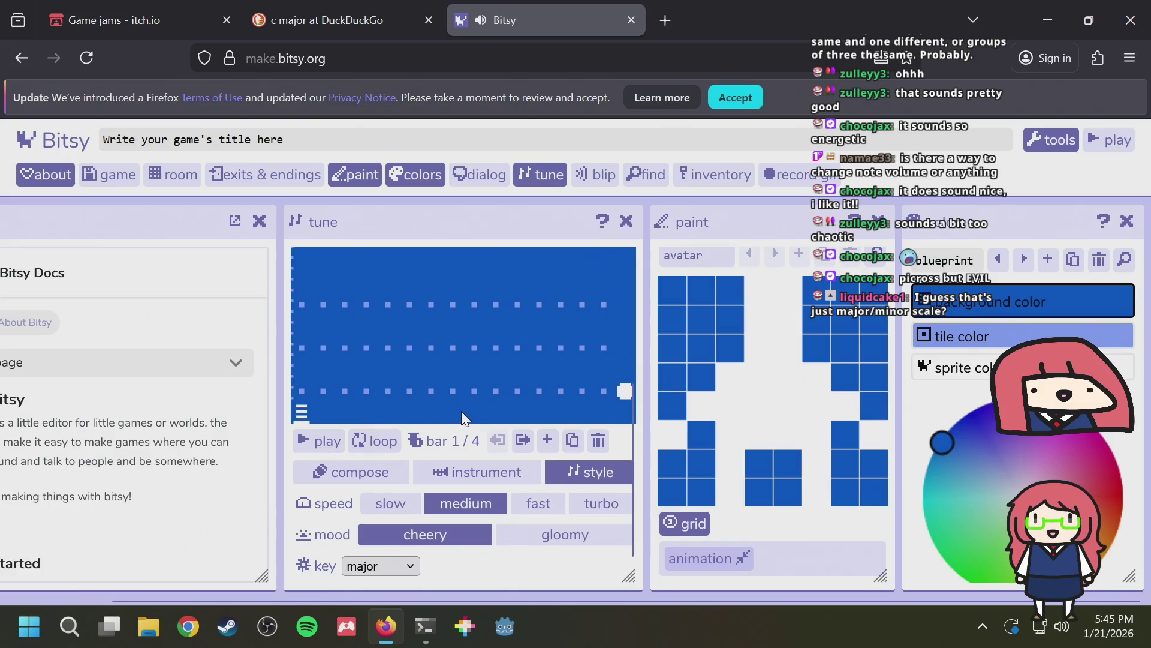
{"action": "scroll", "coordinate": [462, 412], "scroll_direction": "up", "scroll_amount": 2}
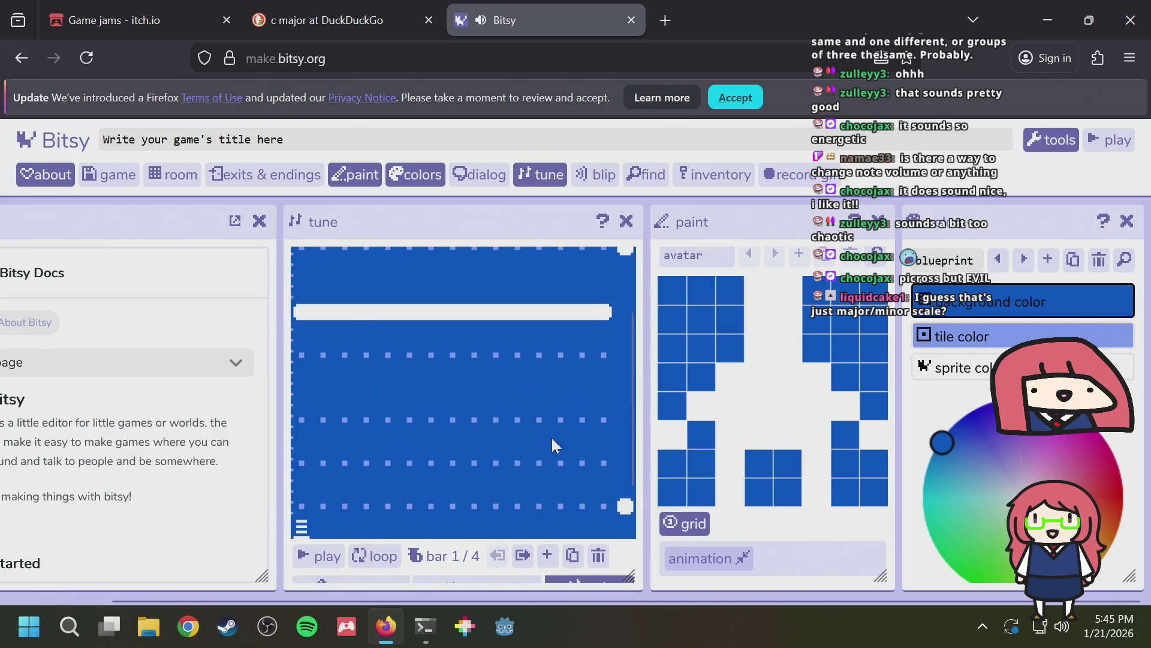
{"action": "left_click", "coordinate": [459, 427]}
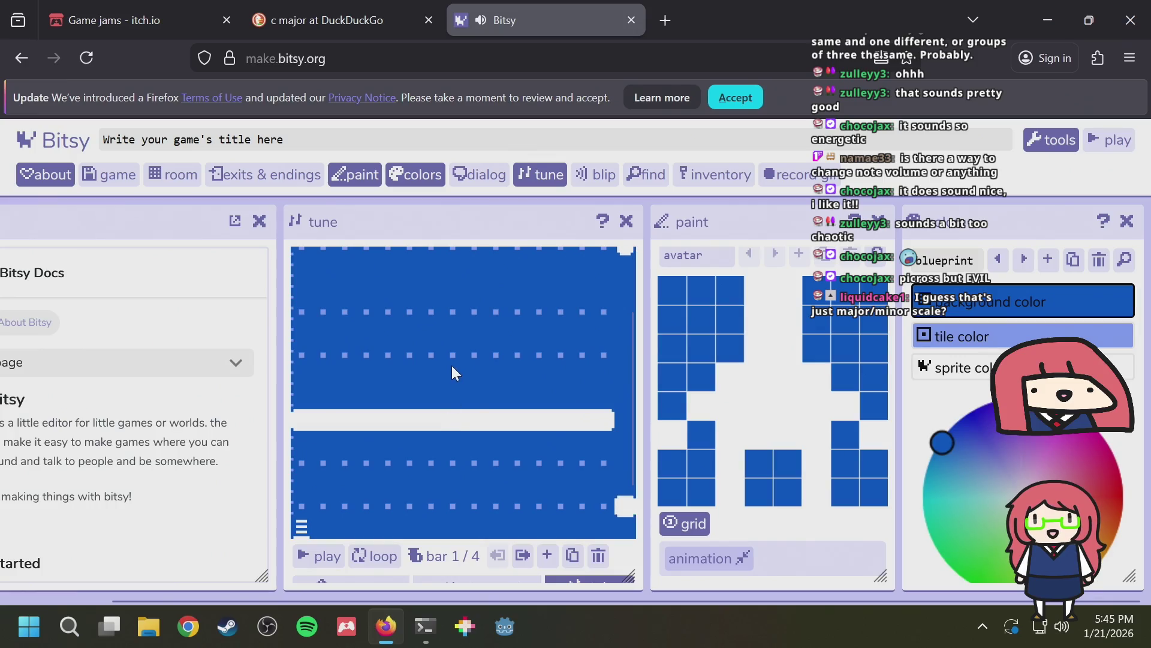
{"action": "scroll", "coordinate": [474, 396], "scroll_direction": "down", "scroll_amount": 2}
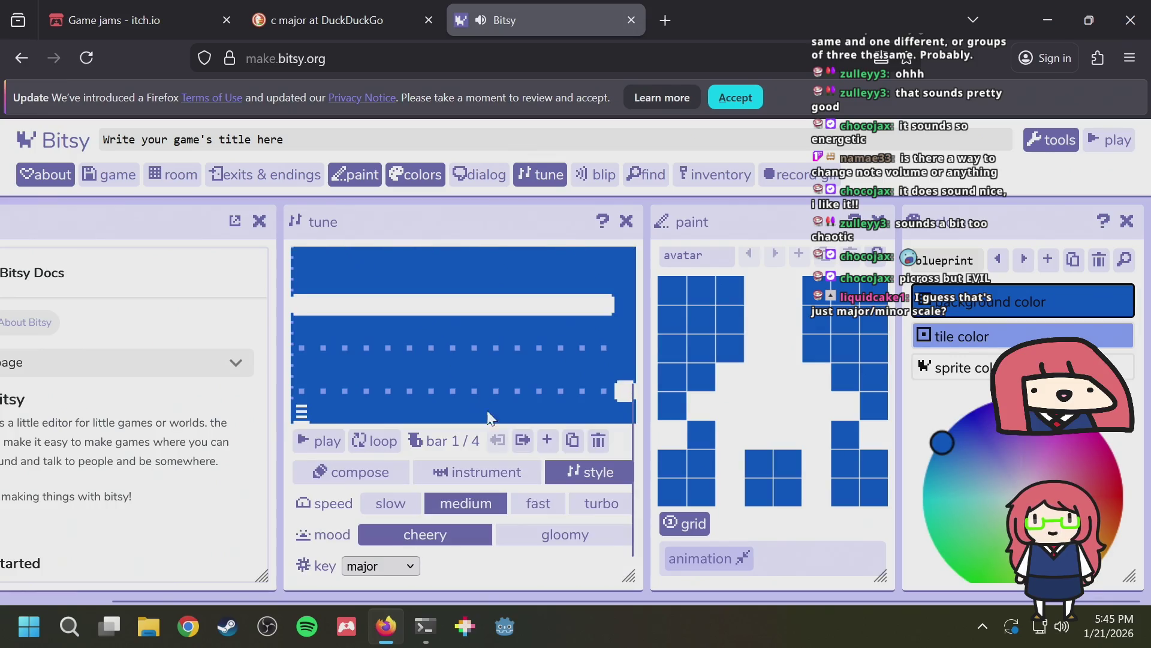
Try fast then turbo speed, playing the tune briefly
{"action": "left_click", "coordinate": [551, 506]}
{"action": "left_click", "coordinate": [586, 509]}
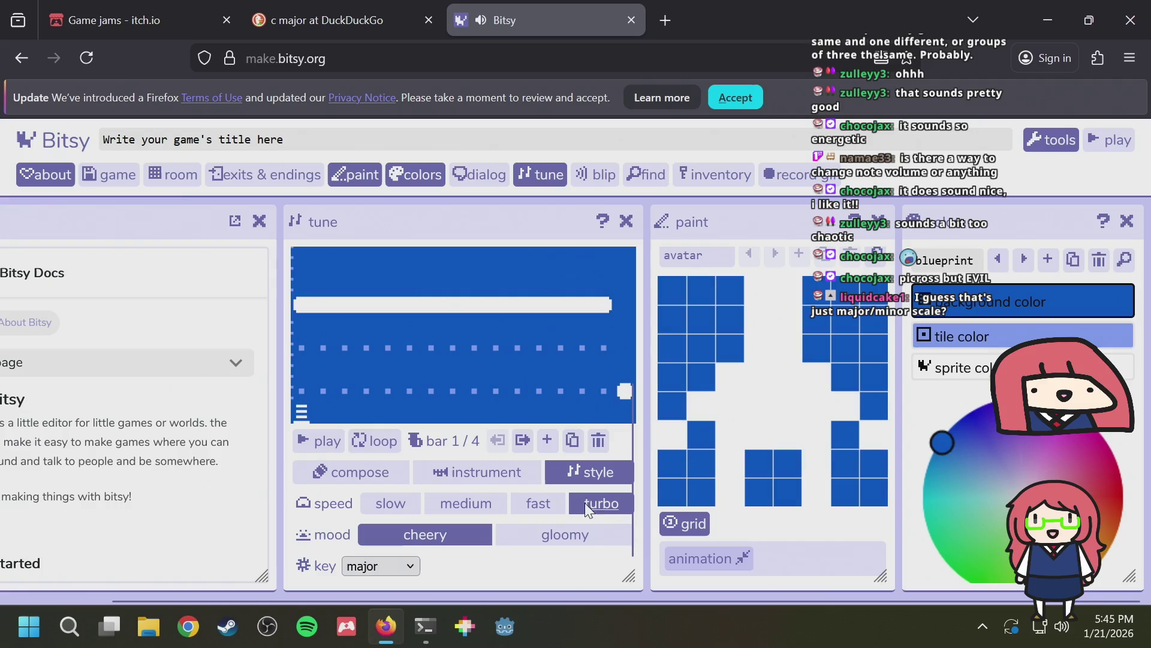
{"action": "left_click", "coordinate": [318, 442]}
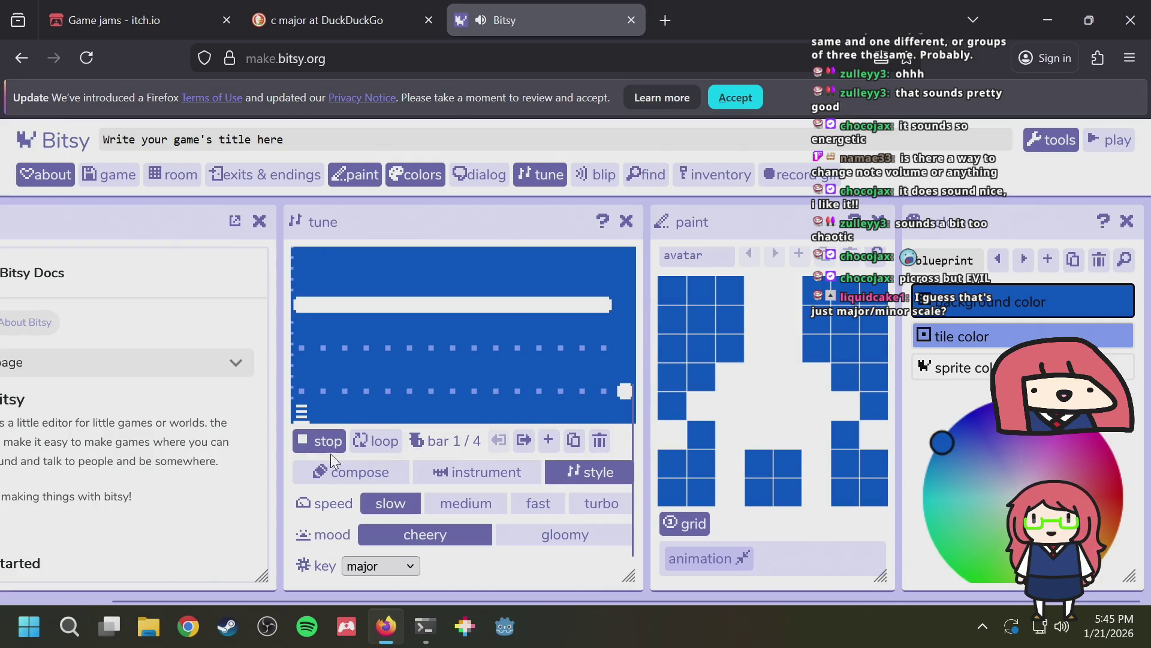
{"action": "left_click", "coordinate": [318, 441]}
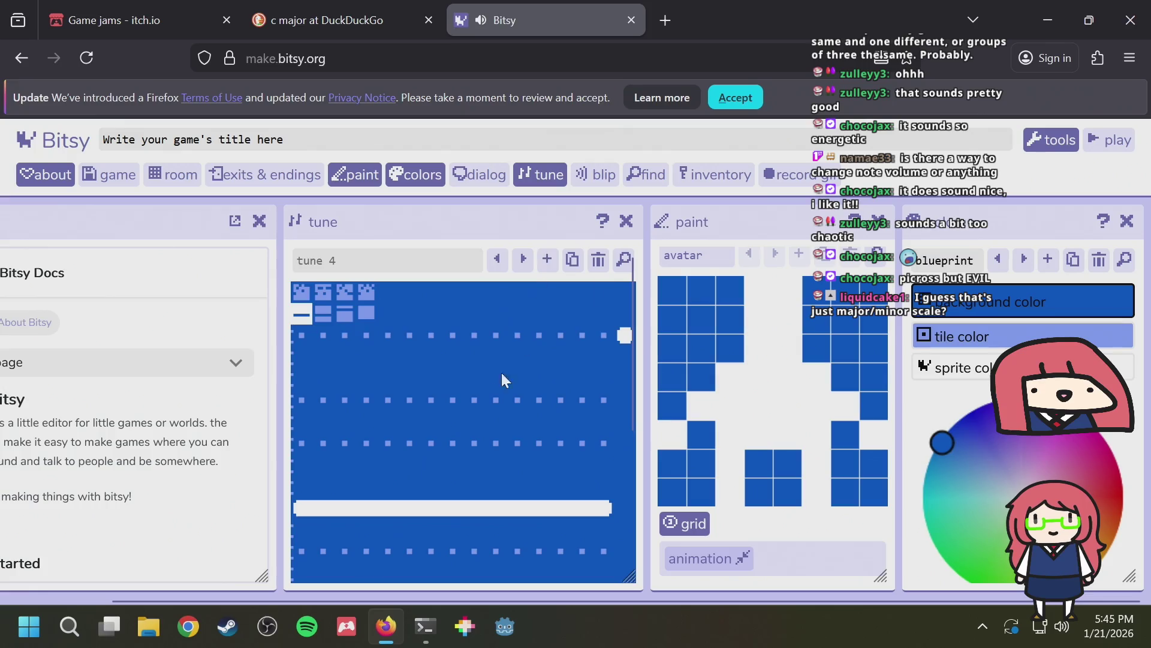
{"action": "scroll", "coordinate": [501, 372], "scroll_direction": "down", "scroll_amount": 3}
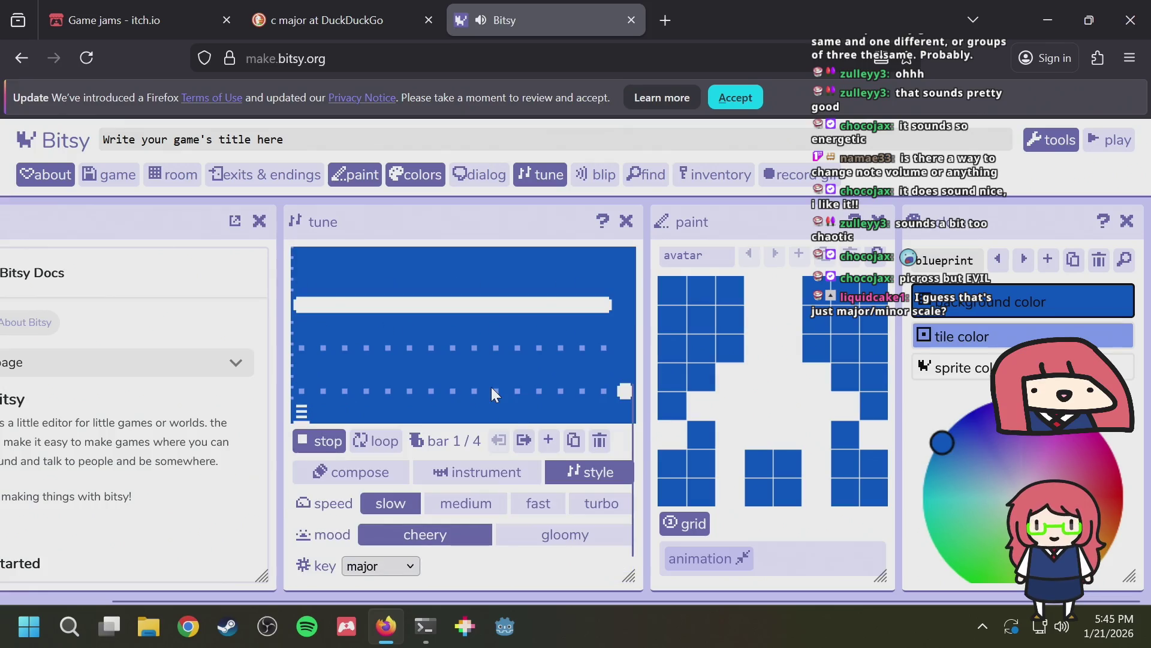
Change the tune's key to minor
{"action": "left_click", "coordinate": [379, 565]}
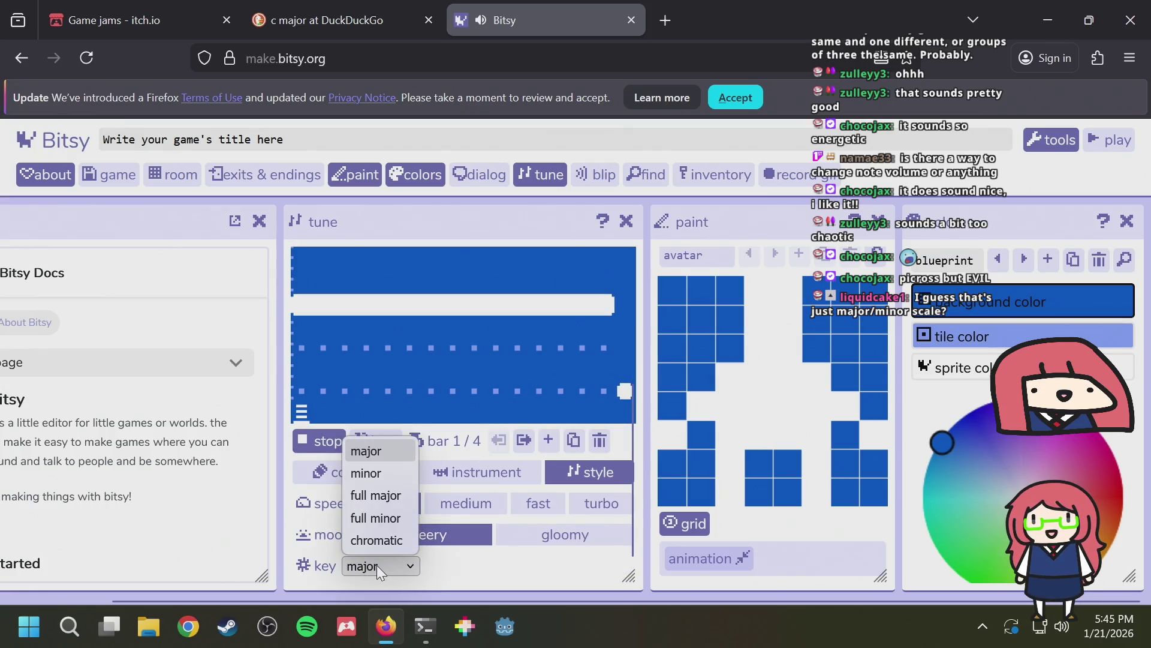
{"action": "left_click", "coordinate": [383, 474]}
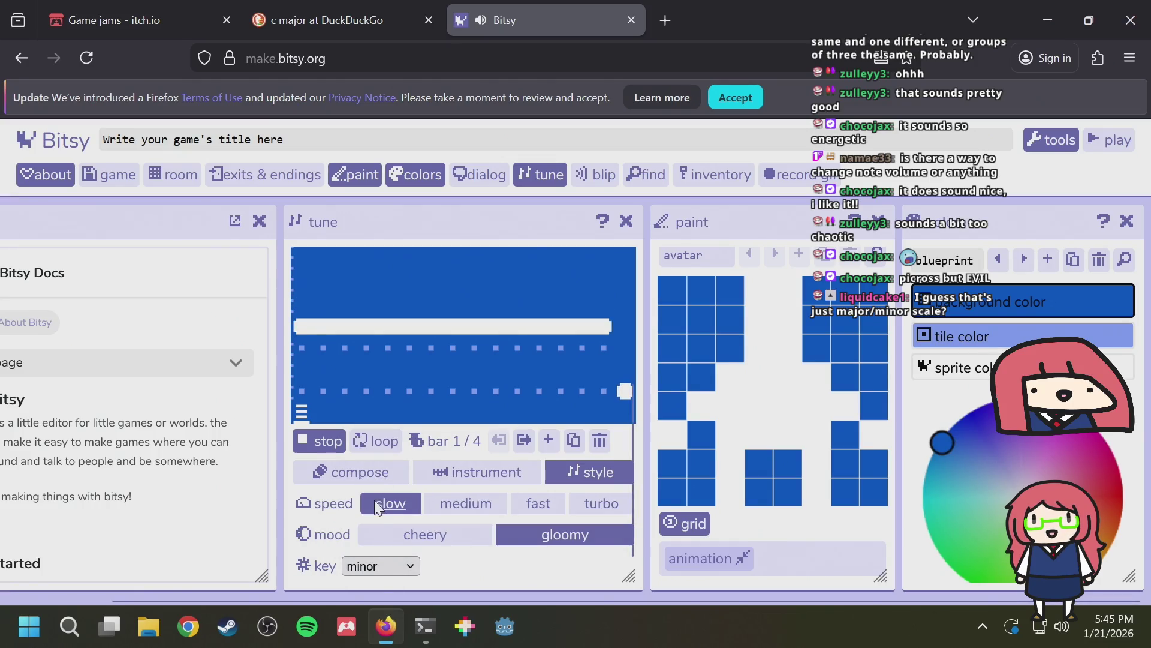
{"action": "left_click", "coordinate": [375, 567]}
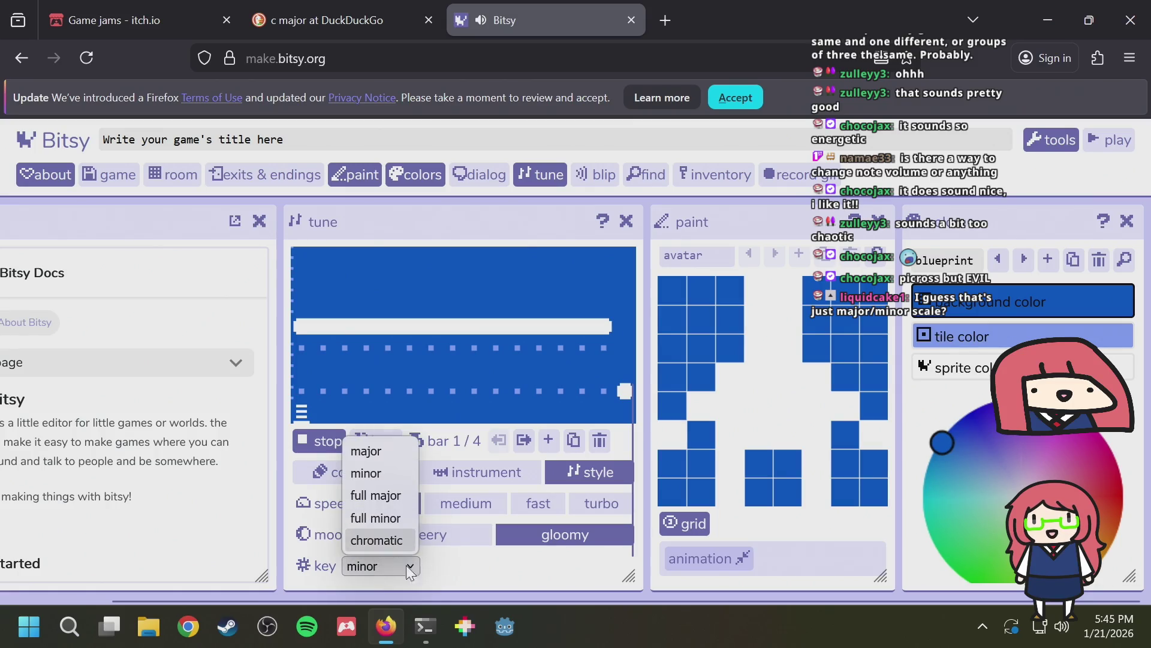
{"action": "left_click", "coordinate": [441, 571]}
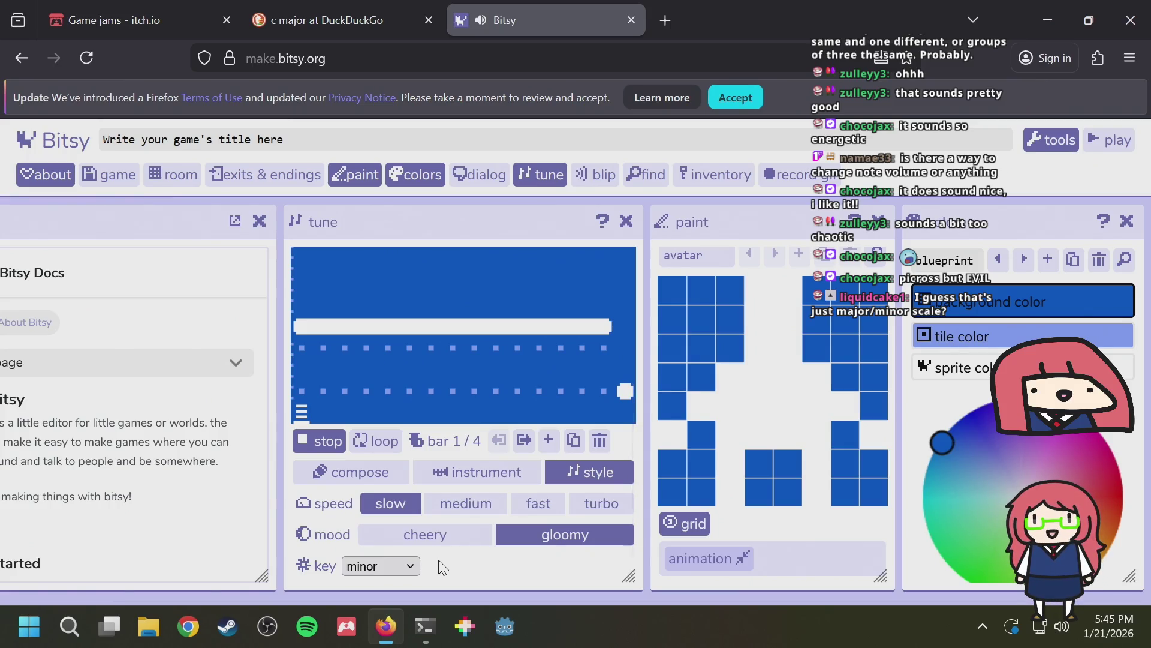
Toggle the note drawing options, then change the key to full major
{"action": "scroll", "coordinate": [545, 539], "scroll_direction": "up", "scroll_amount": 2}
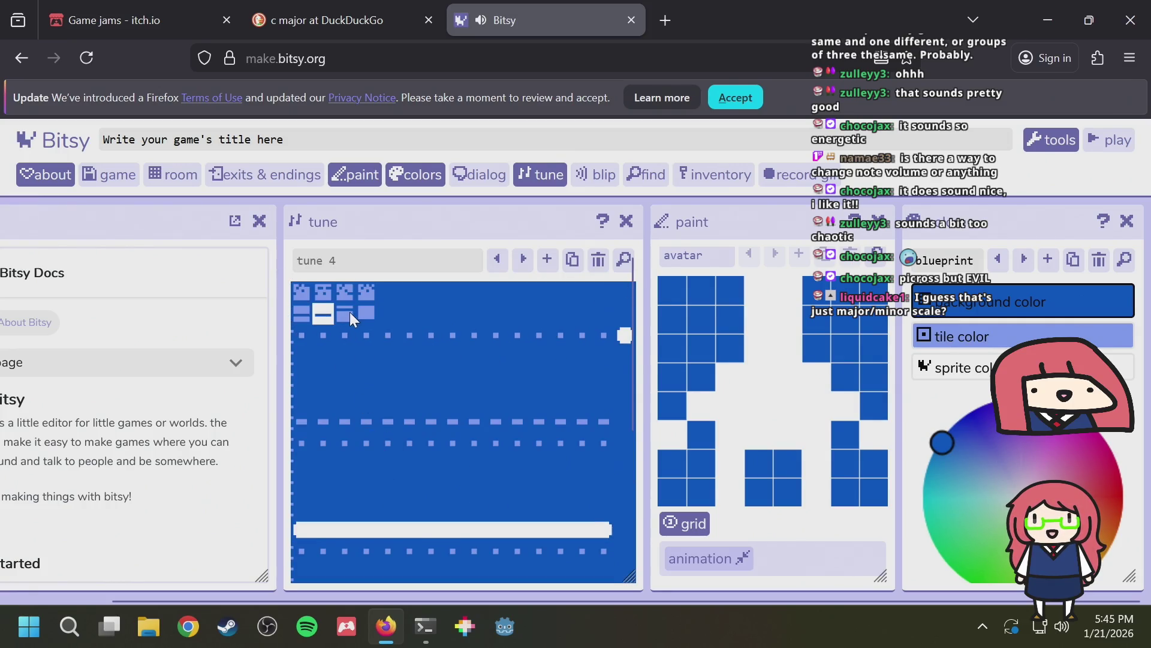
{"action": "left_click", "coordinate": [322, 313]}
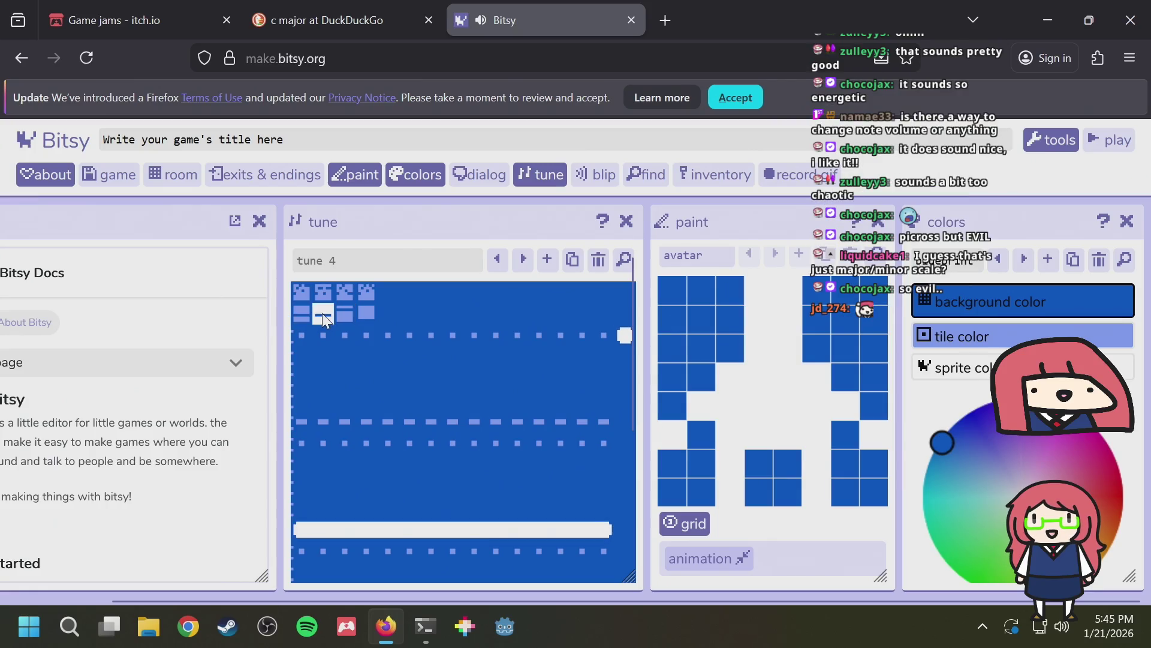
{"action": "left_click", "coordinate": [301, 311]}
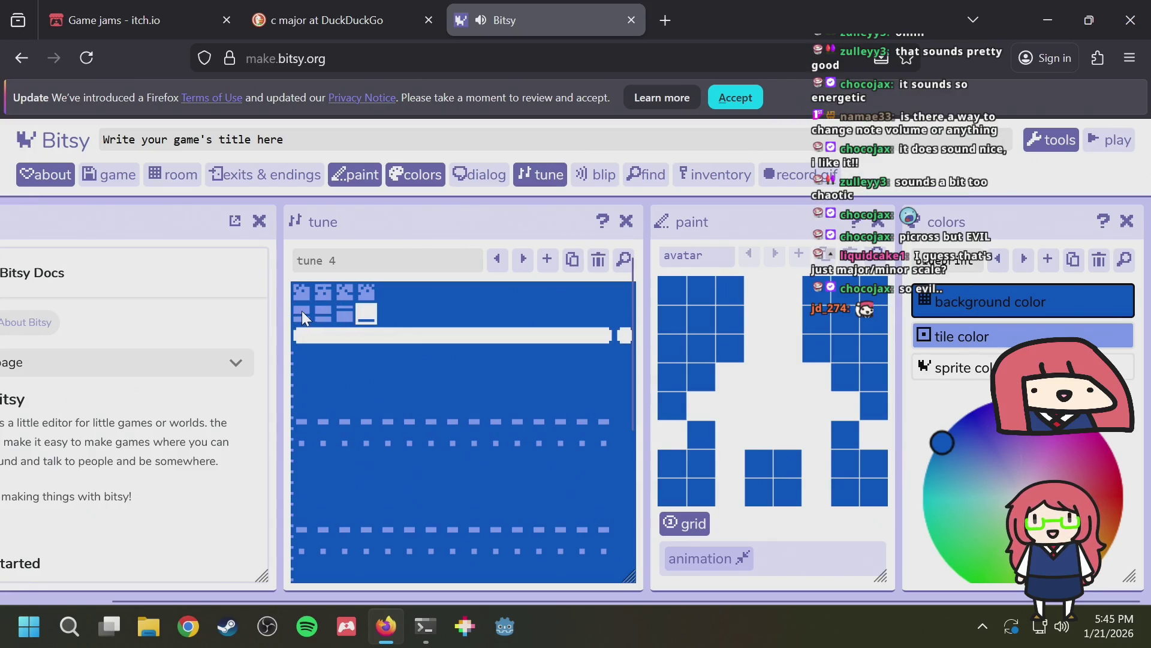
{"action": "scroll", "coordinate": [353, 350], "scroll_direction": "down", "scroll_amount": 3}
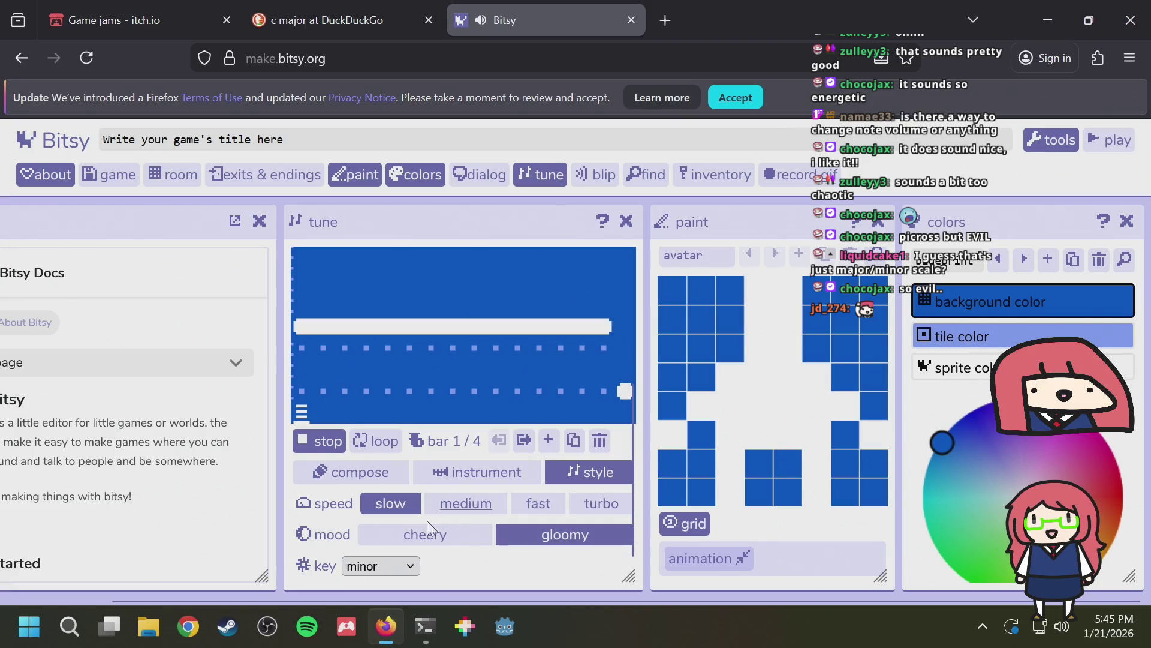
{"action": "left_click", "coordinate": [366, 565]}
{"action": "left_click", "coordinate": [366, 502]}
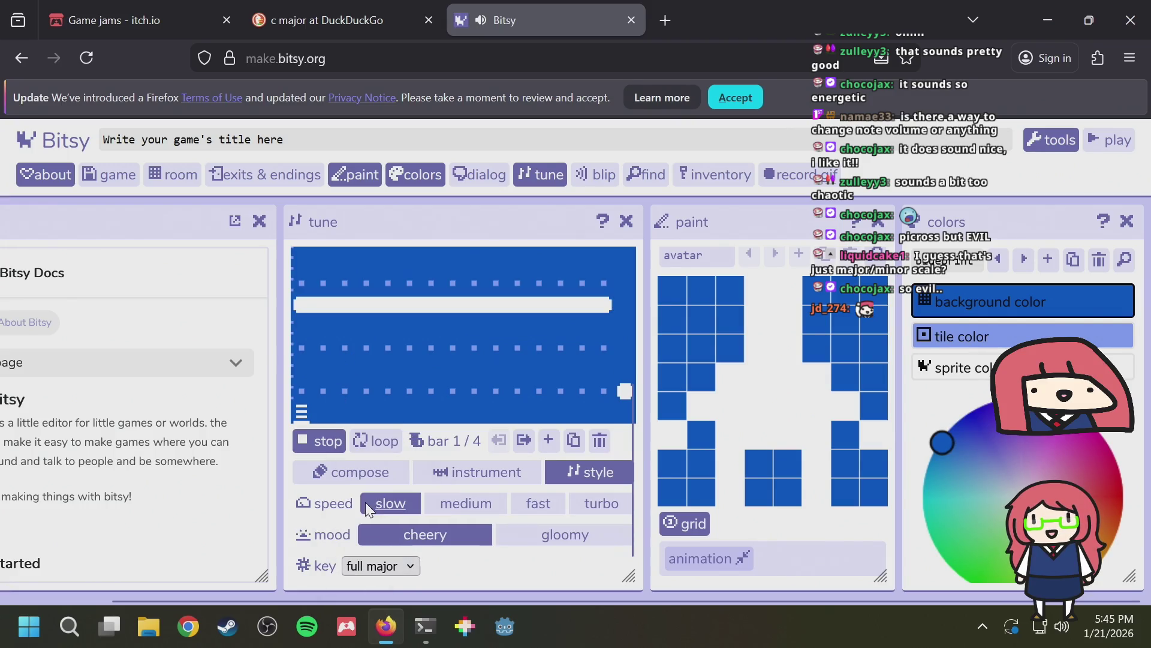
Switch the tune view back so the melody notes show
{"action": "scroll", "coordinate": [458, 441], "scroll_direction": "up", "scroll_amount": 3}
{"action": "scroll", "coordinate": [458, 442], "scroll_direction": "down", "scroll_amount": 5}
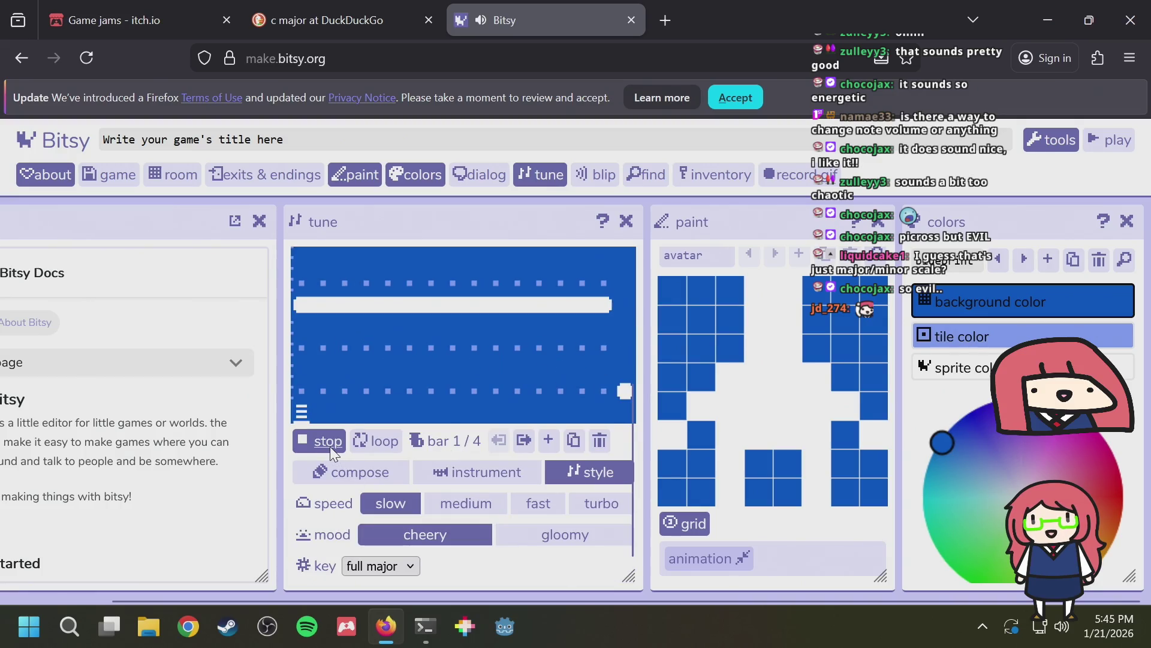
{"action": "scroll", "coordinate": [391, 454], "scroll_direction": "up", "scroll_amount": 3}
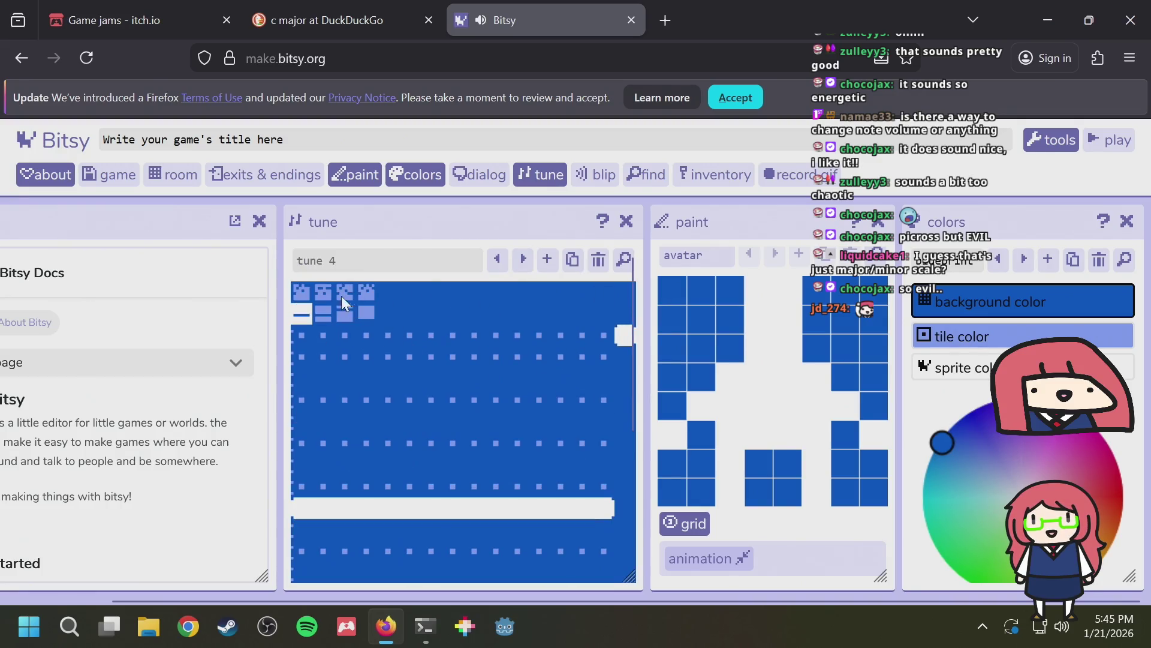
{"action": "left_click", "coordinate": [304, 290]}
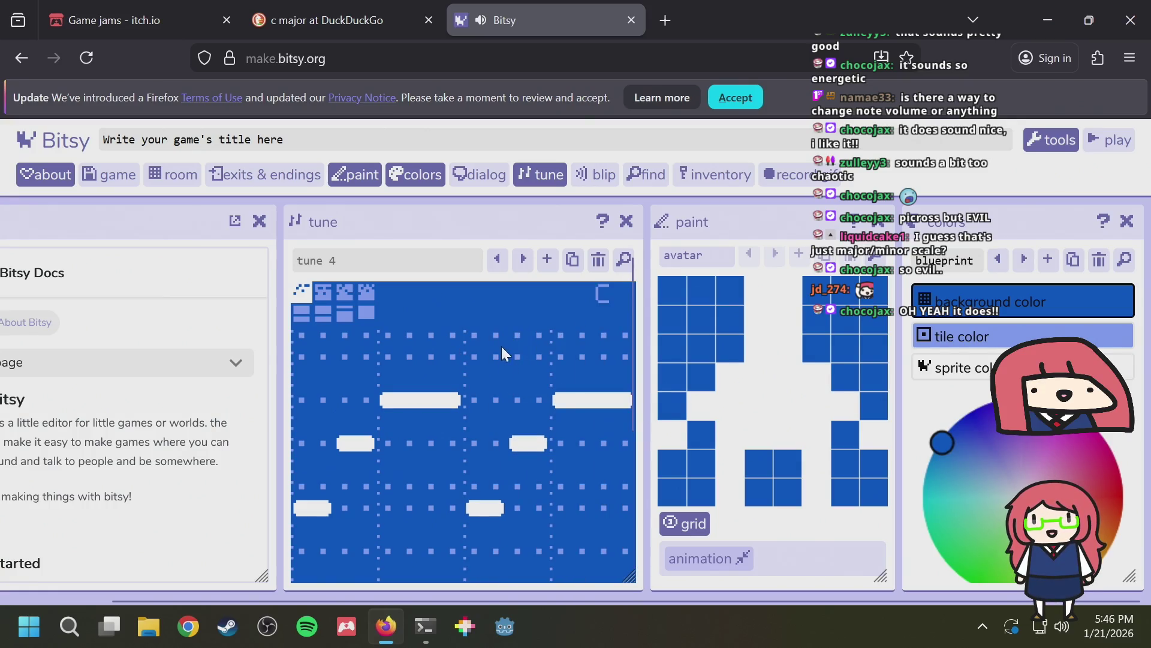
{"action": "scroll", "coordinate": [528, 537], "scroll_direction": "down", "scroll_amount": 3}
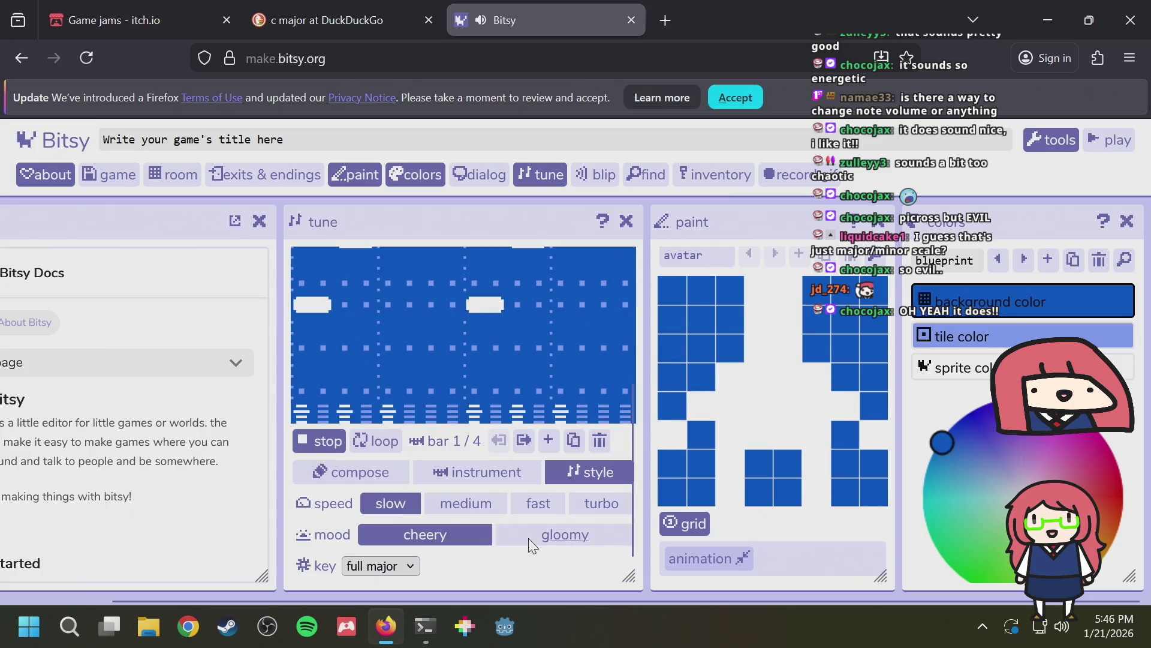
Switch tune 4's key to chromatic, then back to major, and set the speed to medium
{"action": "left_click", "coordinate": [381, 565]}
{"action": "left_click", "coordinate": [390, 542]}
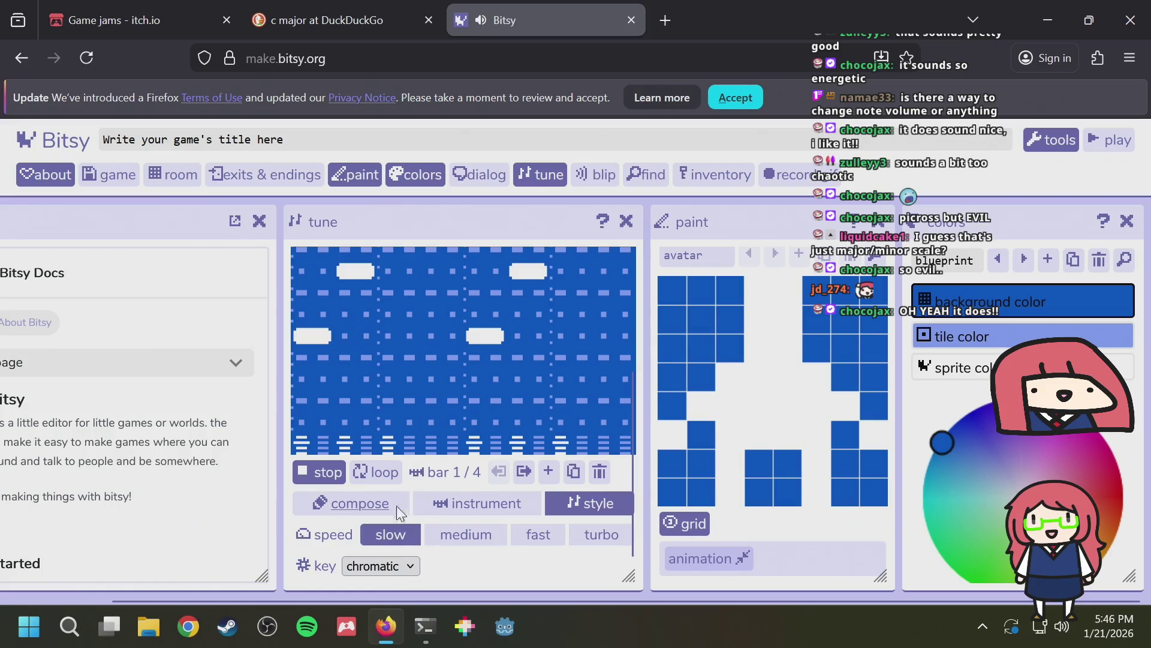
{"action": "left_click", "coordinate": [375, 563]}
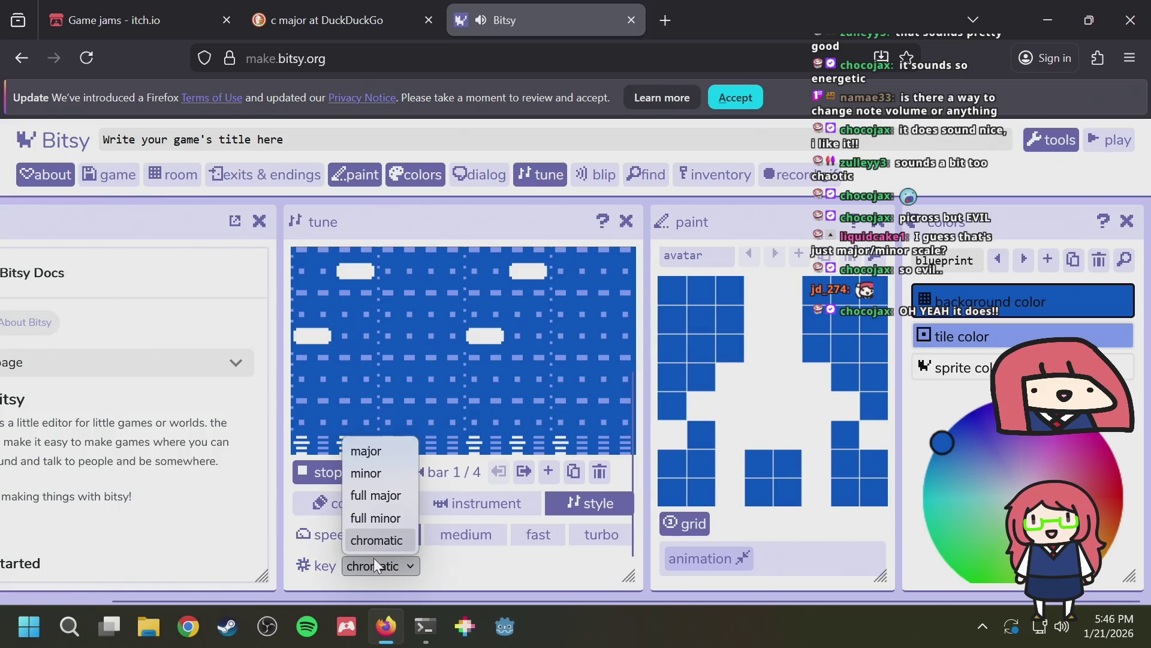
{"action": "left_click", "coordinate": [378, 457]}
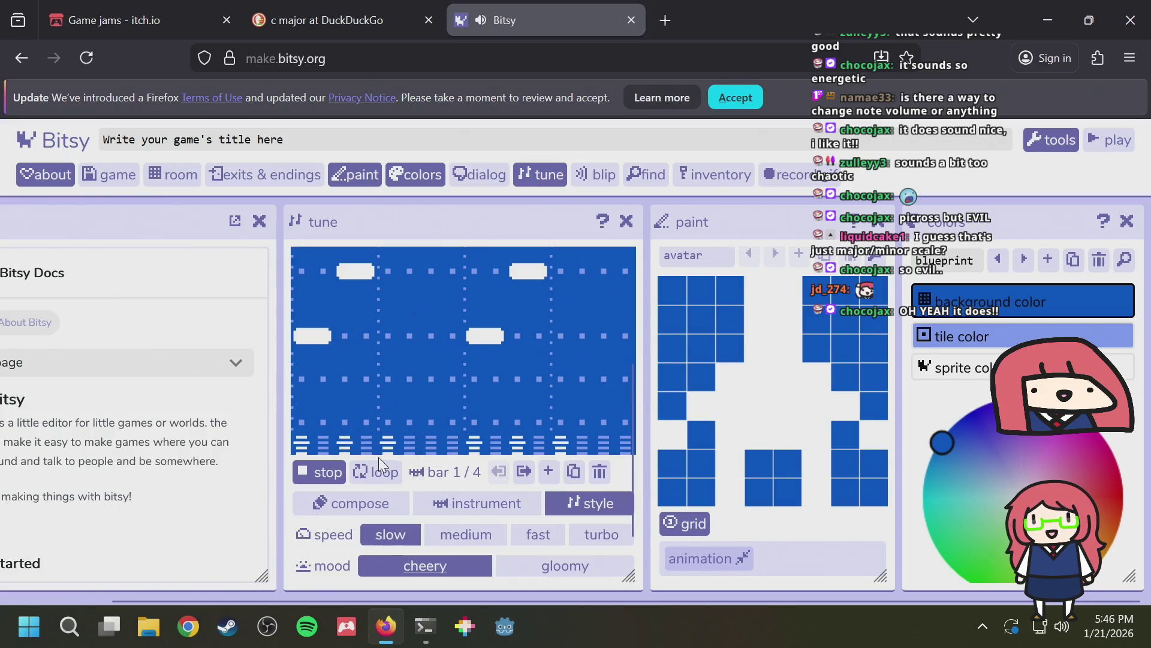
{"action": "left_click", "coordinate": [466, 533]}
Return to the Compose view to look over the note grid
{"action": "left_click", "coordinate": [516, 491]}
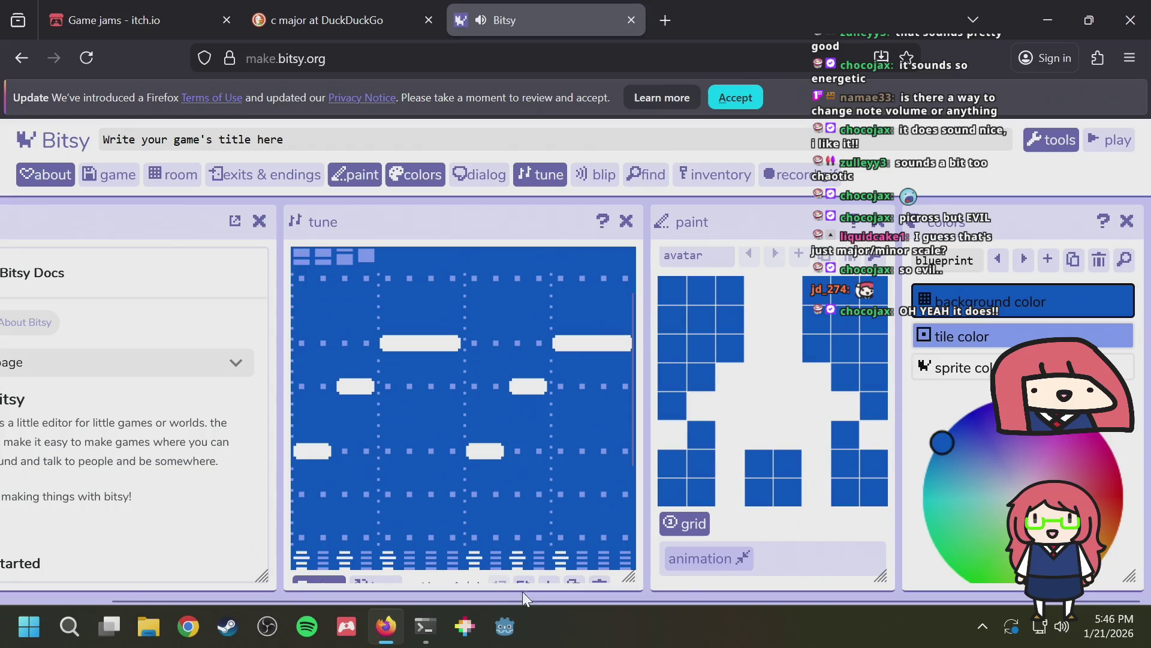
{"action": "scroll", "coordinate": [477, 530], "scroll_direction": "down", "scroll_amount": 3}
{"action": "scroll", "coordinate": [507, 490], "scroll_direction": "up", "scroll_amount": 3}
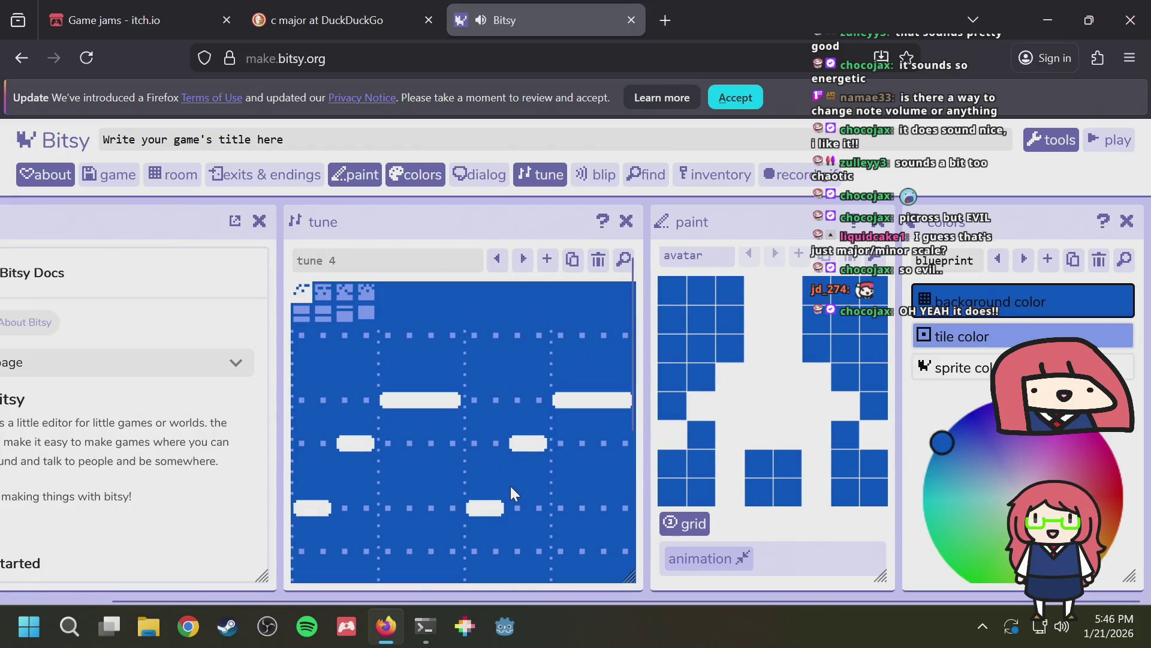
{"action": "scroll", "coordinate": [513, 488], "scroll_direction": "down", "scroll_amount": 1}
Set tune 4's speed to fast and stop the current playback
{"action": "scroll", "coordinate": [484, 509], "scroll_direction": "down", "scroll_amount": 2}
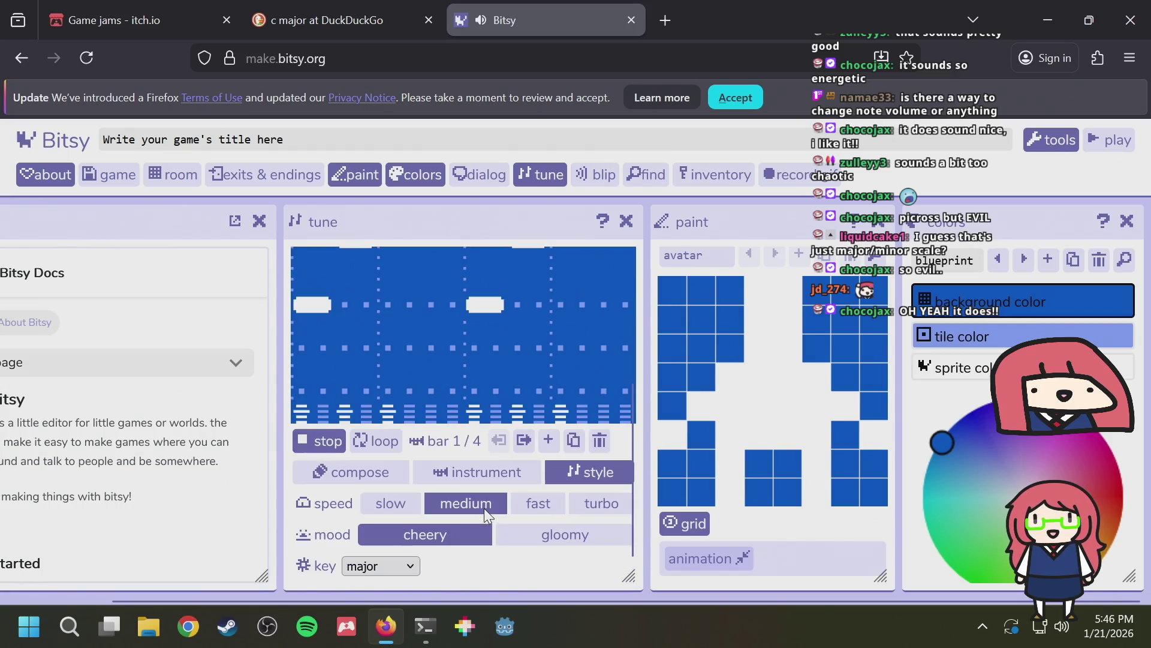
{"action": "left_click", "coordinate": [538, 503]}
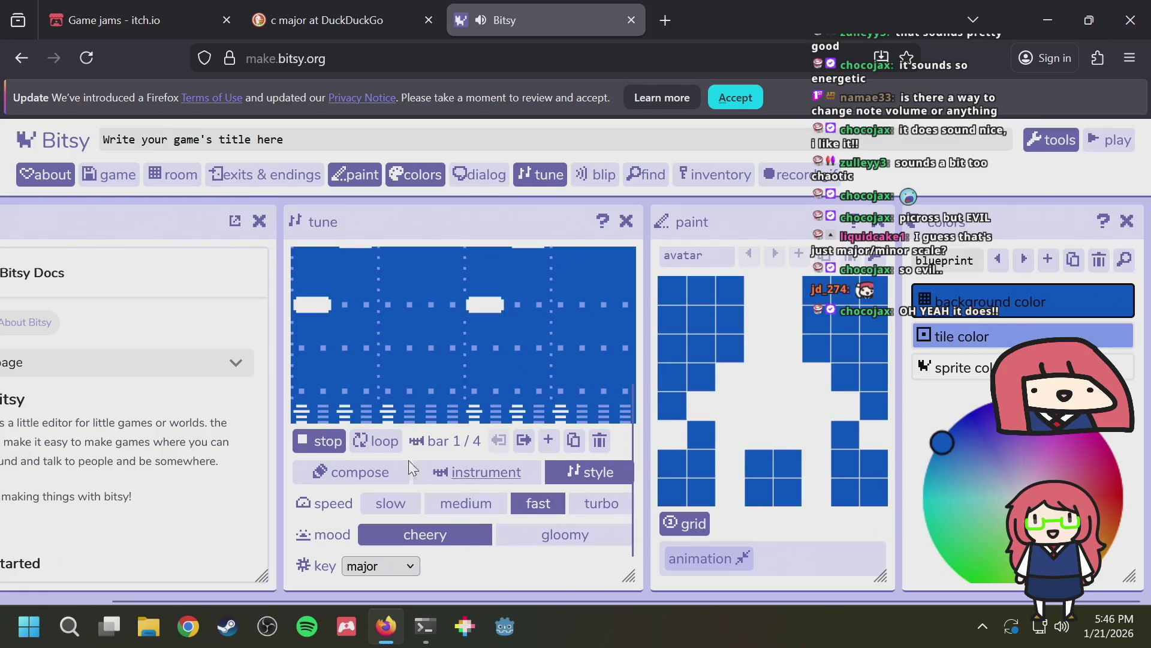
{"action": "left_click", "coordinate": [324, 440]}
{"action": "scroll", "coordinate": [399, 433], "scroll_direction": "up", "scroll_amount": 2}
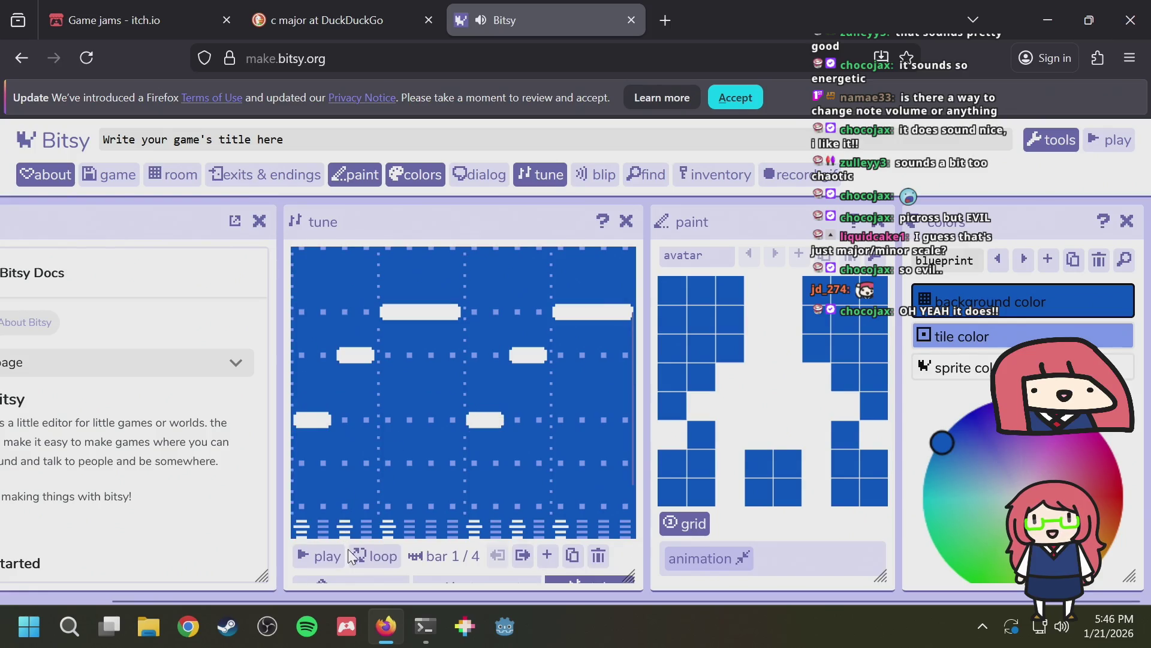
{"action": "scroll", "coordinate": [347, 548], "scroll_direction": "up", "scroll_amount": 2}
{"action": "scroll", "coordinate": [365, 415], "scroll_direction": "down", "scroll_amount": 5}
{"action": "scroll", "coordinate": [334, 439], "scroll_direction": "up", "scroll_amount": 3}
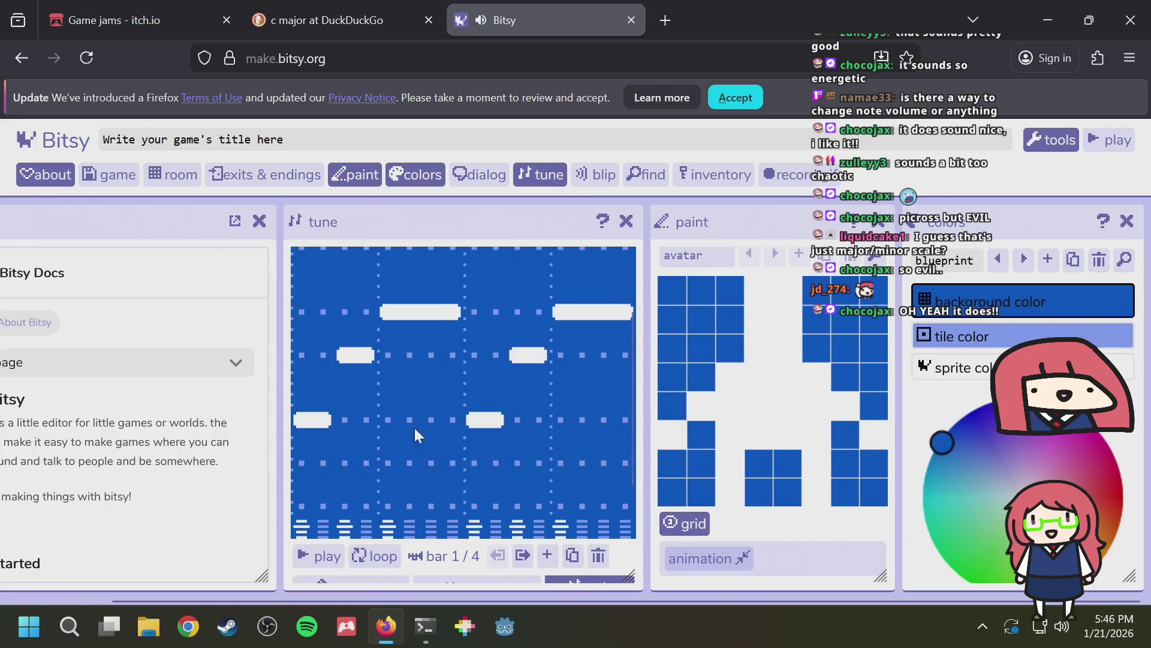
Start tune 4 playing at fast speed in cheery major
{"action": "scroll", "coordinate": [407, 407], "scroll_direction": "up", "scroll_amount": 1}
{"action": "scroll", "coordinate": [354, 432], "scroll_direction": "down", "scroll_amount": 2}
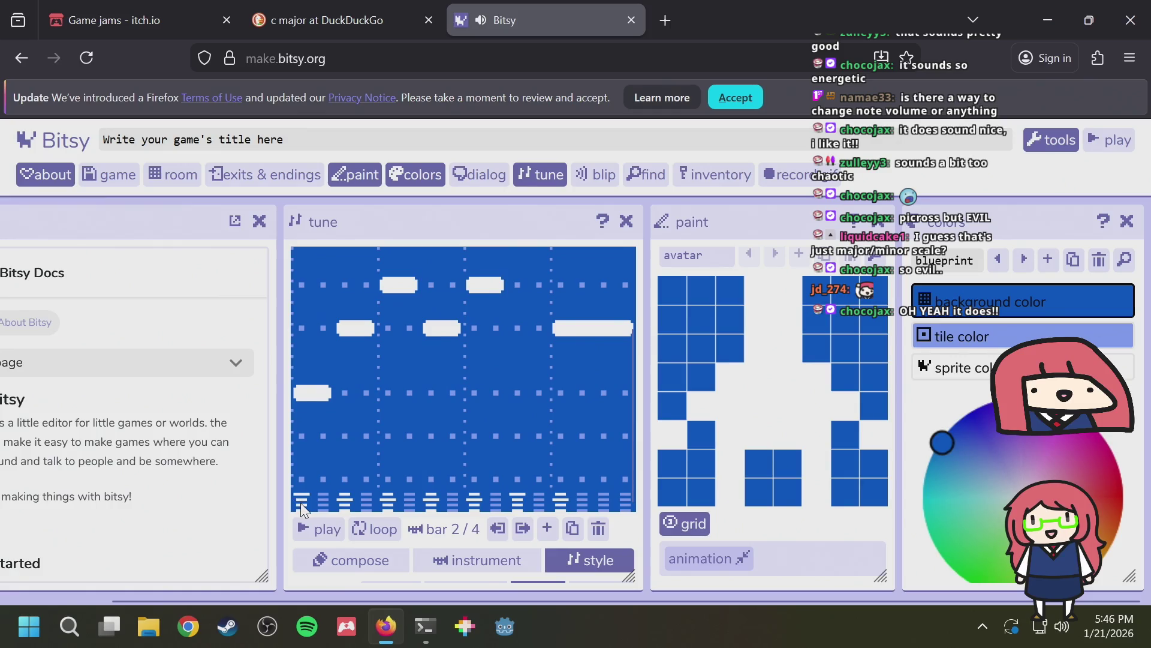
{"action": "scroll", "coordinate": [402, 490], "scroll_direction": "up", "scroll_amount": 2}
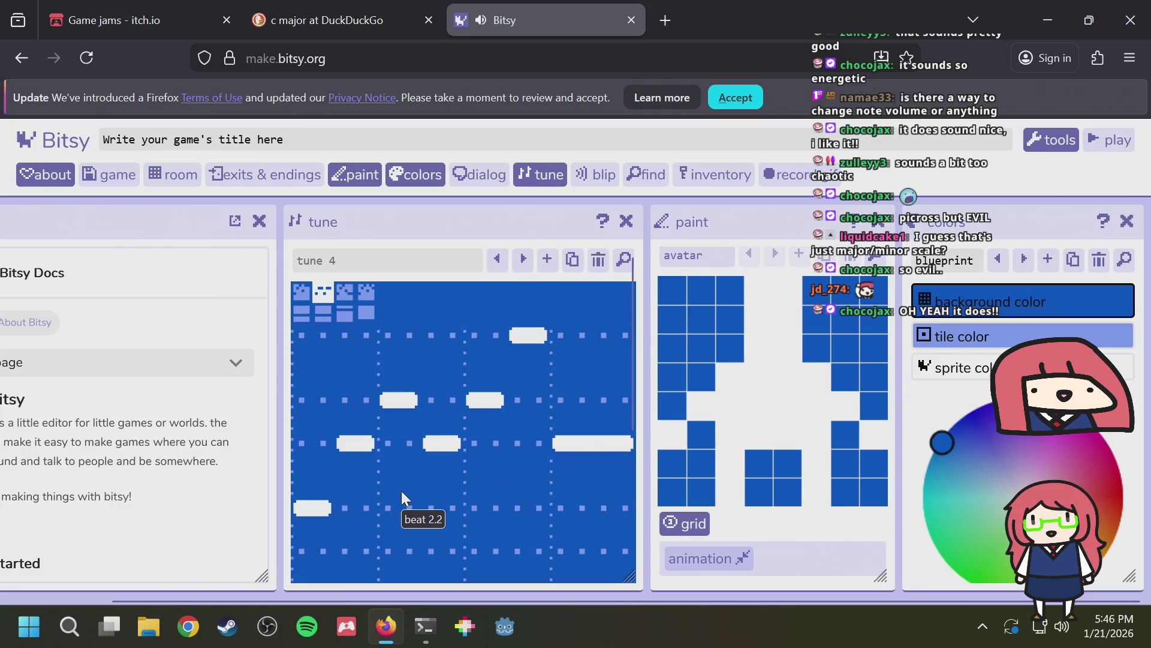
{"action": "scroll", "coordinate": [408, 491], "scroll_direction": "down", "scroll_amount": 2}
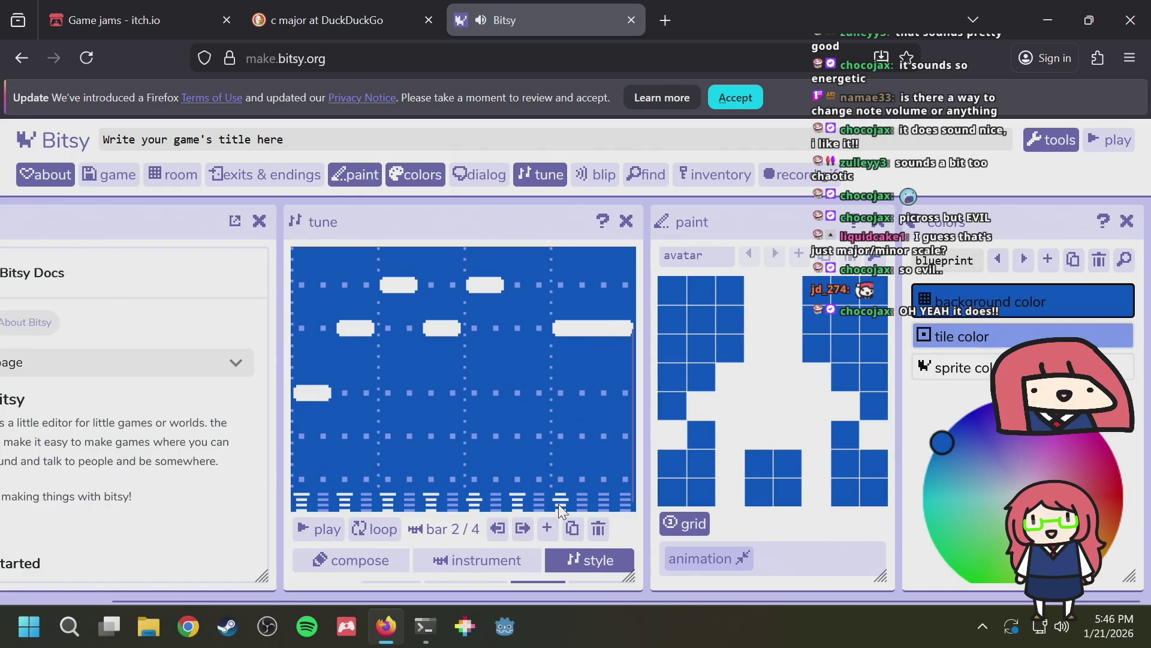
{"action": "scroll", "coordinate": [463, 368], "scroll_direction": "up", "scroll_amount": 2}
{"action": "scroll", "coordinate": [332, 455], "scroll_direction": "down", "scroll_amount": 3}
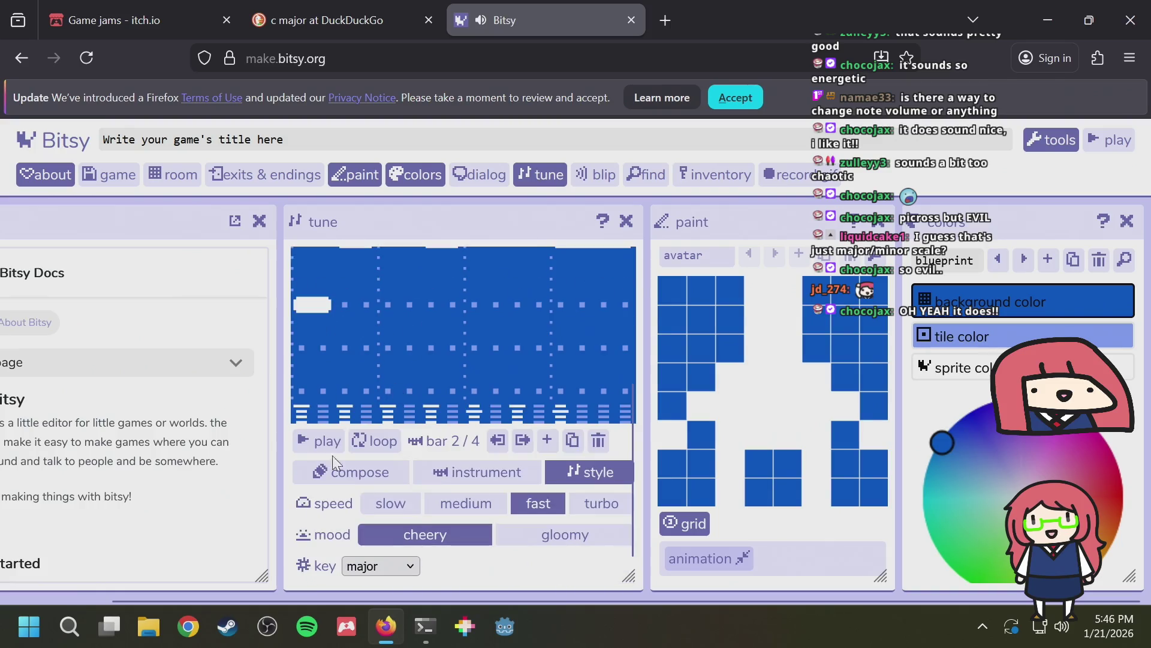
{"action": "left_click", "coordinate": [321, 439]}
{"action": "scroll", "coordinate": [322, 439], "scroll_direction": "up", "scroll_amount": 3}
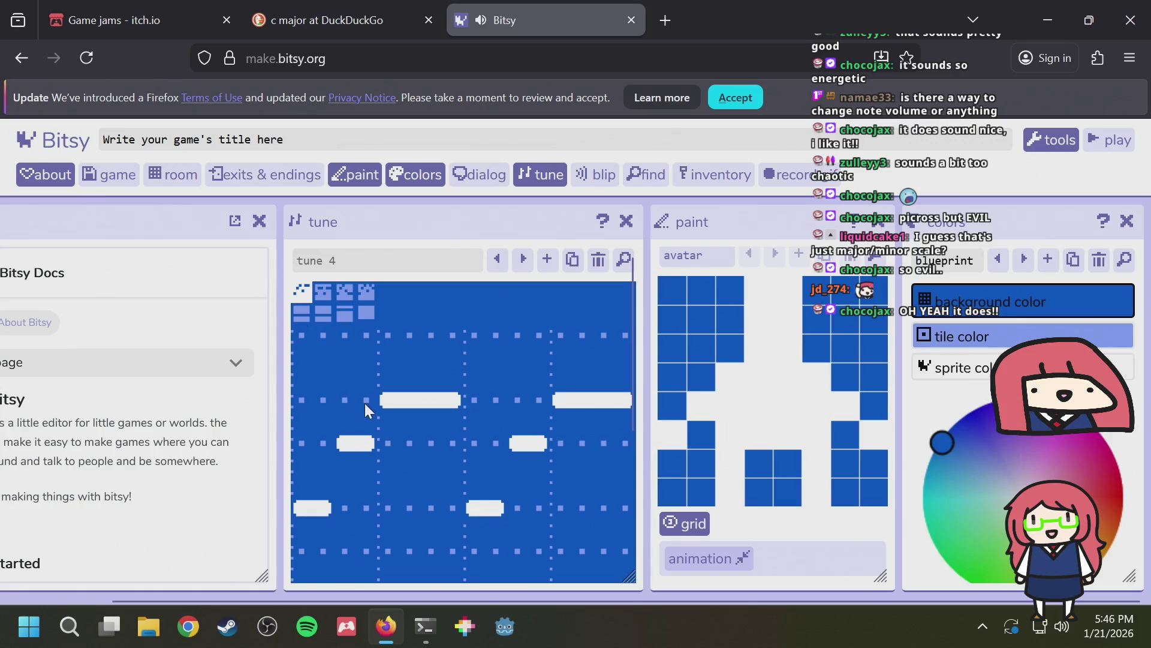
{"action": "scroll", "coordinate": [331, 469], "scroll_direction": "down", "scroll_amount": 3}
{"action": "scroll", "coordinate": [296, 472], "scroll_direction": "up", "scroll_amount": 3}
Play tune 4 again and listen through its opening bar
{"action": "scroll", "coordinate": [297, 383], "scroll_direction": "down", "scroll_amount": 3}
{"action": "left_click", "coordinate": [318, 439]}
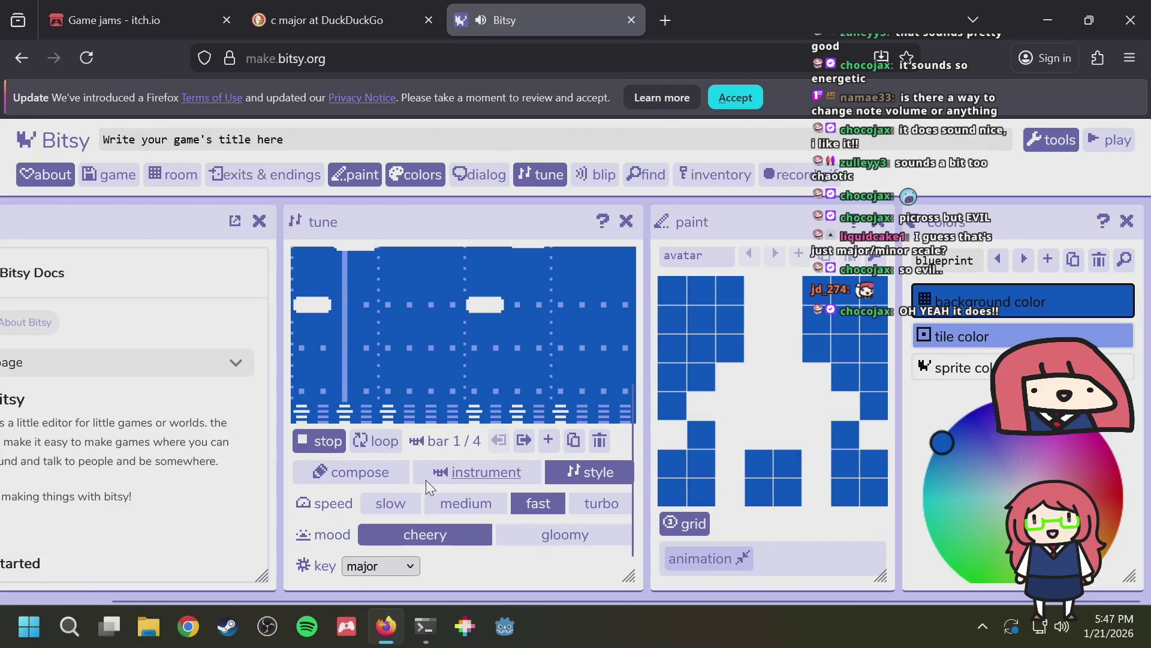
{"action": "scroll", "coordinate": [462, 492], "scroll_direction": "up", "scroll_amount": 2}
{"action": "scroll", "coordinate": [498, 508], "scroll_direction": "up", "scroll_amount": 2}
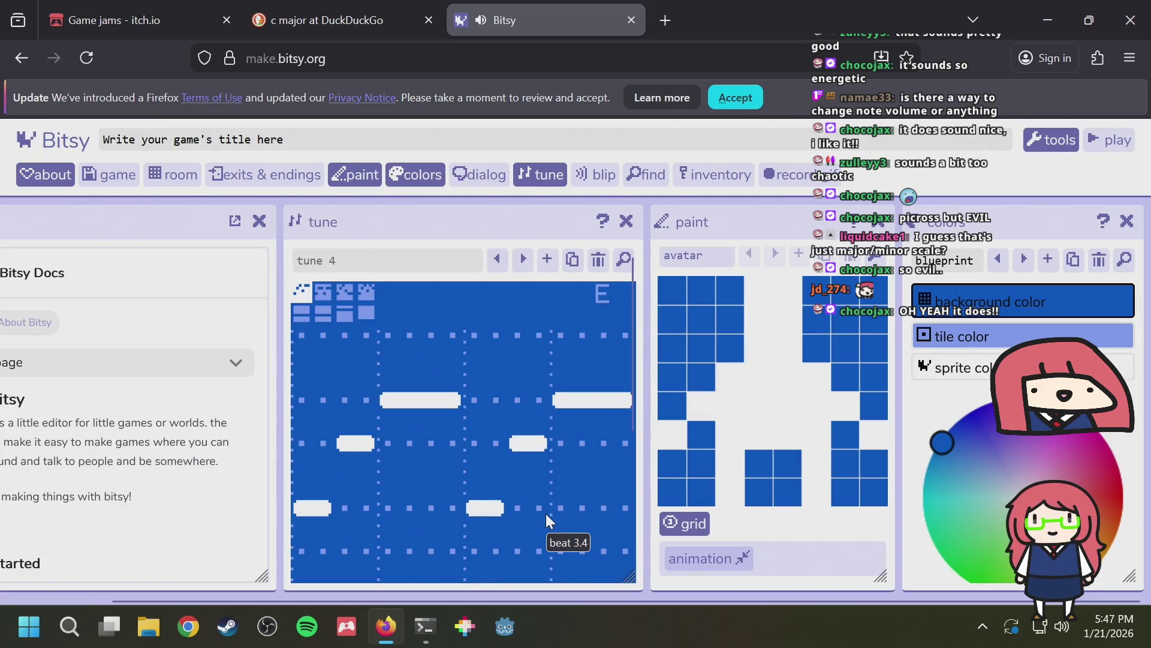
{"action": "scroll", "coordinate": [545, 513], "scroll_direction": "down", "scroll_amount": 3}
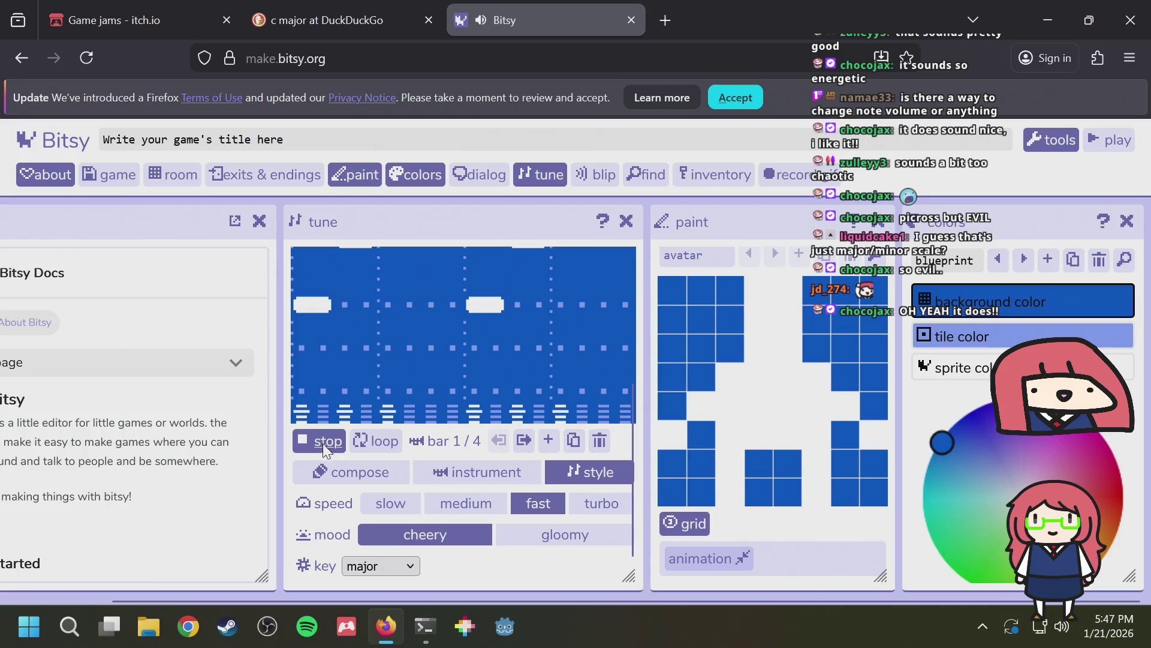
{"action": "scroll", "coordinate": [321, 441], "scroll_direction": "up", "scroll_amount": 3}
{"action": "scroll", "coordinate": [321, 441], "scroll_direction": "down", "scroll_amount": 2}
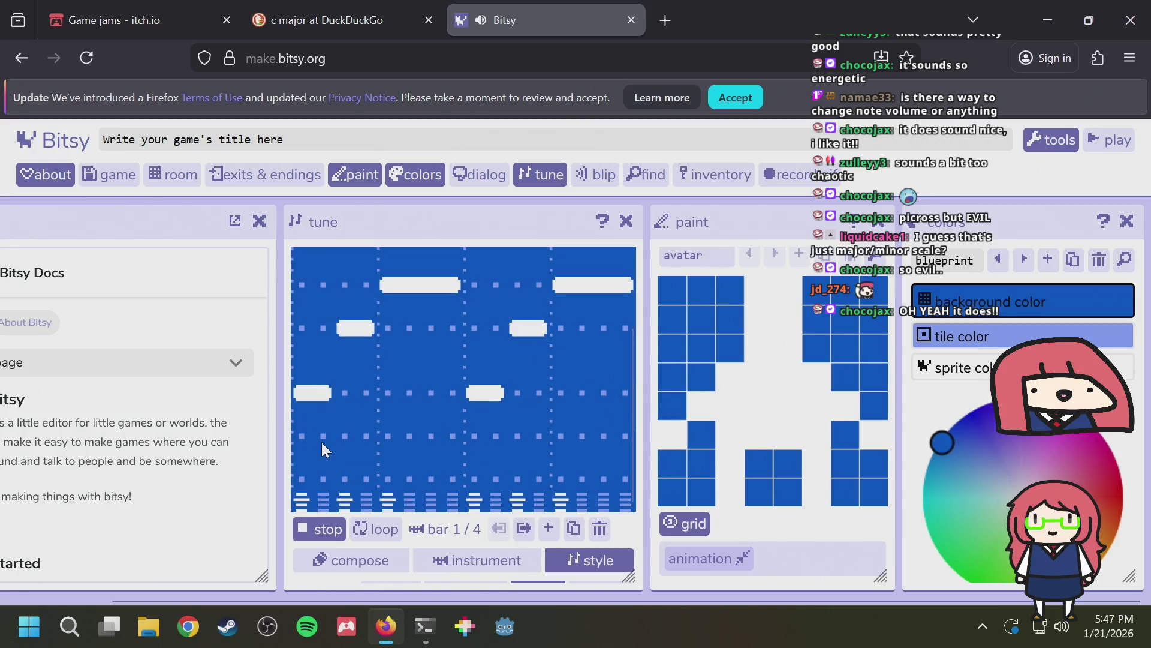
{"action": "scroll", "coordinate": [322, 503], "scroll_direction": "up", "scroll_amount": 3}
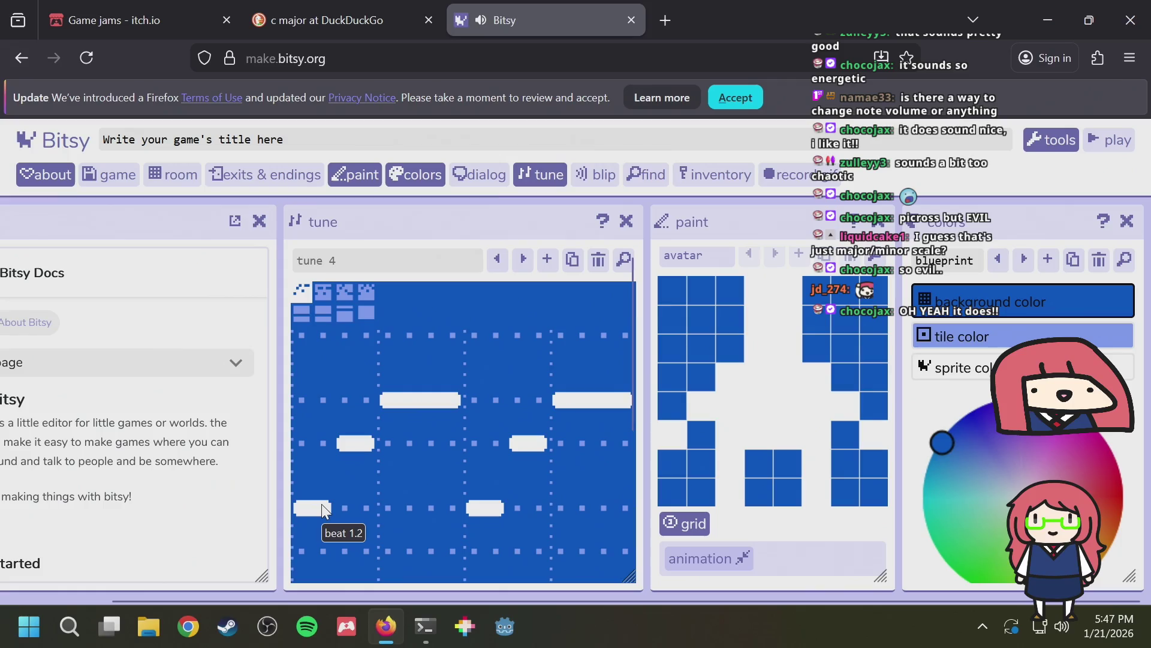
{"action": "scroll", "coordinate": [334, 539], "scroll_direction": "down", "scroll_amount": 3}
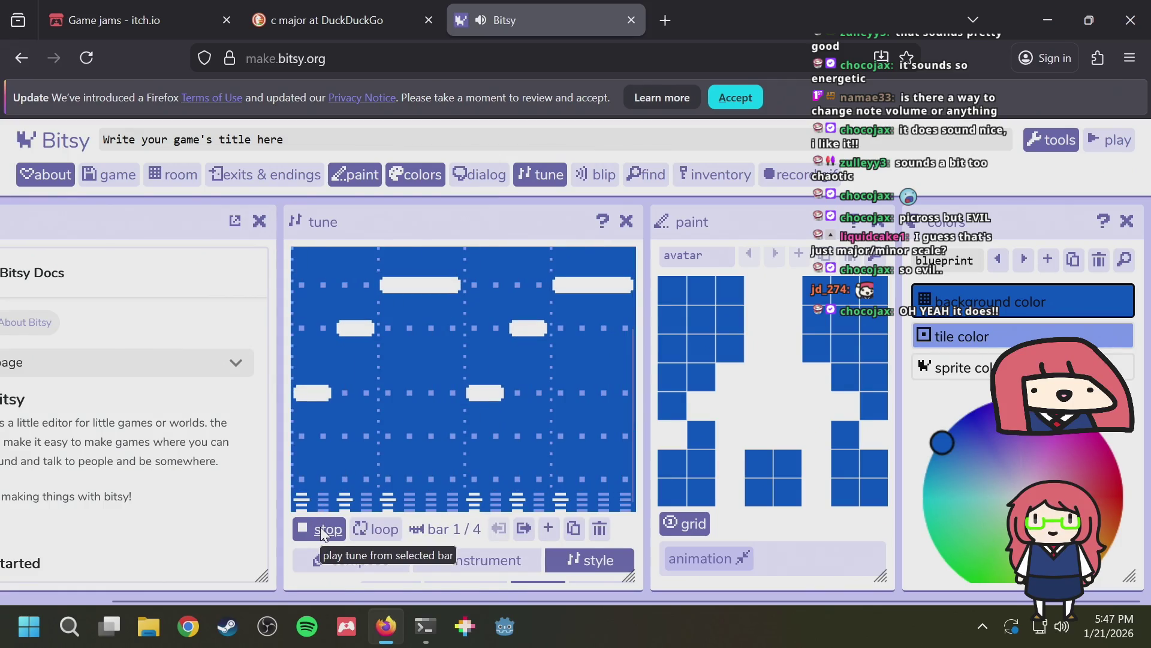
{"action": "scroll", "coordinate": [321, 524], "scroll_direction": "up", "scroll_amount": 3}
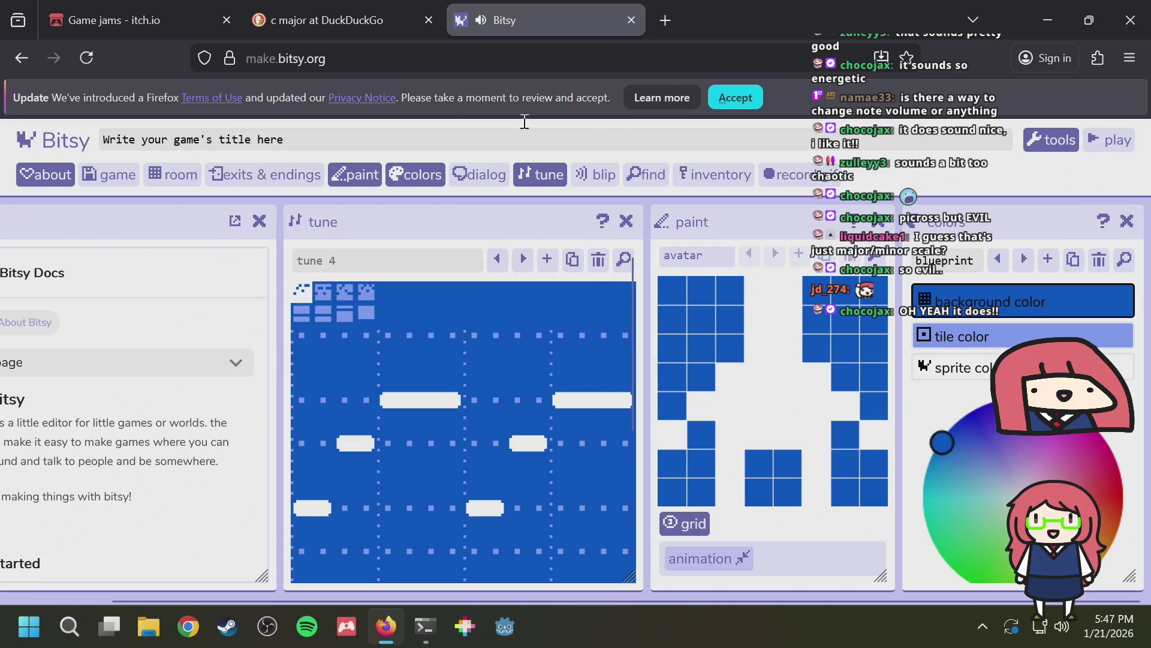
Jump to bar 2 of tune 4 and listen on through bar 4
{"action": "left_click", "coordinate": [324, 294]}
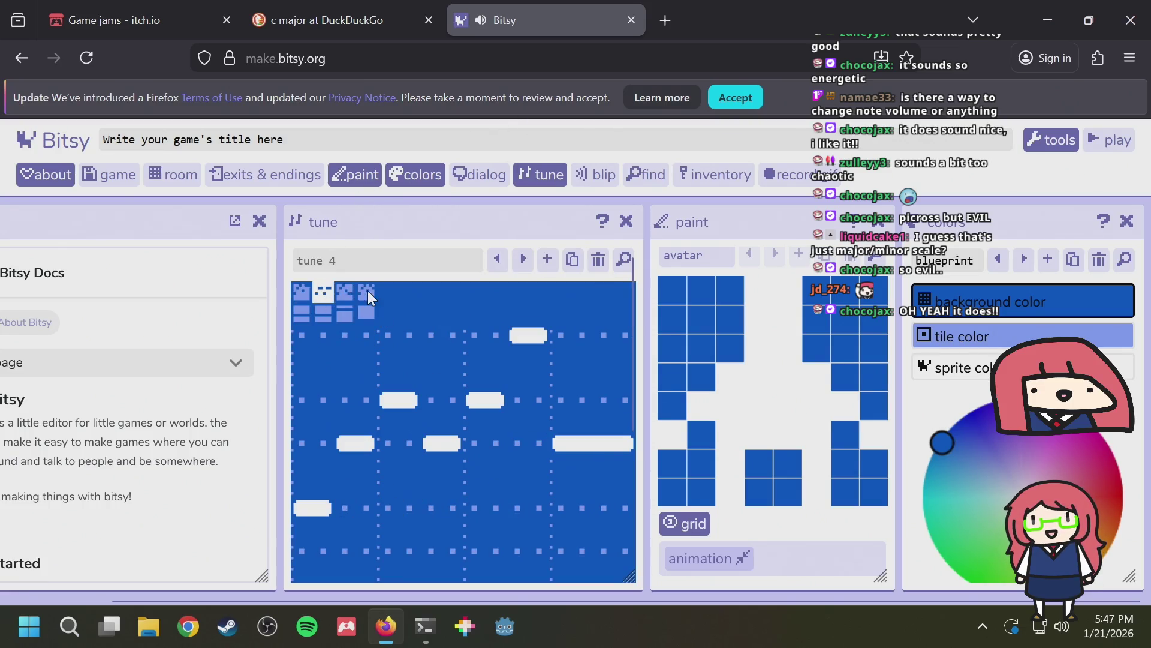
{"action": "scroll", "coordinate": [405, 335], "scroll_direction": "down", "scroll_amount": 3}
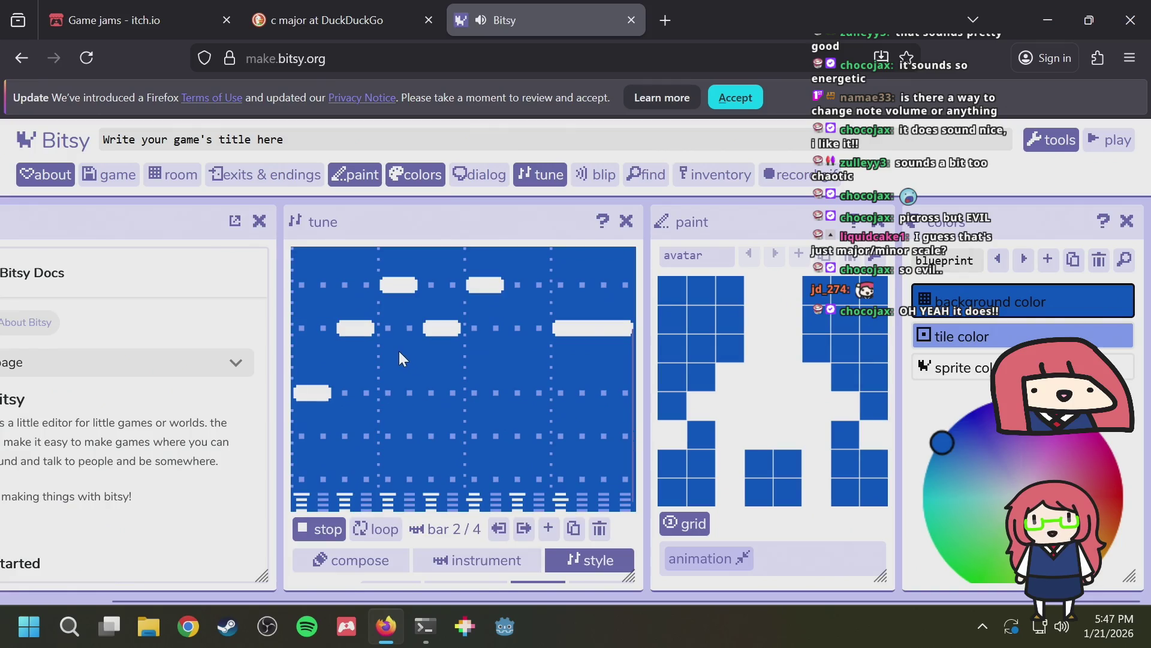
{"action": "scroll", "coordinate": [398, 358], "scroll_direction": "up", "scroll_amount": 3}
{"action": "scroll", "coordinate": [398, 358], "scroll_direction": "down", "scroll_amount": 5}
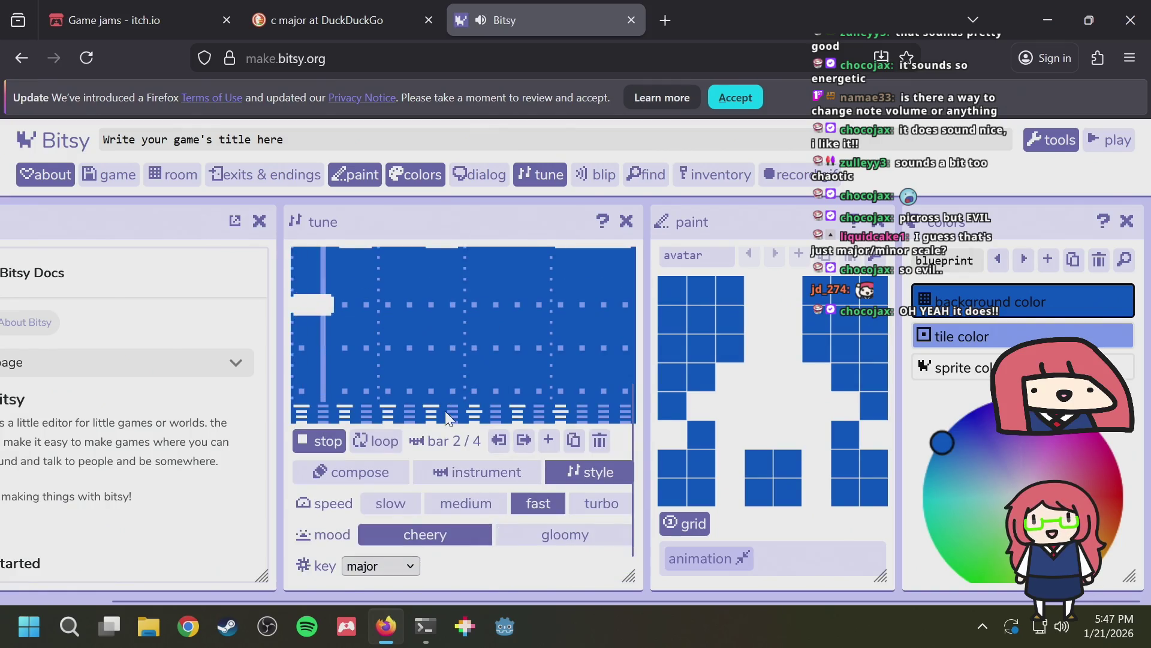
{"action": "scroll", "coordinate": [446, 414], "scroll_direction": "up", "scroll_amount": 3}
{"action": "scroll", "coordinate": [452, 405], "scroll_direction": "up", "scroll_amount": 2}
{"action": "scroll", "coordinate": [480, 400], "scroll_direction": "down", "scroll_amount": 2}
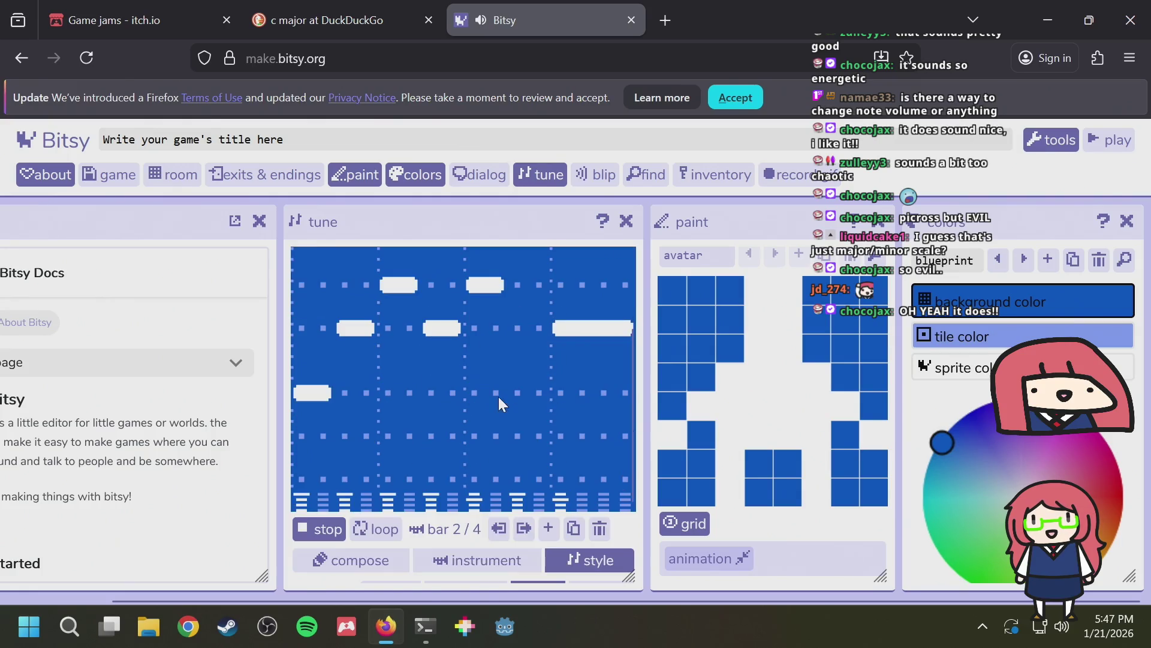
{"action": "scroll", "coordinate": [397, 302], "scroll_direction": "up", "scroll_amount": 3}
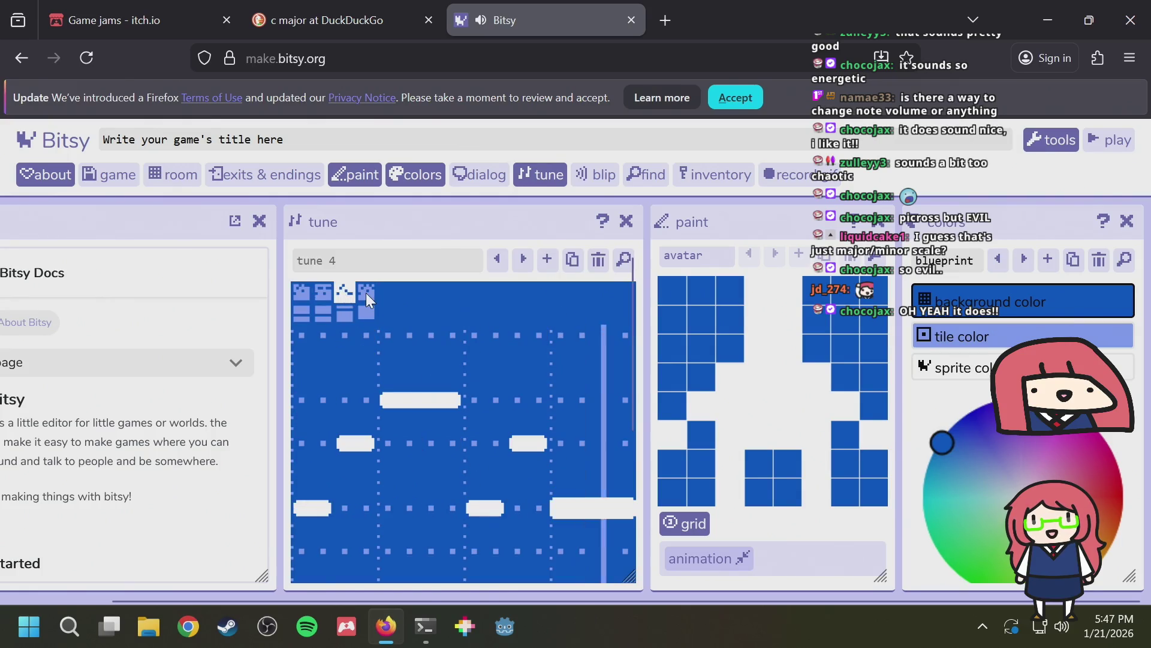
{"action": "scroll", "coordinate": [523, 415], "scroll_direction": "down", "scroll_amount": 5}
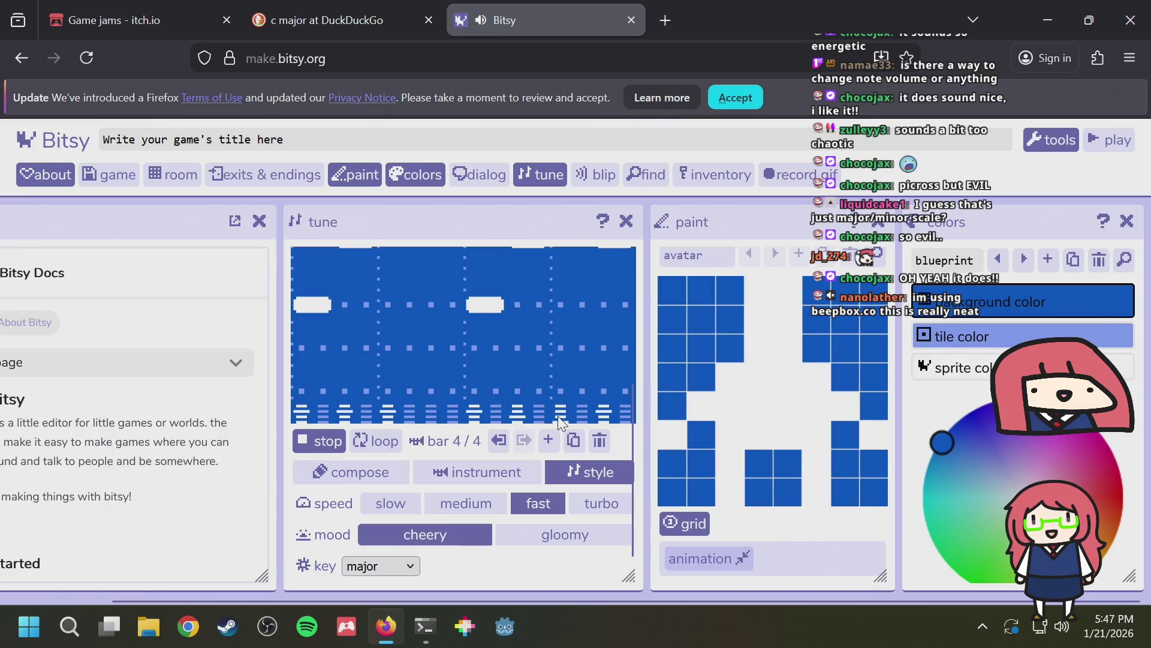
{"action": "scroll", "coordinate": [557, 415], "scroll_direction": "up", "scroll_amount": 2}
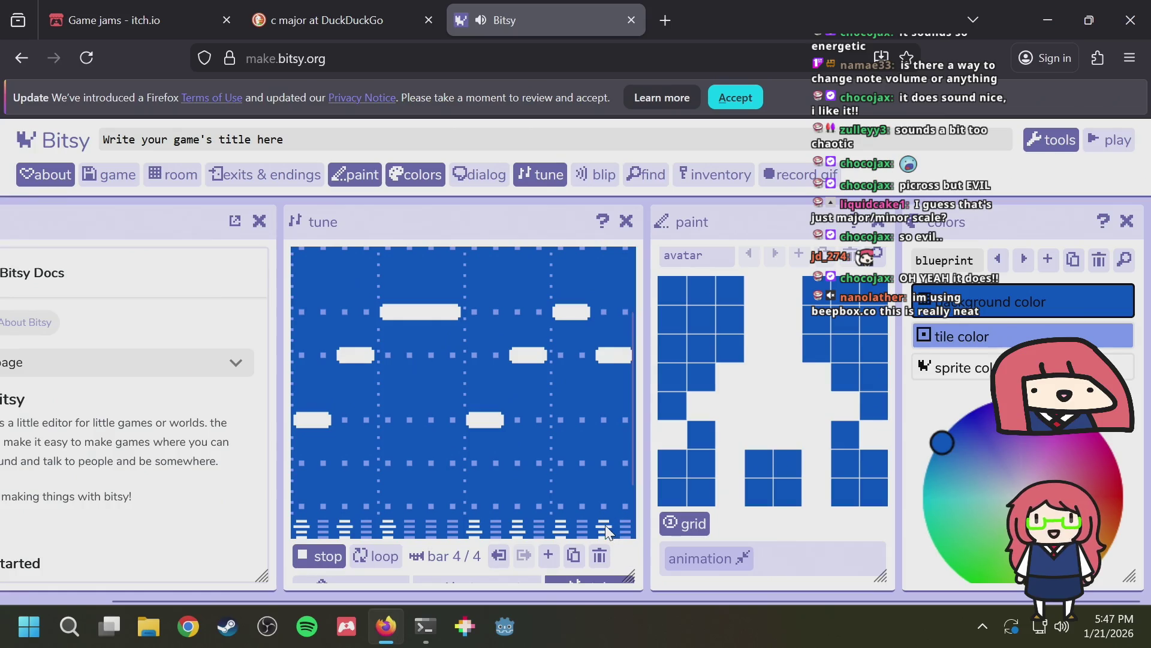
Stop and restart tune 4 so the four-bar melody plays from bar 1
{"action": "left_click", "coordinate": [306, 554]}
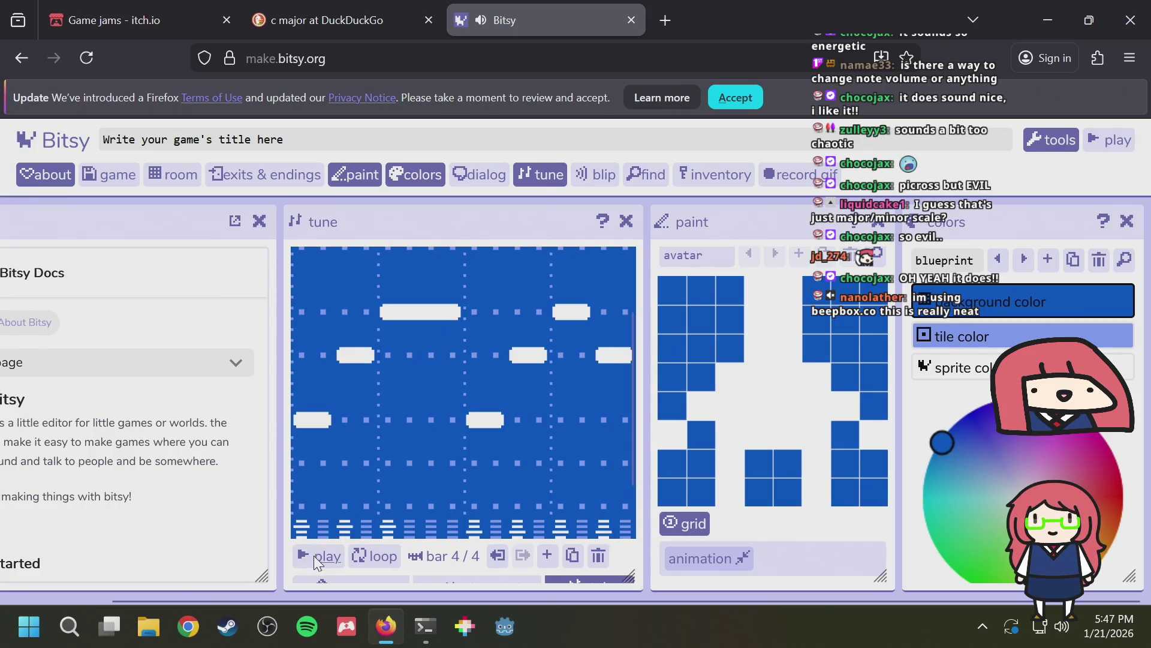
{"action": "left_click", "coordinate": [314, 556]}
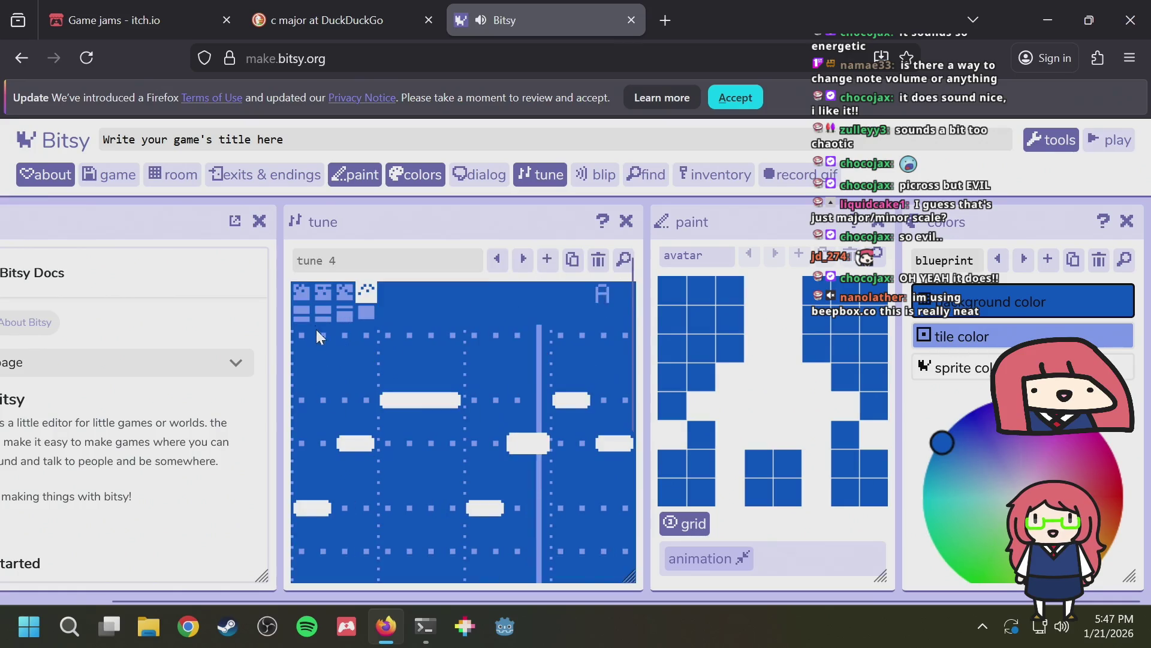
{"action": "scroll", "coordinate": [350, 420], "scroll_direction": "down", "scroll_amount": 2}
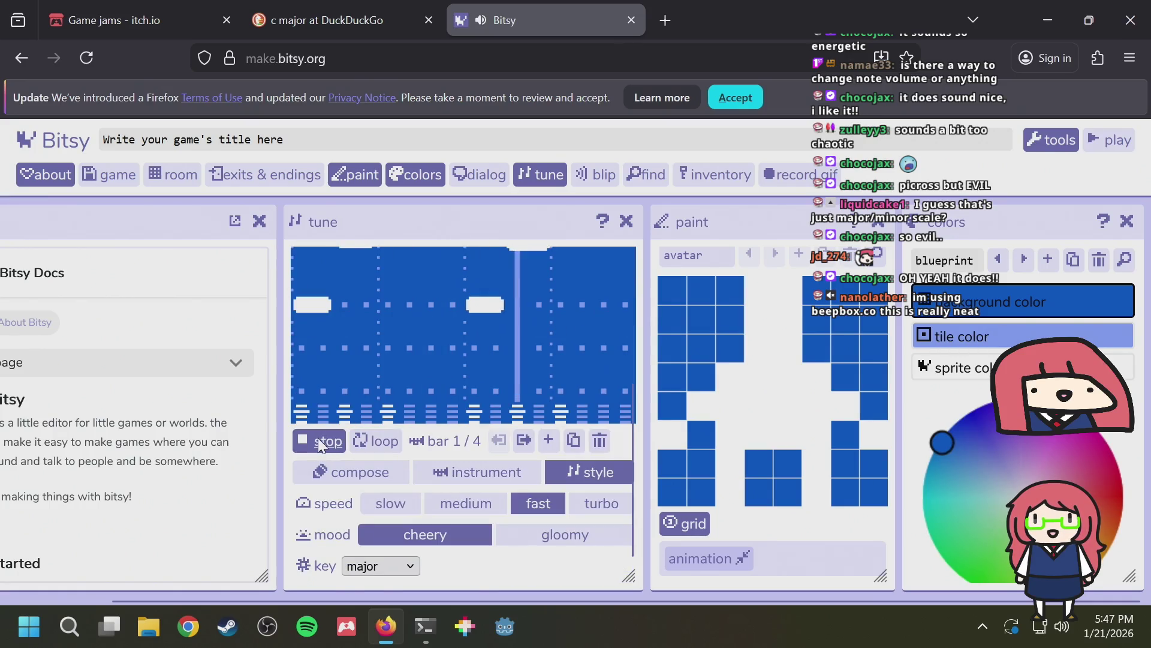
{"action": "left_click", "coordinate": [314, 447]}
{"action": "left_click", "coordinate": [310, 448]}
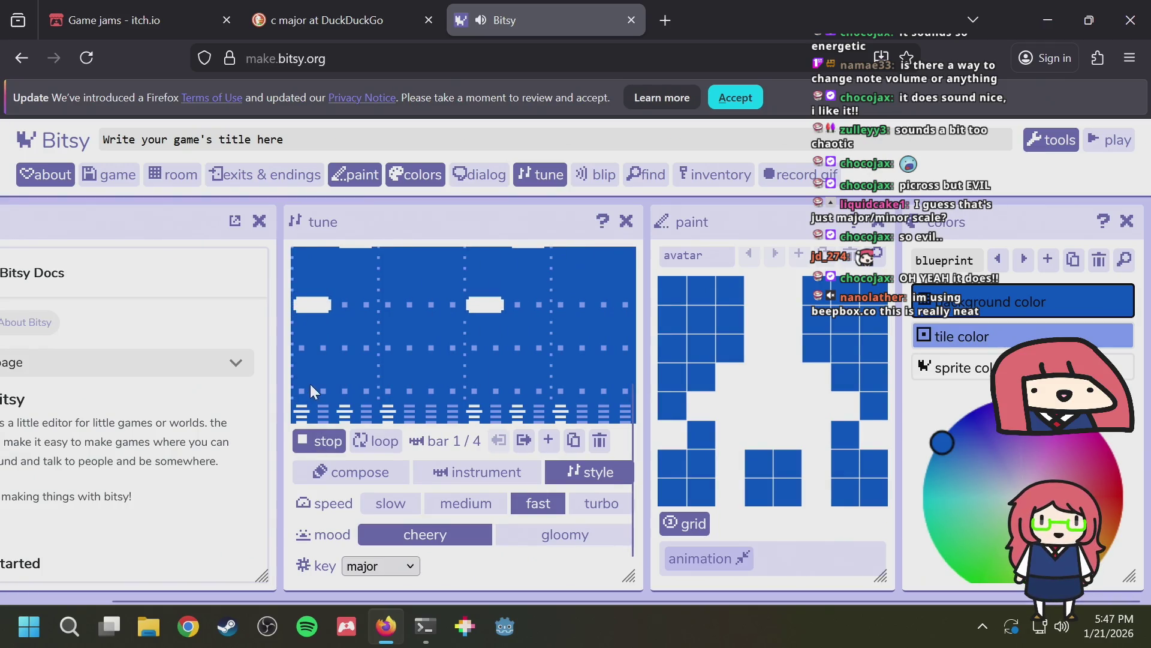
{"action": "scroll", "coordinate": [358, 409], "scroll_direction": "up", "scroll_amount": 2}
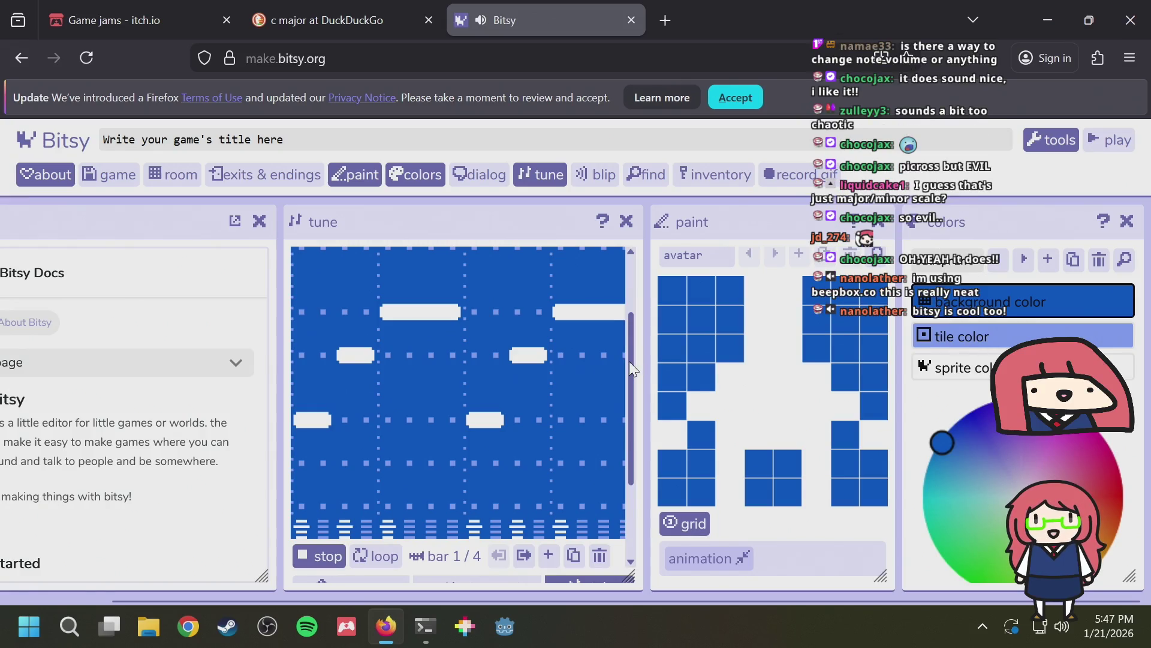
{"action": "left_click_drag", "start_coordinate": [629, 361], "coordinate": [630, 337]}
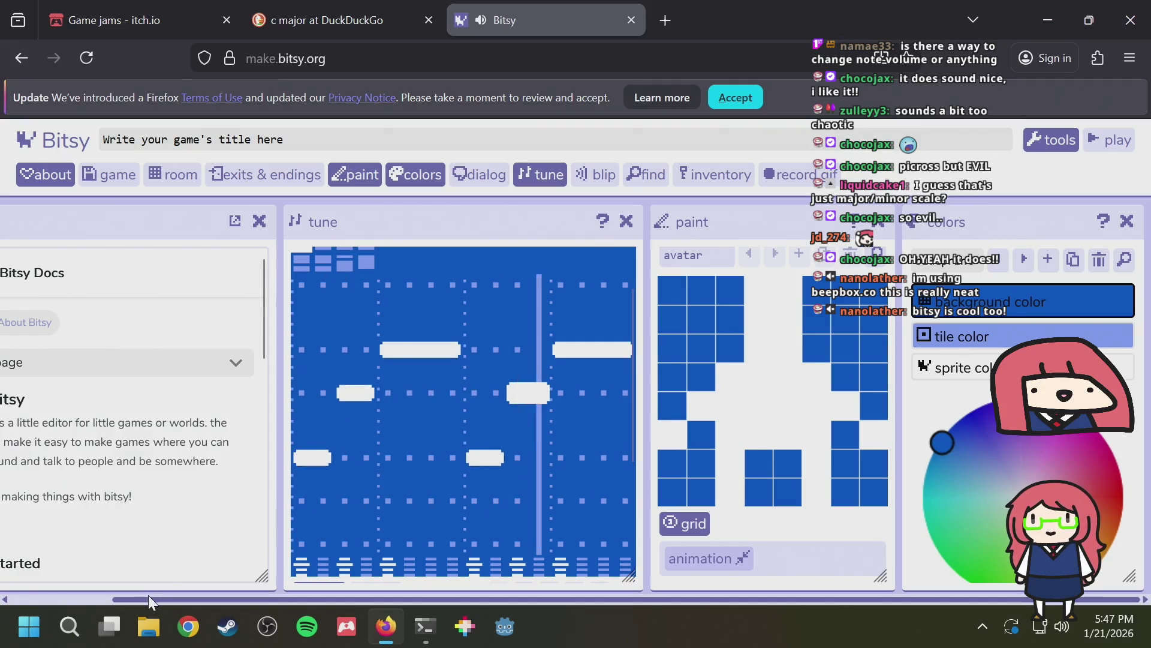
{"action": "mouse_move", "coordinate": [149, 595]}
{"action": "left_mouse_down"}
{"action": "mouse_move", "coordinate": [31, 588]}
{"action": "mouse_move", "coordinate": [275, 595]}
{"action": "left_mouse_up"}
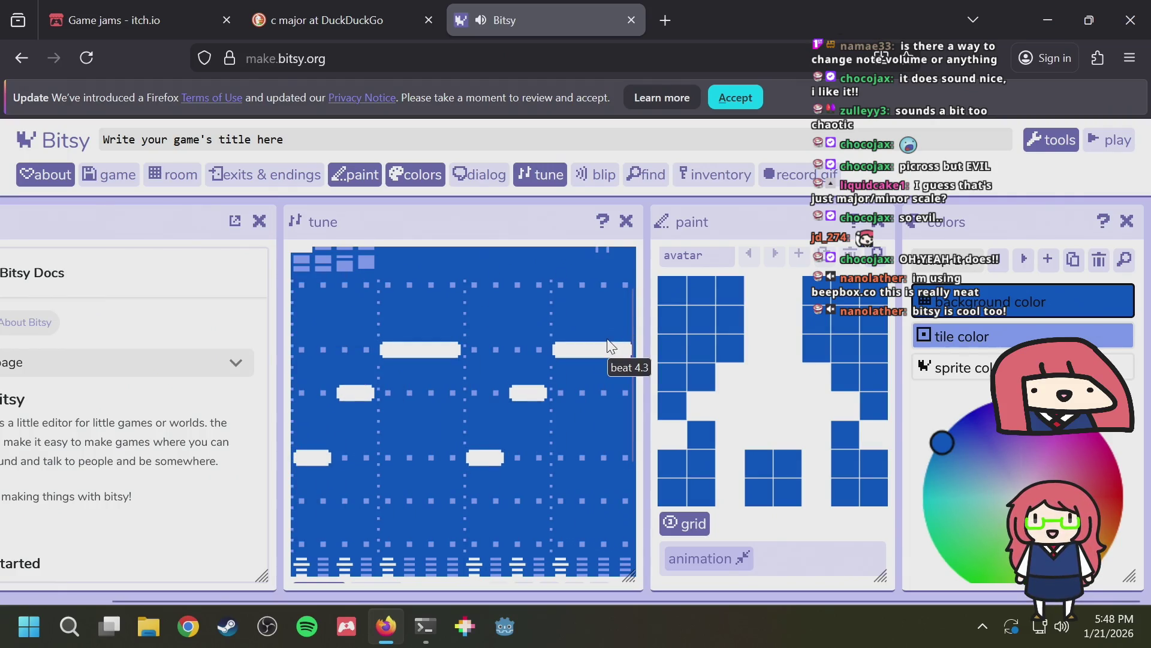
{"action": "scroll", "coordinate": [607, 342], "scroll_direction": "up", "scroll_amount": 1}
{"action": "scroll", "coordinate": [607, 338], "scroll_direction": "down", "scroll_amount": 2}
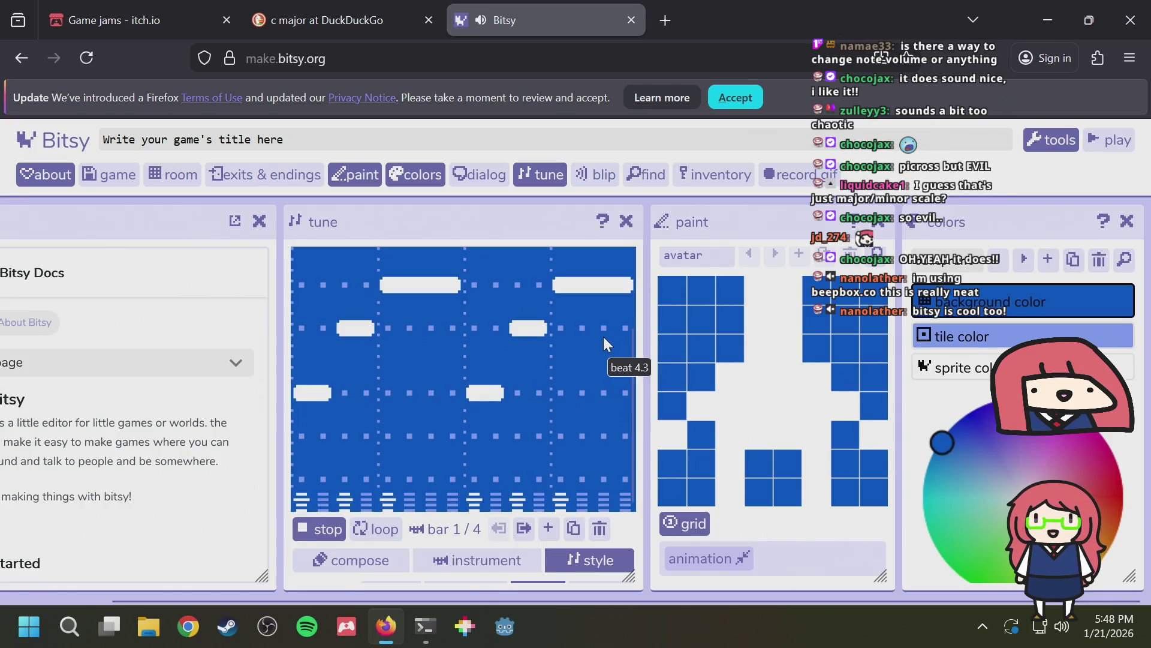
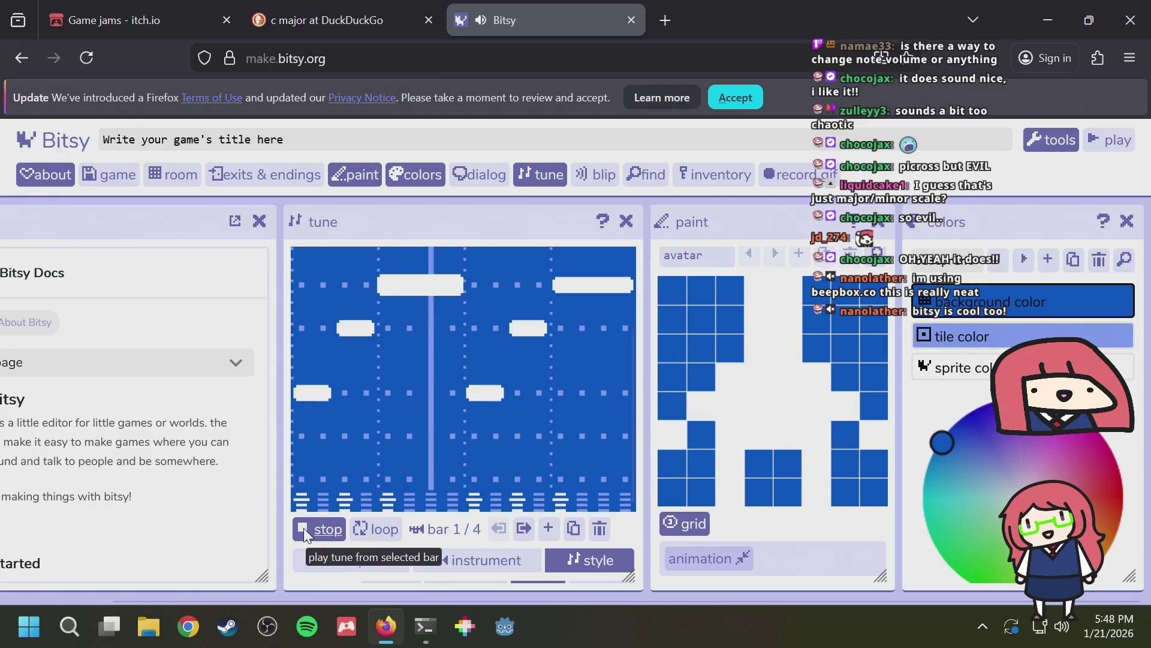
Open the Windows Start menu over the Bitsy tune editor
{"action": "left_click", "coordinate": [35, 624]}
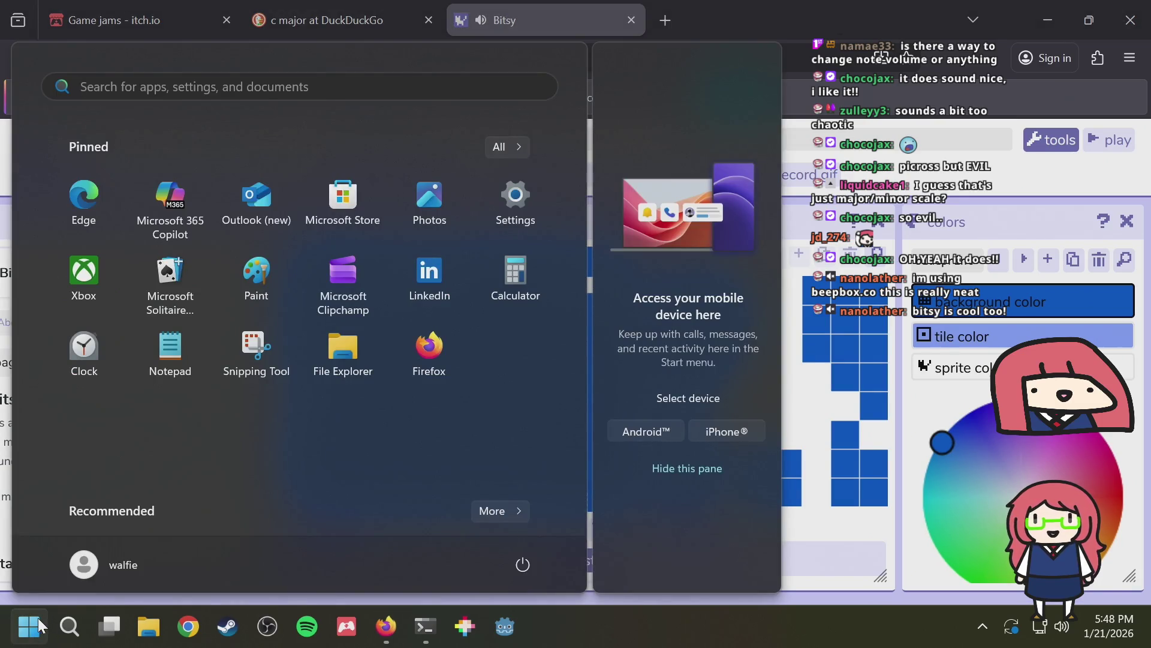
Search Start for 'gb studio' and launch GB Studio
{"action": "type", "text": "gb studio"}
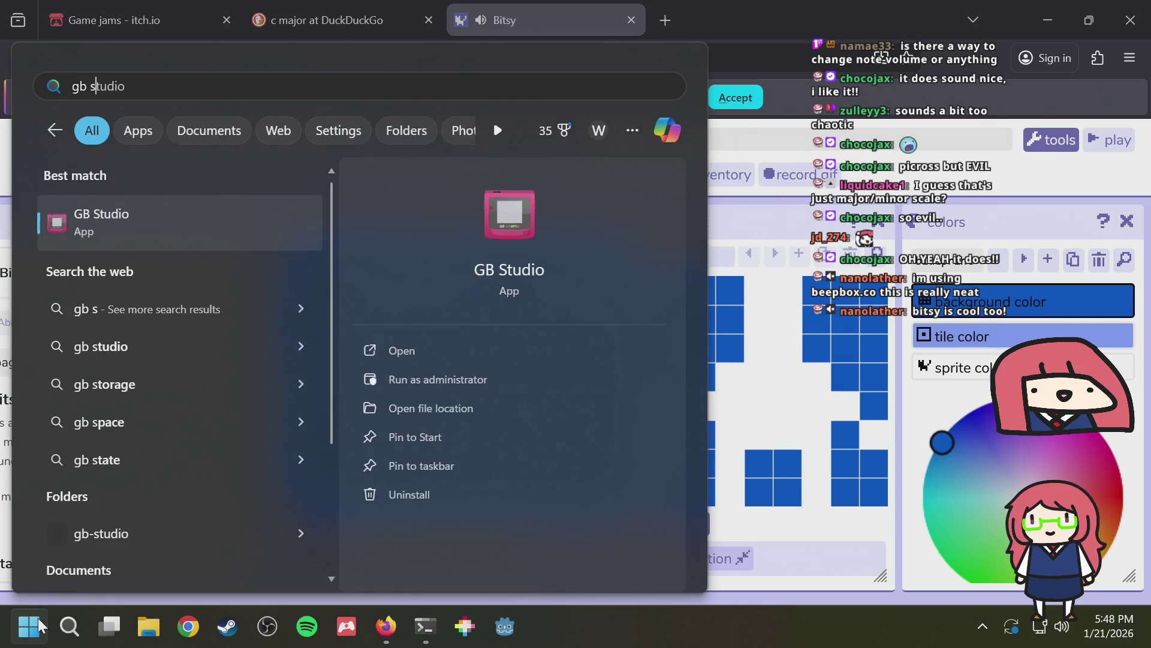
{"action": "left_click", "coordinate": [147, 221]}
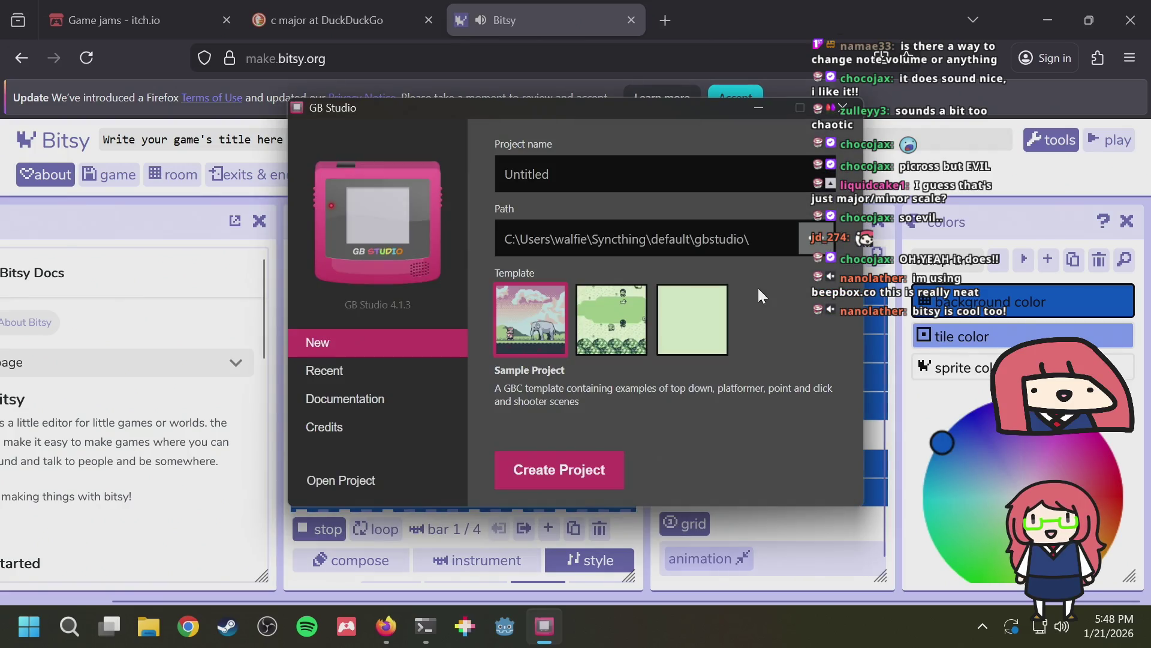
{"action": "left_click_drag", "start_coordinate": [572, 110], "coordinate": [455, 134]}
Open the existing music.gbsproj project from the music folder
{"action": "left_click", "coordinate": [690, 261]}
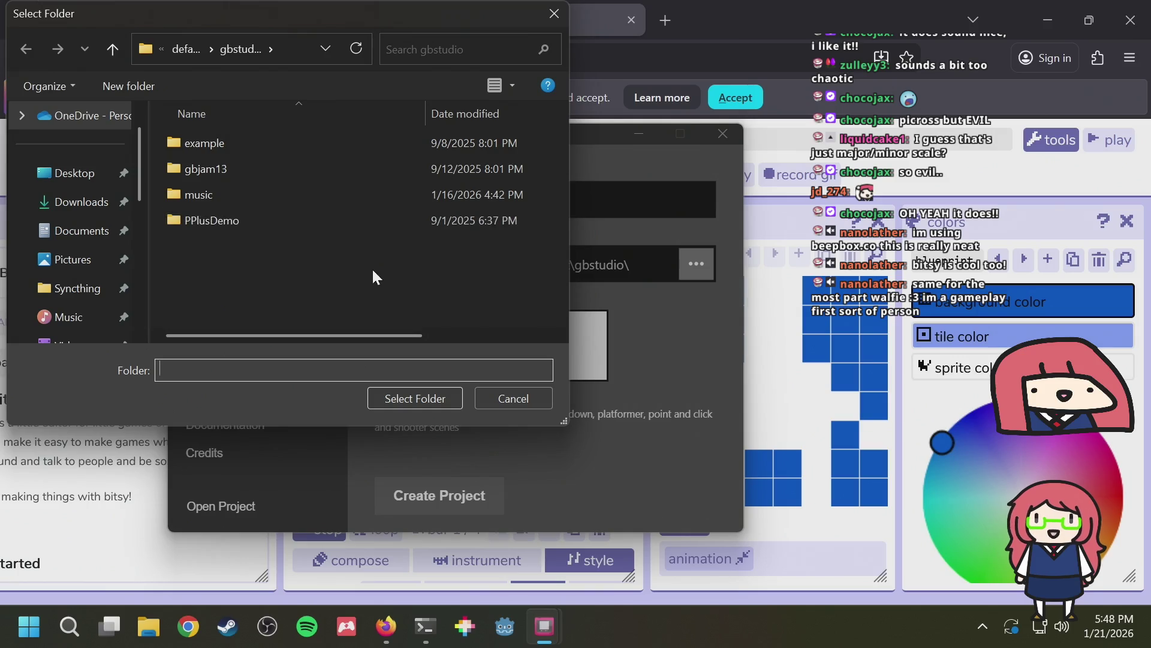
{"action": "double_click", "coordinate": [221, 191]}
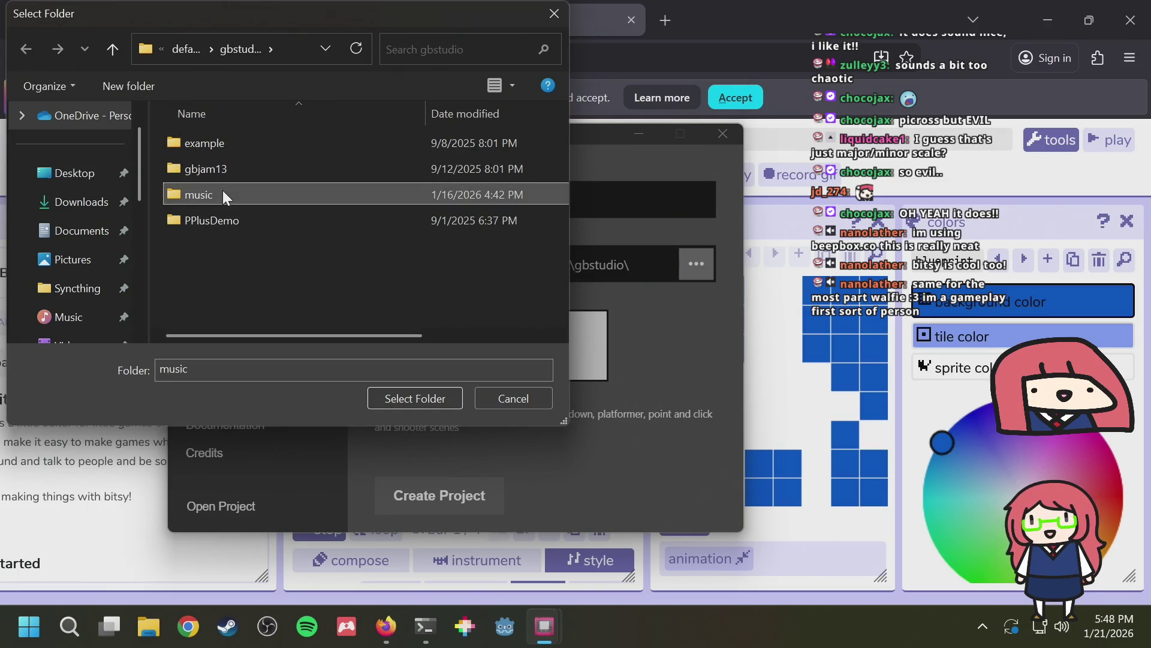
{"action": "left_click", "coordinate": [396, 398]}
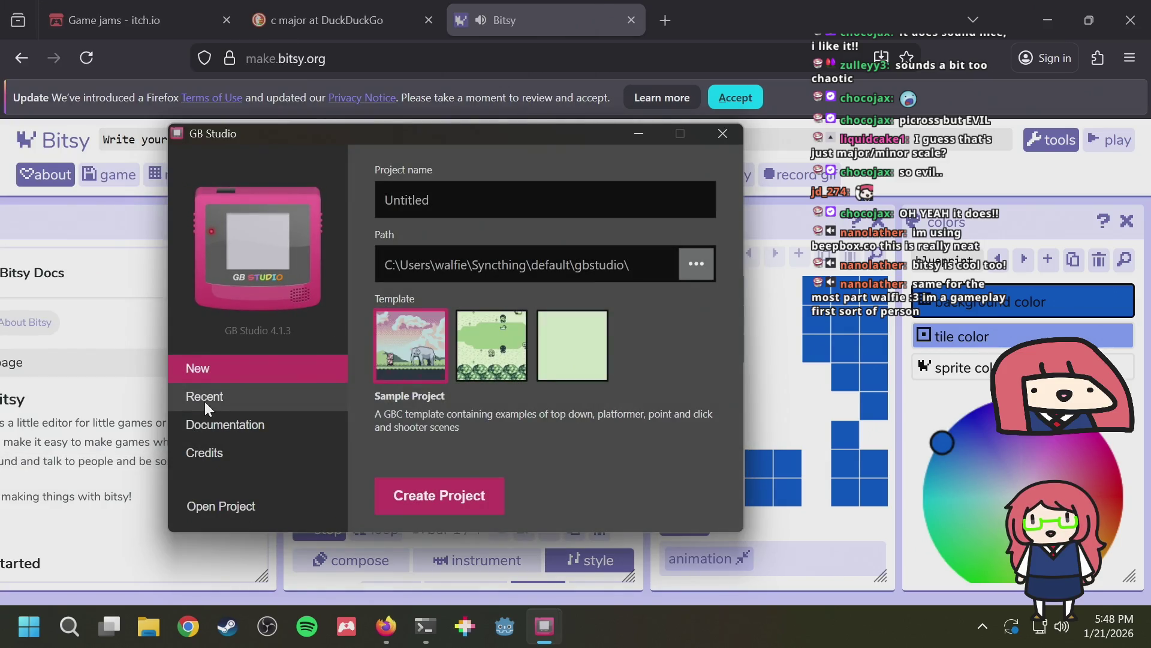
{"action": "left_click", "coordinate": [214, 505]}
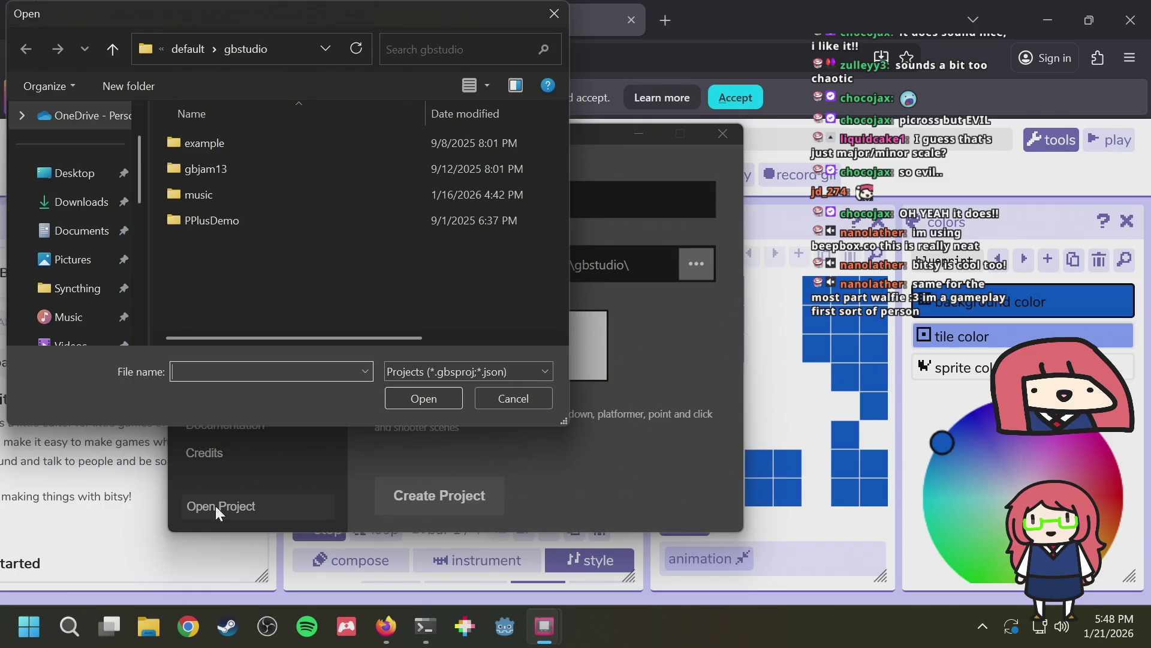
{"action": "left_click", "coordinate": [212, 198]}
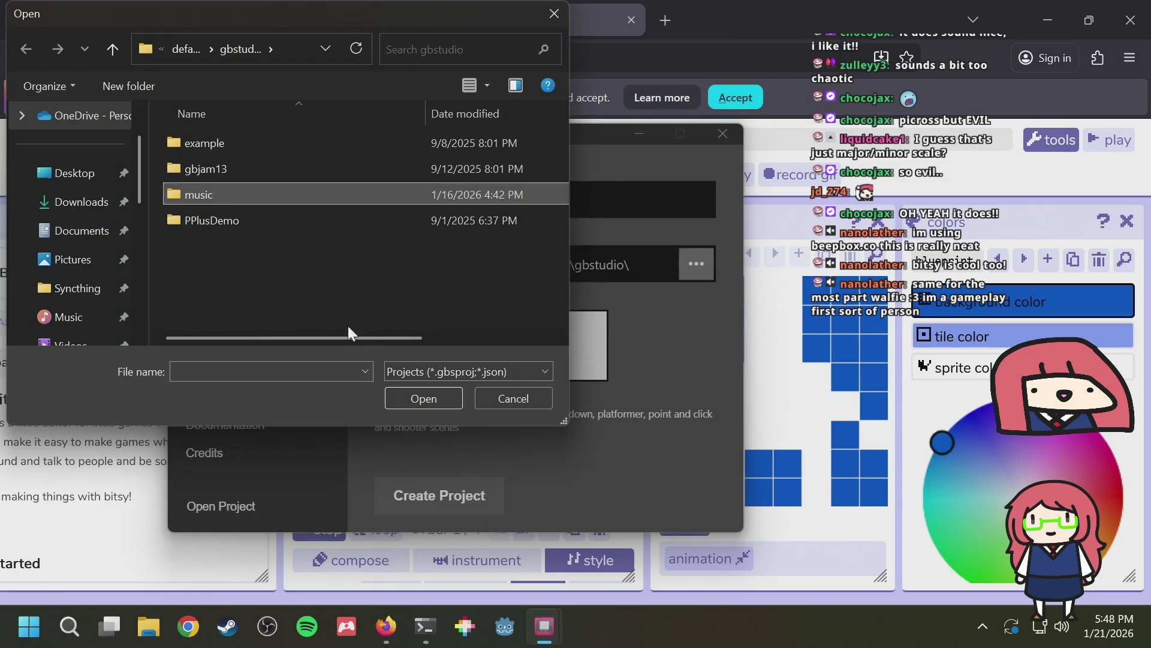
{"action": "left_click", "coordinate": [408, 400]}
{"action": "double_click", "coordinate": [235, 225]}
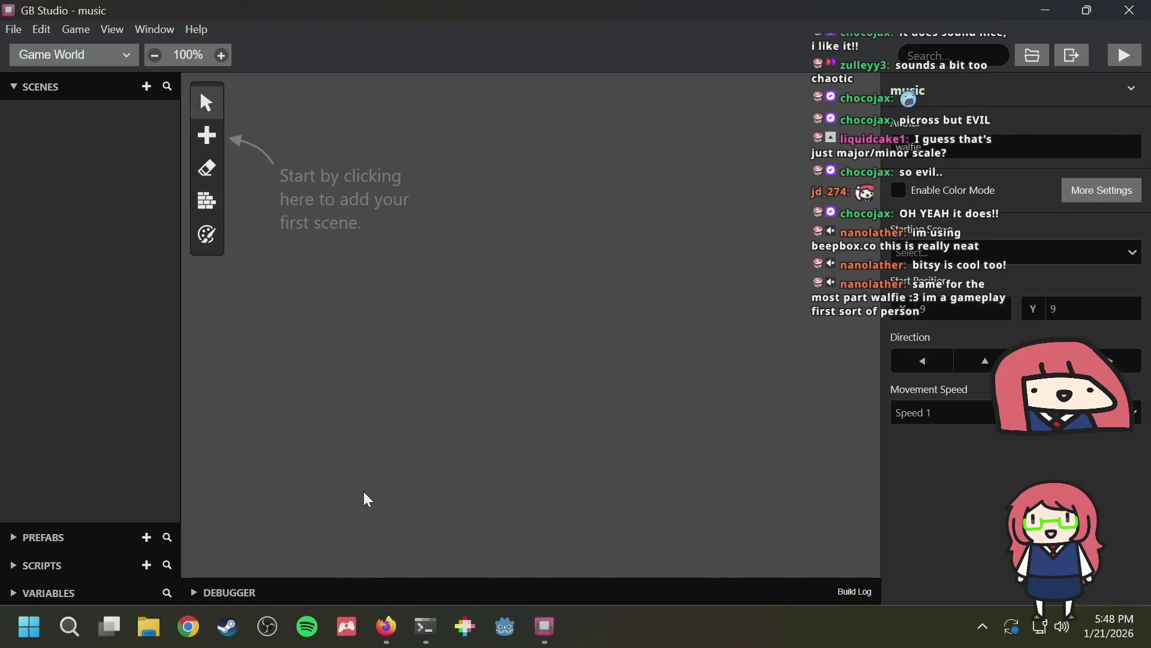
Return to Bitsy in Firefox and stop the tune playing
{"action": "left_click", "coordinate": [386, 626]}
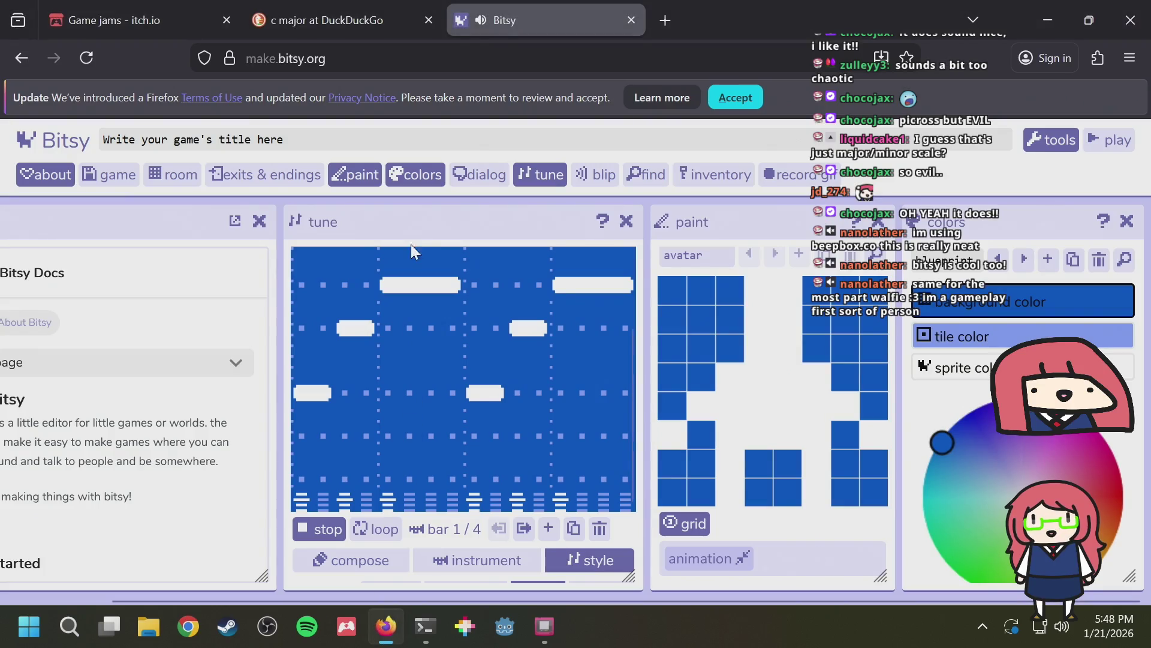
{"action": "scroll", "coordinate": [406, 330], "scroll_direction": "up", "scroll_amount": 2}
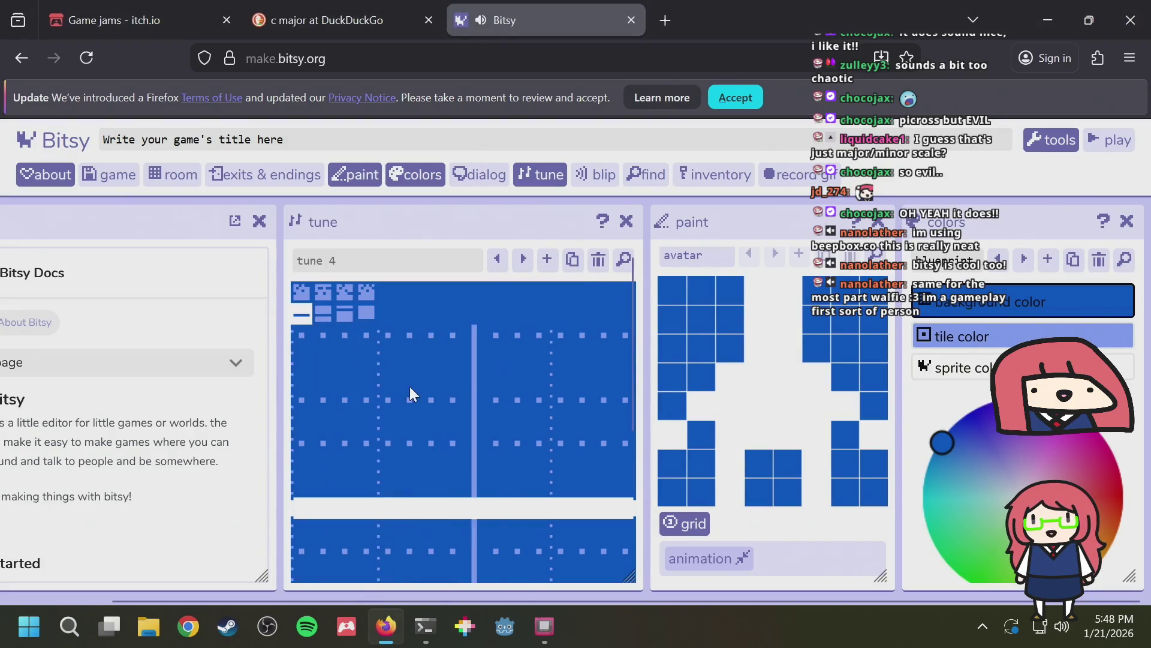
{"action": "scroll", "coordinate": [411, 389], "scroll_direction": "down", "scroll_amount": 2}
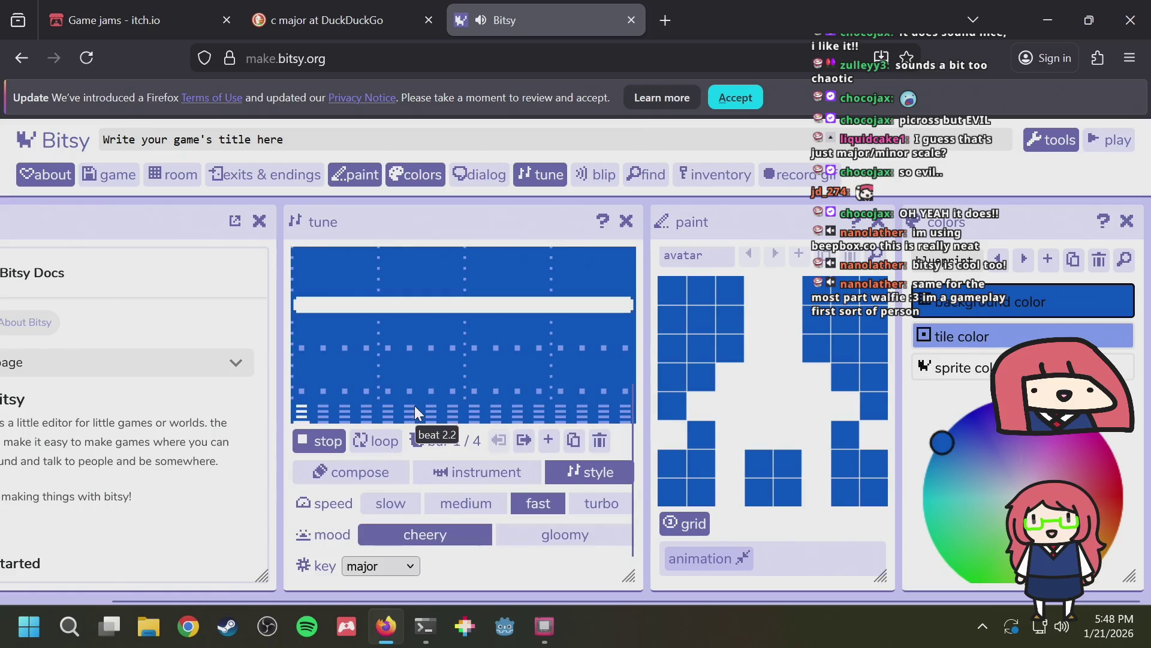
{"action": "scroll", "coordinate": [415, 405], "scroll_direction": "up", "scroll_amount": 3}
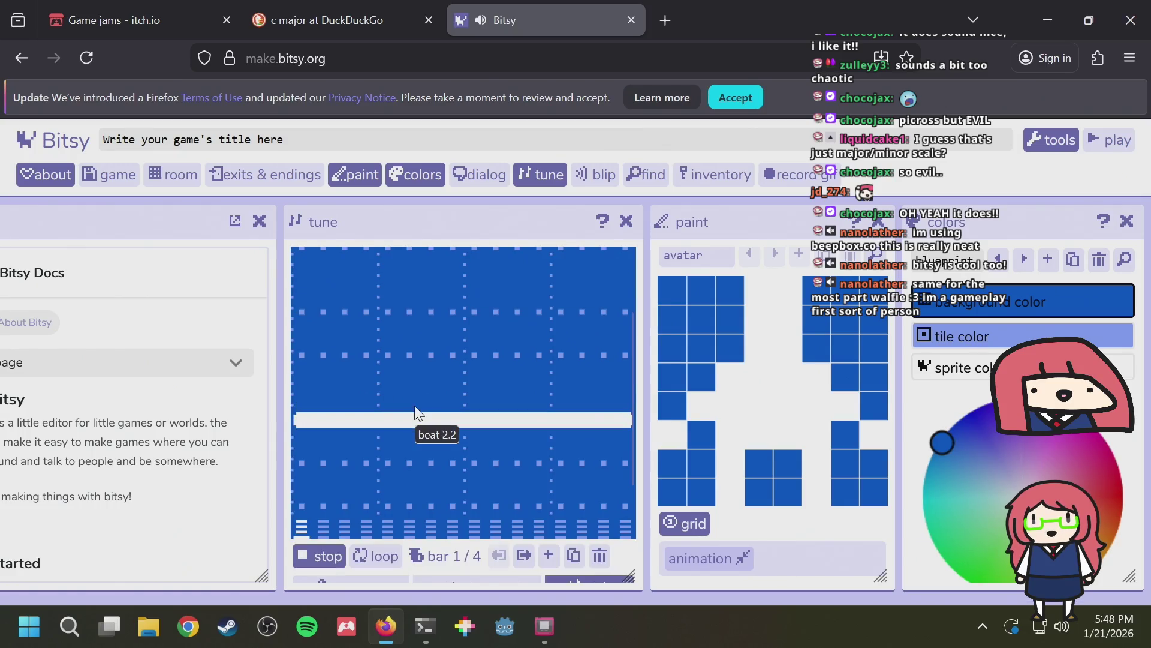
{"action": "scroll", "coordinate": [358, 470], "scroll_direction": "down", "scroll_amount": 1}
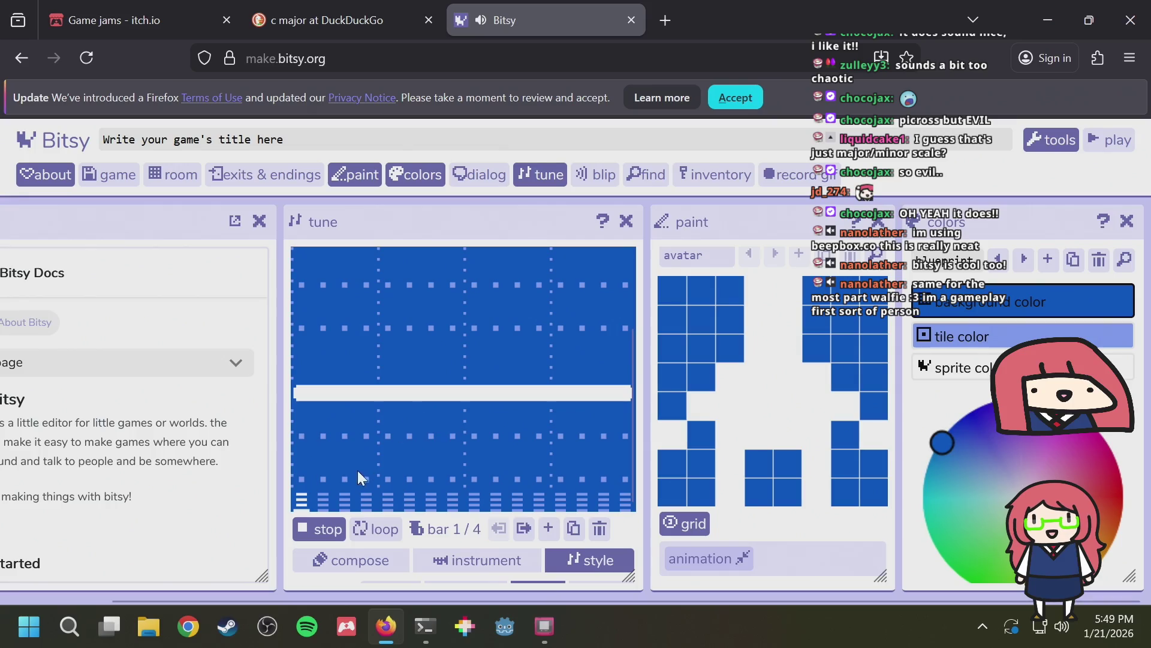
{"action": "left_click", "coordinate": [323, 524]}
Redraw bar 2 of tune 4 as one low note spanning the whole bar
{"action": "scroll", "coordinate": [324, 500], "scroll_direction": "up", "scroll_amount": 3}
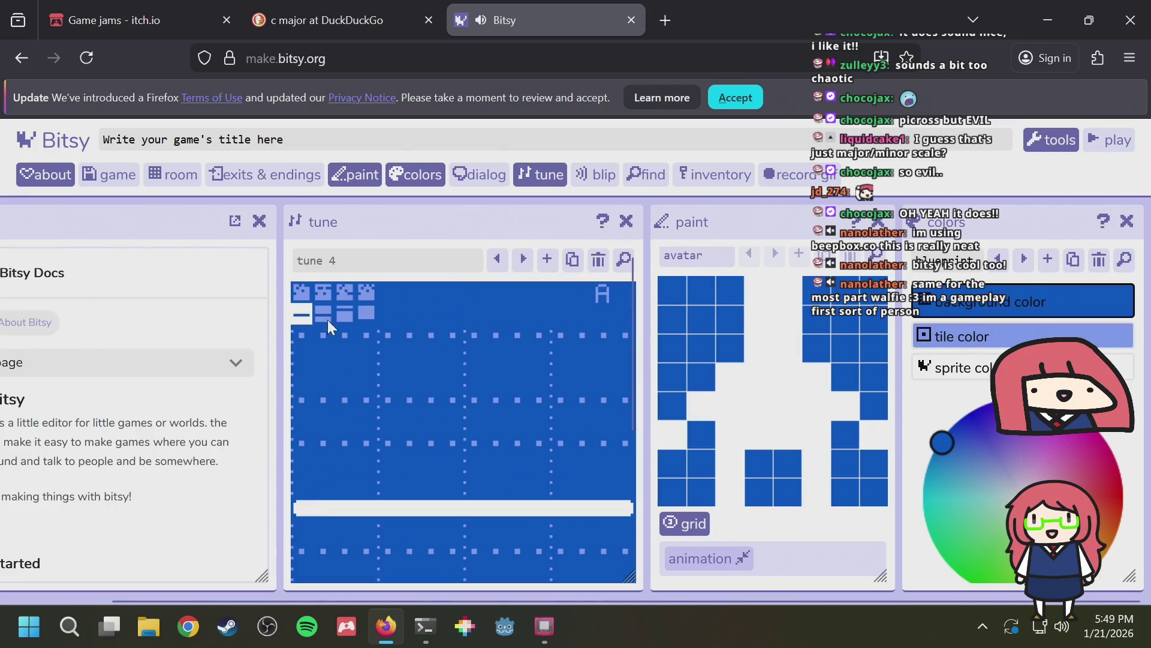
{"action": "scroll", "coordinate": [341, 359], "scroll_direction": "down", "scroll_amount": 3}
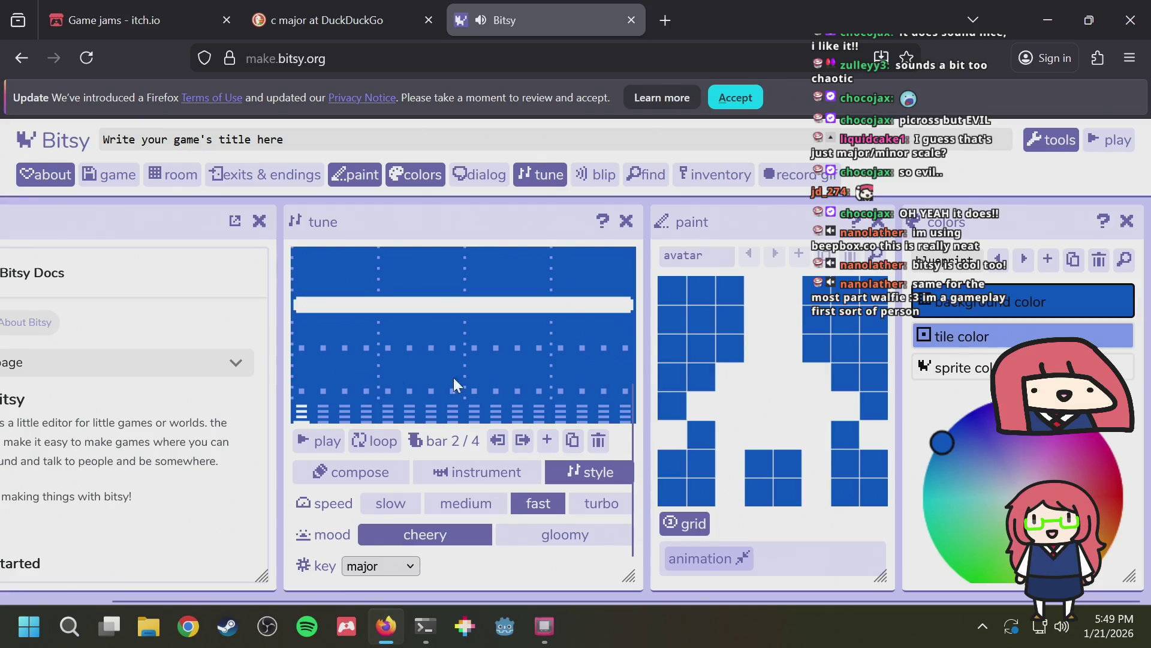
{"action": "scroll", "coordinate": [456, 377], "scroll_direction": "up", "scroll_amount": 2}
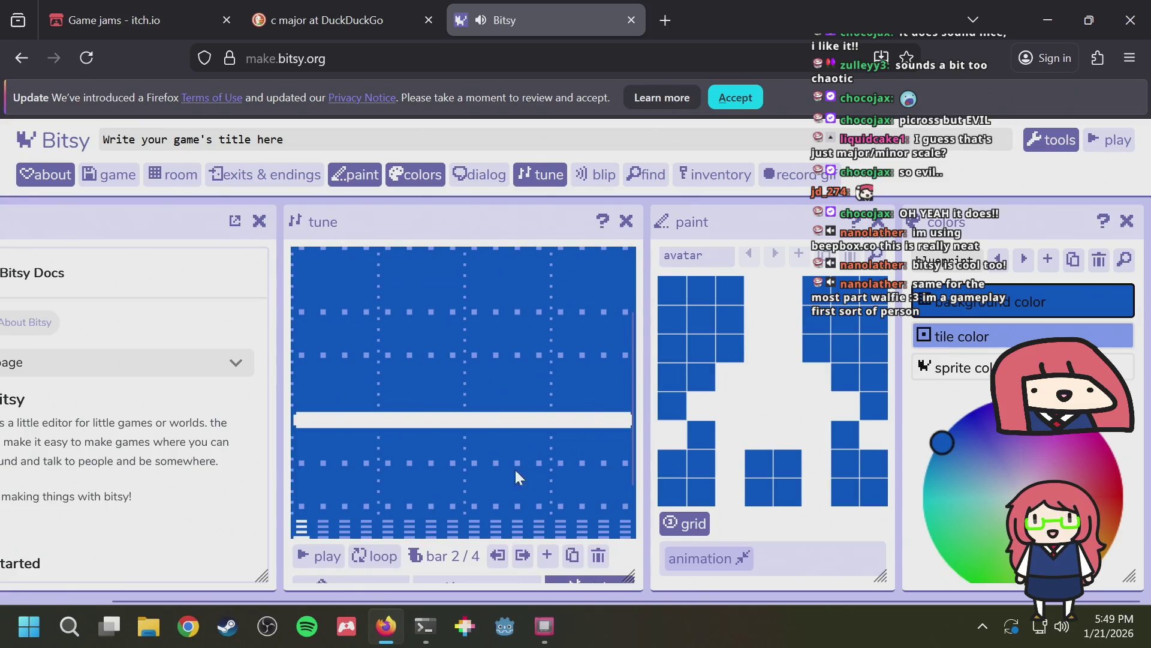
{"action": "left_click", "coordinate": [350, 354]}
{"action": "scroll", "coordinate": [344, 429], "scroll_direction": "down", "scroll_amount": 2}
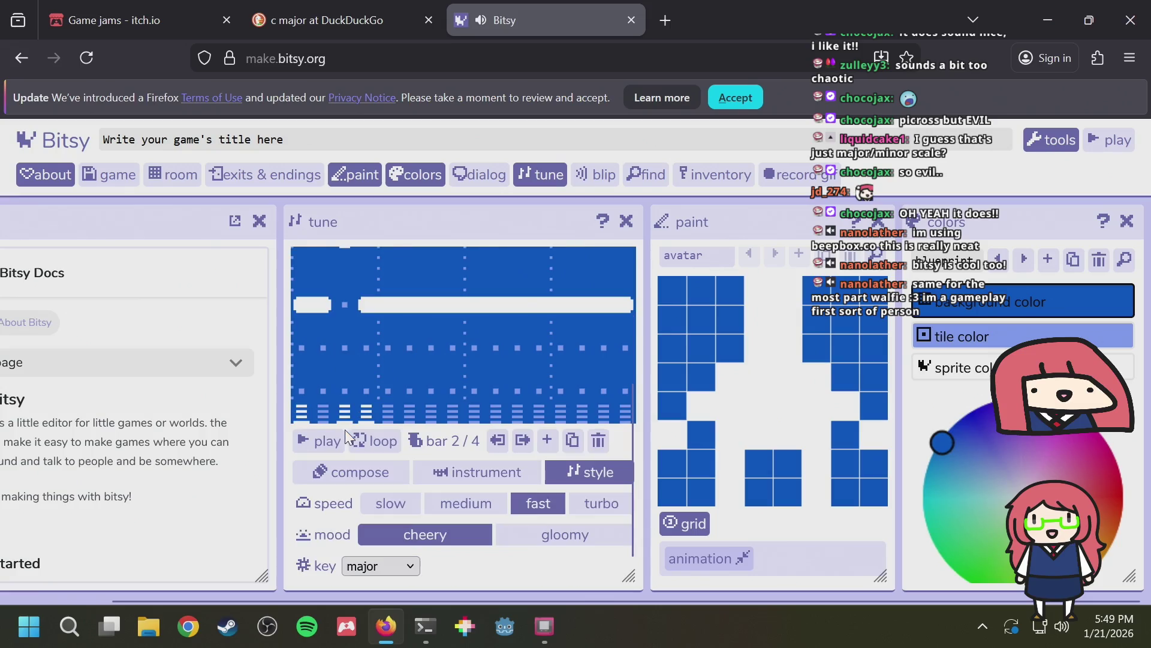
{"action": "scroll", "coordinate": [389, 458], "scroll_direction": "up", "scroll_amount": 4}
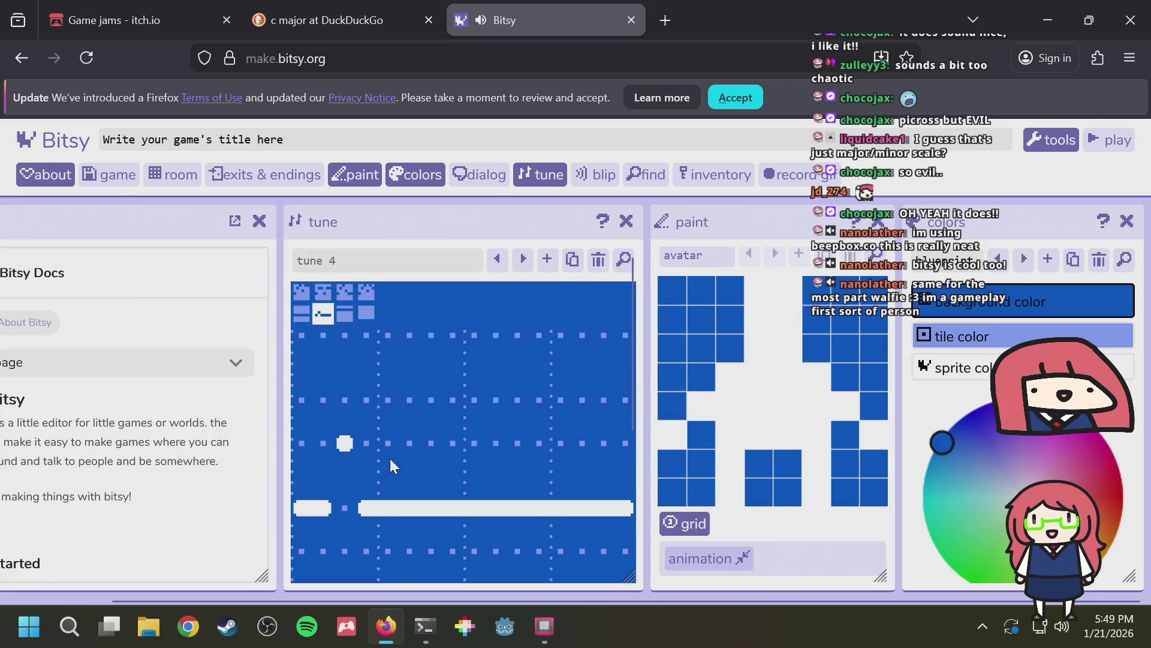
{"action": "left_click", "coordinate": [344, 507]}
{"action": "left_click_drag", "start_coordinate": [298, 507], "coordinate": [483, 506]}
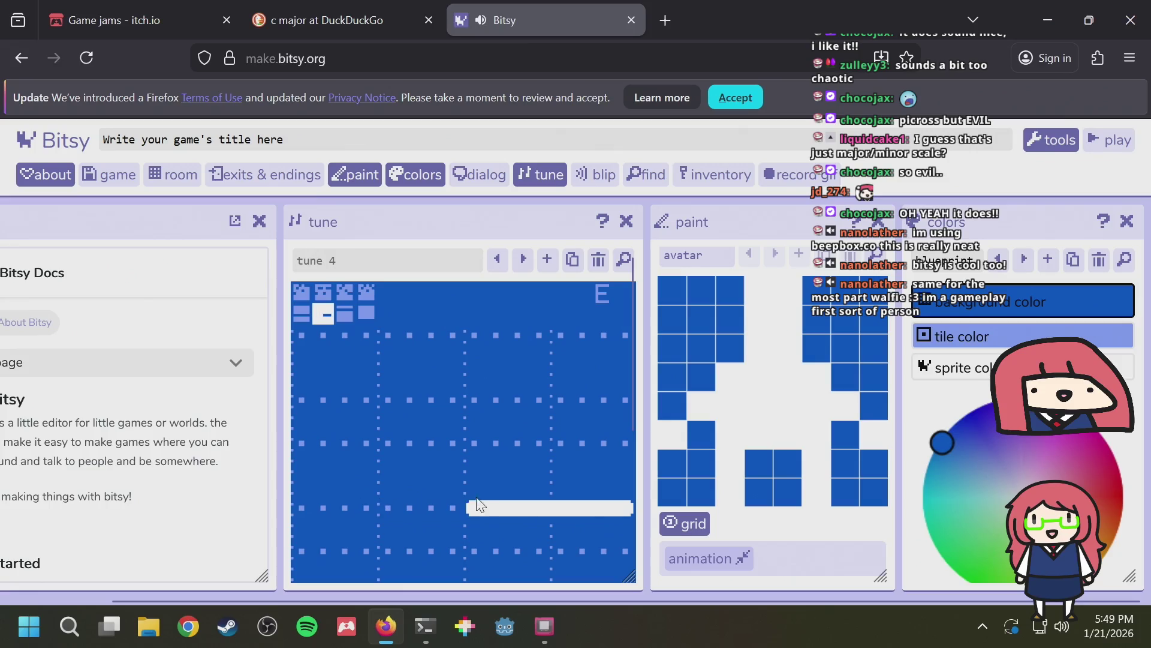
{"action": "left_click_drag", "start_coordinate": [305, 509], "coordinate": [482, 509]}
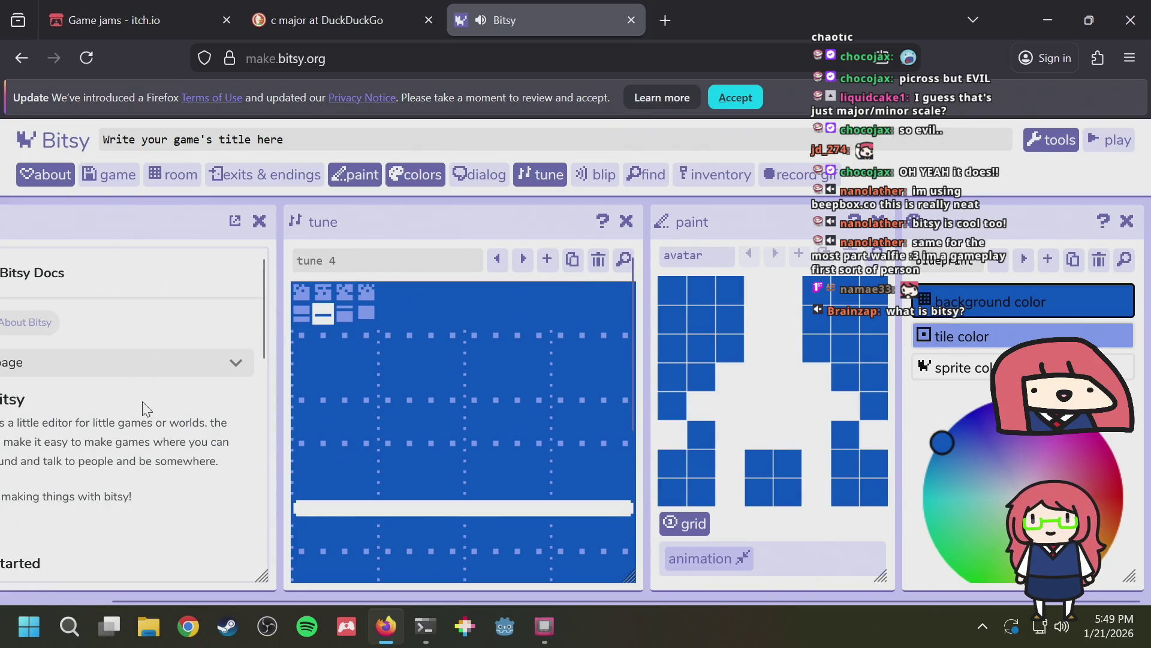
{"action": "scroll", "coordinate": [142, 409], "scroll_direction": "left", "scroll_amount": 2}
{"action": "mouse_move", "coordinate": [85, 422]}
{"action": "left_mouse_down"}
{"action": "mouse_move", "coordinate": [162, 441]}
{"action": "mouse_move", "coordinate": [278, 422]}
{"action": "left_mouse_up"}
{"action": "left_click", "coordinate": [278, 422]}
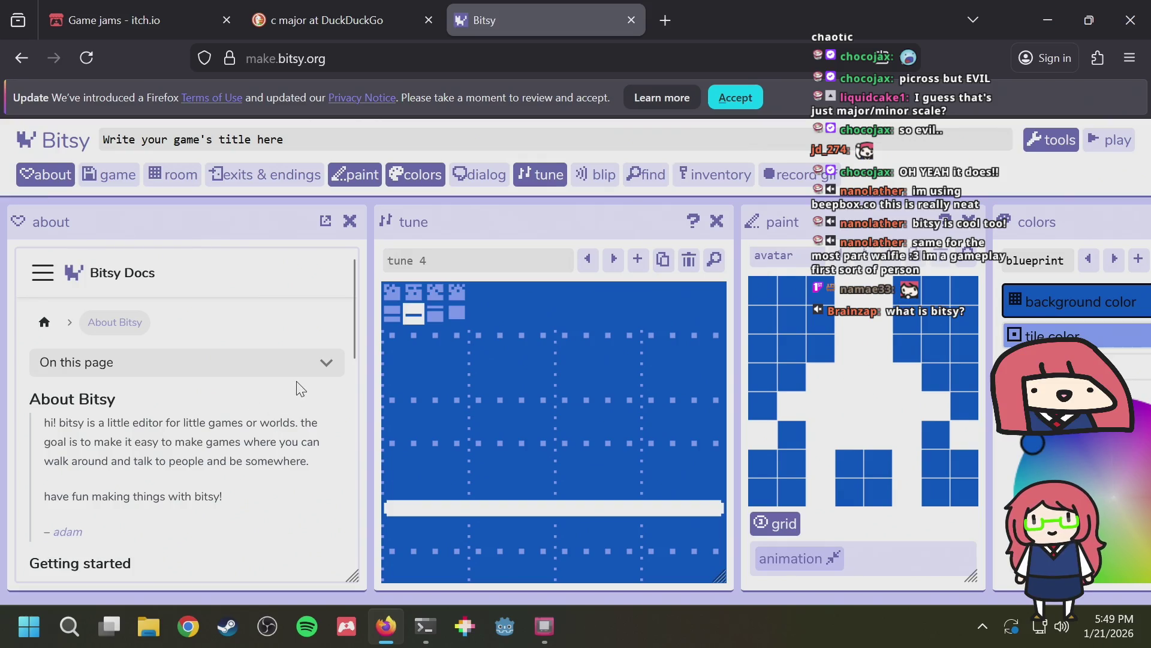
Stretch the low note in bar 2 across the whole measure
{"action": "left_click", "coordinate": [527, 257]}
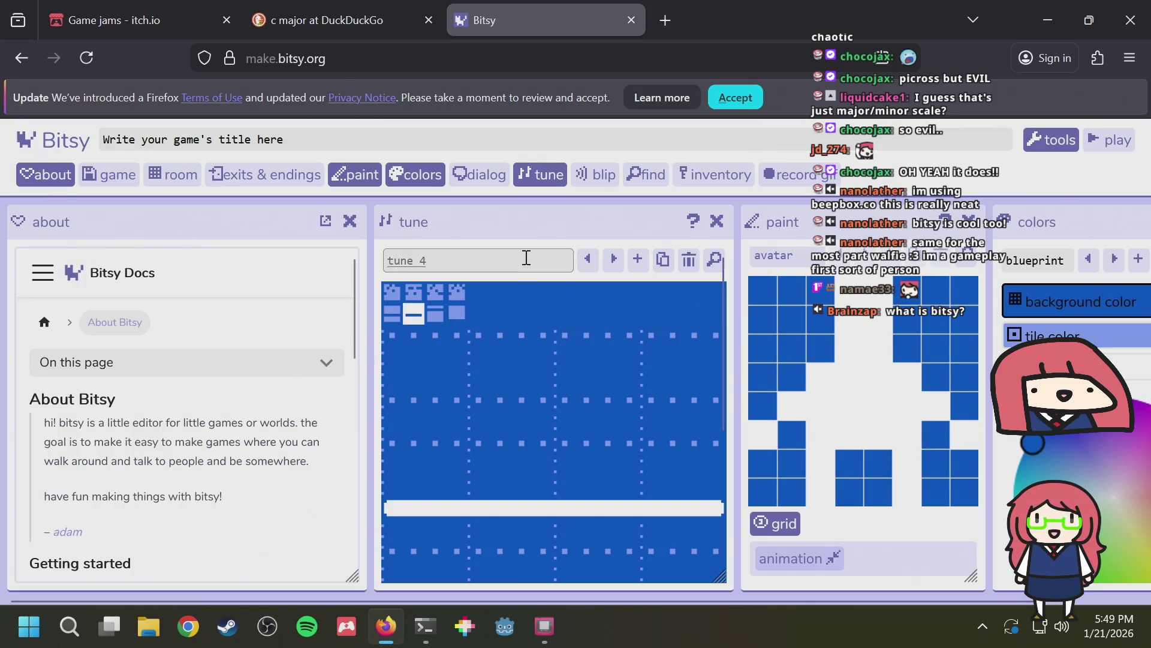
{"action": "scroll", "coordinate": [524, 257], "scroll_direction": "down", "scroll_amount": 3}
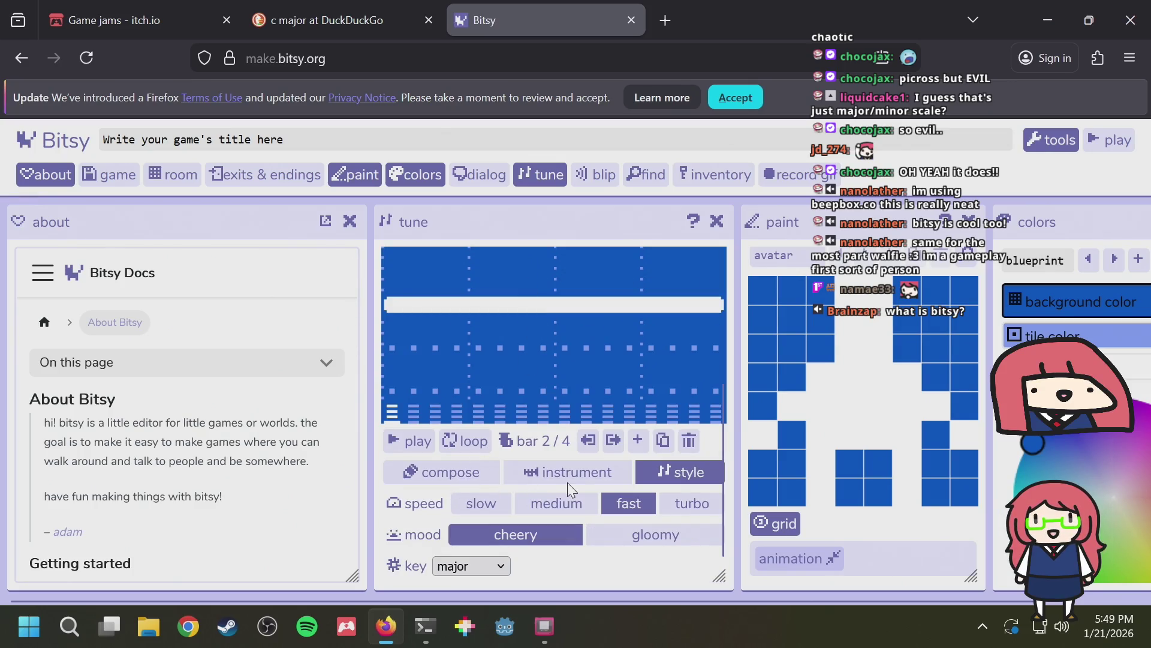
{"action": "scroll", "coordinate": [522, 457], "scroll_direction": "up", "scroll_amount": 2}
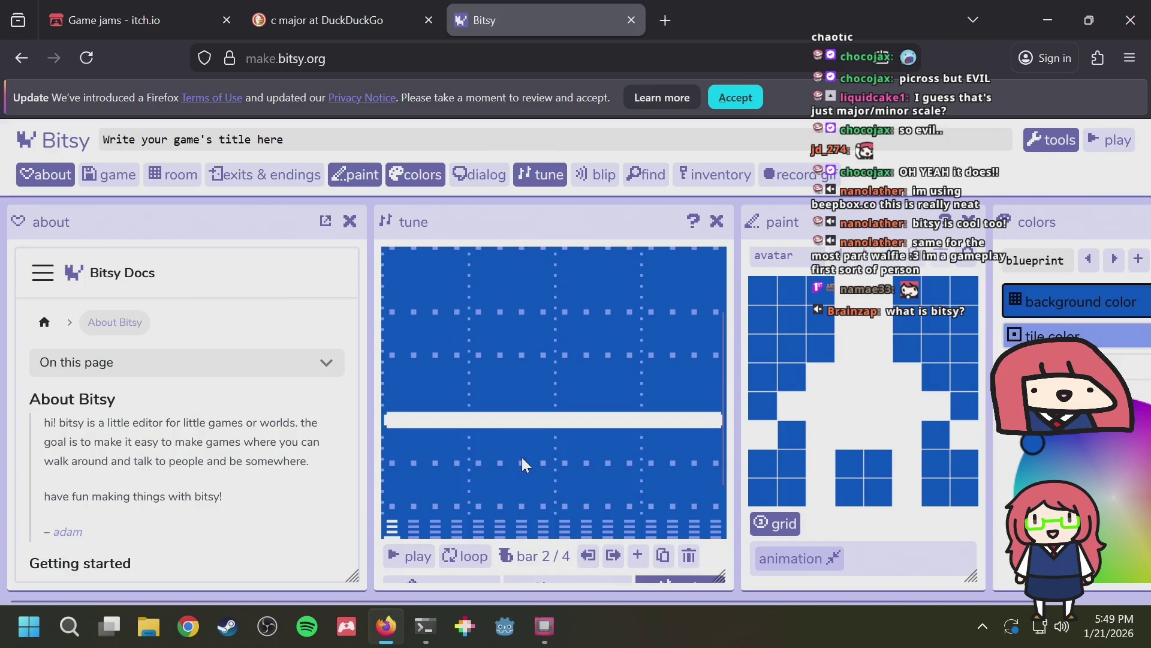
{"action": "left_click_drag", "start_coordinate": [396, 356], "coordinate": [497, 360]}
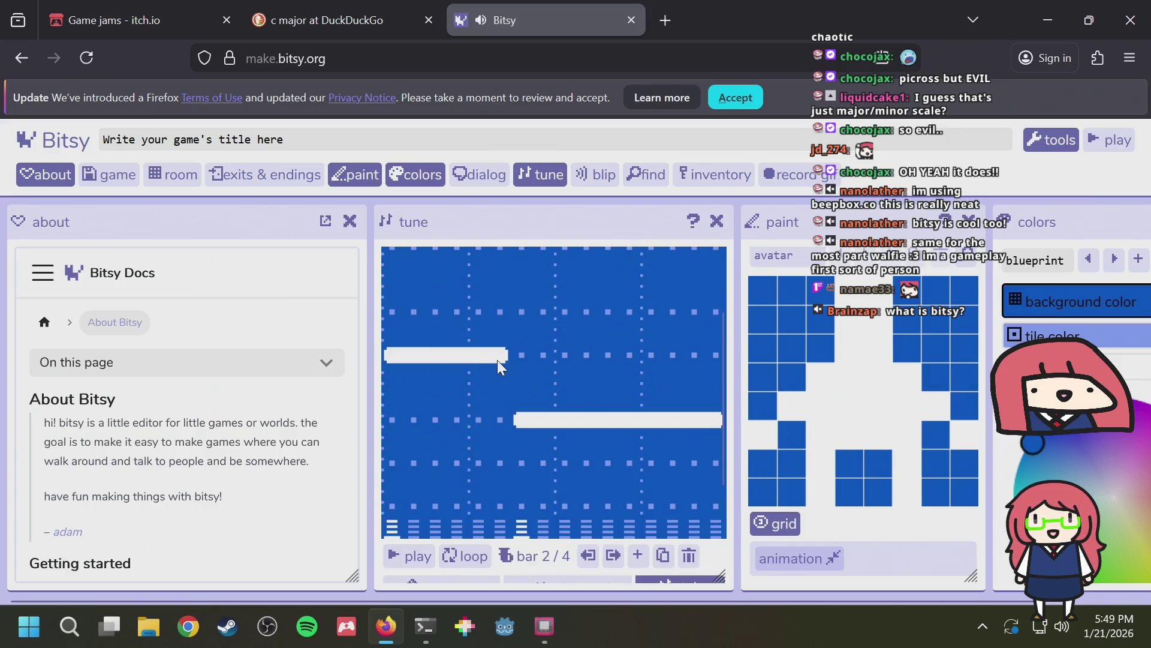
{"action": "left_click_drag", "start_coordinate": [404, 351], "coordinate": [501, 355]}
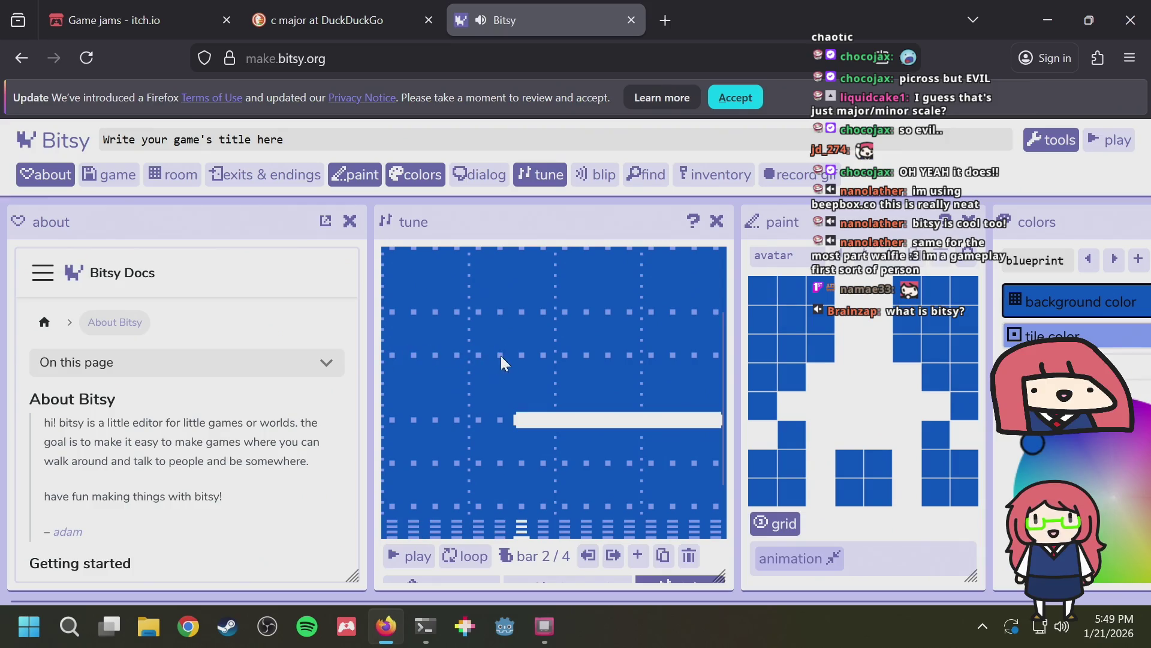
{"action": "left_click_drag", "start_coordinate": [394, 416], "coordinate": [715, 419]}
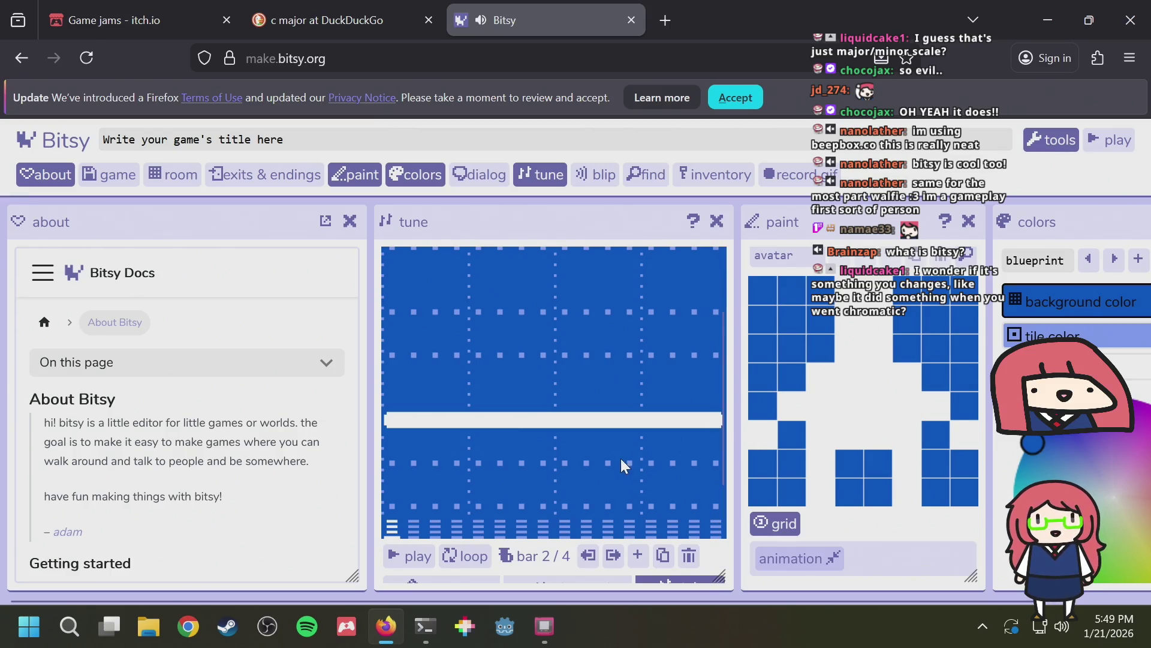
Switch the tune's key to chromatic, then back to major
{"action": "scroll", "coordinate": [577, 447], "scroll_direction": "down", "scroll_amount": 2}
{"action": "left_click", "coordinate": [439, 573]}
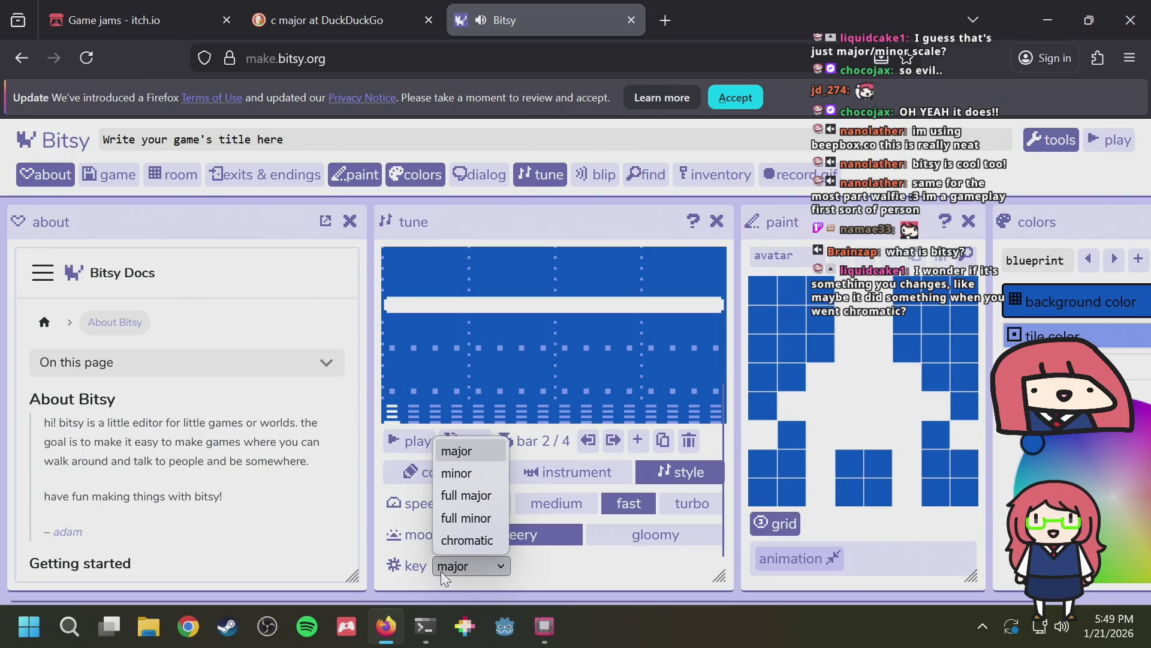
{"action": "left_click", "coordinate": [448, 540]}
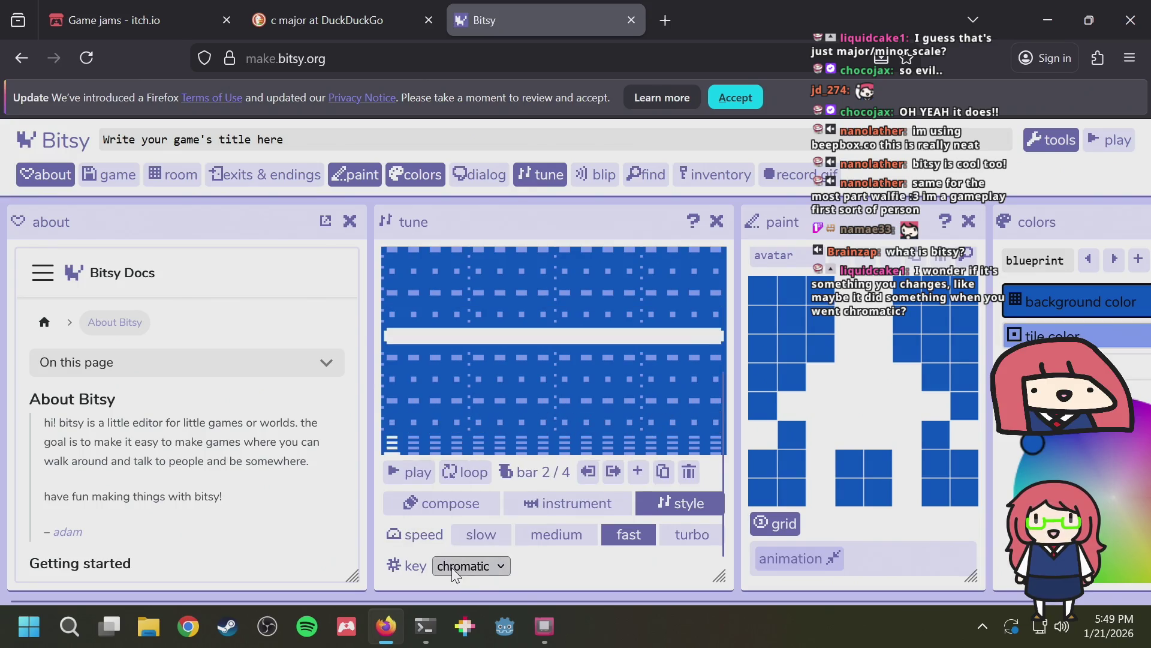
{"action": "left_click", "coordinate": [459, 566]}
{"action": "left_click", "coordinate": [463, 450]}
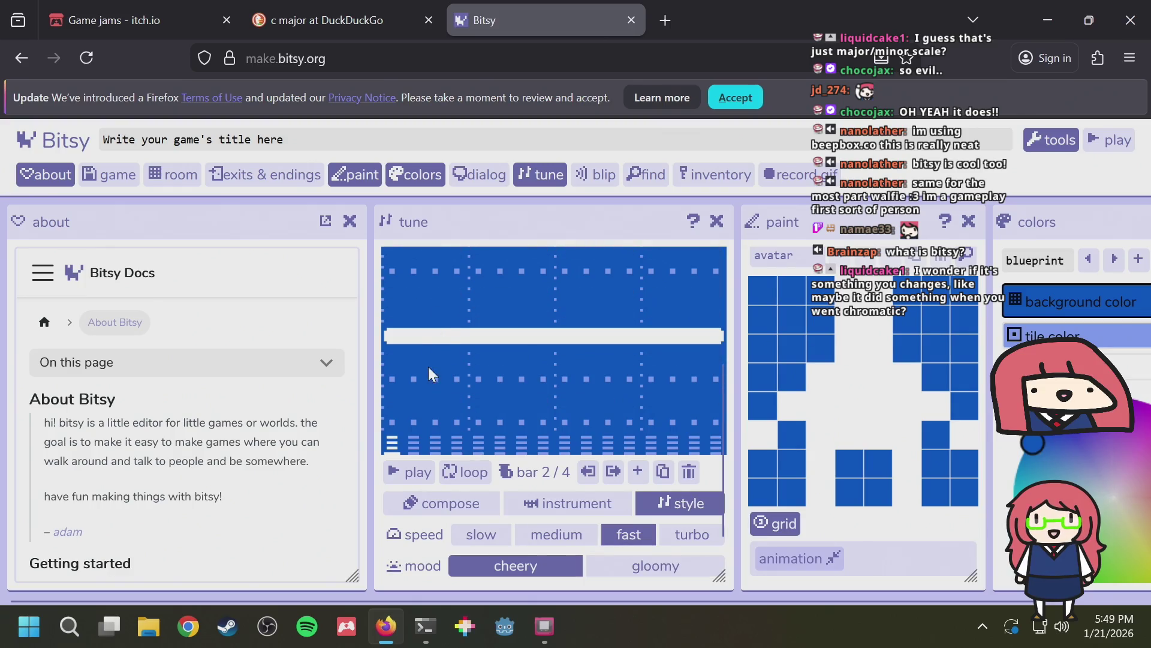
Place and then remove a note in the third column
{"action": "left_click", "coordinate": [436, 335]}
{"action": "left_click", "coordinate": [435, 334]}
{"action": "scroll", "coordinate": [552, 347], "scroll_direction": "up", "scroll_amount": 1}
{"action": "scroll", "coordinate": [558, 348], "scroll_direction": "down", "scroll_amount": 2}
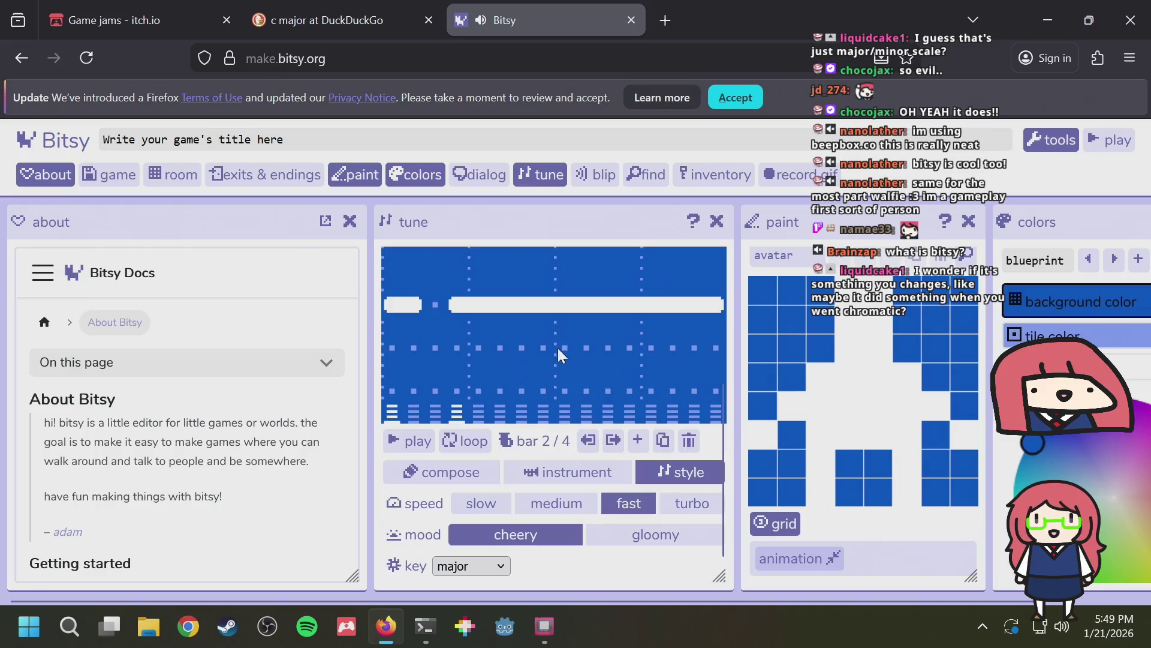
Show the tune's instrument settings and add a note to the grid
{"action": "left_click", "coordinate": [579, 478]}
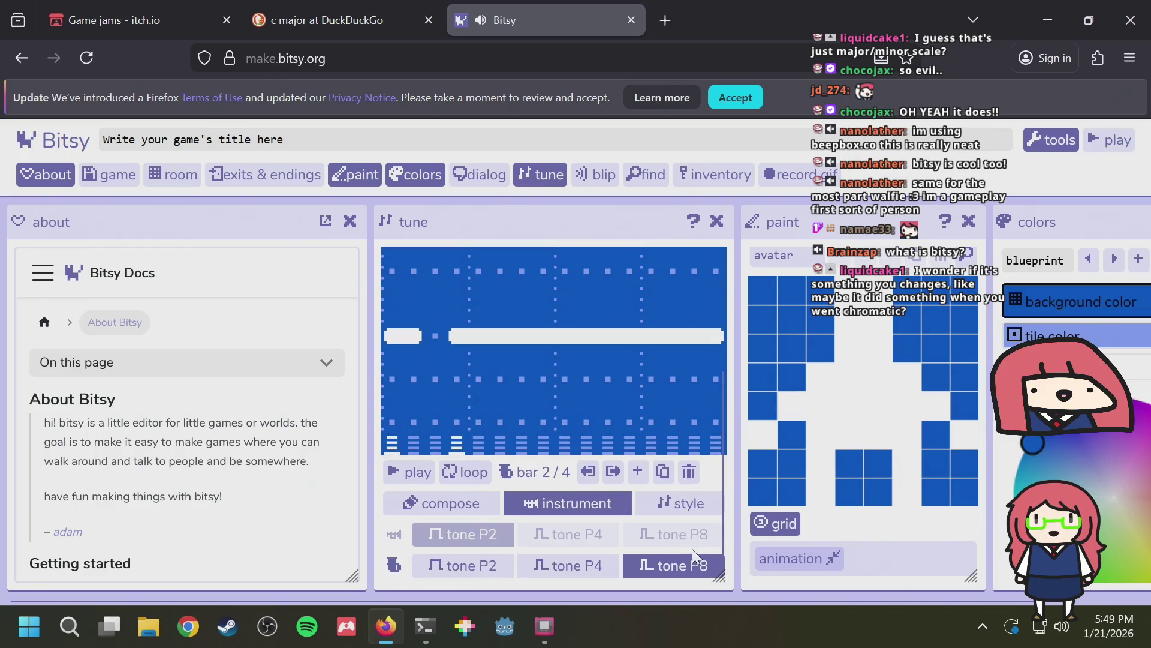
{"action": "left_click", "coordinate": [427, 322]}
{"action": "scroll", "coordinate": [548, 367], "scroll_direction": "up", "scroll_amount": 3}
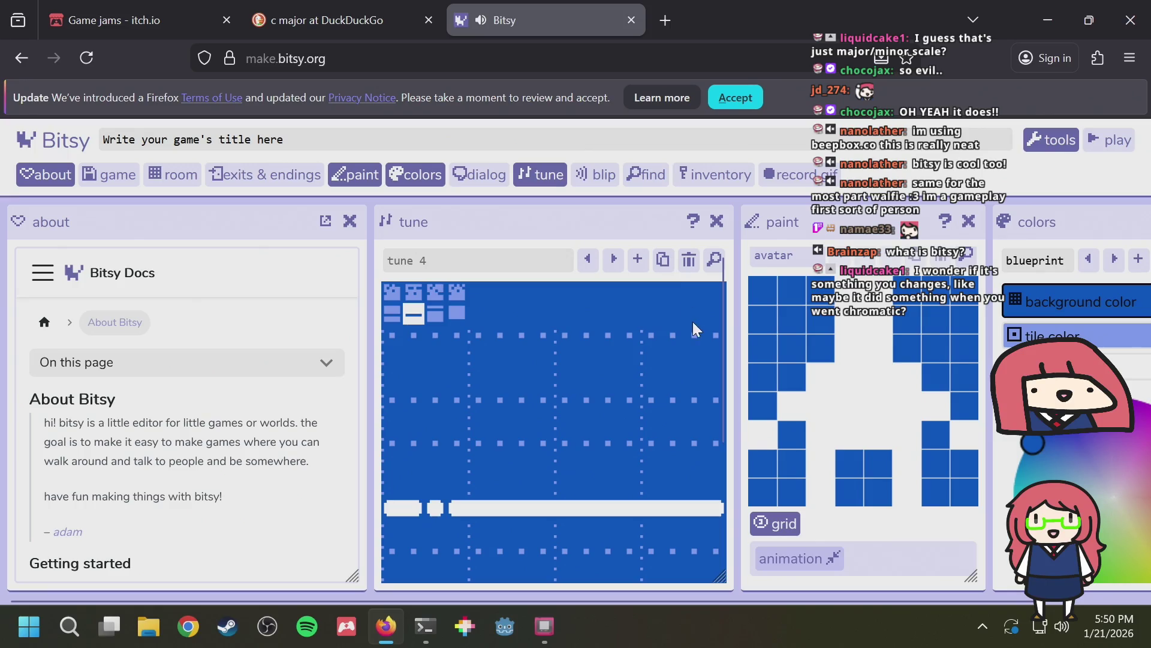
{"action": "scroll", "coordinate": [491, 469], "scroll_direction": "down", "scroll_amount": 3}
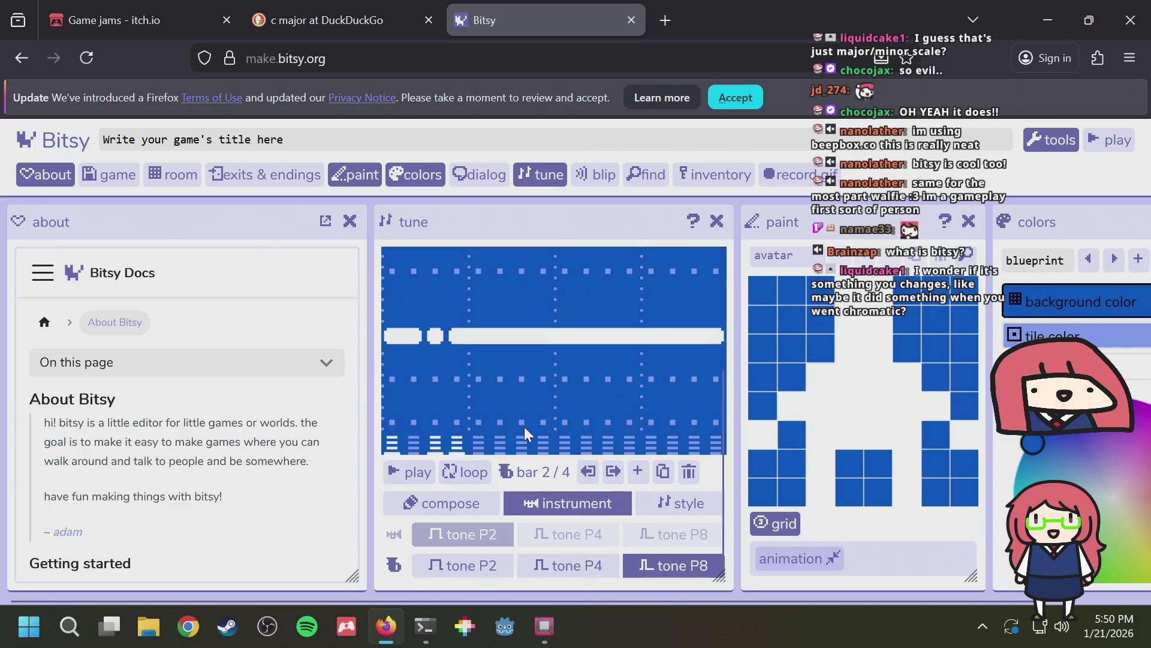
{"action": "scroll", "coordinate": [523, 426], "scroll_direction": "up", "scroll_amount": 3}
{"action": "scroll", "coordinate": [484, 432], "scroll_direction": "down", "scroll_amount": 3}
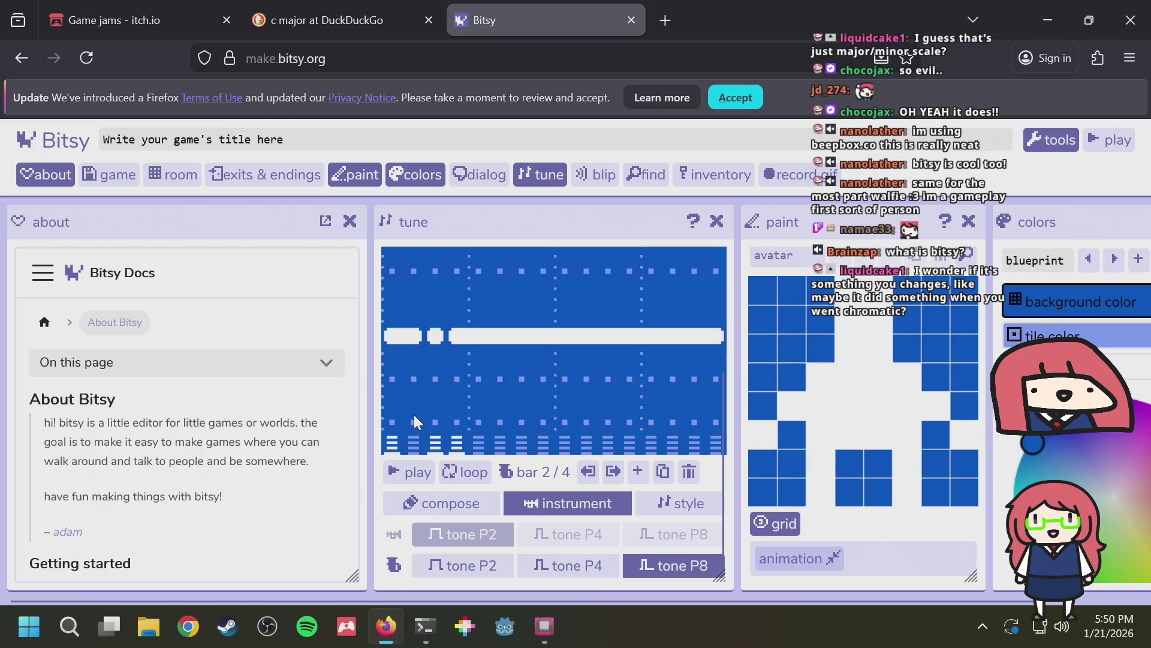
{"action": "scroll", "coordinate": [411, 369], "scroll_direction": "up", "scroll_amount": 3}
{"action": "scroll", "coordinate": [414, 384], "scroll_direction": "down", "scroll_amount": 3}
{"action": "scroll", "coordinate": [410, 372], "scroll_direction": "up", "scroll_amount": 3}
Apply a different generated note pattern and split the long note into short notes
{"action": "left_click", "coordinate": [393, 315]}
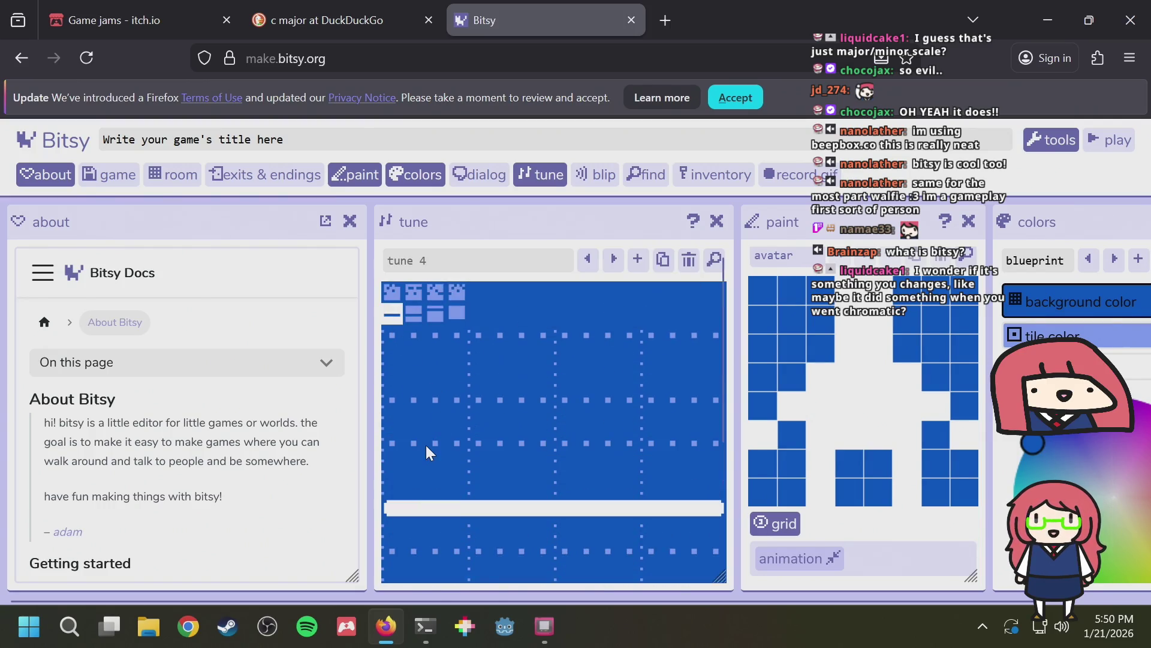
{"action": "scroll", "coordinate": [426, 445], "scroll_direction": "down", "scroll_amount": 3}
{"action": "left_click", "coordinate": [444, 391]}
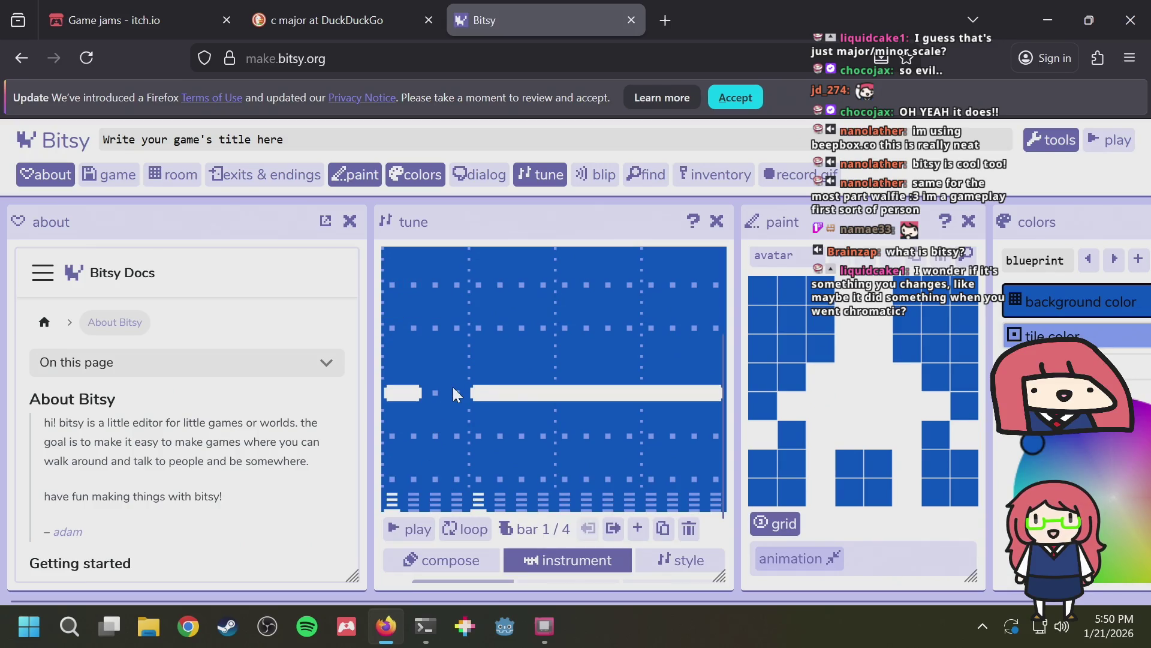
{"action": "left_click_drag", "start_coordinate": [527, 391], "coordinate": [634, 394]}
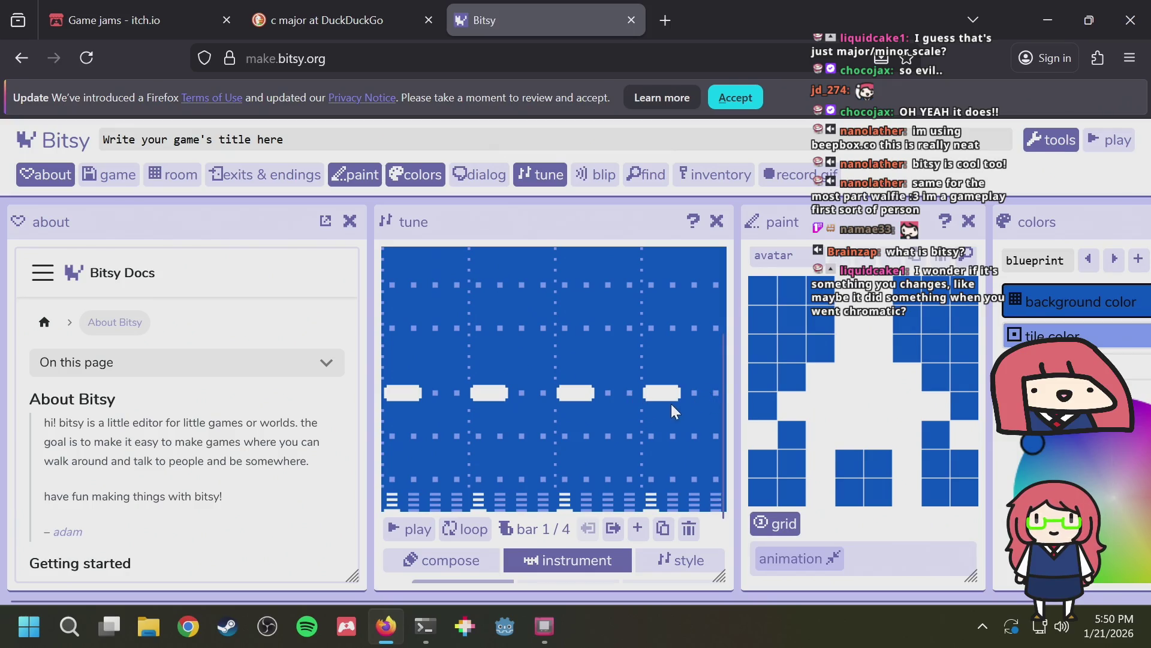
{"action": "scroll", "coordinate": [432, 516], "scroll_direction": "up", "scroll_amount": 2}
{"action": "scroll", "coordinate": [423, 494], "scroll_direction": "down", "scroll_amount": 3}
Play the tune briefly to hear it, then stop it
{"action": "left_click", "coordinate": [409, 470]}
{"action": "scroll", "coordinate": [415, 473], "scroll_direction": "up", "scroll_amount": 3}
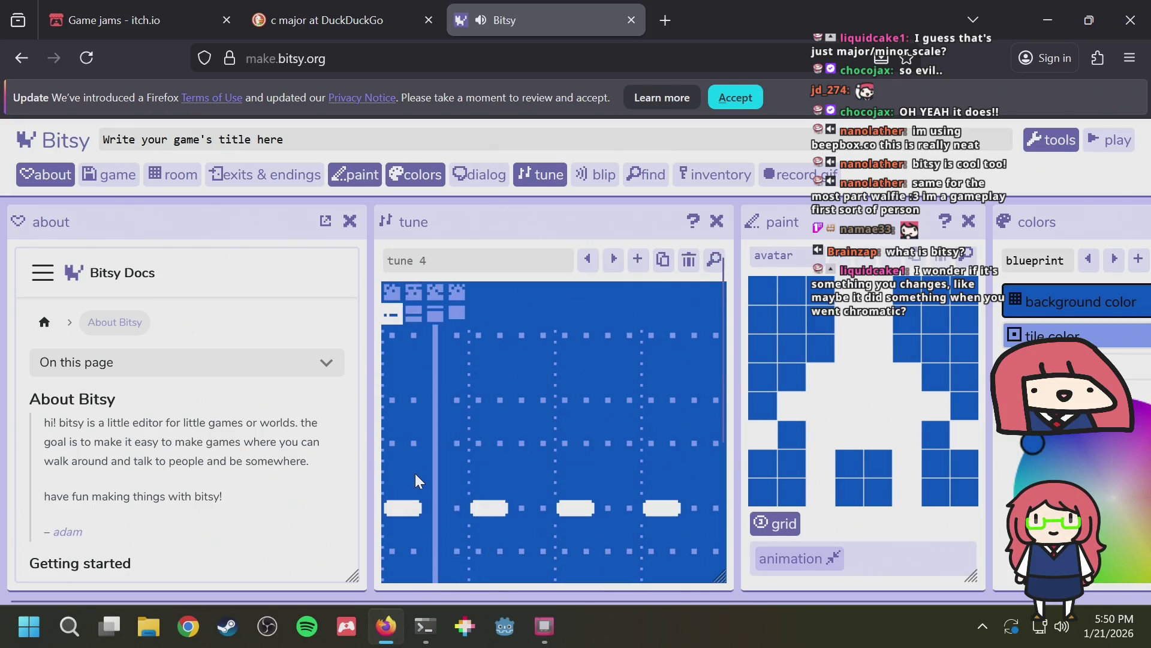
{"action": "scroll", "coordinate": [415, 473], "scroll_direction": "down", "scroll_amount": 3}
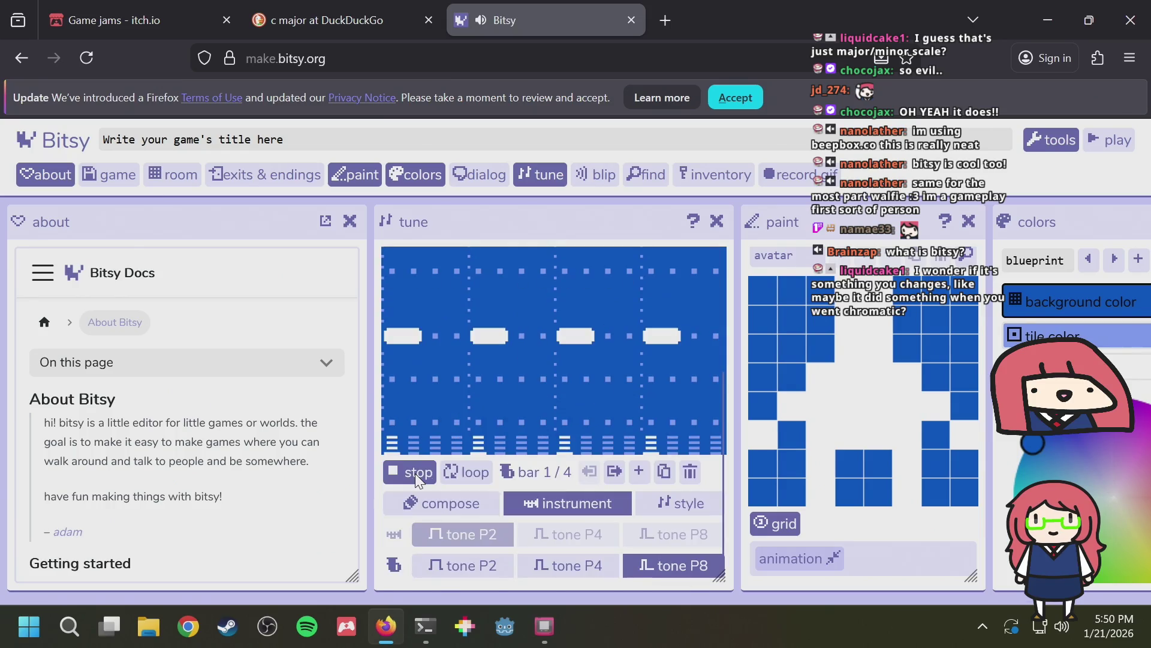
{"action": "scroll", "coordinate": [415, 473], "scroll_direction": "up", "scroll_amount": 3}
{"action": "scroll", "coordinate": [415, 473], "scroll_direction": "down", "scroll_amount": 3}
{"action": "left_click", "coordinate": [415, 473]}
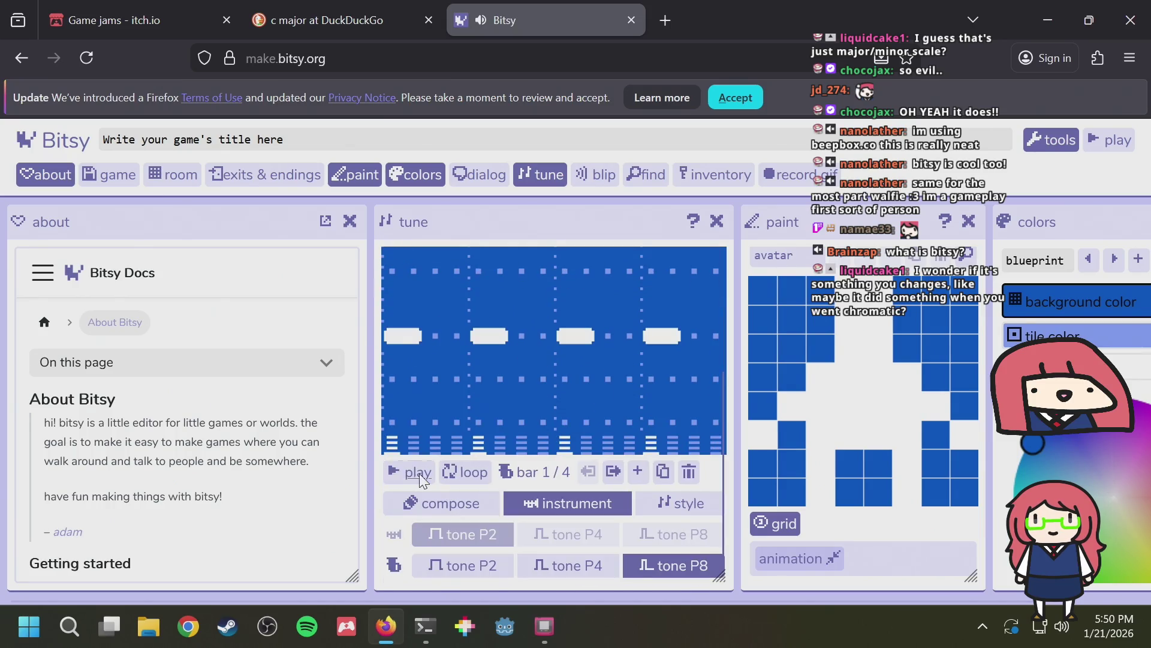
{"action": "scroll", "coordinate": [420, 480], "scroll_direction": "up", "scroll_amount": 3}
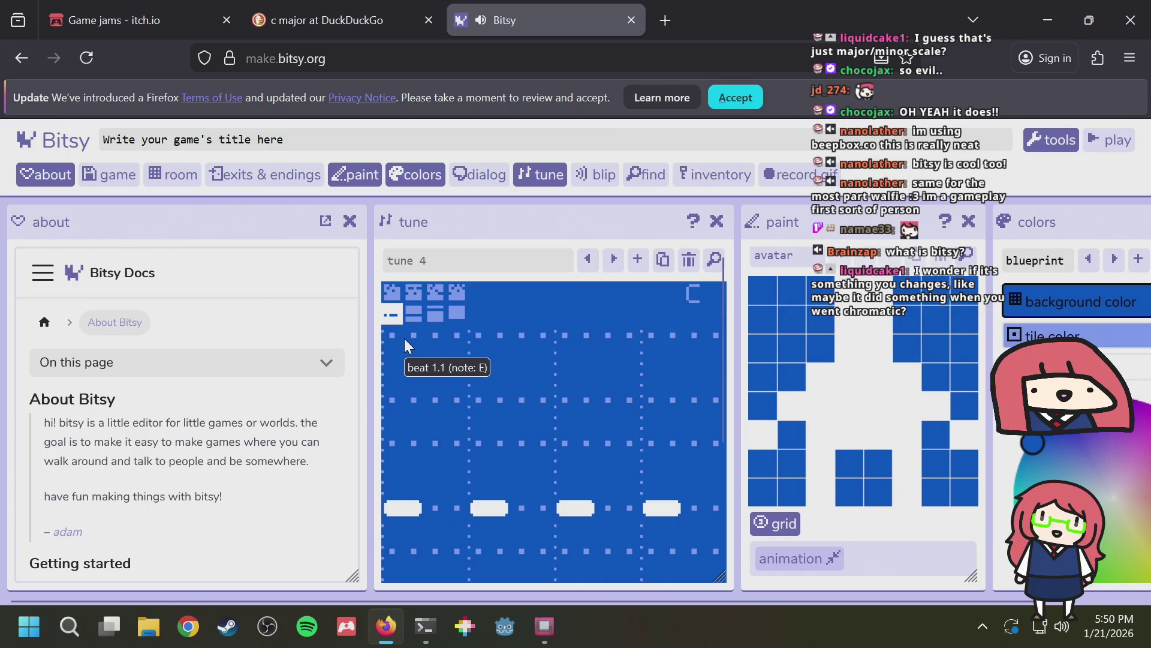
{"action": "scroll", "coordinate": [437, 418], "scroll_direction": "down", "scroll_amount": 3}
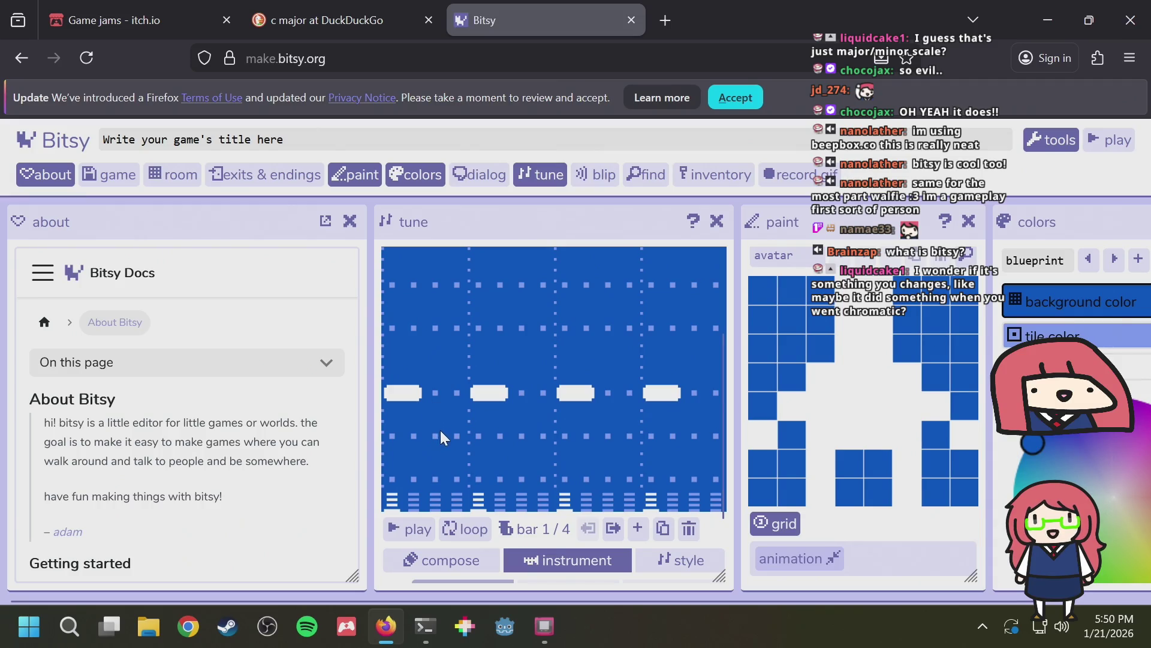
Add four lower notes across bar 1, then play and stop the tune
{"action": "left_click", "coordinate": [441, 431]}
{"action": "left_click", "coordinate": [542, 434]}
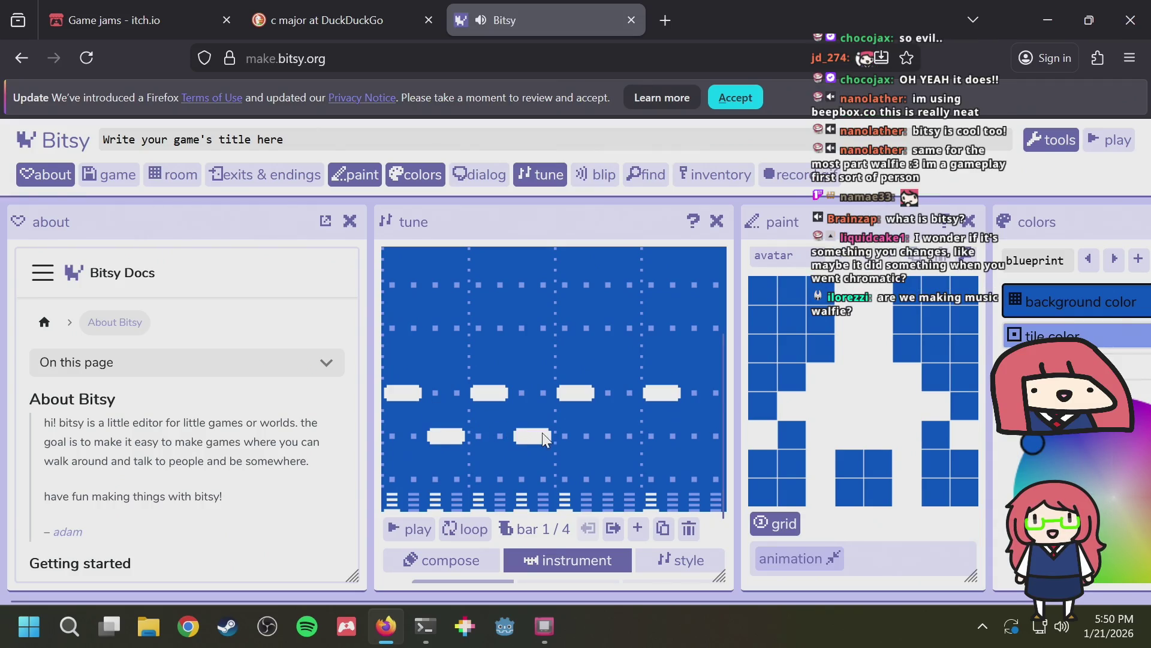
{"action": "left_click", "coordinate": [609, 435]}
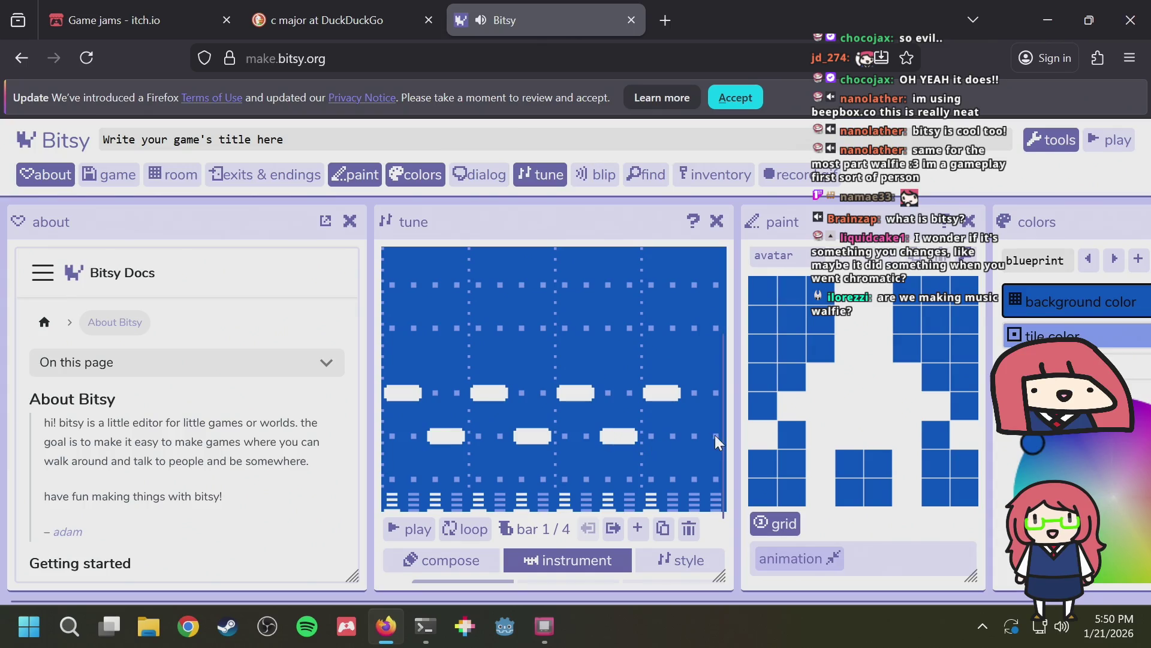
{"action": "left_click", "coordinate": [696, 433]}
{"action": "scroll", "coordinate": [721, 431], "scroll_direction": "down", "scroll_amount": 2}
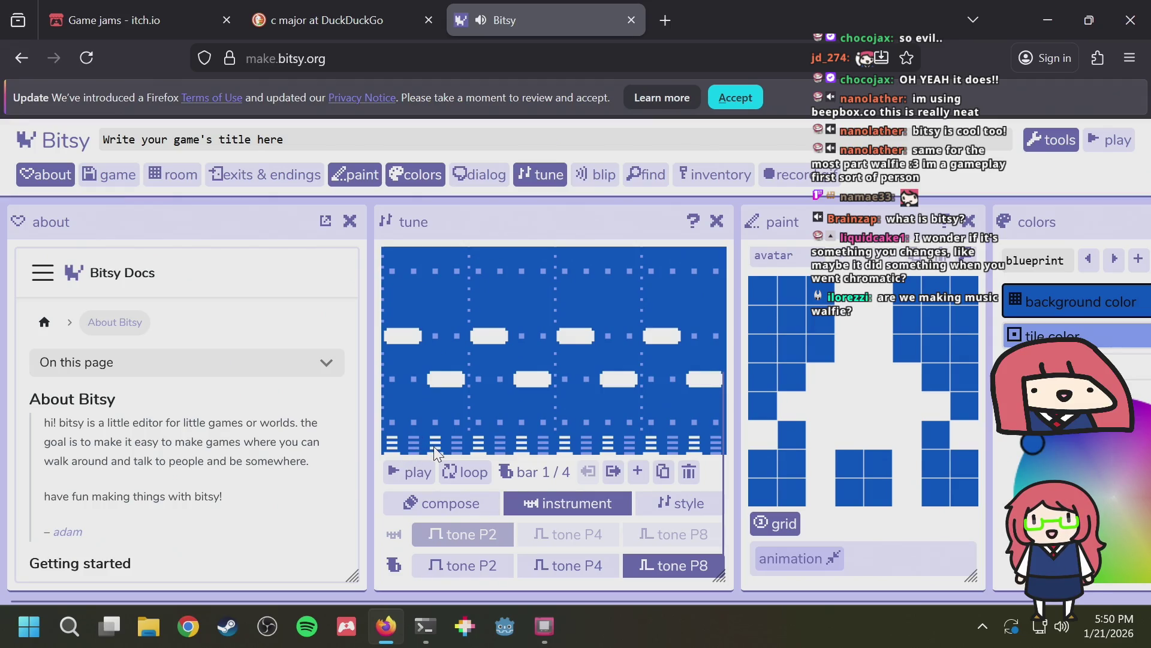
{"action": "scroll", "coordinate": [451, 433], "scroll_direction": "up", "scroll_amount": 3}
{"action": "scroll", "coordinate": [538, 337], "scroll_direction": "down", "scroll_amount": 3}
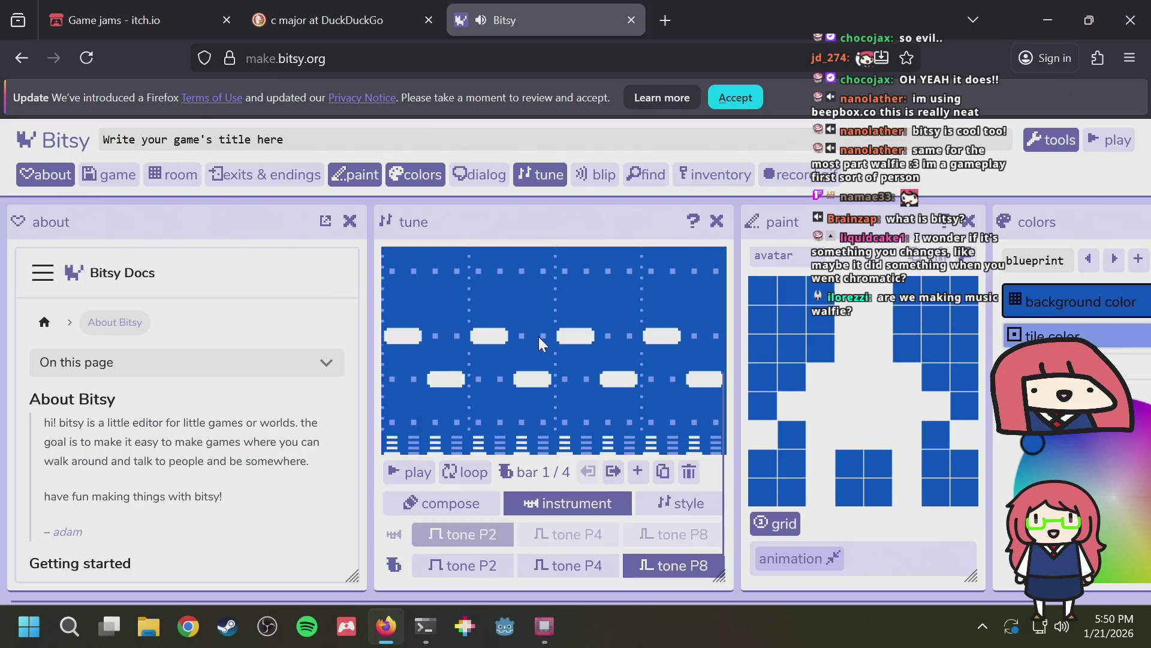
{"action": "left_click", "coordinate": [415, 462]}
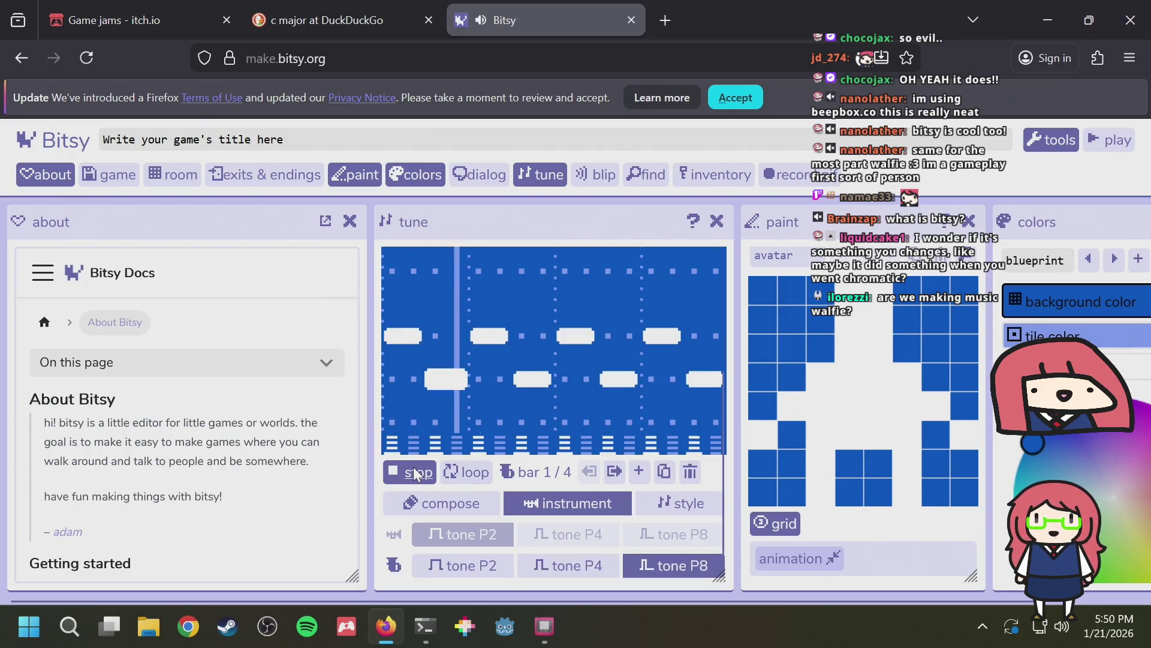
{"action": "left_click", "coordinate": [410, 479]}
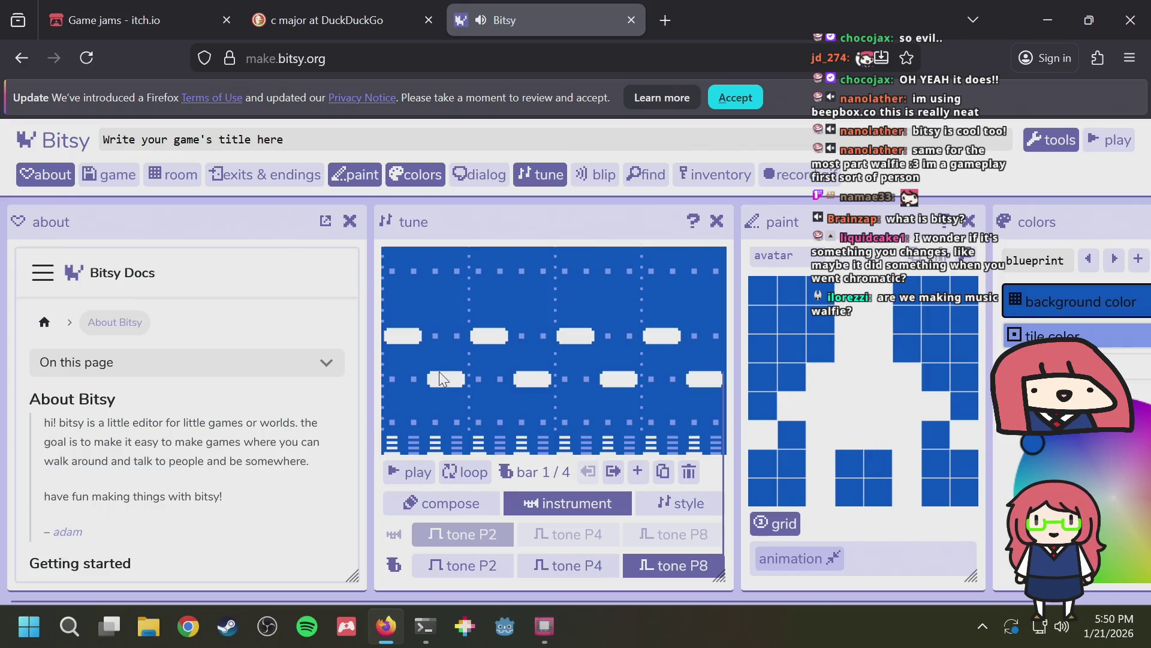
Redraw bar 1 as a short opening note, a long upper note and a lowered second note, then play it
{"action": "left_click", "coordinate": [439, 378]}
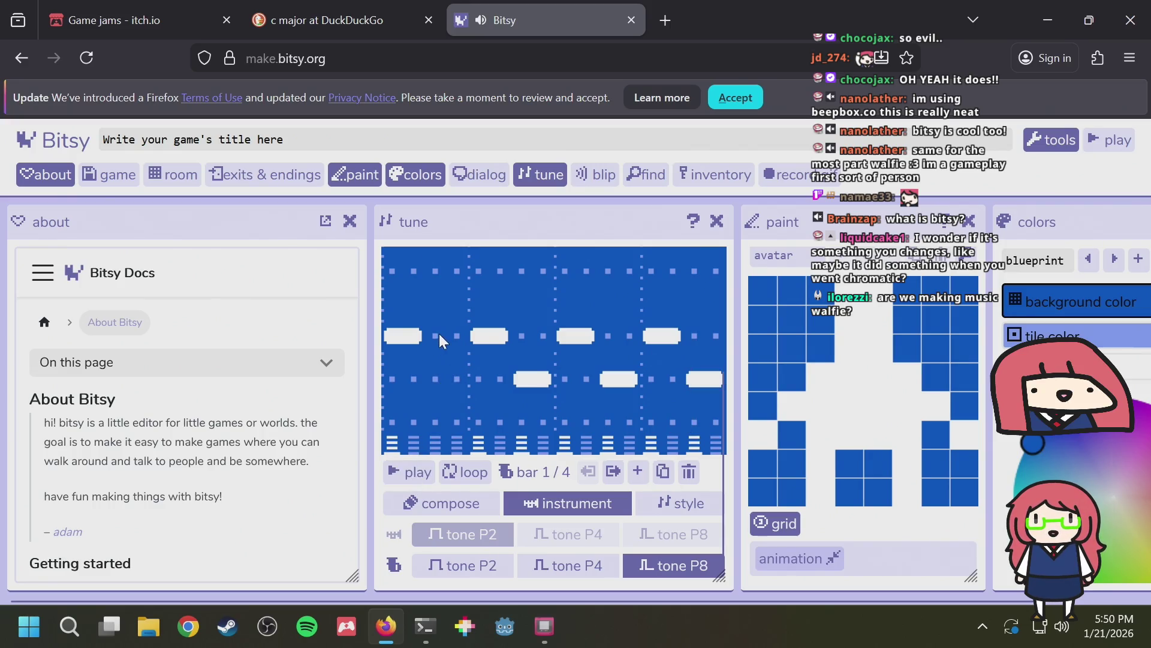
{"action": "left_click_drag", "start_coordinate": [439, 334], "coordinate": [717, 329]}
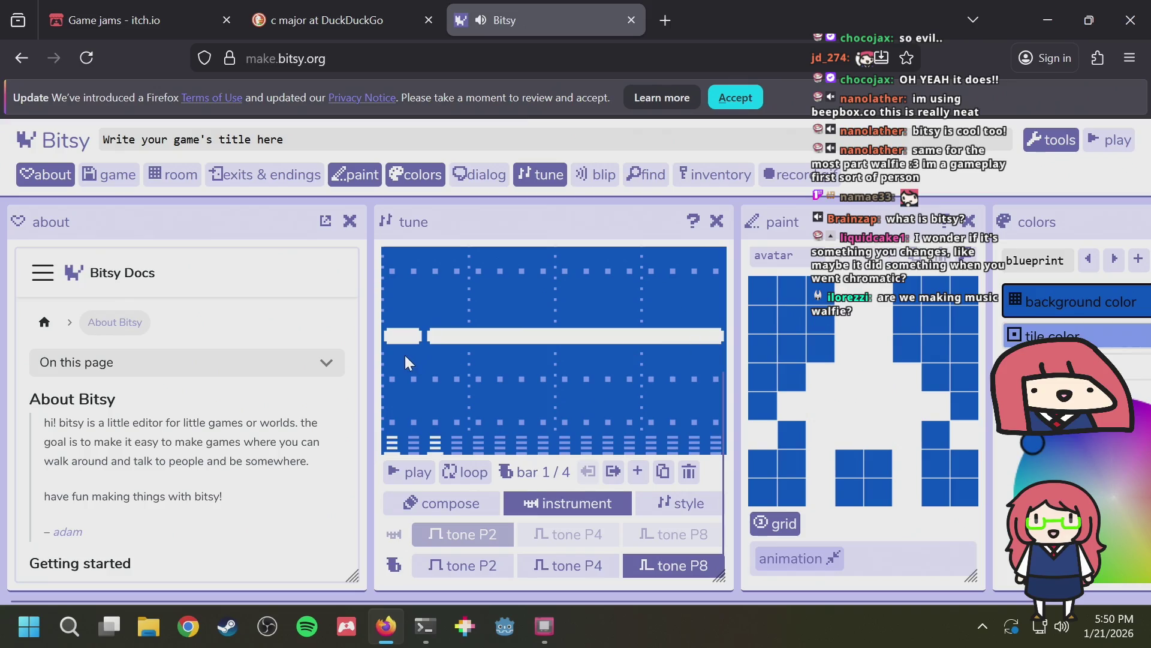
{"action": "left_click_drag", "start_coordinate": [391, 336], "coordinate": [452, 336]}
{"action": "mouse_move", "coordinate": [483, 380]}
{"action": "left_mouse_down"}
{"action": "mouse_move", "coordinate": [539, 376]}
{"action": "mouse_move", "coordinate": [630, 417]}
{"action": "mouse_move", "coordinate": [714, 380]}
{"action": "left_mouse_up"}
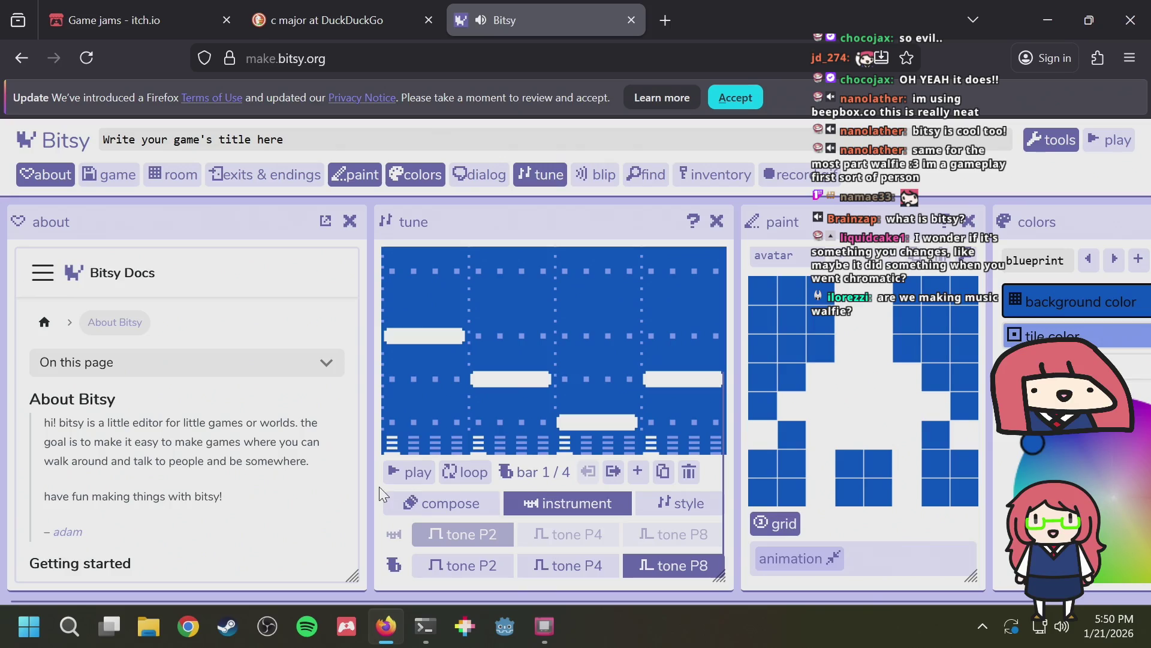
{"action": "left_click", "coordinate": [398, 469]}
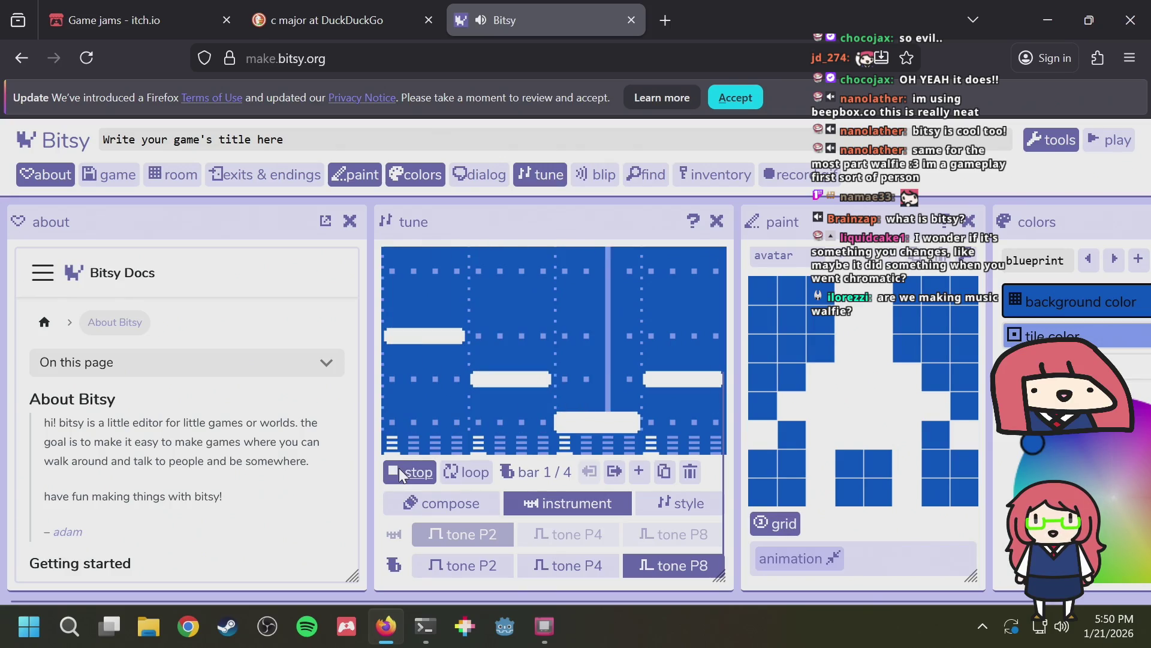
Try generated melody patterns for bar 2 and move the first note to the lowest row
{"action": "scroll", "coordinate": [468, 393], "scroll_direction": "up", "scroll_amount": 2}
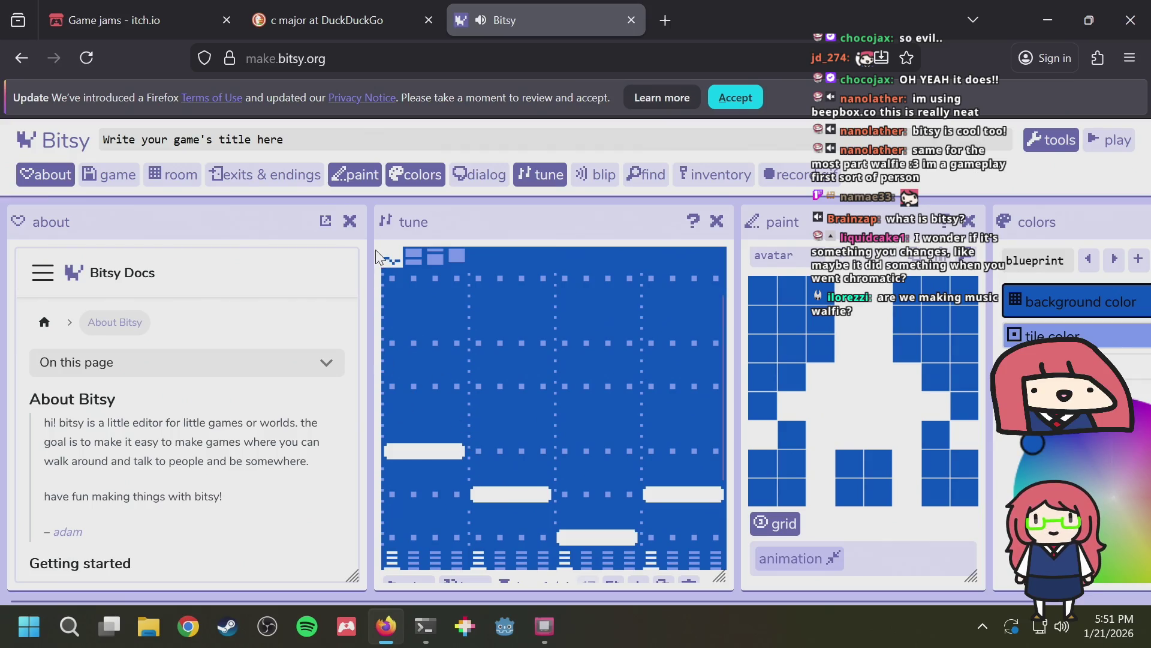
{"action": "scroll", "coordinate": [464, 300], "scroll_direction": "up", "scroll_amount": 1}
{"action": "left_click", "coordinate": [389, 295]}
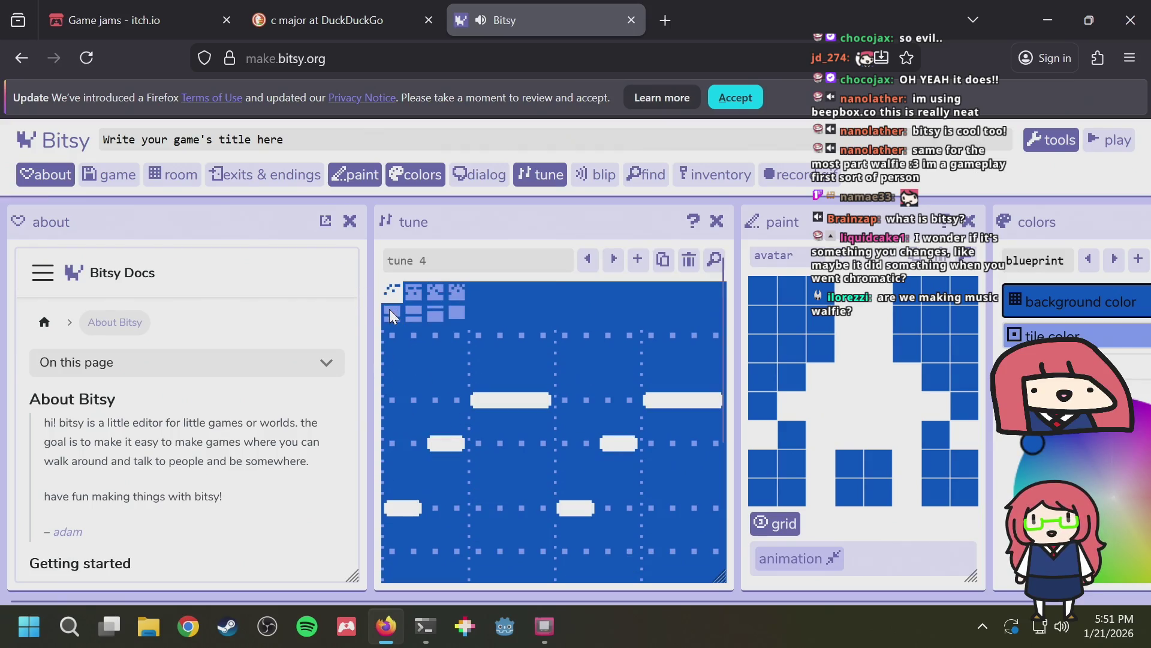
{"action": "left_click", "coordinate": [390, 310]}
{"action": "left_click", "coordinate": [394, 290]}
{"action": "left_click", "coordinate": [394, 312]}
{"action": "left_click", "coordinate": [408, 542]}
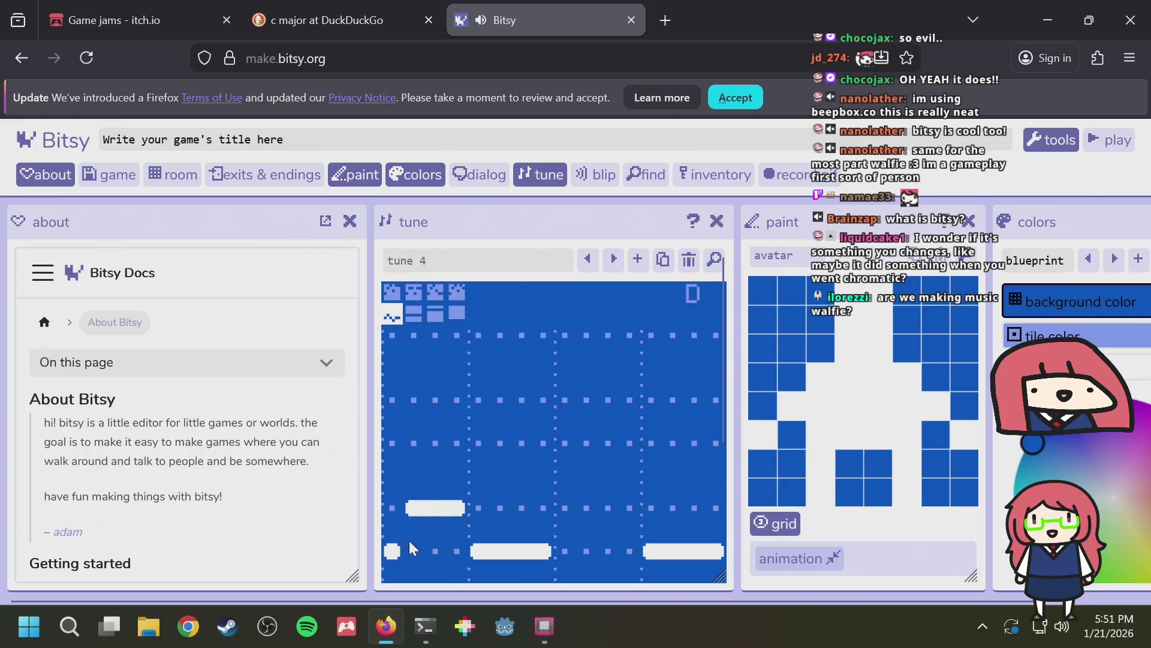
{"action": "left_click", "coordinate": [394, 294]}
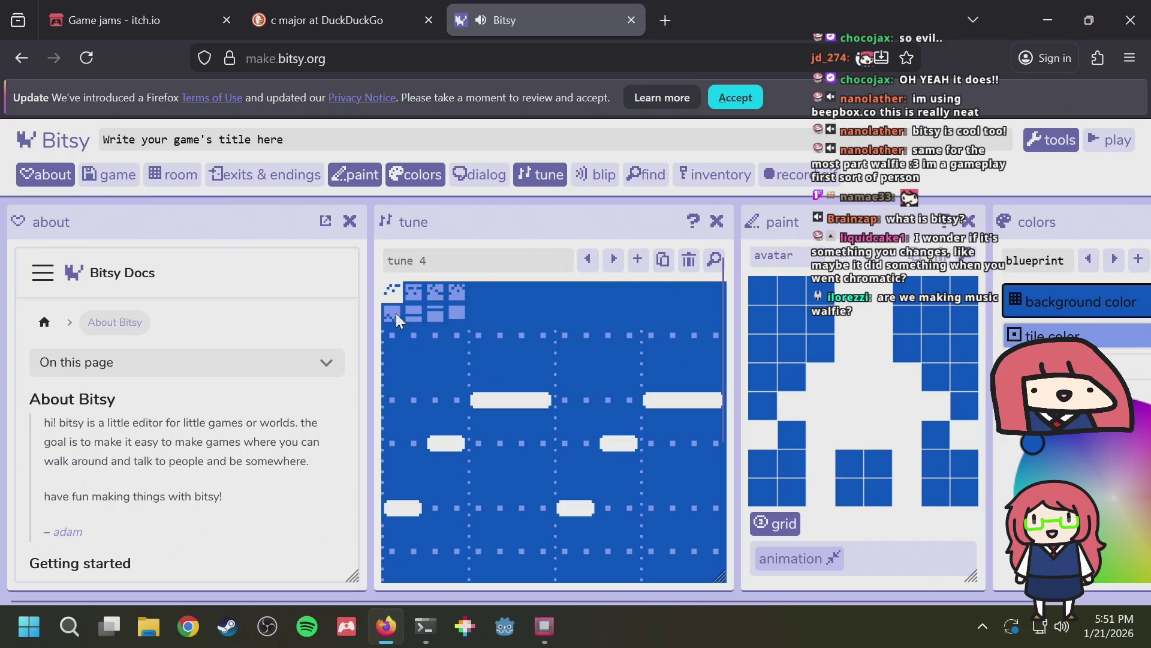
{"action": "left_click", "coordinate": [396, 313]}
Raise the long and last notes to the middle row, adding a two-step bottom note and a third-row note
{"action": "left_click_drag", "start_coordinate": [481, 448], "coordinate": [557, 445]}
{"action": "left_click_drag", "start_coordinate": [567, 542], "coordinate": [591, 540]}
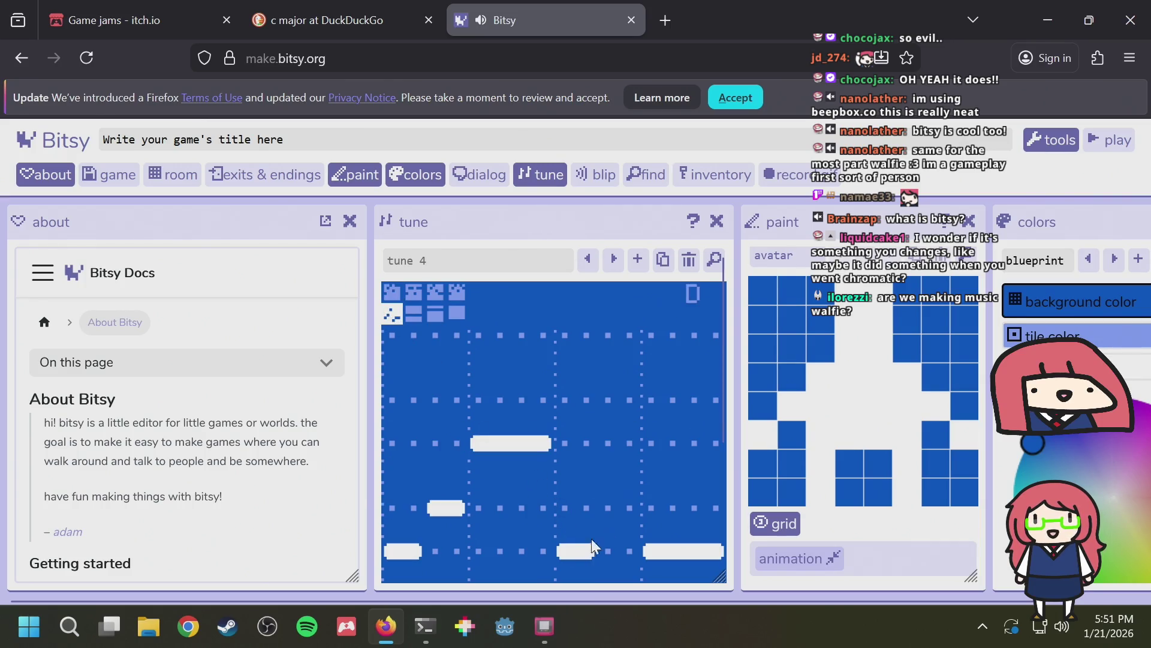
{"action": "mouse_move", "coordinate": [670, 453]}
{"action": "left_mouse_down"}
{"action": "mouse_move", "coordinate": [664, 441]}
{"action": "mouse_move", "coordinate": [715, 440]}
{"action": "left_mouse_up"}
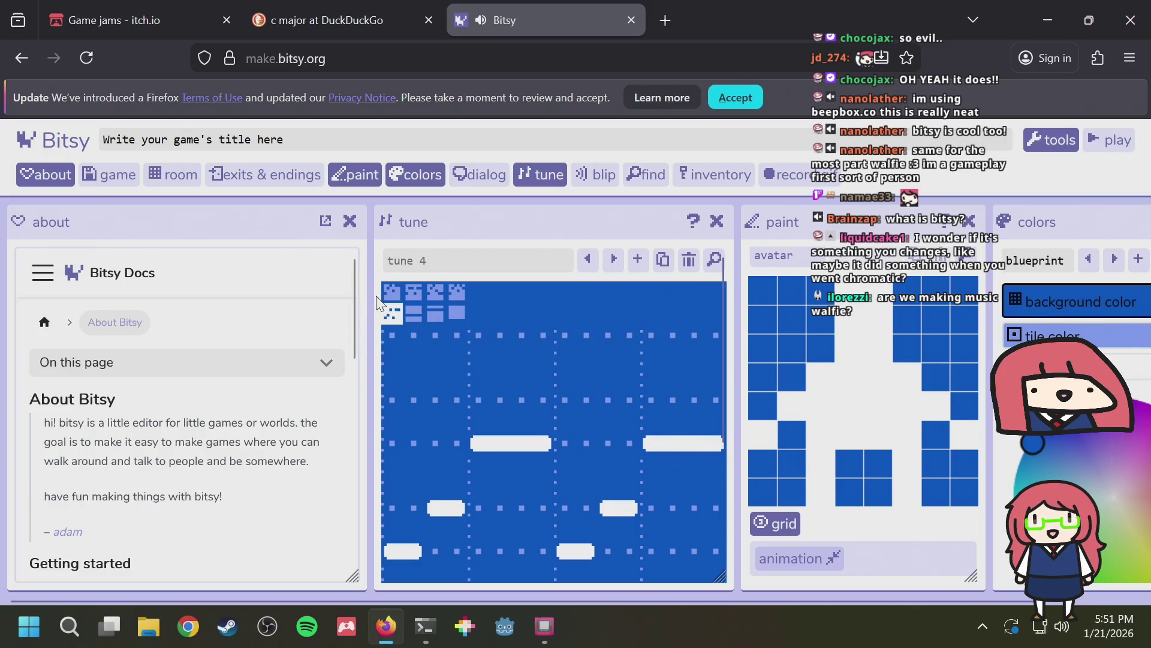
{"action": "left_click", "coordinate": [391, 292]}
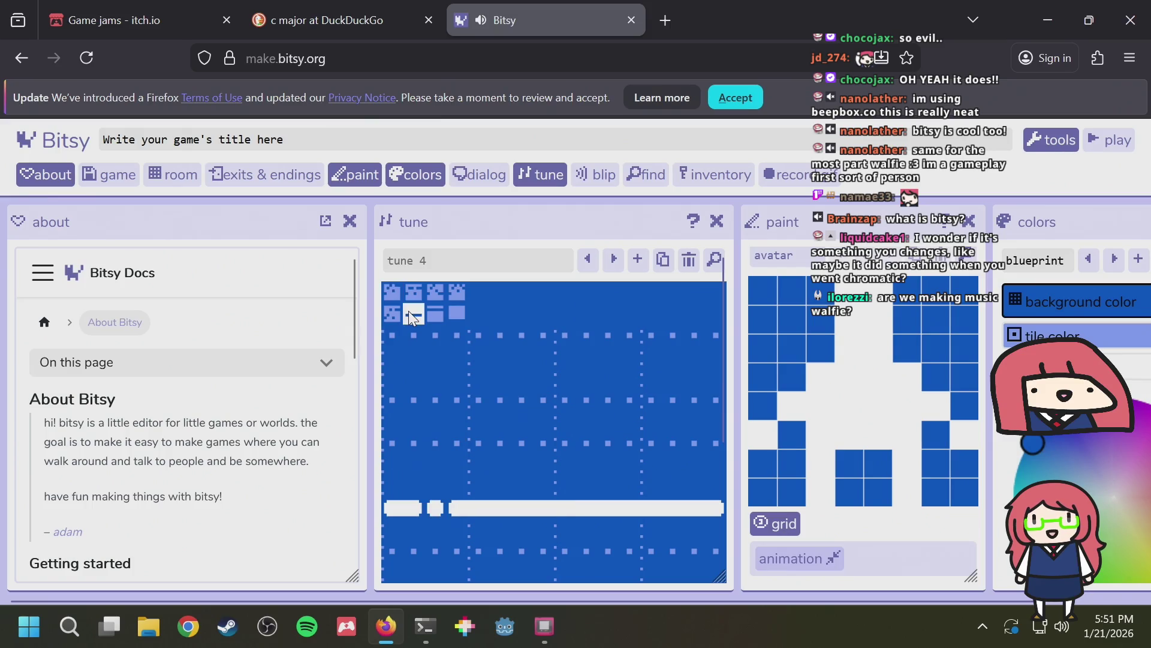
{"action": "left_click", "coordinate": [410, 298]}
{"action": "left_click", "coordinate": [408, 312]}
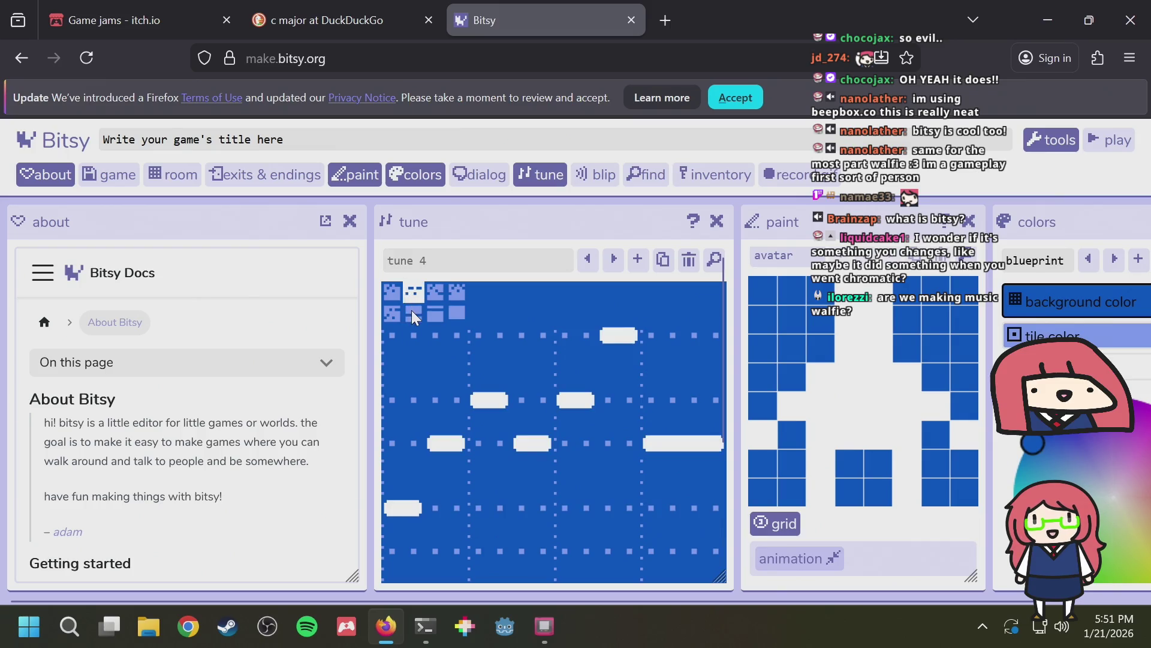
{"action": "mouse_move", "coordinate": [429, 436]}
{"action": "left_mouse_down"}
{"action": "mouse_move", "coordinate": [457, 440]}
{"action": "mouse_move", "coordinate": [498, 402]}
{"action": "left_mouse_up"}
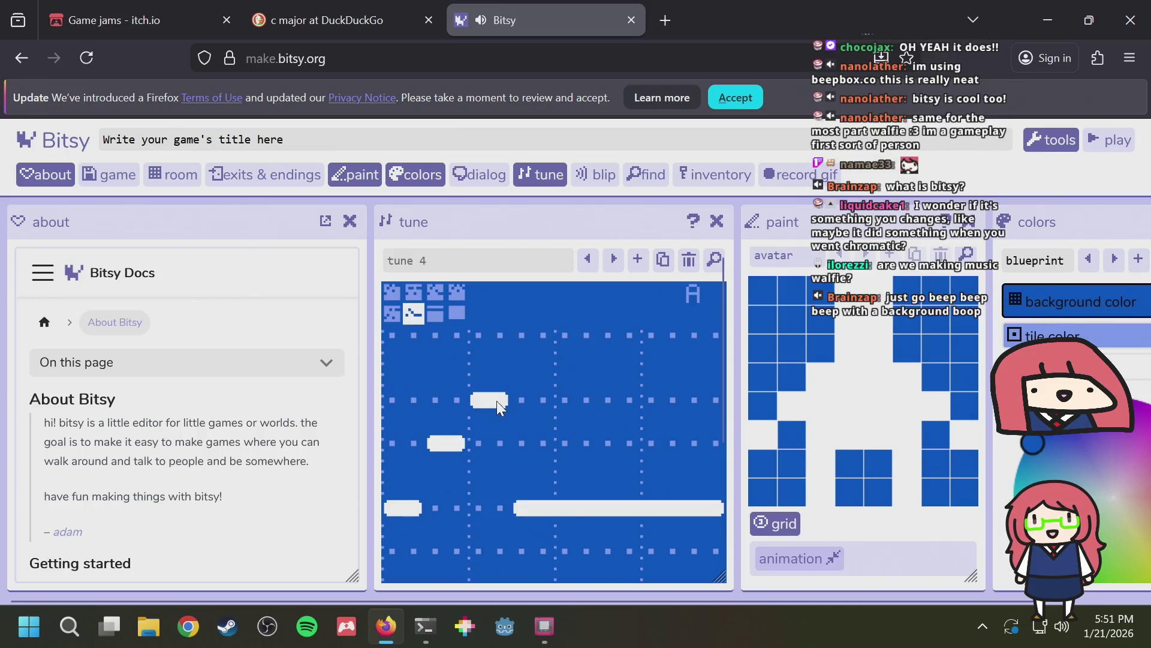
In bar 2's harmony, add pairs of short notes and a short high note before the held note
{"action": "left_click", "coordinate": [413, 291]}
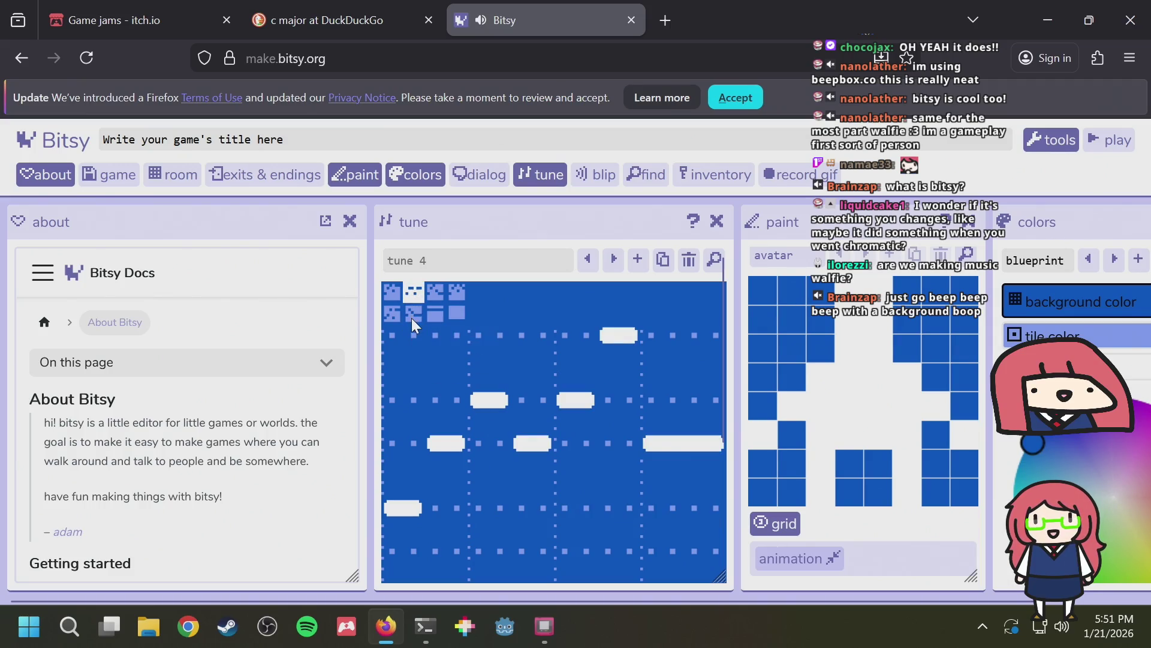
{"action": "left_click", "coordinate": [411, 317]}
{"action": "left_click_drag", "start_coordinate": [526, 441], "coordinate": [546, 442]}
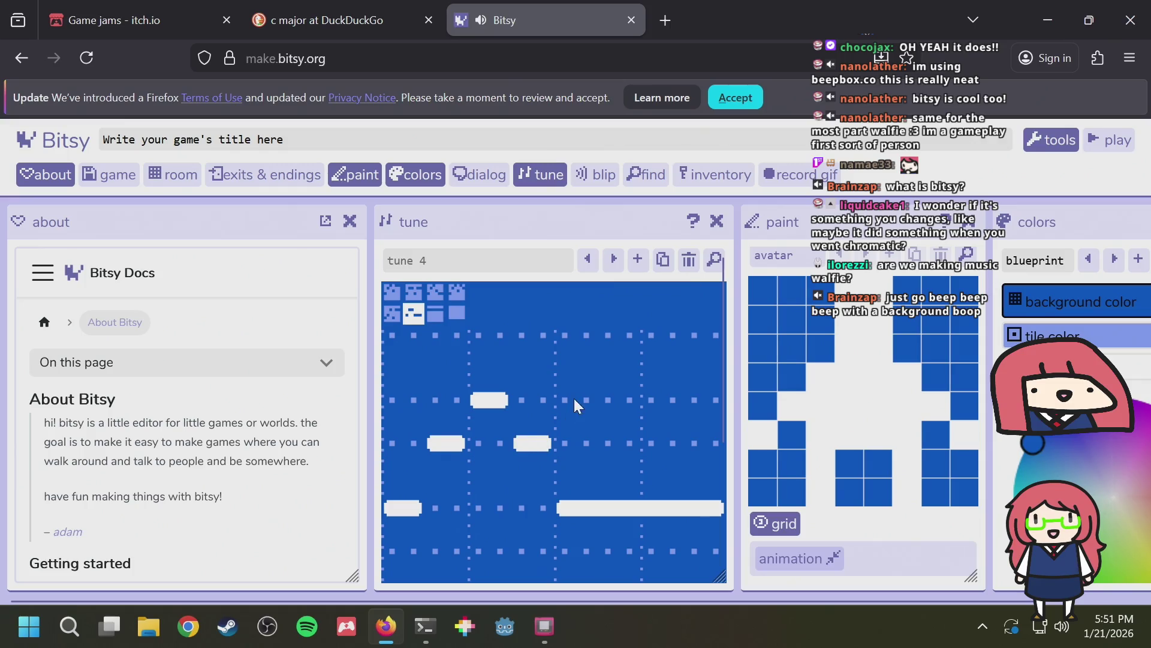
{"action": "left_click_drag", "start_coordinate": [573, 398], "coordinate": [584, 394]}
{"action": "left_click", "coordinate": [412, 294]}
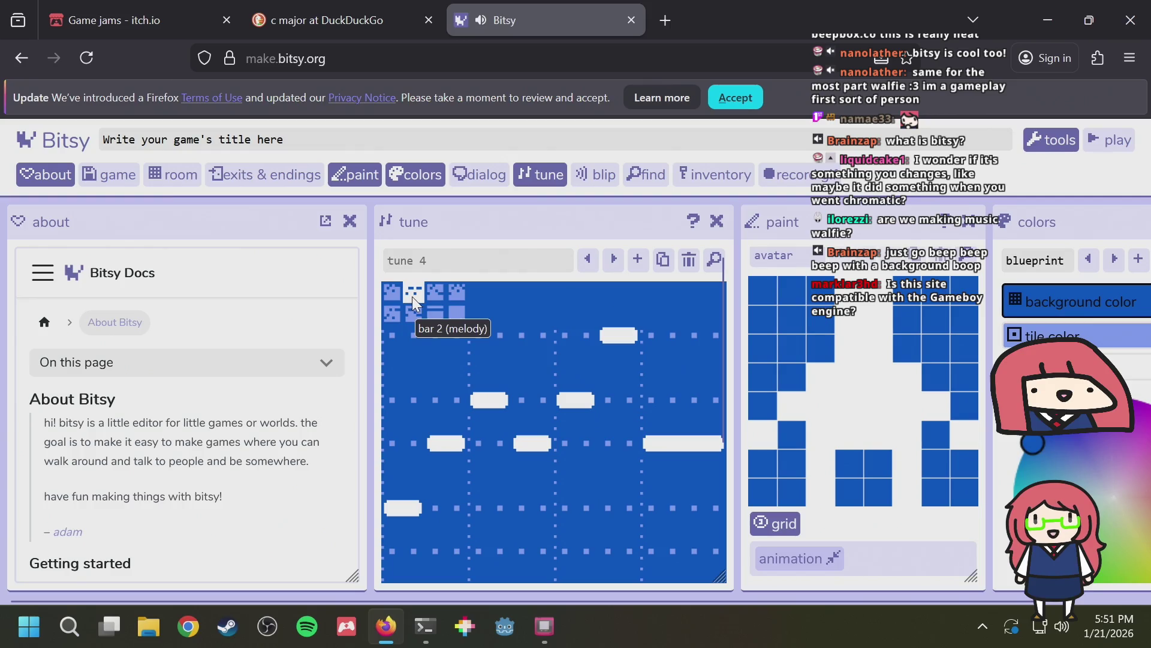
{"action": "left_click", "coordinate": [408, 313]}
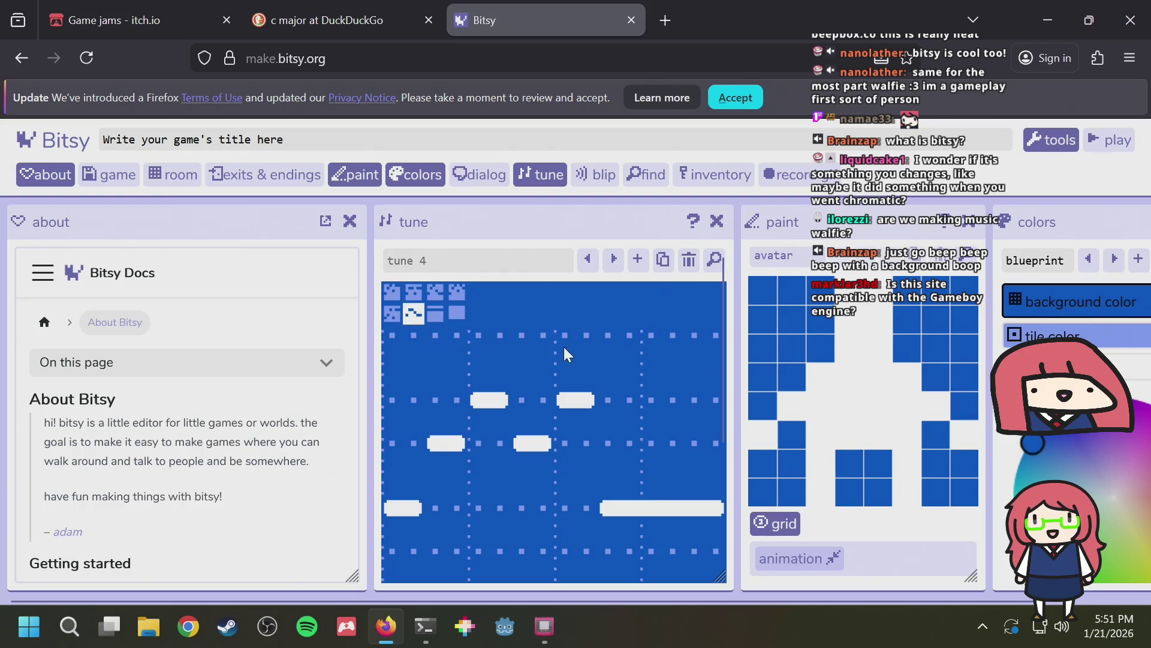
{"action": "left_click_drag", "start_coordinate": [613, 335], "coordinate": [629, 337]}
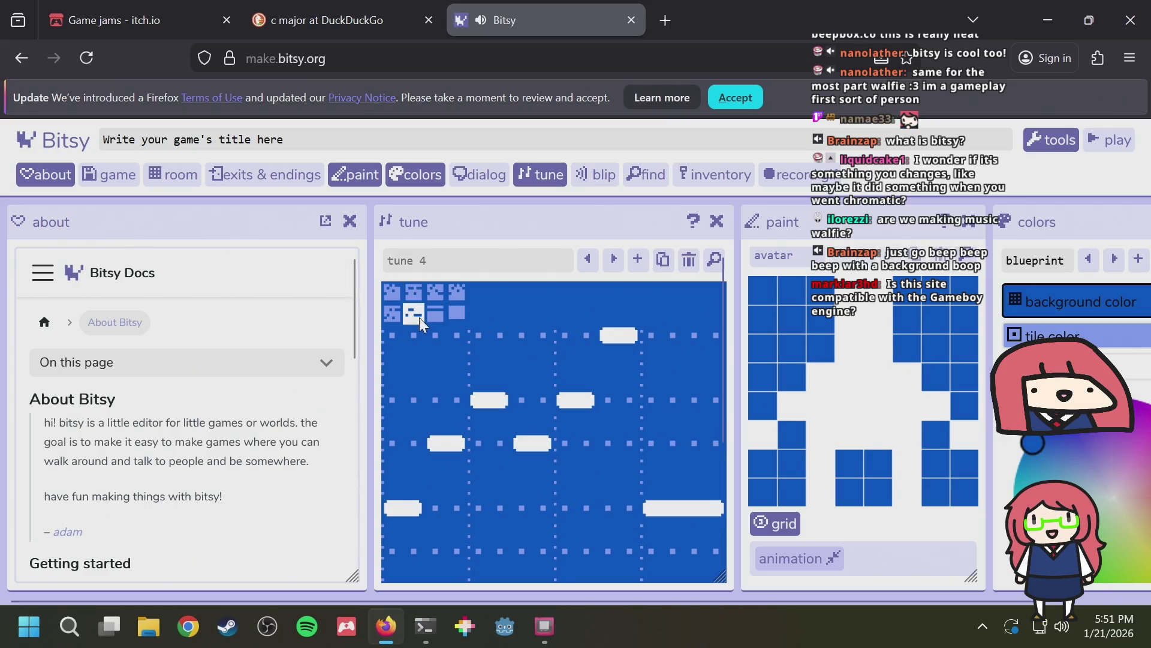
{"action": "scroll", "coordinate": [589, 405], "scroll_direction": "down", "scroll_amount": 3}
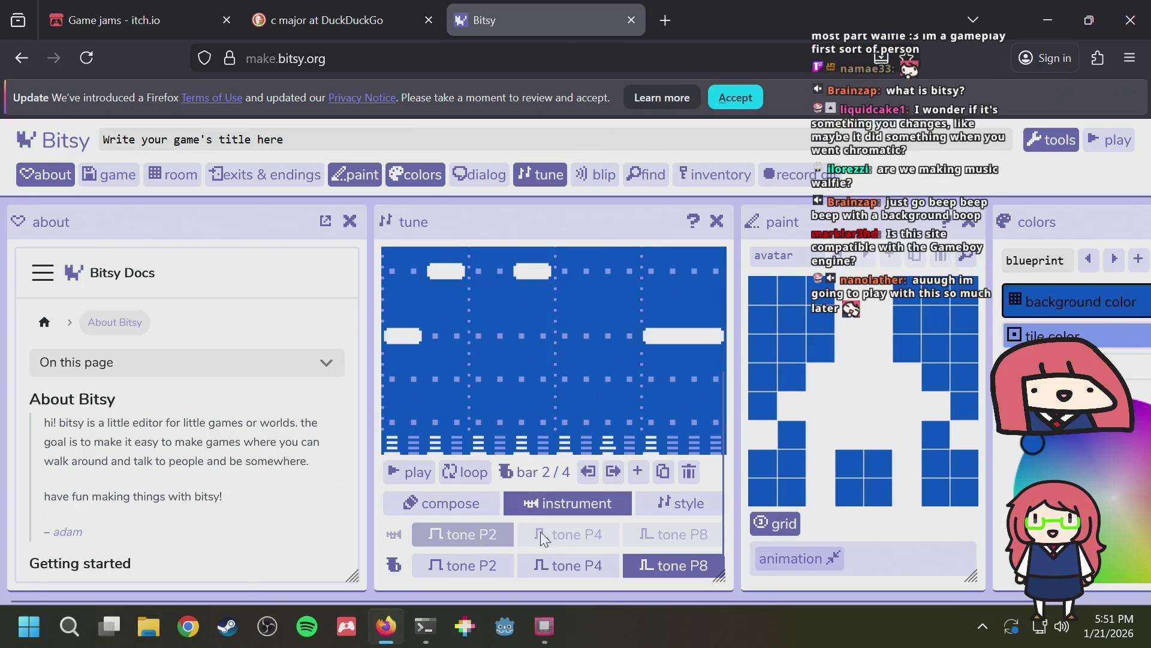
{"action": "scroll", "coordinate": [582, 390], "scroll_direction": "up", "scroll_amount": 2}
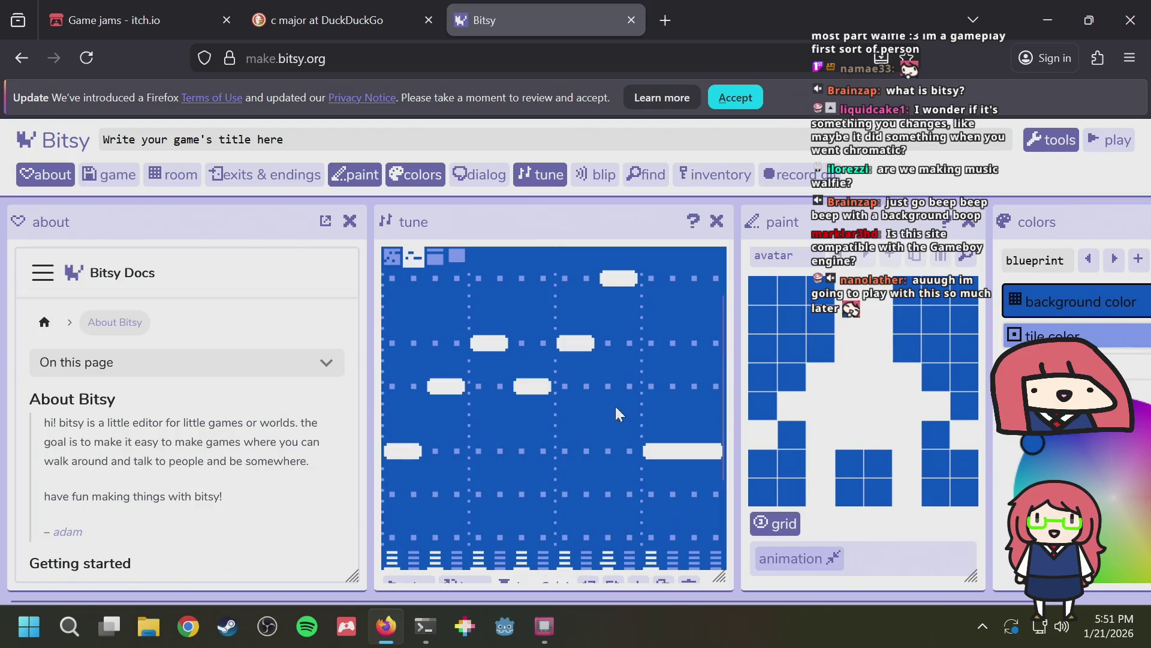
{"action": "scroll", "coordinate": [538, 459], "scroll_direction": "down", "scroll_amount": 2}
Switch GB Studio to the Music editor section
{"action": "left_click", "coordinate": [543, 626]}
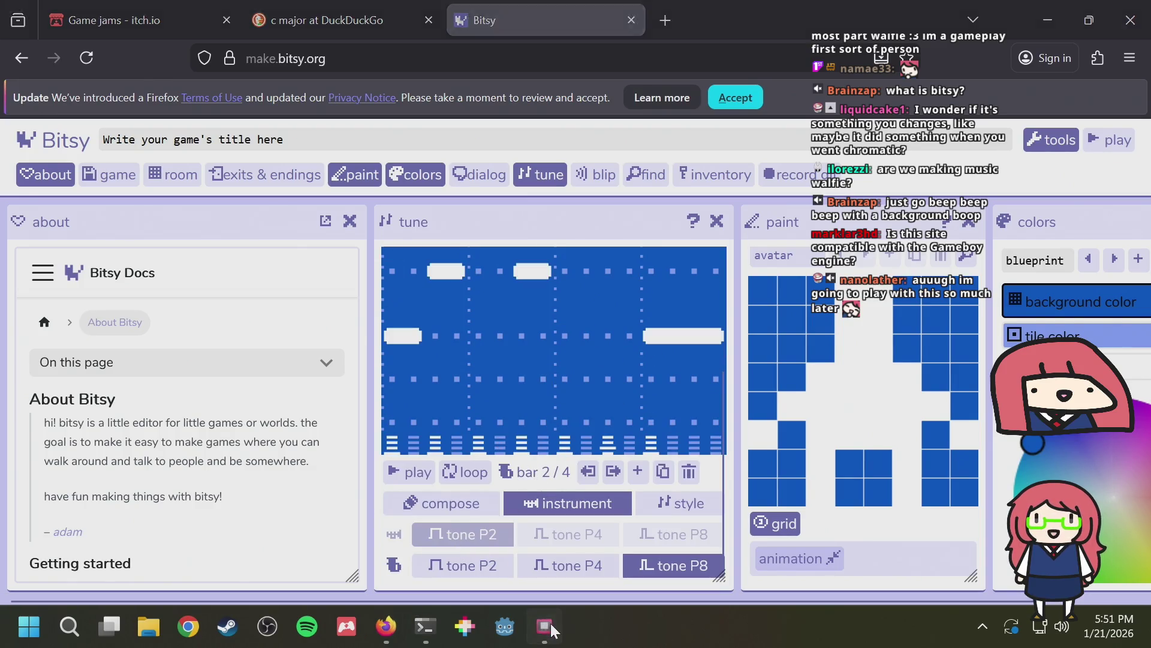
{"action": "left_click", "coordinate": [82, 55]}
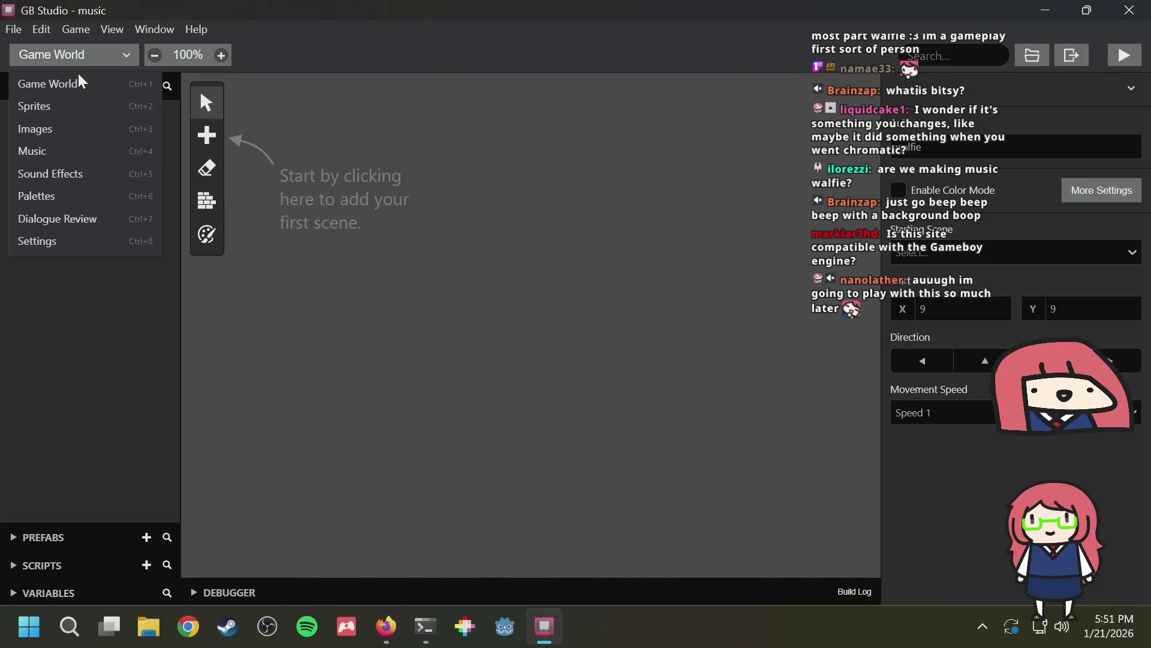
{"action": "left_click", "coordinate": [58, 153]}
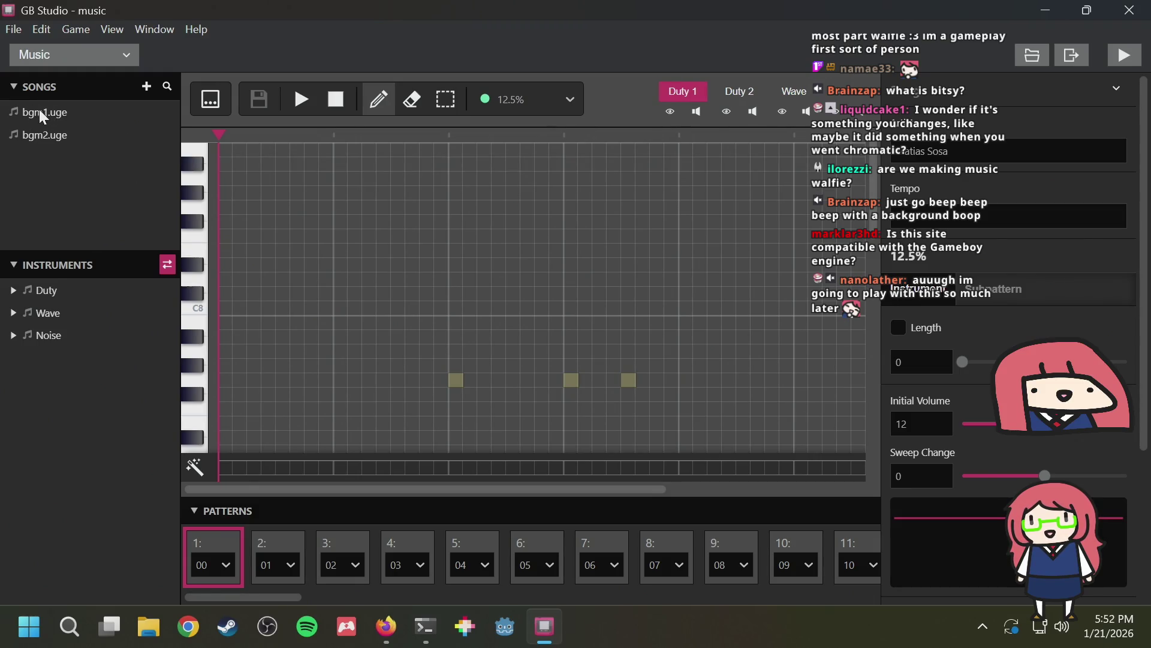
Load bgm1.uge, then bgm2.uge, and start playback
{"action": "left_click", "coordinate": [43, 117]}
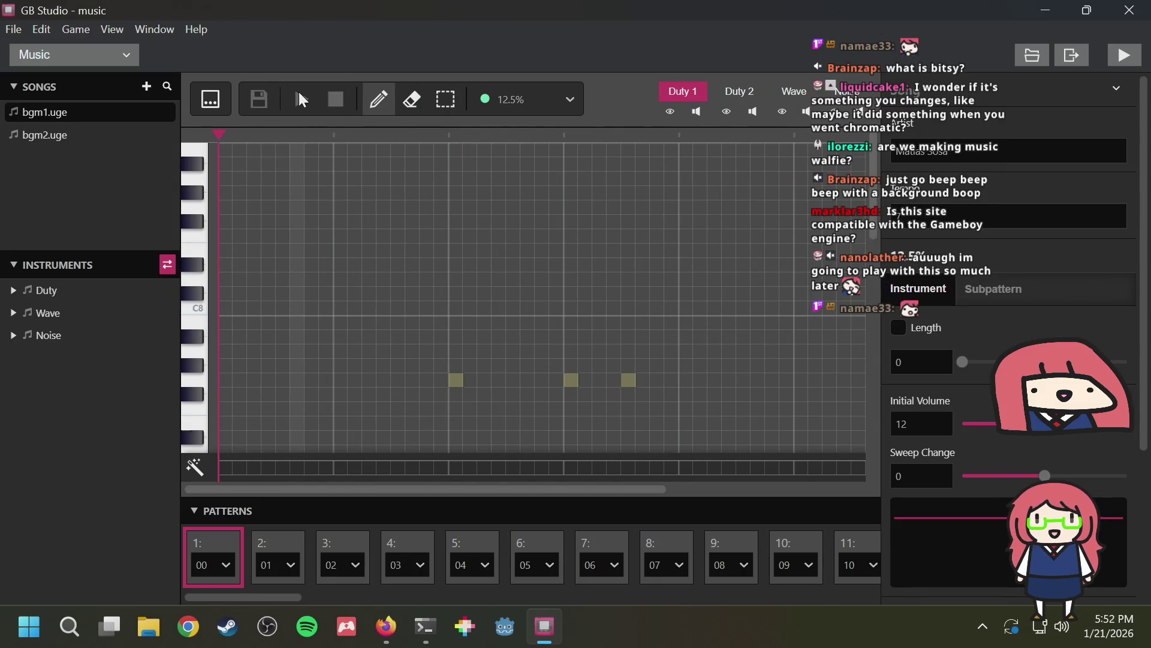
{"action": "left_click", "coordinate": [67, 140]}
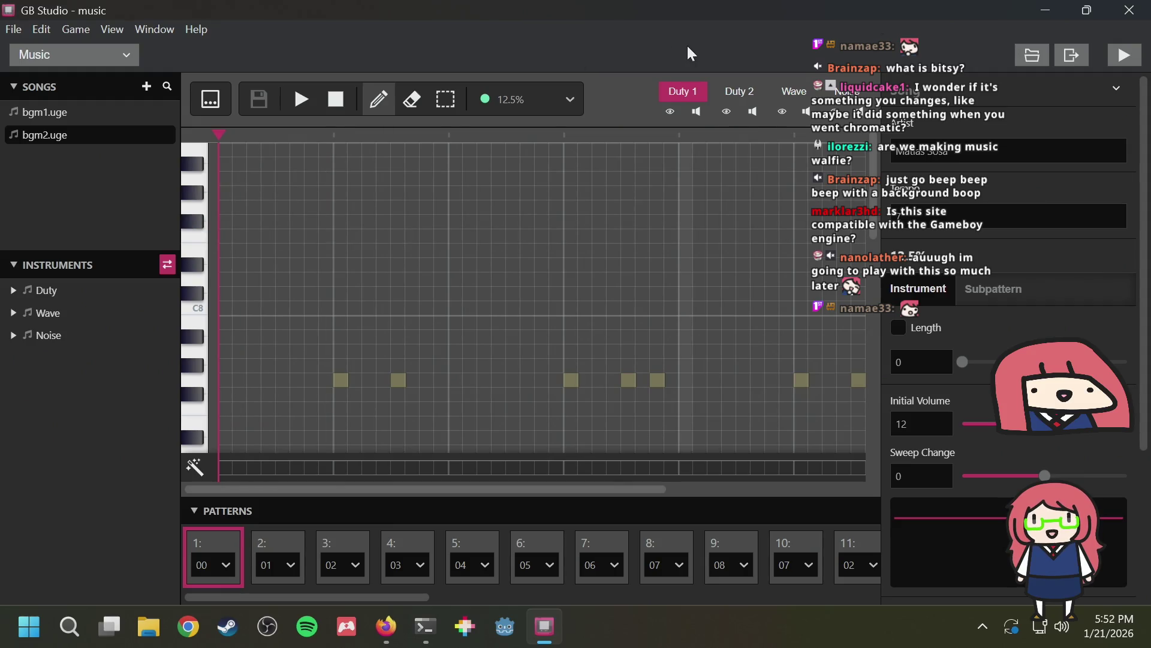
{"action": "left_click", "coordinate": [310, 110]}
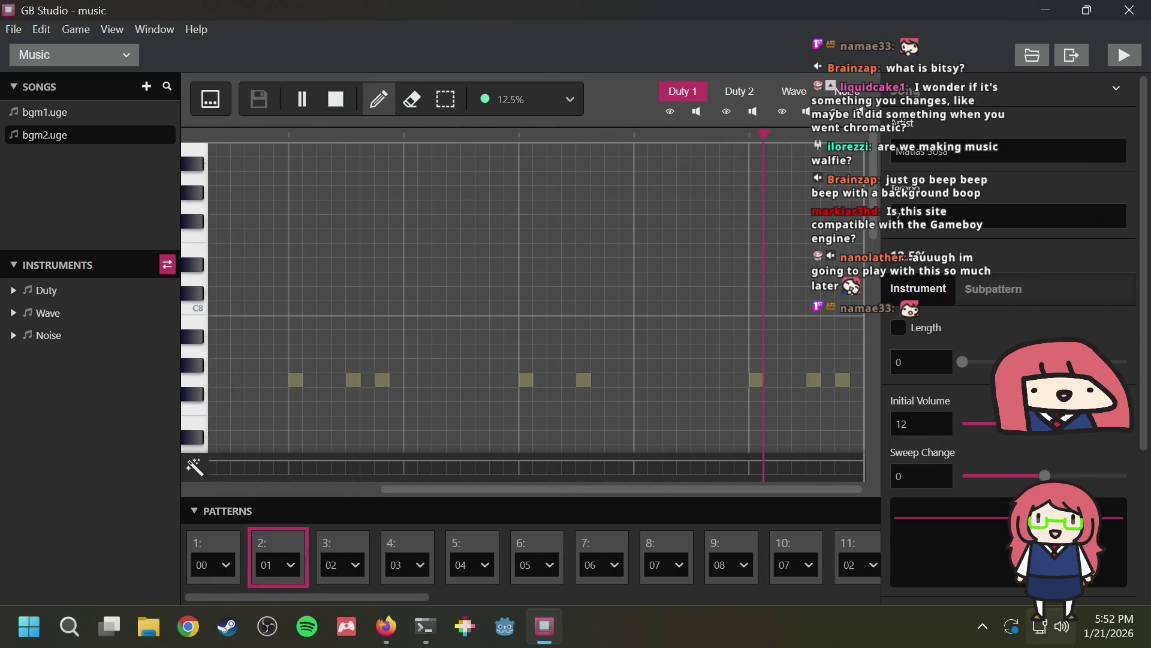
{"action": "mouse_move", "coordinate": [1057, 625]}
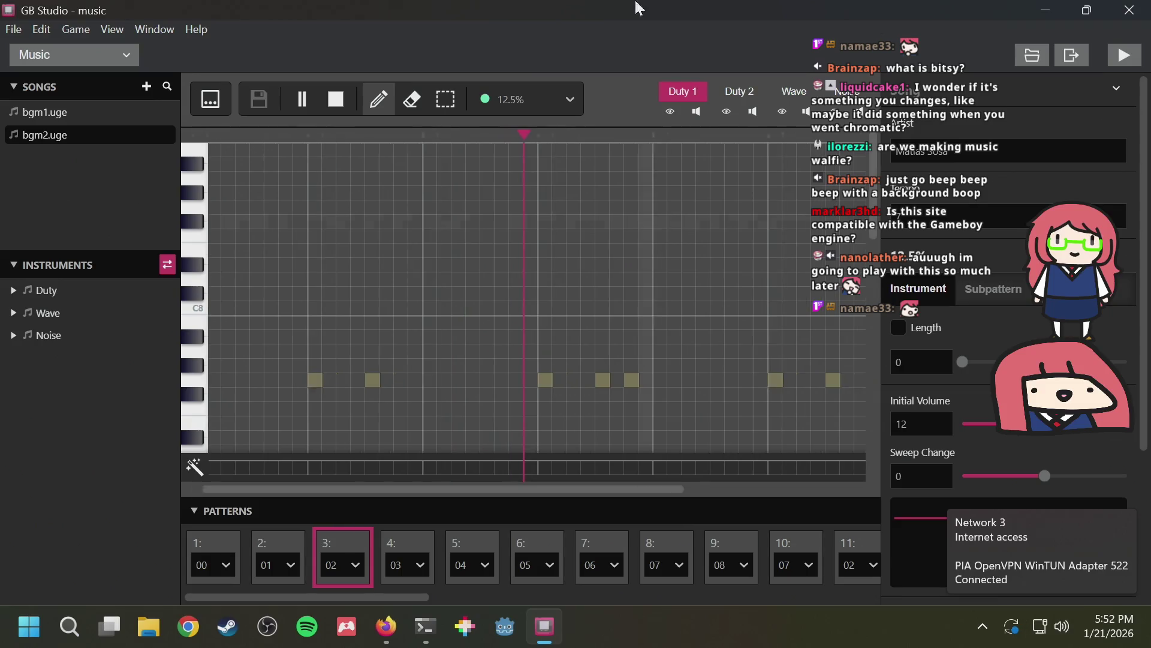
Raise the system volume to 100 in Quick Settings and return to GB Studio
{"action": "left_click", "coordinate": [1062, 625]}
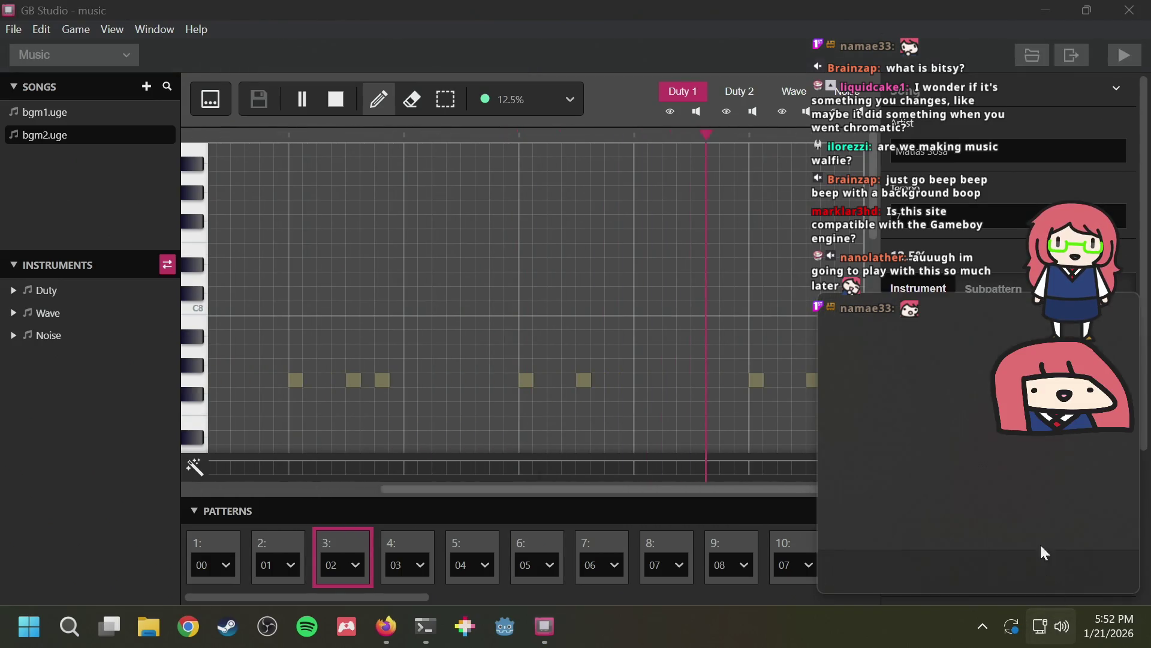
{"action": "left_click", "coordinate": [1079, 518]}
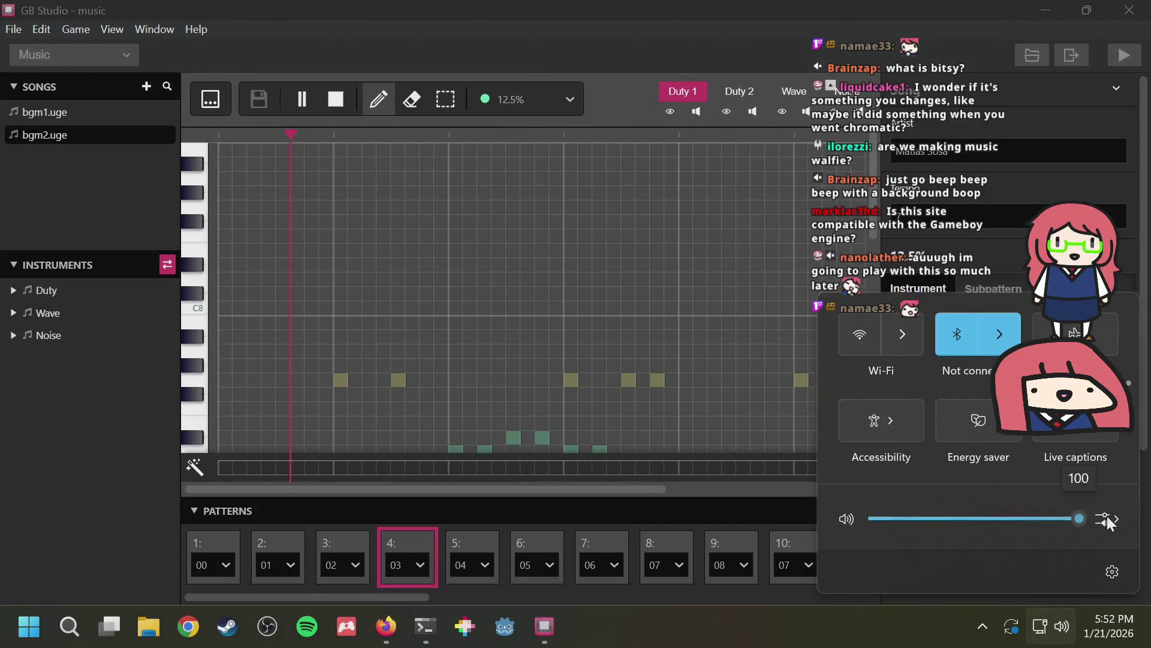
{"action": "left_click", "coordinate": [706, 612]}
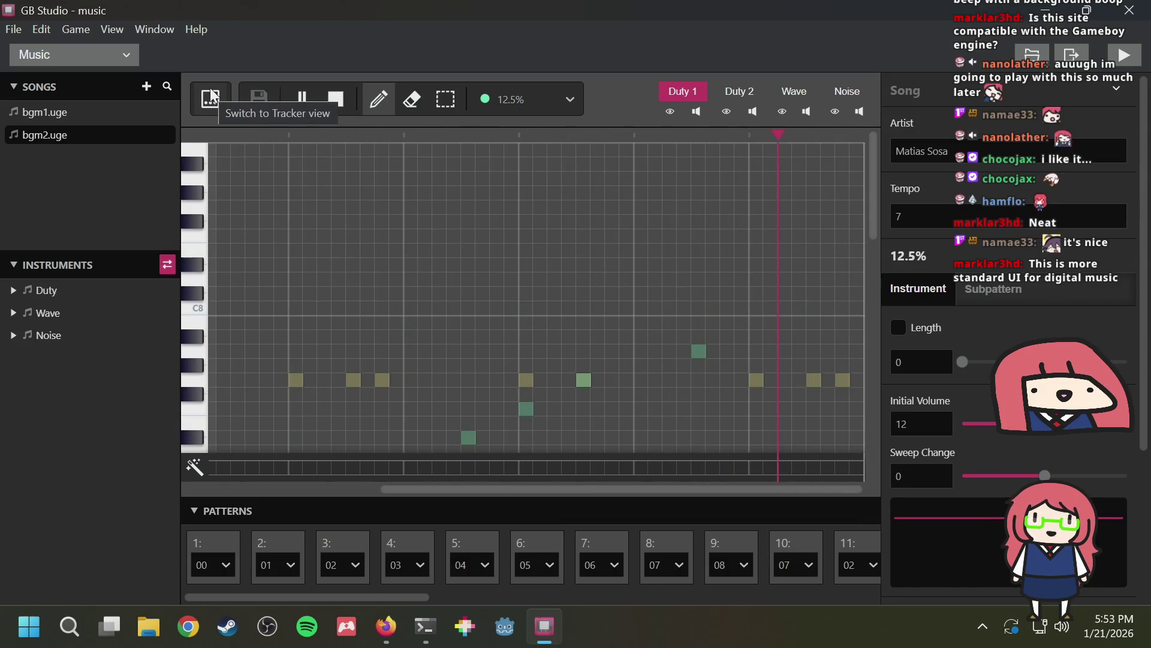
{"action": "left_click", "coordinate": [213, 103]}
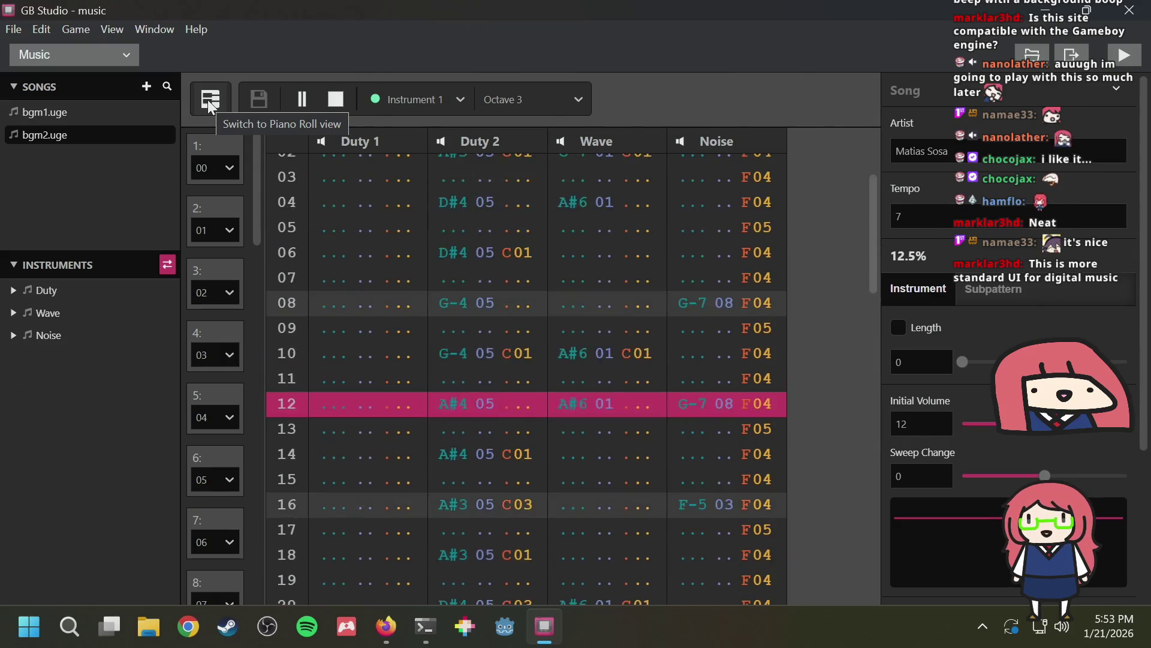
{"action": "left_click", "coordinate": [208, 102]}
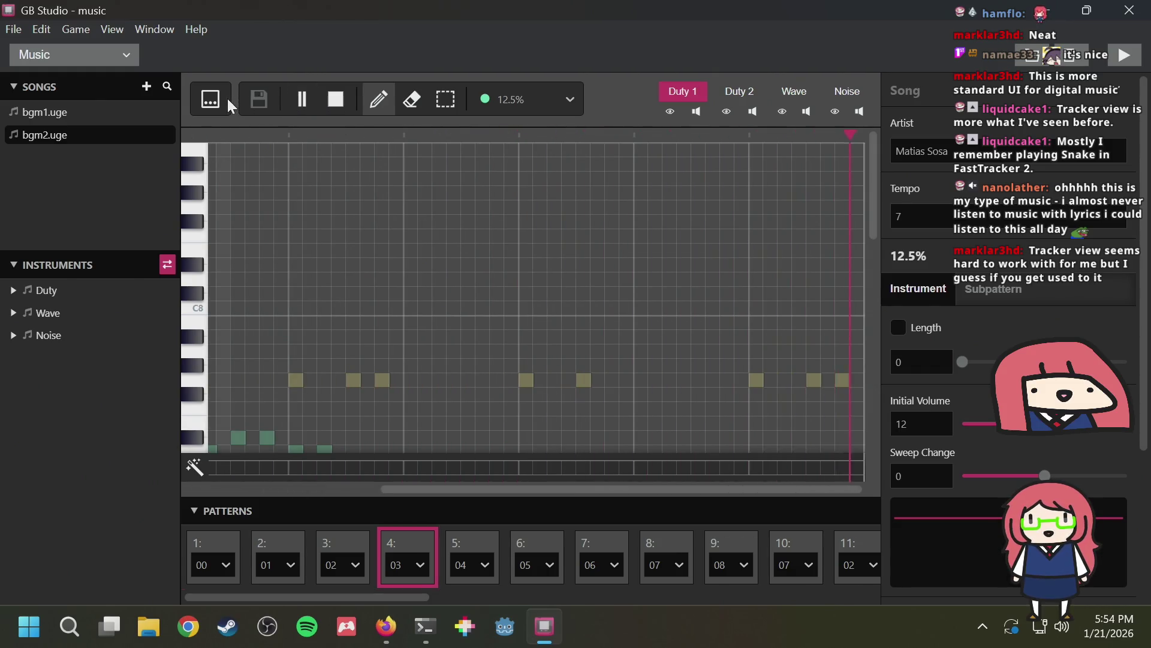
Toggle bgm2.uge between piano roll and tracker views, ending on the tracker grid
{"action": "left_click", "coordinate": [211, 99]}
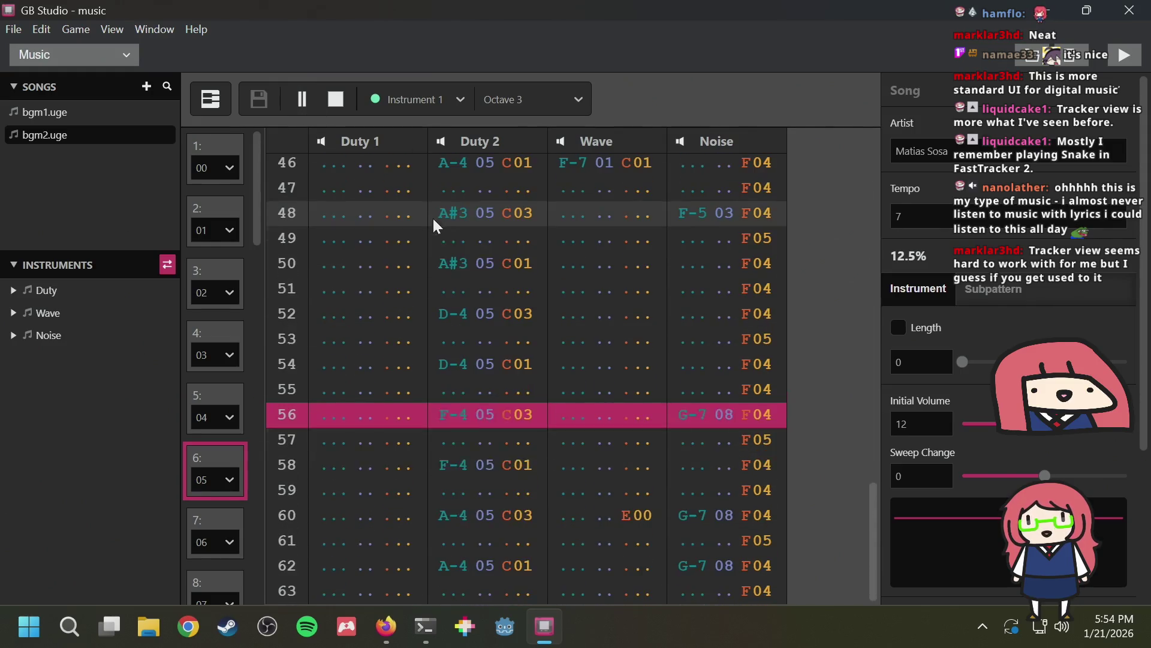
{"action": "left_click", "coordinate": [210, 98]}
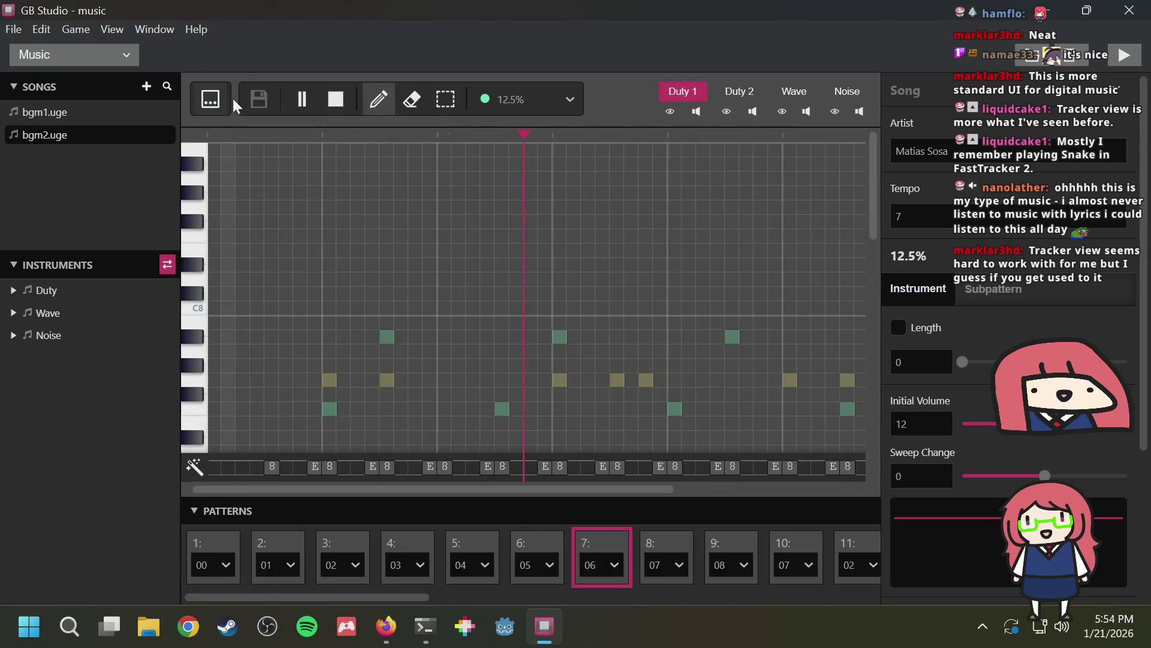
{"action": "left_click", "coordinate": [210, 102]}
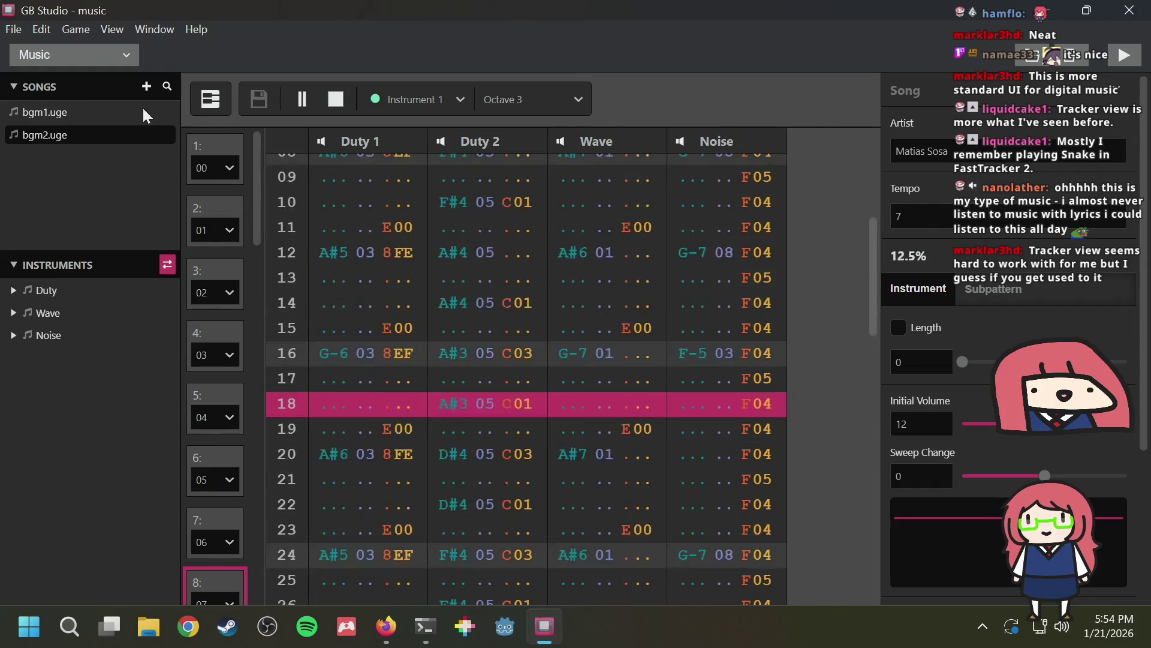
{"action": "left_click", "coordinate": [210, 108]}
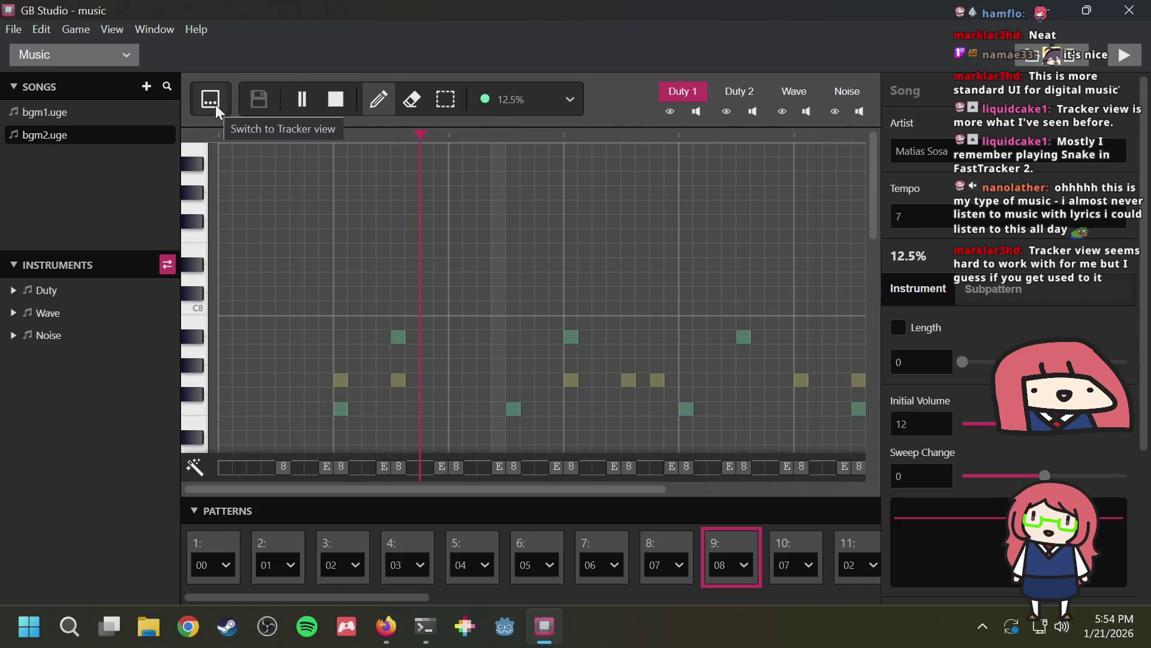
{"action": "left_click", "coordinate": [215, 105]}
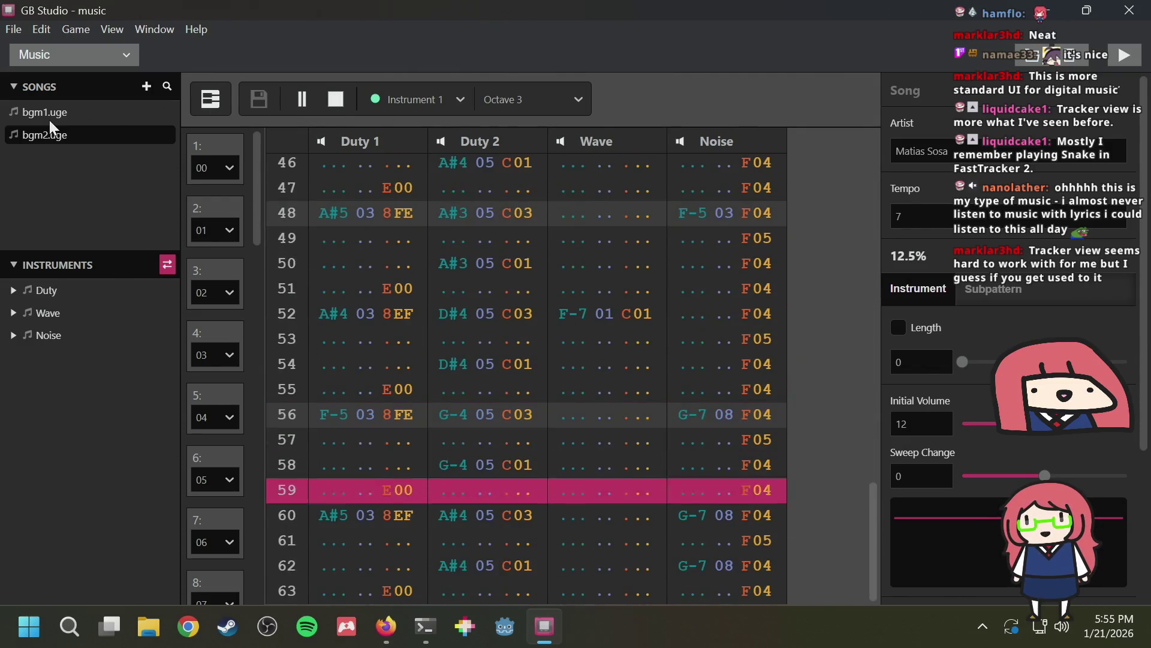
Stop bgm2.uge, play bgm1.uge, then switch to Firefox
{"action": "left_click", "coordinate": [294, 106]}
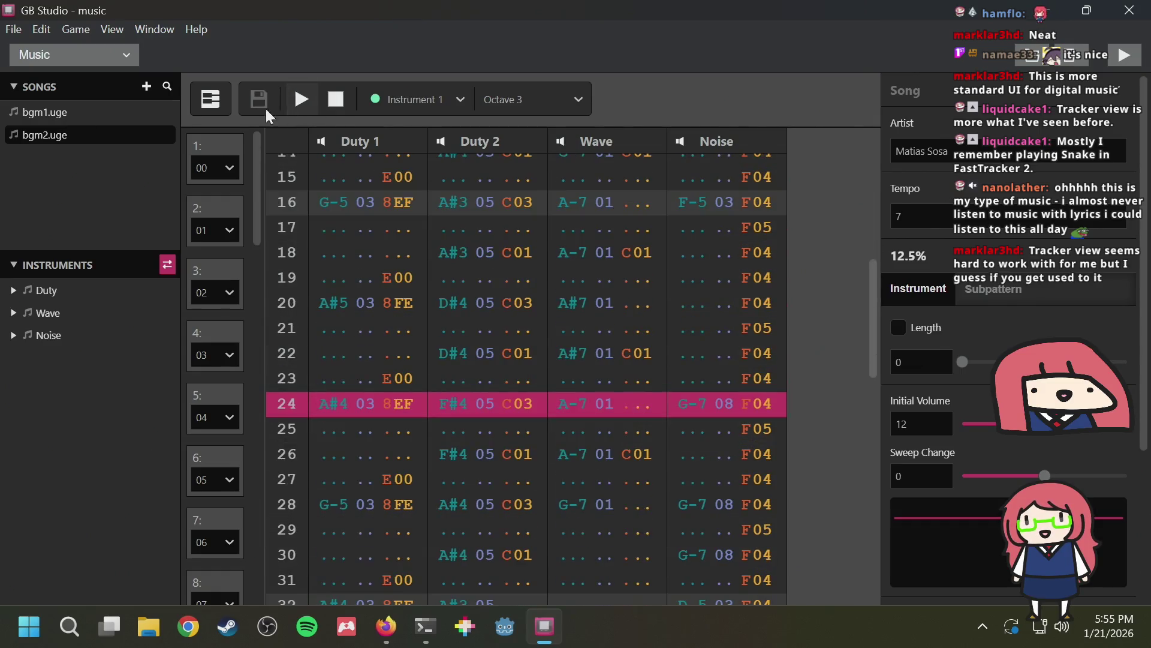
{"action": "left_click", "coordinate": [125, 117]}
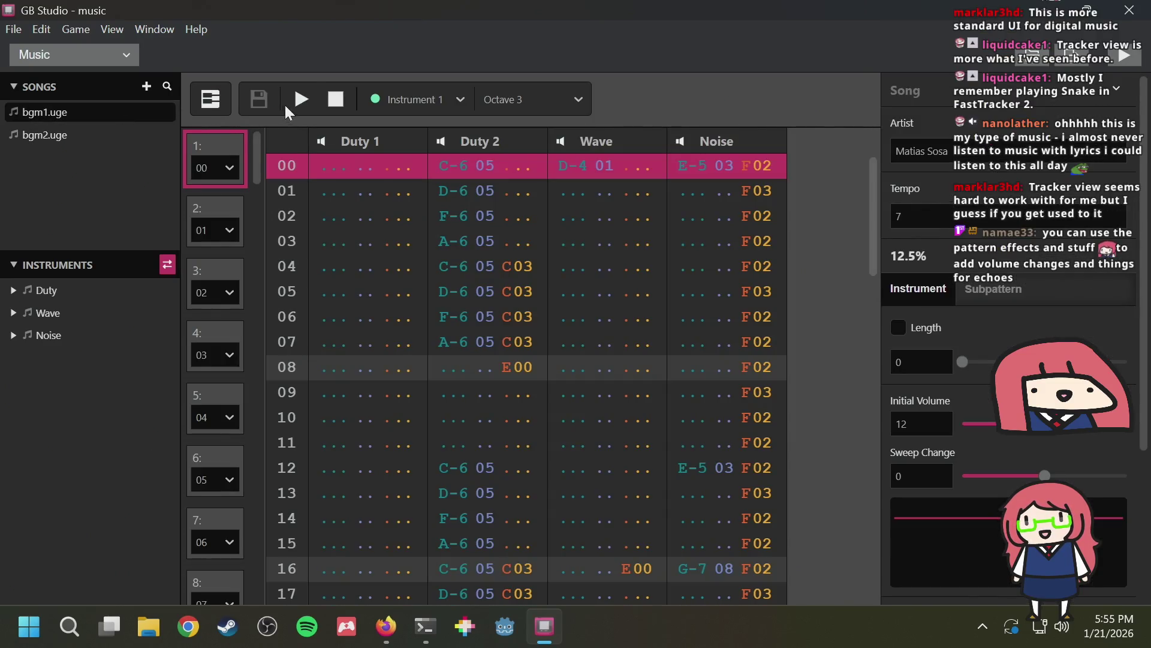
{"action": "left_click", "coordinate": [304, 99]}
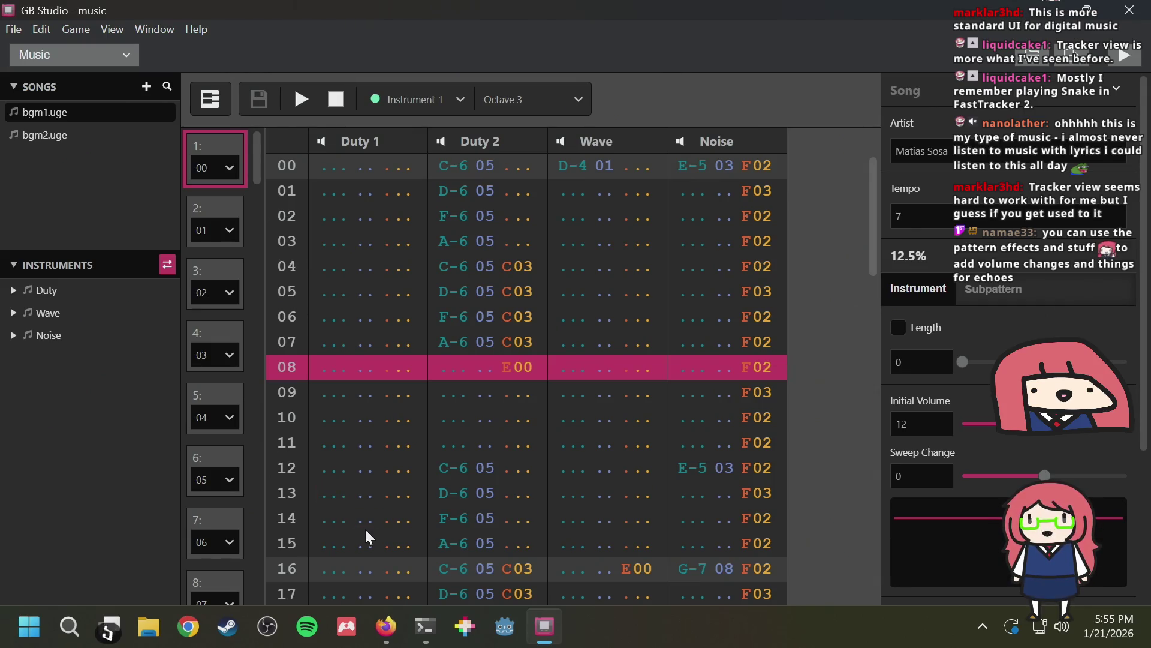
{"action": "left_click", "coordinate": [377, 623]}
Open a new Firefox tab, then navigate File Explorer to Syncthing and the code folder
{"action": "key", "text": "ctrl+t"}
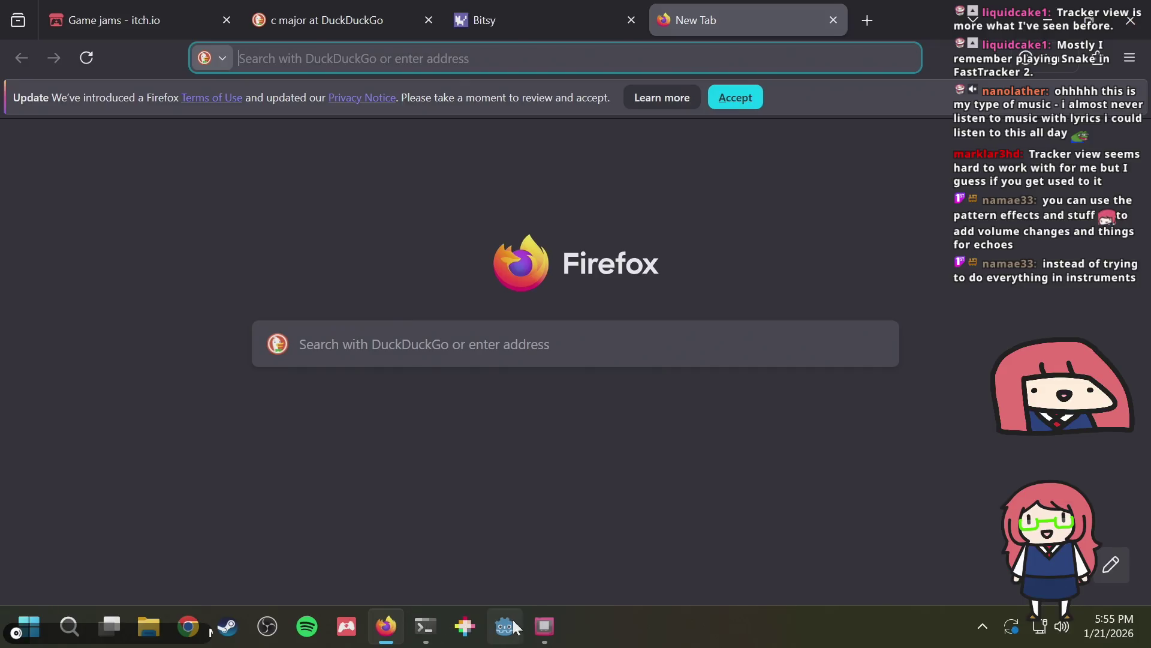
{"action": "left_click", "coordinate": [433, 624]}
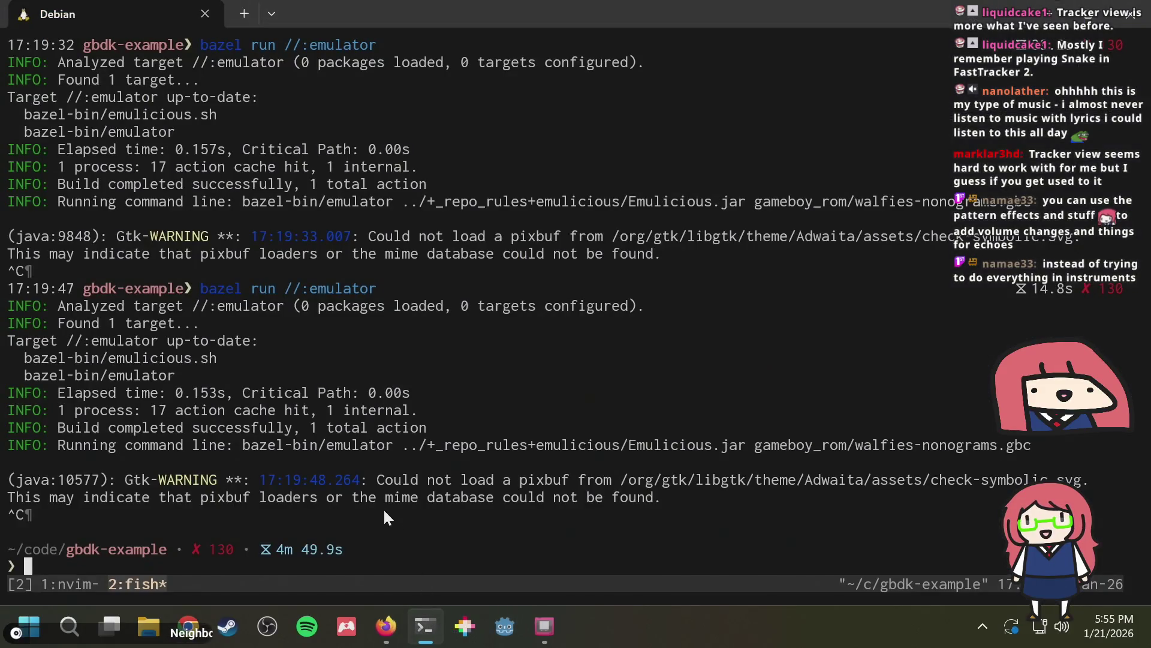
{"action": "left_click", "coordinate": [148, 626]}
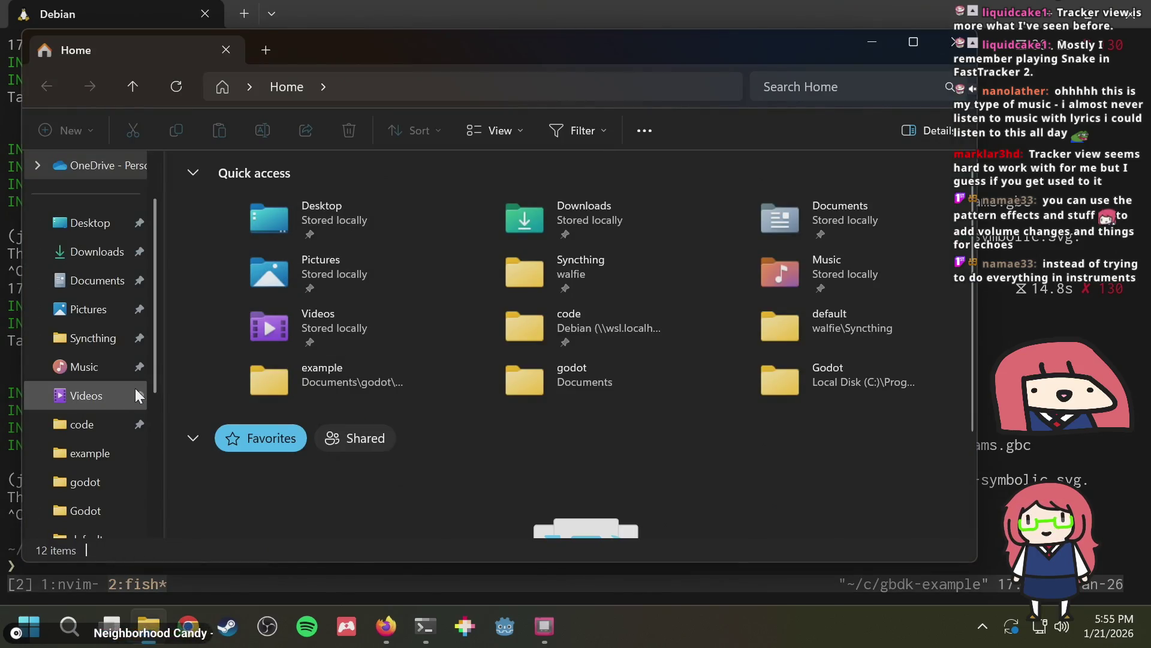
{"action": "scroll", "coordinate": [77, 429], "scroll_direction": "down", "scroll_amount": 1}
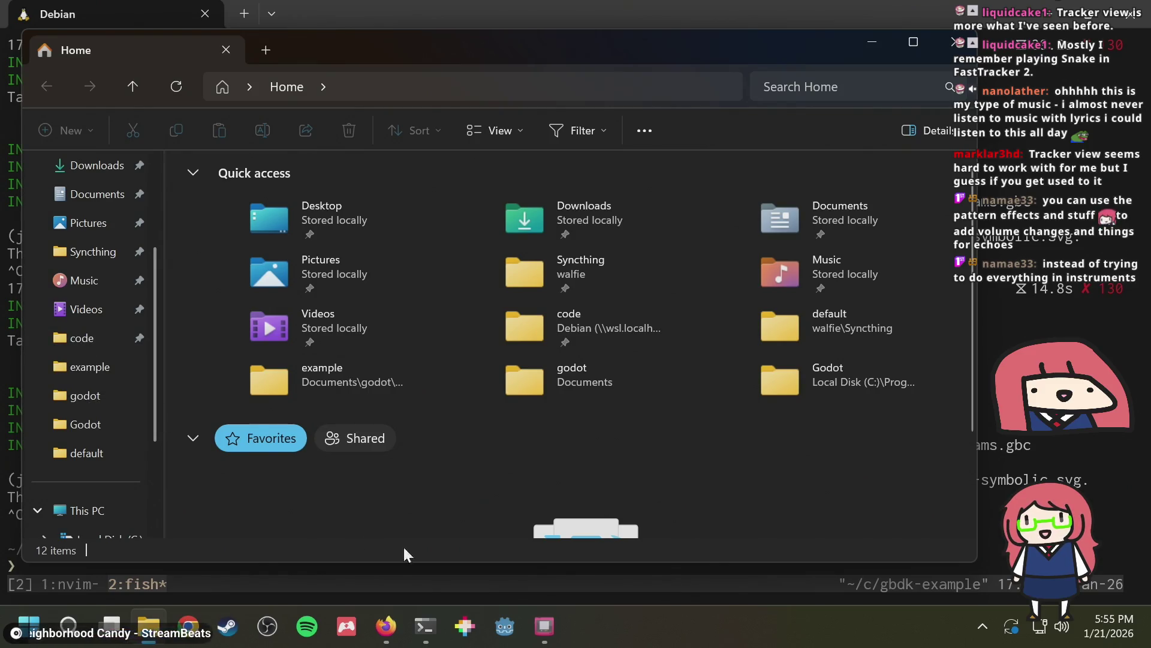
{"action": "left_click", "coordinate": [545, 625]}
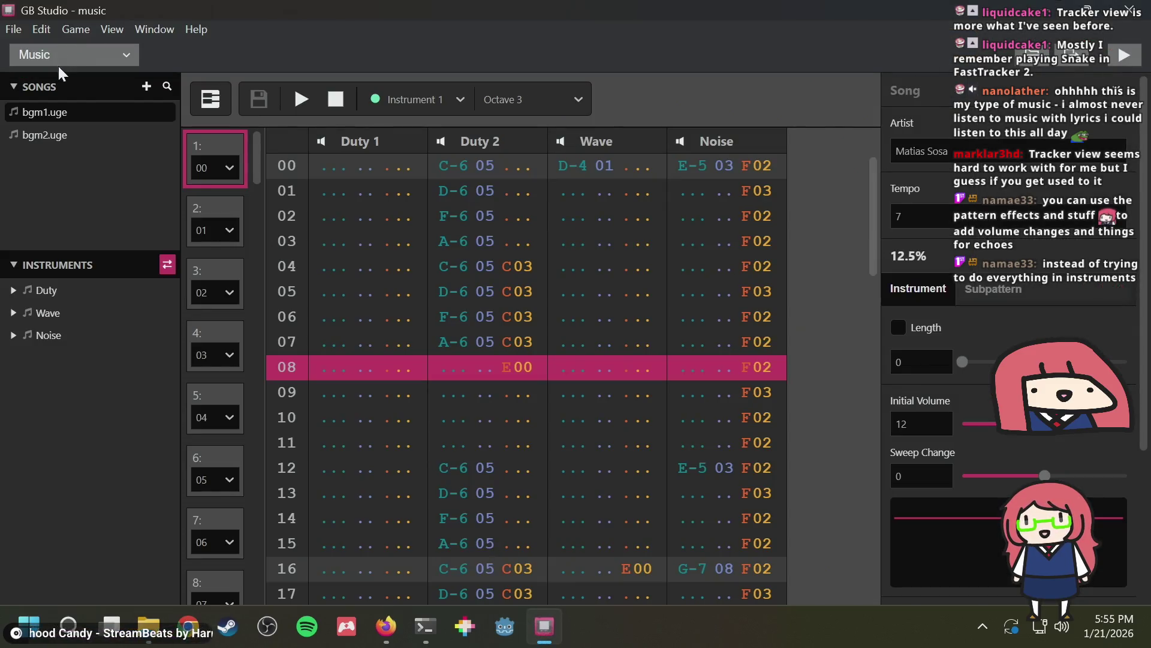
{"action": "key", "text": "alt+Tab"}
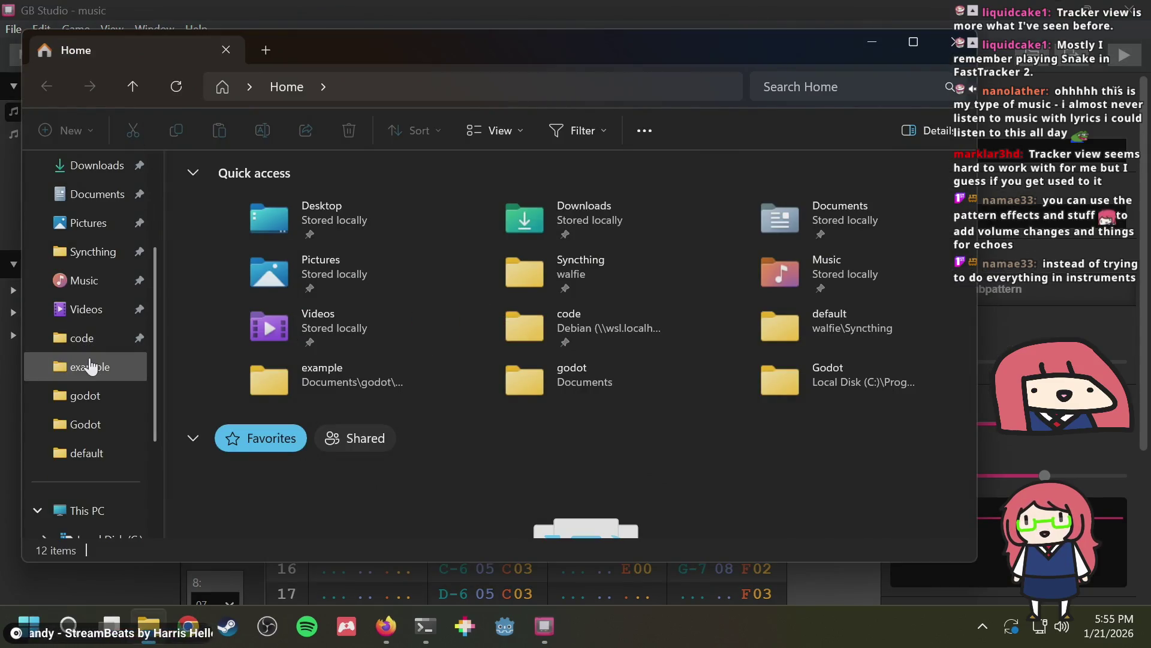
{"action": "left_click", "coordinate": [87, 339]}
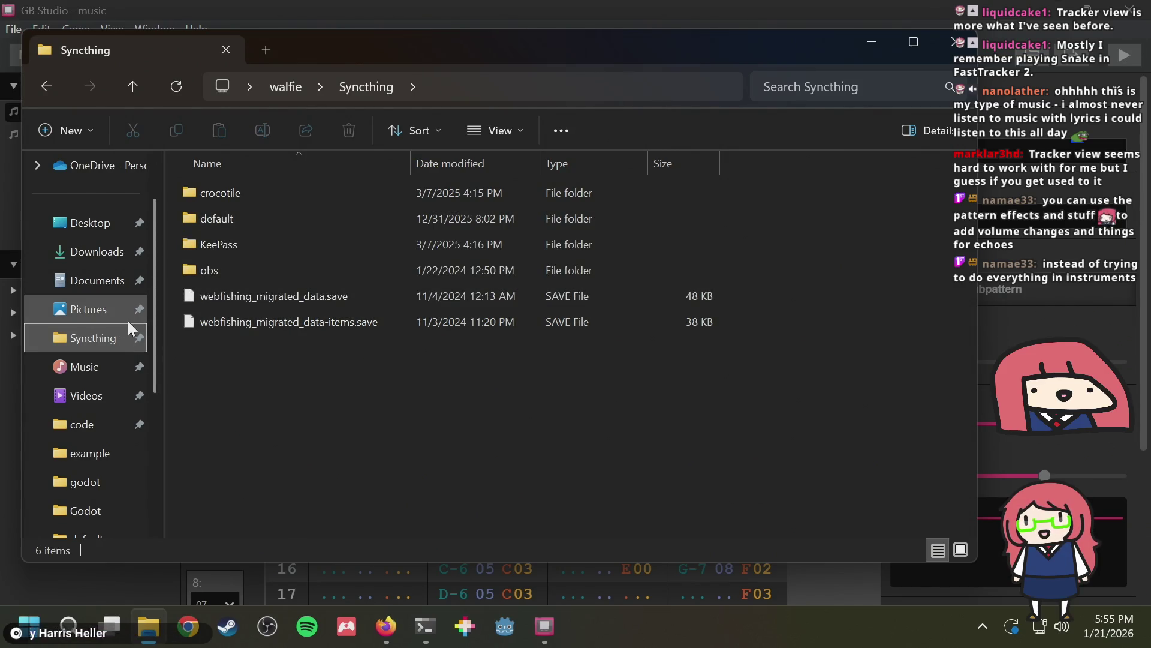
{"action": "scroll", "coordinate": [128, 322], "scroll_direction": "down", "scroll_amount": 1}
{"action": "left_click", "coordinate": [88, 338]}
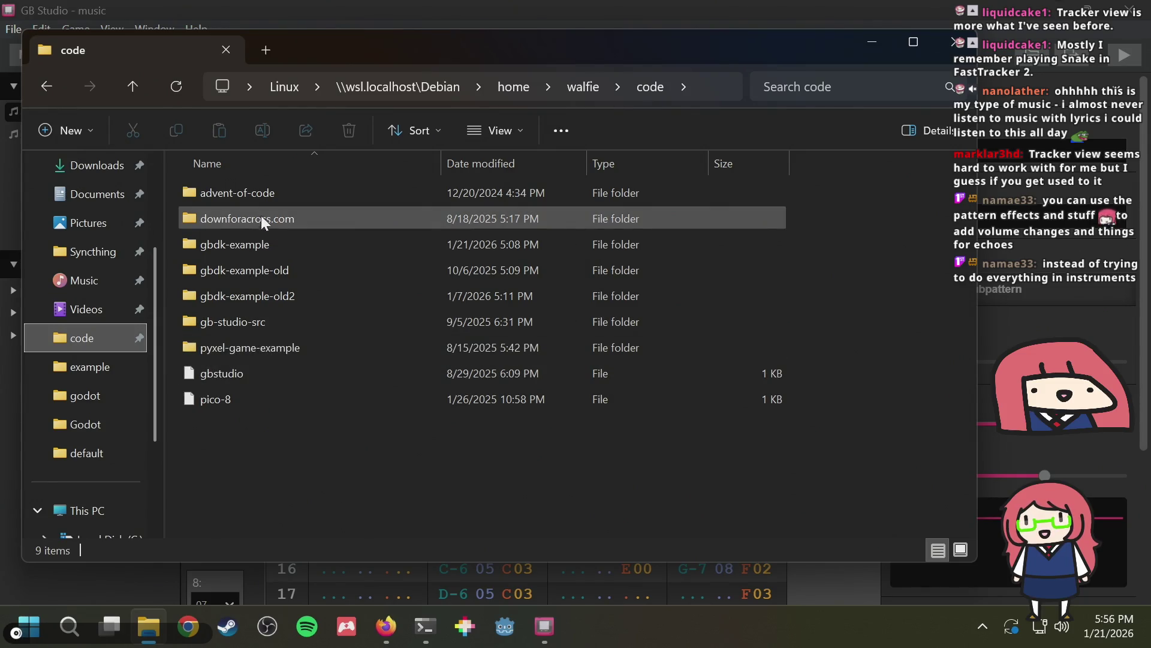
In GB Studio select bgm2.uge then bgm1.uge, then bring File Explorer back with Win+E
{"action": "key", "text": "alt+Tab"}
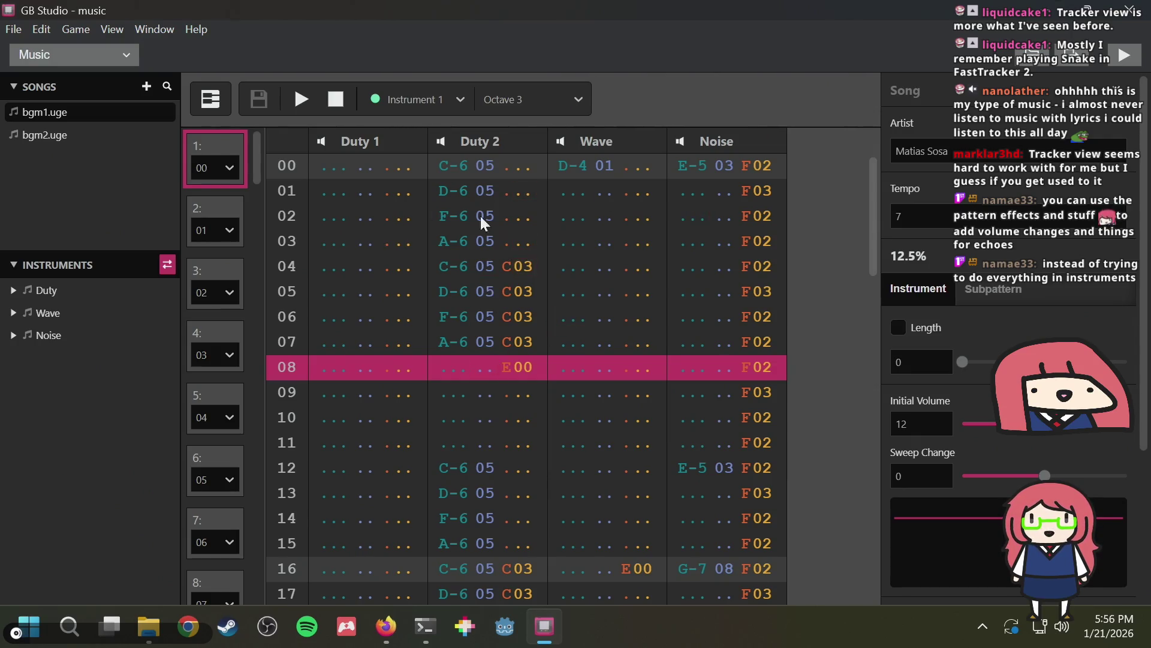
{"action": "left_click", "coordinate": [93, 127]}
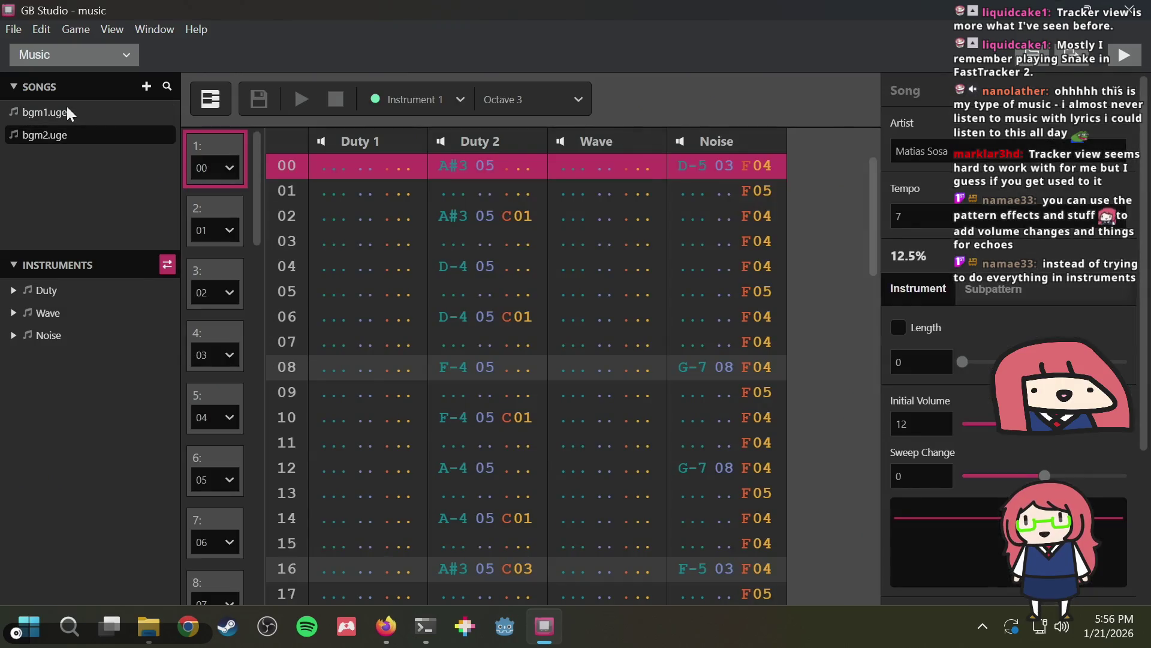
{"action": "left_click", "coordinate": [66, 108]}
{"action": "key", "text": "super+e"}
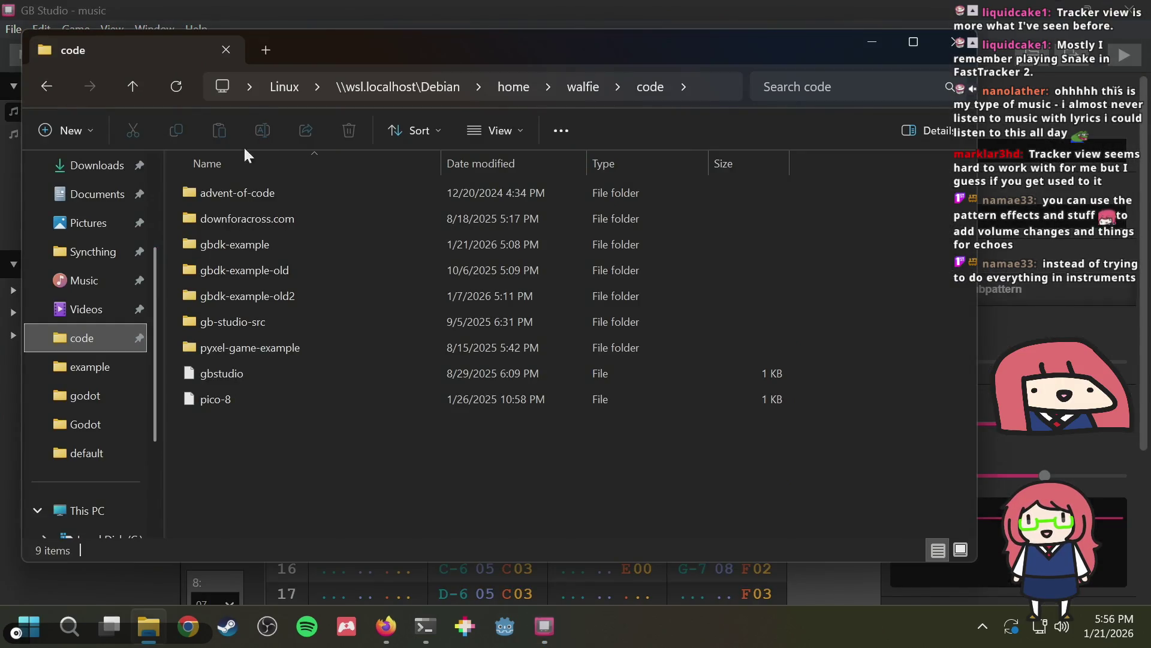
Search the web for hugetracker and switch GB Studio's song to piano-roll view
{"action": "left_click", "coordinate": [383, 623]}
{"action": "type", "text": "huget"}
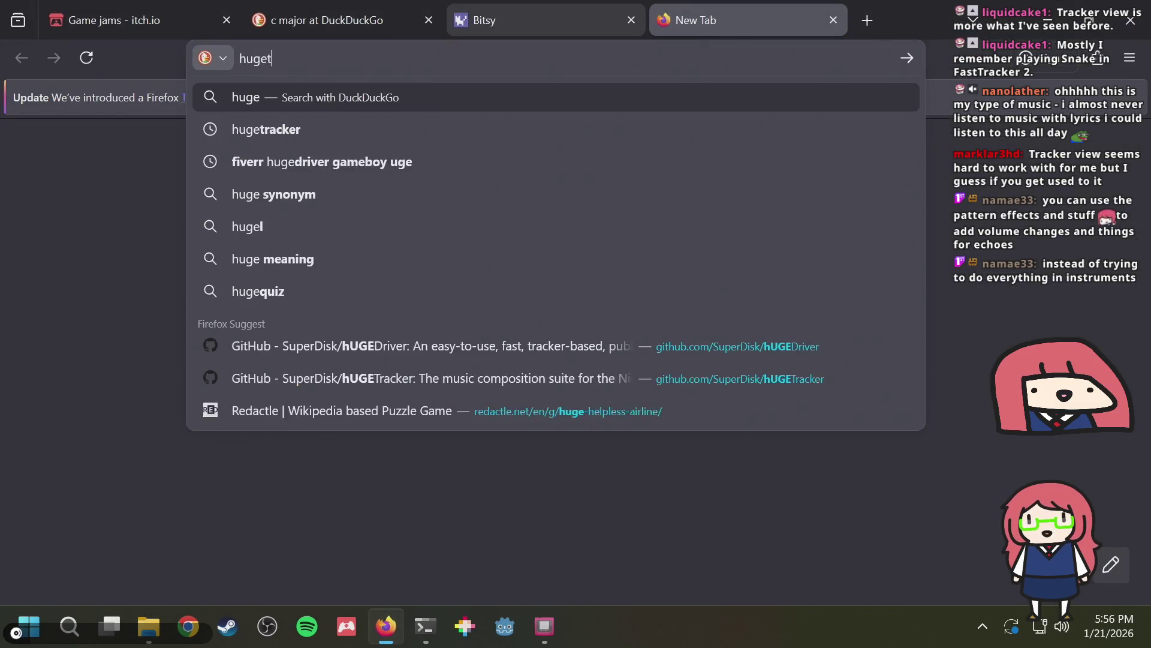
{"action": "type", "text": "racker"}
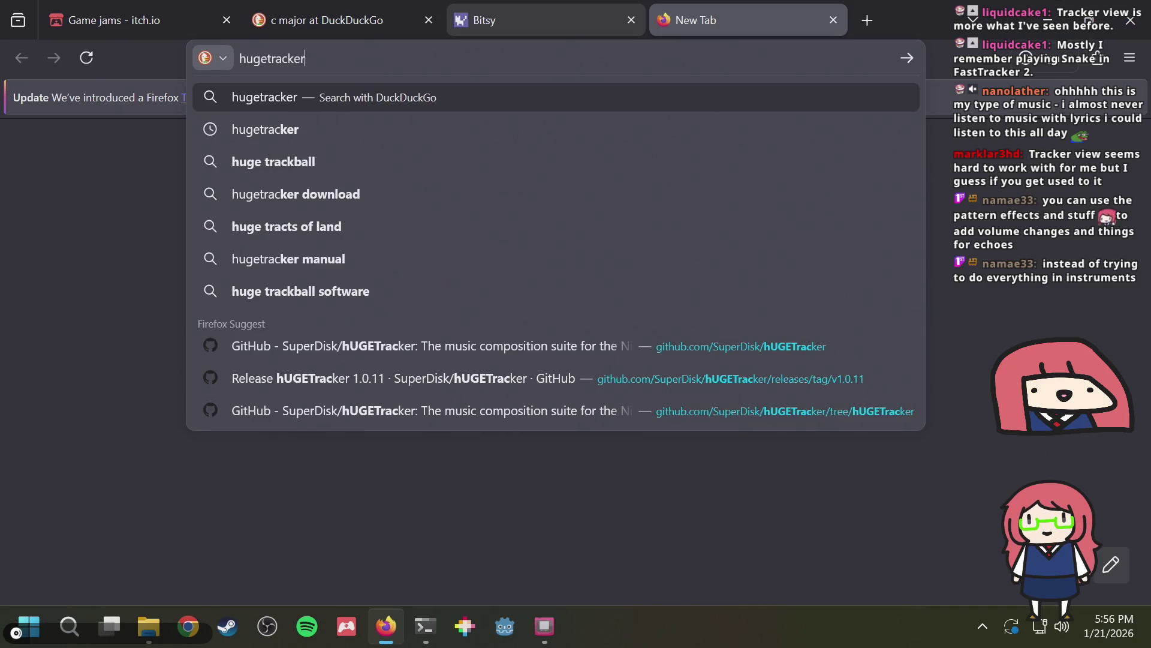
{"action": "key", "text": "Return"}
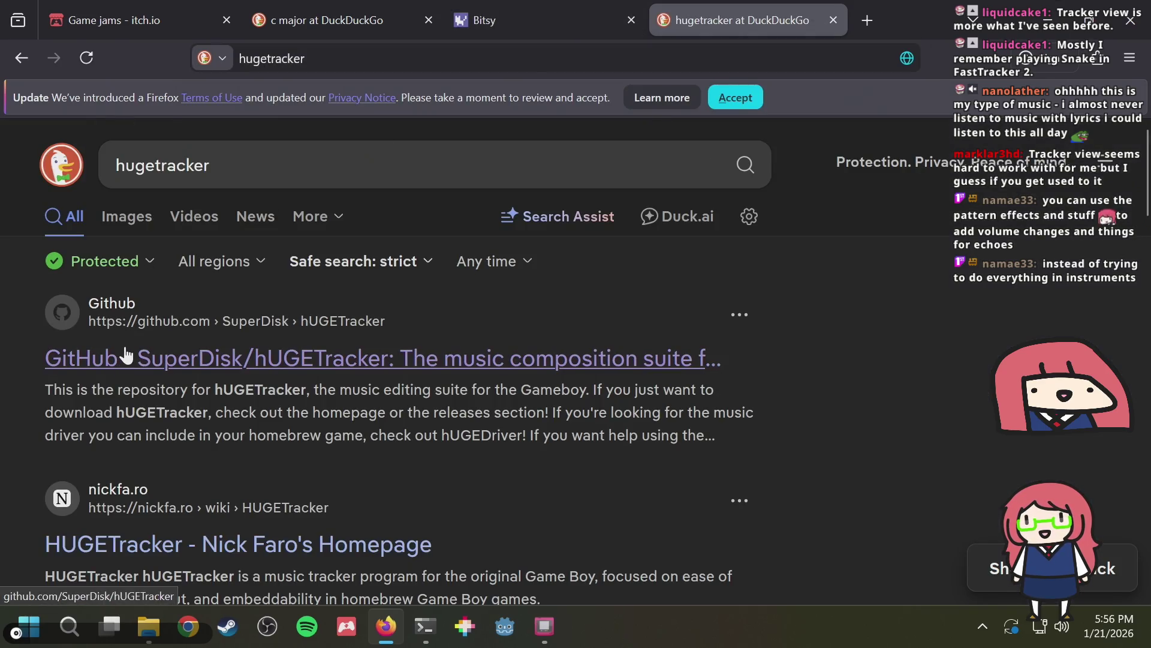
{"action": "scroll", "coordinate": [750, 303], "scroll_direction": "down", "scroll_amount": 10}
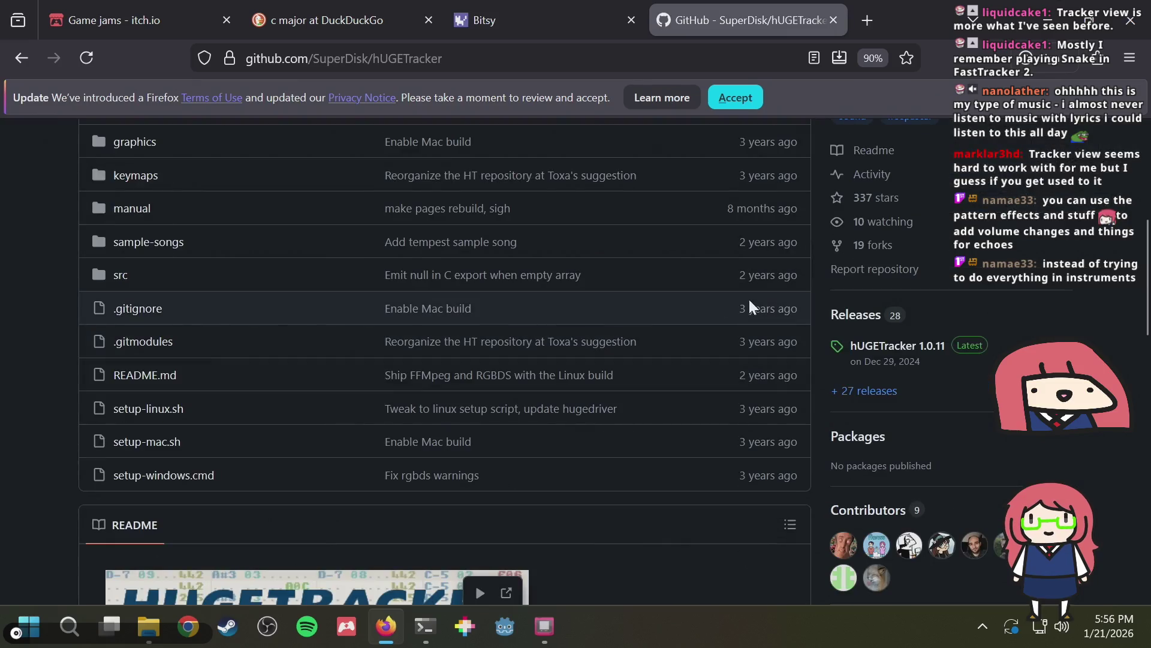
{"action": "scroll", "coordinate": [628, 351], "scroll_direction": "down", "scroll_amount": 5}
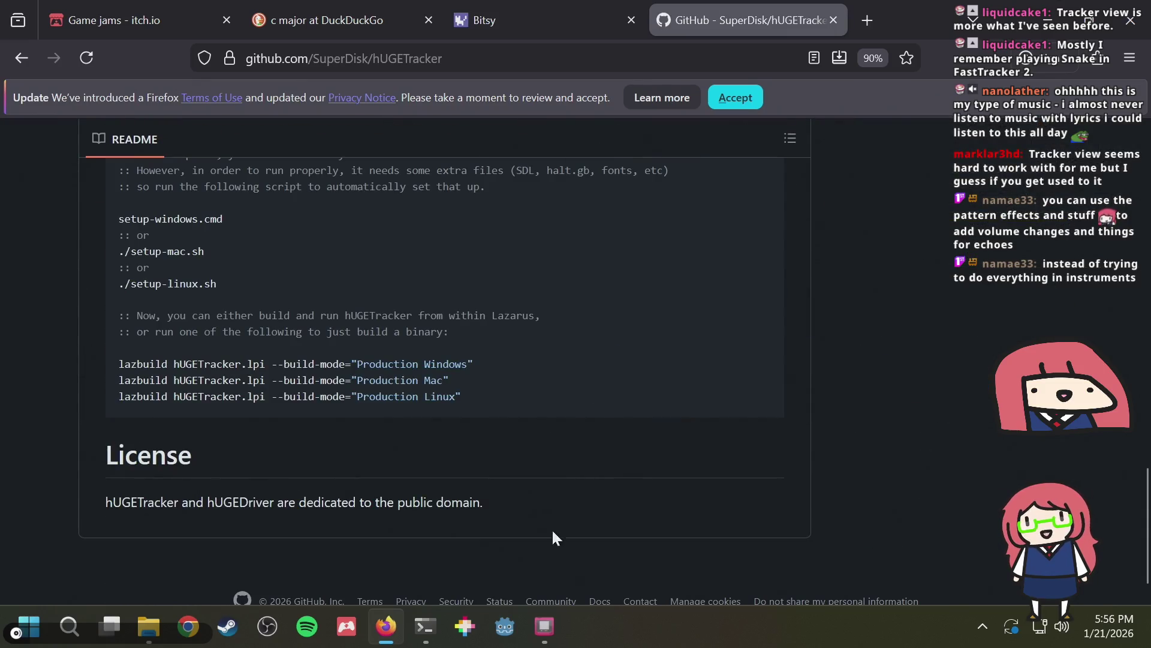
{"action": "left_click", "coordinate": [545, 624]}
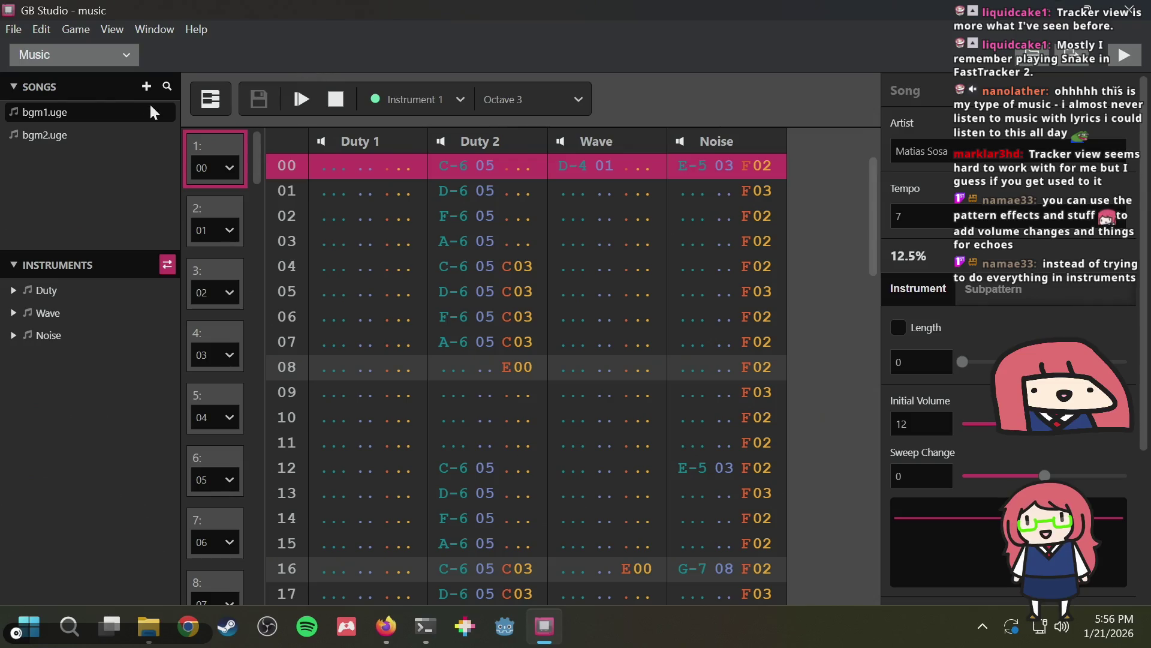
{"action": "left_click", "coordinate": [196, 96]}
From the hUGETracker GitHub releases, download hUGETracker-1.0.11-windows.zip and open it
{"action": "key", "text": "alt+Tab"}
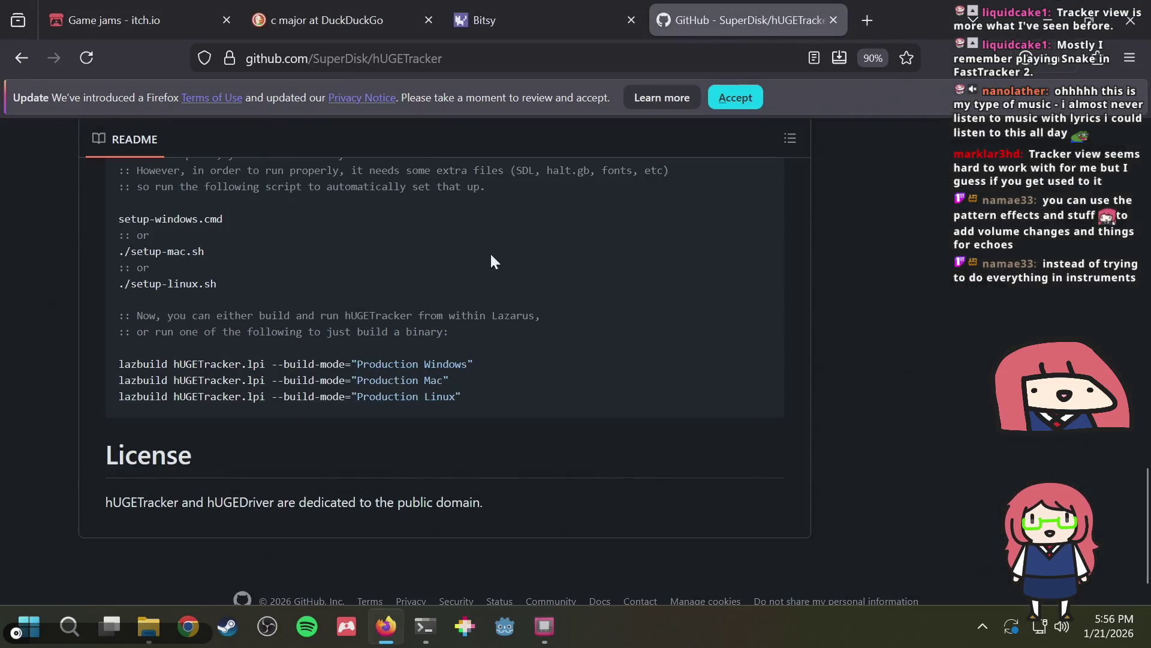
{"action": "scroll", "coordinate": [475, 322], "scroll_direction": "up", "scroll_amount": 10}
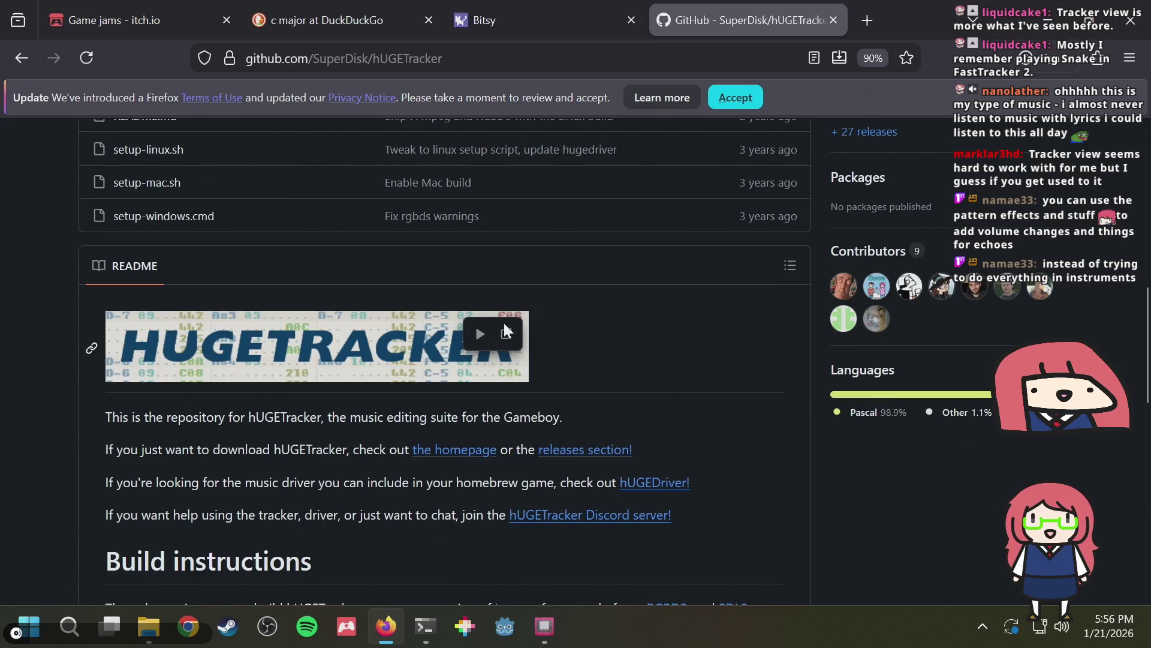
{"action": "scroll", "coordinate": [475, 323], "scroll_direction": "up", "scroll_amount": 3}
{"action": "scroll", "coordinate": [921, 281], "scroll_direction": "up", "scroll_amount": 2}
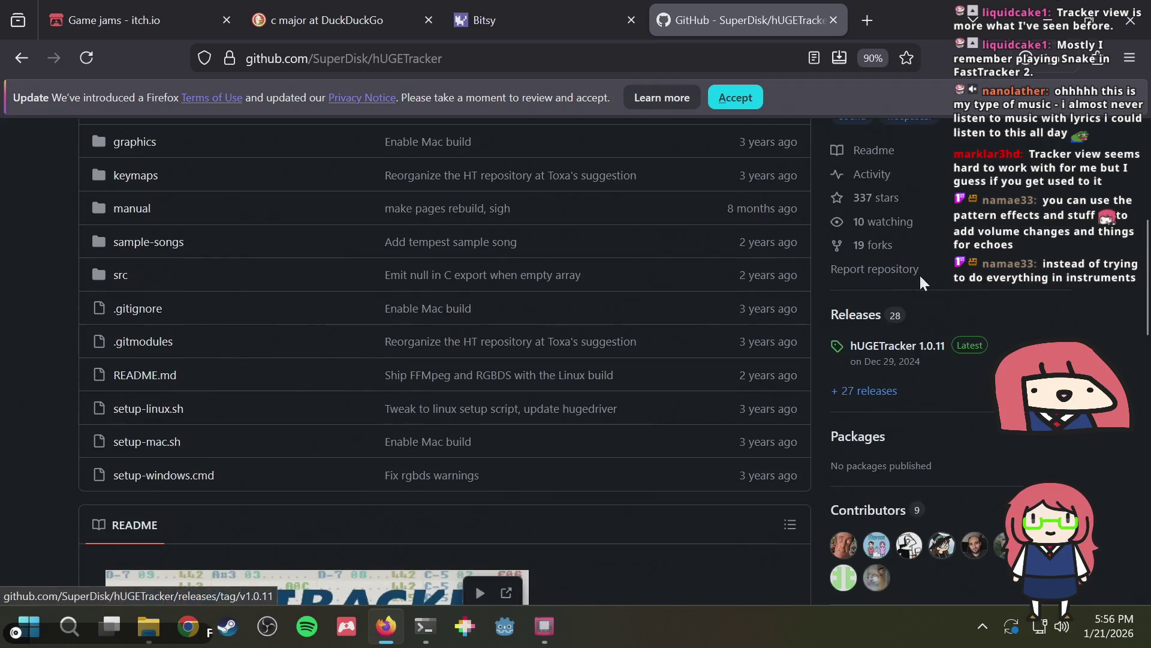
{"action": "left_click", "coordinate": [840, 324]}
{"action": "scroll", "coordinate": [382, 398], "scroll_direction": "down", "scroll_amount": 4}
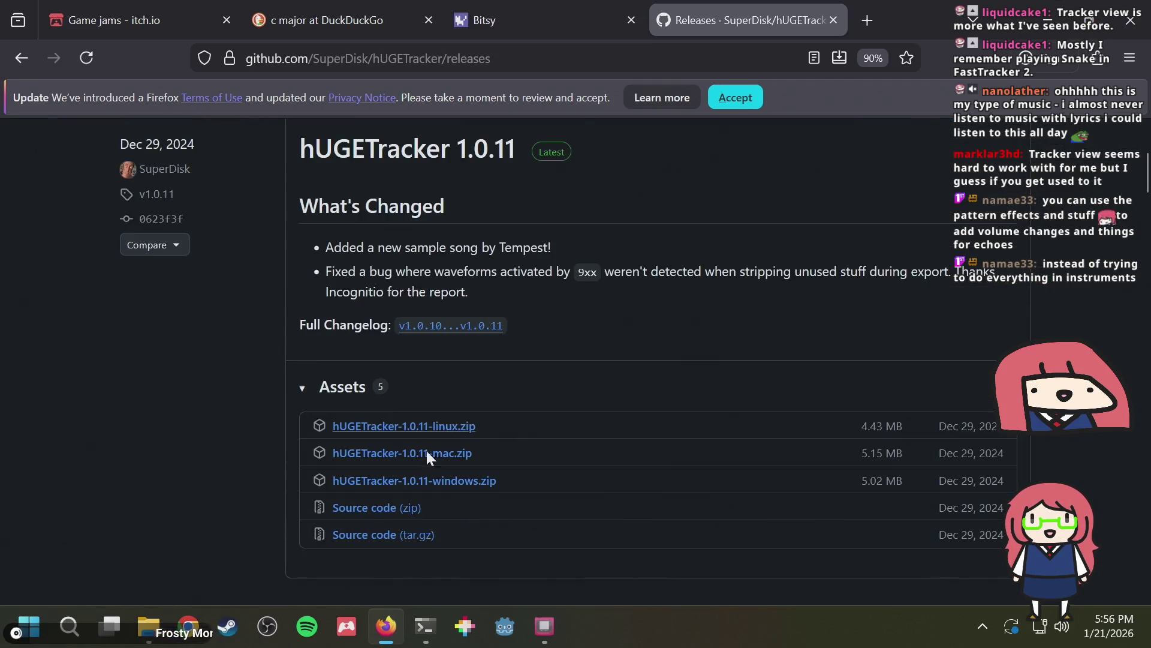
{"action": "left_click", "coordinate": [420, 482]}
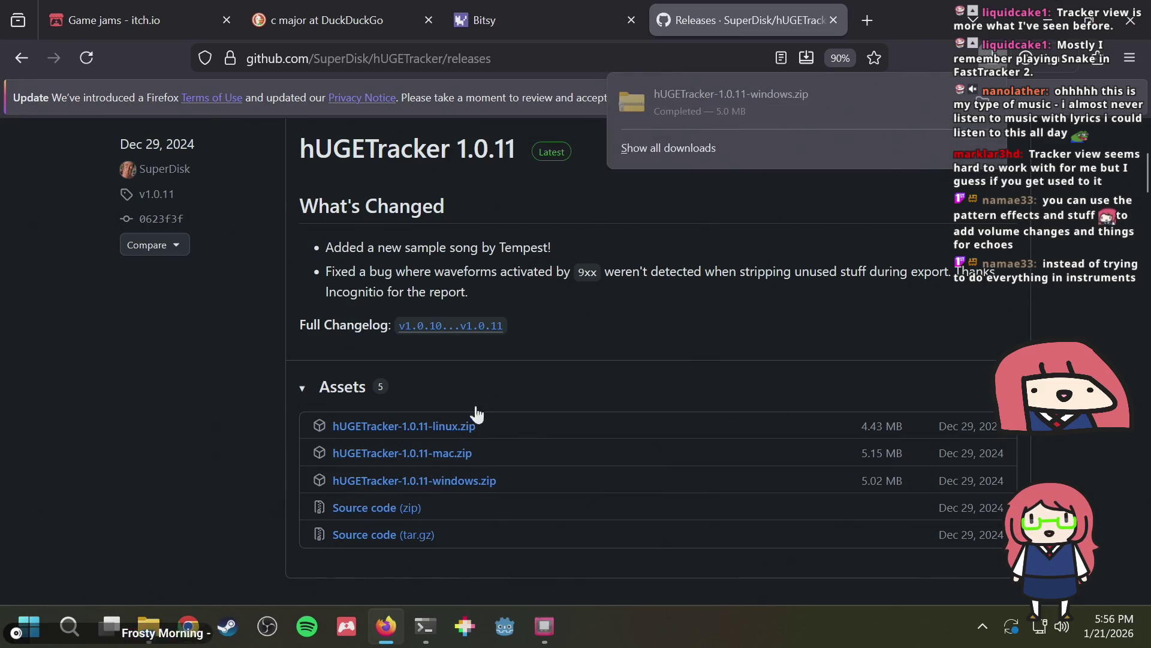
{"action": "left_click", "coordinate": [754, 107]}
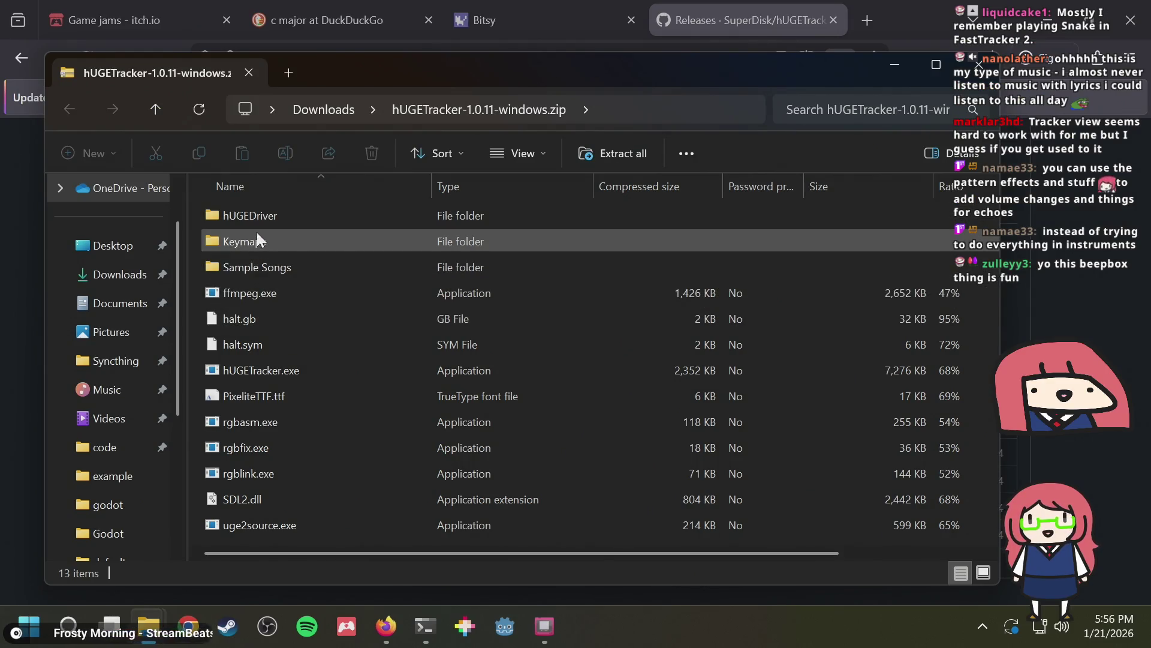
Select all 13 items in the zip and return to the Downloads folder
{"action": "scroll", "coordinate": [268, 271], "scroll_direction": "right", "scroll_amount": 3}
{"action": "scroll", "coordinate": [271, 276], "scroll_direction": "left", "scroll_amount": 3}
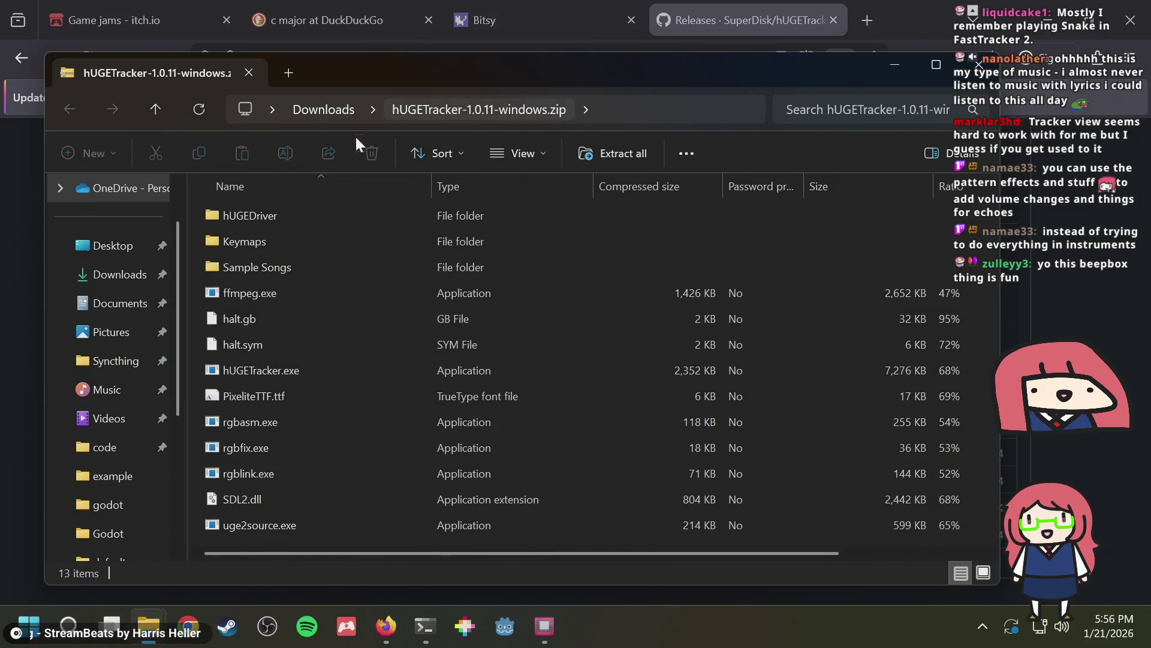
{"action": "key", "text": "ctrl+a"}
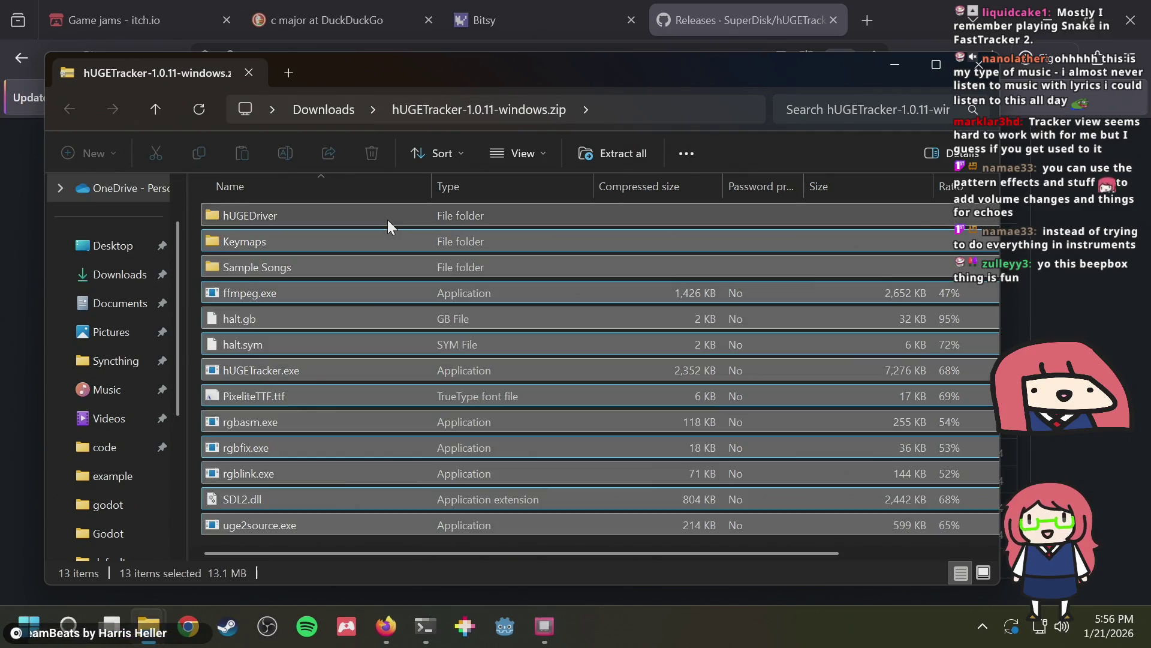
{"action": "left_click", "coordinate": [333, 115]}
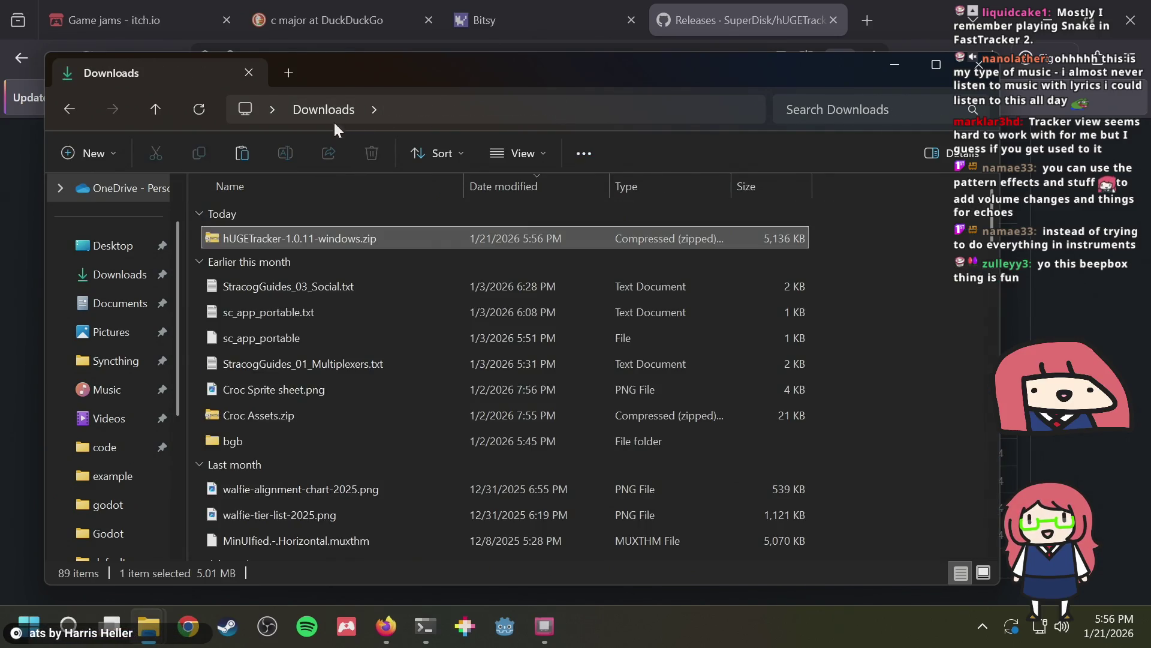
{"action": "right_click", "coordinate": [883, 264]}
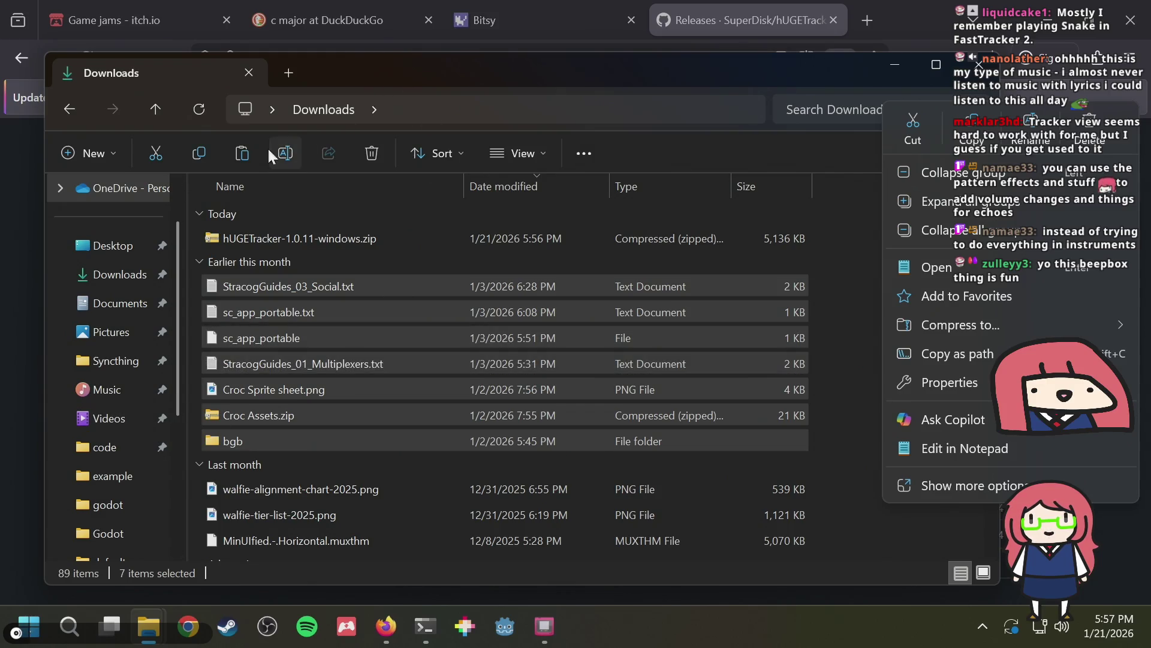
{"action": "left_click", "coordinate": [750, 153]}
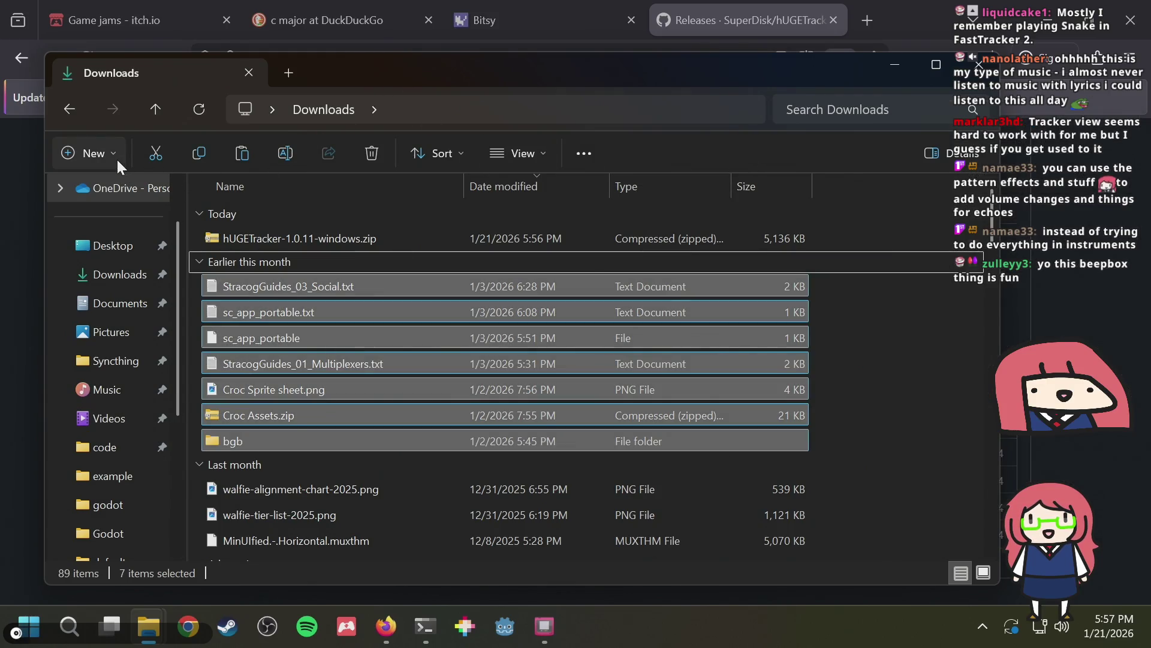
Create a hugetracker folder in Downloads and paste the zip's contents into it
{"action": "left_click", "coordinate": [117, 157]}
{"action": "left_click", "coordinate": [114, 190]}
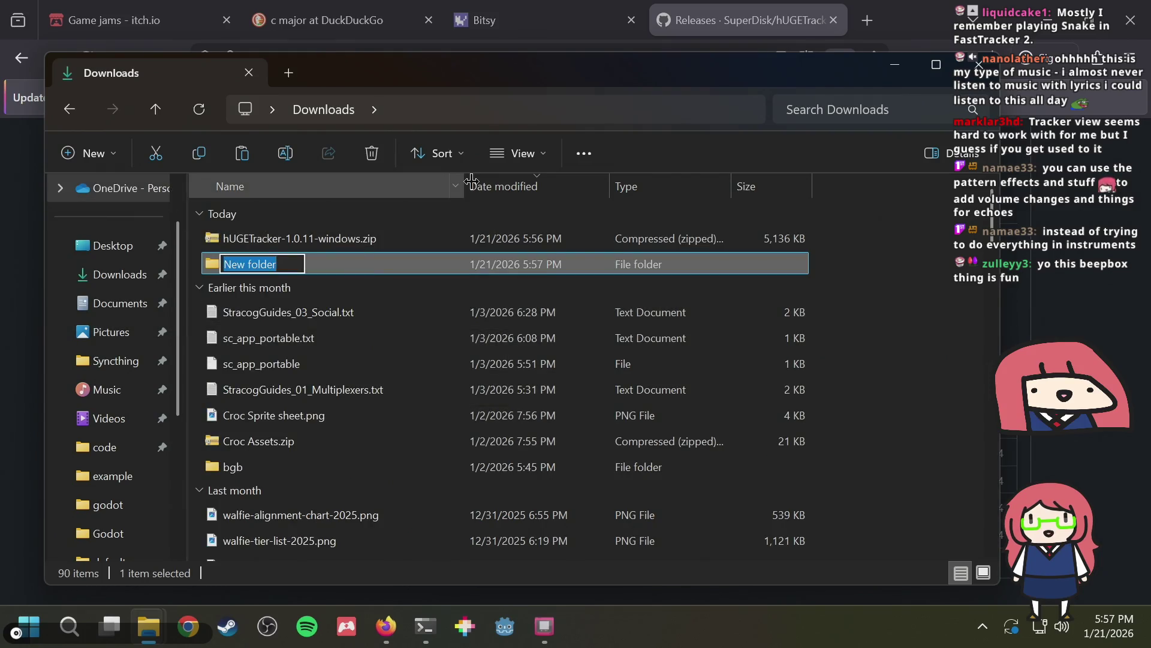
{"action": "type", "text": "hugetracker"}
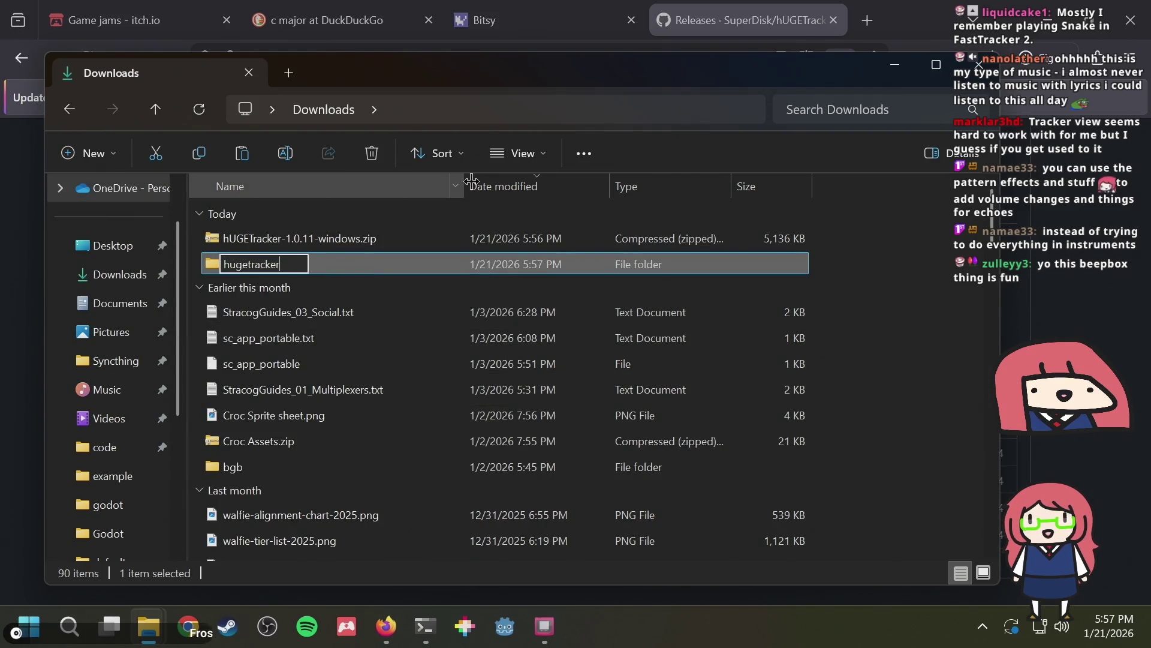
{"action": "key", "text": "Return"}
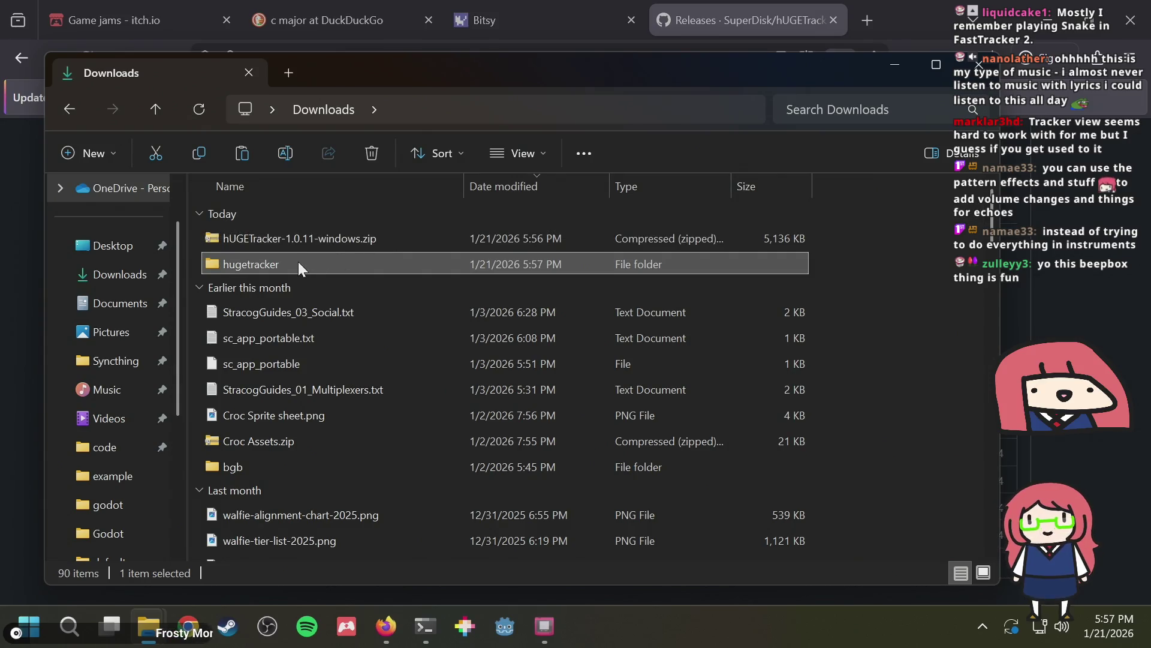
{"action": "double_click", "coordinate": [299, 268]}
{"action": "key", "text": "ctrl+v"}
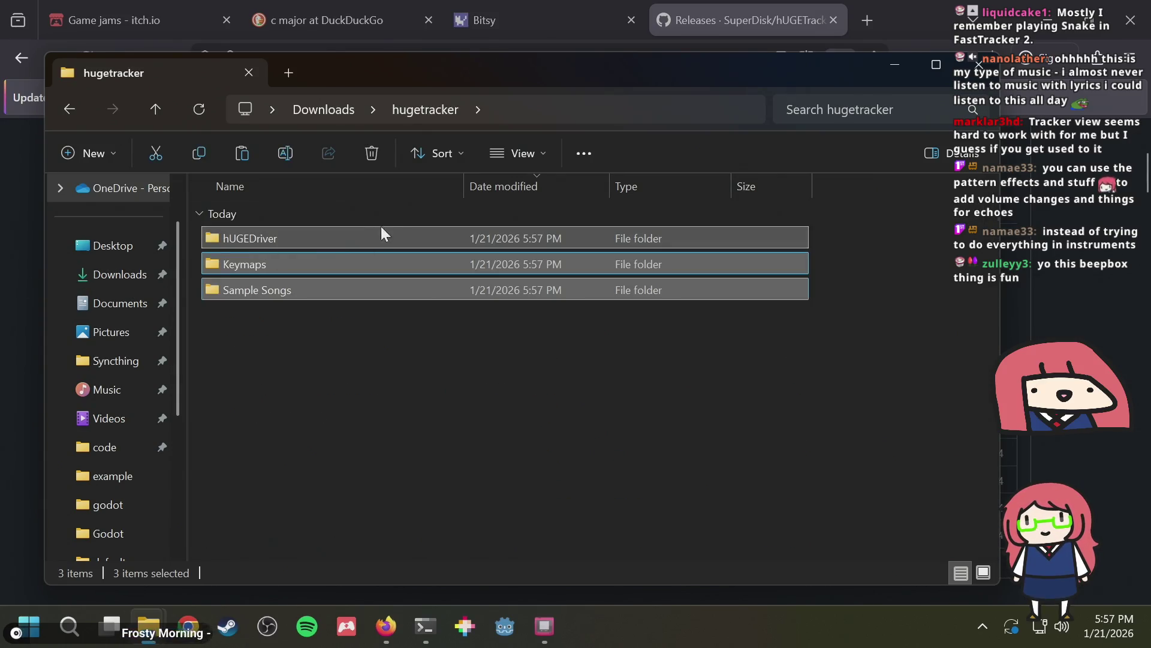
{"action": "left_click", "coordinate": [301, 358]}
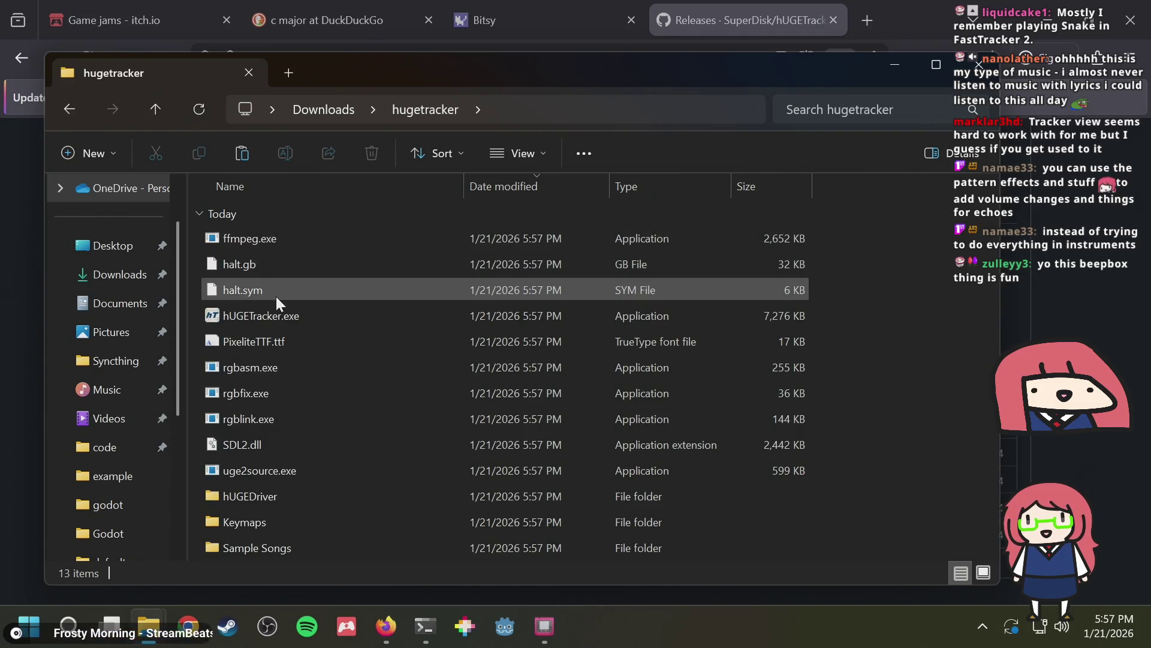
In a new browser tab, search for beepbox and open the BeepBox site
{"action": "left_click", "coordinate": [5, 344]}
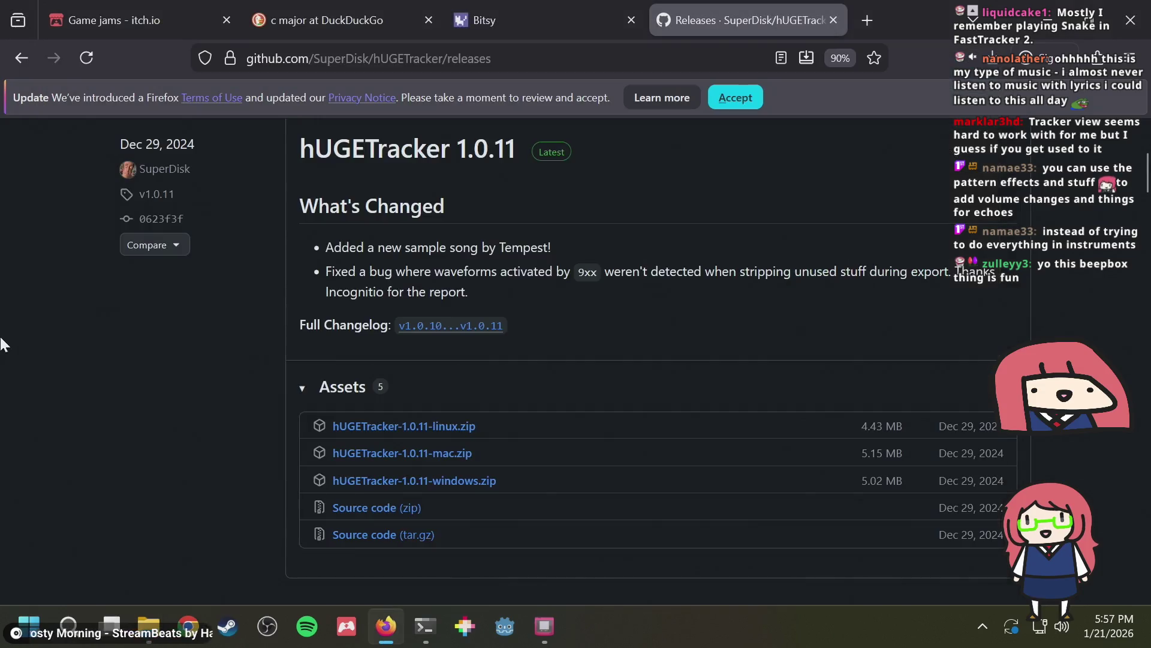
{"action": "key", "text": "ctrl+t"}
{"action": "type", "text": "bee"}
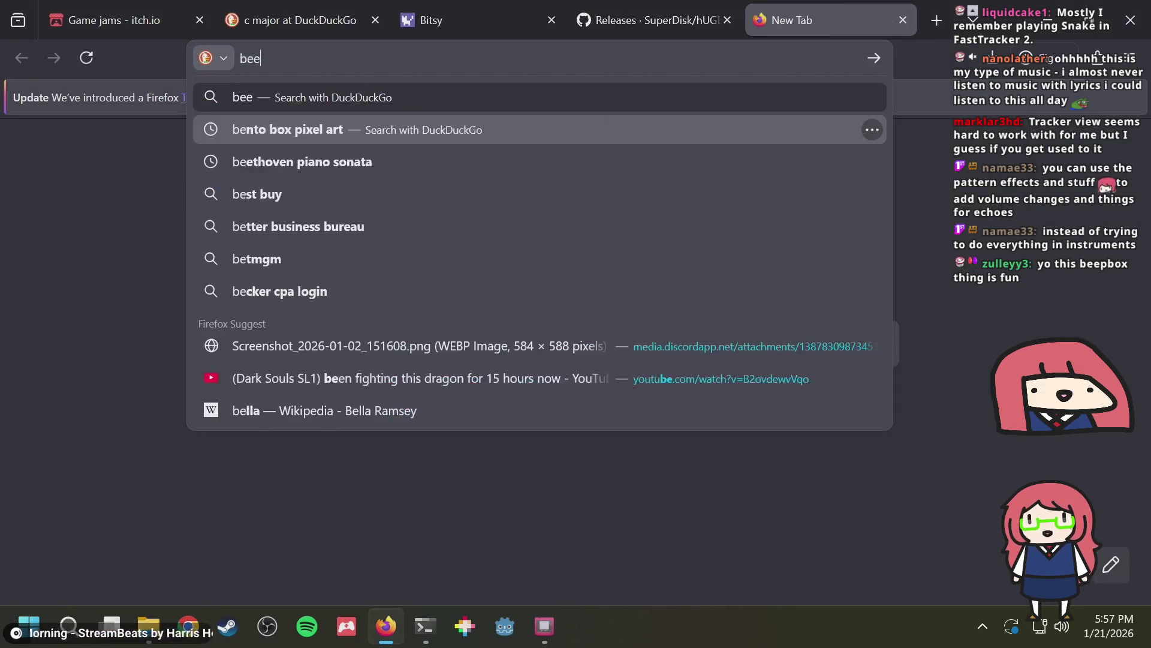
{"action": "type", "text": "pbox"}
{"action": "key", "text": "Return"}
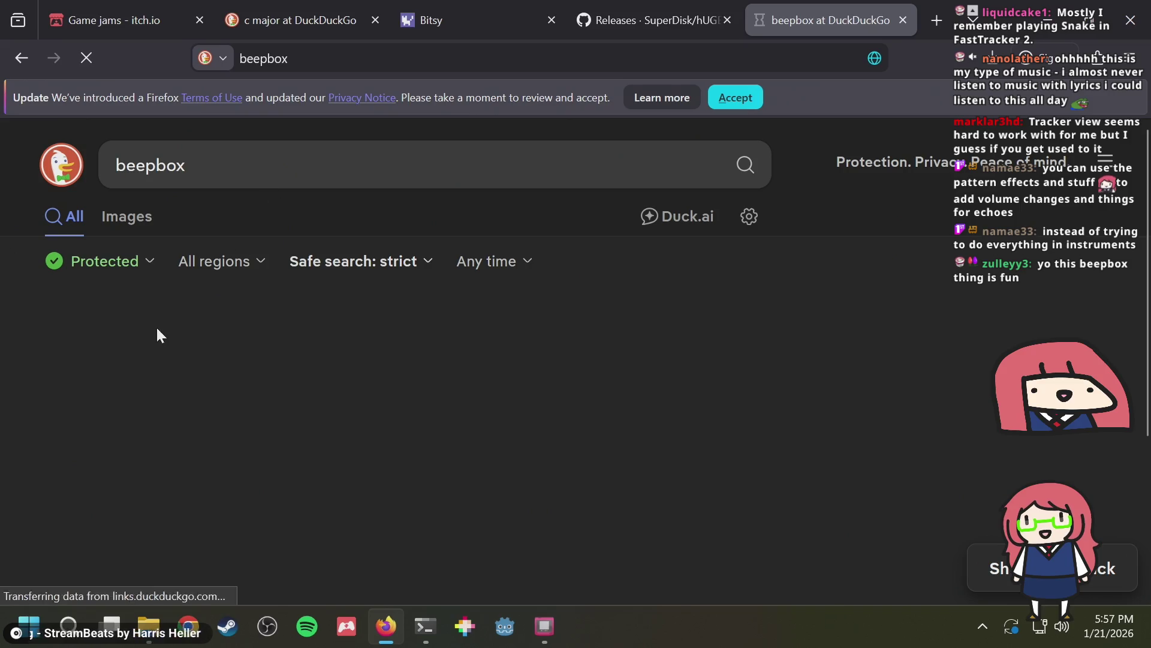
{"action": "left_click", "coordinate": [137, 367]}
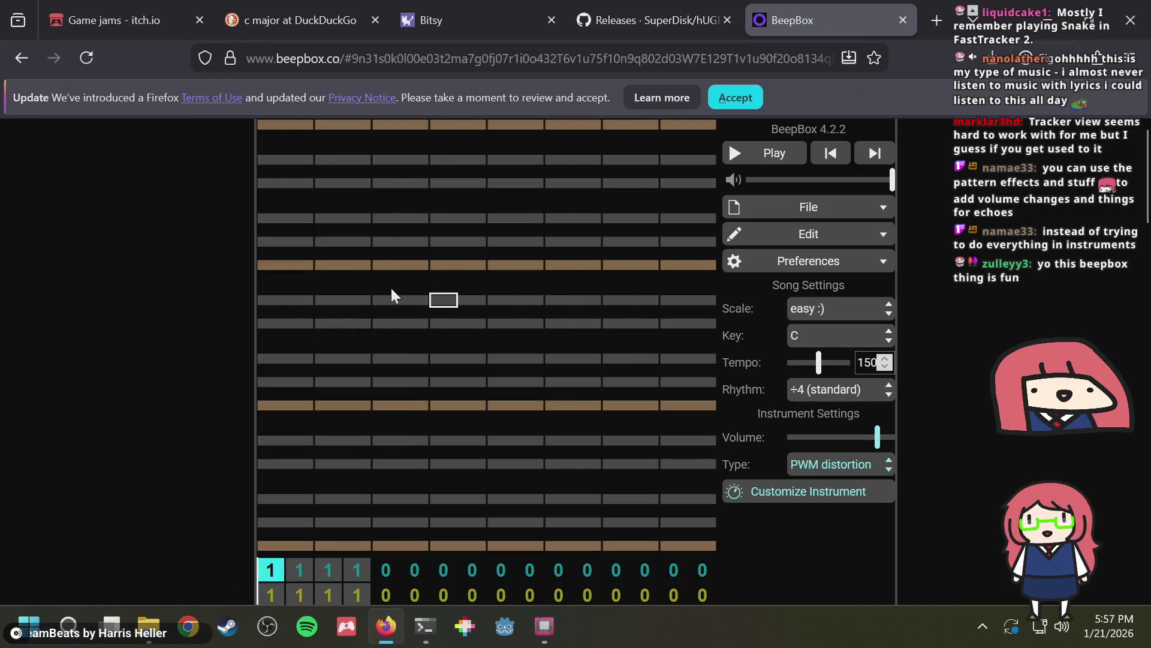
Sketch two notes on the C row plus a short lower note, then close the BeepBox tab
{"action": "mouse_move", "coordinate": [360, 267]}
{"action": "left_mouse_down"}
{"action": "mouse_move", "coordinate": [442, 282]}
{"action": "mouse_move", "coordinate": [445, 360]}
{"action": "mouse_move", "coordinate": [483, 281]}
{"action": "mouse_move", "coordinate": [540, 267]}
{"action": "left_mouse_up"}
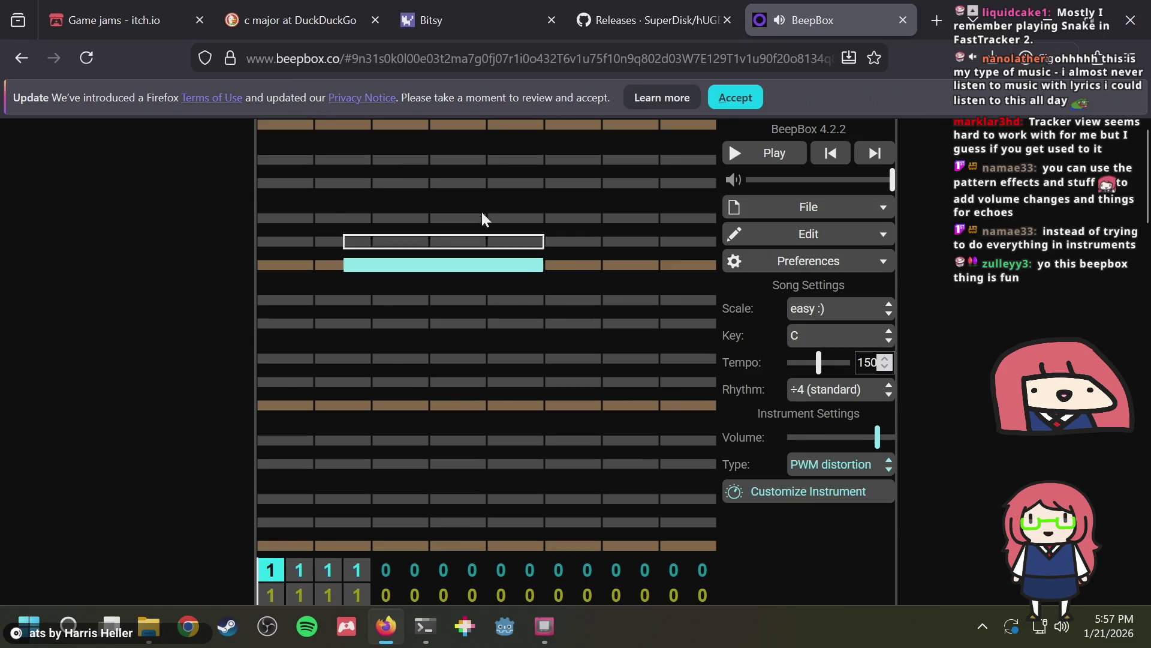
{"action": "left_click_drag", "start_coordinate": [484, 219], "coordinate": [623, 222]}
{"action": "left_click", "coordinate": [307, 358]}
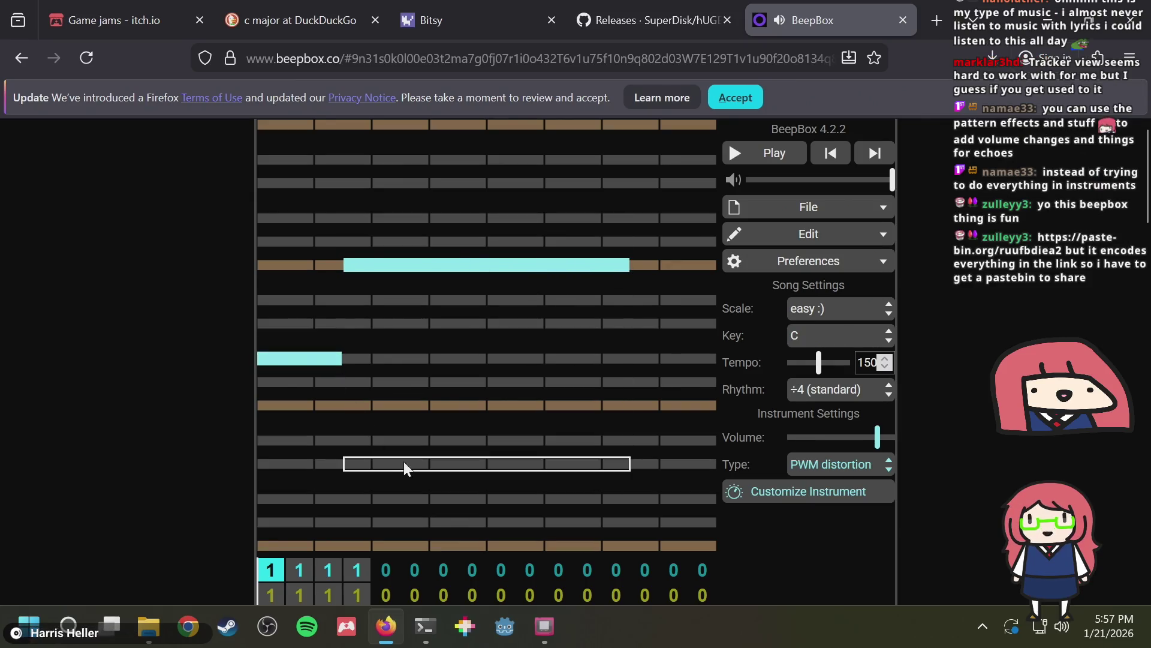
{"action": "left_click_drag", "start_coordinate": [471, 264], "coordinate": [349, 282]}
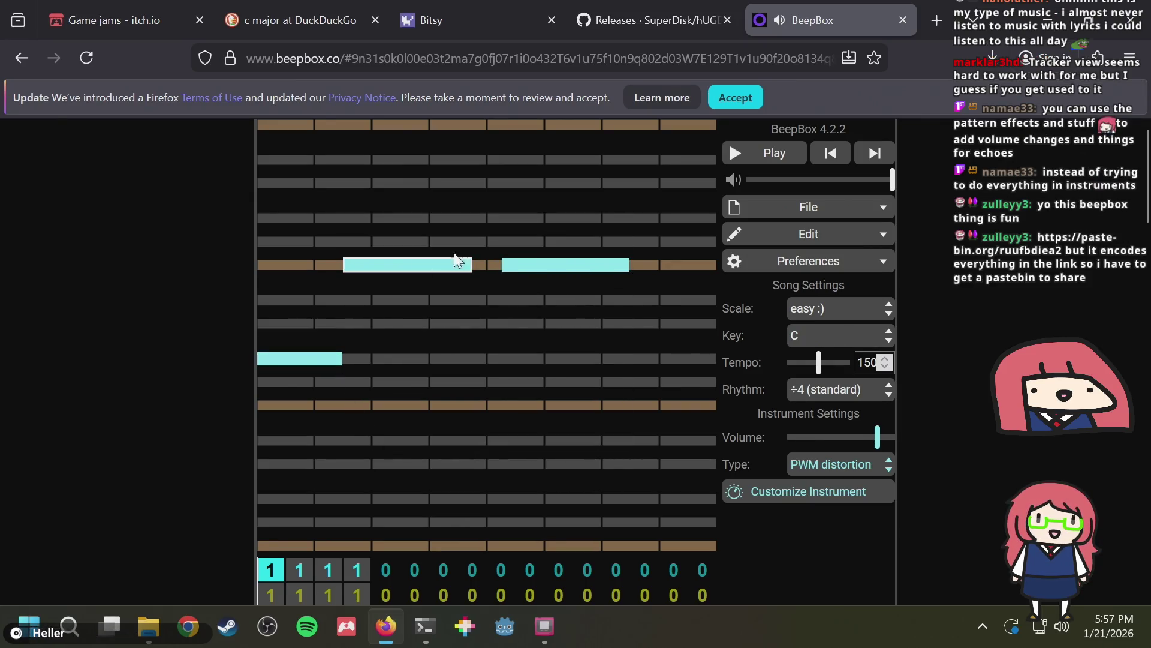
{"action": "key", "text": "ctrl+w"}
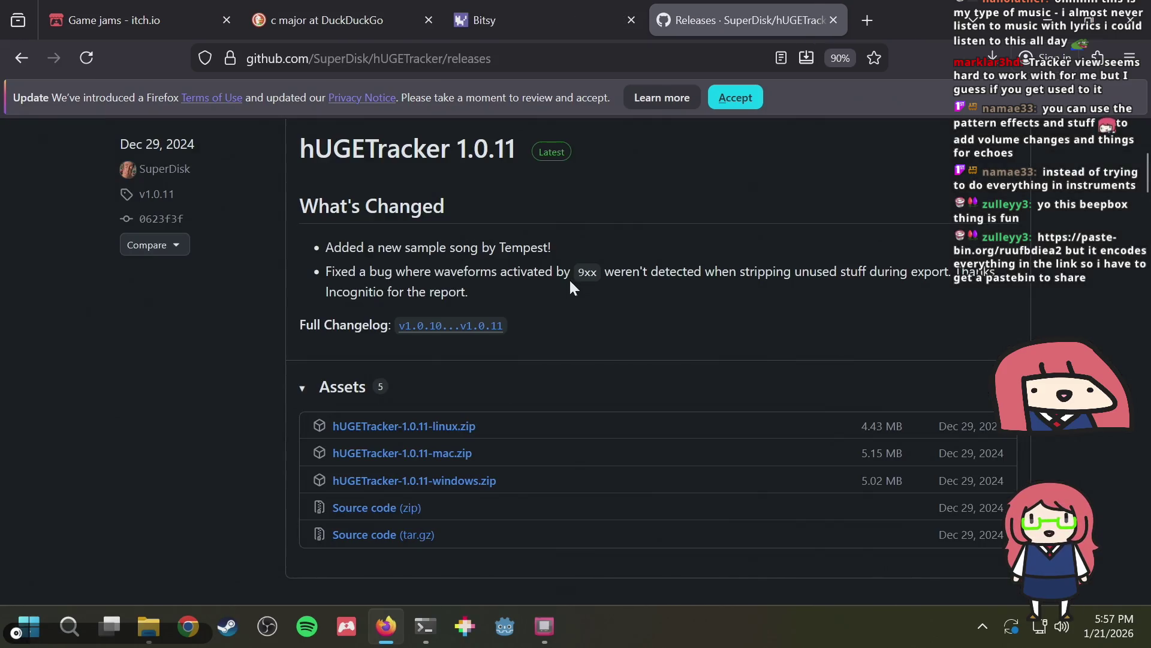
Run hUGETracker.exe from the hugetracker folder via SmartScreen's Run anyway, then return to GB Studio
{"action": "scroll", "coordinate": [567, 282], "scroll_direction": "up", "scroll_amount": 5}
{"action": "scroll", "coordinate": [567, 282], "scroll_direction": "down", "scroll_amount": 3}
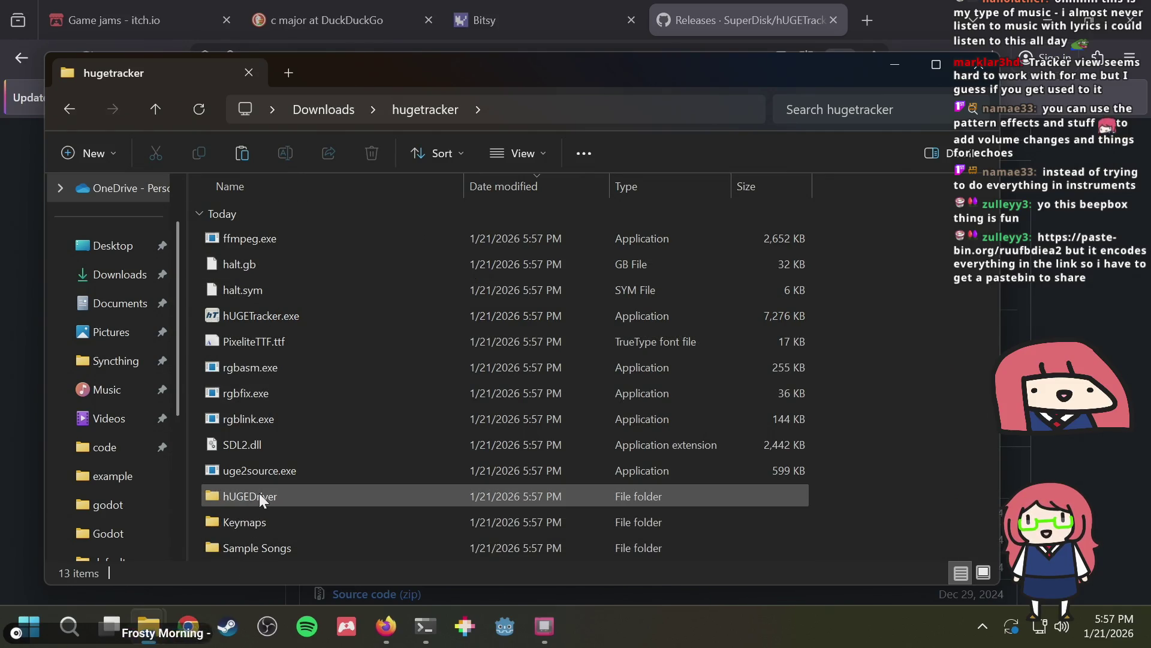
{"action": "left_click", "coordinate": [895, 65]}
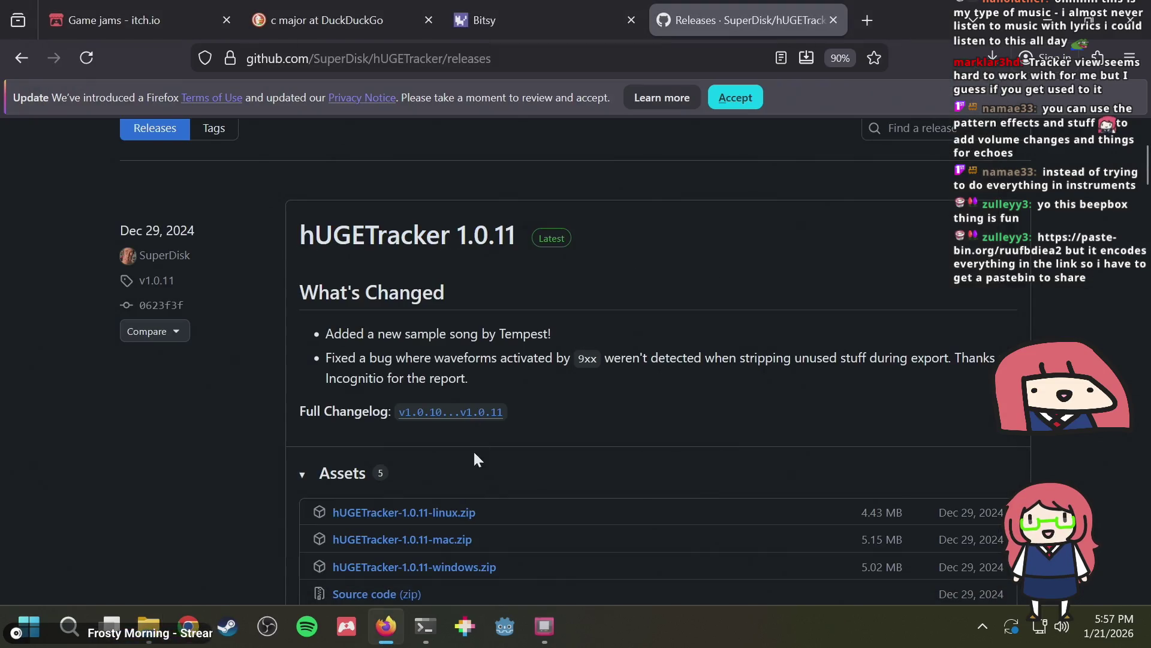
{"action": "left_click", "coordinate": [149, 627]}
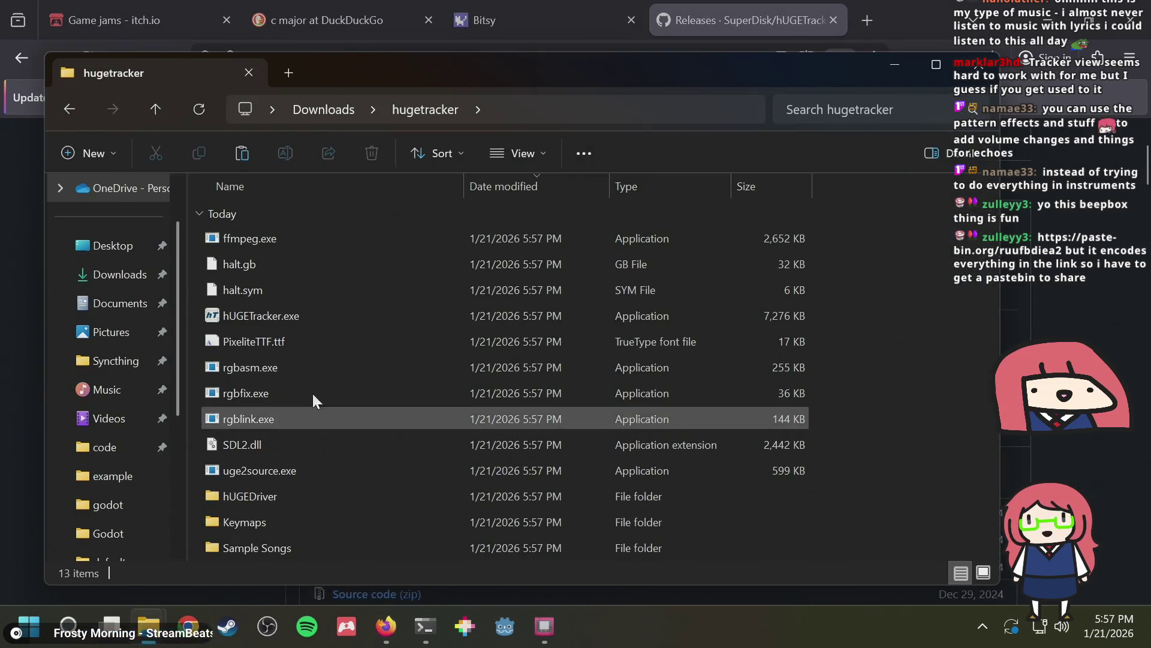
{"action": "double_click", "coordinate": [254, 322]}
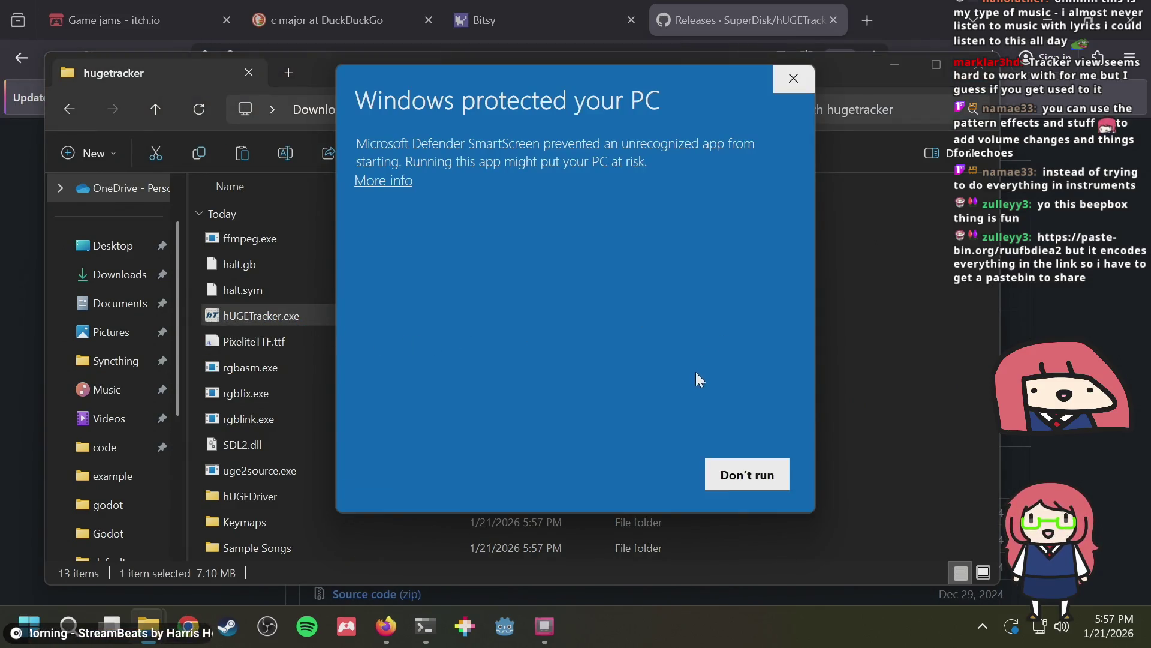
{"action": "left_click", "coordinate": [365, 182]}
{"action": "left_click", "coordinate": [620, 477]}
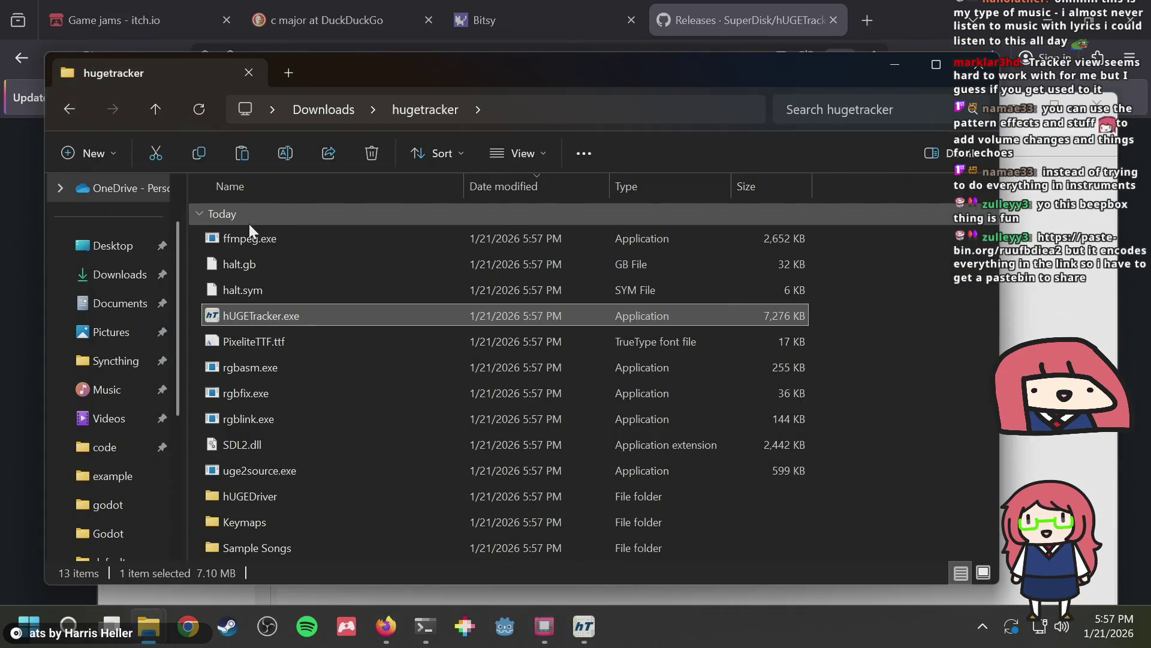
{"action": "left_click", "coordinate": [544, 624]}
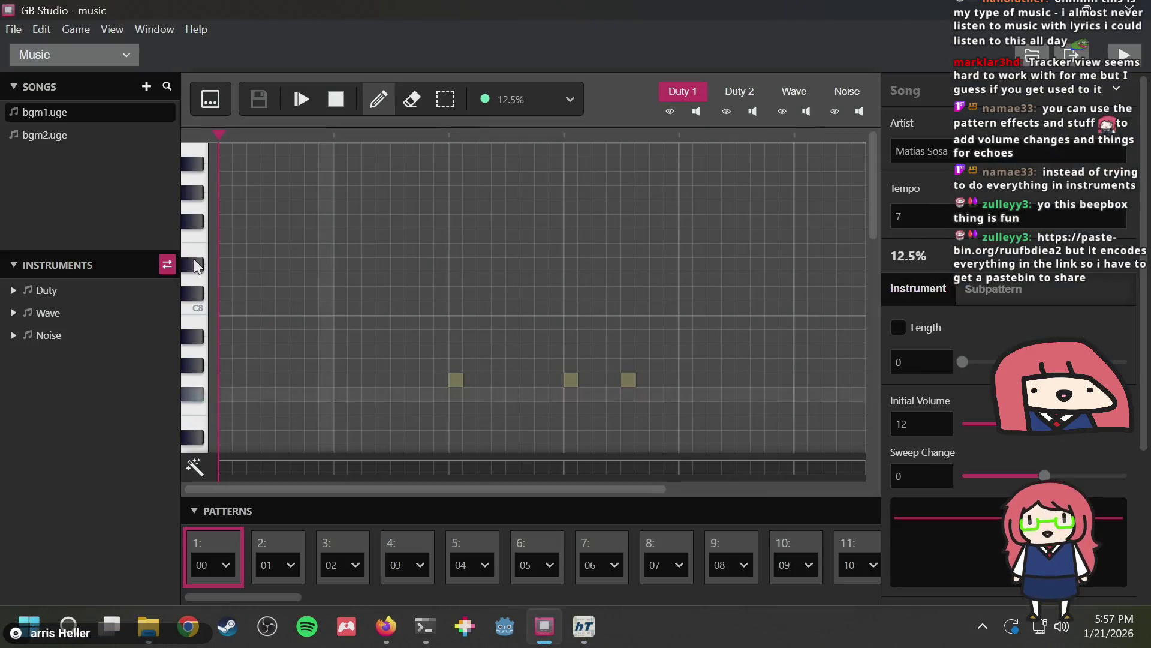
Check bgm2.uge's options and the File > Open locations, cancelling both, then bring hUGETracker forward
{"action": "right_click", "coordinate": [72, 131]}
{"action": "key", "text": "Escape"}
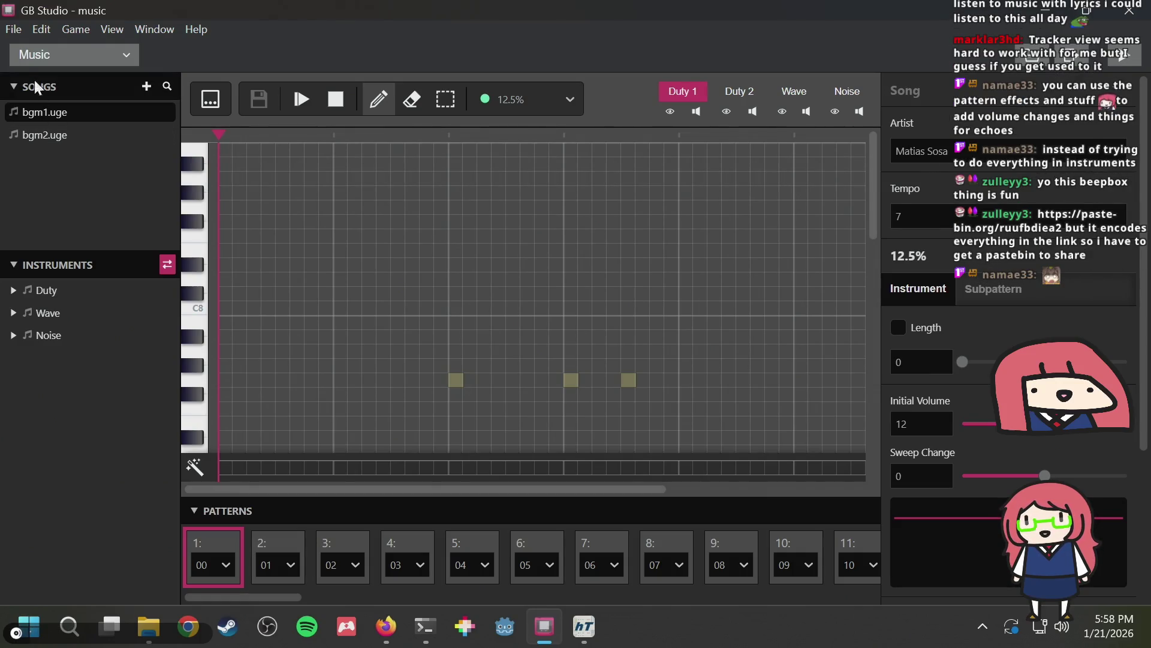
{"action": "left_click", "coordinate": [18, 35]}
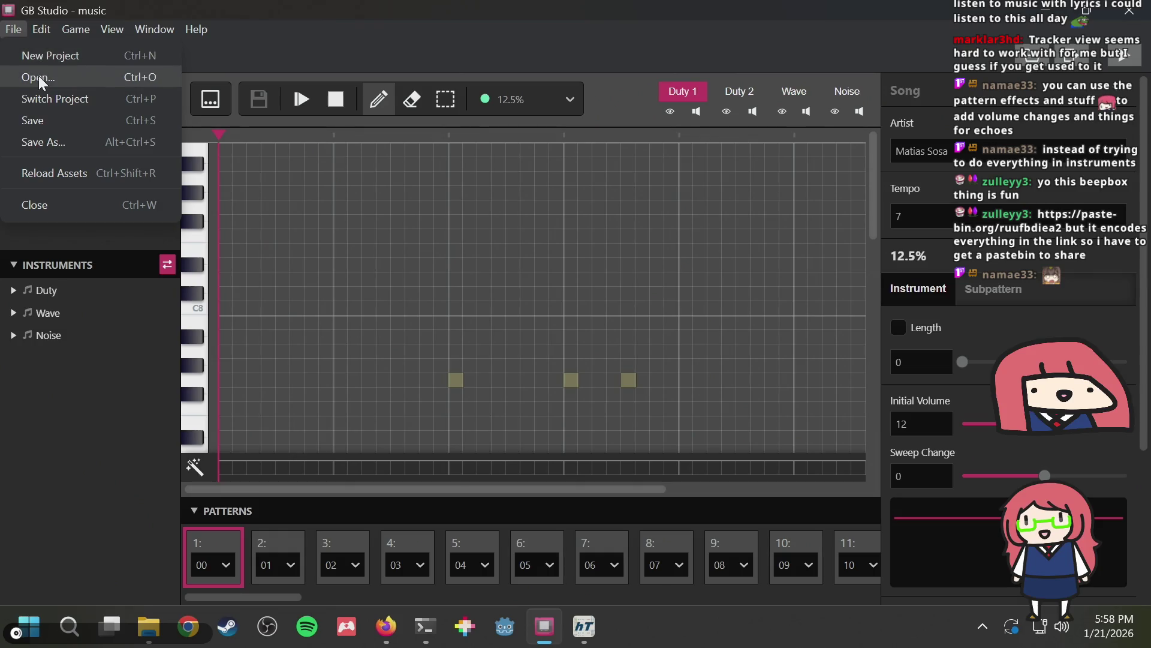
{"action": "left_click", "coordinate": [38, 76]}
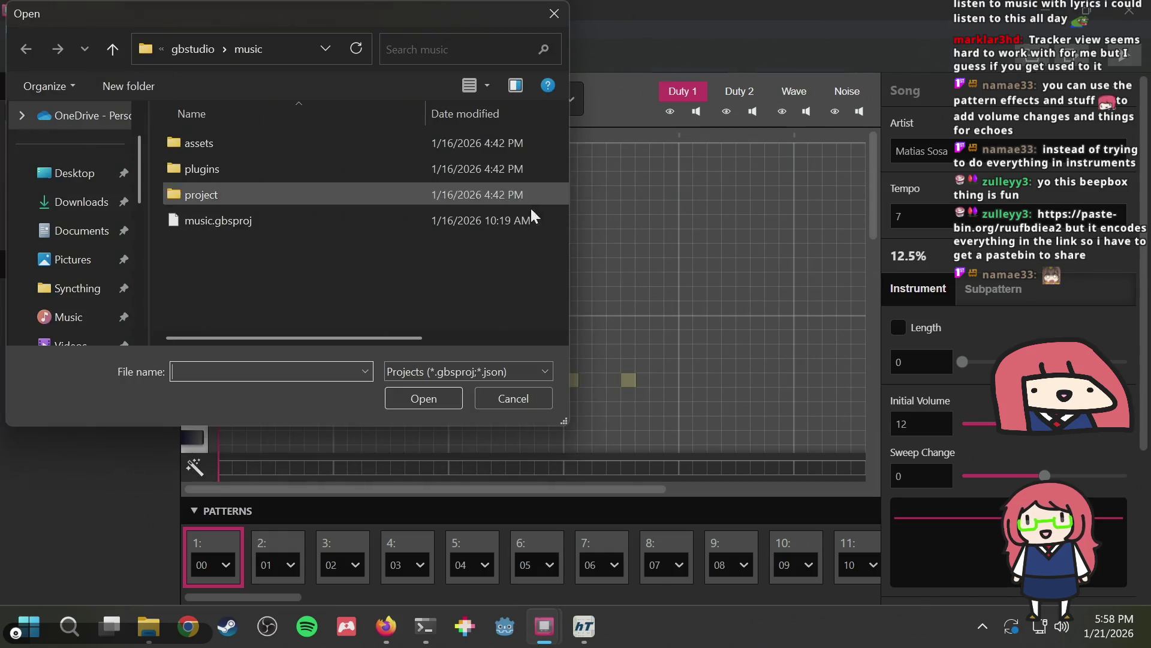
{"action": "left_click", "coordinate": [164, 49]}
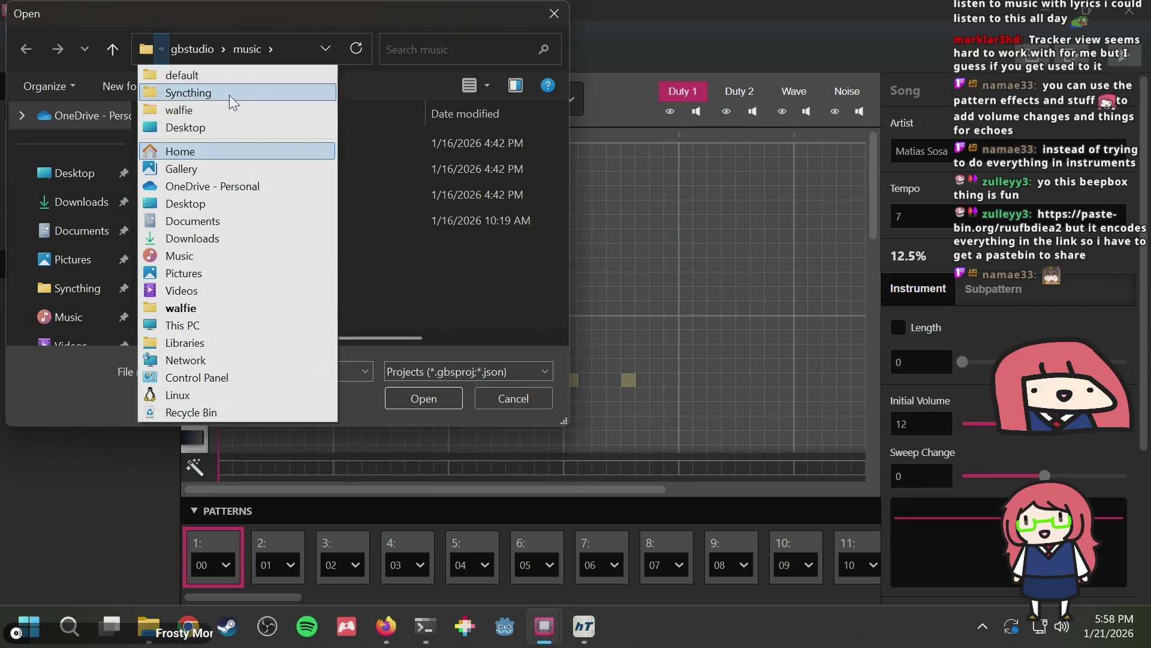
{"action": "key", "text": "Escape"}
{"action": "key", "text": "Escape"}
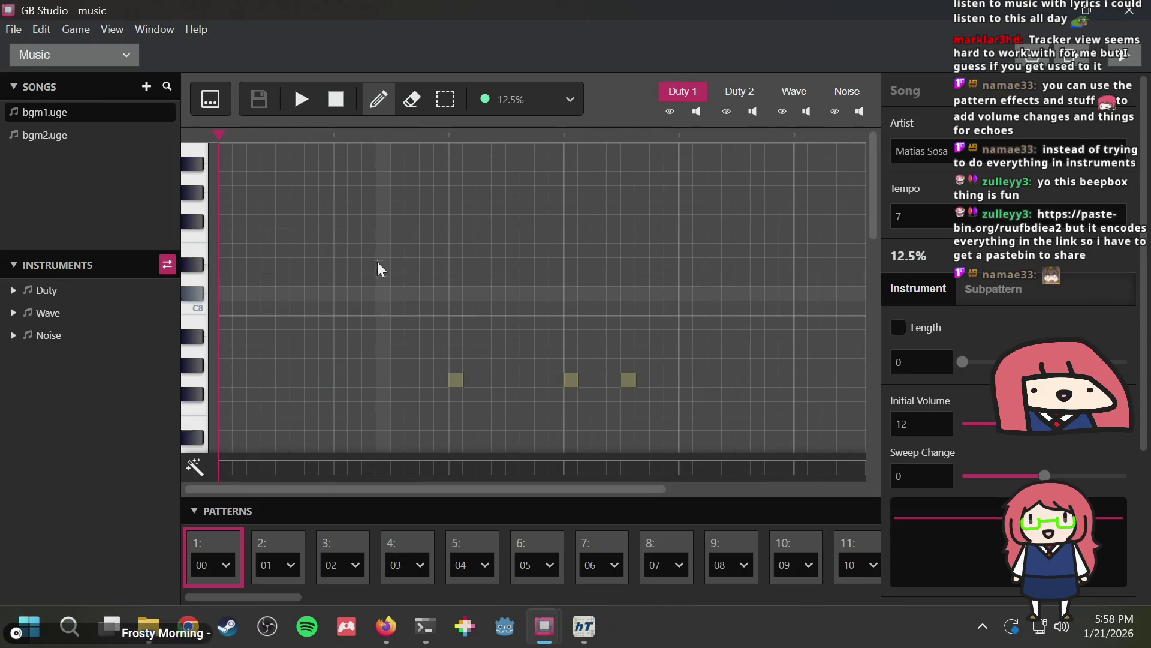
{"action": "left_click", "coordinate": [584, 626]}
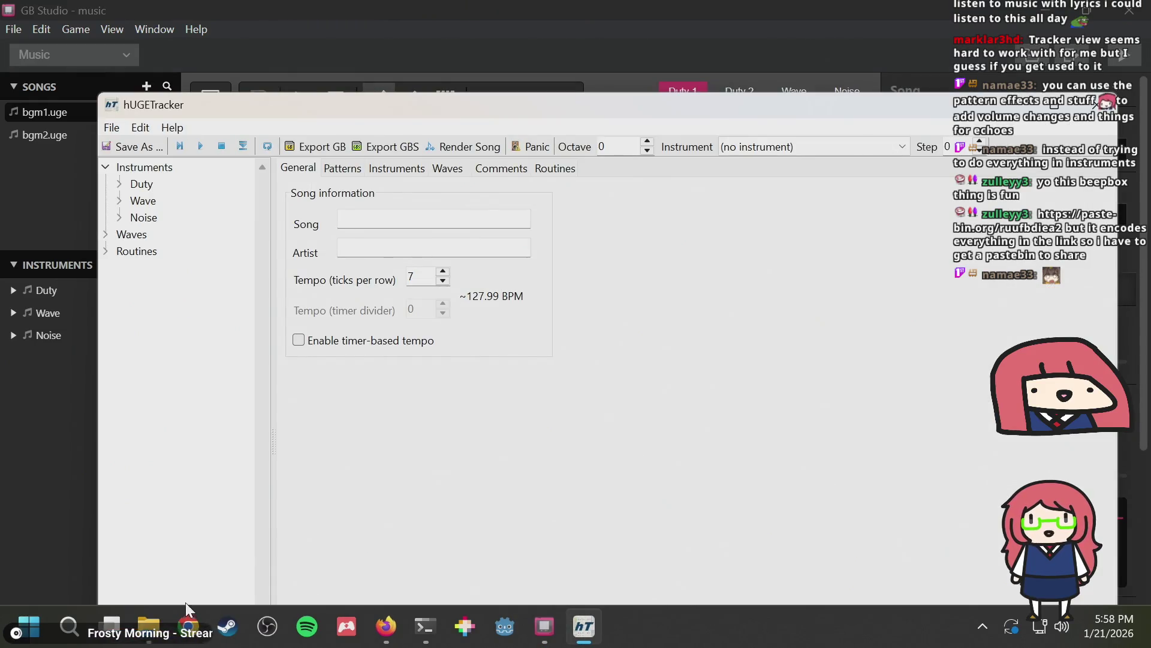
Navigate File Explorer to Syncthing > default > gbstudio > music > assets > music
{"action": "mouse_move", "coordinate": [150, 624]}
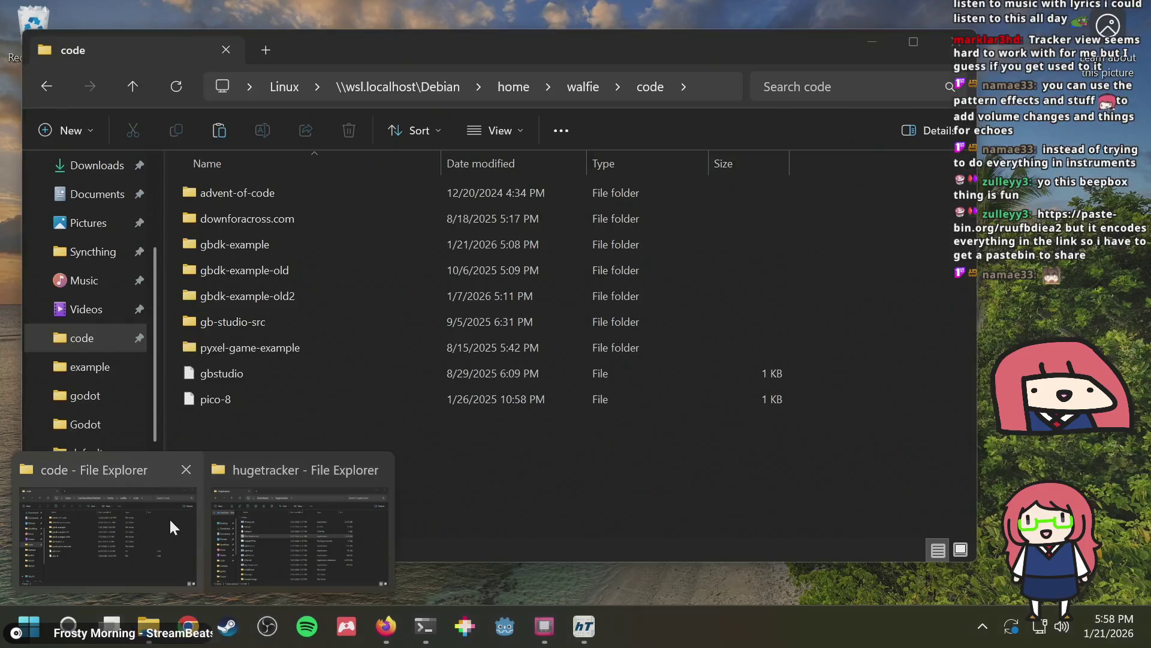
{"action": "left_click", "coordinate": [170, 526]}
{"action": "scroll", "coordinate": [102, 345], "scroll_direction": "up", "scroll_amount": 2}
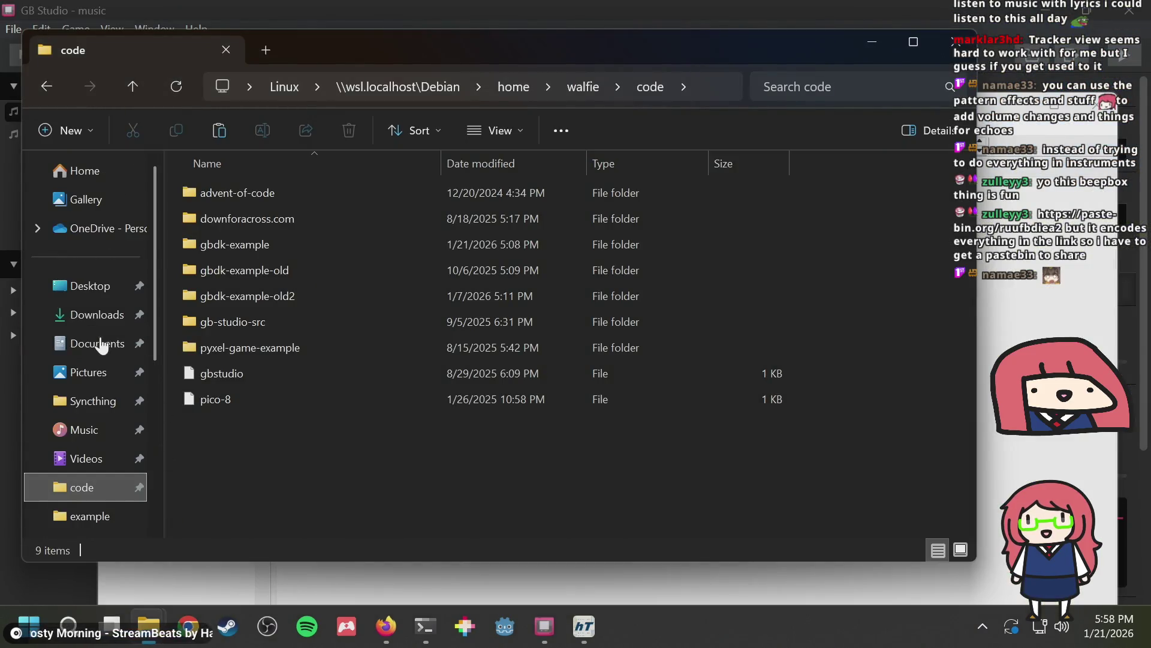
{"action": "left_click", "coordinate": [90, 400]}
{"action": "left_click", "coordinate": [211, 217]}
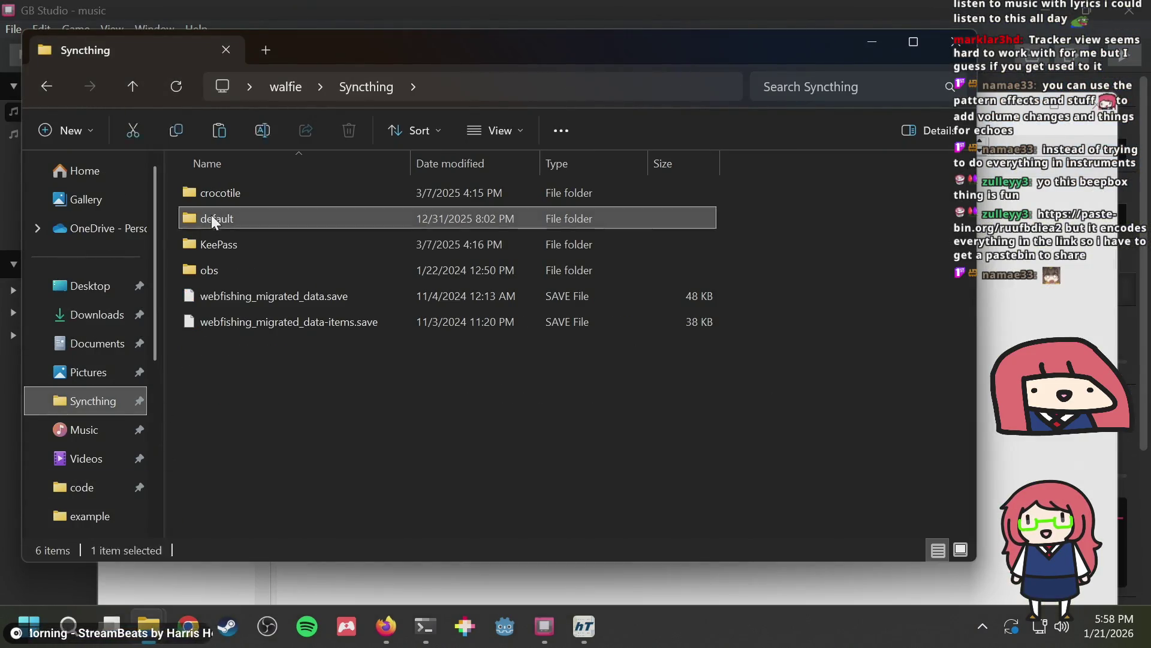
{"action": "double_click", "coordinate": [211, 215]}
{"action": "double_click", "coordinate": [215, 210]}
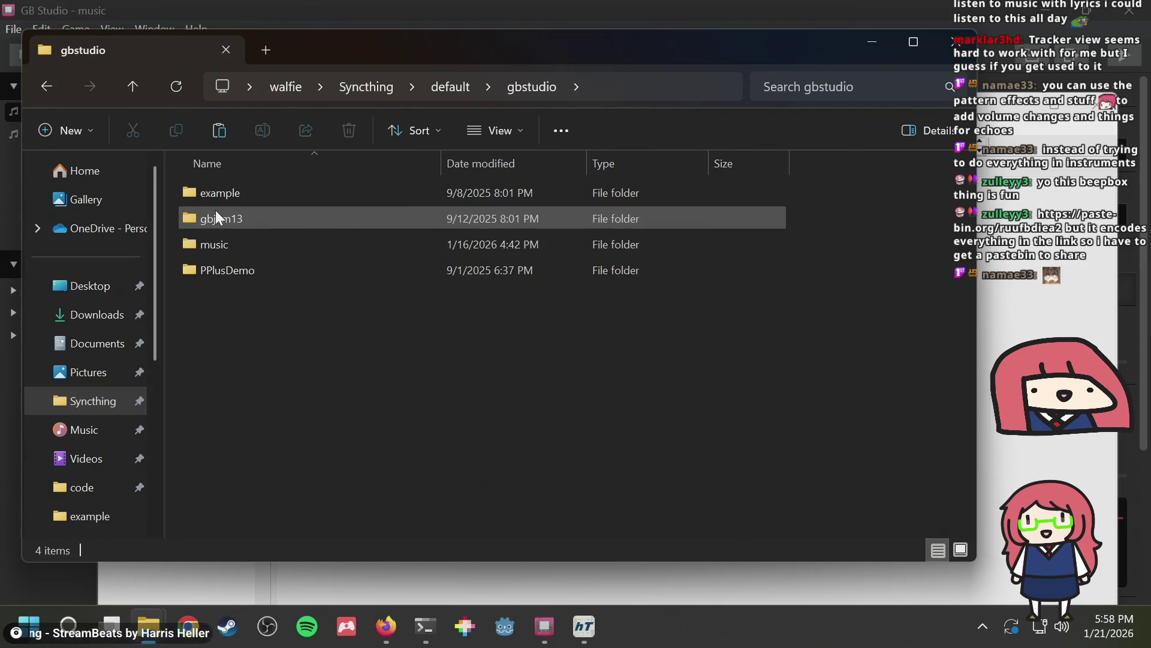
{"action": "double_click", "coordinate": [207, 242]}
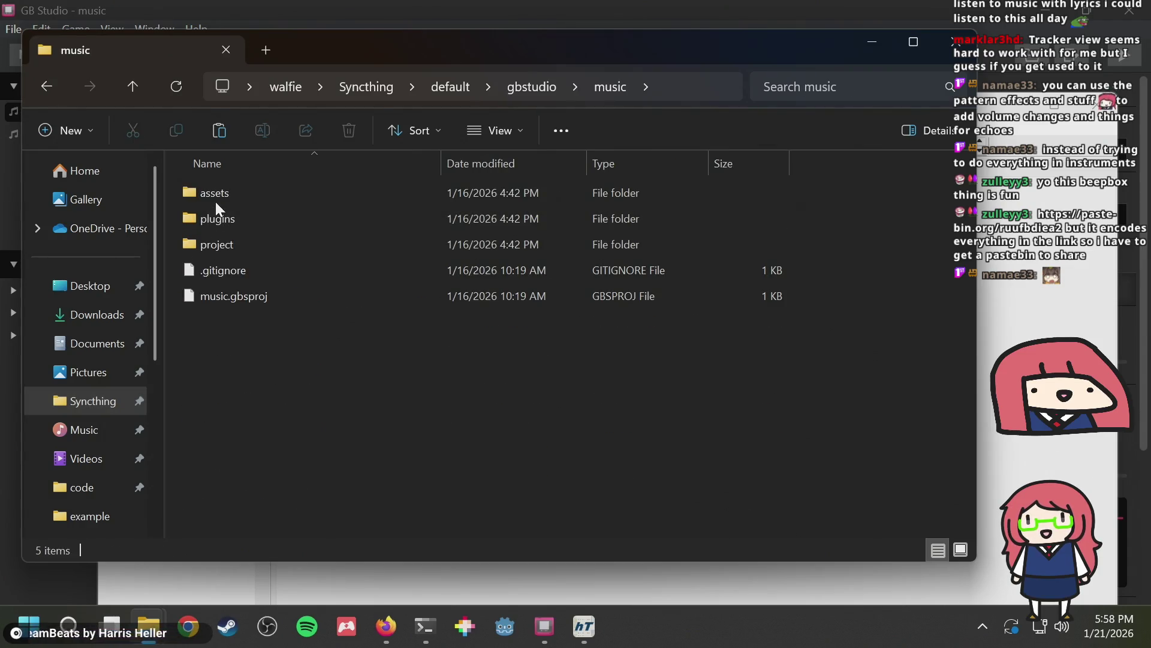
{"action": "double_click", "coordinate": [214, 198]}
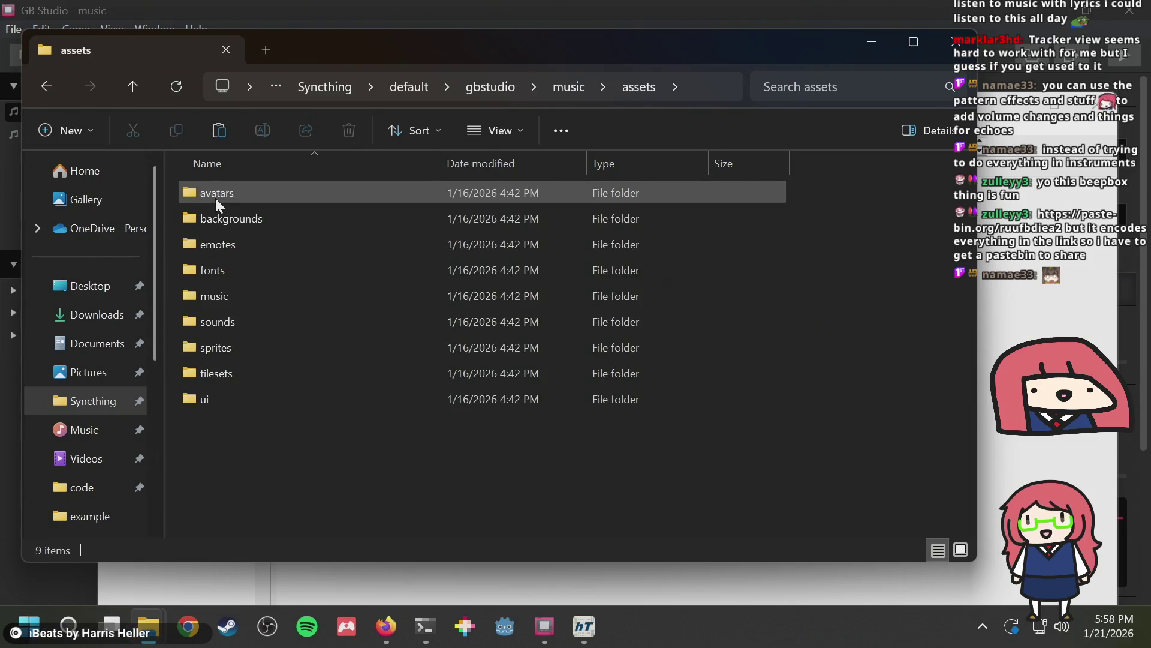
{"action": "double_click", "coordinate": [214, 294]}
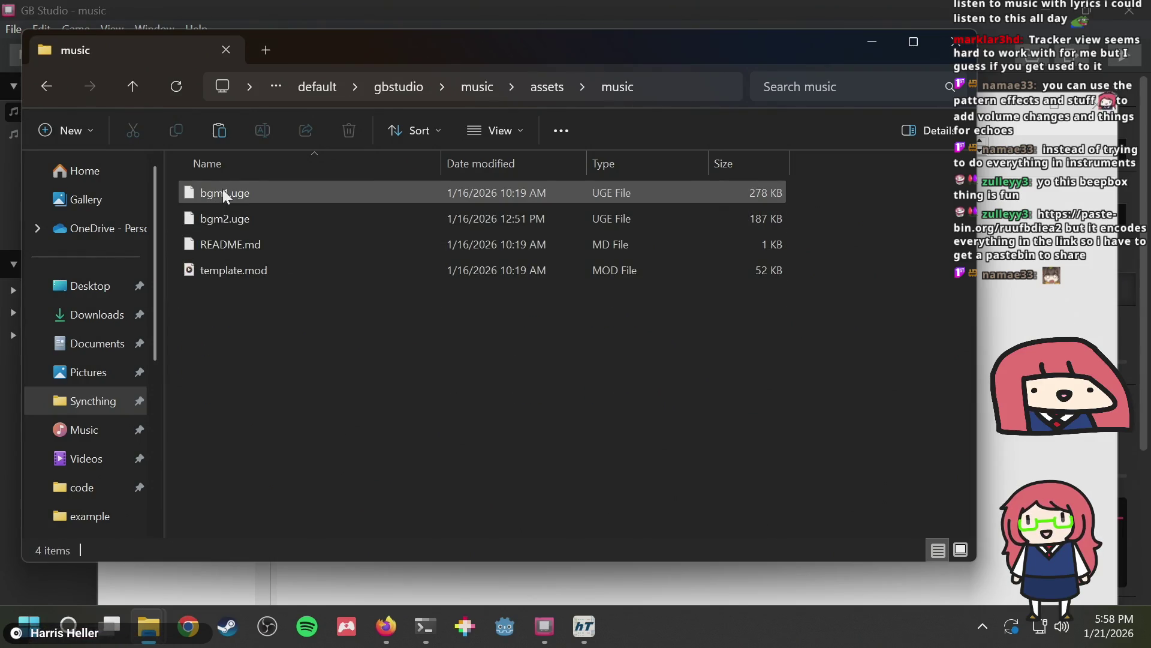
Drop bgm1.uge onto hUGETracker to load it
{"action": "mouse_move", "coordinate": [225, 195]}
{"action": "left_mouse_down"}
{"action": "mouse_move", "coordinate": [513, 332]}
{"action": "mouse_move", "coordinate": [486, 223]}
{"action": "left_mouse_up"}
{"action": "key", "text": "alt+Tab"}
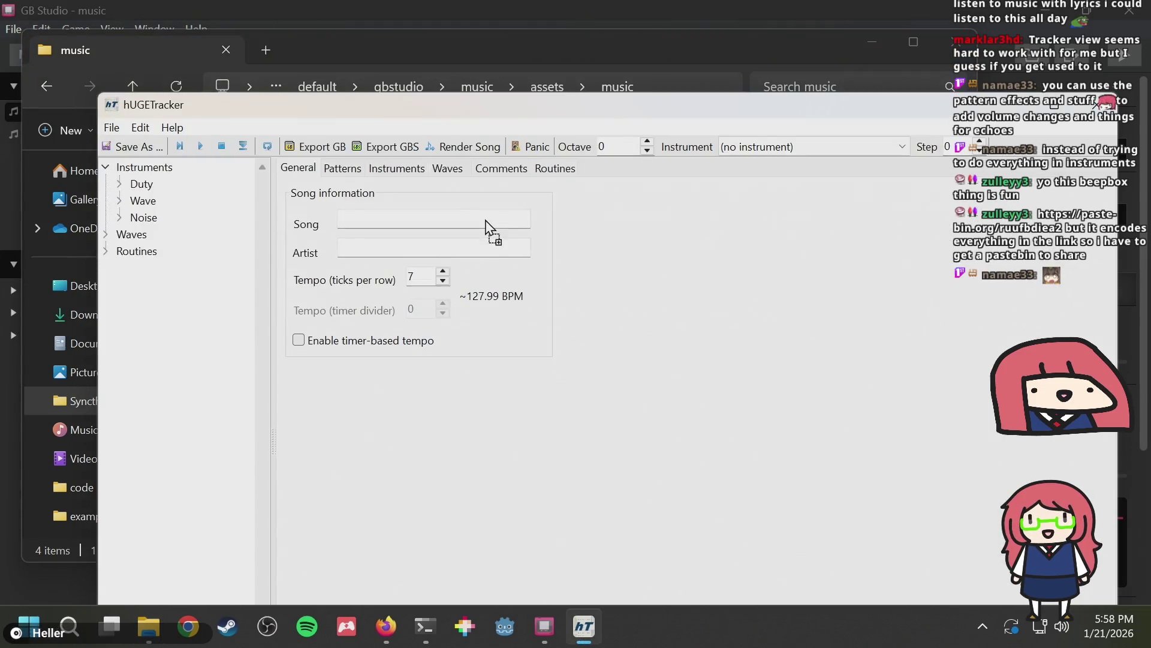
{"action": "left_click_drag", "start_coordinate": [595, 318], "coordinate": [596, 320]}
Decline saving the empty song and look at Quick Settings' sound output devices
{"action": "left_click", "coordinate": [620, 316]}
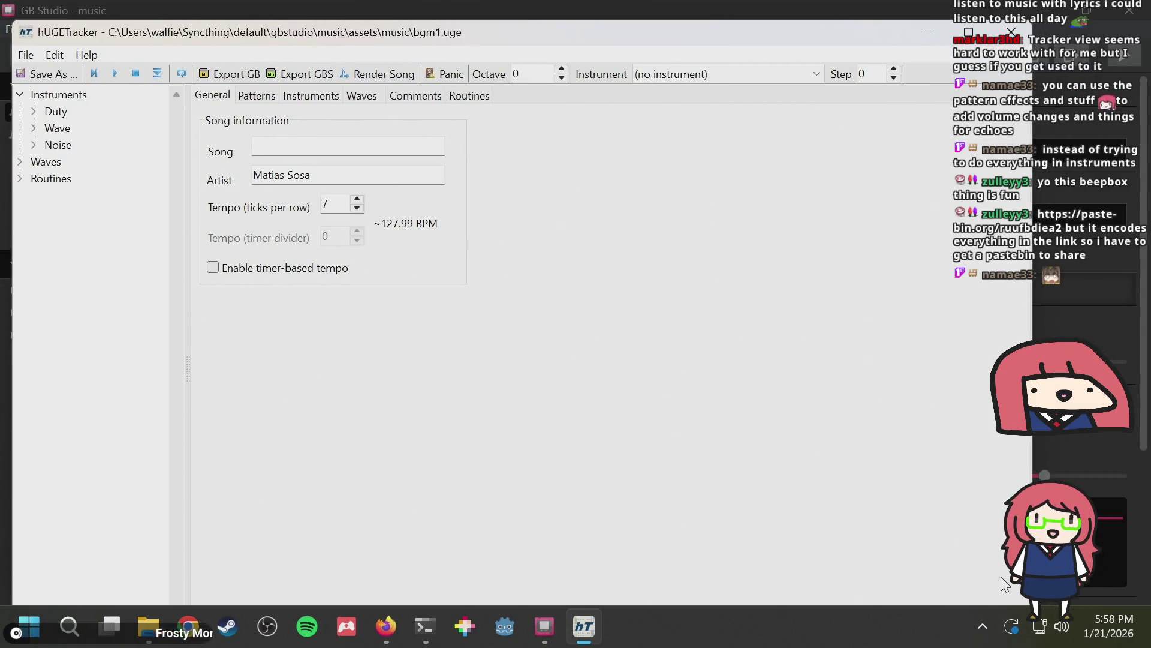
{"action": "left_click", "coordinate": [1055, 627]}
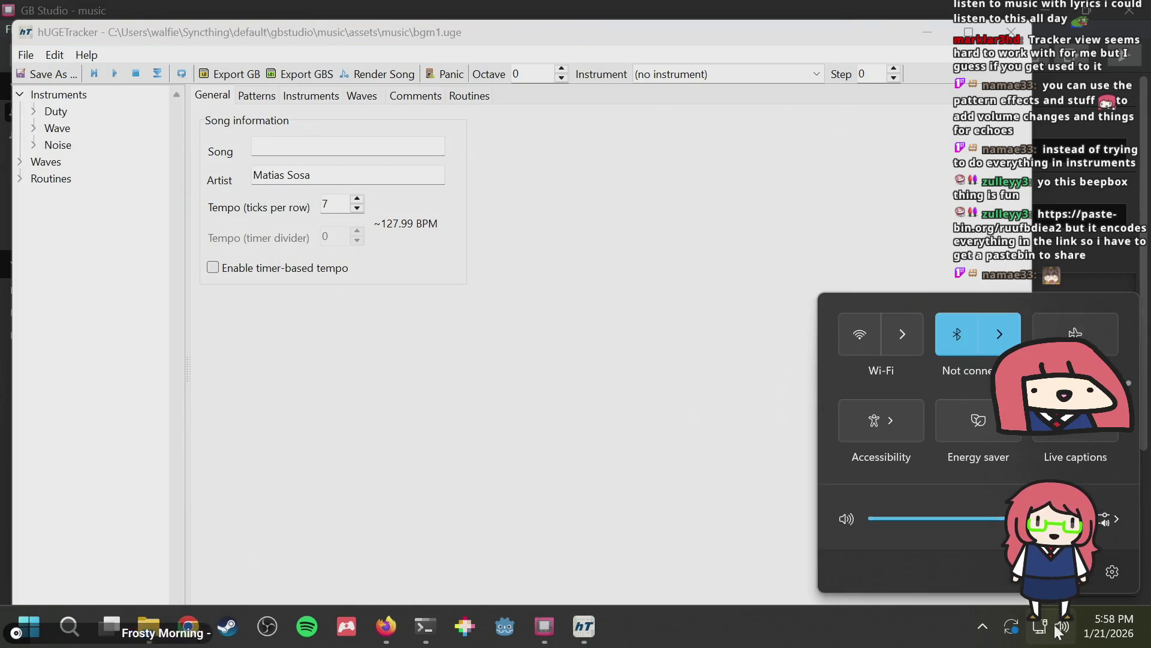
{"action": "left_click", "coordinate": [1109, 518]}
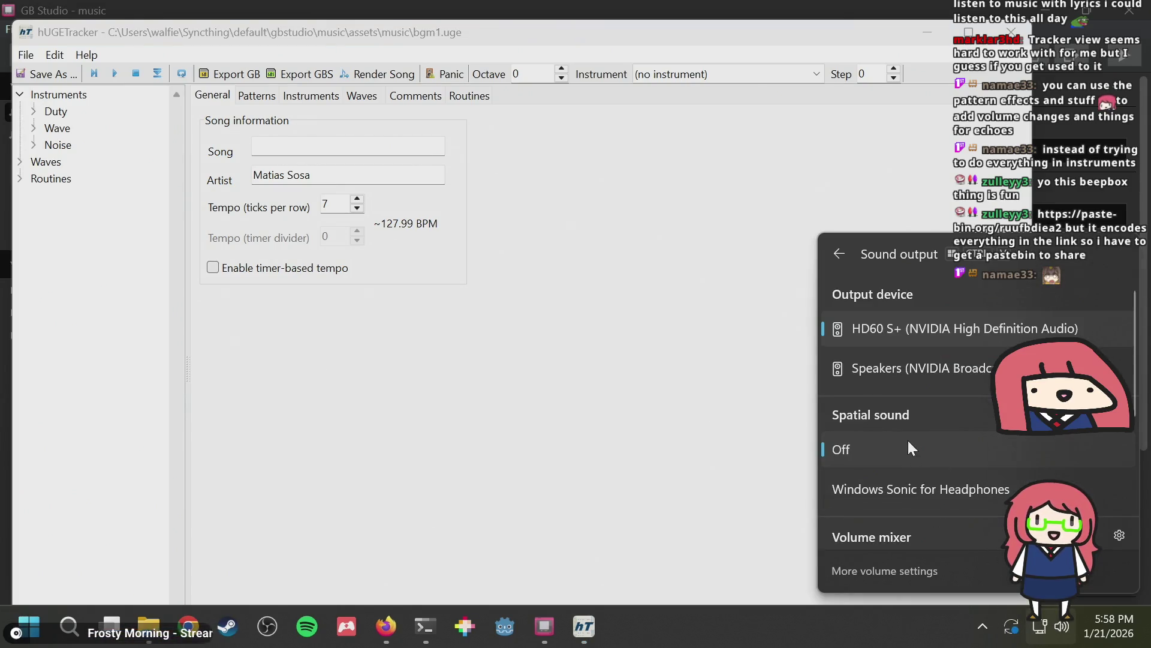
{"action": "key", "text": "Escape"}
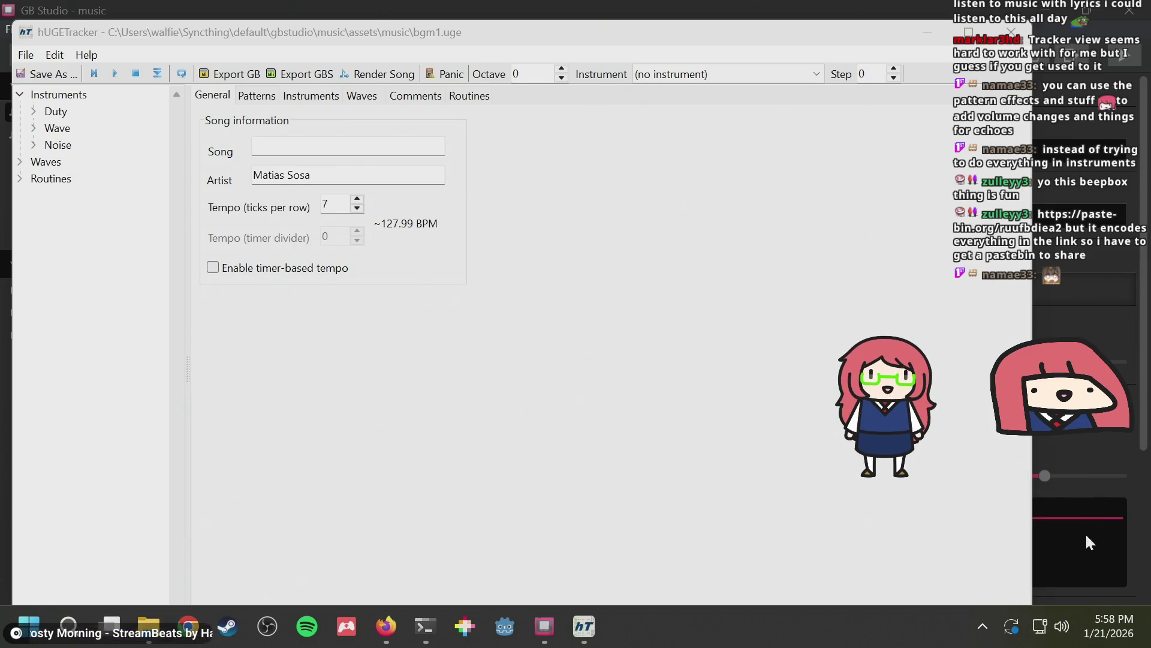
Open the Windows Settings Volume mixer page from Quick Settings' sound output panel
{"action": "left_click", "coordinate": [1041, 625]}
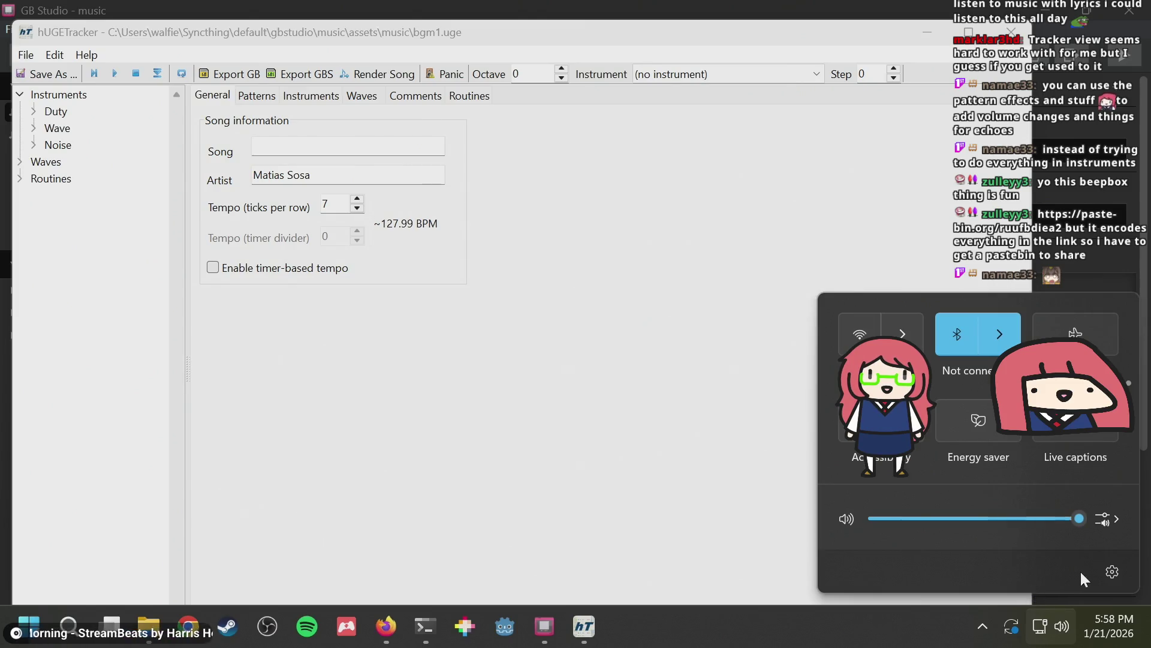
{"action": "left_click", "coordinate": [1110, 570]}
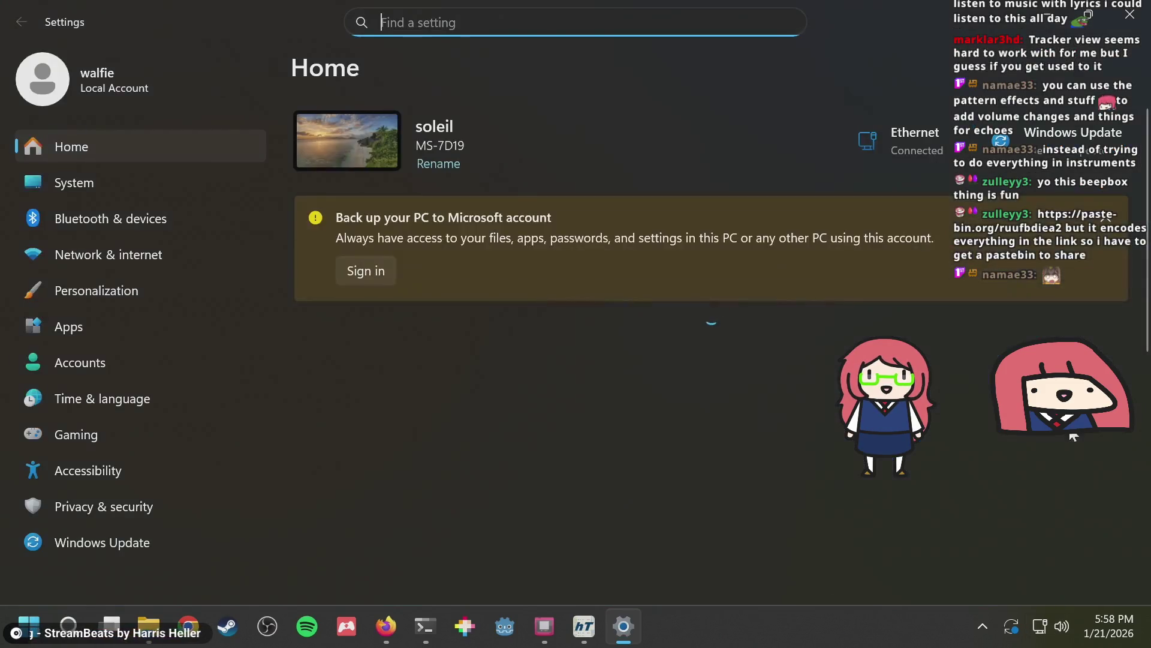
{"action": "left_click", "coordinate": [1130, 14]}
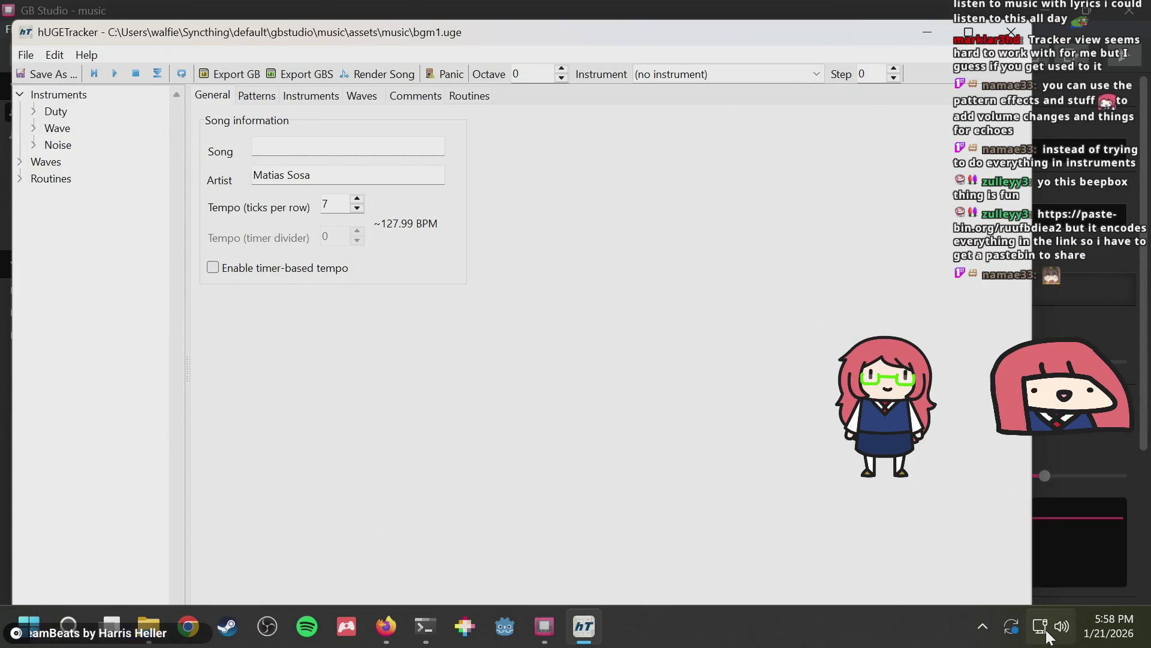
{"action": "left_click", "coordinate": [1042, 626]}
{"action": "left_click", "coordinate": [1103, 521]}
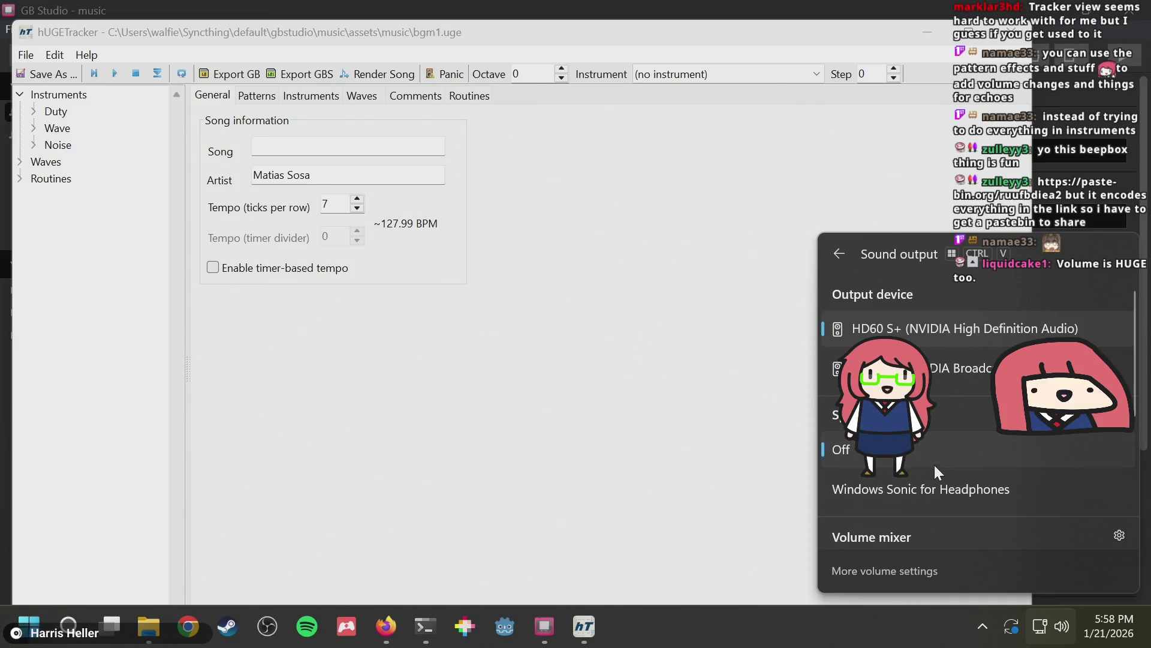
{"action": "left_click", "coordinate": [1112, 531]}
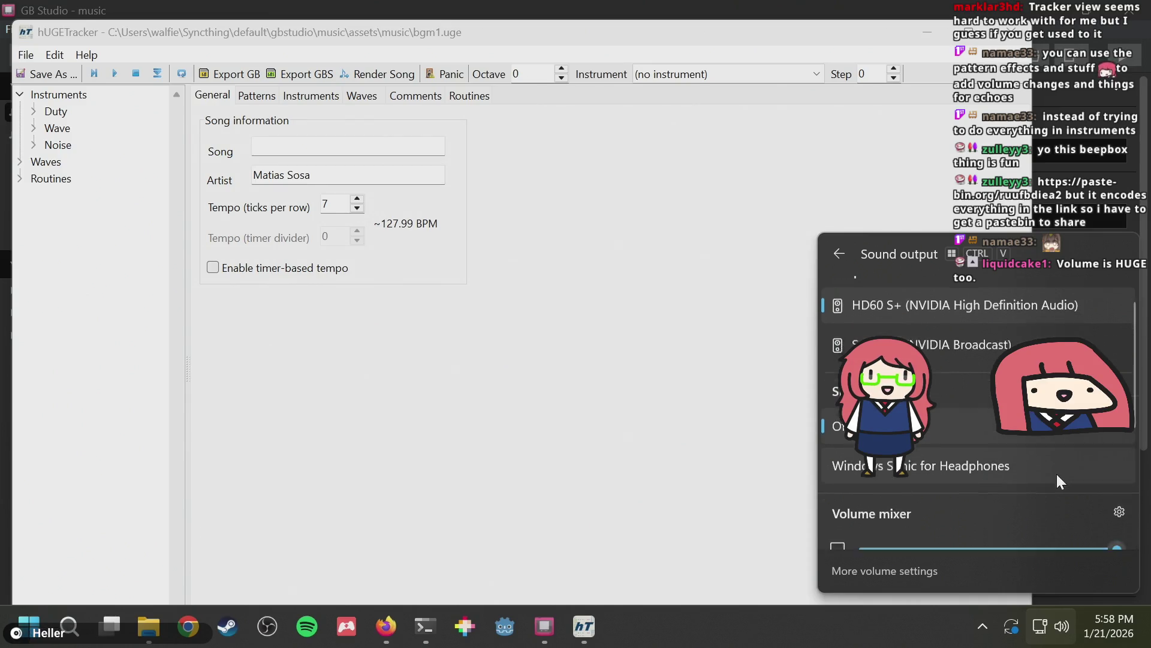
{"action": "left_click", "coordinate": [1113, 496]}
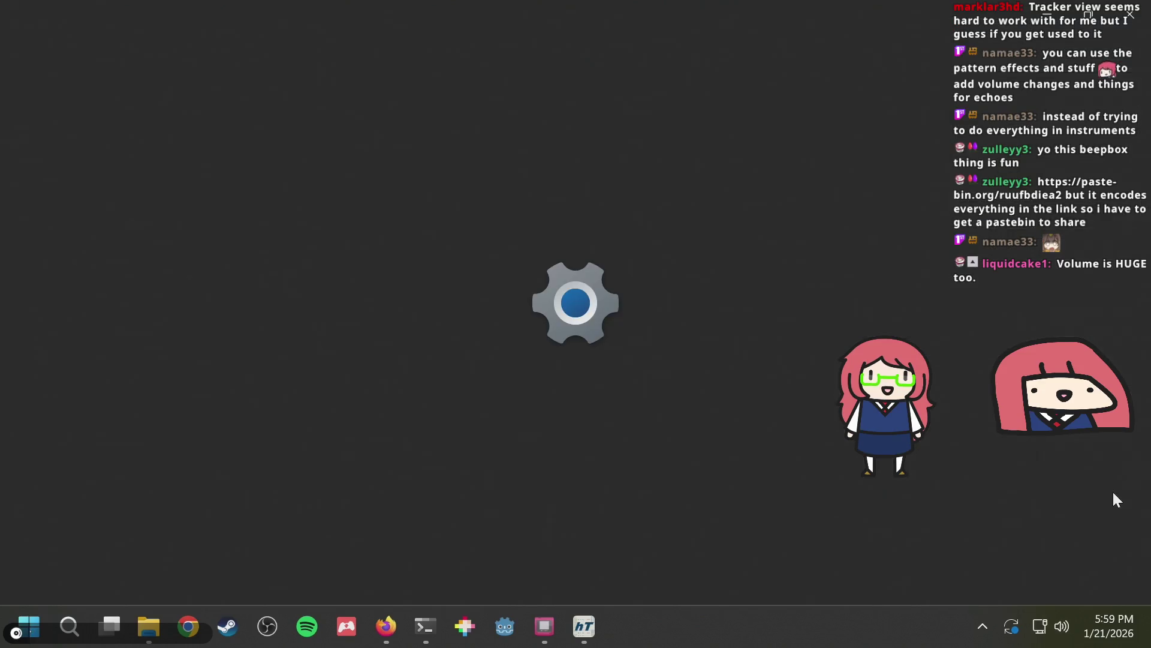
Set hUGETracker's app volume slider to about 17, down from 100, then return to the tracker
{"action": "scroll", "coordinate": [582, 300], "scroll_direction": "down", "scroll_amount": 3}
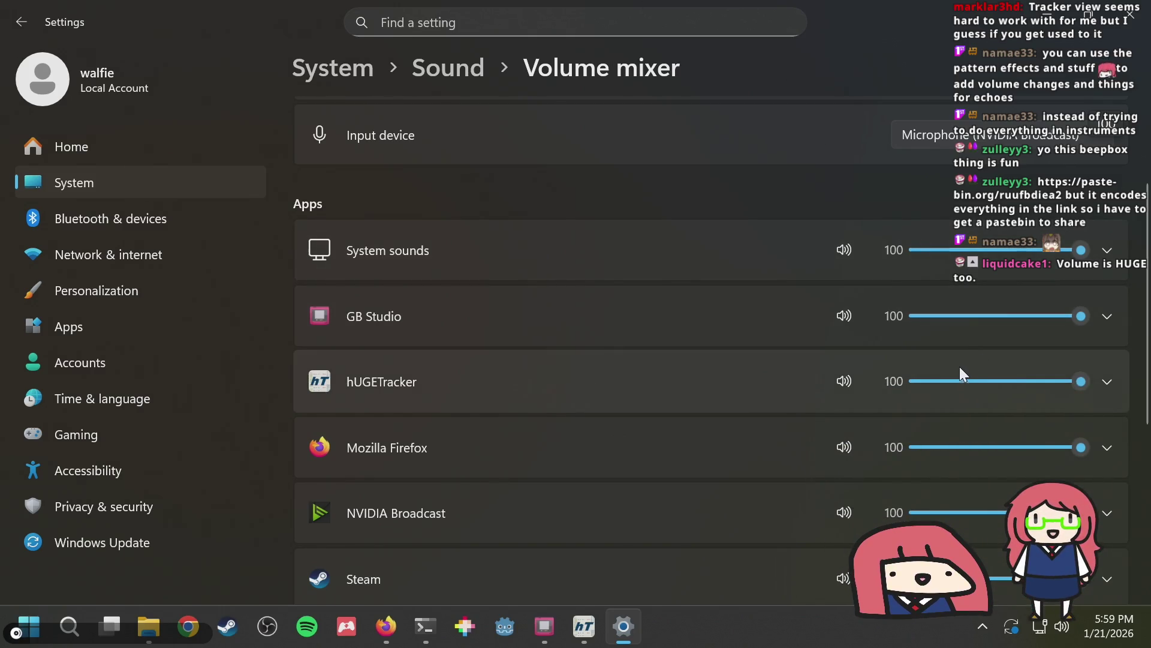
{"action": "left_click", "coordinate": [935, 386]}
{"action": "left_click_drag", "start_coordinate": [936, 387], "coordinate": [966, 379]}
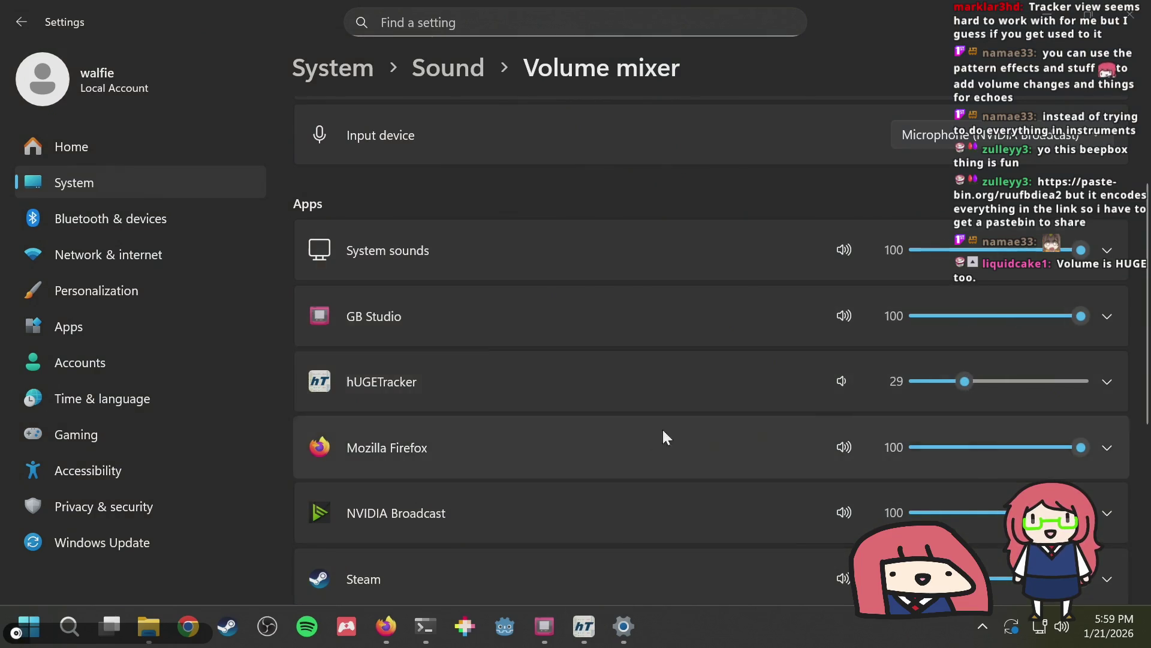
{"action": "key", "text": "alt+Tab"}
{"action": "key", "text": "alt+Tab"}
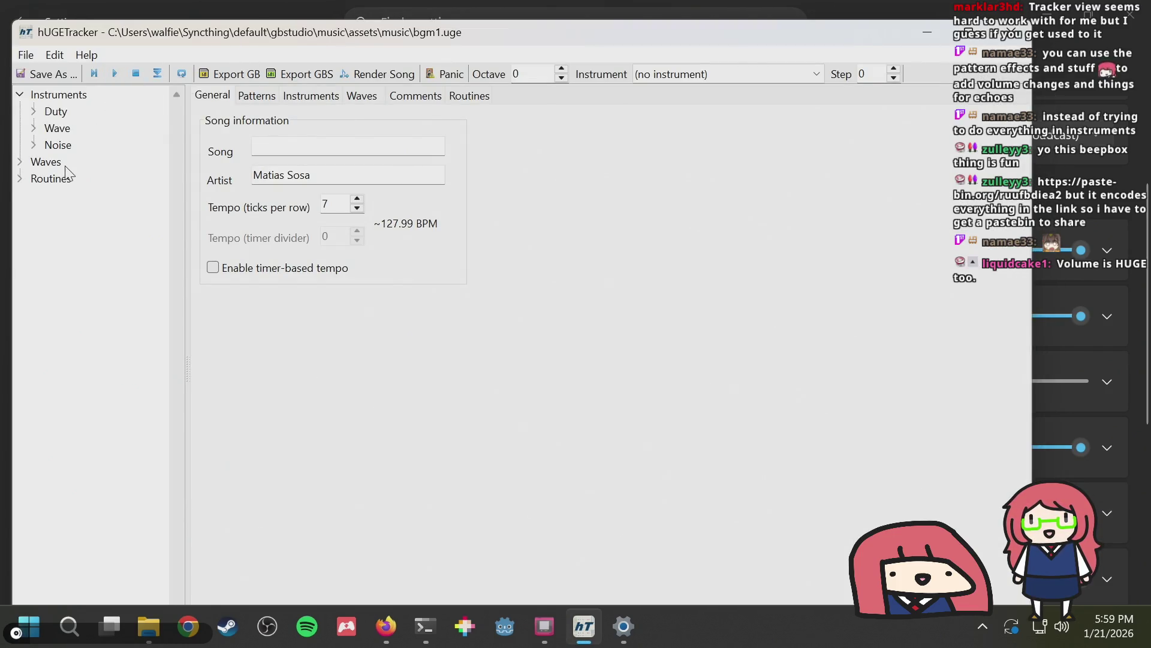
{"action": "key", "text": "alt+Tab"}
{"action": "left_click_drag", "start_coordinate": [940, 380], "coordinate": [953, 382]}
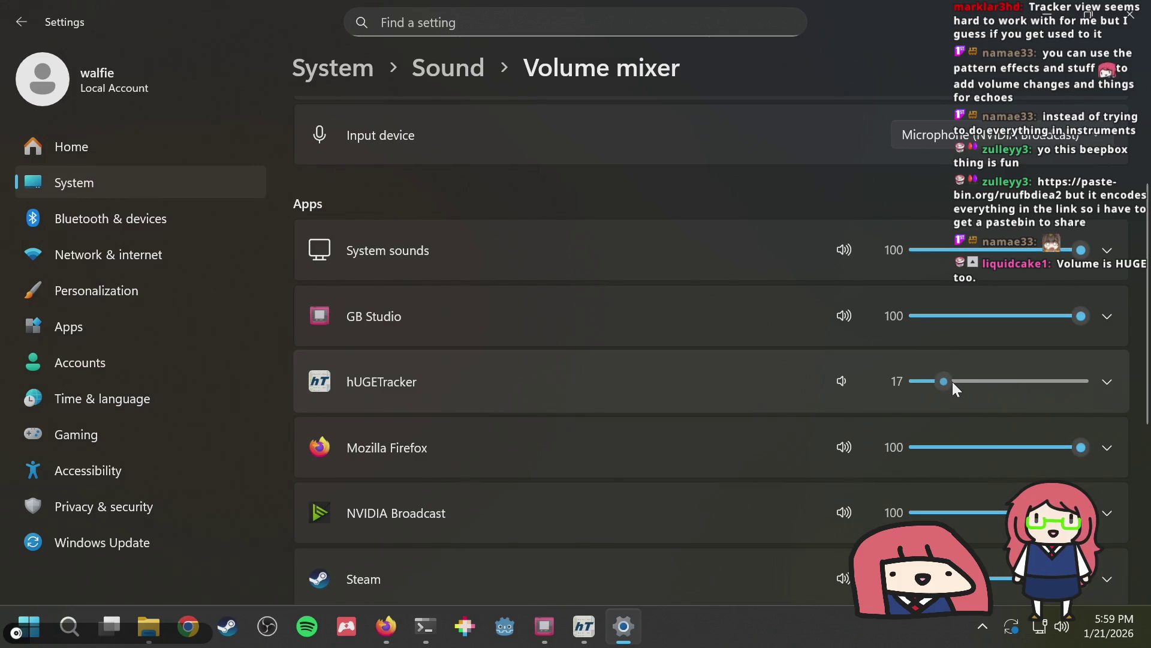
{"action": "left_click", "coordinate": [581, 626]}
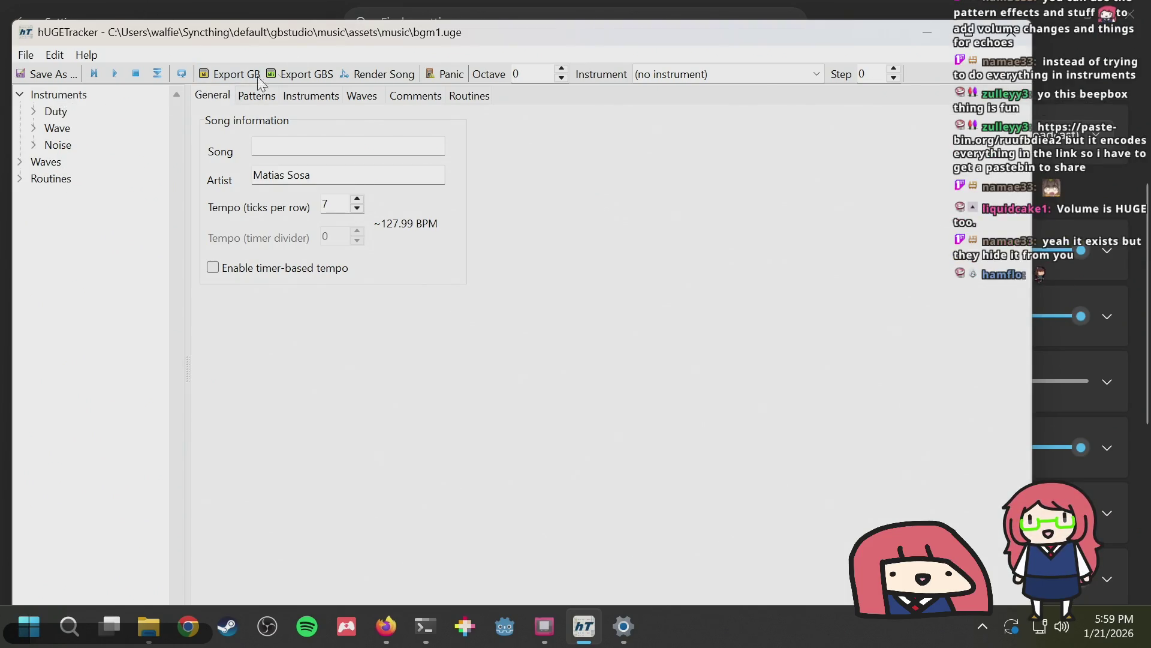
Browse the Waves and Routines groups, then expand Duty to list 1: 12.5% through 12: 50% DECAY
{"action": "left_click", "coordinate": [61, 163]}
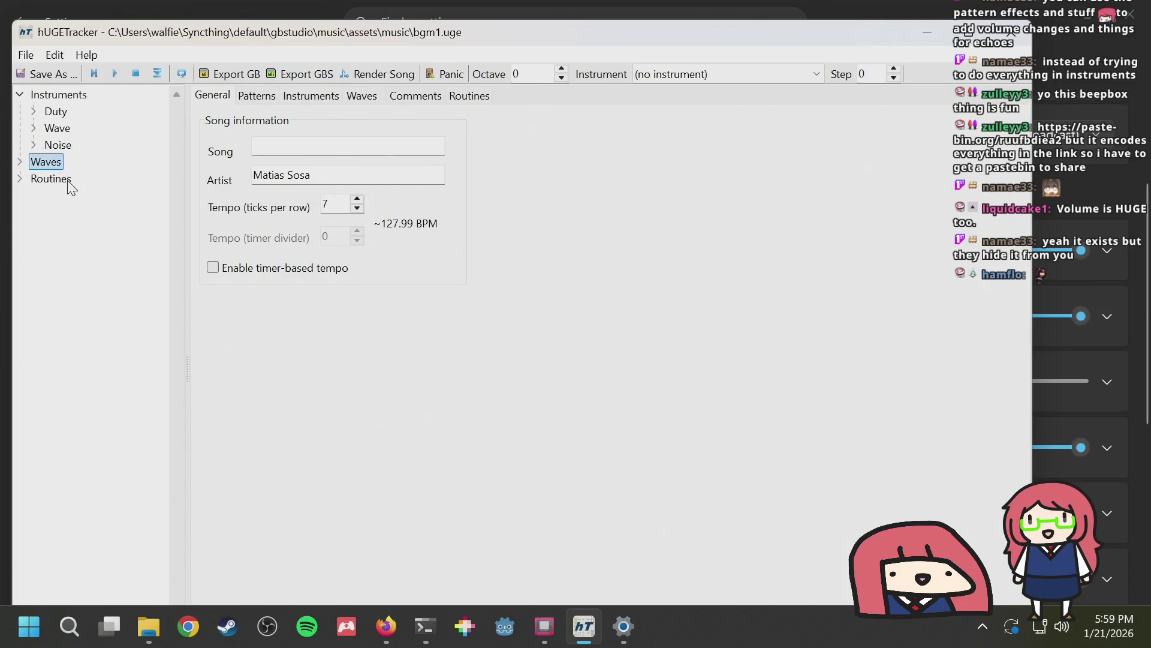
{"action": "left_click", "coordinate": [67, 183]}
{"action": "left_click", "coordinate": [66, 111]}
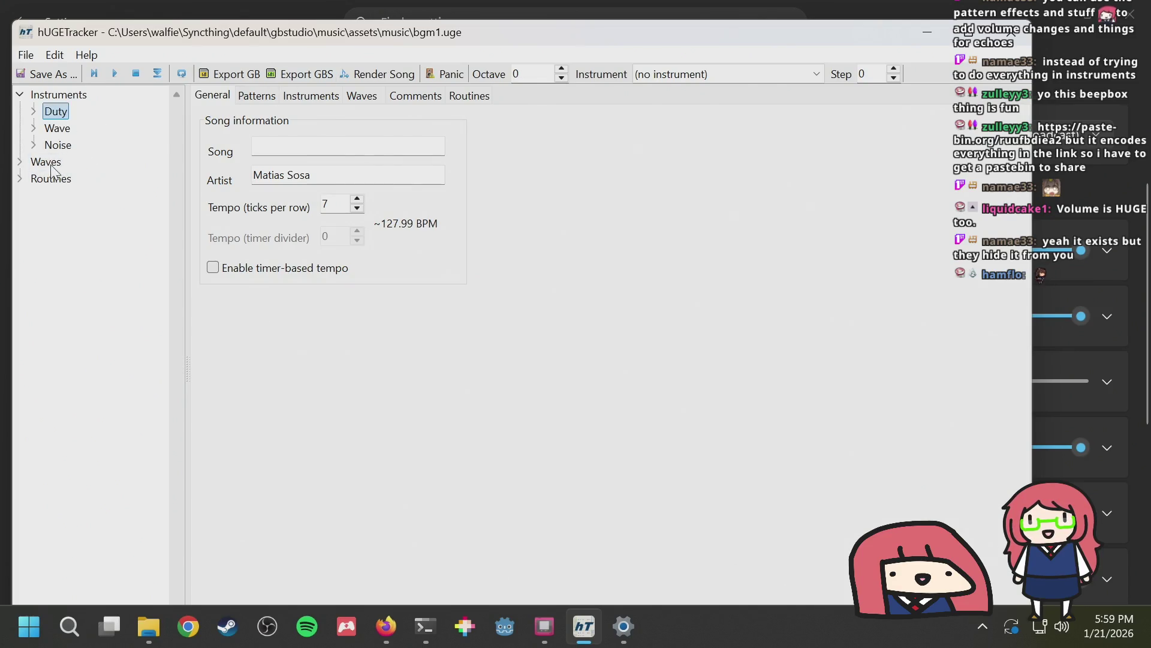
{"action": "left_click", "coordinate": [20, 179]}
{"action": "left_click", "coordinate": [20, 179]}
{"action": "left_click", "coordinate": [20, 161]}
{"action": "left_click", "coordinate": [19, 162]}
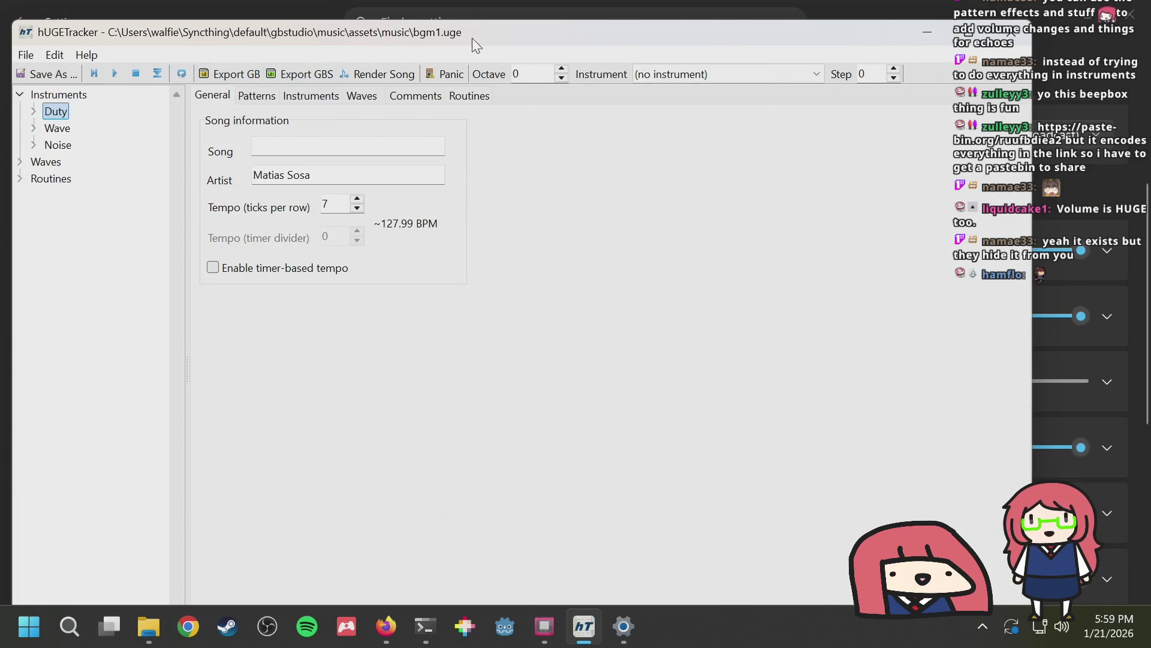
{"action": "left_click", "coordinate": [77, 96]}
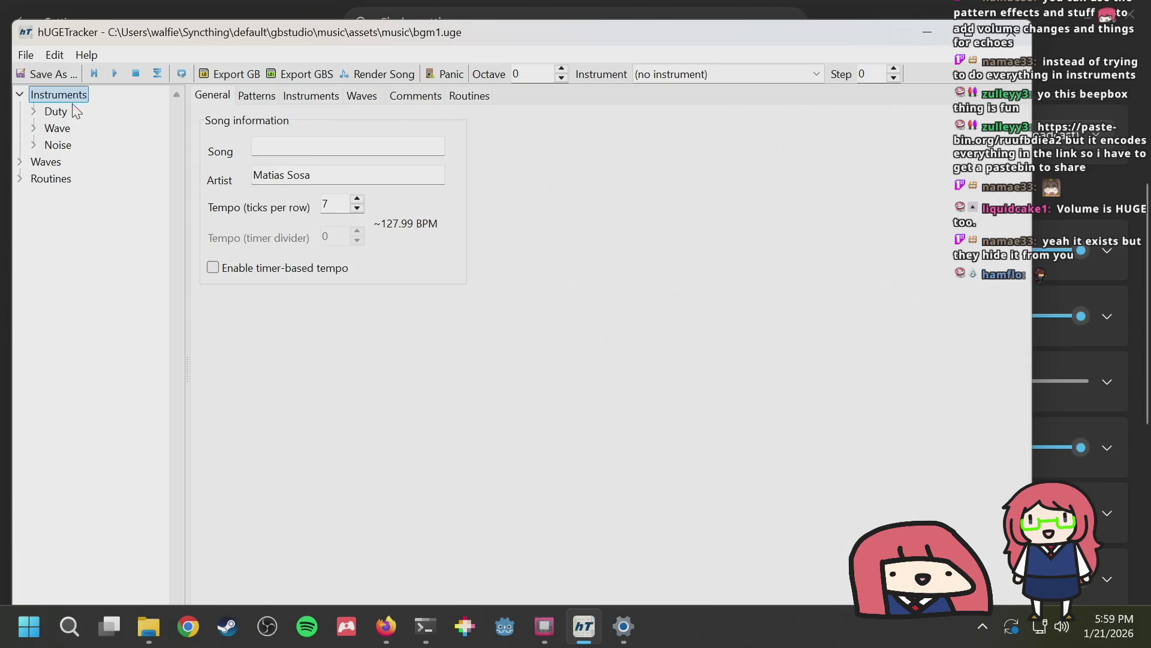
{"action": "left_click", "coordinate": [49, 128]}
{"action": "left_click", "coordinate": [33, 111]}
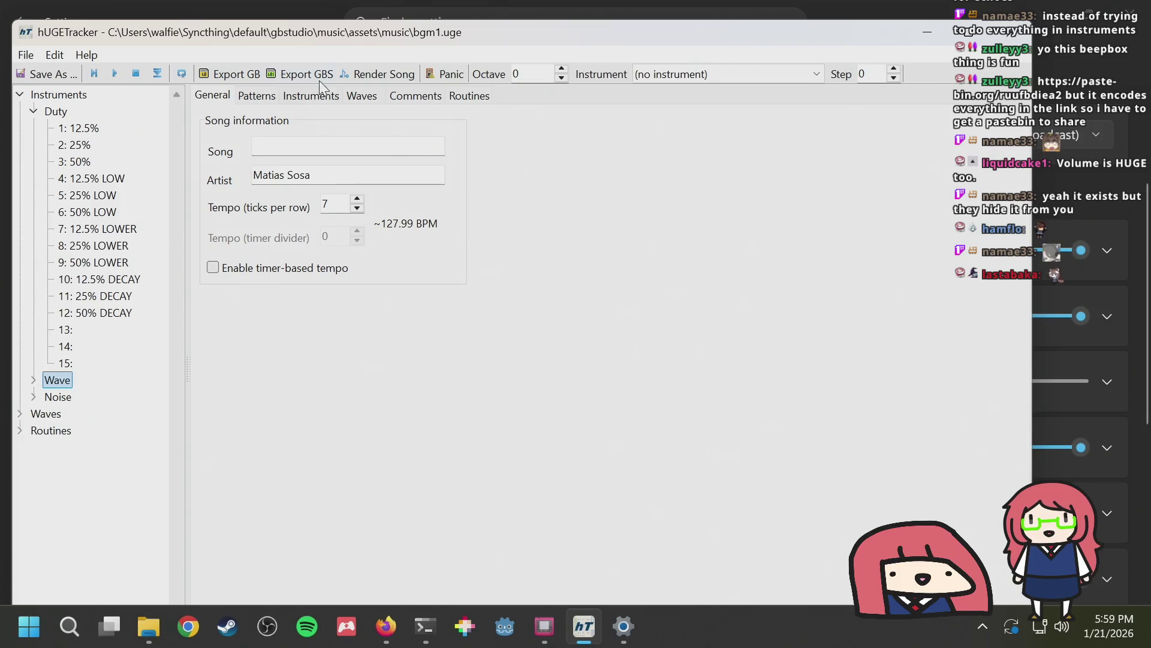
Show bgm1.uge's order table and Duty 1, Duty 2, Wave and Noise pattern grid
{"action": "left_click", "coordinate": [248, 98]}
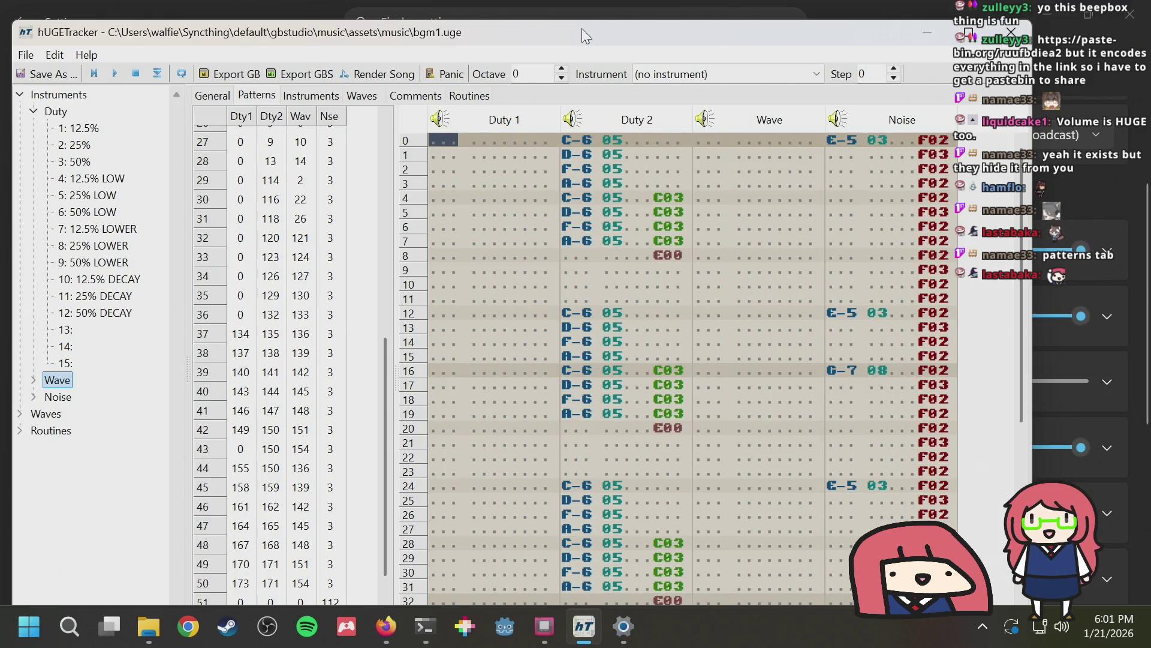
Cycle through windows to the music folder showing bgm1.uge and bgm2.uge
{"action": "key", "text": "alt+Tab"}
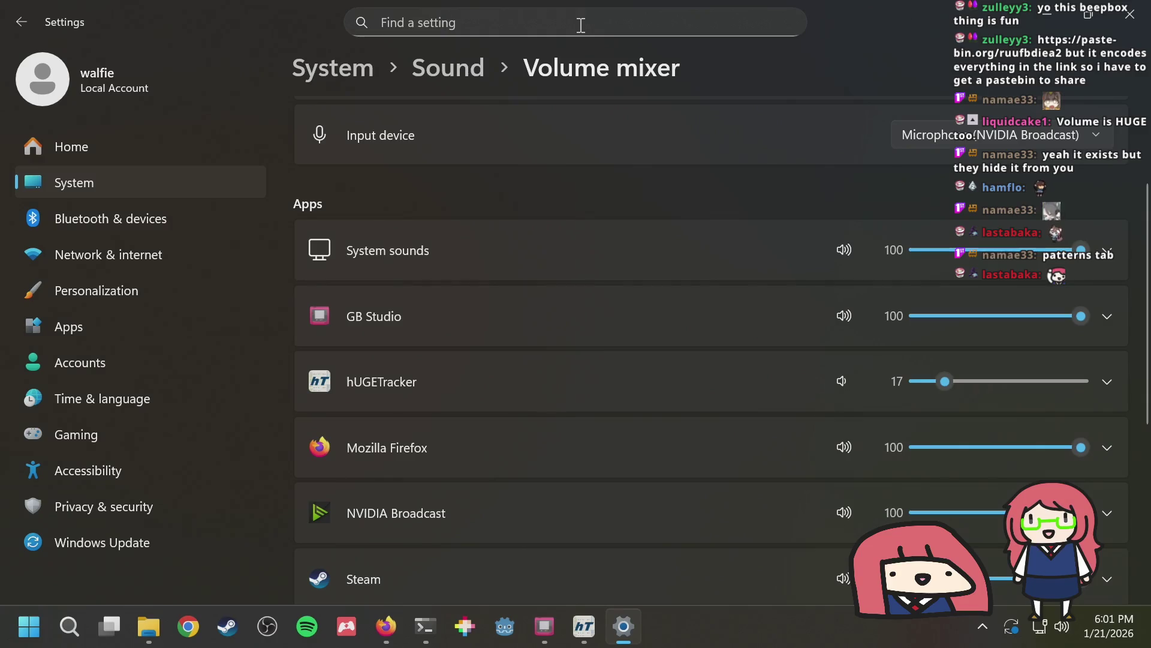
{"action": "key", "text": "alt+Tab"}
{"action": "key", "text": "alt+Tab"}
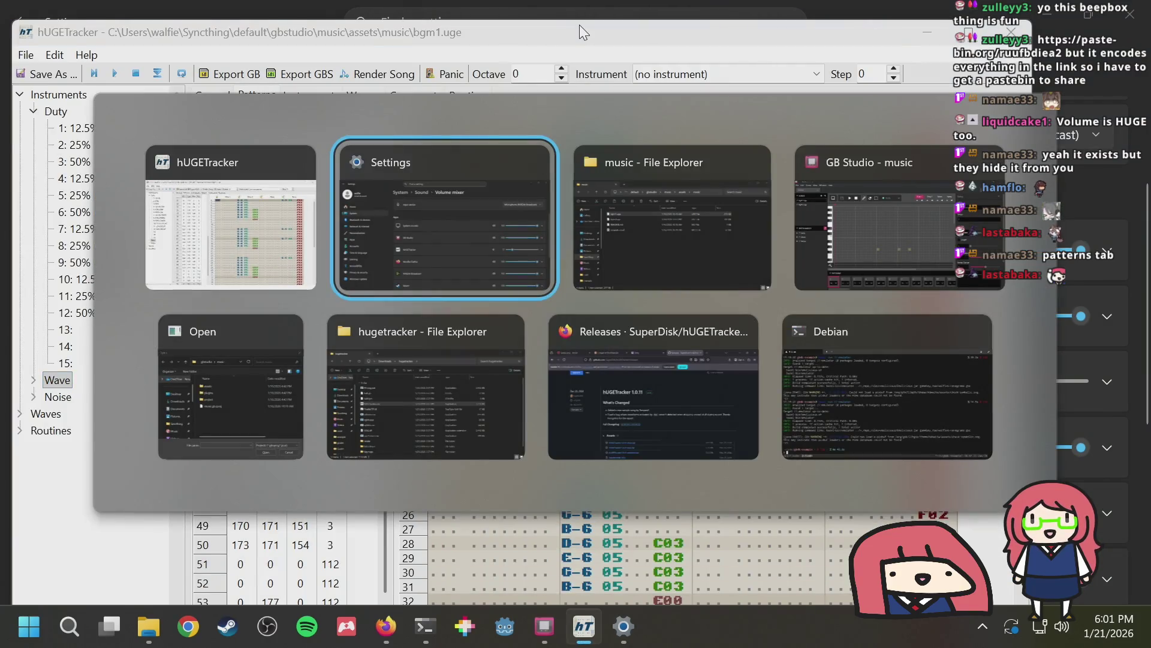
{"action": "key", "text": "alt+Tab"}
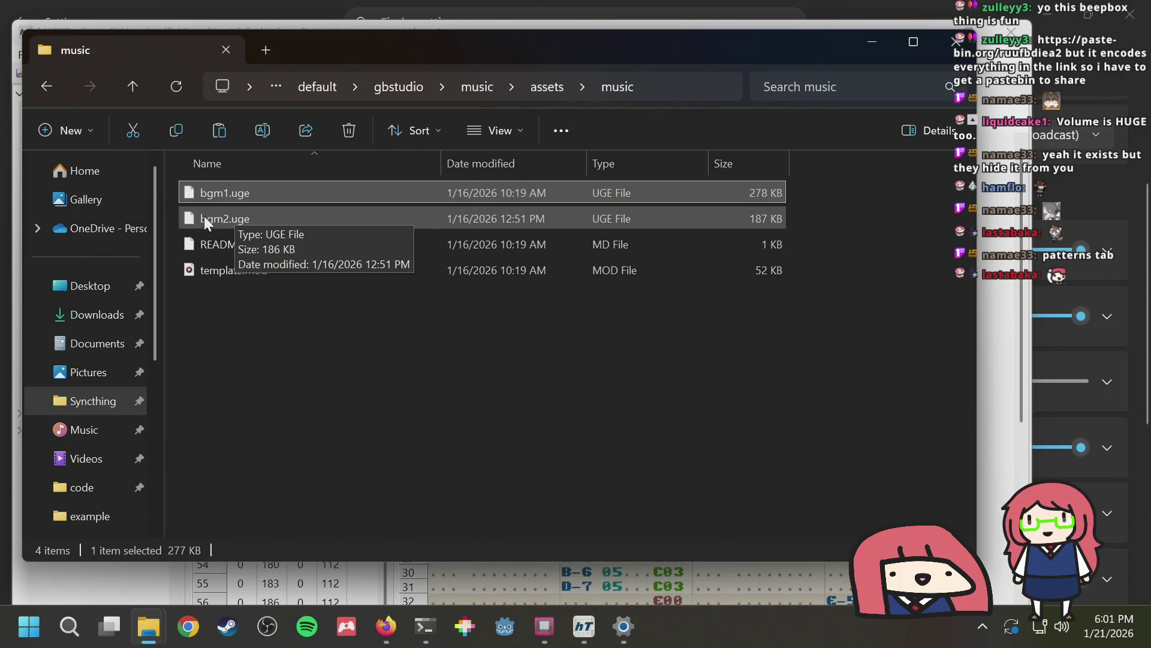
{"action": "key", "text": "alt+Tab"}
{"action": "key", "text": "alt+Tab"}
{"action": "key", "text": "alt+Tab"}
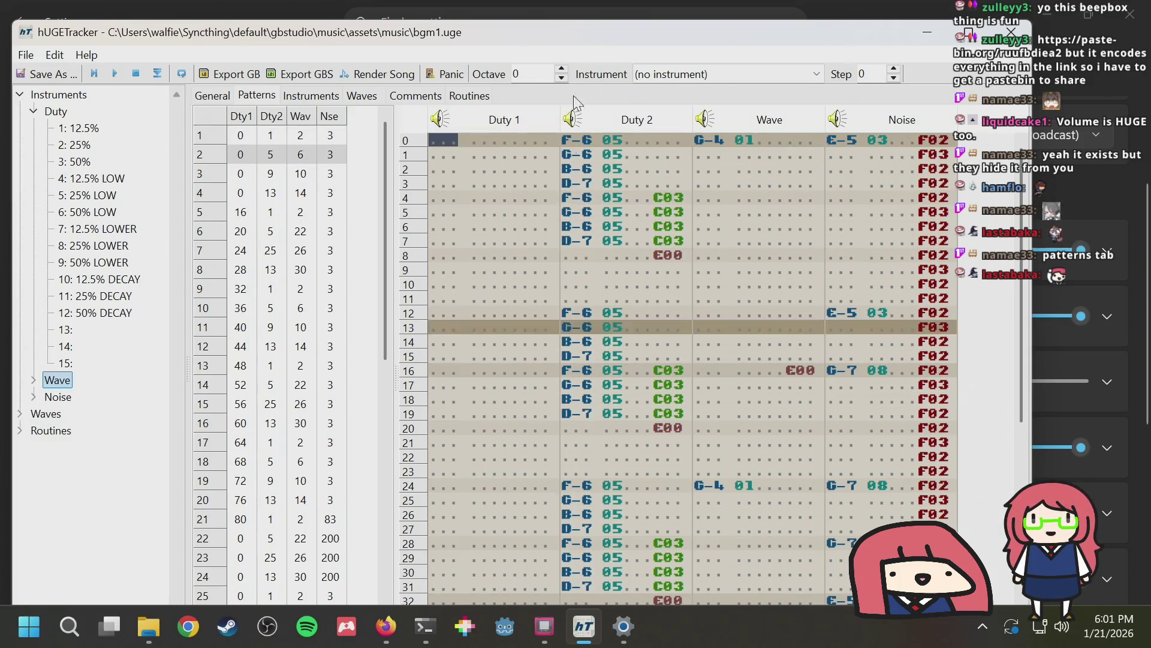
Bring up GB Studio's leftover Open dialog from the taskbar and close it
{"action": "mouse_move", "coordinate": [544, 625]}
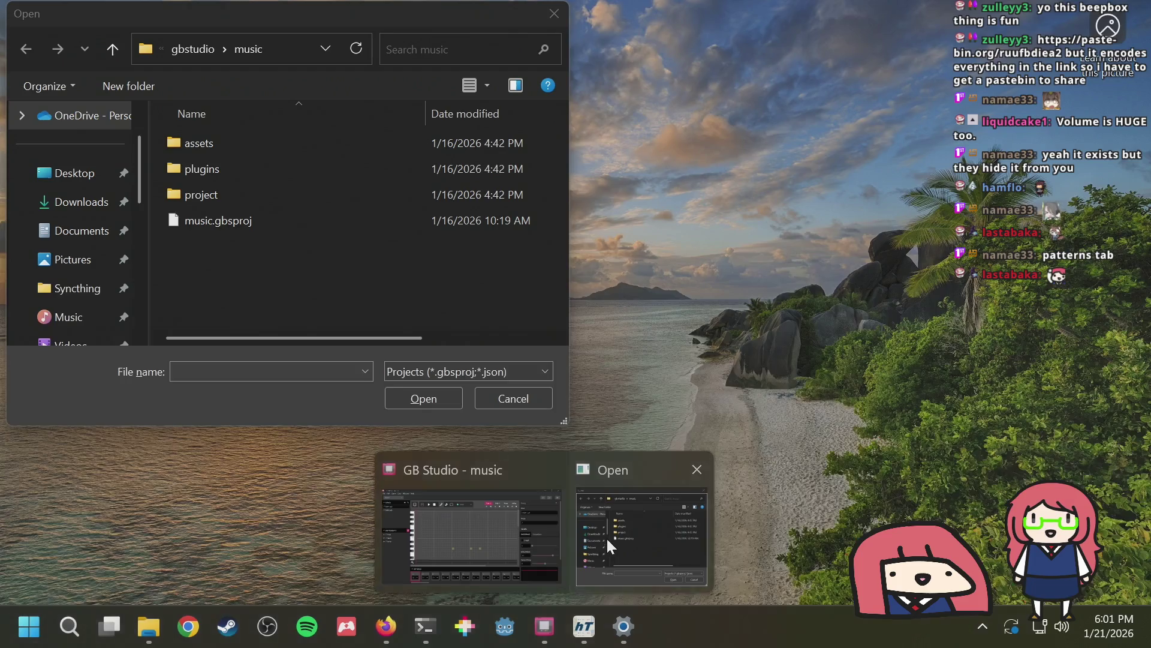
{"action": "left_click", "coordinate": [606, 537]}
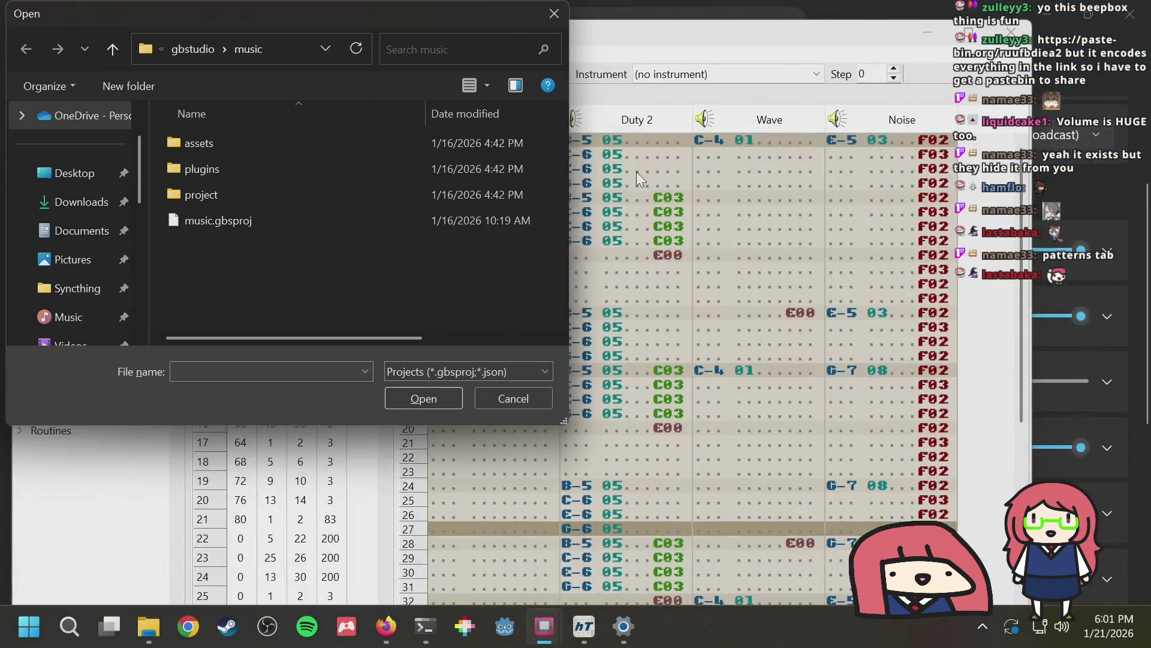
{"action": "left_click", "coordinate": [554, 14]}
{"action": "left_click", "coordinate": [605, 31]}
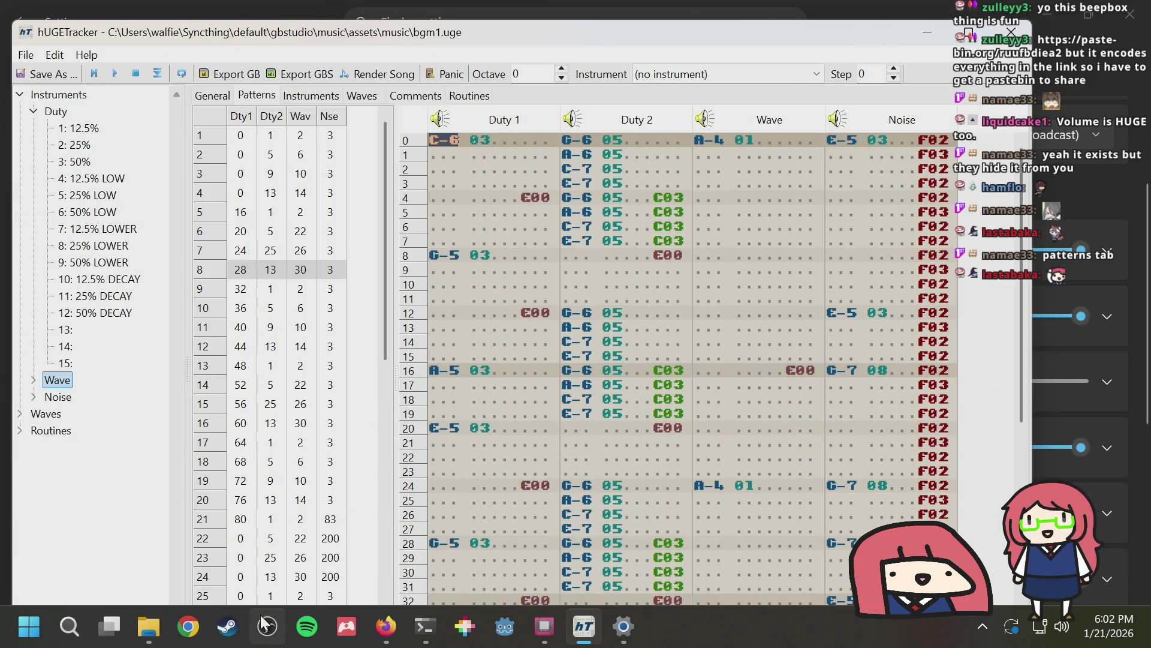
Bring the Debian terminal window to the front from the taskbar
{"action": "left_click", "coordinate": [409, 642]}
Rerun bazel run //:emulator from Atuin history to launch Nonograms in Emulicious
{"action": "key", "text": "ctrl+r"}
{"action": "type", "text": "run"}
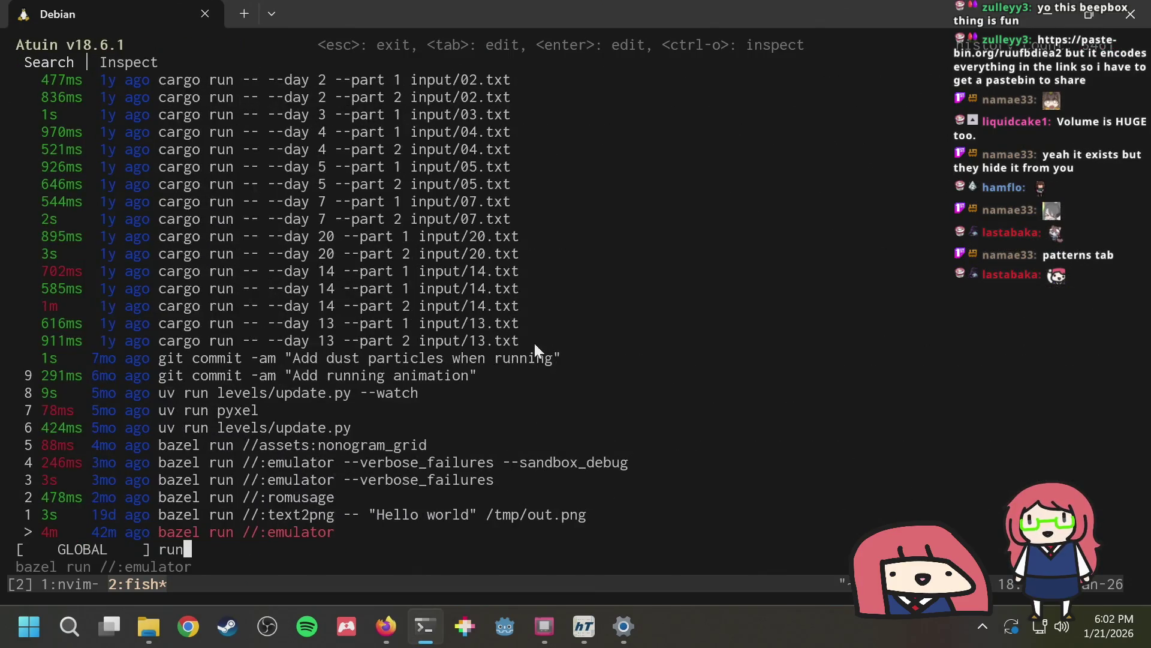
{"action": "key", "text": "Return"}
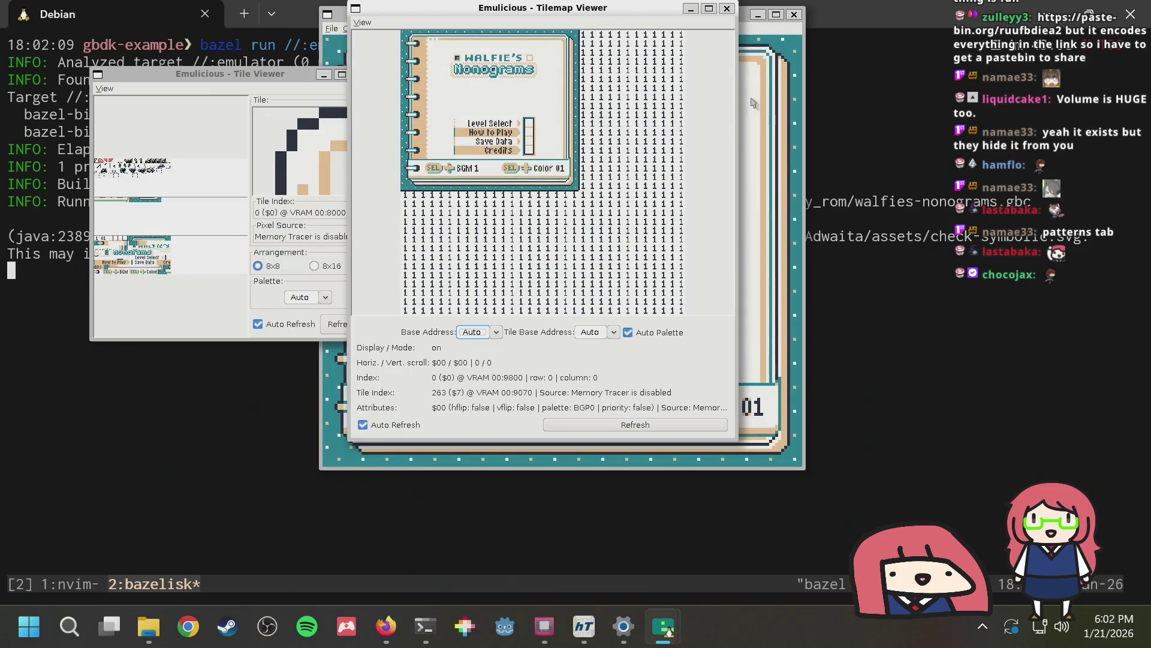
{"action": "left_click", "coordinate": [773, 99]}
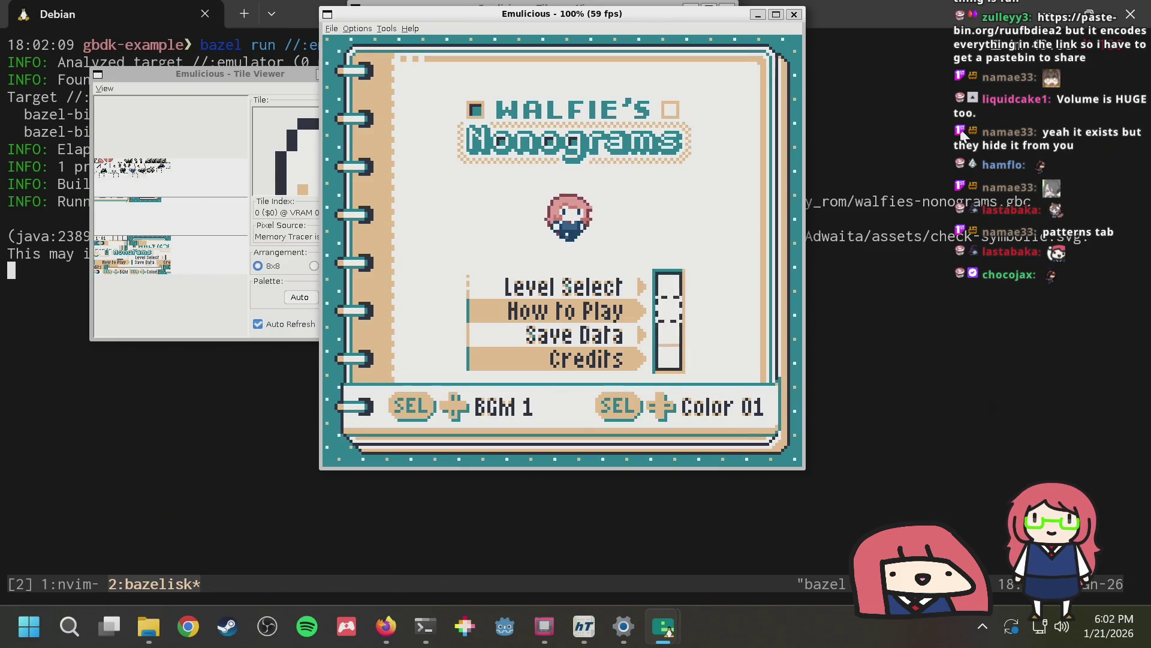
Browse the game's level select pages, back out to the title screen, and switch windows
{"action": "key", "text": "Return"}
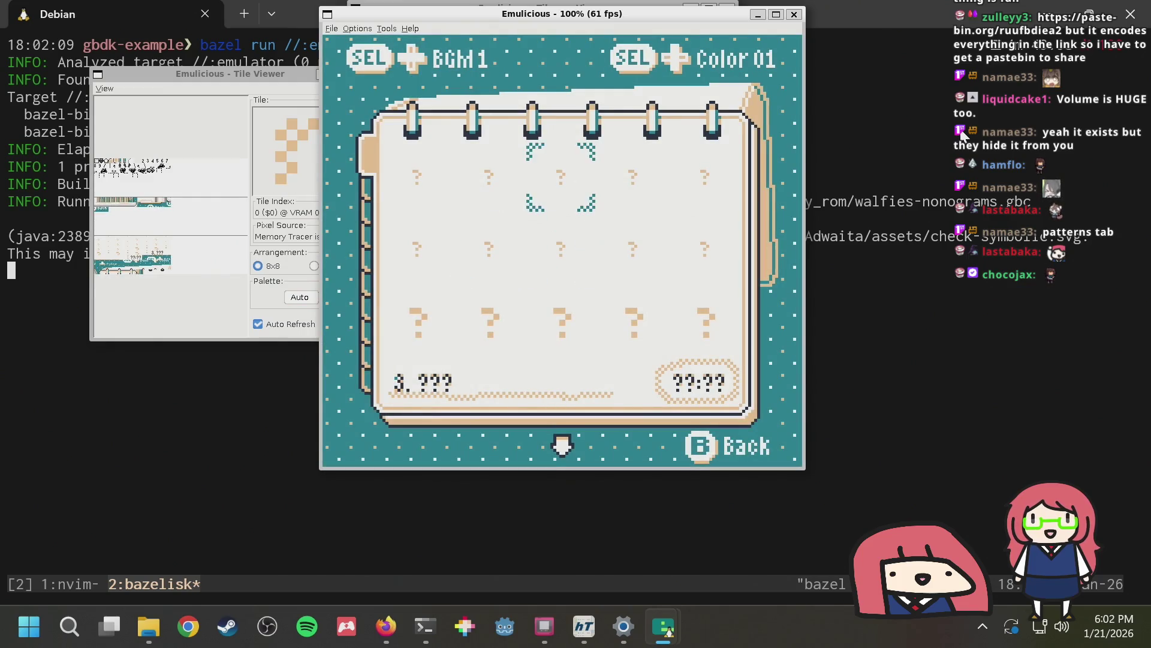
{"action": "key", "text": "Down"}
{"action": "key", "text": "Down"}
{"action": "key", "text": "Down"}
{"action": "key", "text": "Left"}
{"action": "key", "text": "Left"}
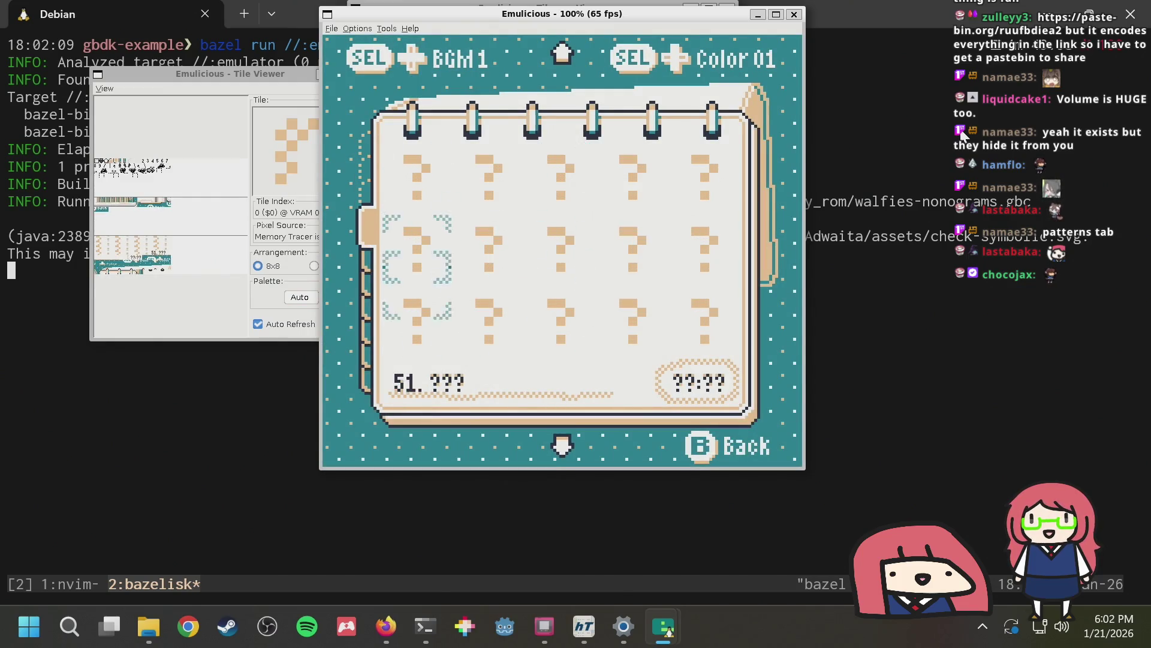
{"action": "key", "text": "z"}
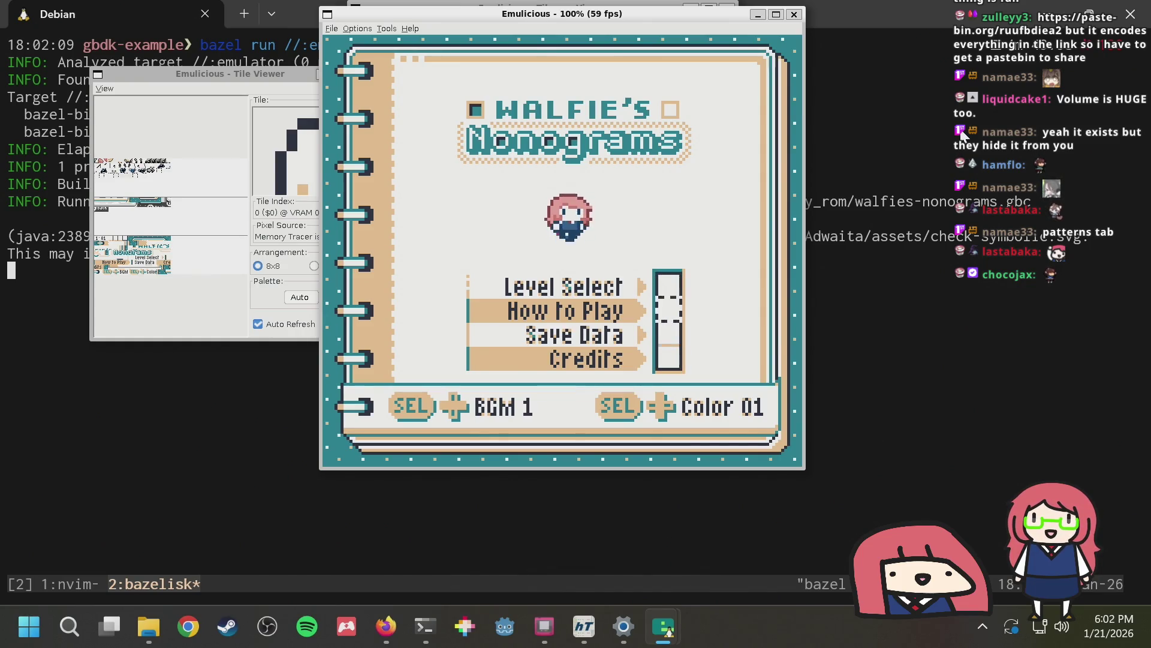
{"action": "key", "text": "Return"}
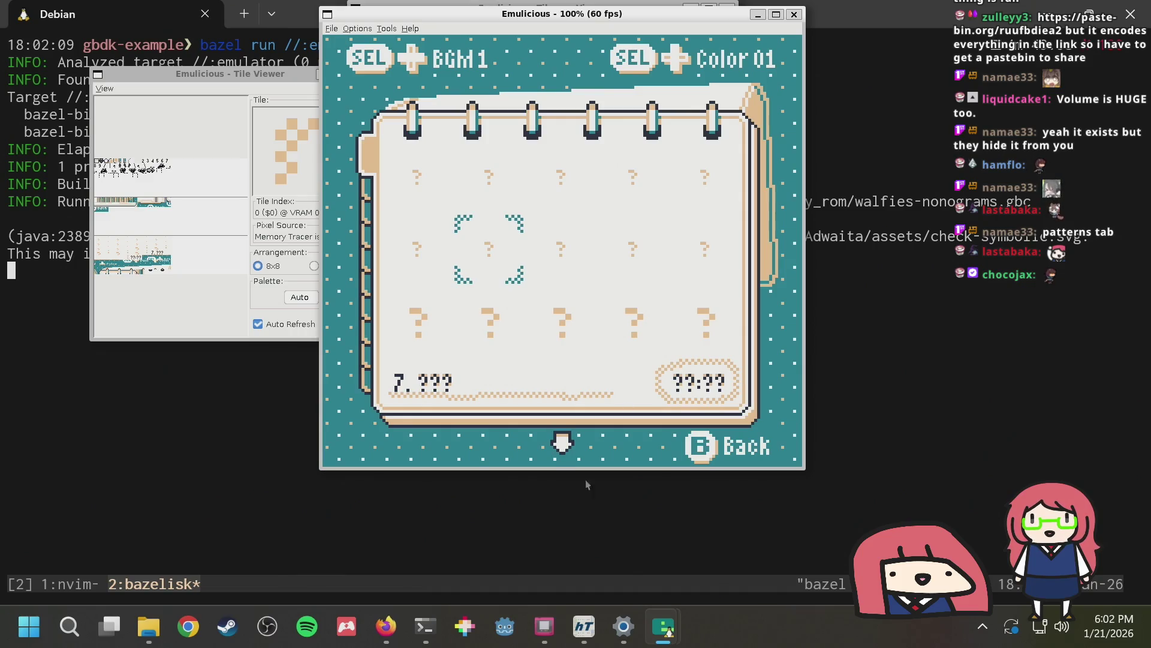
{"action": "left_click", "coordinate": [585, 626]}
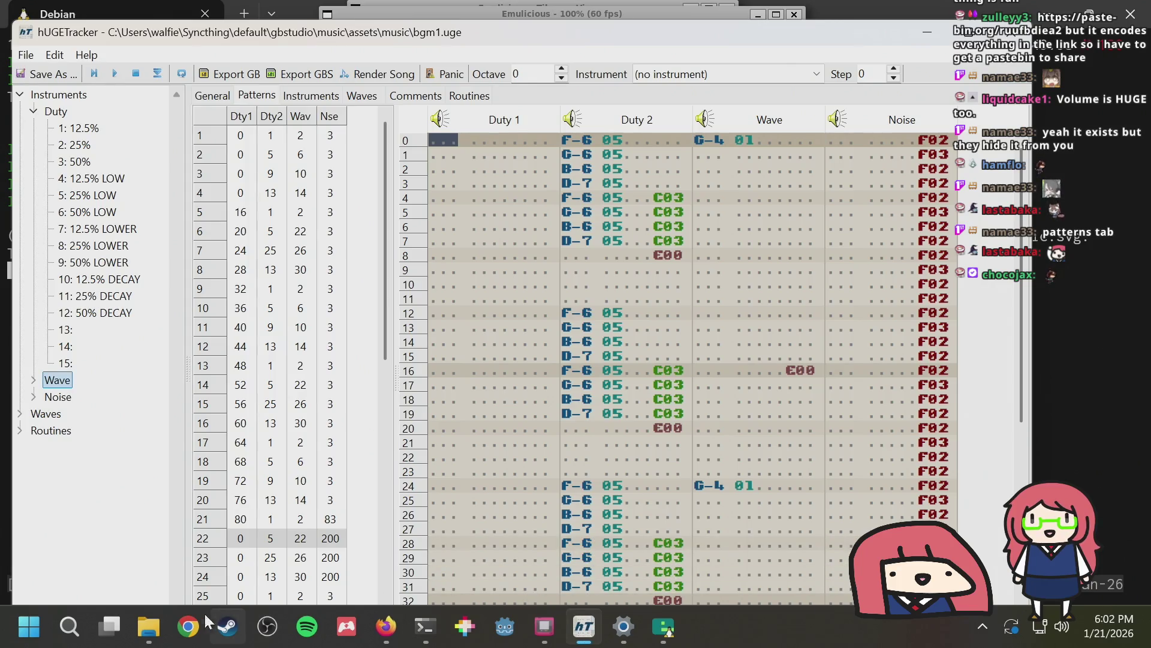
Drag bgm2.uge into hUGETracker without saving bgm1.uge, and view its Instruments tab
{"action": "mouse_move", "coordinate": [148, 626]}
{"action": "mouse_move", "coordinate": [191, 534]}
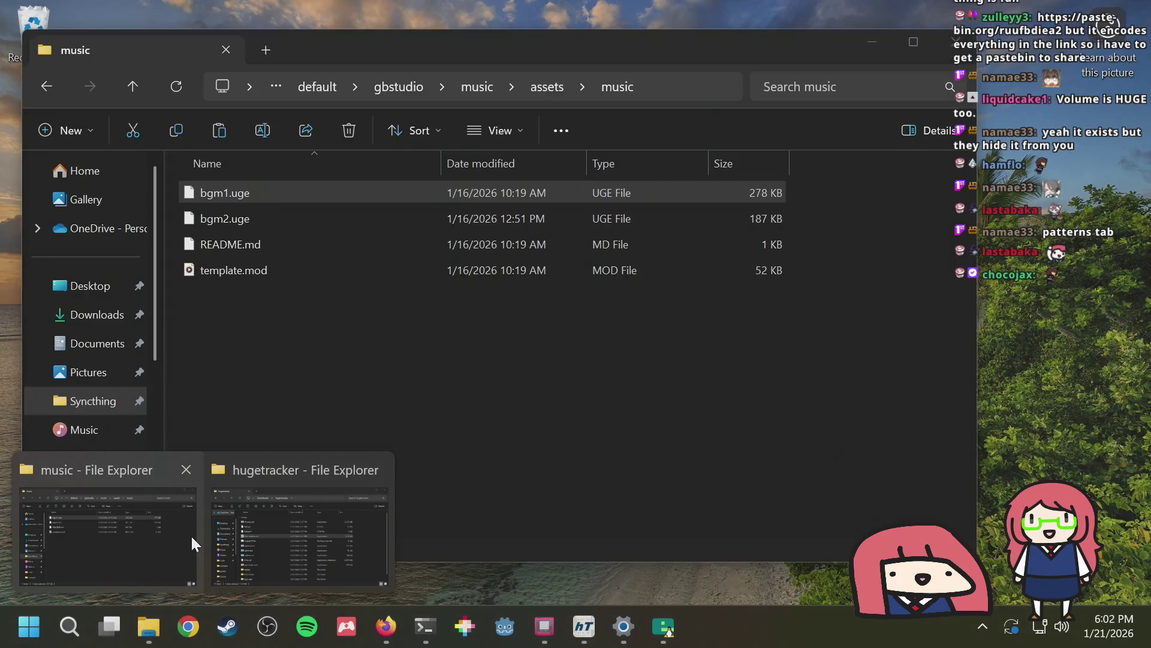
{"action": "left_click", "coordinate": [149, 522]}
{"action": "mouse_move", "coordinate": [244, 227]}
{"action": "left_mouse_down"}
{"action": "mouse_move", "coordinate": [318, 242]}
{"action": "mouse_move", "coordinate": [349, 275]}
{"action": "left_mouse_up"}
{"action": "left_click_drag", "start_coordinate": [523, 273], "coordinate": [527, 411]}
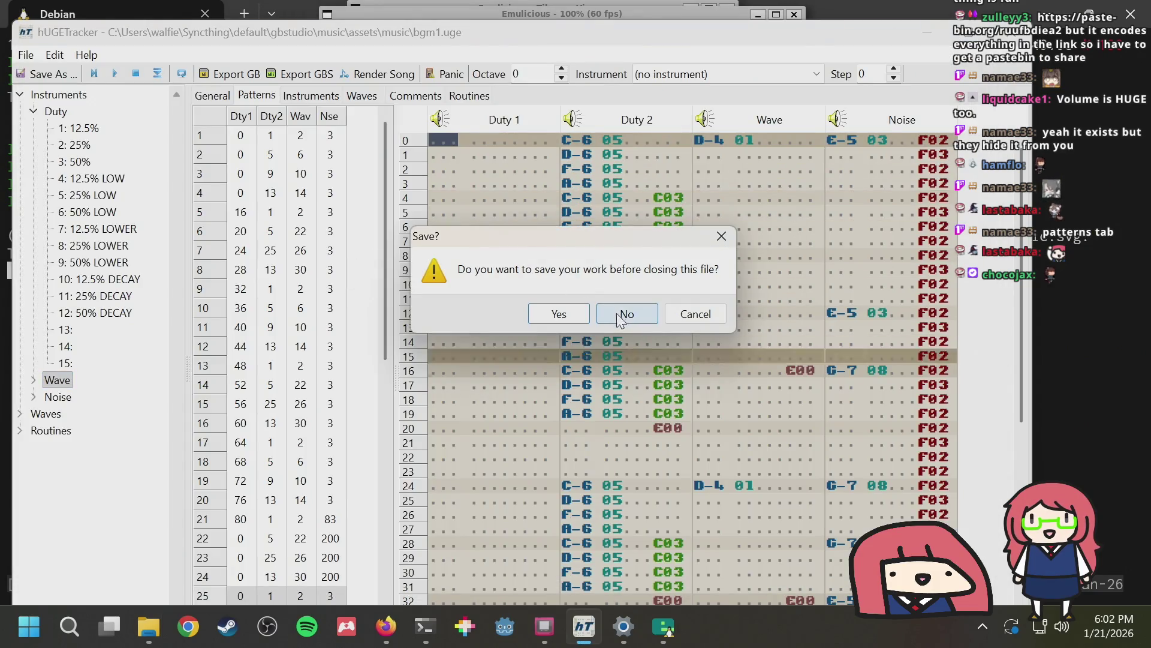
{"action": "left_click", "coordinate": [626, 457]}
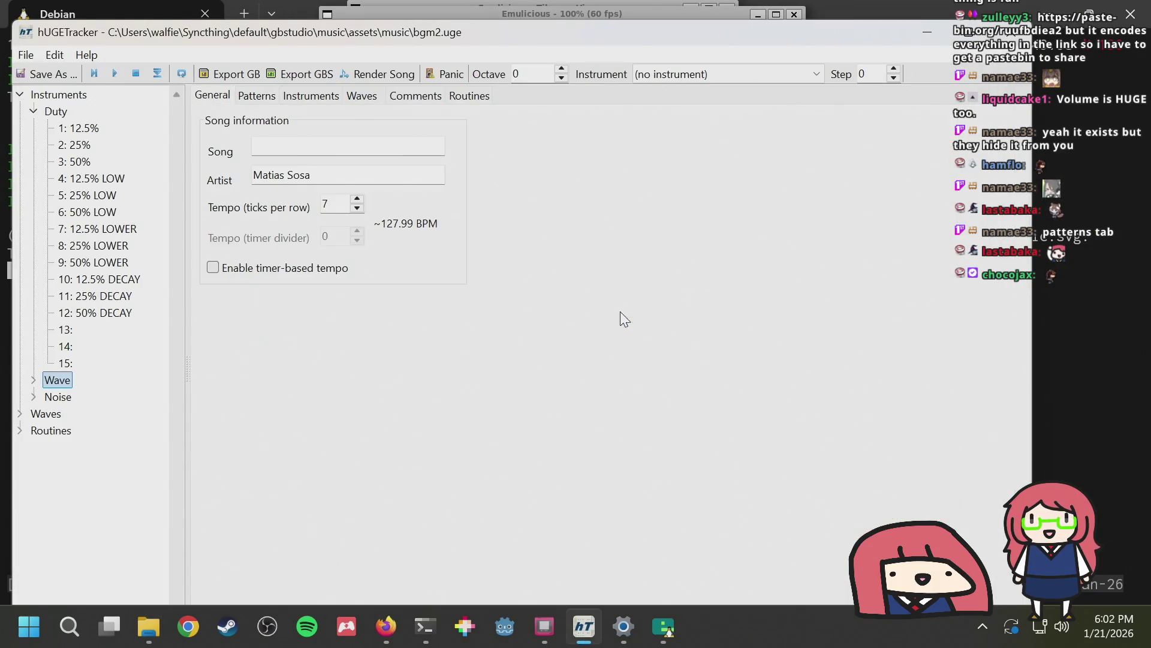
{"action": "left_click", "coordinate": [285, 96]}
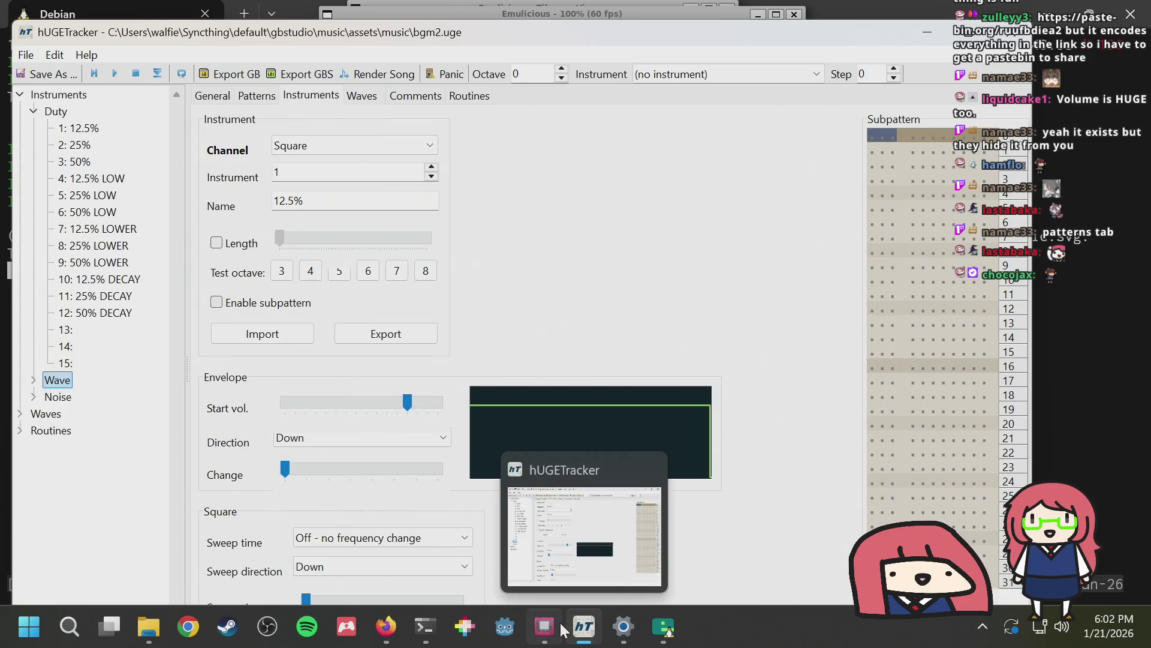
{"action": "left_click", "coordinate": [664, 627]}
Leave the BGM test screen, start Level 7, and fill the first middle-column cell
{"action": "left_click", "coordinate": [575, 534]}
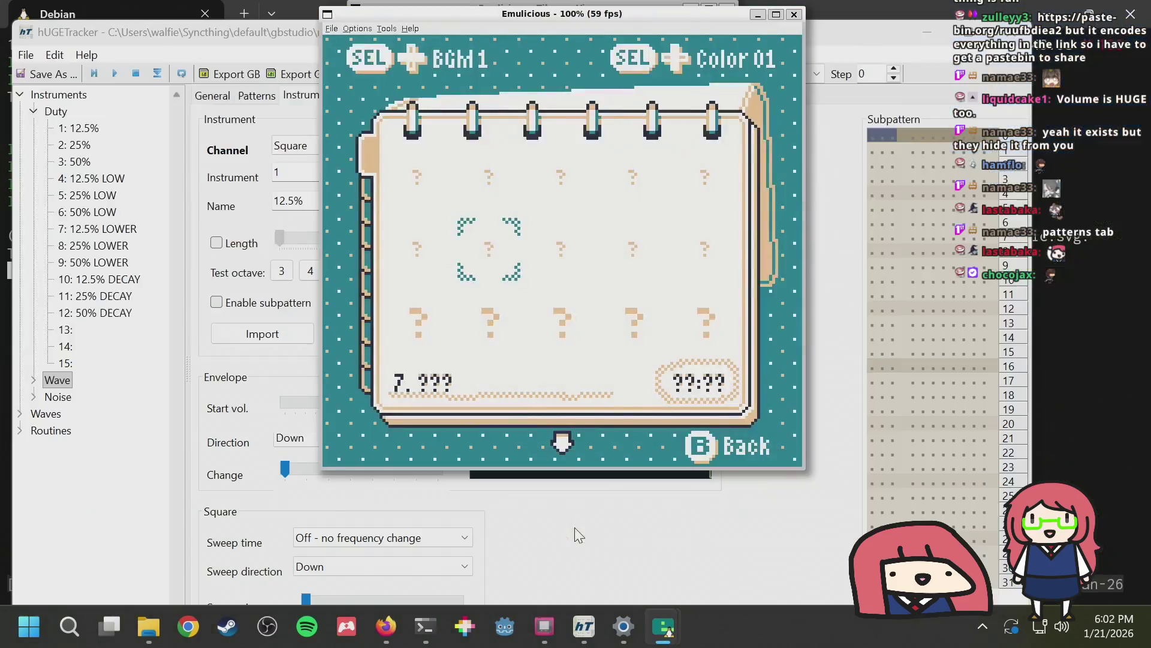
{"action": "key", "text": "s"}
{"action": "key", "text": "Right"}
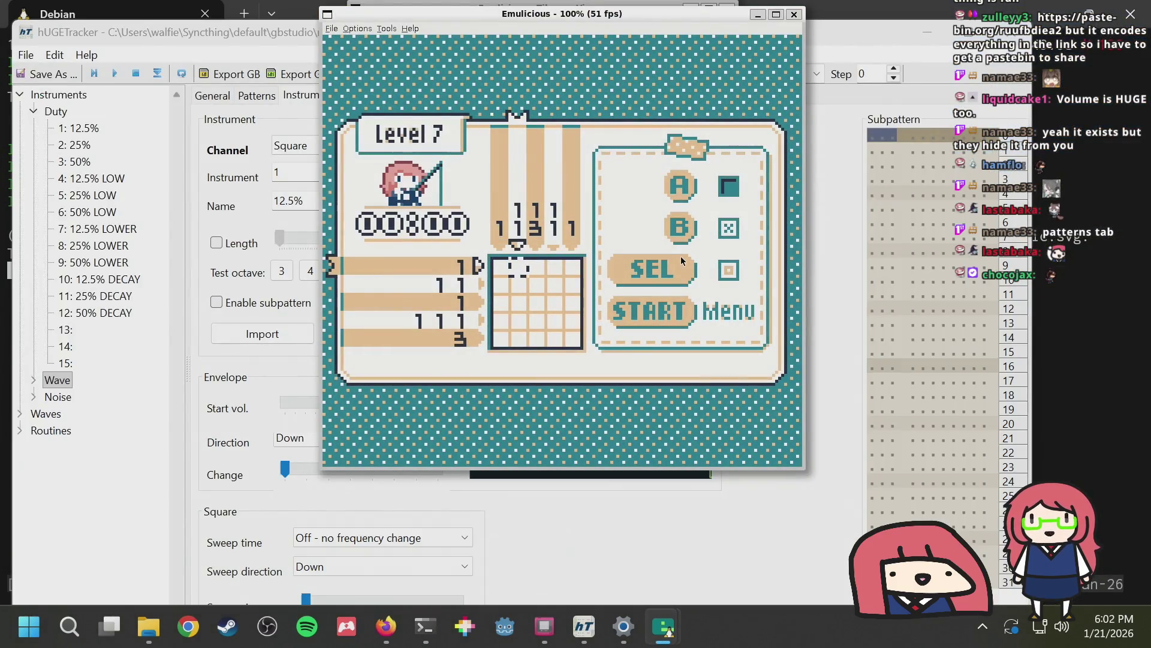
{"action": "key", "text": "Down"}
{"action": "key", "text": "Right"}
{"action": "key", "text": "Up"}
Fill the rest of the middle column and cross out the nearby empty cells
{"action": "key", "text": "s"}
{"action": "key", "text": "Down"}
{"action": "key", "text": "Down"}
{"action": "key", "text": "s"}
{"action": "key", "text": "Down"}
{"action": "key", "text": "s"}
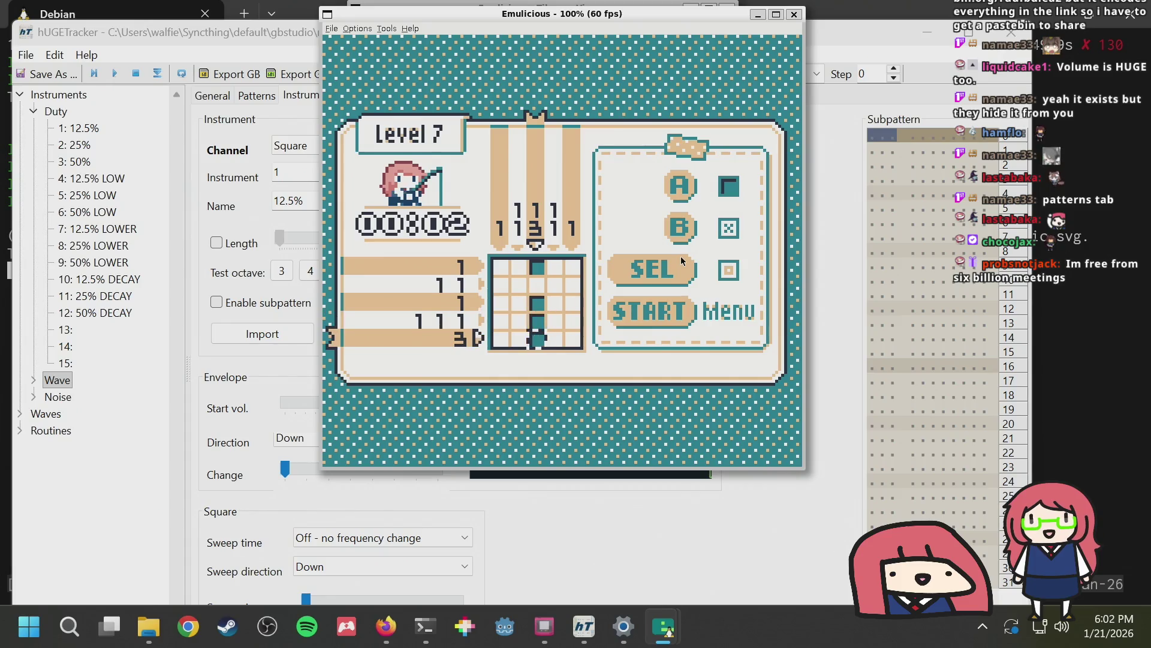
{"action": "key", "text": "Down"}
{"action": "key", "text": "s"}
{"action": "key", "text": "Left"}
{"action": "key", "text": "Up"}
{"action": "key", "text": "a"}
{"action": "key", "text": "Up"}
{"action": "key", "text": "a"}
{"action": "key", "text": "Right"}
{"action": "key", "text": "Right"}
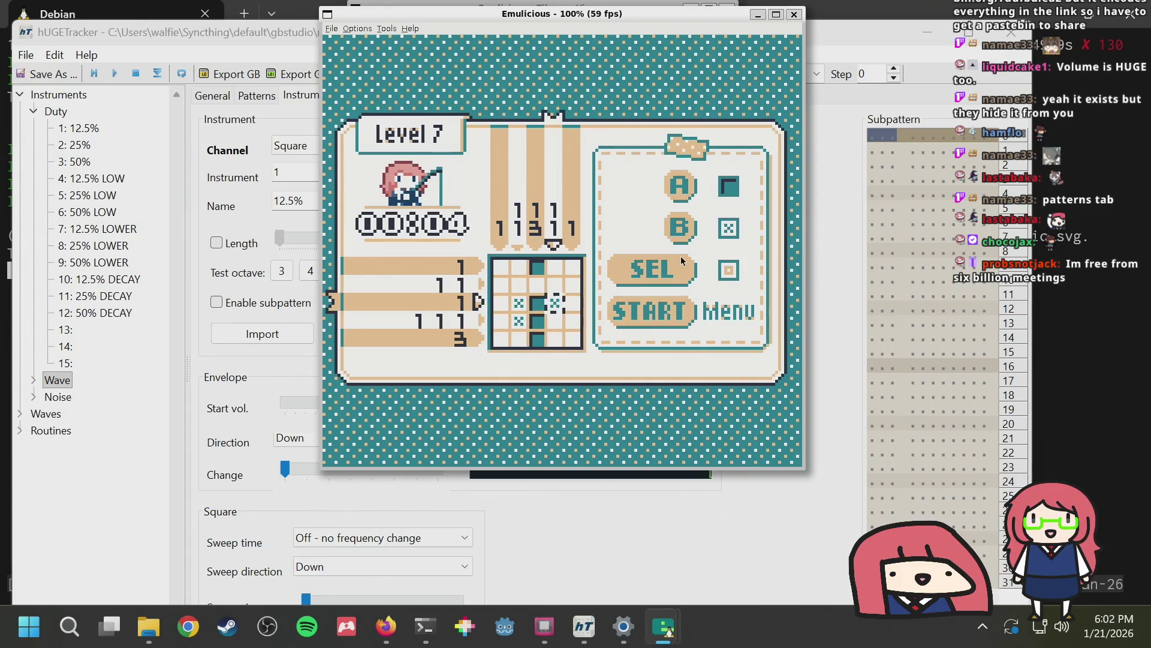
{"action": "key", "text": "a"}
{"action": "key", "text": "Down"}
{"action": "key", "text": "a"}
Fill row 4 columns 1 and 5, and cross out the empty cells in column 5
{"action": "key", "text": "Left"}
{"action": "key", "text": "Left"}
{"action": "key", "text": "Left"}
{"action": "key", "text": "s"}
{"action": "key", "text": "Right"}
{"action": "key", "text": "Right"}
{"action": "key", "text": "Right"}
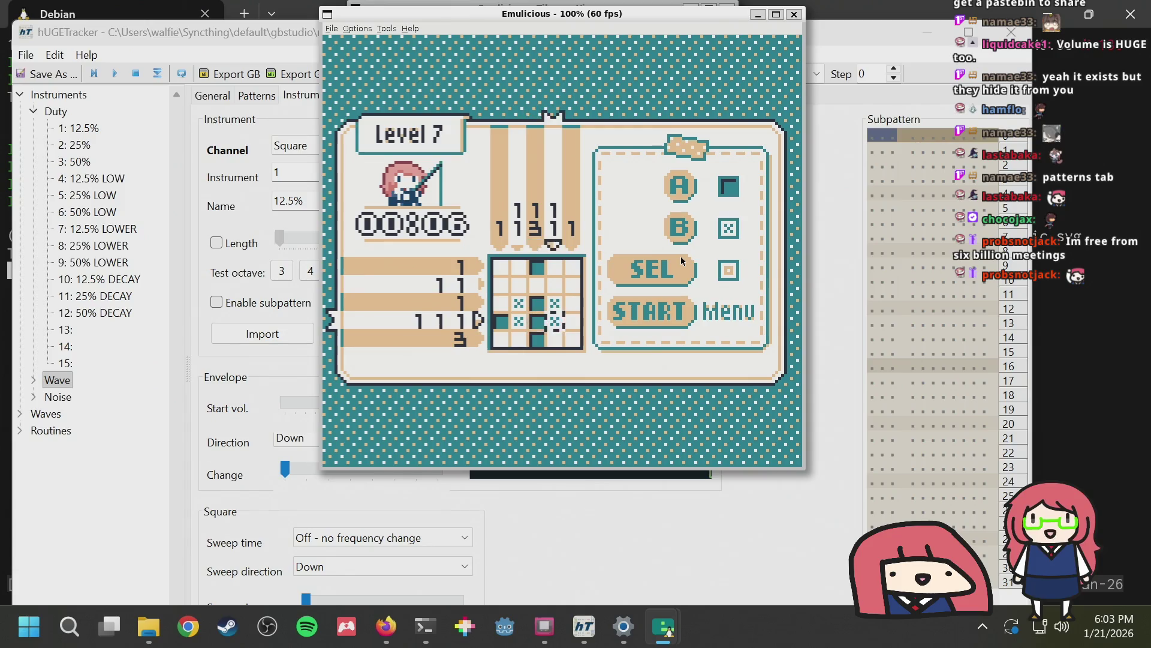
{"action": "key", "text": "s"}
{"action": "key", "text": "Up"}
{"action": "key", "text": "a"}
{"action": "key", "text": "Up"}
{"action": "key", "text": "a"}
{"action": "key", "text": "Up"}
Cross out the empty cells down column 1, including row 5 column 1
{"action": "key", "text": "a"}
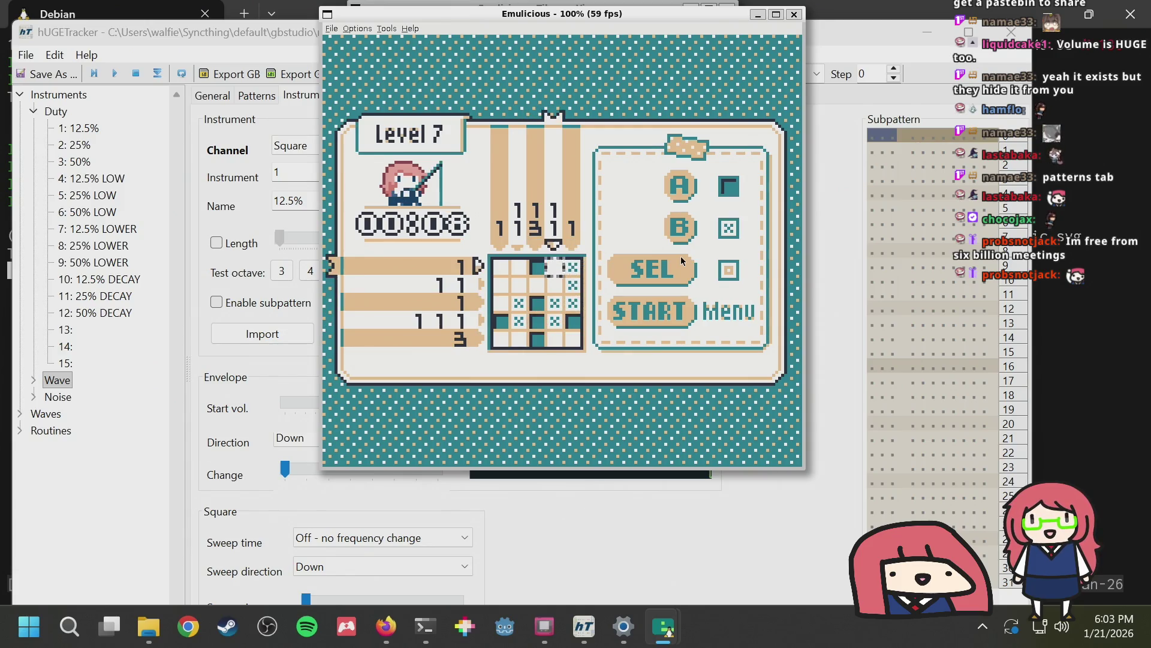
{"action": "key", "text": "Left"}
{"action": "key", "text": "Left"}
{"action": "key", "text": "Left"}
{"action": "key", "text": "a"}
{"action": "key", "text": "Down"}
{"action": "key", "text": "a"}
{"action": "key", "text": "Down"}
{"action": "key", "text": "a"}
{"action": "key", "text": "Down"}
{"action": "key", "text": "Down"}
{"action": "key", "text": "a"}
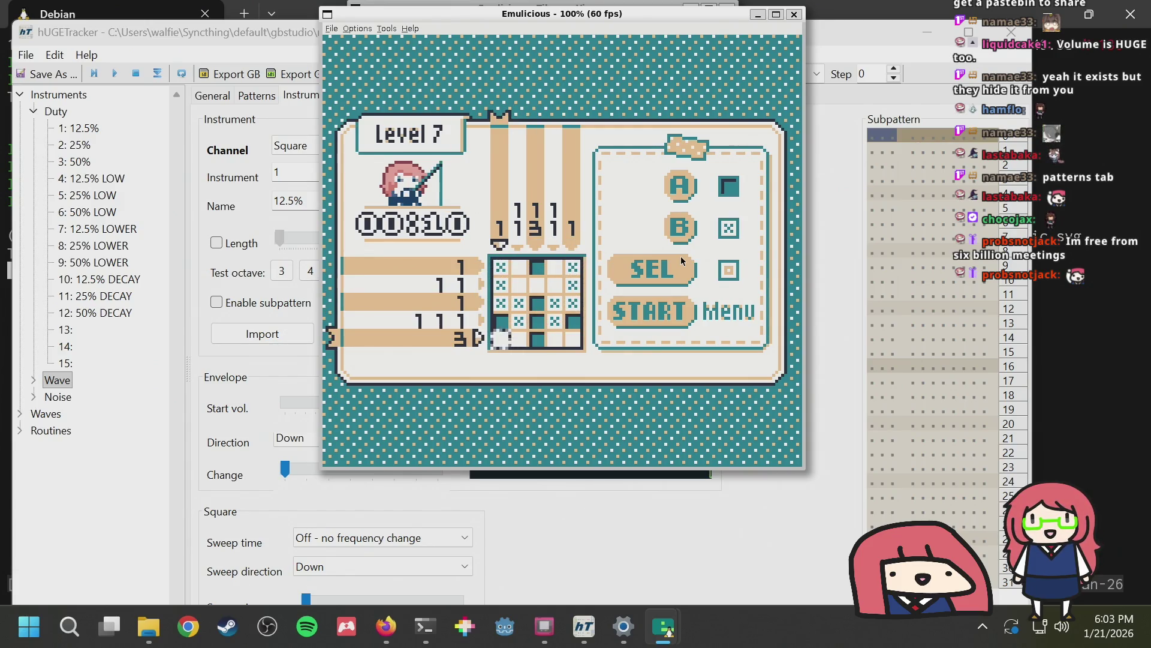
{"action": "key", "text": "Right"}
{"action": "key", "text": "Right"}
Fill row 5 columns 2-4 and row 2 columns 2 and 4, revealing the Anchor
{"action": "key", "text": "Right"}
{"action": "key", "text": "Right"}
{"action": "key", "text": "a"}
{"action": "key", "text": "Left"}
{"action": "key", "text": "s"}
{"action": "key", "text": "Left"}
{"action": "key", "text": "Left"}
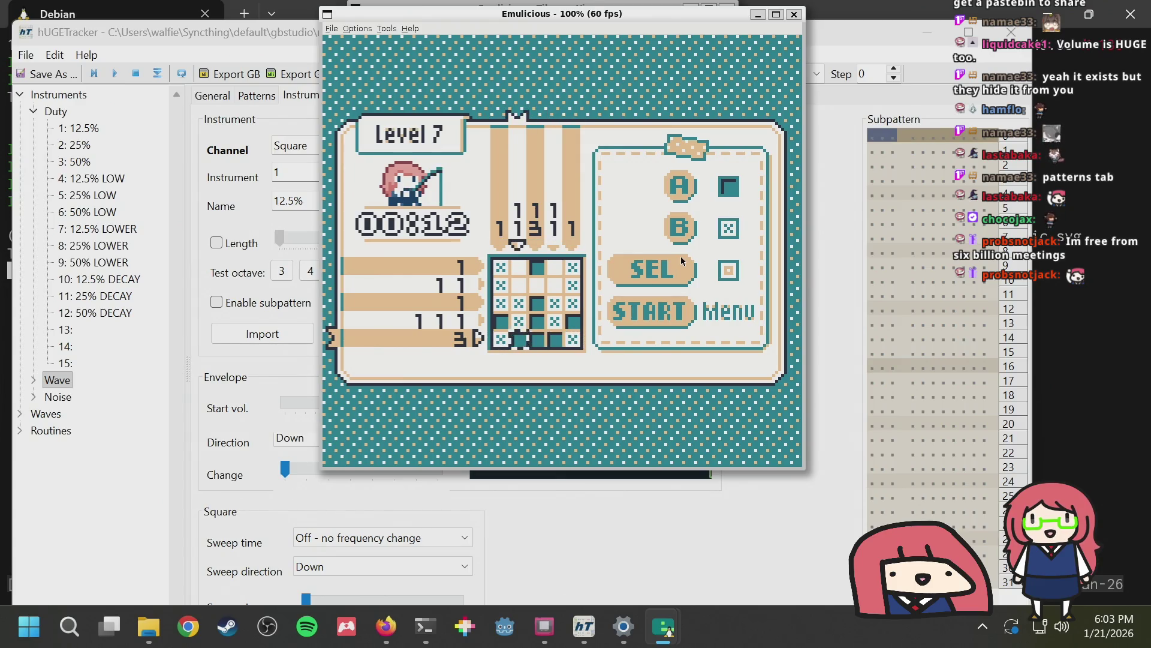
{"action": "key", "text": "s"}
{"action": "key", "text": "Up"}
{"action": "key", "text": "Up"}
{"action": "key", "text": "Up"}
{"action": "key", "text": "s"}
{"action": "key", "text": "Right"}
{"action": "key", "text": "Right"}
{"action": "key", "text": "s"}
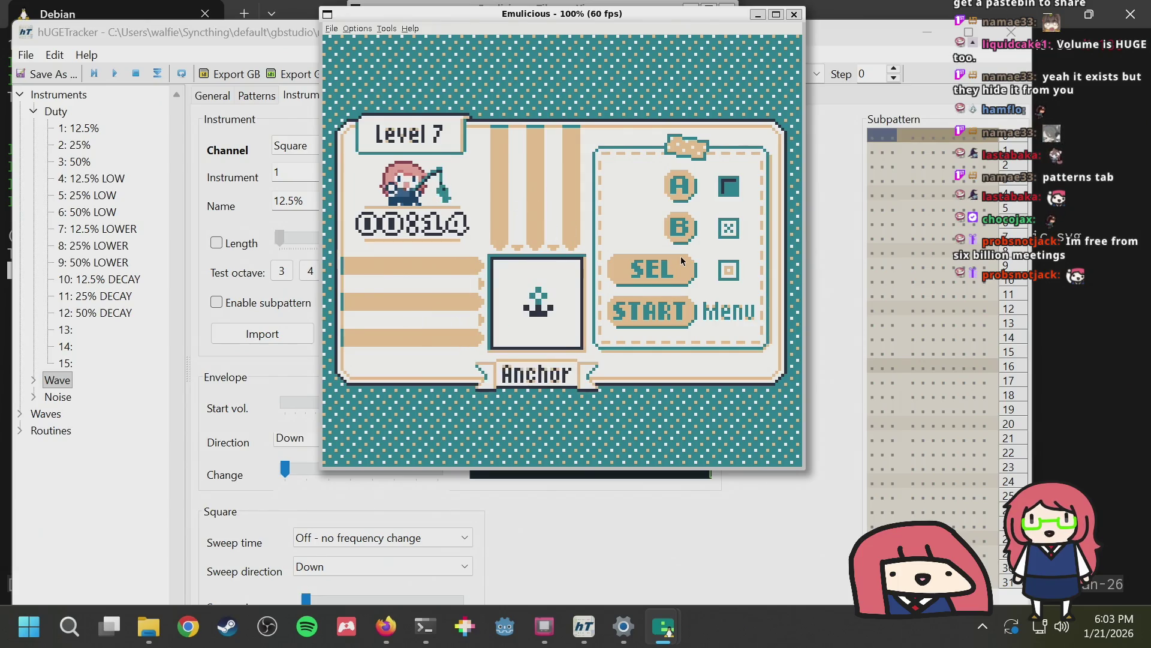
Return to the puzzle selection notebook and move to another puzzle entry
{"action": "key", "text": "s"}
{"action": "key", "text": "Down"}
{"action": "key", "text": "Right"}
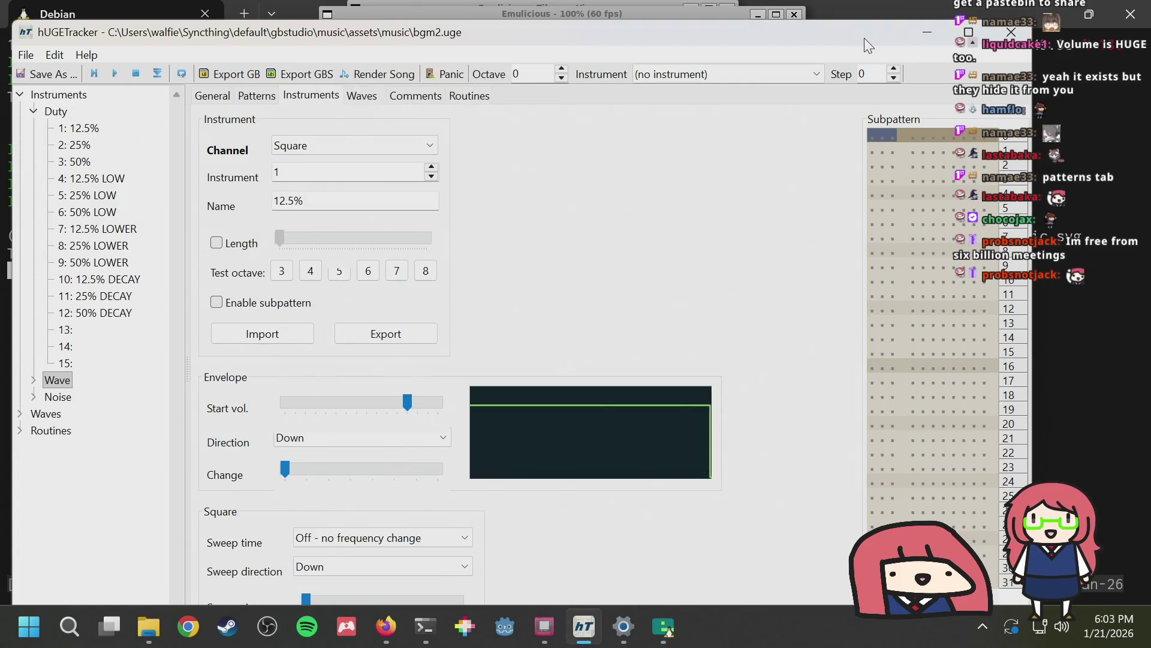
Bring the music folder window forward and open a new Explorer tab
{"action": "left_click", "coordinate": [864, 38]}
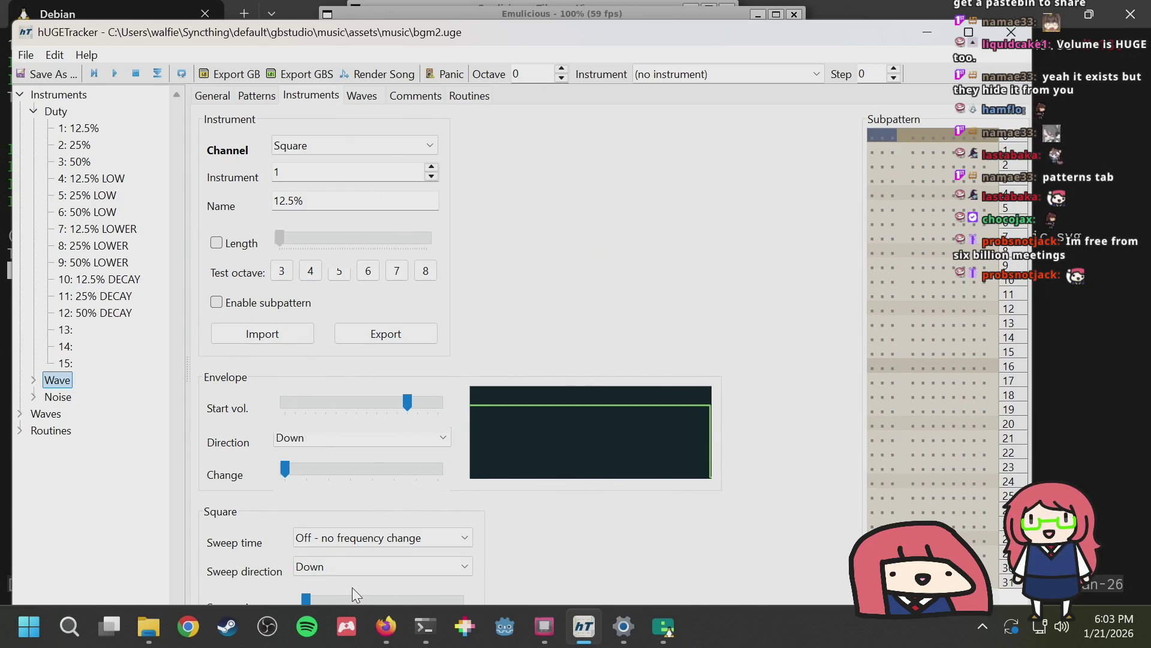
{"action": "mouse_move", "coordinate": [157, 610]}
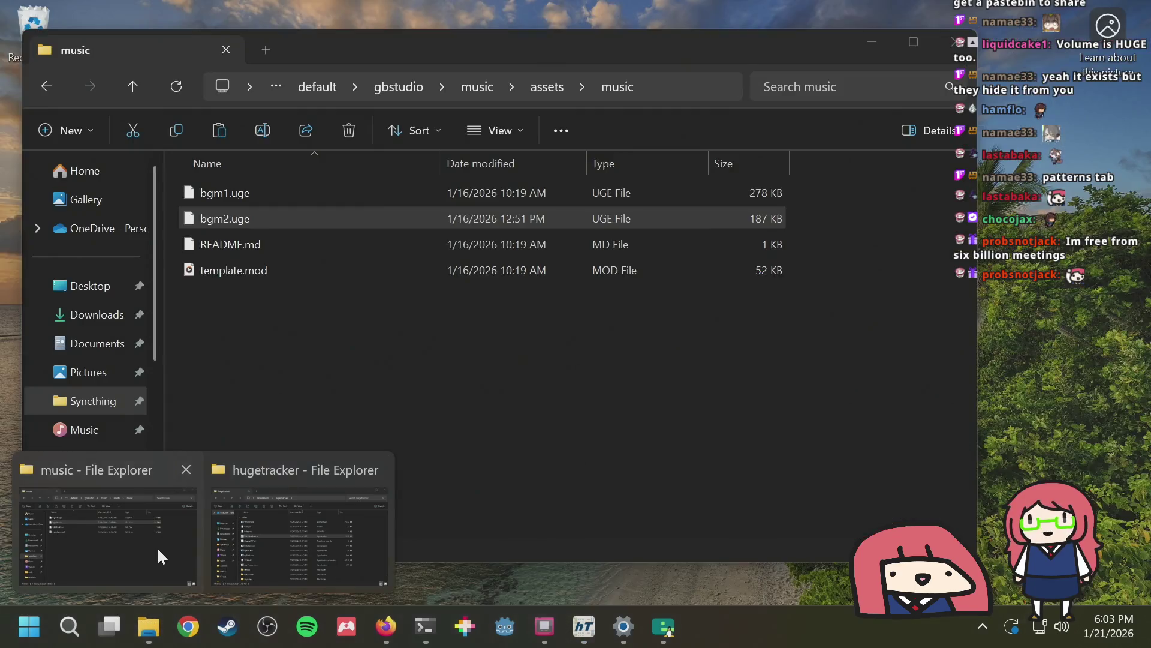
{"action": "left_click", "coordinate": [157, 546]}
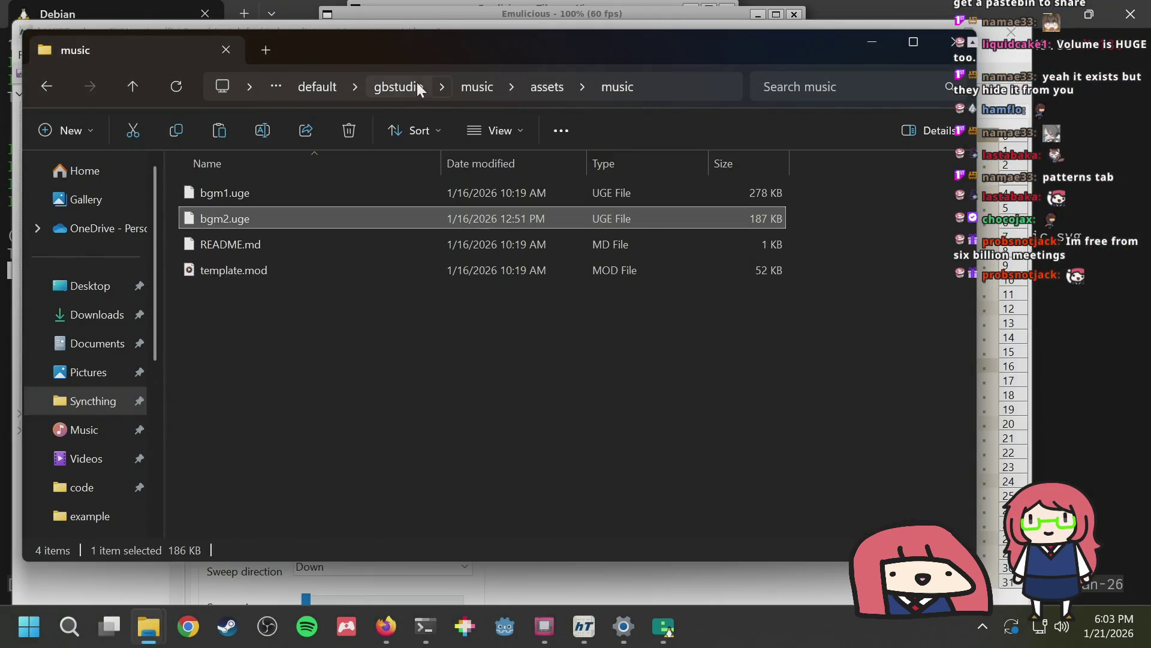
{"action": "key", "text": "ctrl+t"}
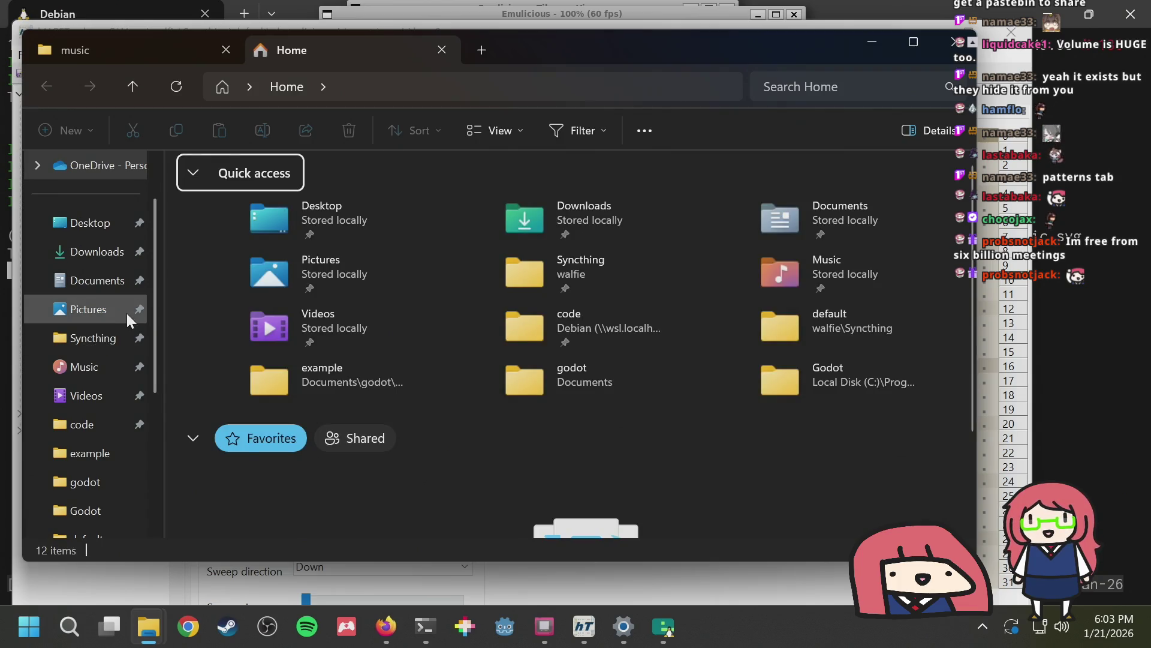
Browse to code > gbdk-example > assets > bgm and drop bgm3.uge into hUGETracker
{"action": "left_click", "coordinate": [78, 424]}
{"action": "double_click", "coordinate": [242, 244]}
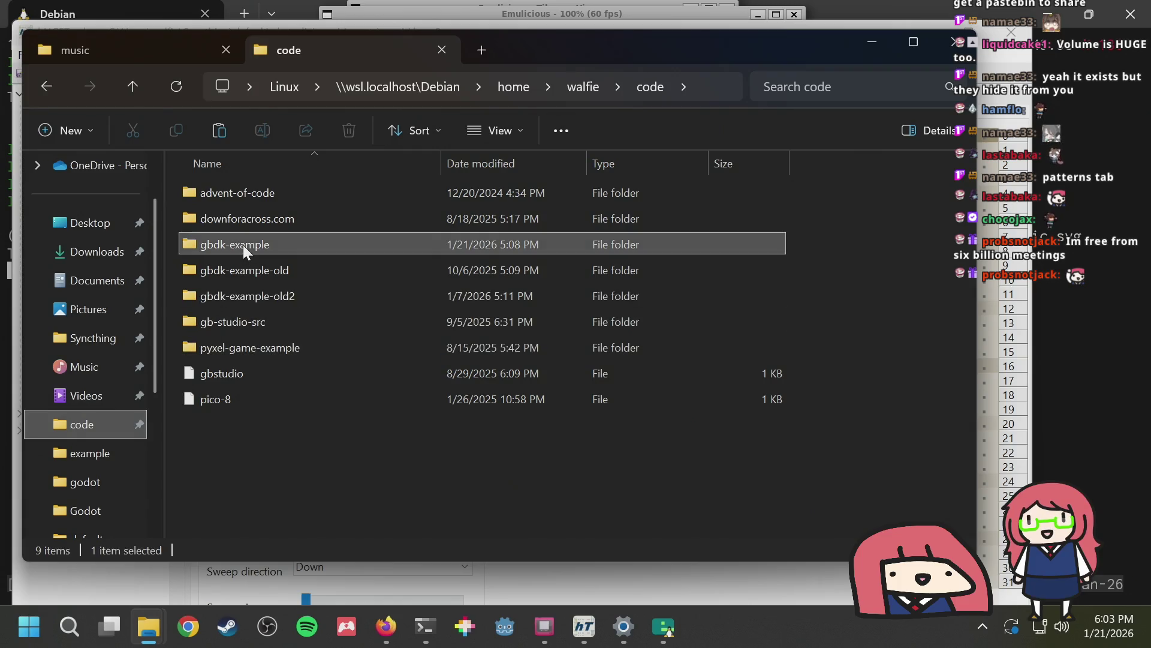
{"action": "double_click", "coordinate": [228, 211]}
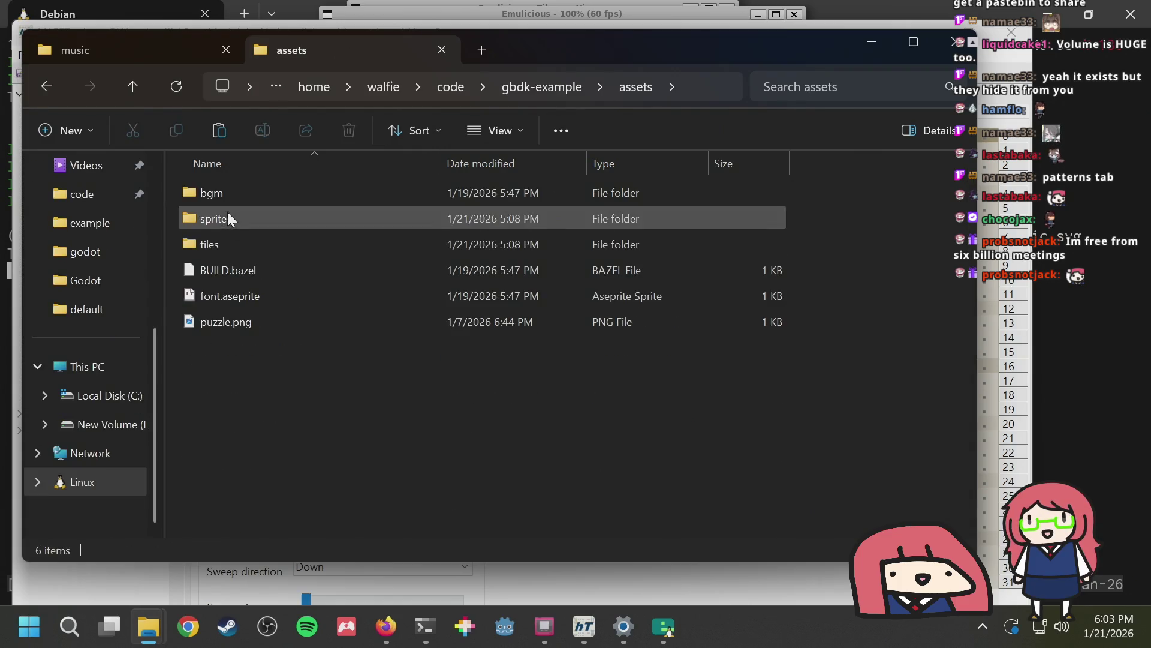
{"action": "double_click", "coordinate": [221, 192]}
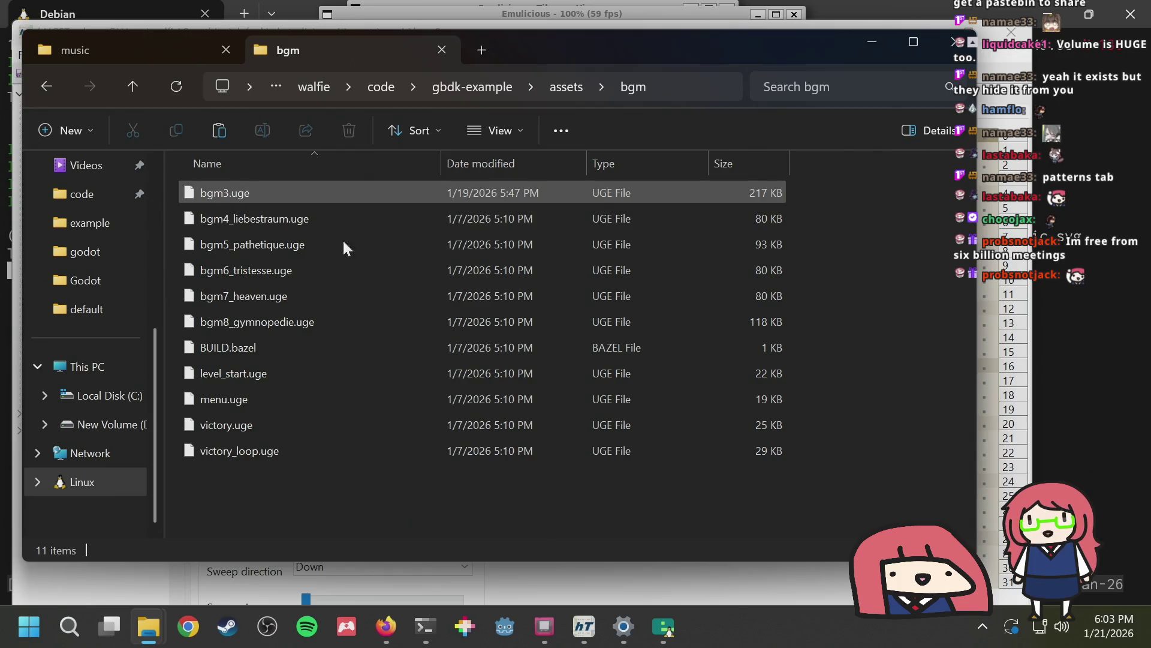
{"action": "mouse_move", "coordinate": [225, 185]}
{"action": "left_mouse_down"}
{"action": "mouse_move", "coordinate": [435, 274]}
{"action": "mouse_move", "coordinate": [526, 559]}
{"action": "mouse_move", "coordinate": [588, 614]}
{"action": "left_mouse_up"}
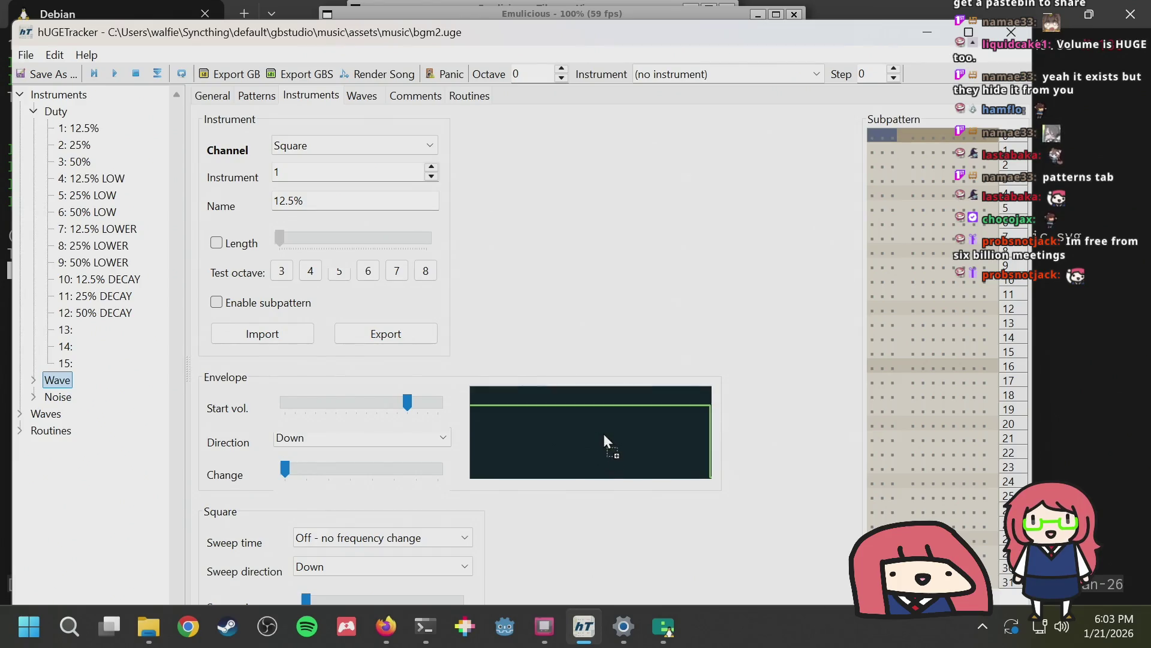
{"action": "left_click_drag", "start_coordinate": [603, 435], "coordinate": [603, 434]}
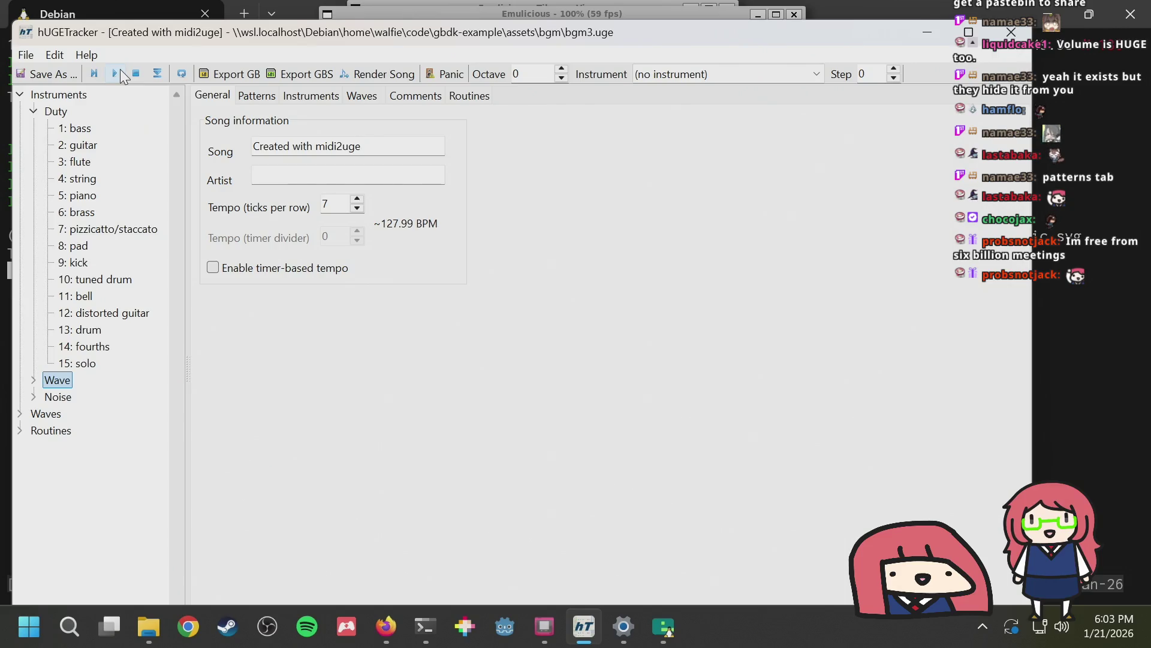
Show bgm3.uge's pattern grid on hUGETracker's Patterns tab
{"action": "left_click", "coordinate": [259, 101]}
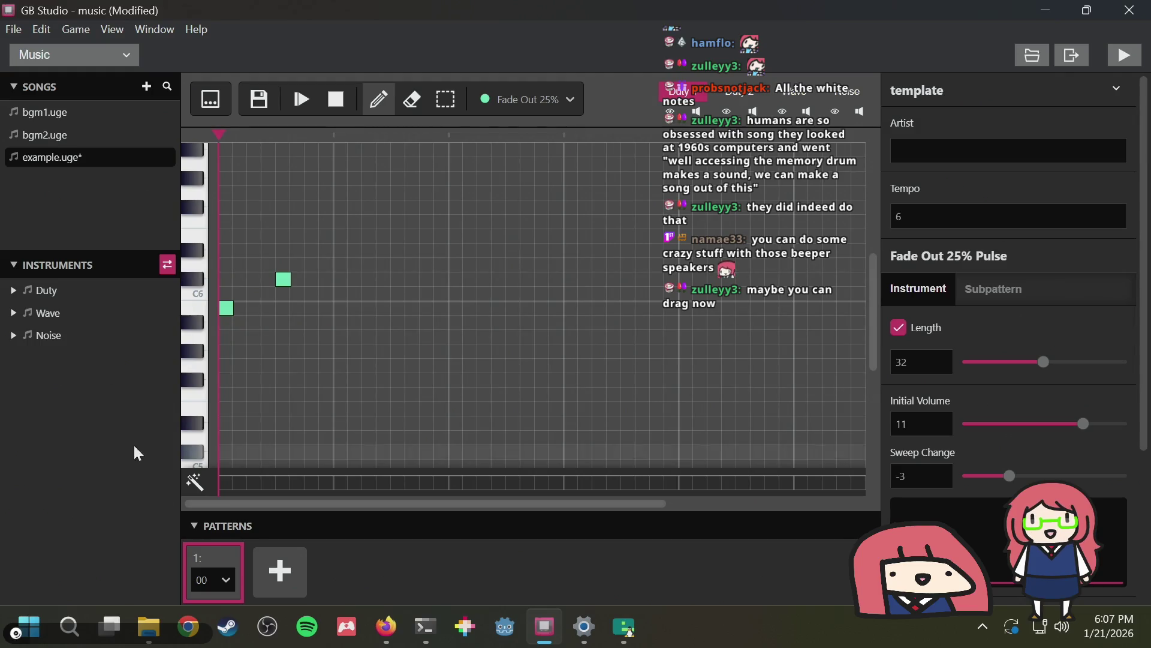
Expand the Duty instrument list and delete a misplaced note from the melody
{"action": "left_click", "coordinate": [12, 290]}
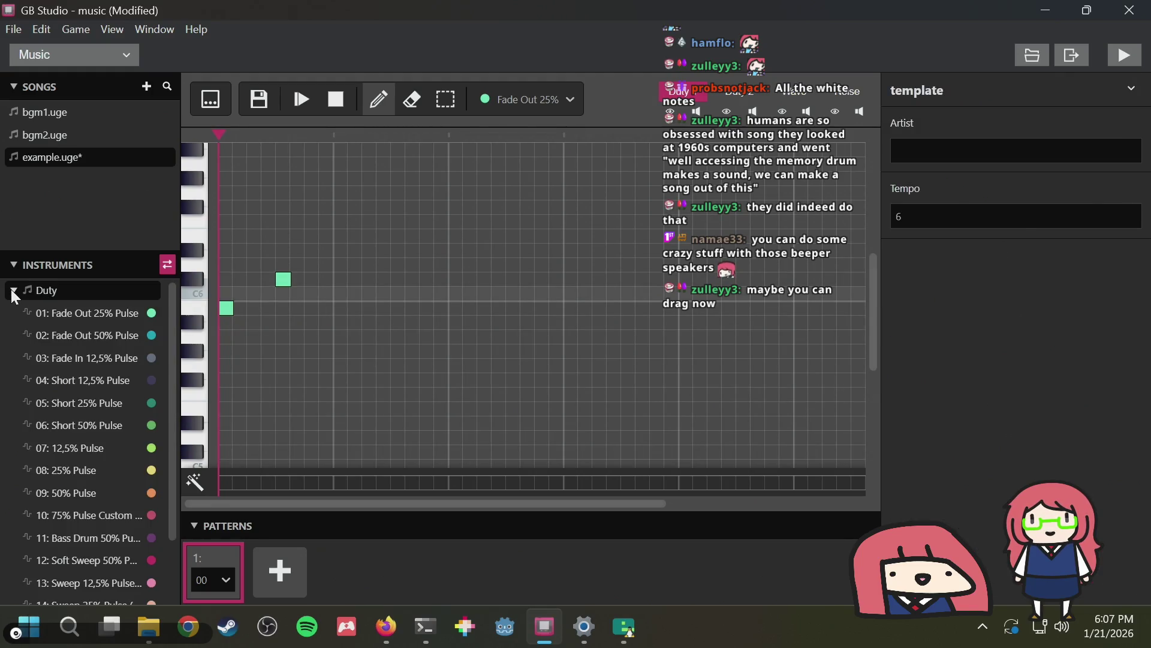
{"action": "scroll", "coordinate": [56, 382], "scroll_direction": "down", "scroll_amount": 3}
{"action": "scroll", "coordinate": [57, 374], "scroll_direction": "up", "scroll_amount": 3}
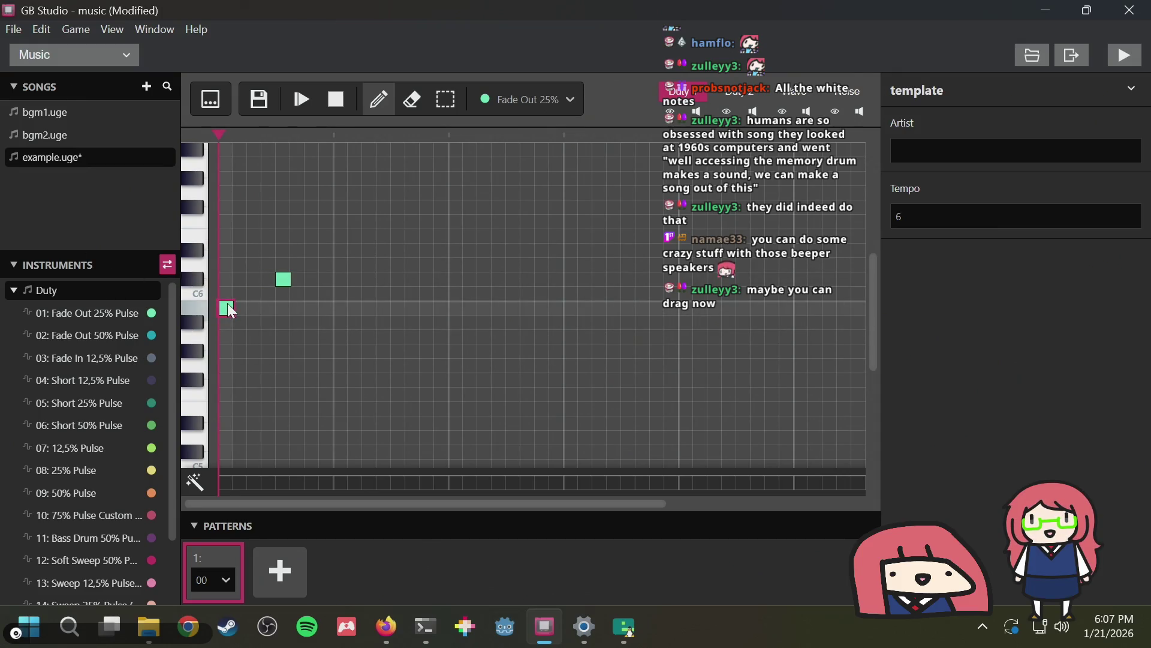
{"action": "left_click", "coordinate": [286, 277]}
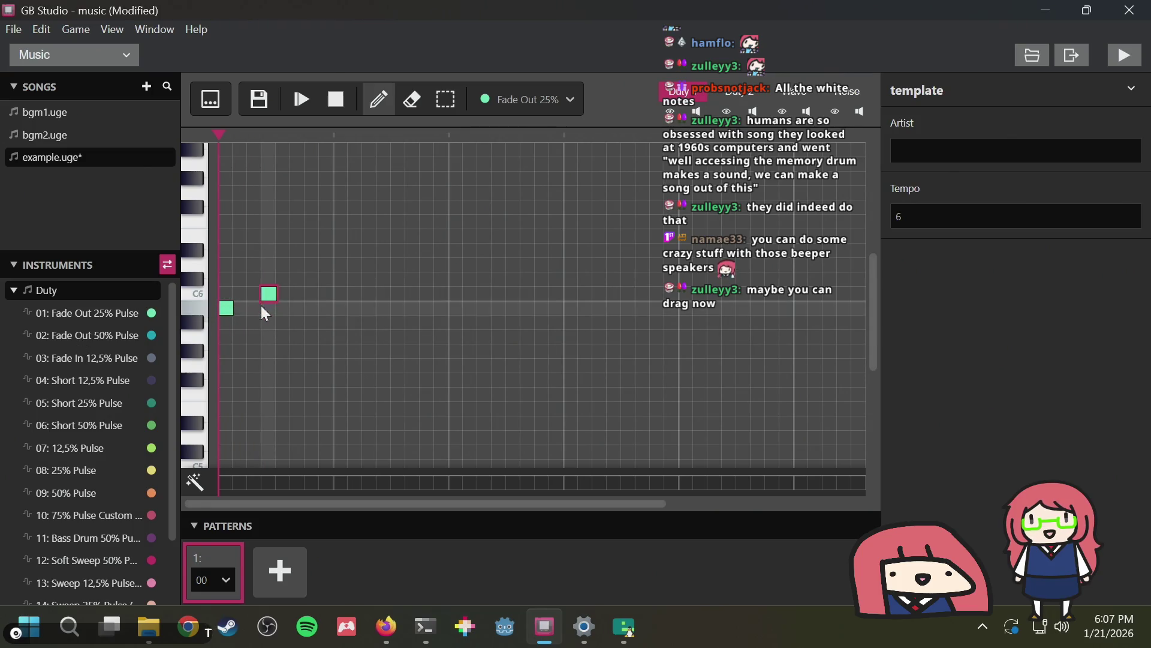
Draw rising melody notes after the first note, replacing one wrongly placed note
{"action": "left_click", "coordinate": [240, 292]}
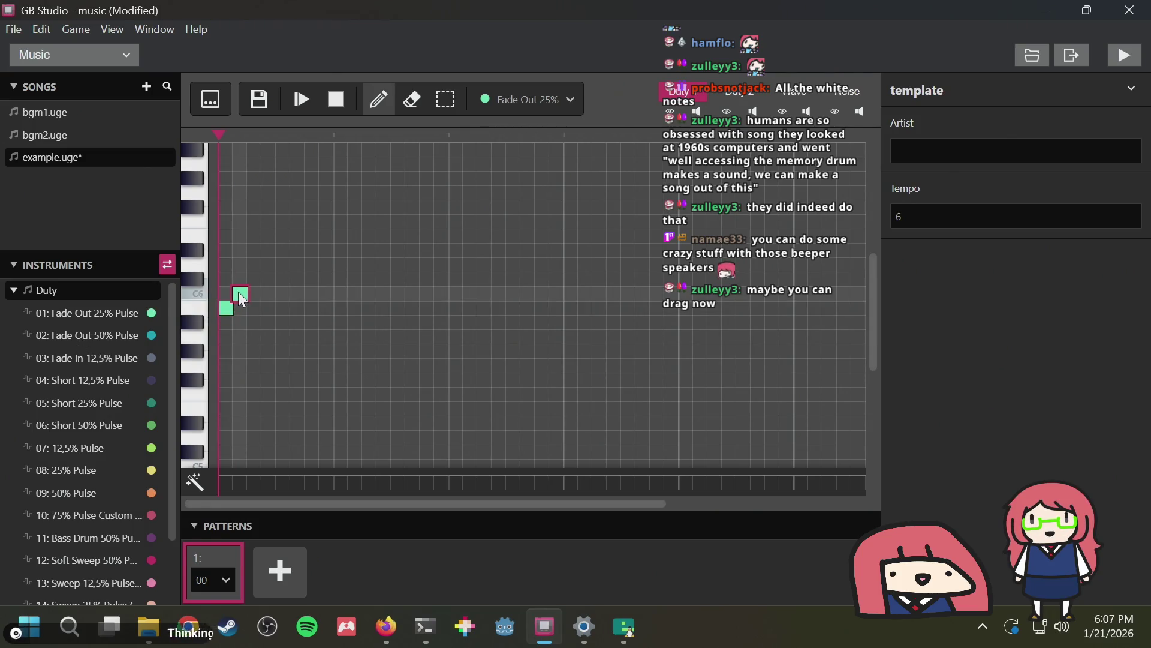
{"action": "left_click", "coordinate": [252, 278]}
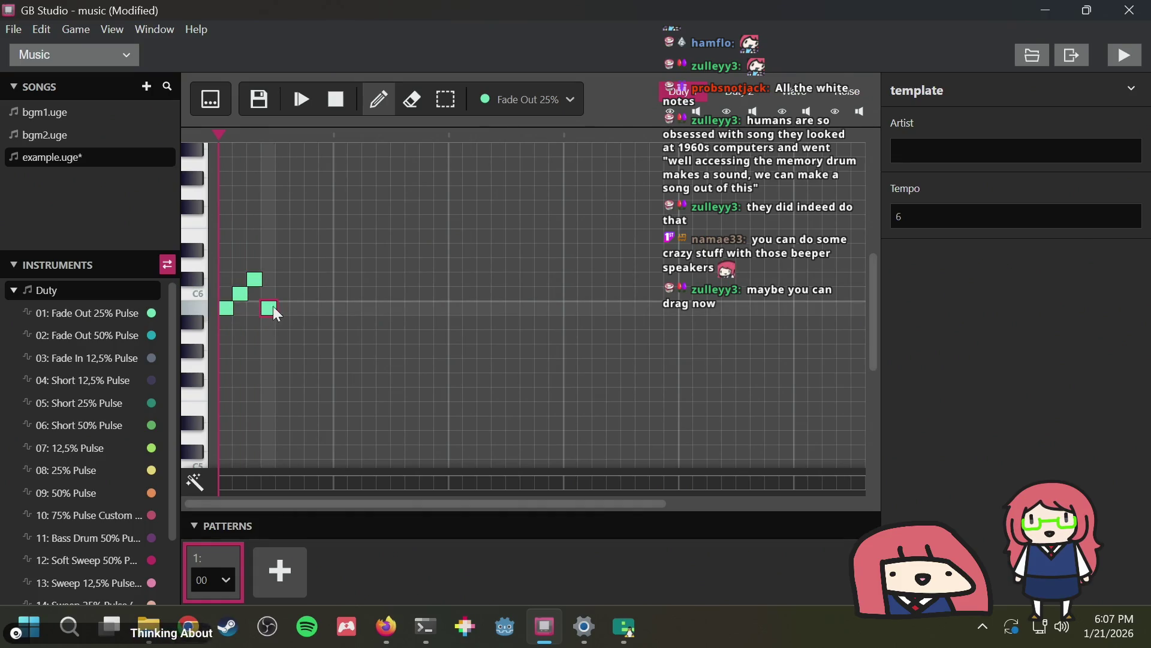
{"action": "left_click", "coordinate": [271, 307]}
{"action": "left_click", "coordinate": [296, 280]}
{"action": "left_click", "coordinate": [270, 307]}
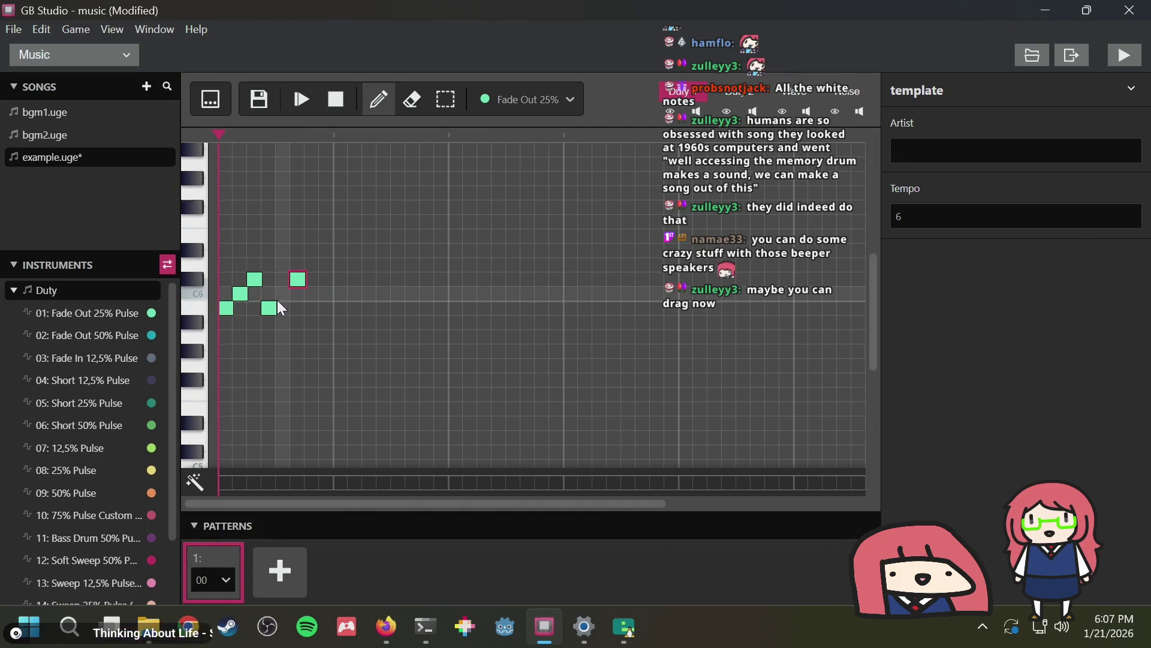
{"action": "left_click", "coordinate": [270, 265]}
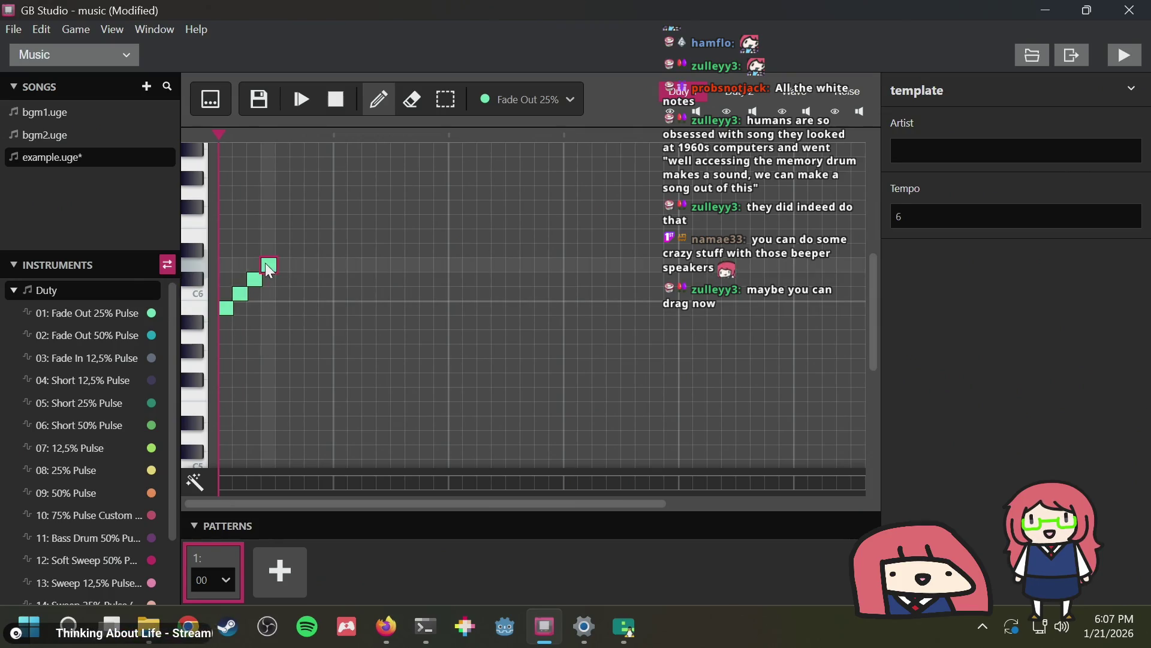
{"action": "left_click", "coordinate": [283, 307]}
{"action": "left_click", "coordinate": [299, 294]}
{"action": "left_click", "coordinate": [311, 279]}
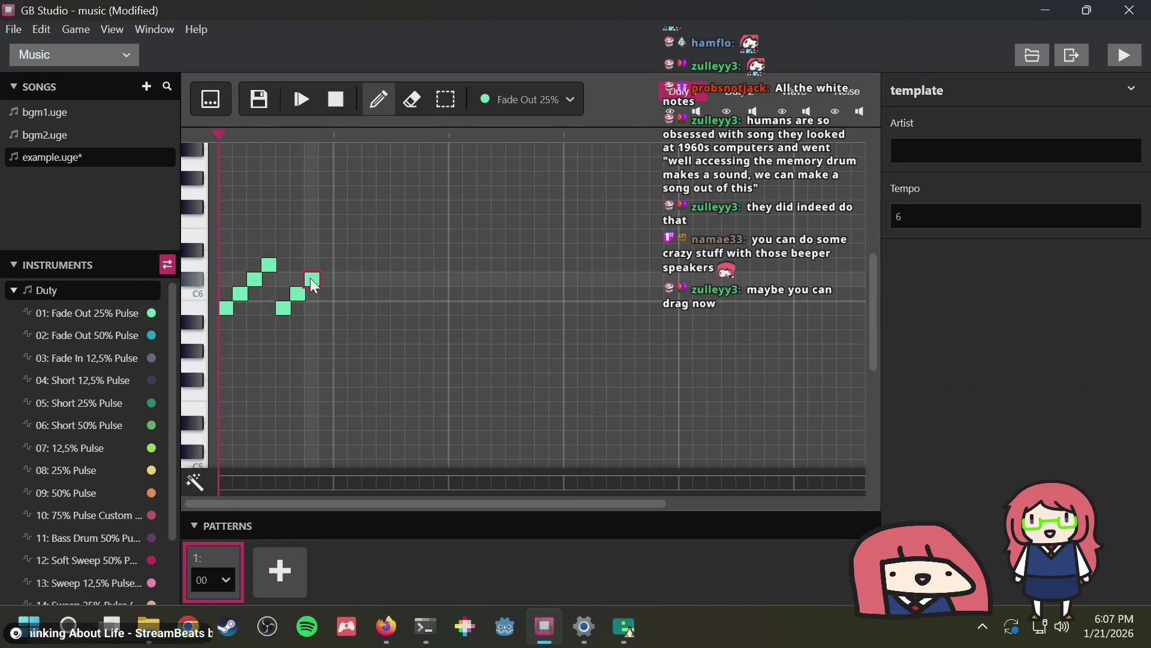
Rework the upper notes into two matching rising three-note groups
{"action": "left_click", "coordinate": [270, 264]}
{"action": "left_click", "coordinate": [255, 280]}
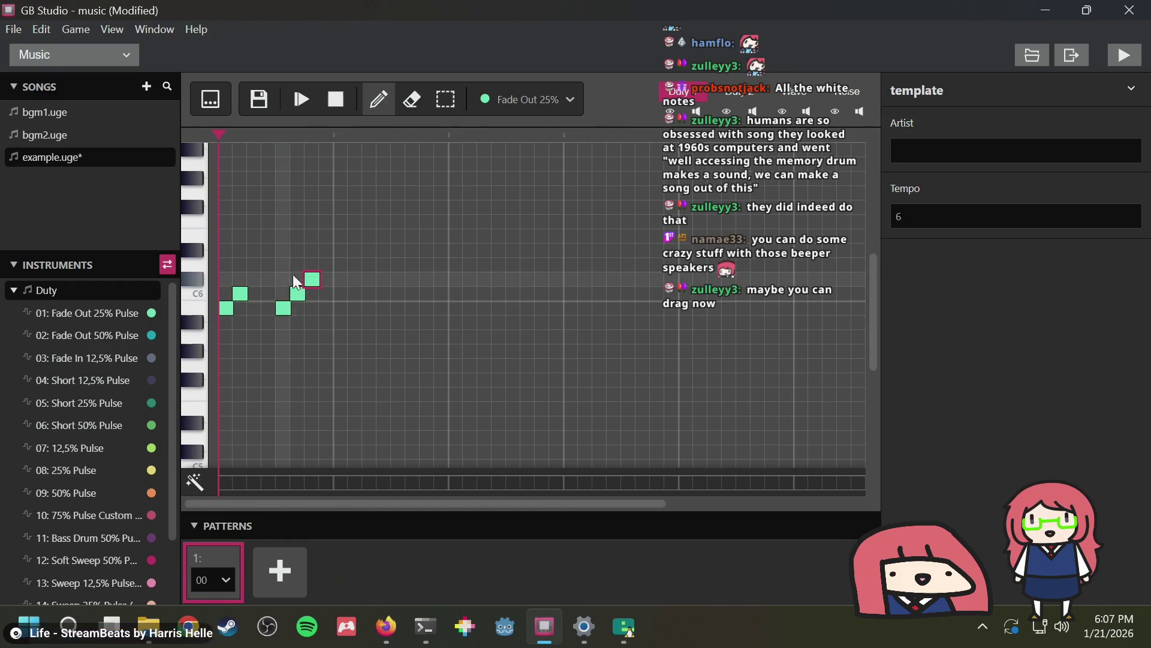
{"action": "left_click", "coordinate": [313, 279]}
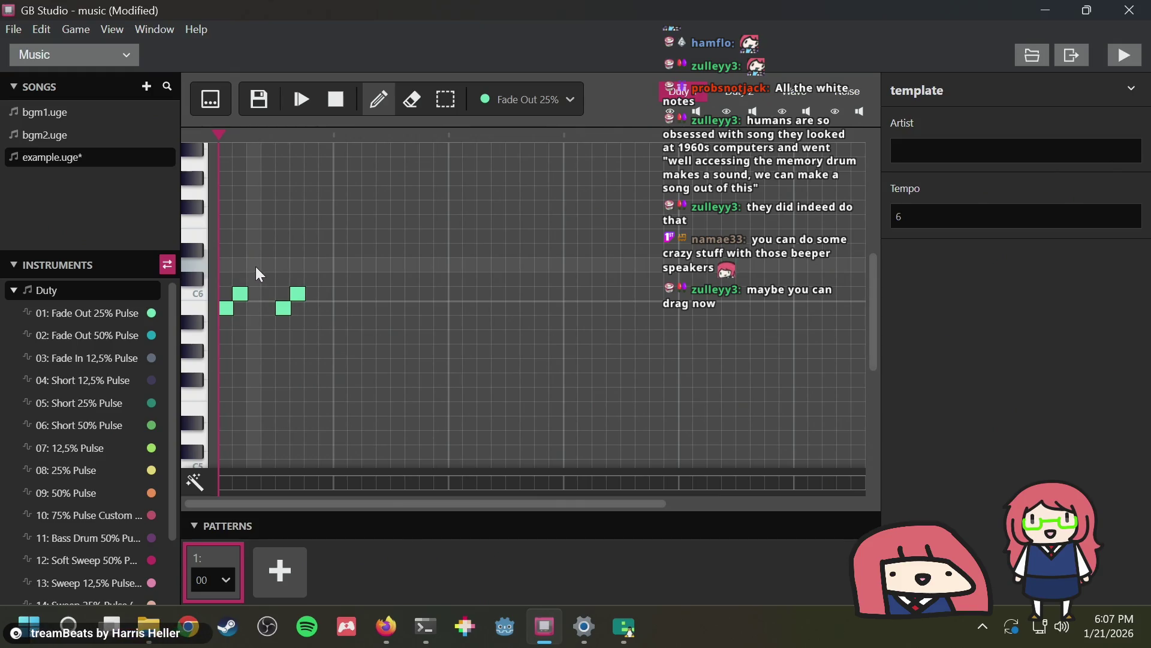
{"action": "left_click", "coordinate": [254, 265]}
{"action": "left_click", "coordinate": [312, 264]}
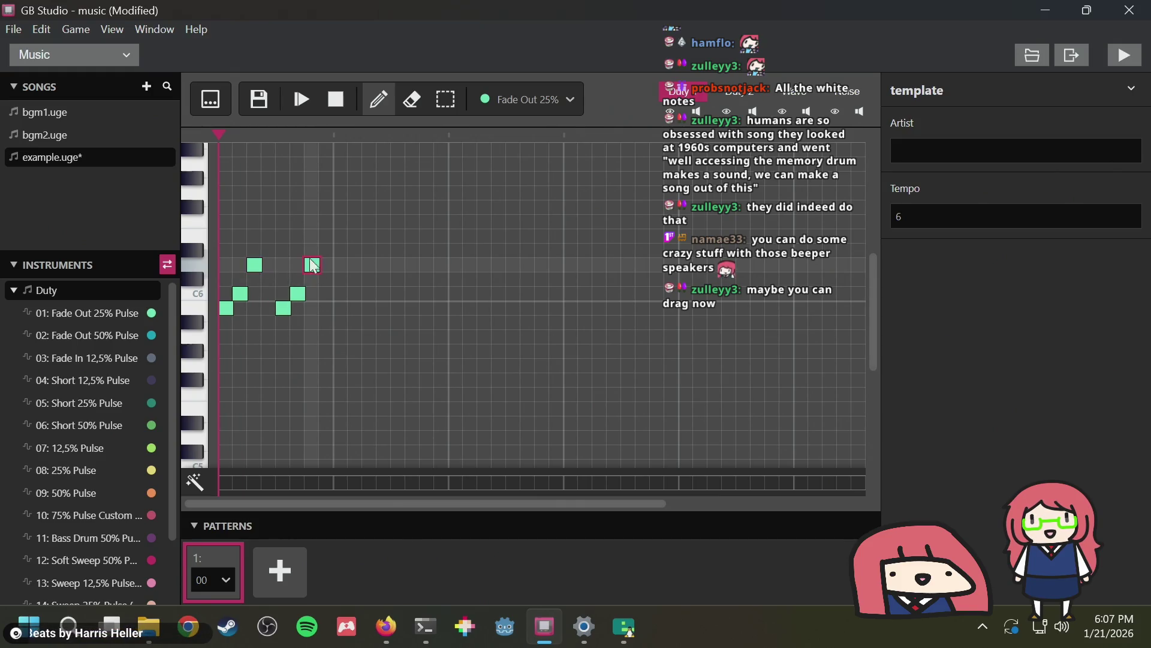
Play back the six-note phrase, stop it, and select the Tempo field
{"action": "left_click", "coordinate": [298, 101]}
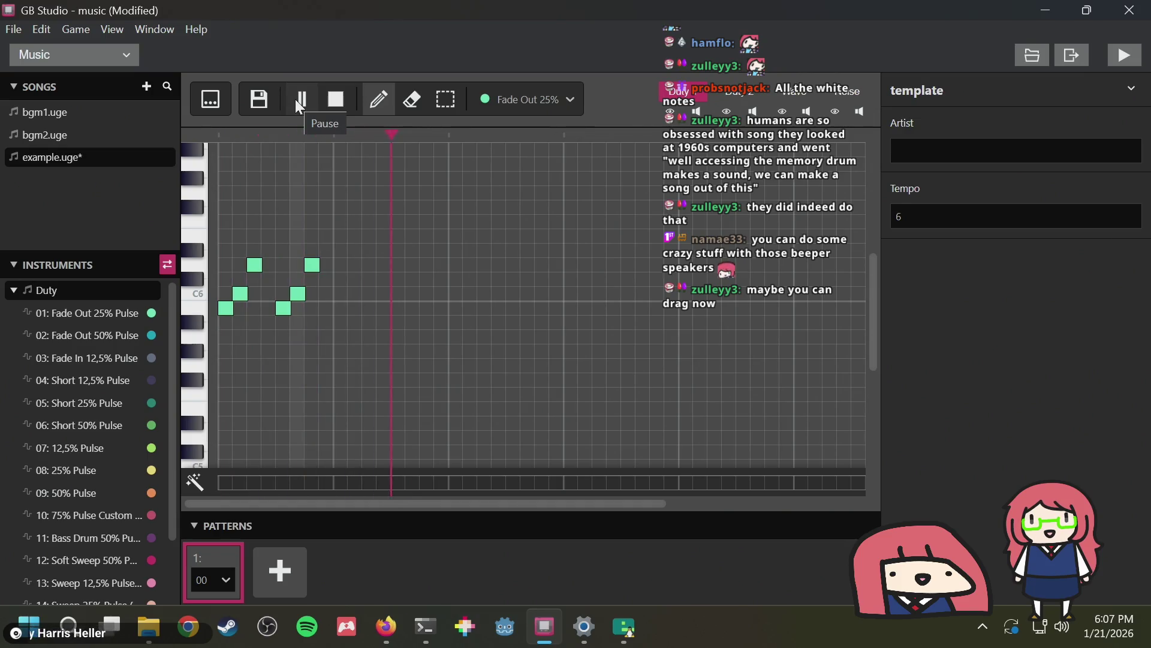
{"action": "left_click", "coordinate": [335, 99]}
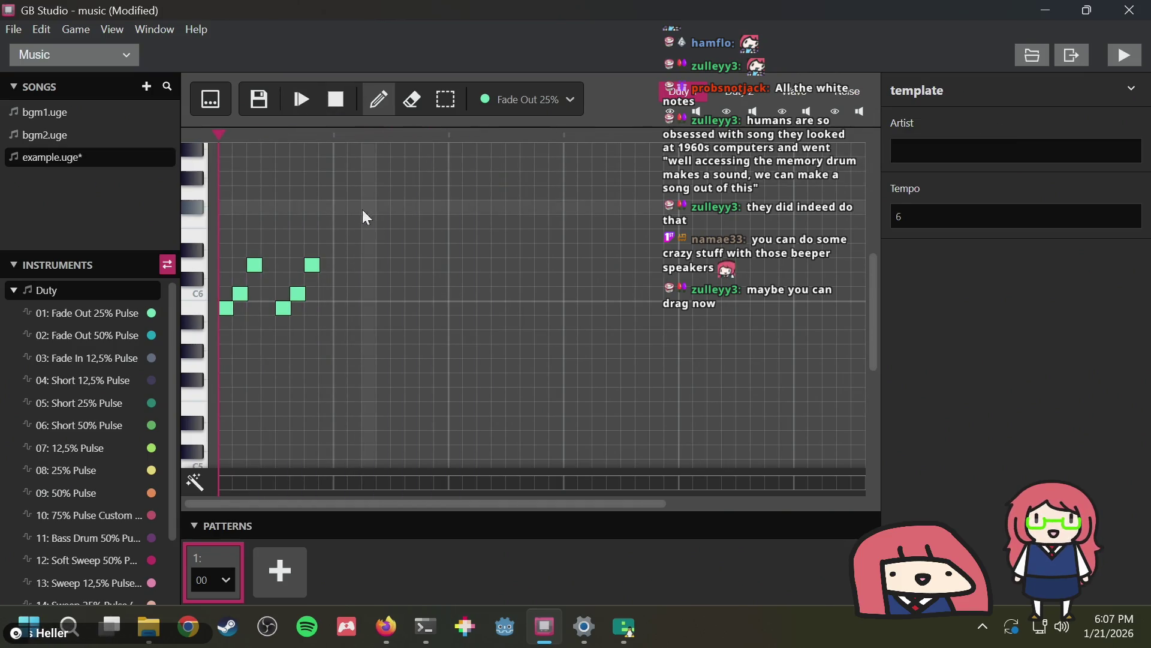
{"action": "left_click", "coordinate": [911, 216]}
{"action": "type", "text": "10"}
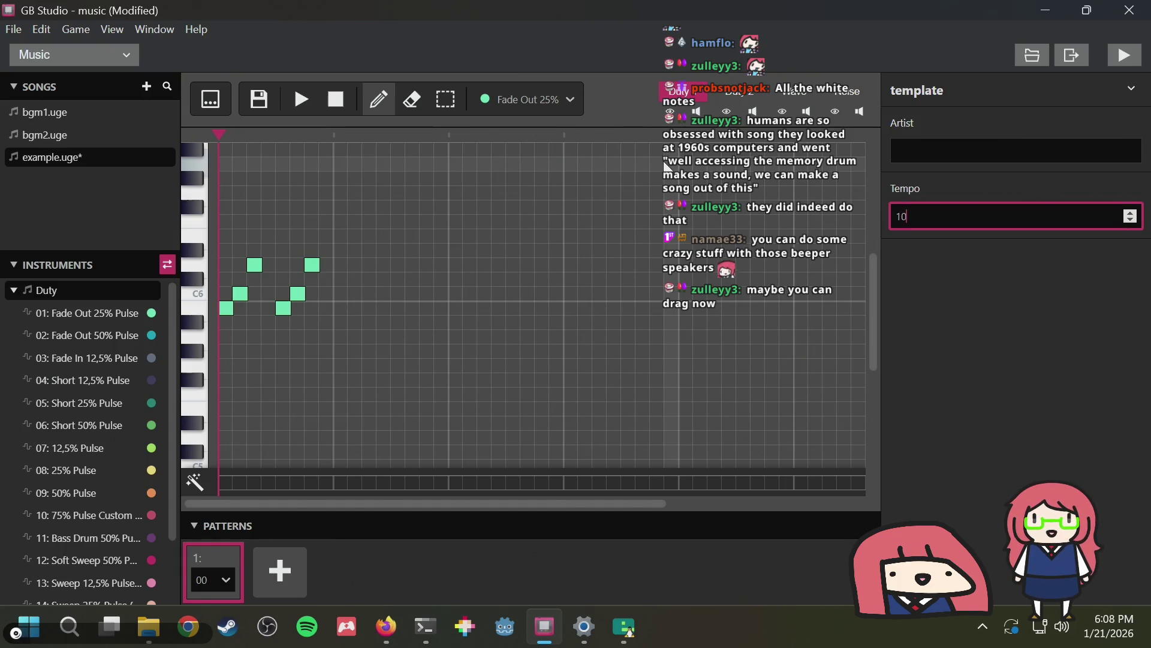
Audition at tempo 10, then add three rising notes after the phrase and replay
{"action": "left_click", "coordinate": [299, 100]}
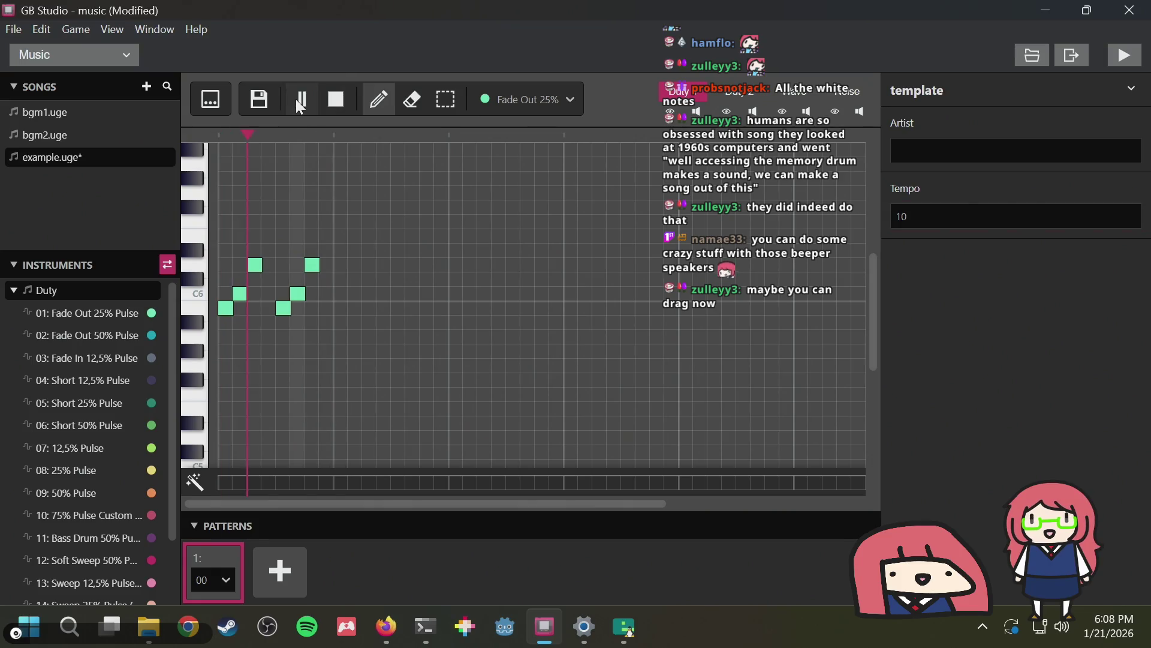
{"action": "left_click", "coordinate": [333, 96]}
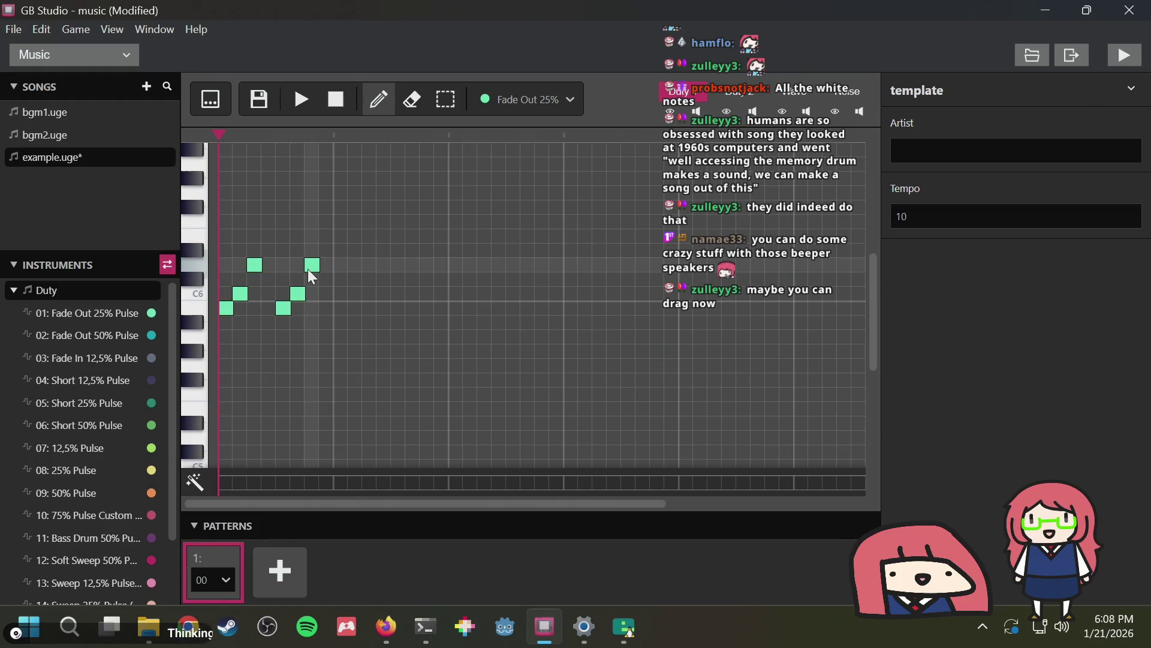
{"action": "left_click", "coordinate": [341, 337]}
{"action": "left_click", "coordinate": [355, 307]}
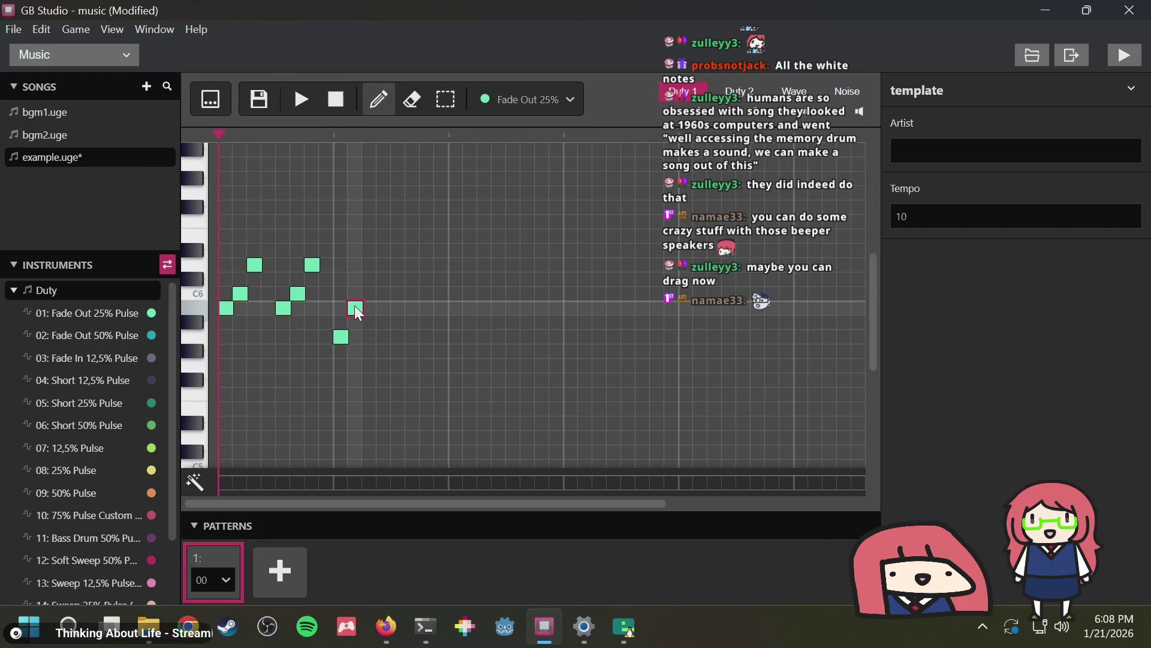
{"action": "left_click", "coordinate": [370, 265]}
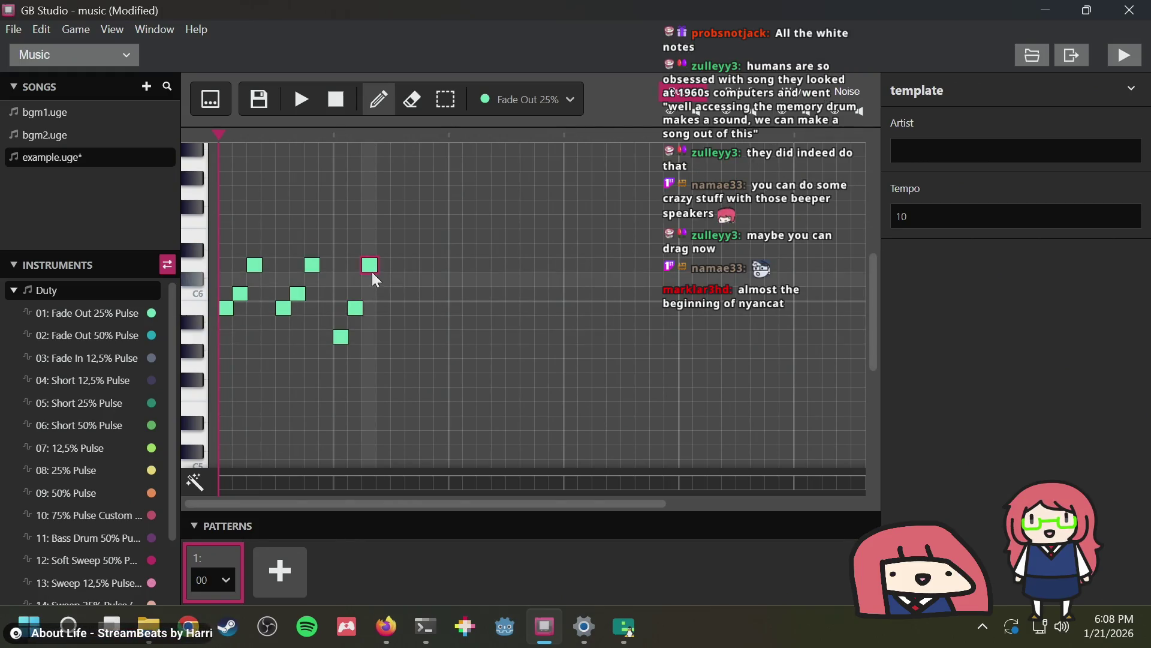
{"action": "left_click", "coordinate": [300, 96]}
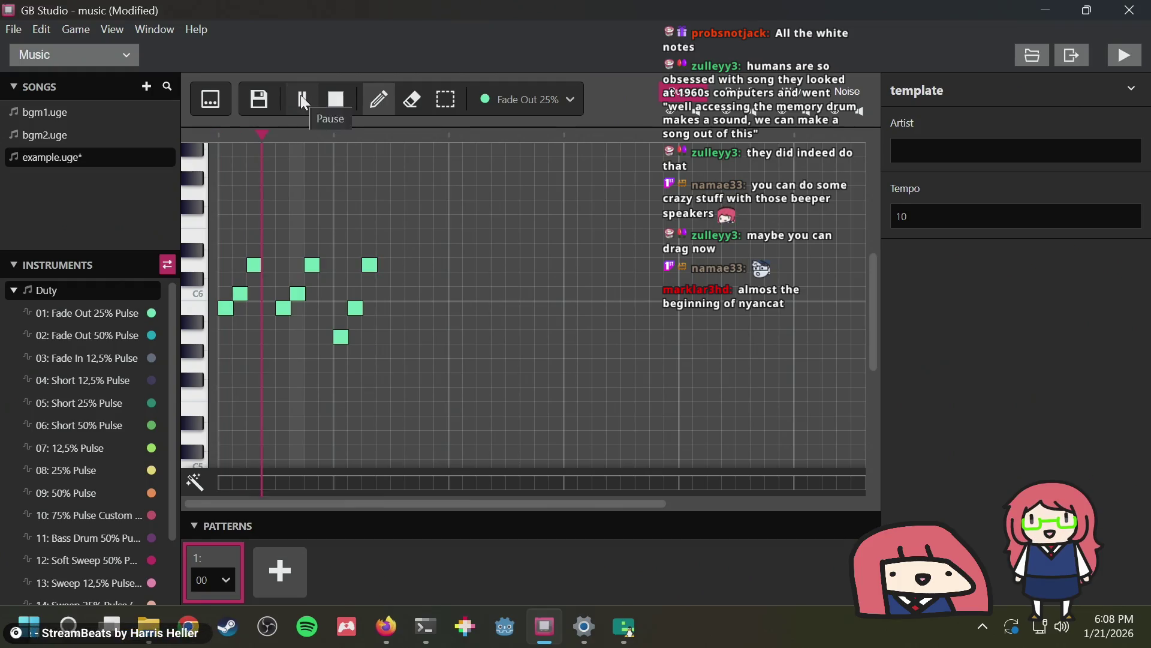
{"action": "left_click", "coordinate": [336, 91]}
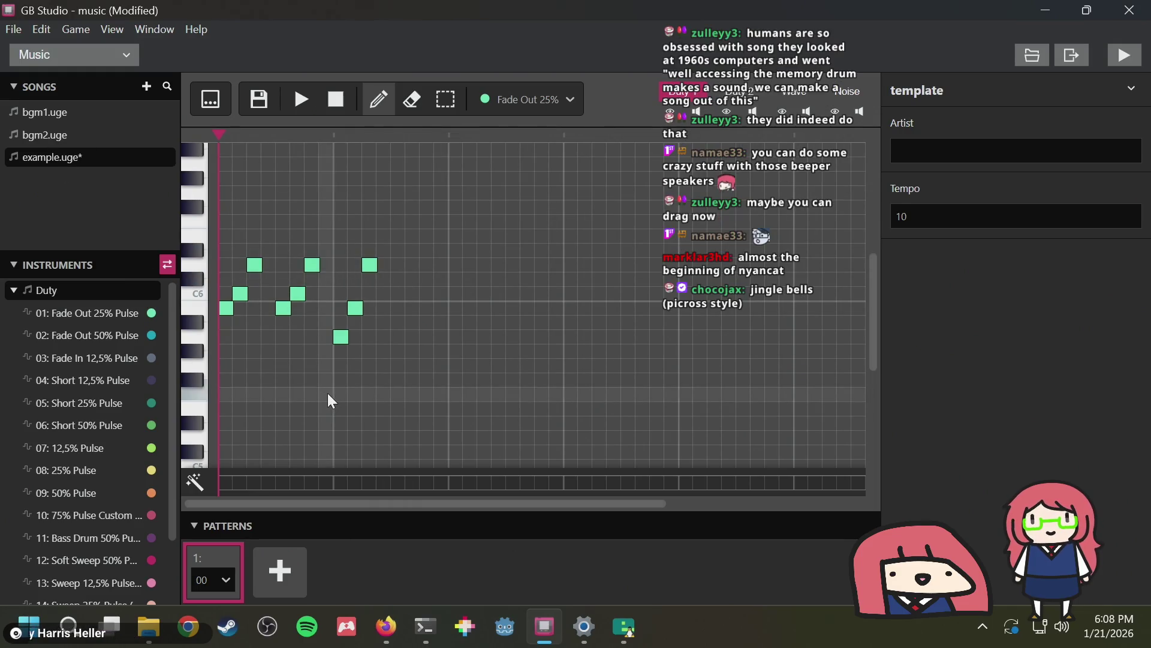
Rework the new ending: remove two notes, lower the top one, add two rising notes
{"action": "left_click", "coordinate": [342, 335]}
{"action": "left_click", "coordinate": [355, 308]}
{"action": "left_click_drag", "start_coordinate": [367, 269], "coordinate": [338, 292]}
{"action": "left_click", "coordinate": [356, 279]}
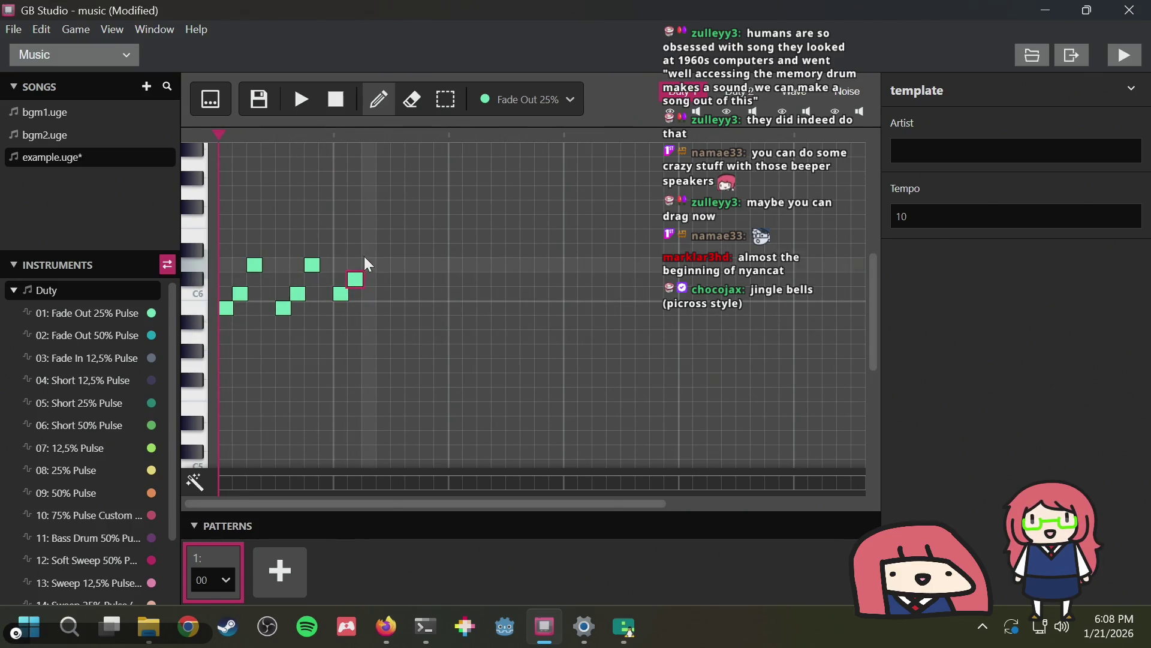
{"action": "left_click", "coordinate": [370, 250]}
{"action": "left_click", "coordinate": [301, 96]}
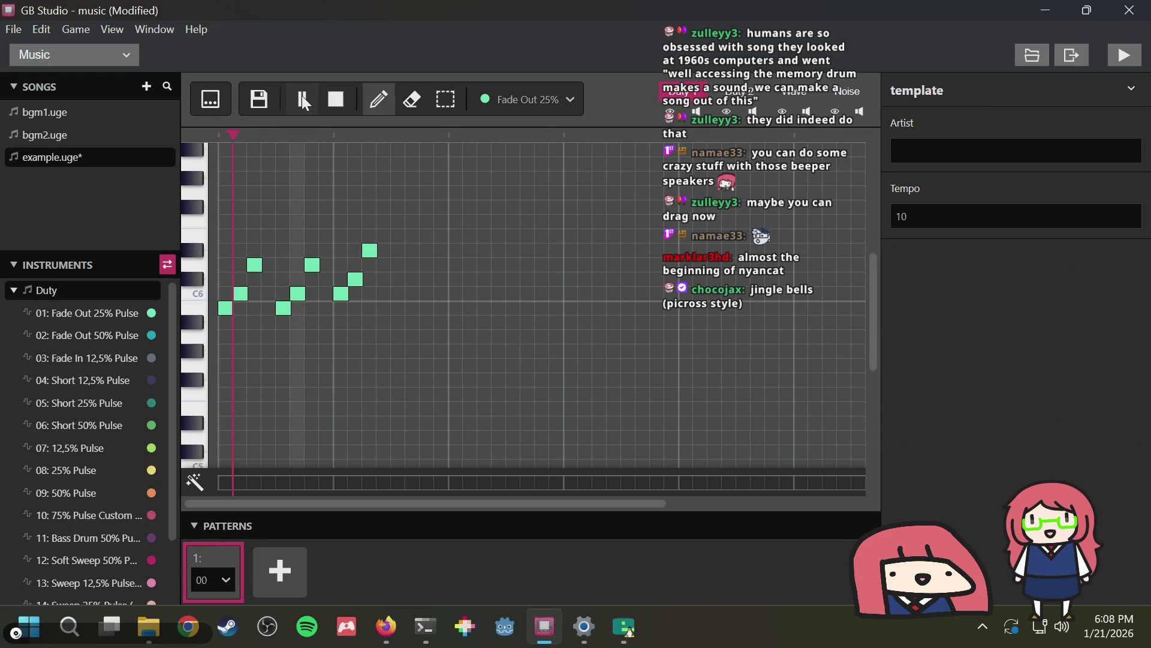
{"action": "left_click", "coordinate": [301, 96]}
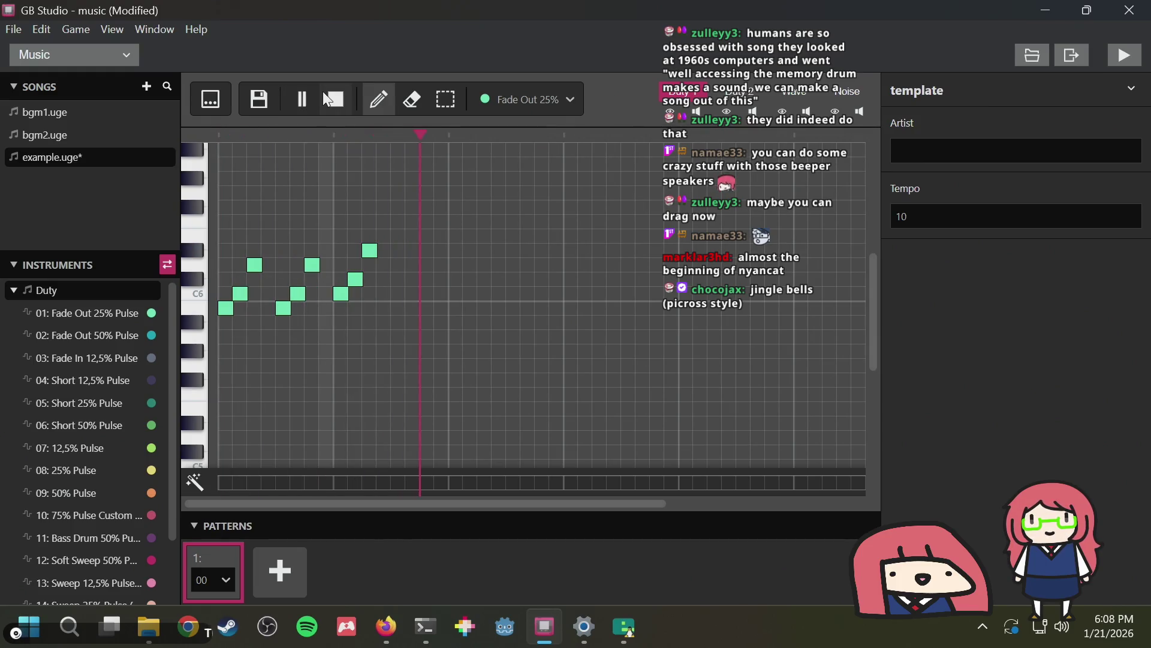
Redraw the ending as three rising notes from a lower pitch and play it through
{"action": "left_click", "coordinate": [353, 281]}
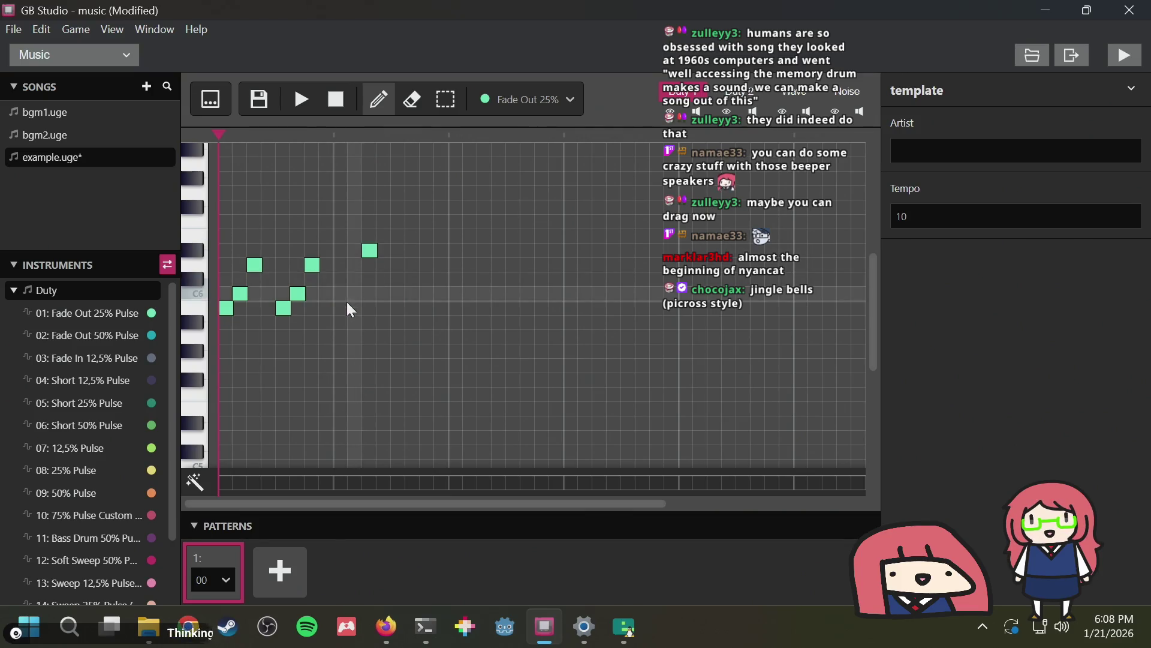
{"action": "left_click", "coordinate": [370, 250]}
{"action": "left_click", "coordinate": [341, 308]}
{"action": "left_click", "coordinate": [354, 292]}
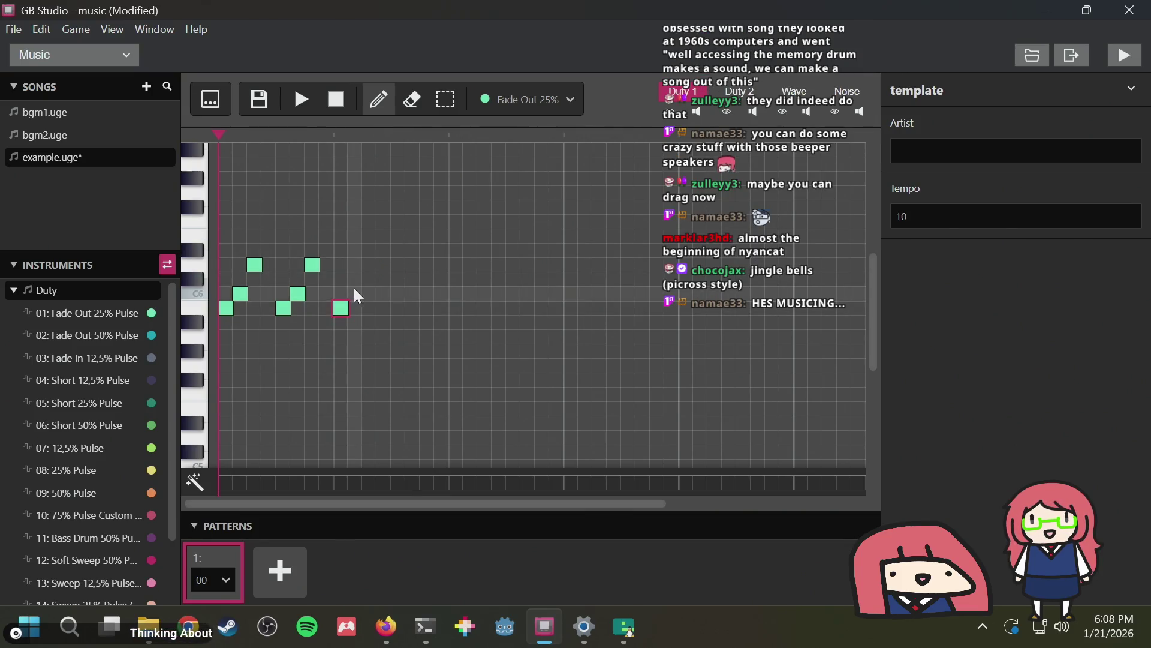
{"action": "left_click", "coordinate": [370, 279]}
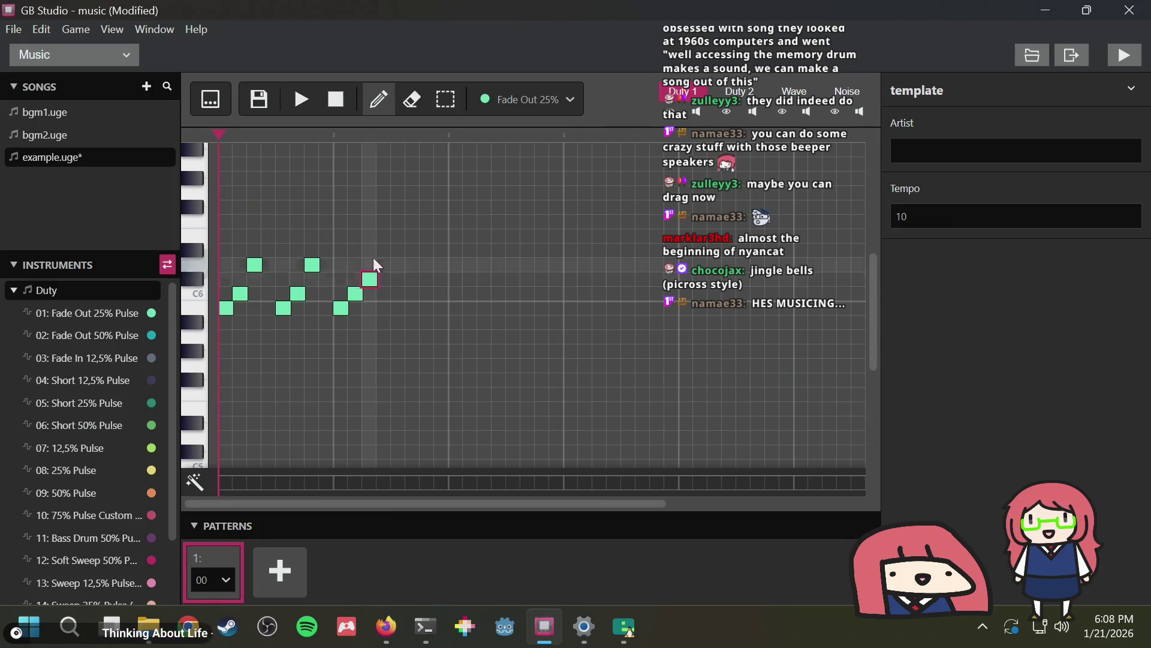
{"action": "left_click", "coordinate": [298, 100]}
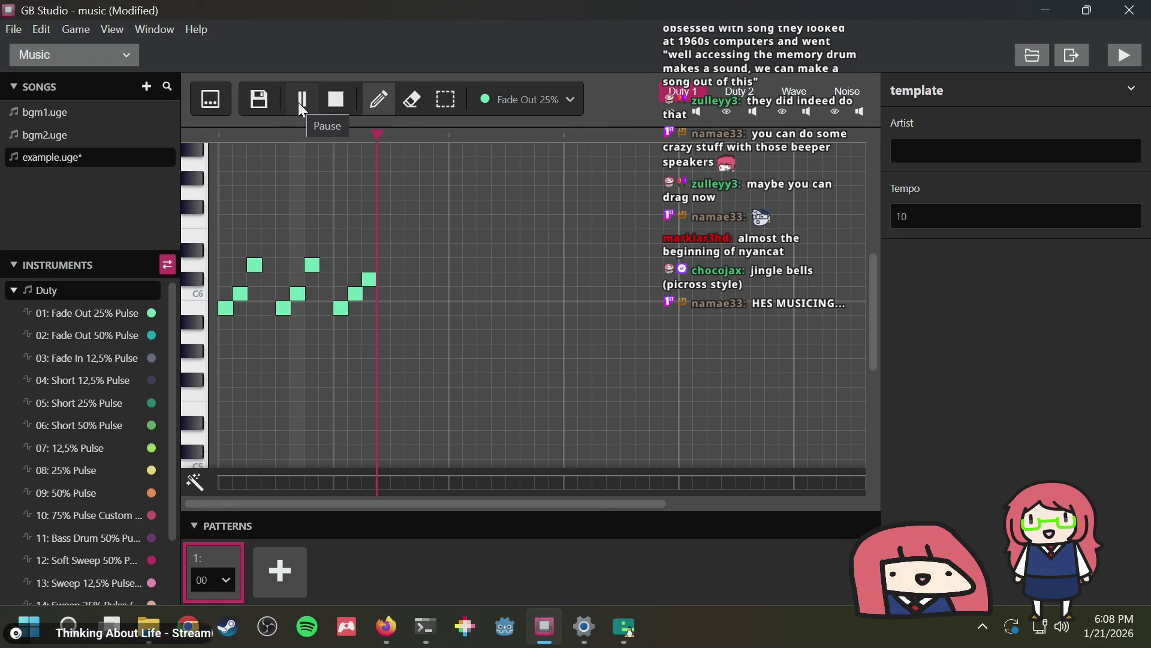
{"action": "left_click", "coordinate": [299, 102]}
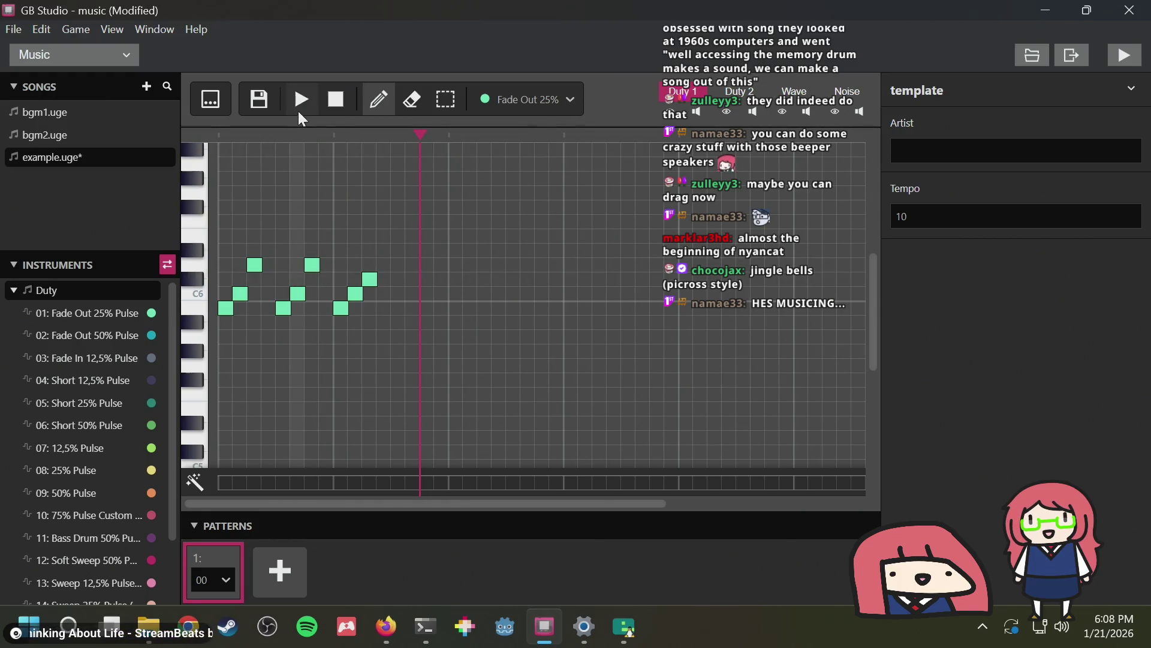
{"action": "left_click", "coordinate": [305, 104]}
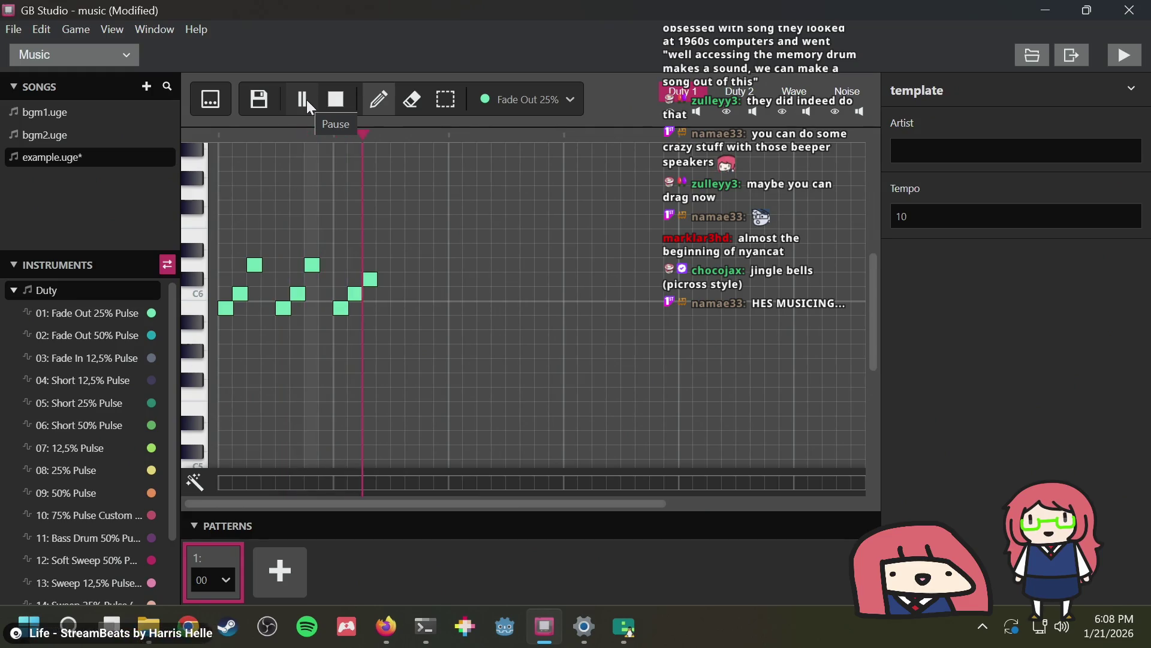
{"action": "left_click", "coordinate": [336, 99]}
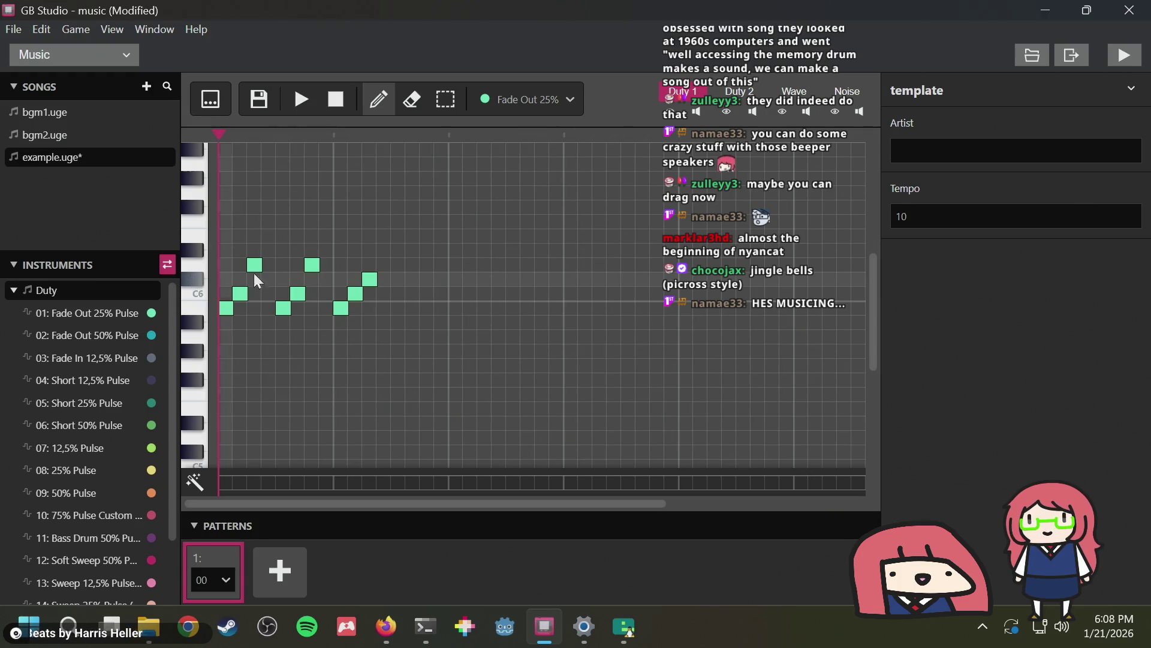
Remove the last and extra high notes to leave a two-note rising group, auditioning twice
{"action": "left_click", "coordinate": [372, 279]}
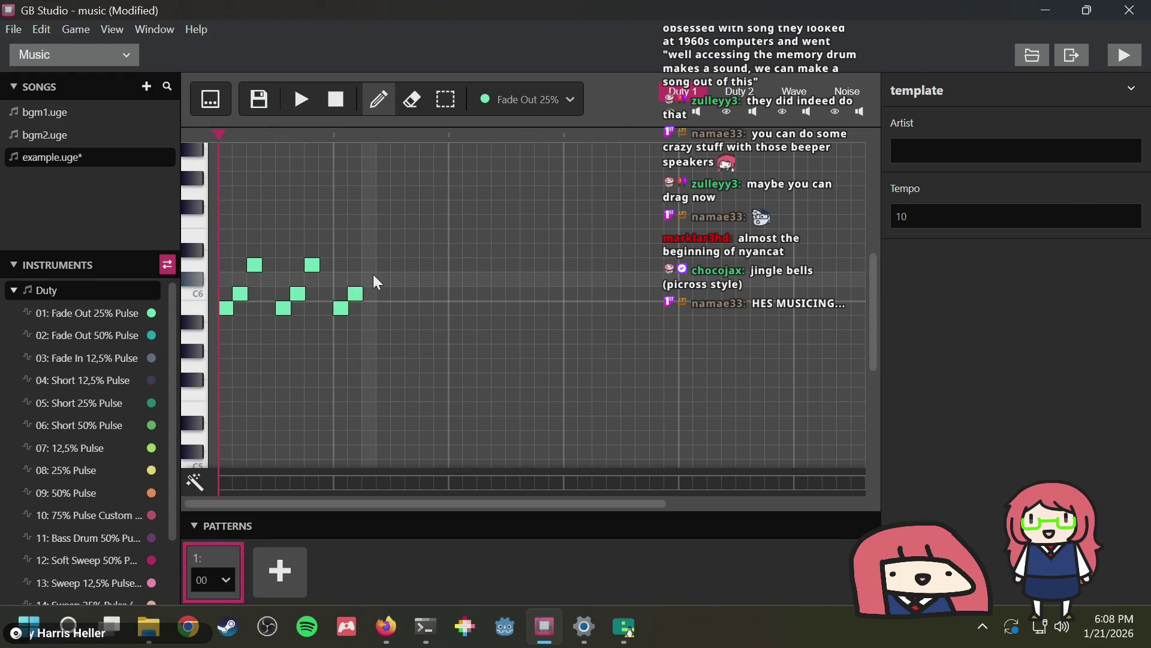
{"action": "left_click", "coordinate": [370, 237]}
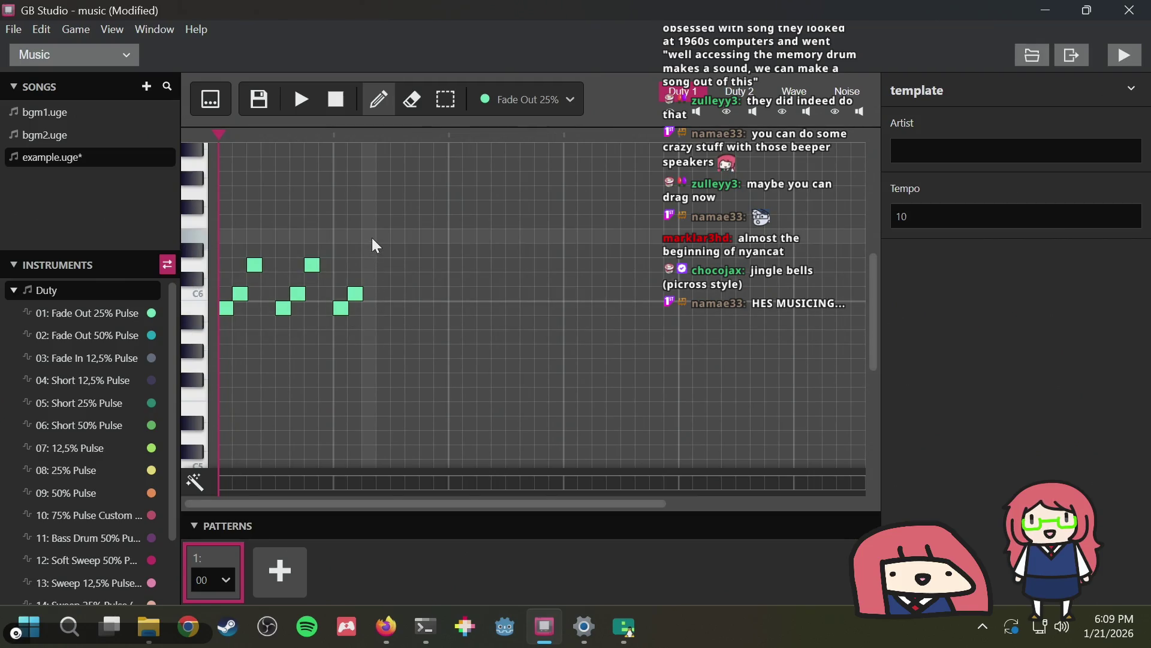
{"action": "left_click", "coordinate": [300, 102]}
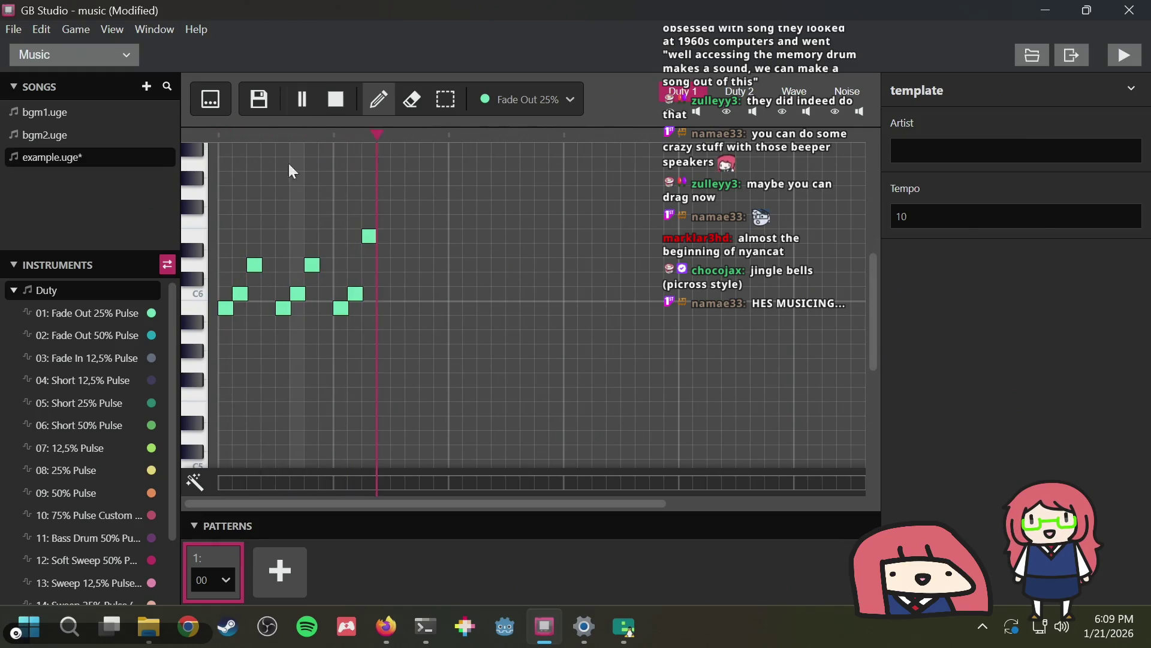
{"action": "left_click", "coordinate": [307, 100]}
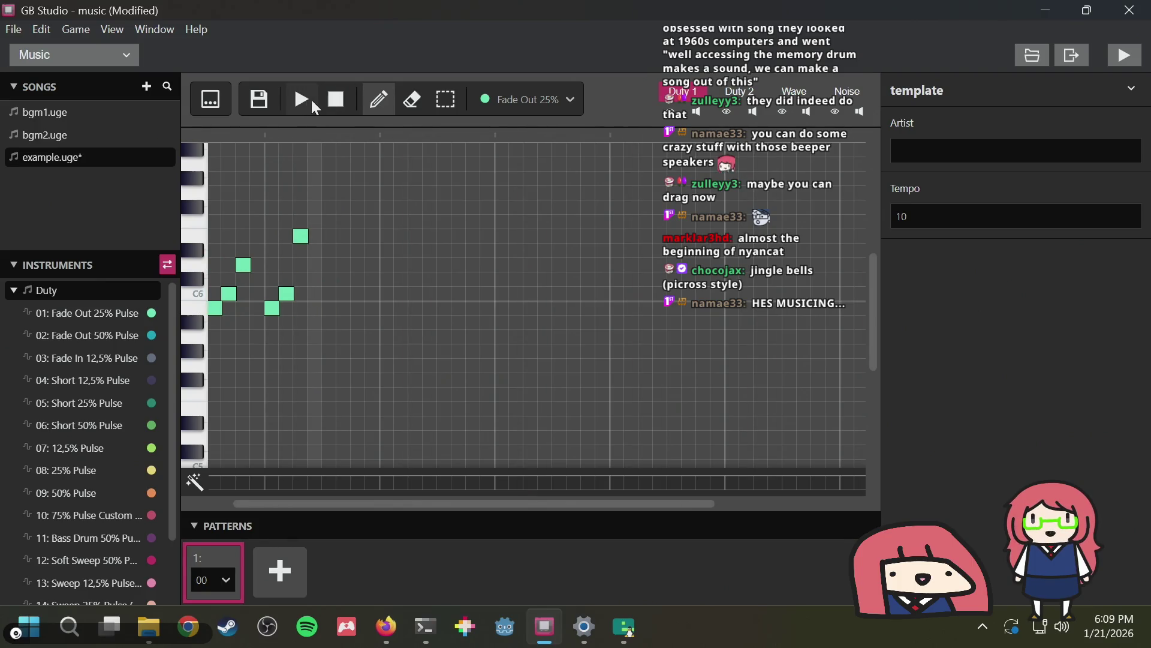
{"action": "left_click", "coordinate": [309, 106]}
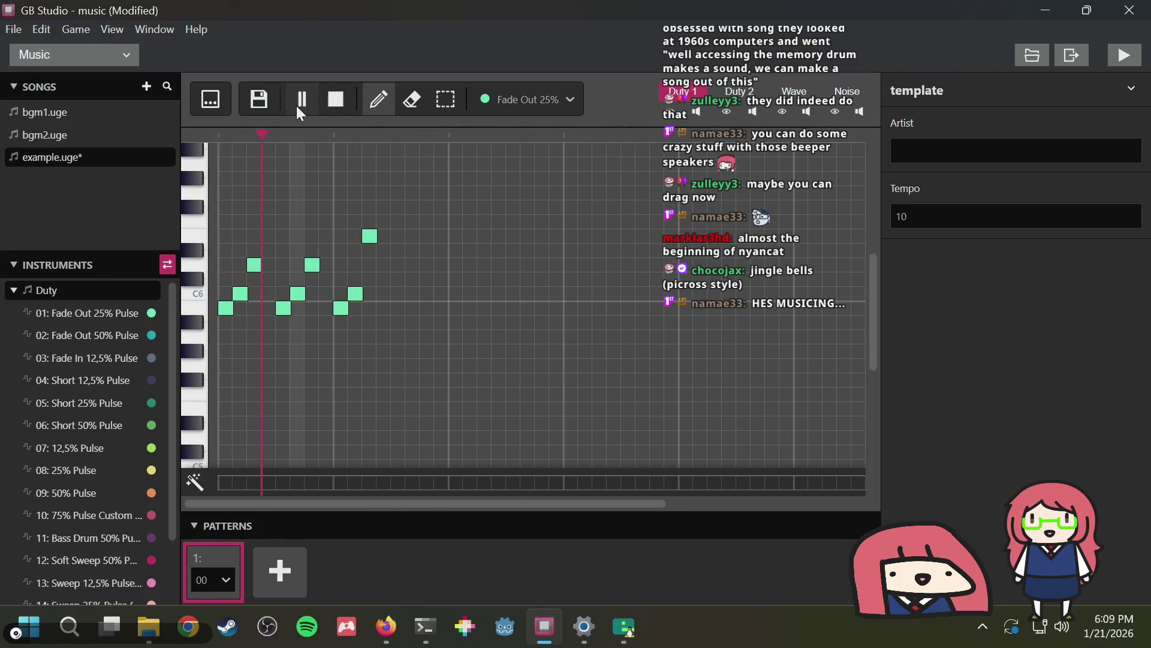
{"action": "left_click", "coordinate": [329, 103]}
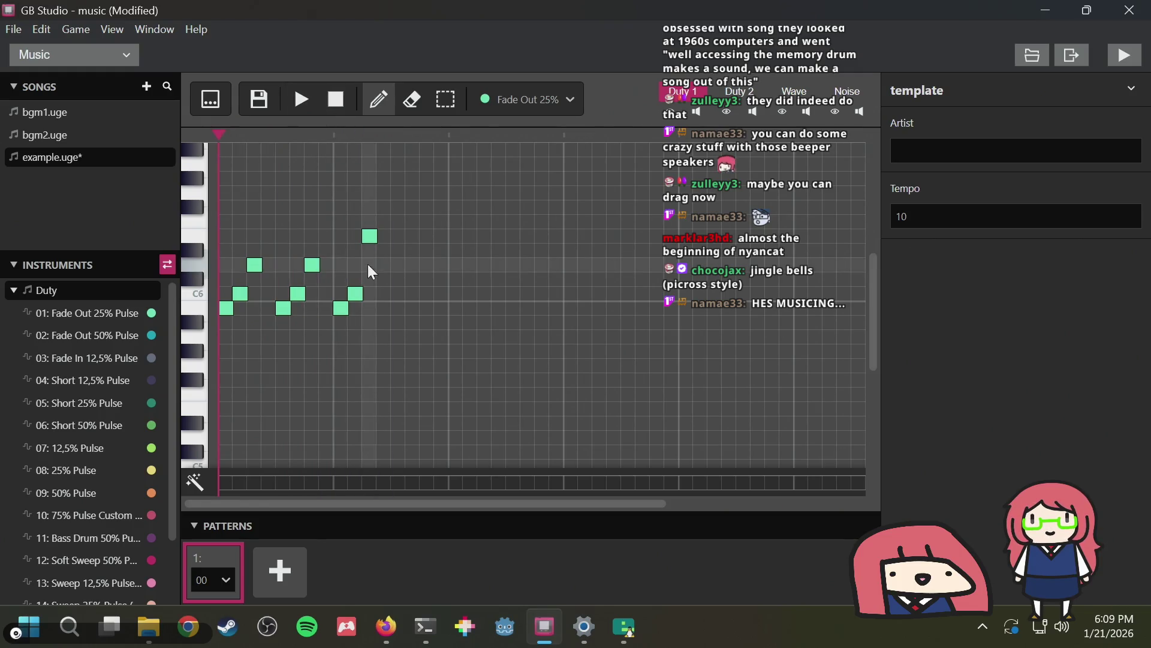
Compare against the Bitsy tune, then return to the GB Studio piano roll
{"action": "key", "text": "alt+Tab"}
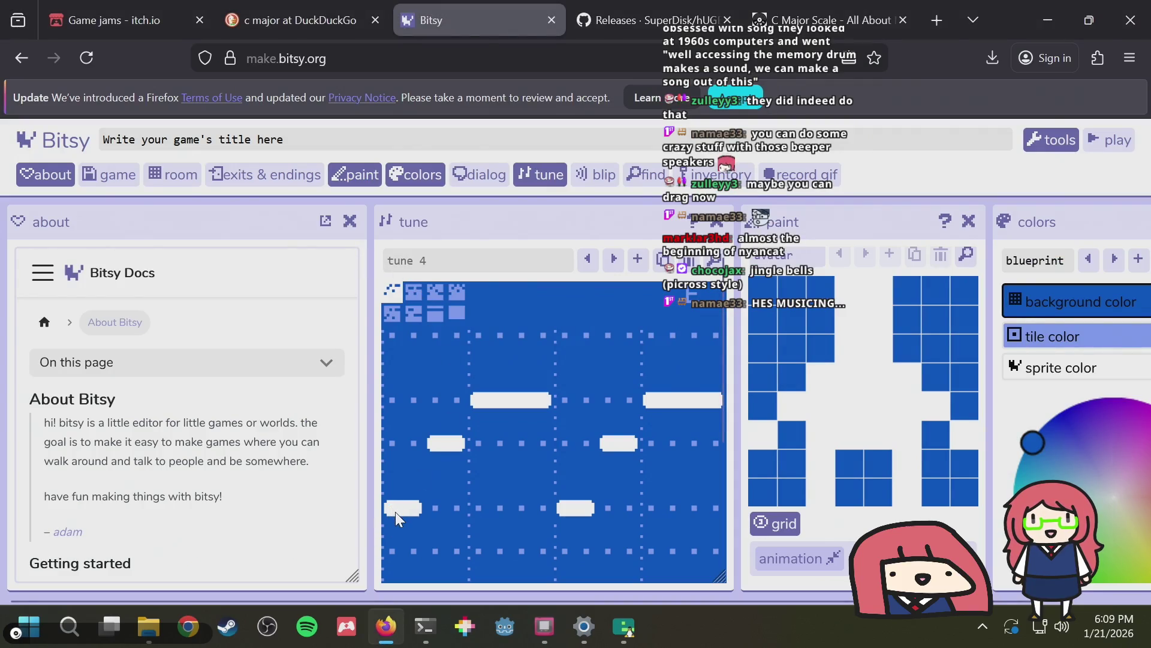
{"action": "key", "text": "alt+Tab"}
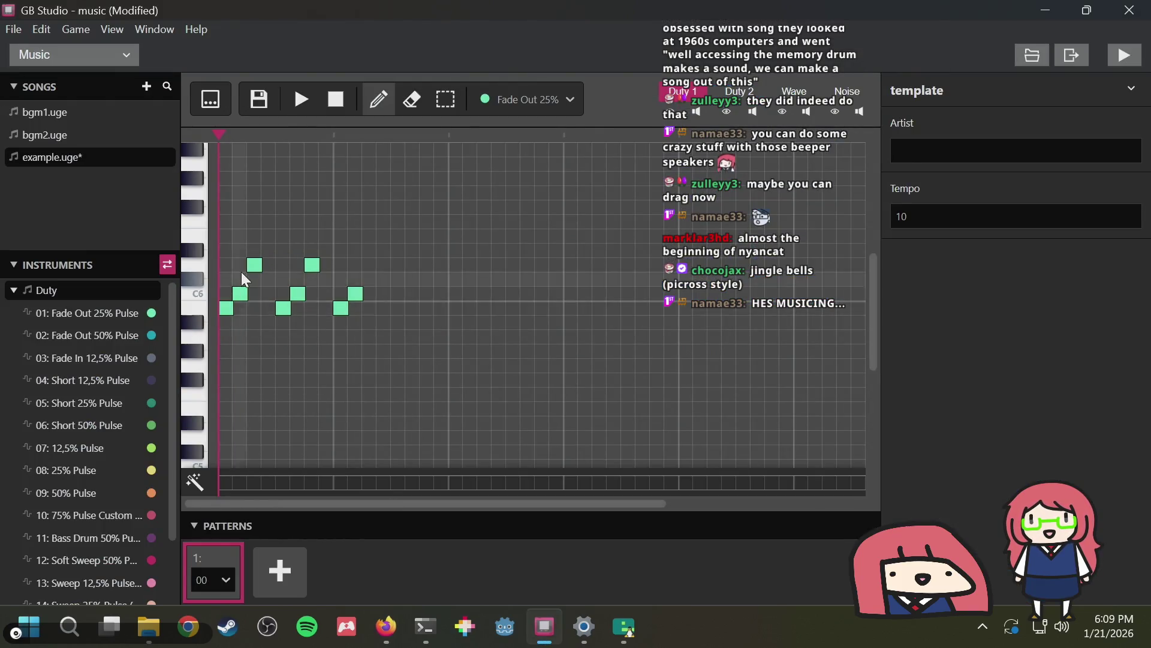
{"action": "scroll", "coordinate": [228, 300], "scroll_direction": "up", "scroll_amount": 3}
{"action": "scroll", "coordinate": [215, 317], "scroll_direction": "down", "scroll_amount": 3}
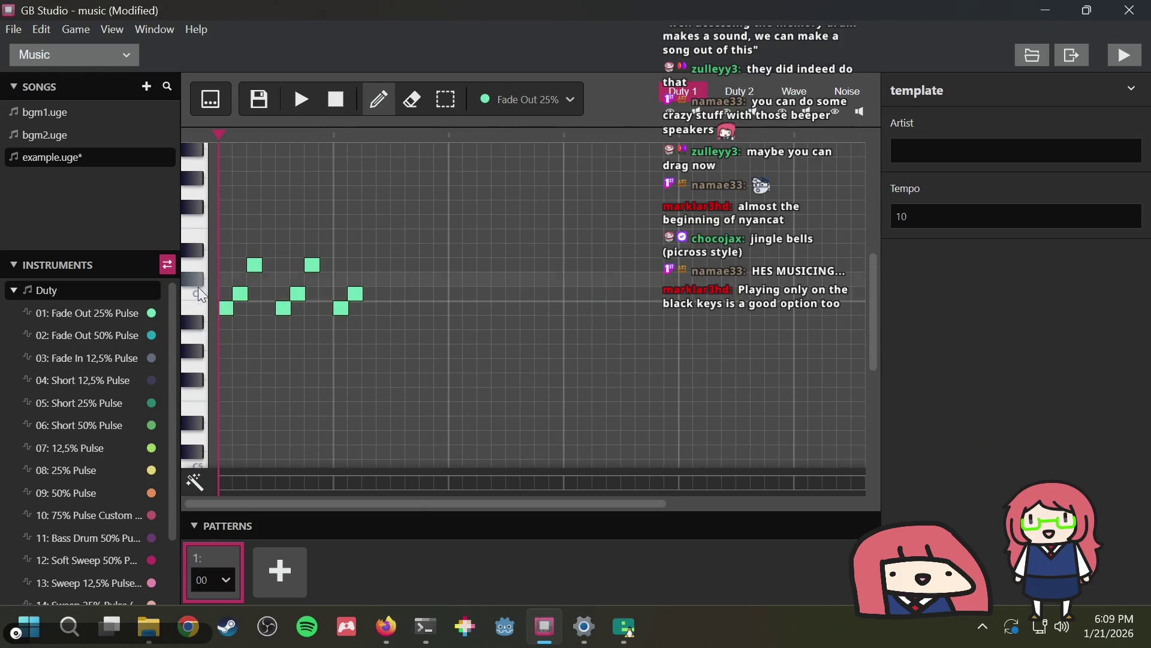
Place a high note on the first step and erase the rest of the melody's notes
{"action": "left_click", "coordinate": [223, 240]}
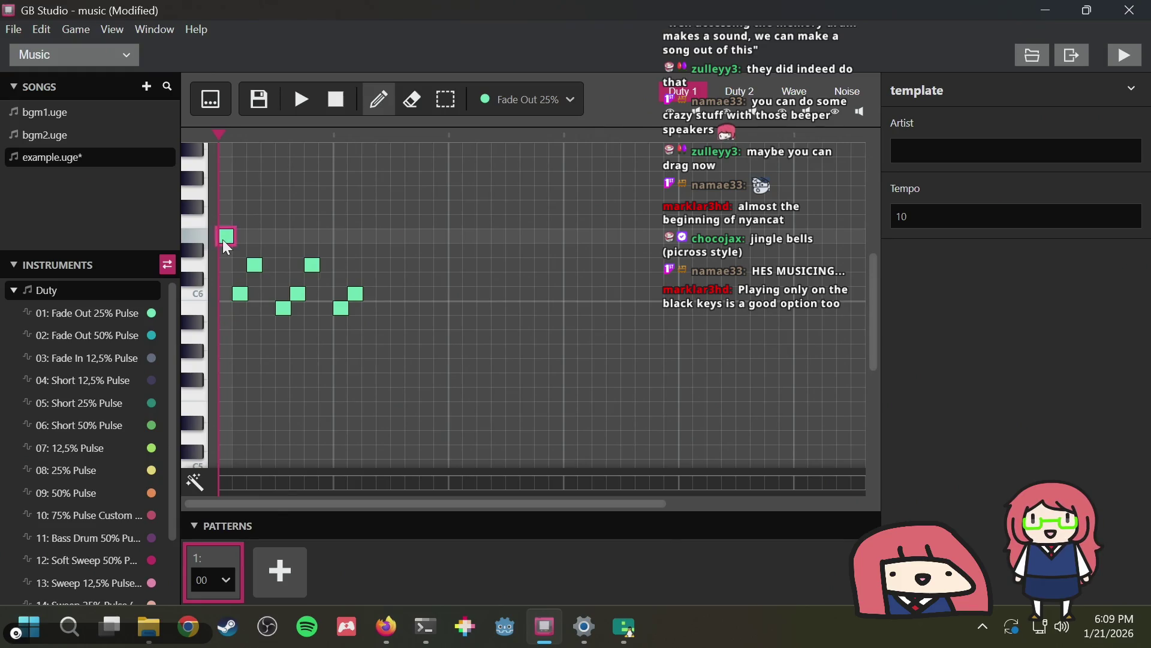
{"action": "left_click", "coordinate": [241, 291]}
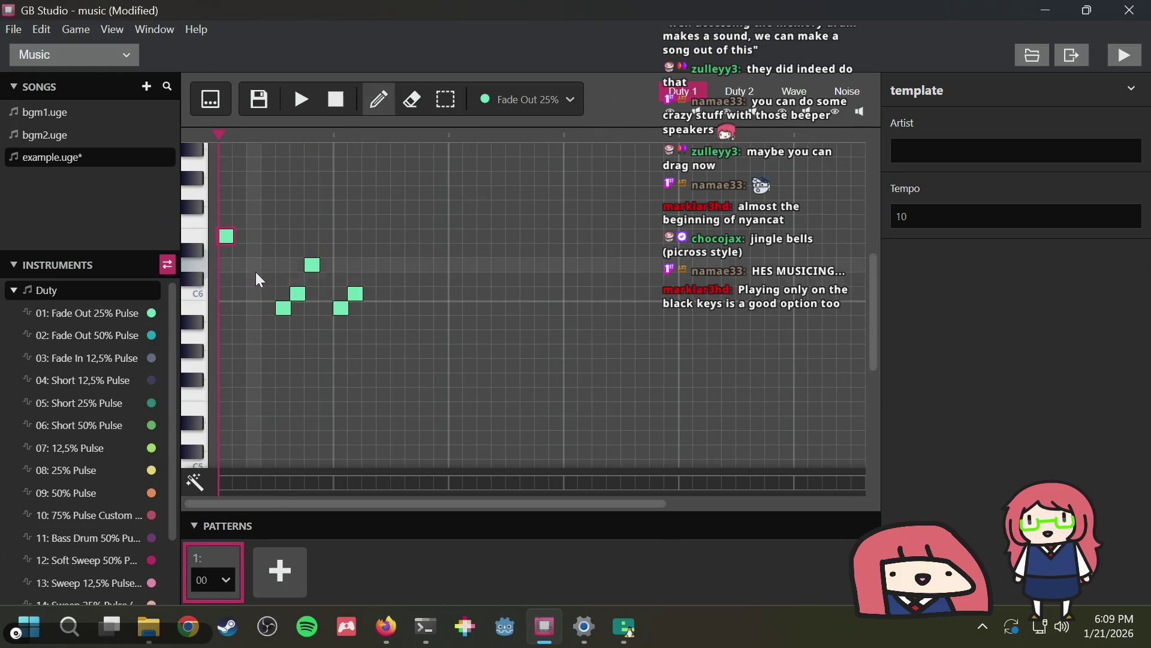
{"action": "left_click", "coordinate": [255, 270]}
{"action": "left_click", "coordinate": [287, 307]}
{"action": "left_click", "coordinate": [299, 296]}
{"action": "left_click", "coordinate": [309, 268]}
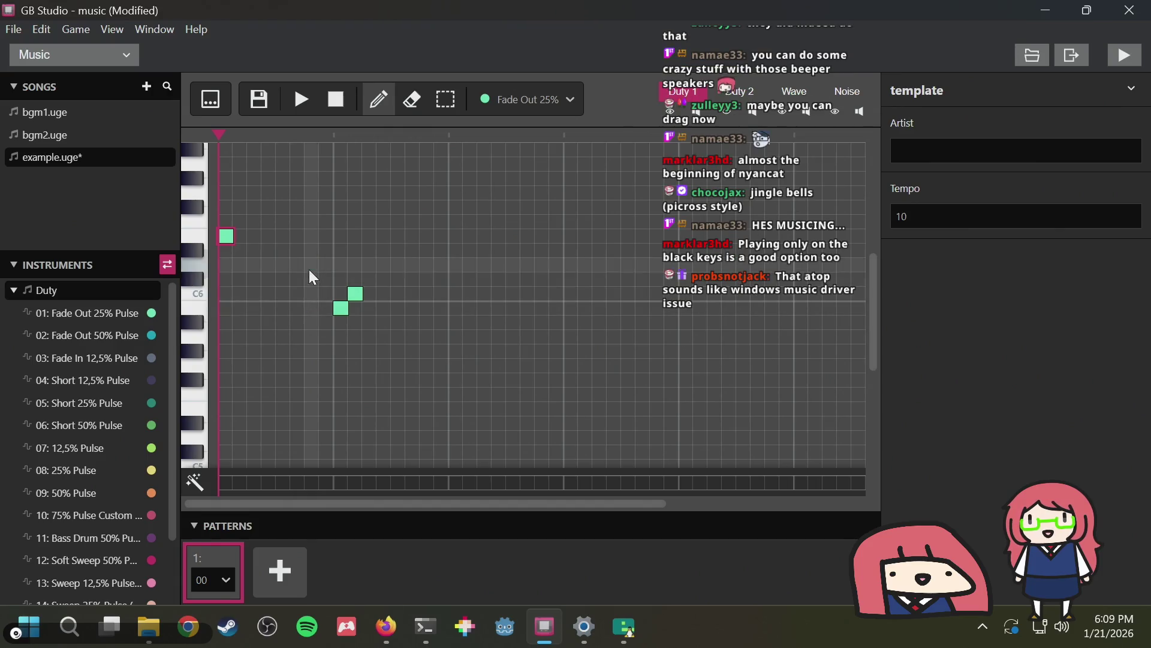
{"action": "left_click", "coordinate": [337, 306]}
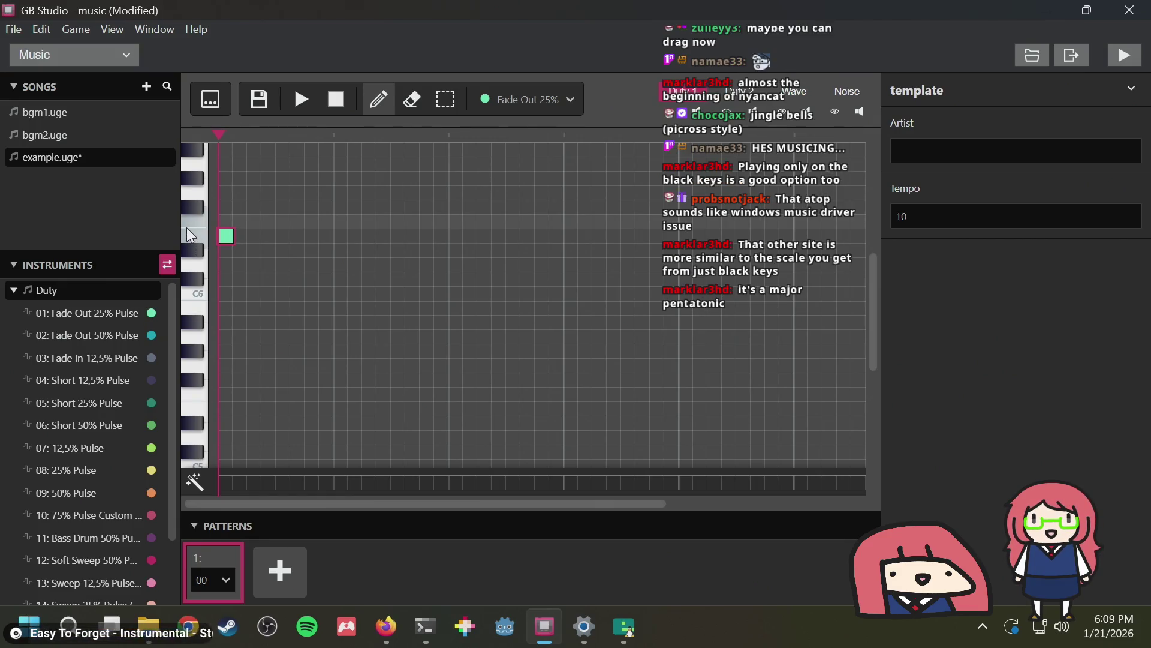
Review Bitsy's tune 4 melody for reference, then return to GB Studio's piano roll
{"action": "key", "text": "alt+Tab"}
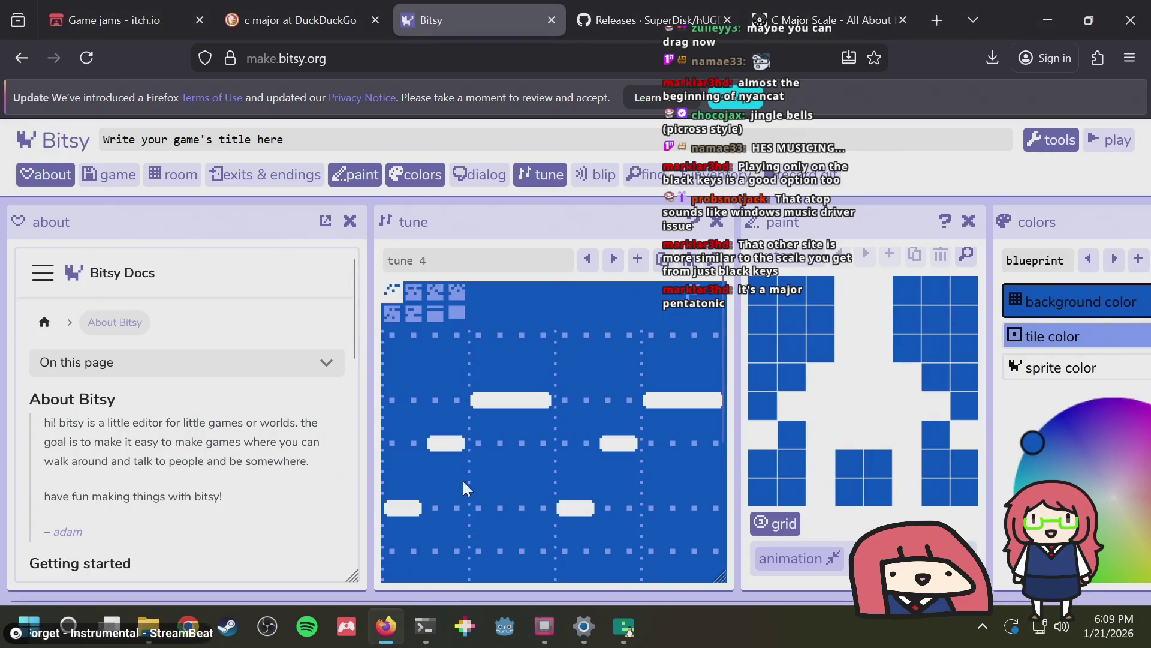
{"action": "scroll", "coordinate": [395, 447], "scroll_direction": "up", "scroll_amount": 3}
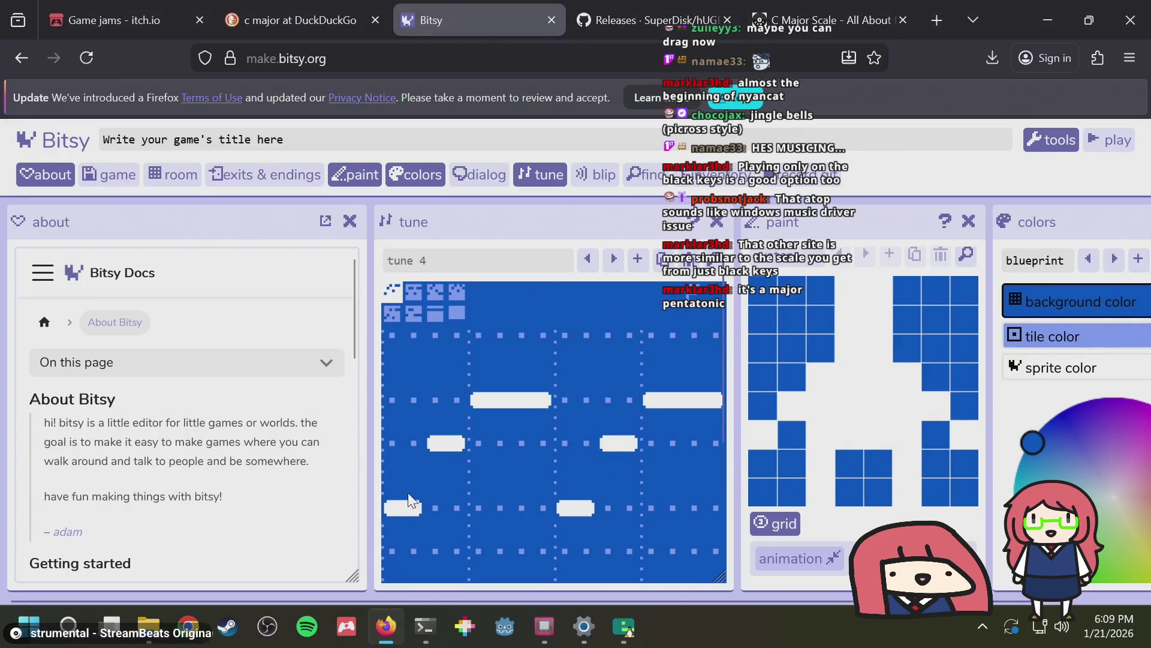
{"action": "scroll", "coordinate": [412, 487], "scroll_direction": "down", "scroll_amount": 3}
{"action": "scroll", "coordinate": [413, 495], "scroll_direction": "up", "scroll_amount": 2}
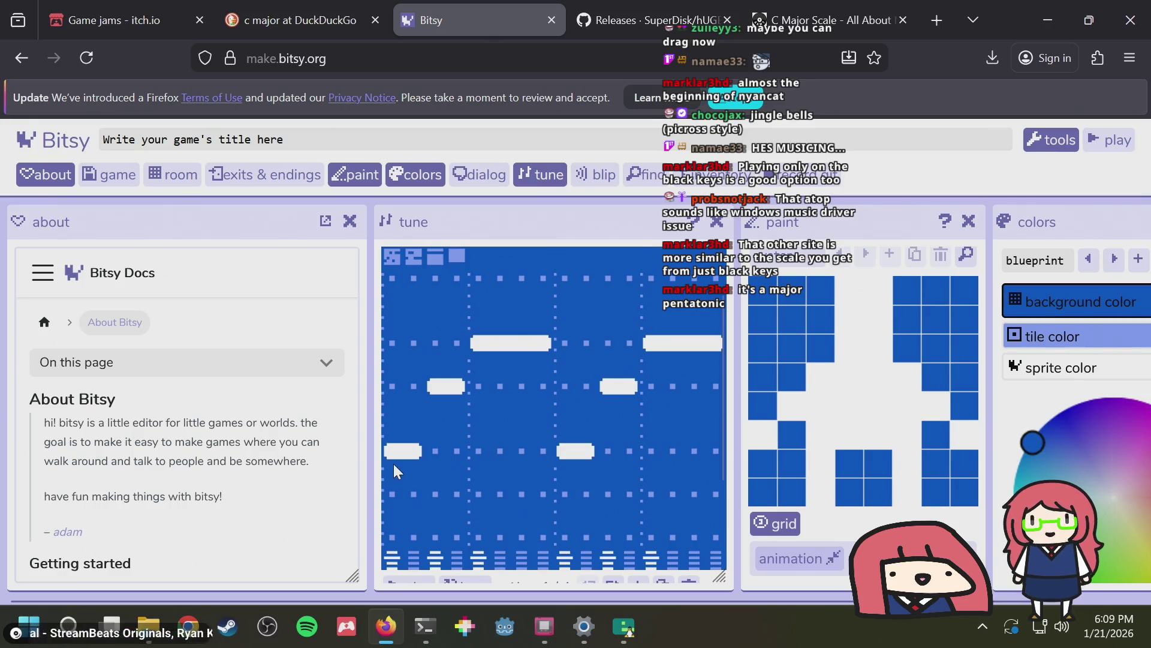
{"action": "scroll", "coordinate": [396, 464], "scroll_direction": "down", "scroll_amount": 2}
{"action": "scroll", "coordinate": [399, 462], "scroll_direction": "up", "scroll_amount": 2}
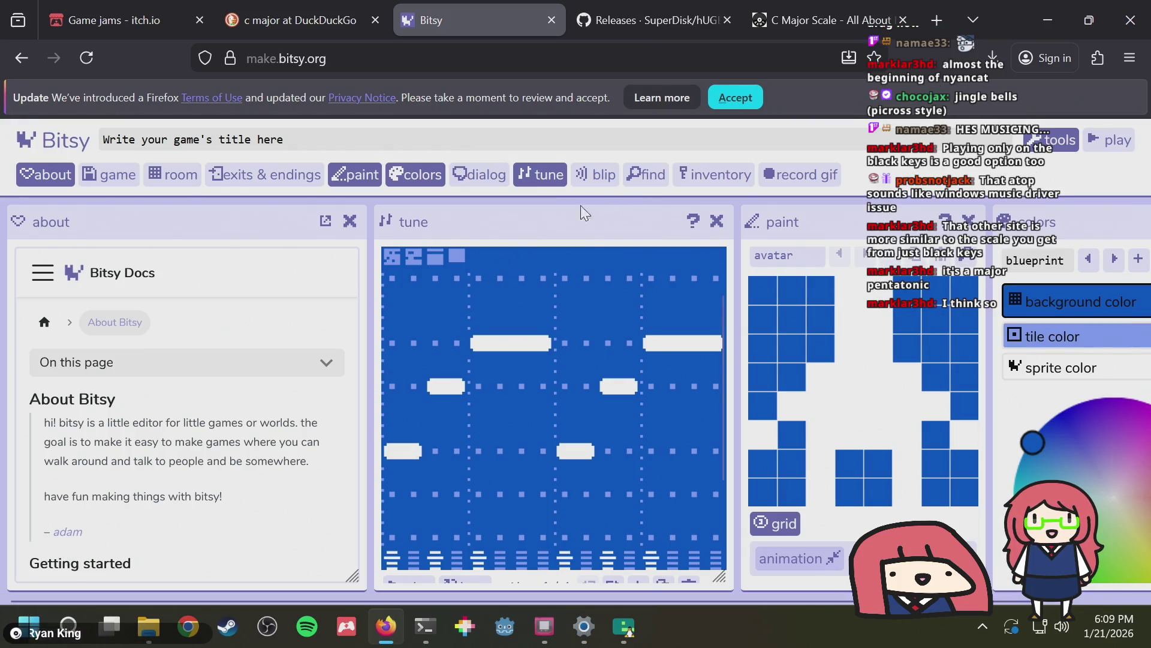
{"action": "scroll", "coordinate": [391, 373], "scroll_direction": "up", "scroll_amount": 1}
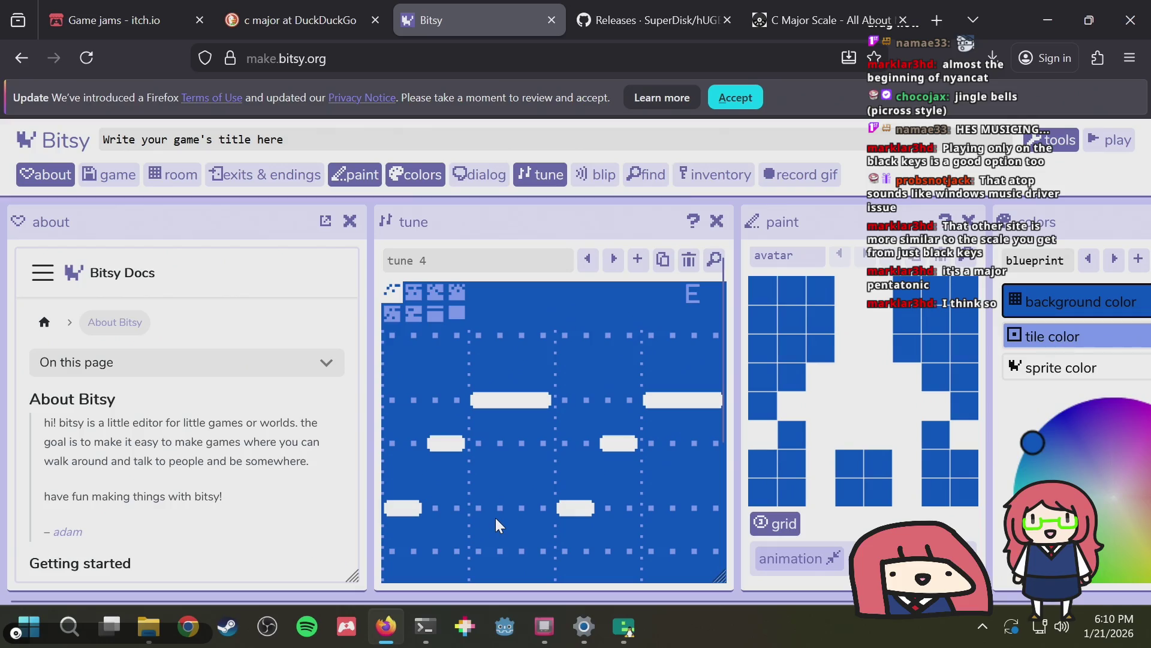
{"action": "key", "text": "alt+Tab"}
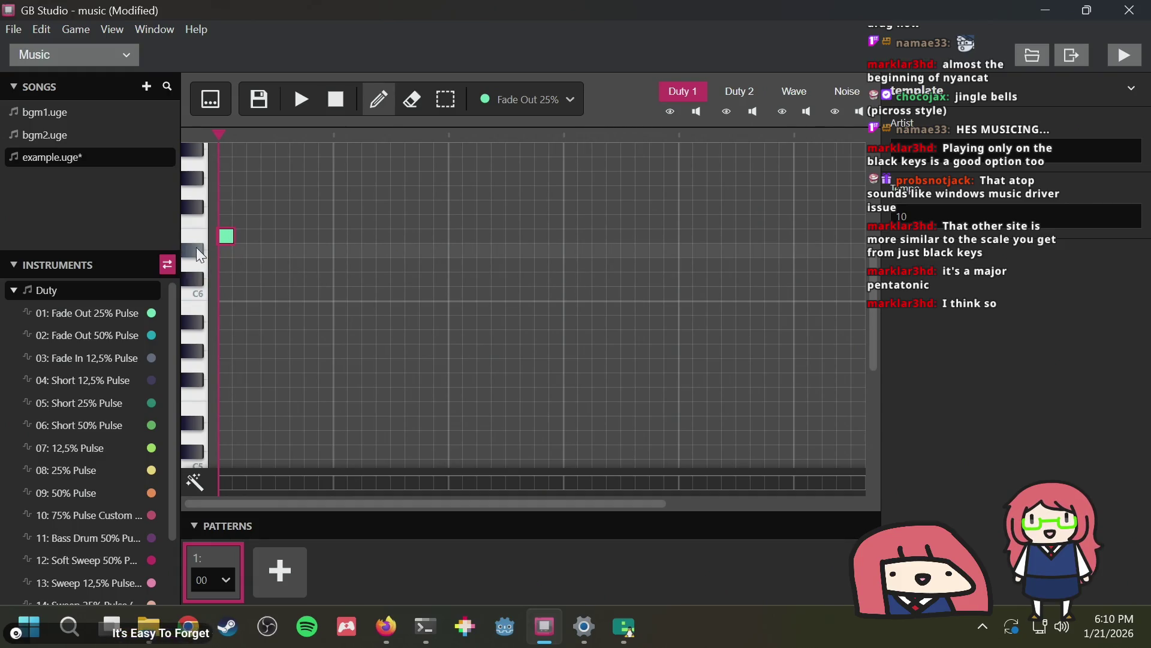
Add a slightly higher note on step two and delete the original first note
{"action": "scroll", "coordinate": [207, 258], "scroll_direction": "up", "scroll_amount": 3}
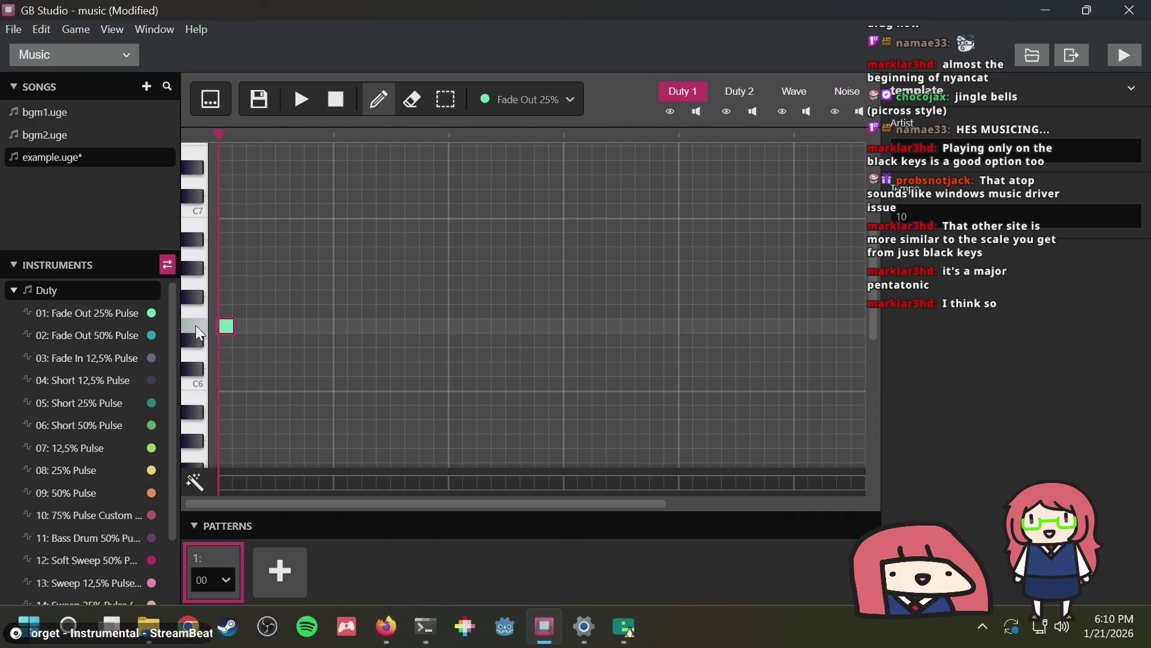
{"action": "left_click", "coordinate": [243, 312]}
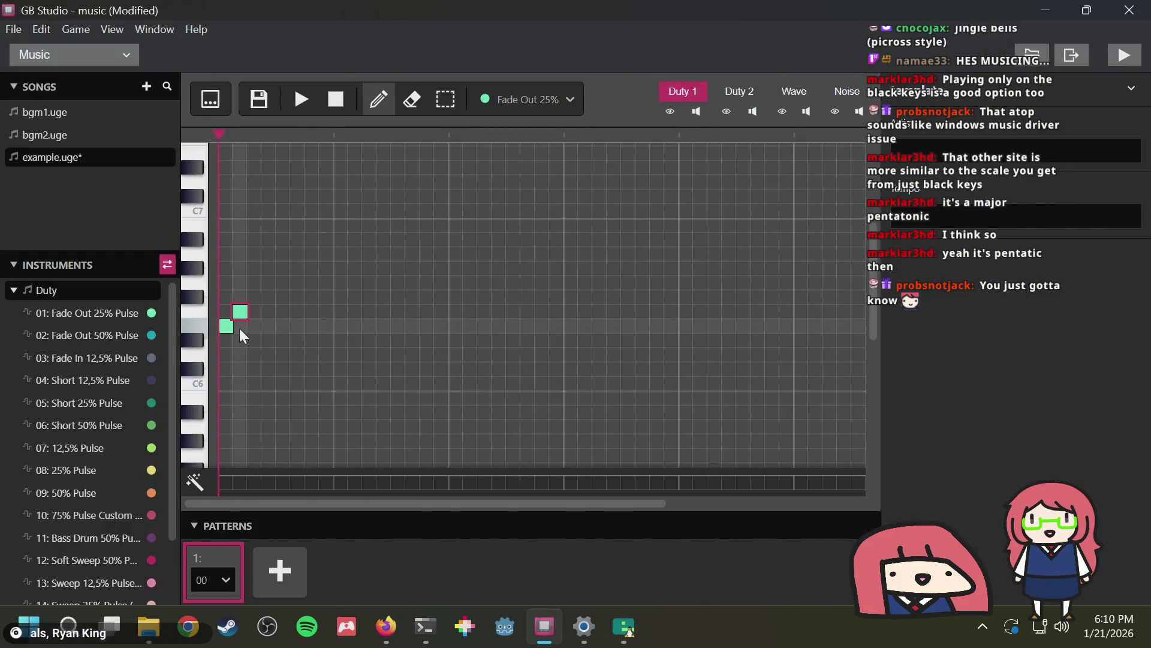
{"action": "right_click", "coordinate": [227, 326]}
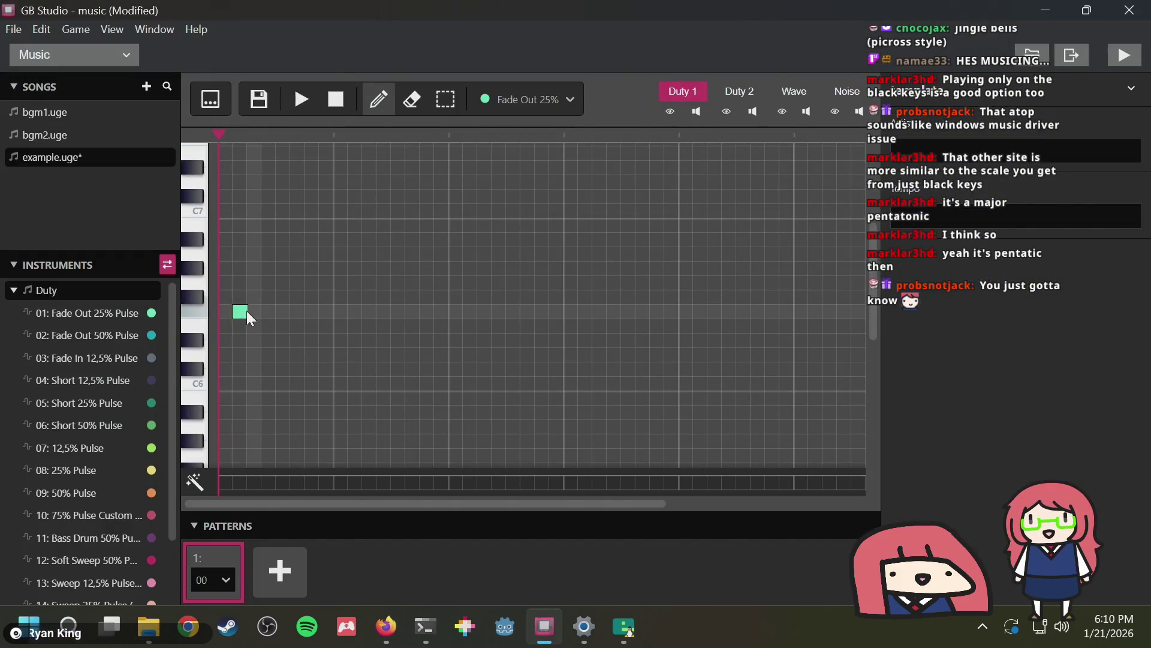
Move the note to step one two rows lower, add two rising notes, and play them
{"action": "mouse_move", "coordinate": [240, 312]}
{"action": "left_mouse_down"}
{"action": "mouse_move", "coordinate": [216, 372]}
{"action": "mouse_move", "coordinate": [226, 339]}
{"action": "left_mouse_up"}
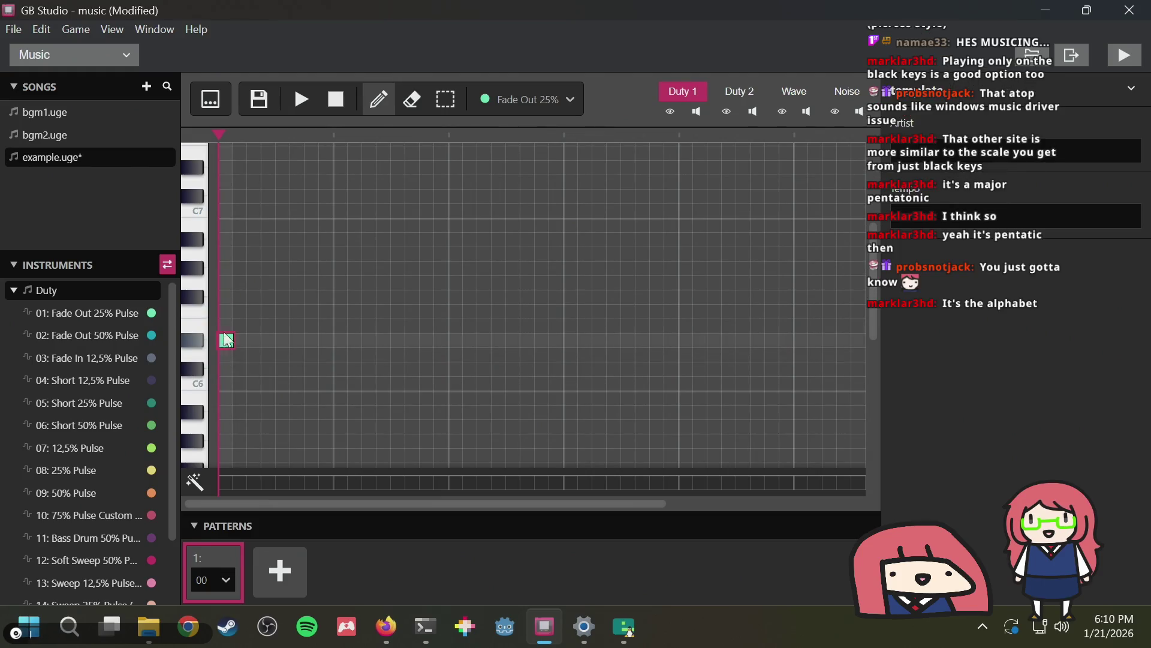
{"action": "left_click", "coordinate": [240, 297]}
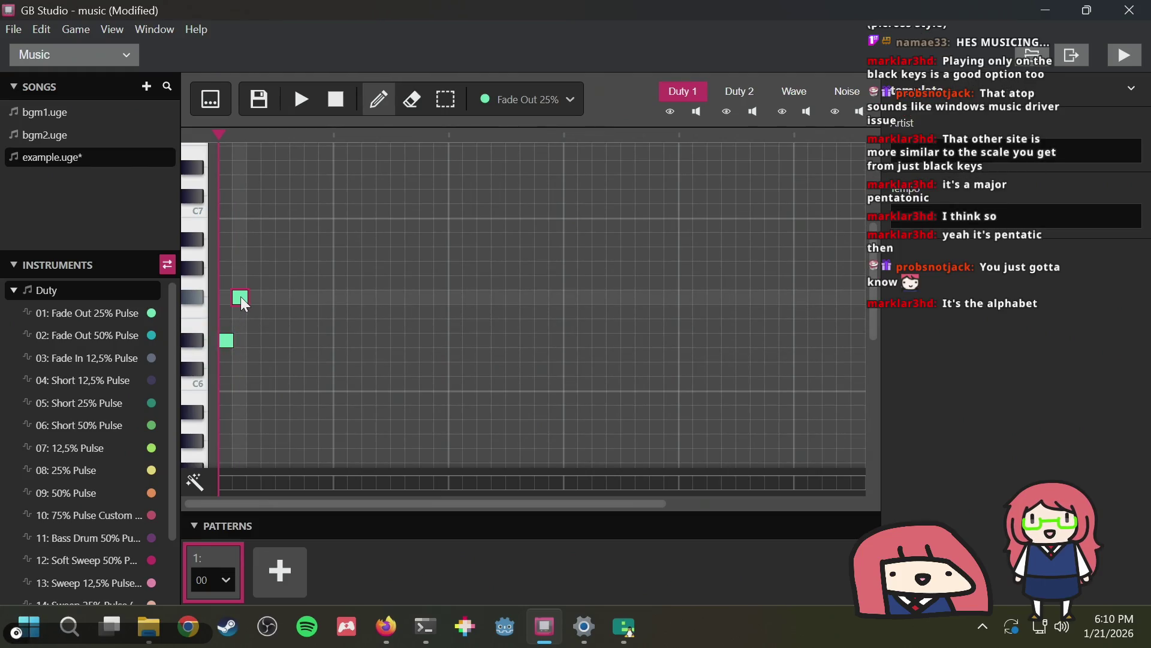
{"action": "left_click", "coordinate": [250, 265]}
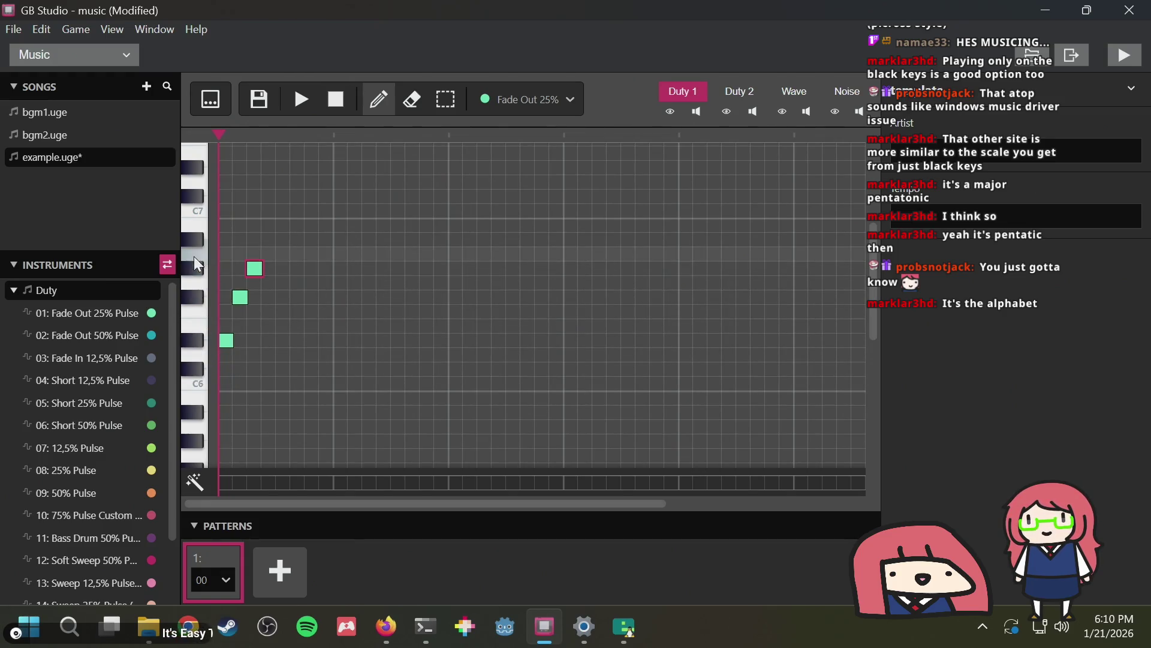
{"action": "left_click", "coordinate": [308, 100]}
{"action": "left_click", "coordinate": [336, 100]}
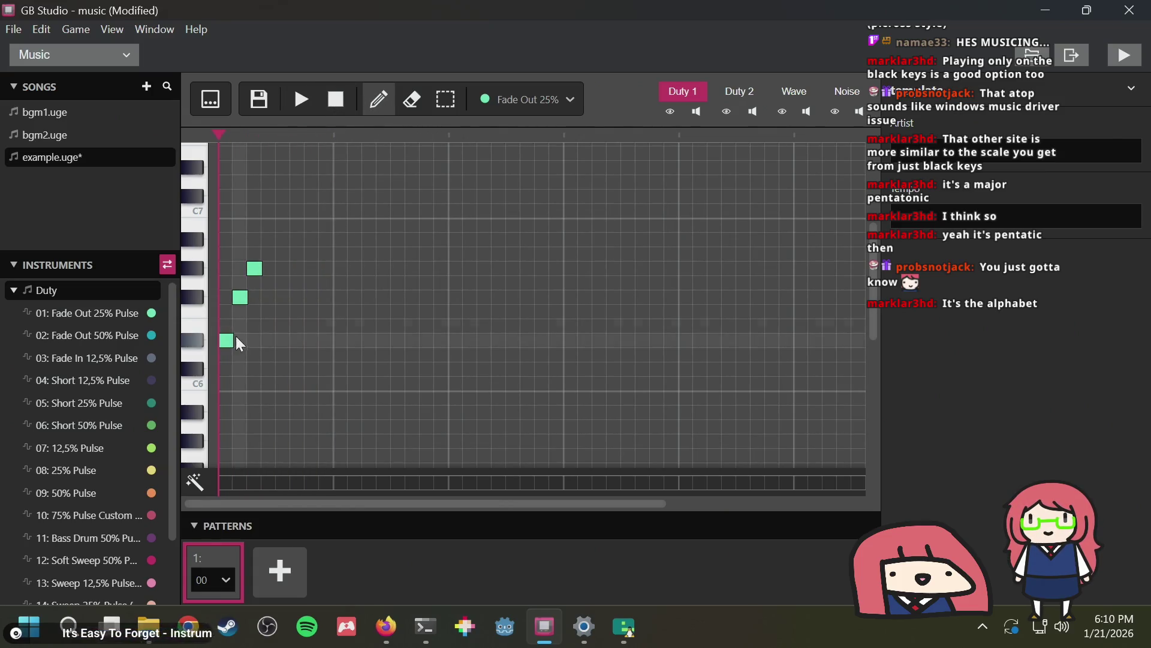
Repeat the top pitch on step four and replay the four-note opening
{"action": "left_click", "coordinate": [268, 268]}
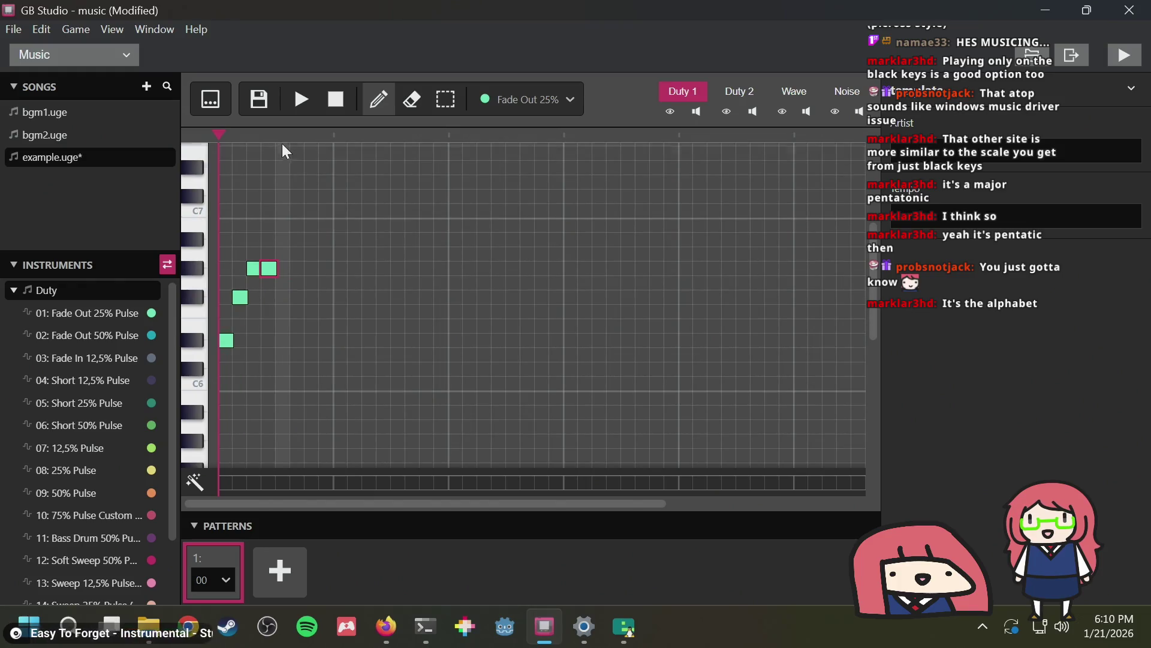
{"action": "left_click", "coordinate": [299, 110]}
{"action": "left_click", "coordinate": [326, 98]}
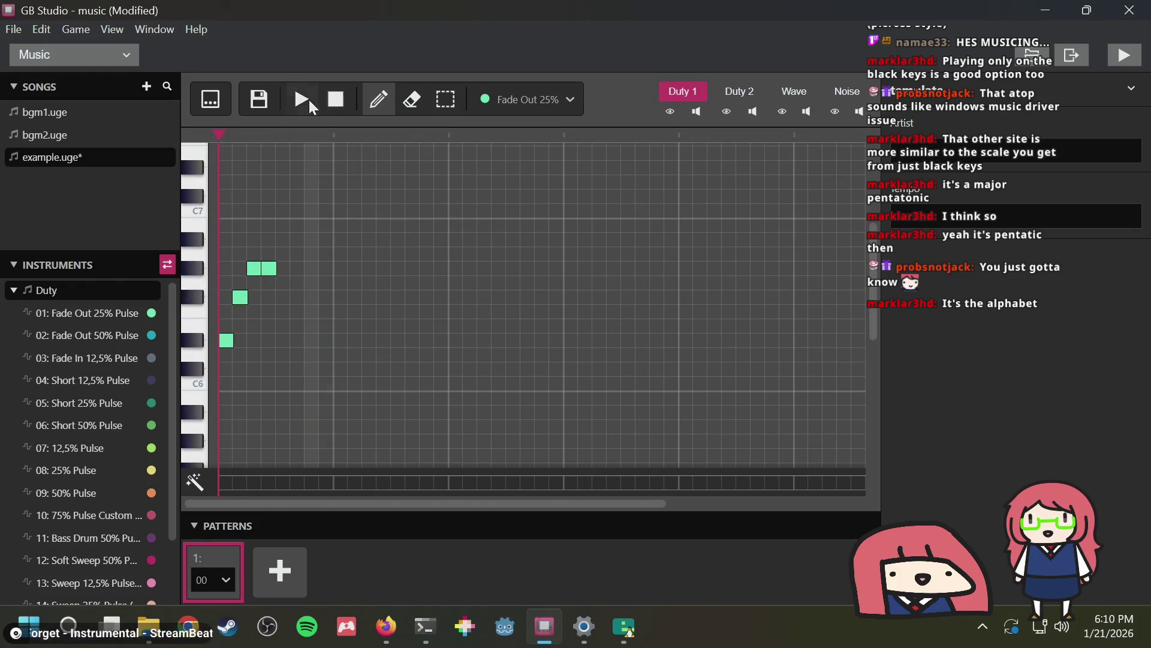
{"action": "left_click", "coordinate": [308, 98]}
{"action": "left_click", "coordinate": [332, 100]}
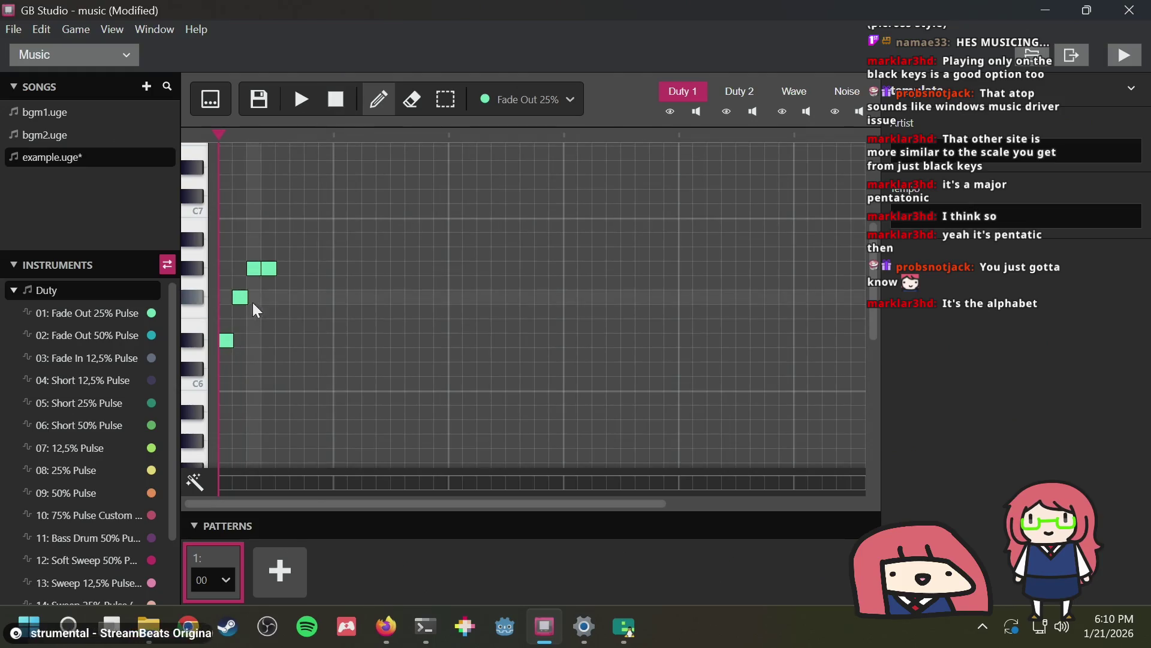
Select instrument 02: Fade Out 50% Pulse and audition the melody with it
{"action": "left_click", "coordinate": [87, 334]}
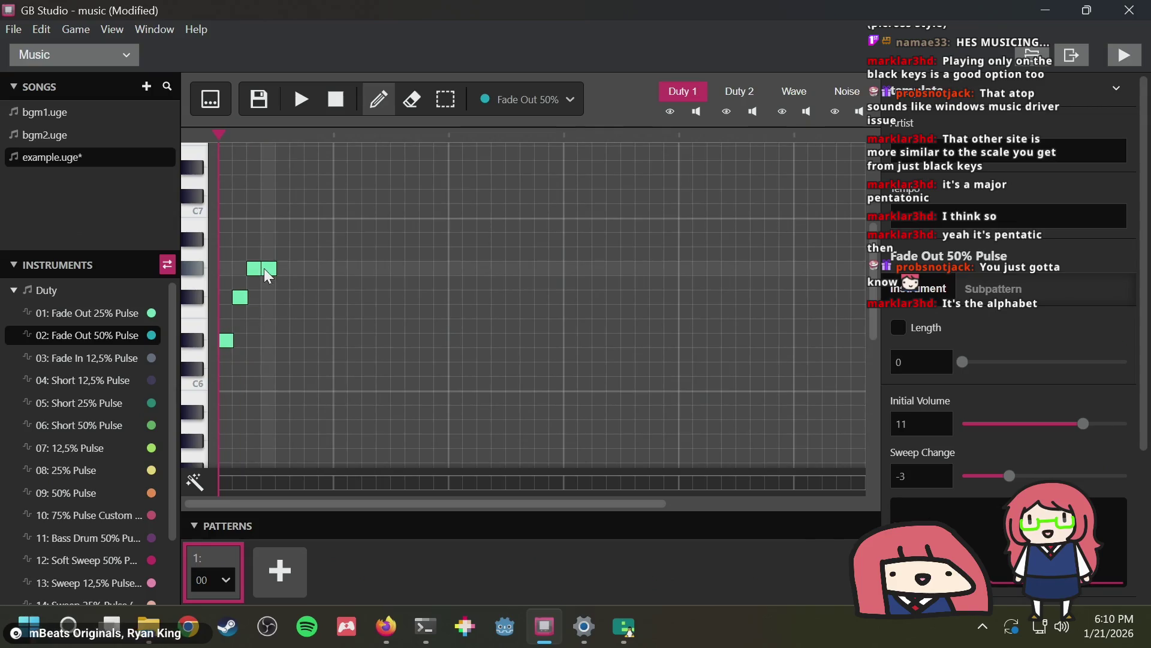
{"action": "left_click", "coordinate": [301, 102]}
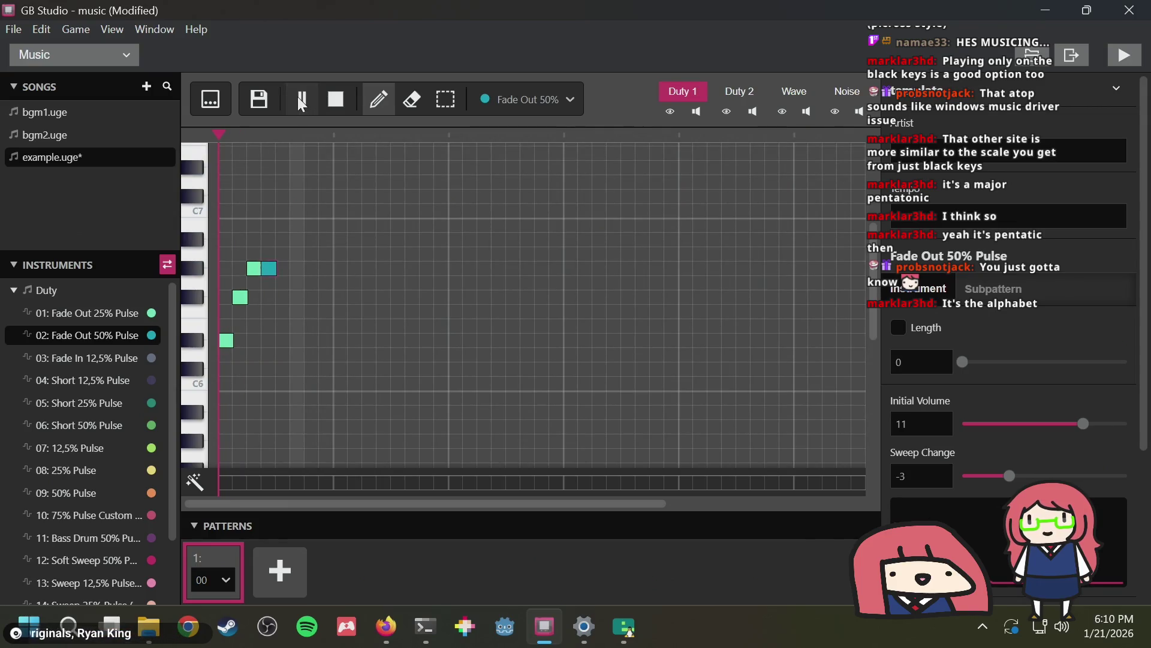
{"action": "left_click", "coordinate": [301, 102]}
Erase all four notes from the piano roll, leaving it empty
{"action": "left_click", "coordinate": [253, 268]}
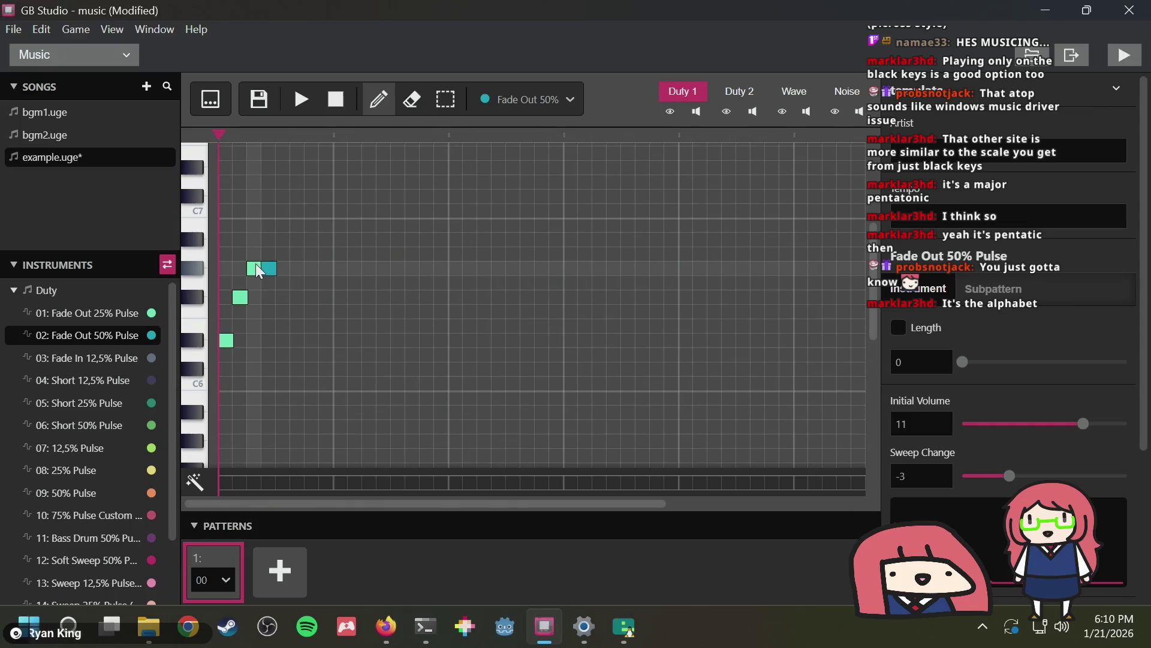
{"action": "left_click", "coordinate": [268, 268]}
{"action": "left_click", "coordinate": [240, 298]}
{"action": "left_click", "coordinate": [226, 340]}
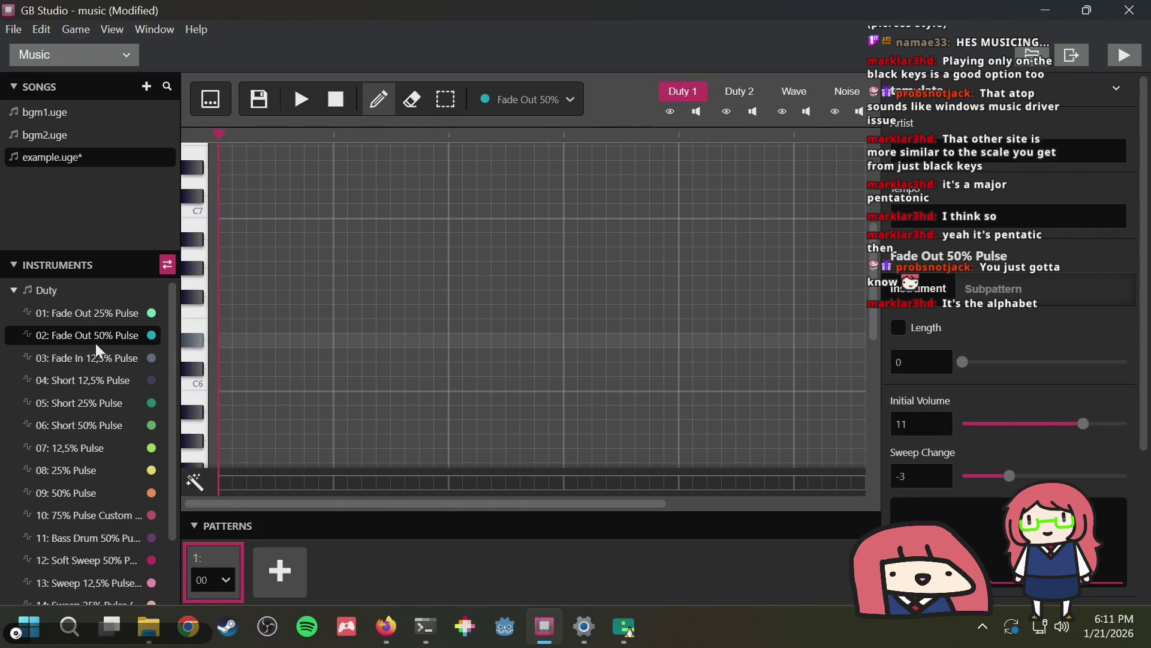
{"action": "scroll", "coordinate": [85, 483], "scroll_direction": "down", "scroll_amount": 2}
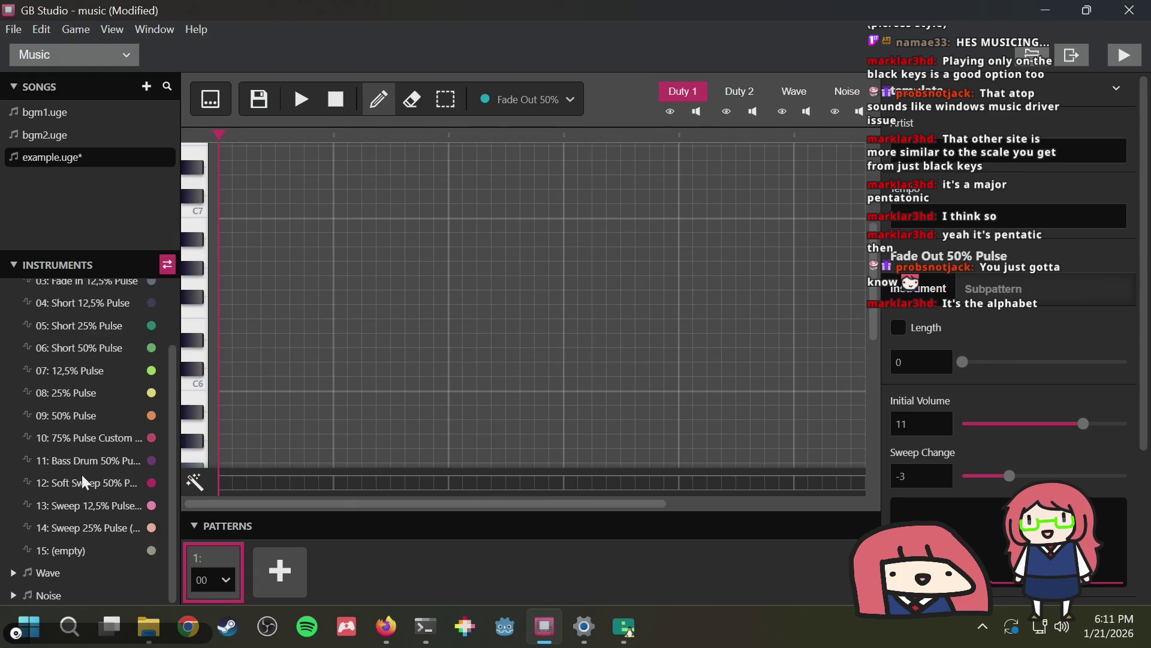
With instrument 11: Bass Drum 50% Pulse, draw the eight notes of the Bitsy melody
{"action": "left_click", "coordinate": [86, 461]}
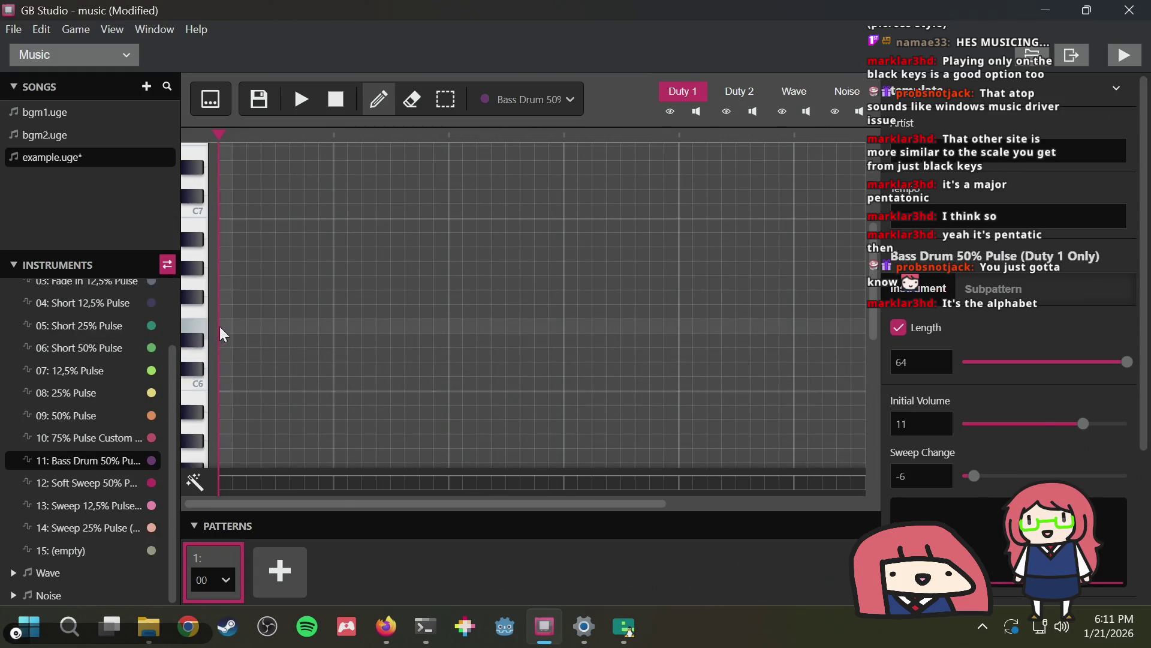
{"action": "left_click", "coordinate": [226, 340]}
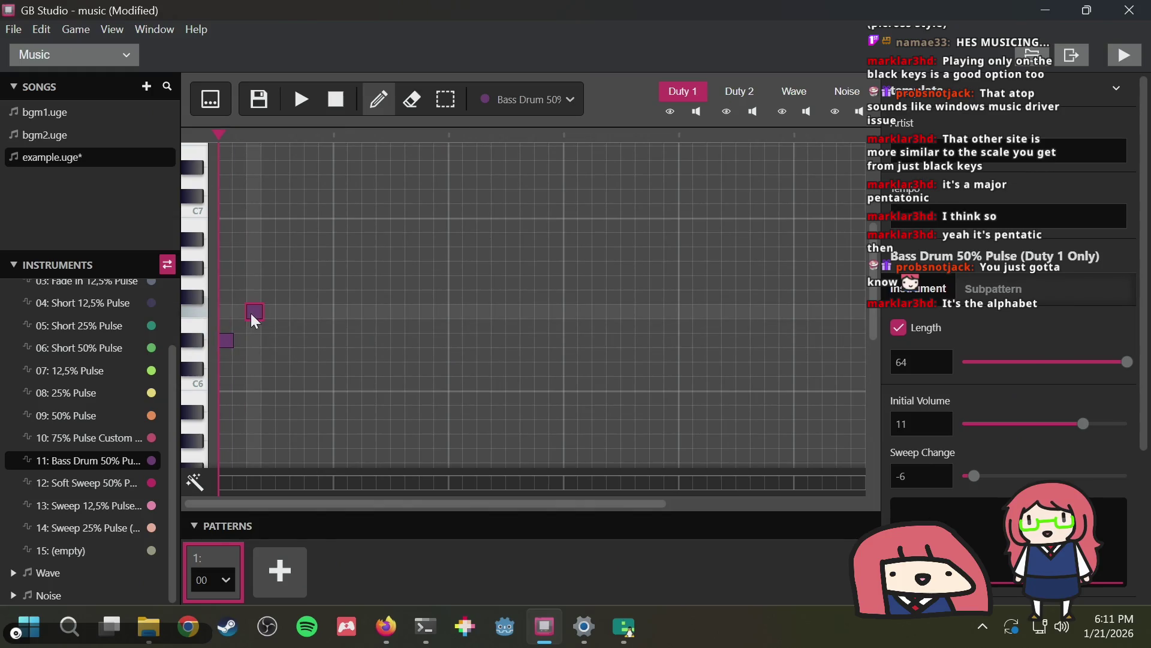
{"action": "left_click", "coordinate": [268, 254]}
{"action": "left_click", "coordinate": [313, 283]}
{"action": "left_click", "coordinate": [298, 253]}
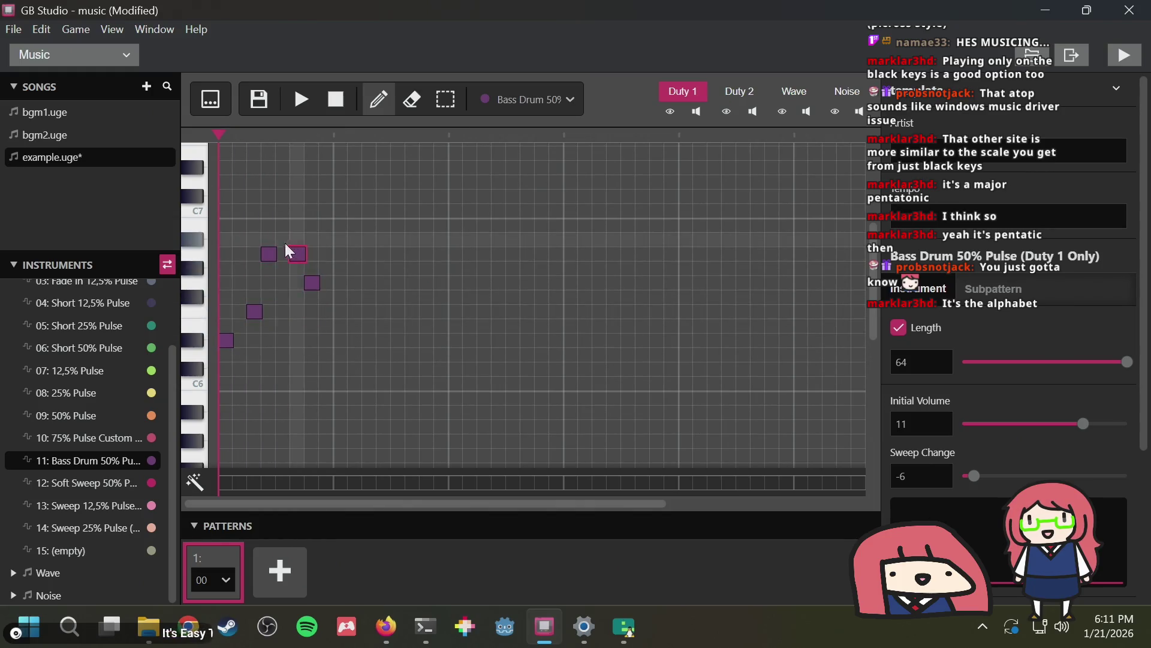
{"action": "left_click", "coordinate": [284, 340]}
{"action": "left_click", "coordinate": [298, 354]}
{"action": "left_click", "coordinate": [341, 355]}
{"action": "left_click", "coordinate": [385, 268]}
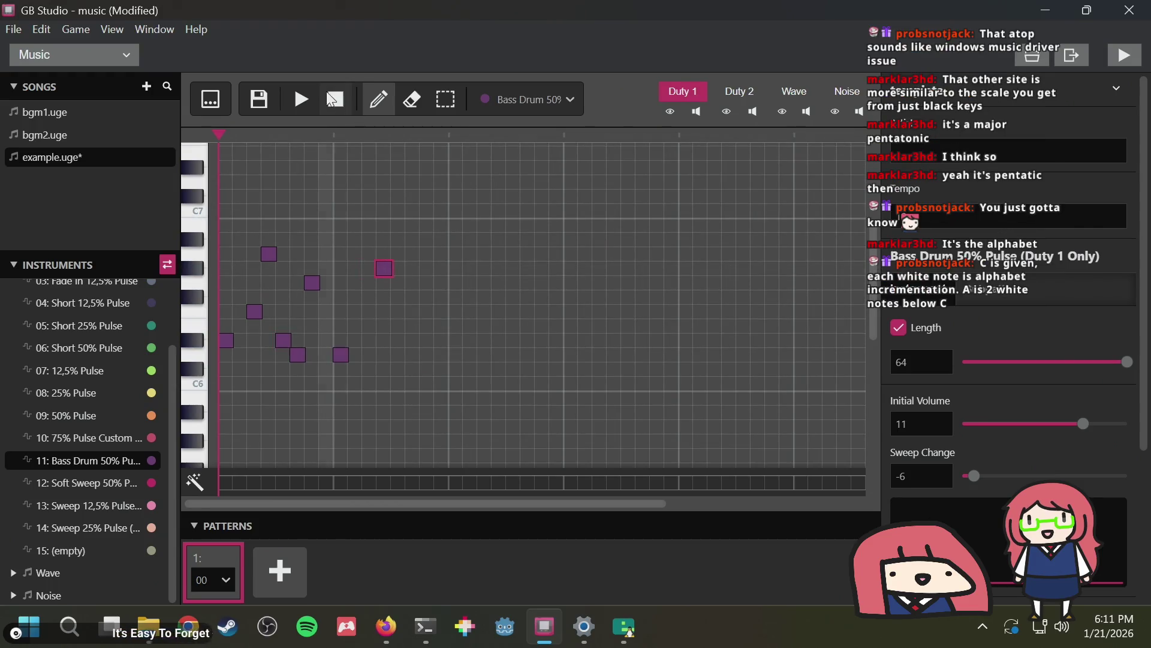
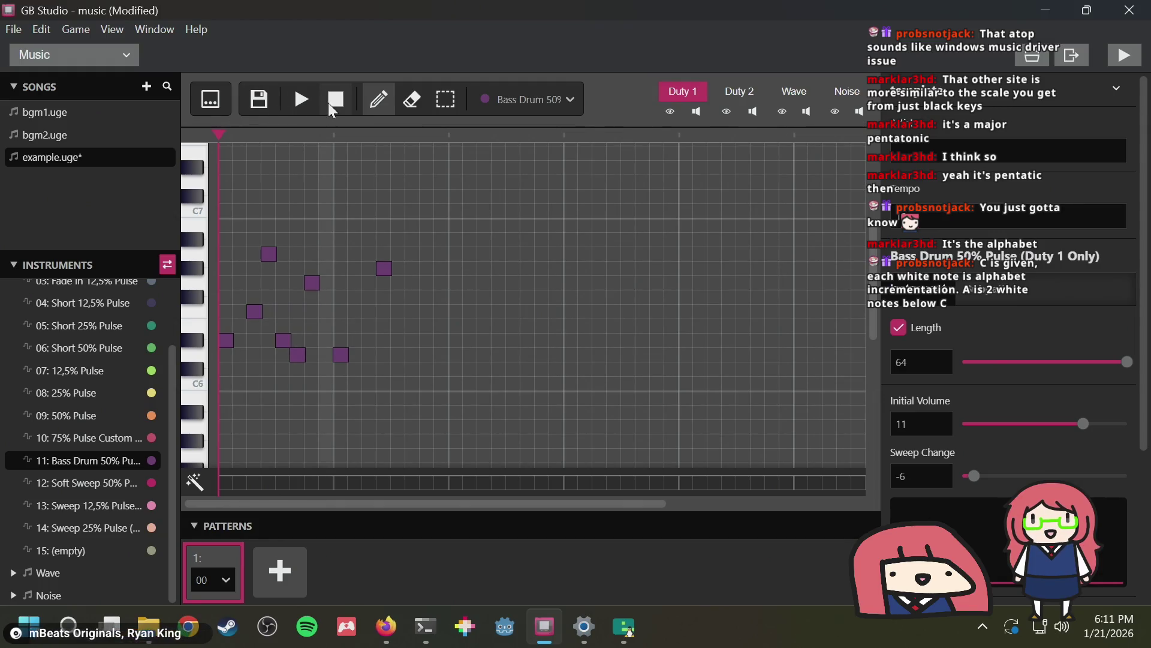
Delete six of the purple Bass Drum notes from the example.uge piano roll grid
{"action": "left_click", "coordinate": [228, 340]}
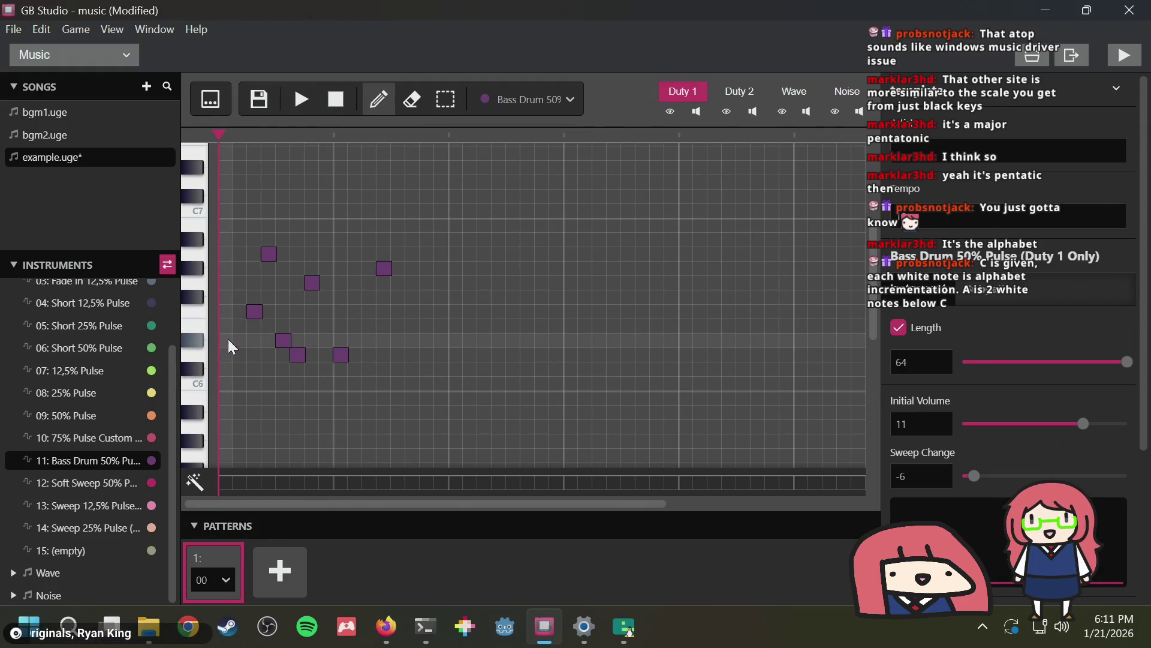
{"action": "left_click", "coordinate": [255, 311]}
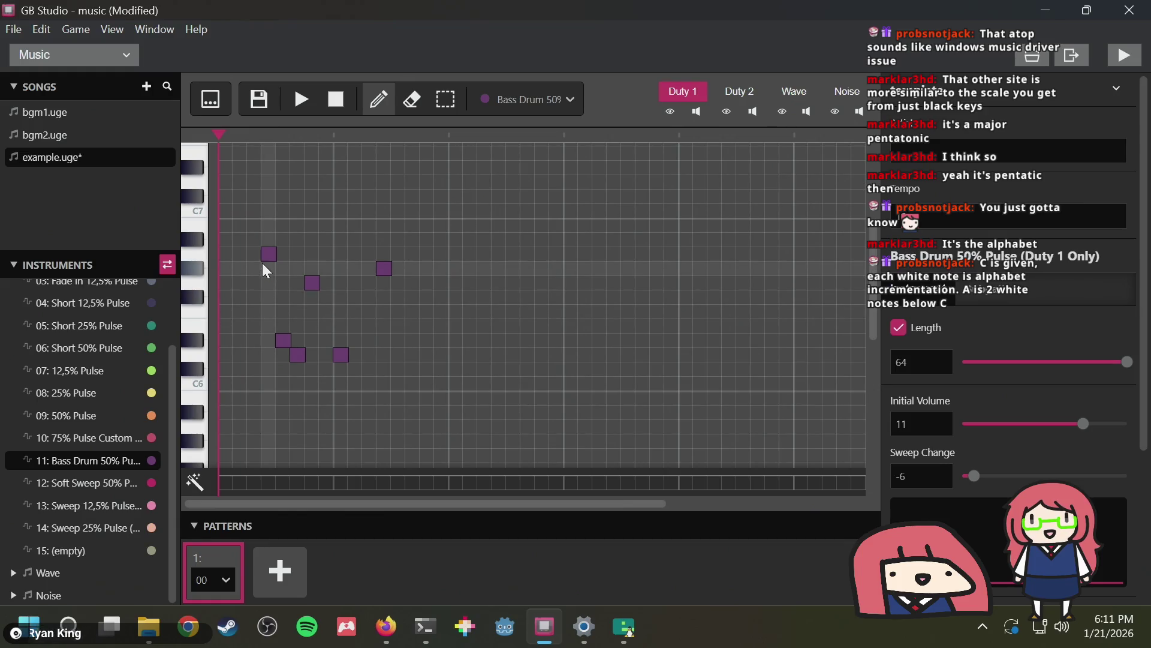
{"action": "left_click", "coordinate": [284, 340]}
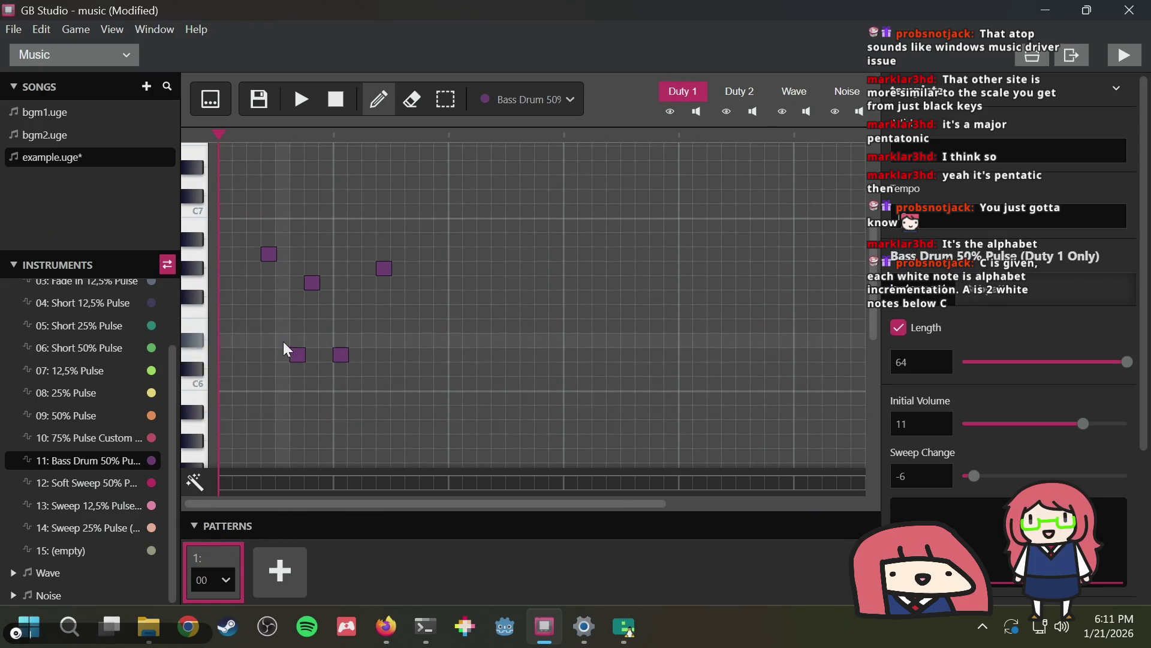
{"action": "left_click", "coordinate": [299, 353]}
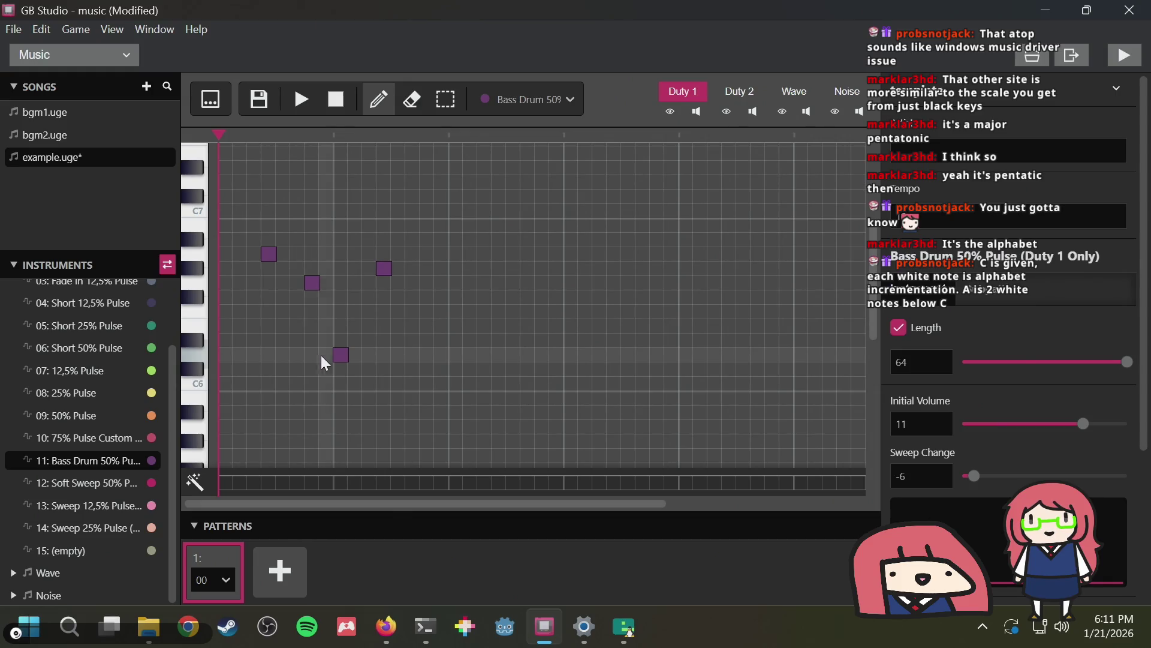
{"action": "left_click", "coordinate": [340, 355]}
{"action": "left_click", "coordinate": [385, 267]}
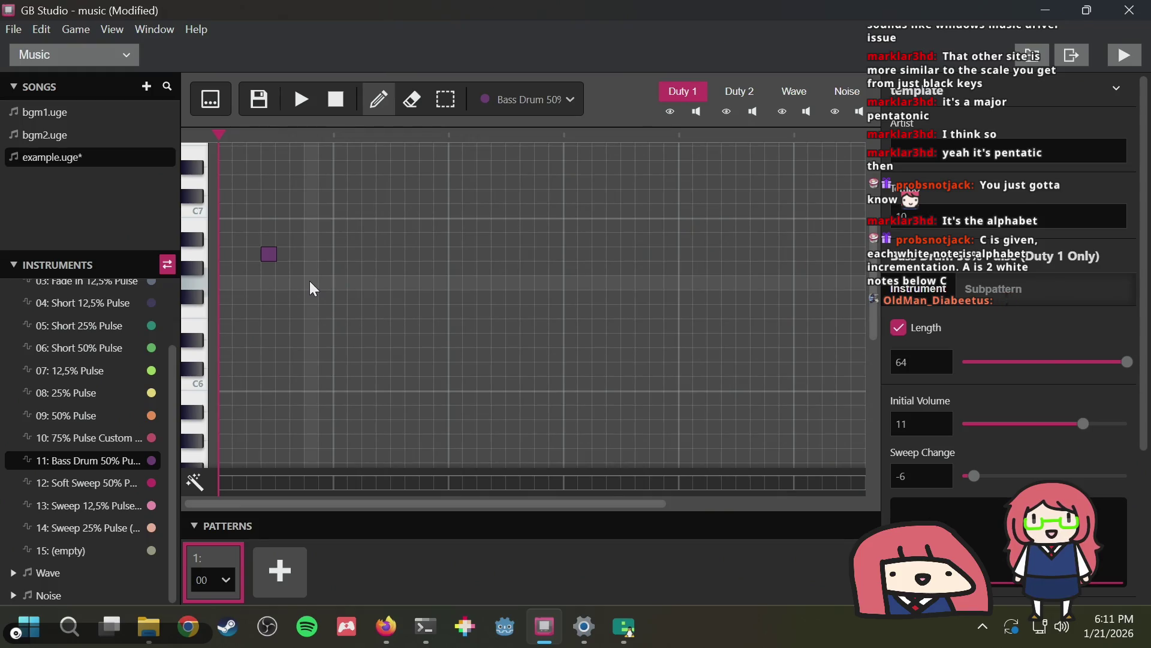
Delete the last purple note and place a trial Soft Sweep note near C6
{"action": "left_click", "coordinate": [270, 253]}
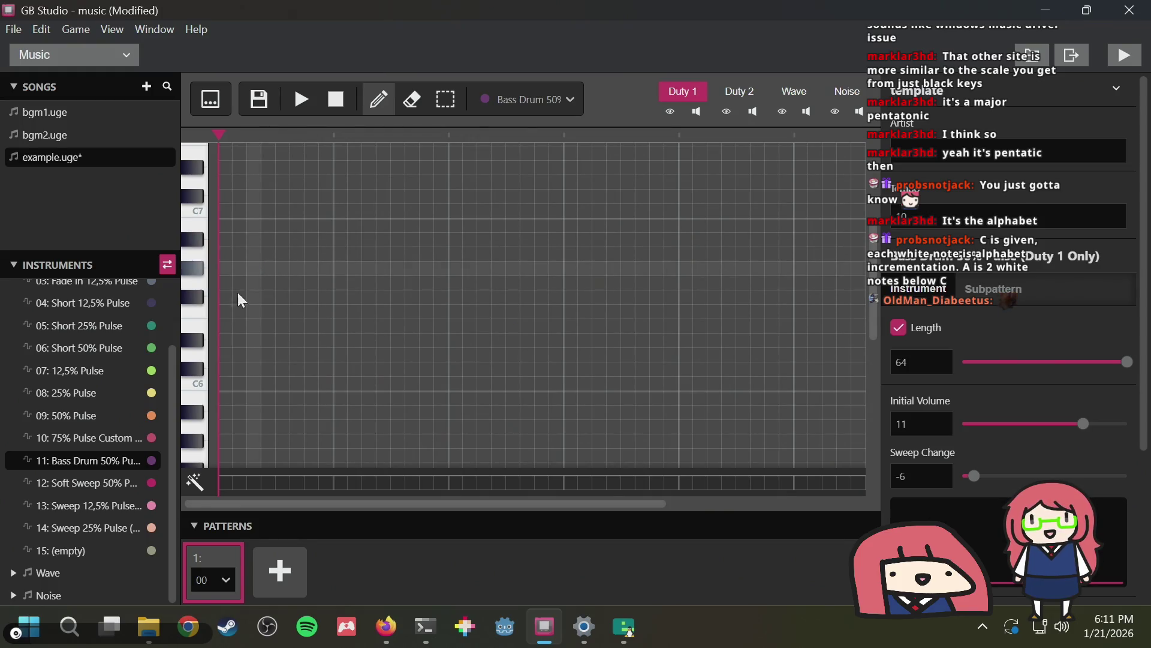
{"action": "left_click", "coordinate": [74, 479]}
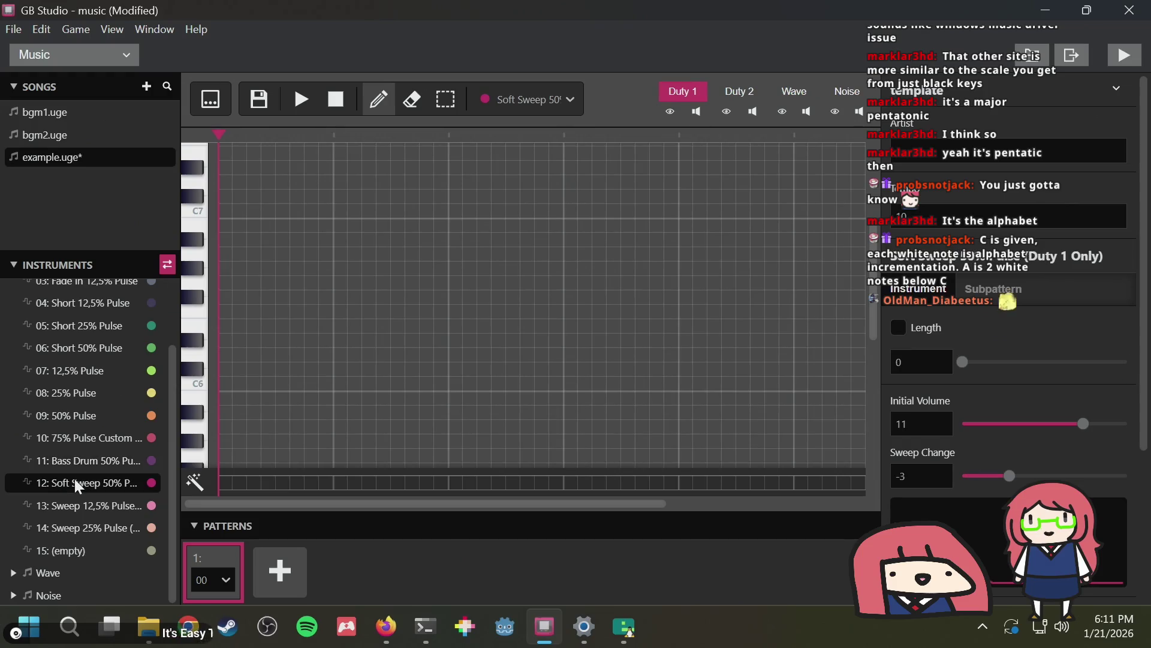
{"action": "left_click", "coordinate": [226, 341]}
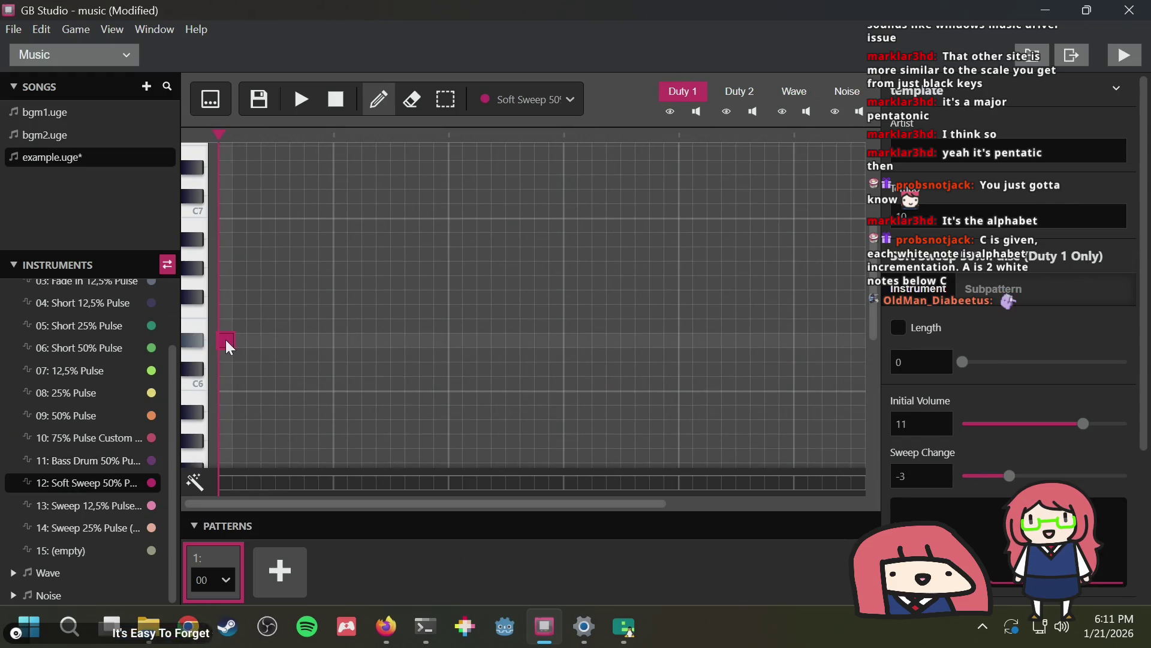
{"action": "scroll", "coordinate": [76, 396], "scroll_direction": "up", "scroll_amount": 2}
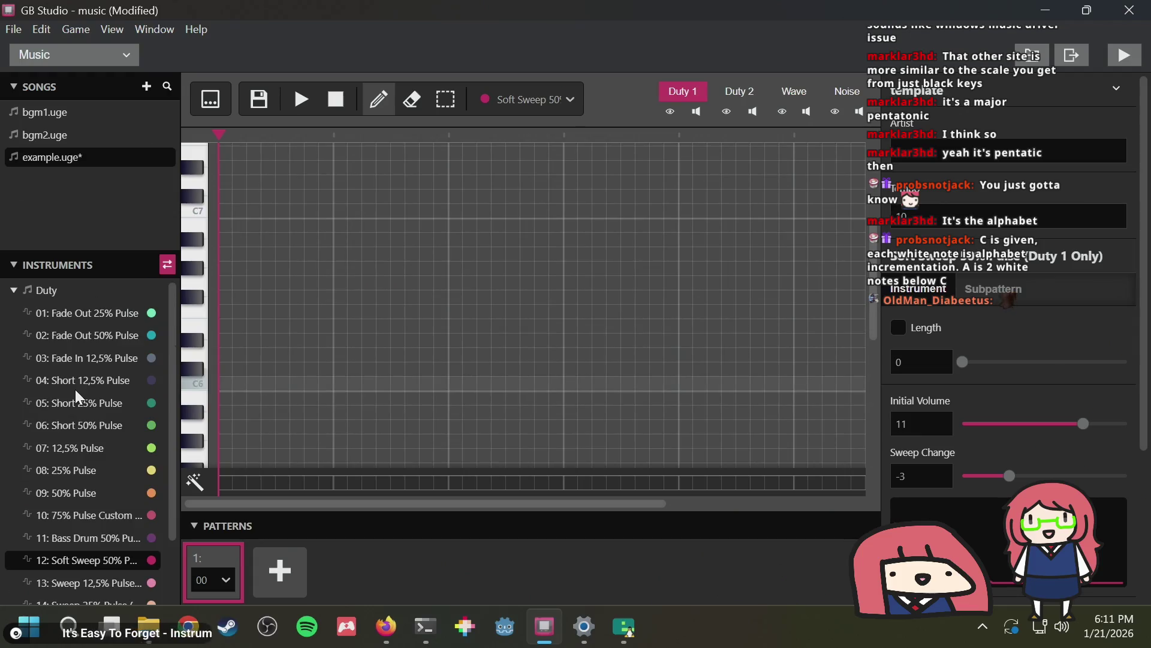
{"action": "scroll", "coordinate": [81, 323], "scroll_direction": "down", "scroll_amount": 2}
{"action": "scroll", "coordinate": [81, 322], "scroll_direction": "up", "scroll_amount": 2}
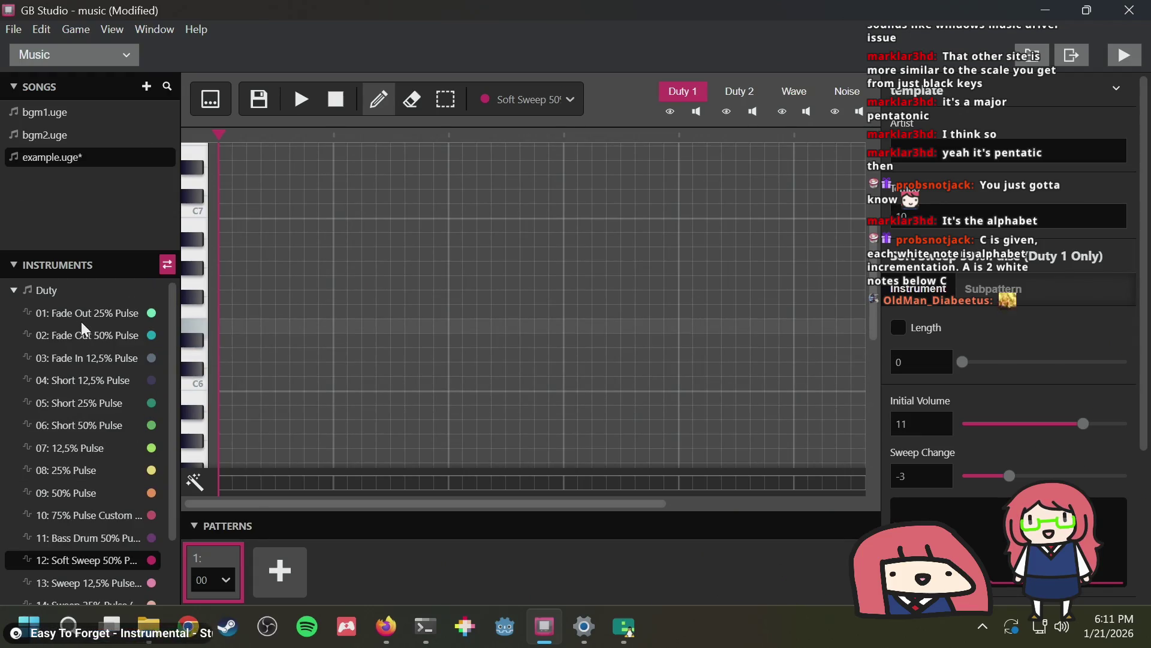
Choose 02: Fade Out 50% Pulse as the note instrument after trying Fade Out 25% Pulse
{"action": "left_click", "coordinate": [81, 322]}
{"action": "left_click", "coordinate": [85, 340]}
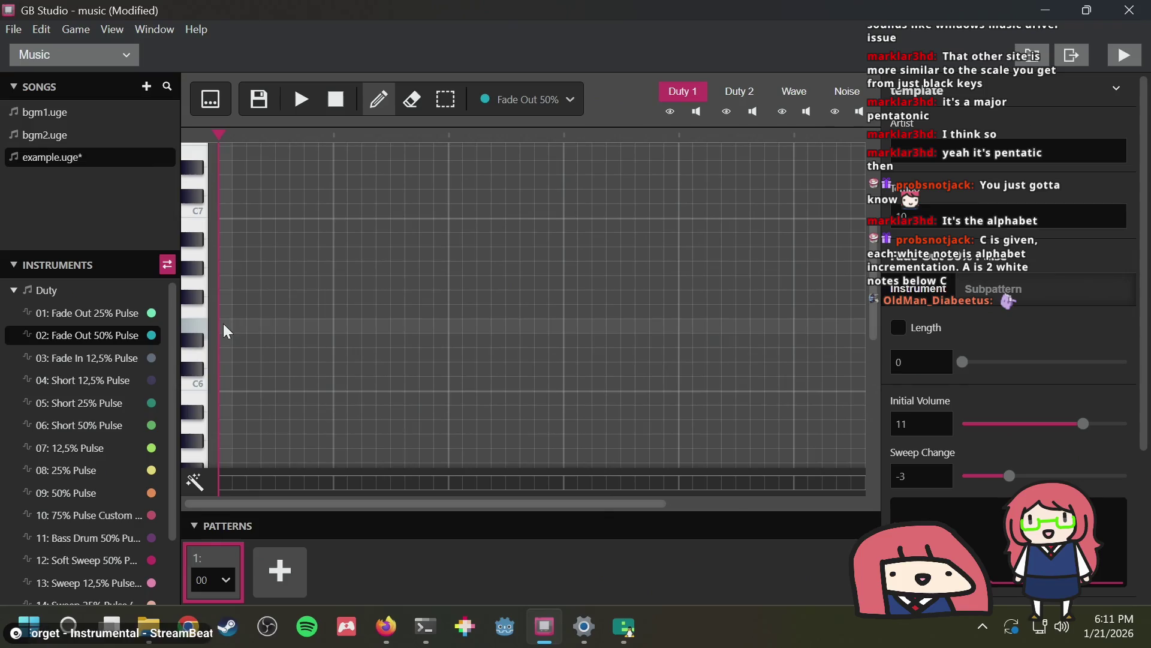
{"action": "left_click", "coordinate": [95, 315]}
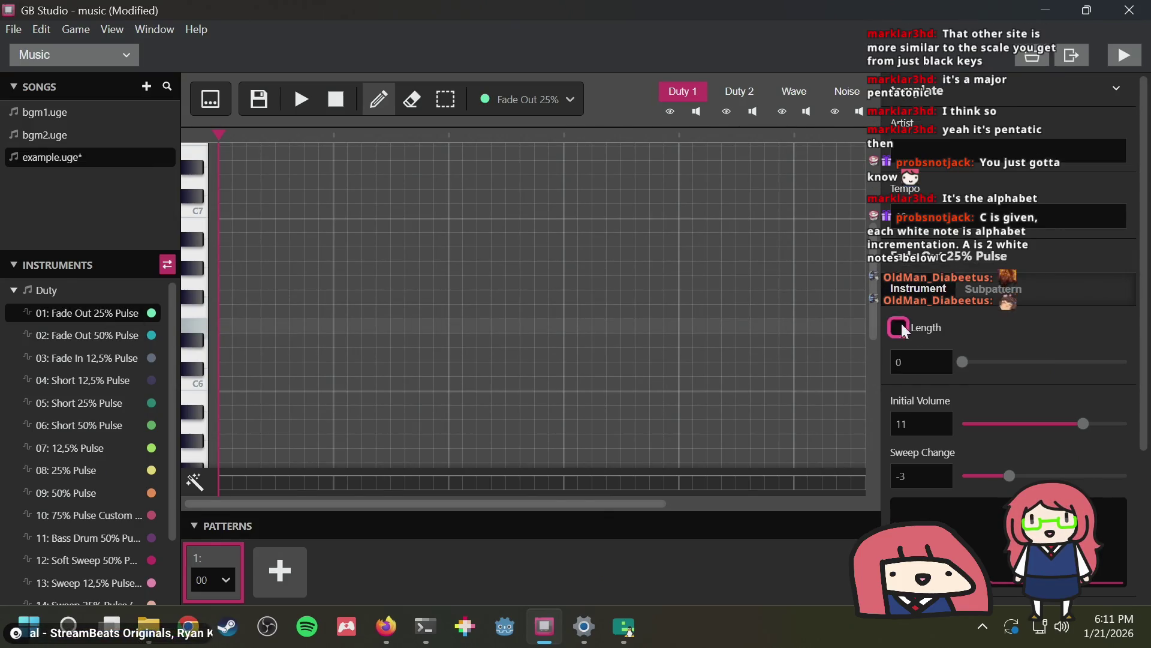
{"action": "left_click", "coordinate": [84, 335]}
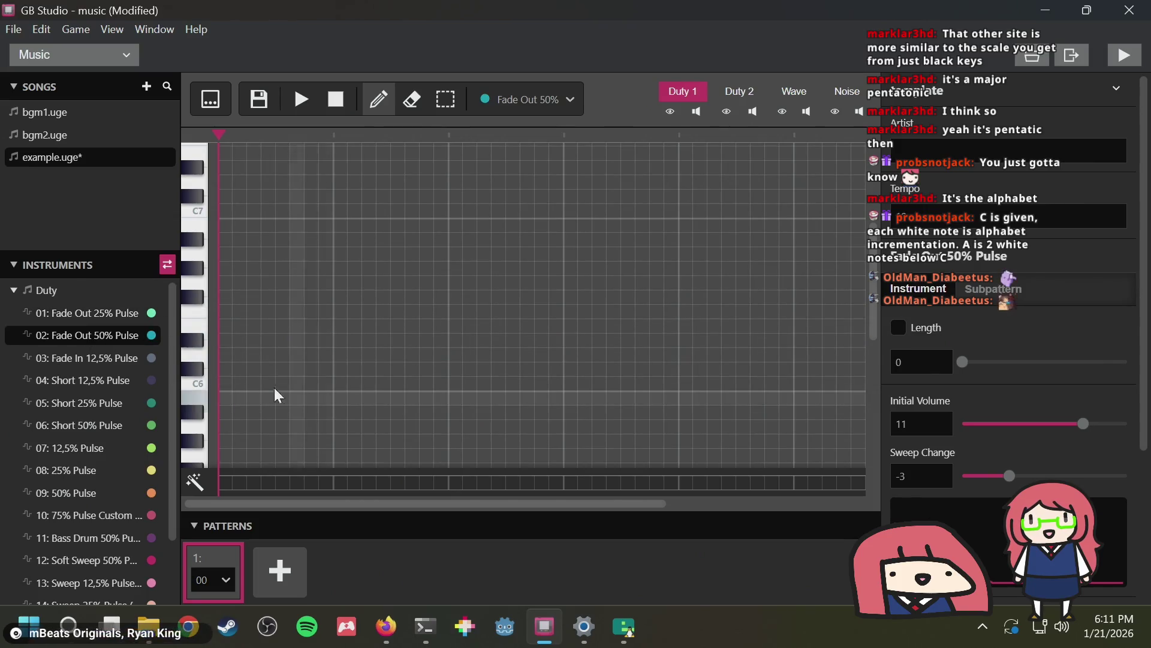
Draw the rising staircase from C6, drag one note lower, and delete two stray notes
{"action": "left_click", "coordinate": [255, 340]}
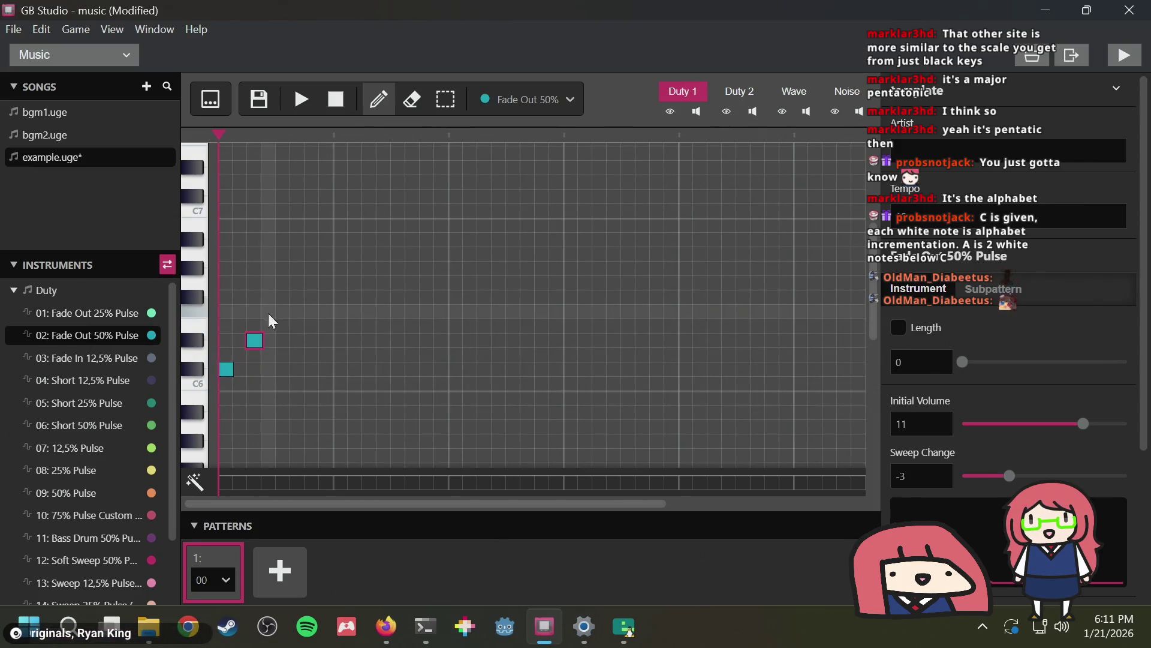
{"action": "left_click", "coordinate": [283, 311]}
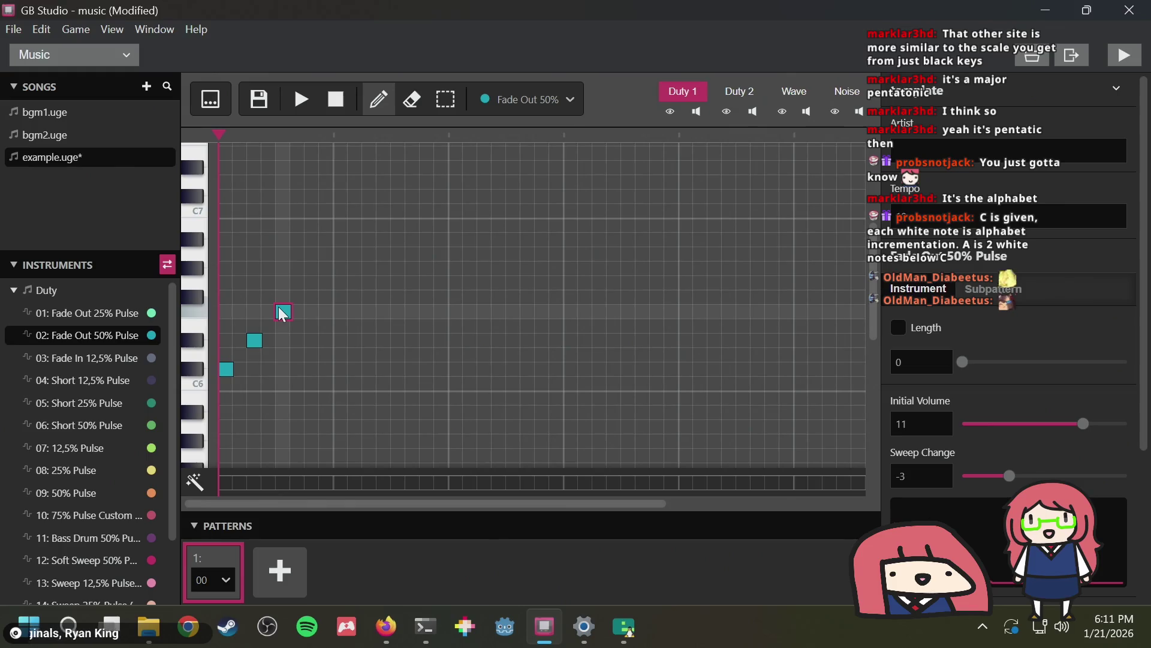
{"action": "left_click", "coordinate": [312, 369]}
{"action": "left_click", "coordinate": [341, 340]}
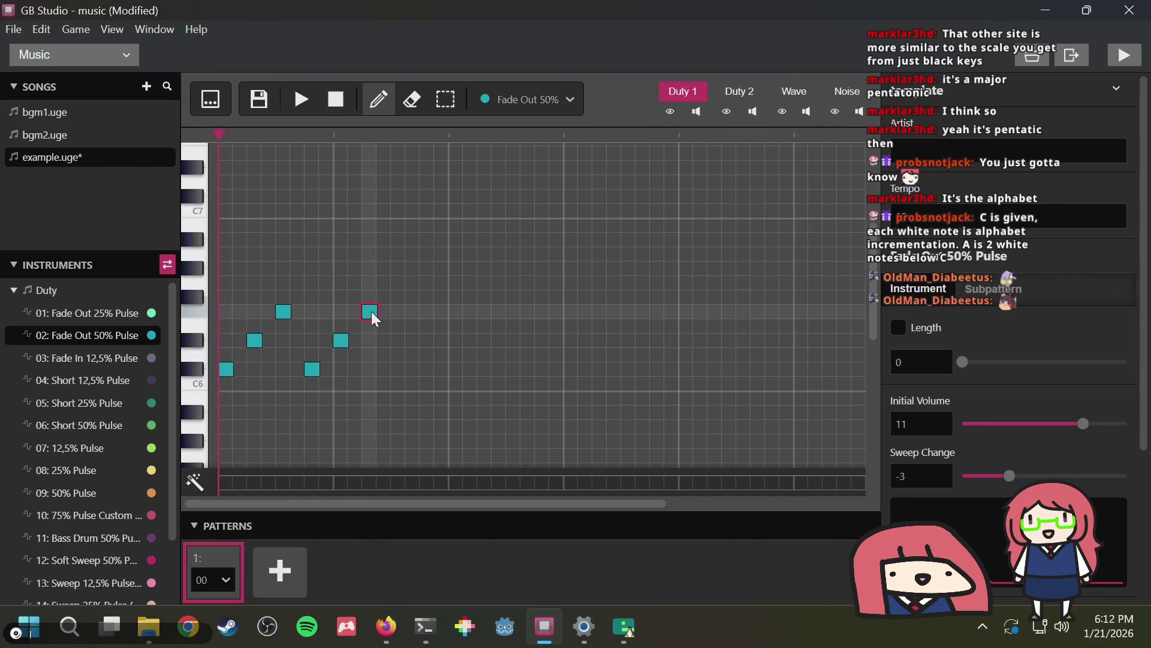
{"action": "left_click_drag", "start_coordinate": [416, 301], "coordinate": [418, 342]}
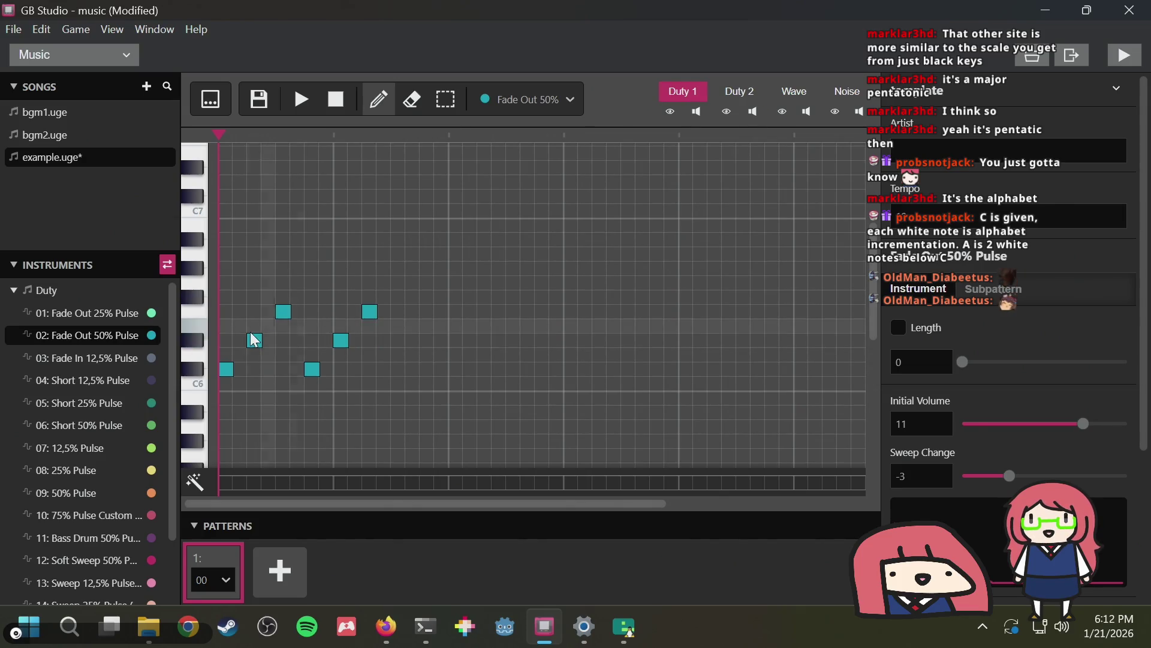
{"action": "right_click", "coordinate": [365, 315]}
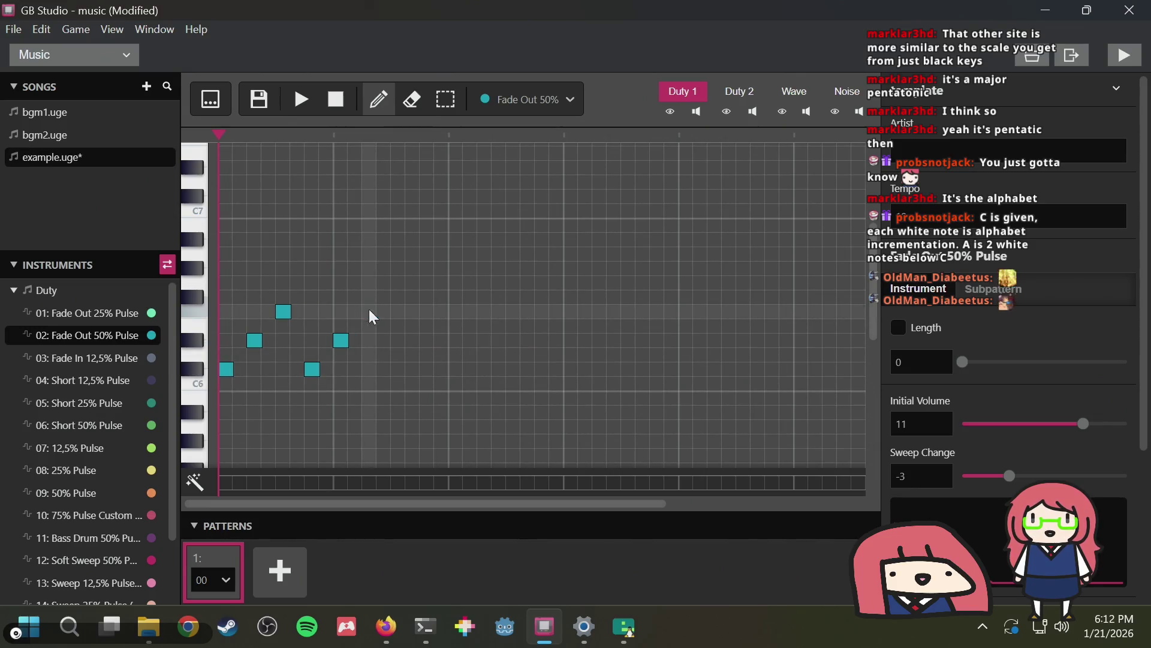
{"action": "right_click", "coordinate": [284, 311]}
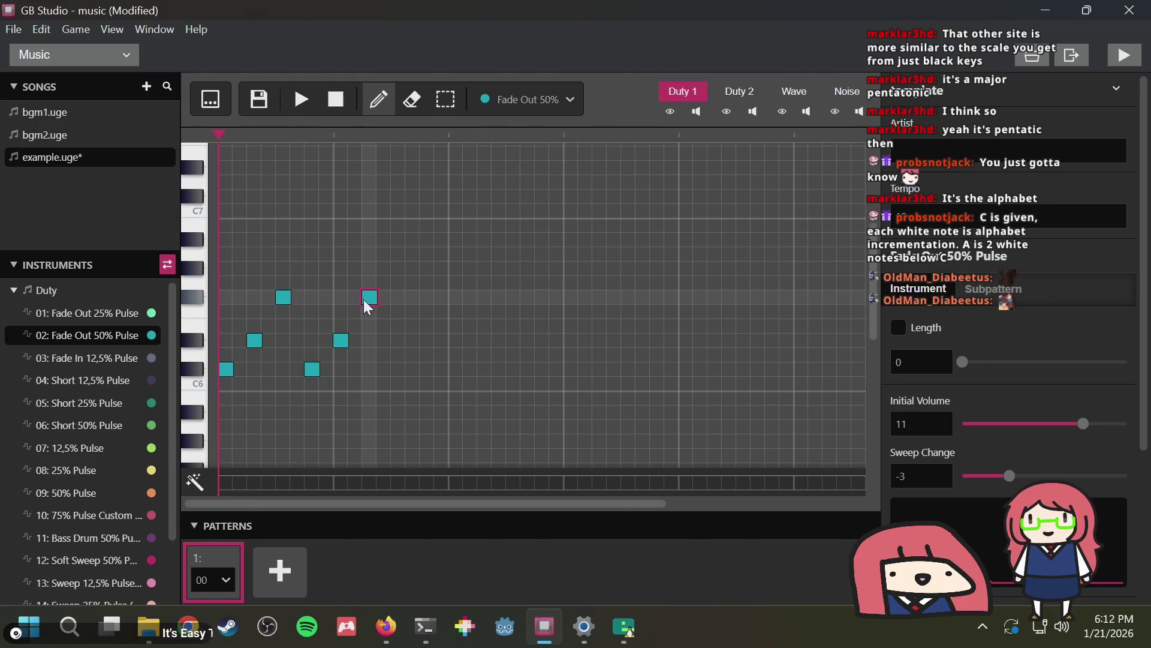
Add four more staircase notes from C6 up to a high top note, auditioning with Play and Stop
{"action": "left_click", "coordinate": [299, 101]}
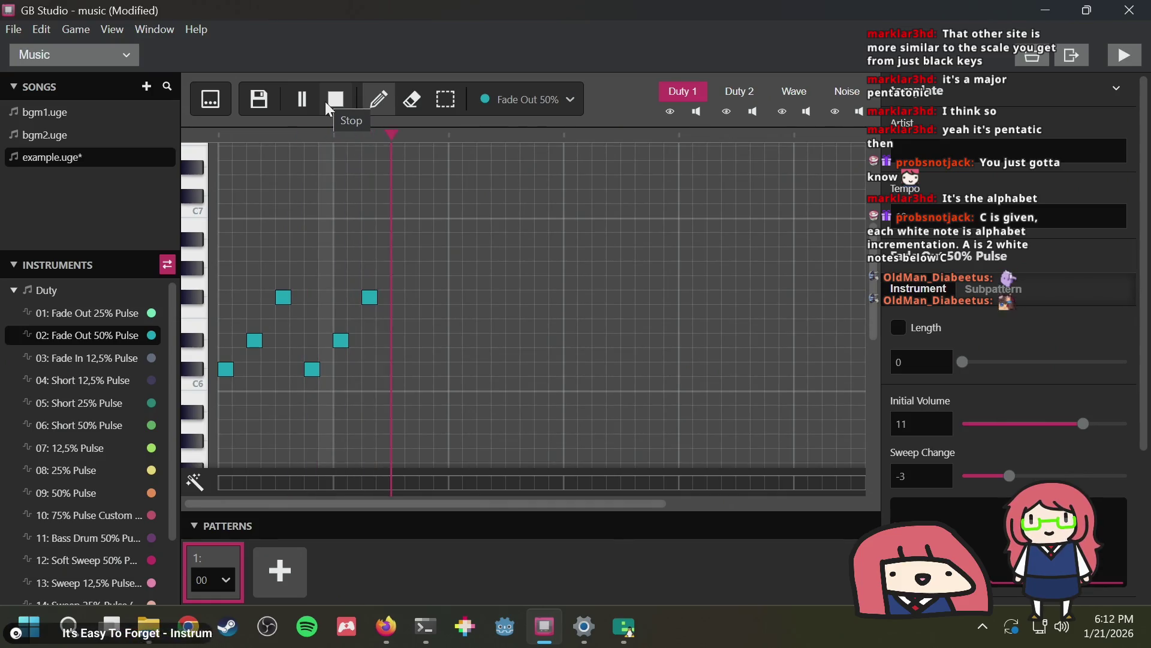
{"action": "left_click", "coordinate": [330, 108]}
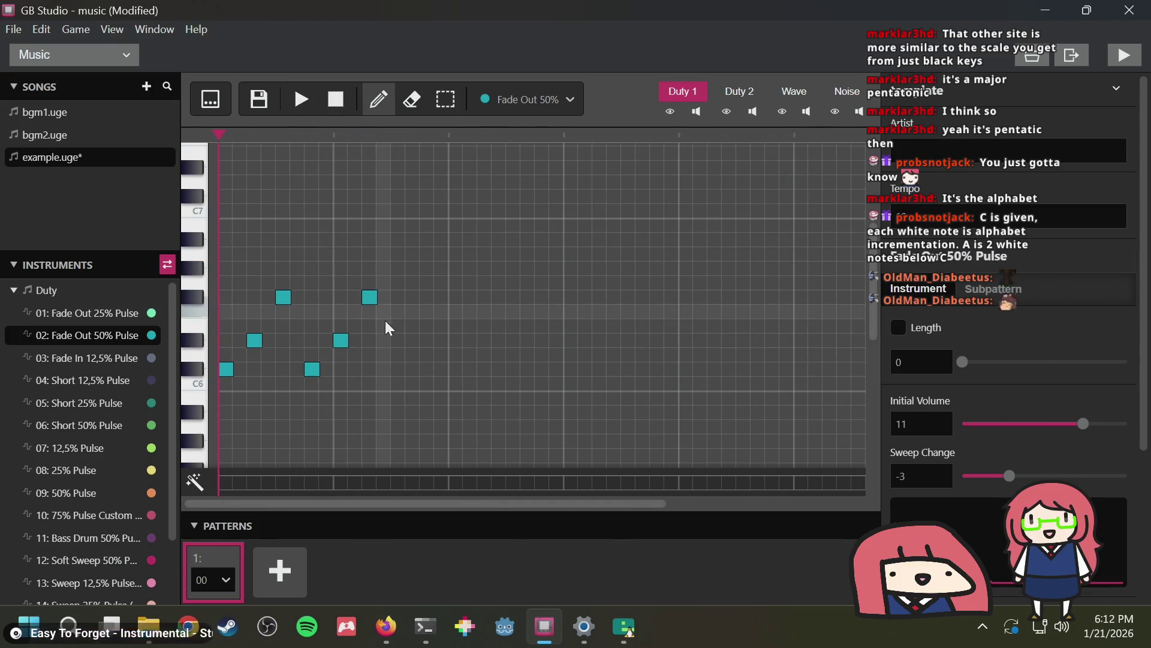
{"action": "left_click", "coordinate": [398, 370]}
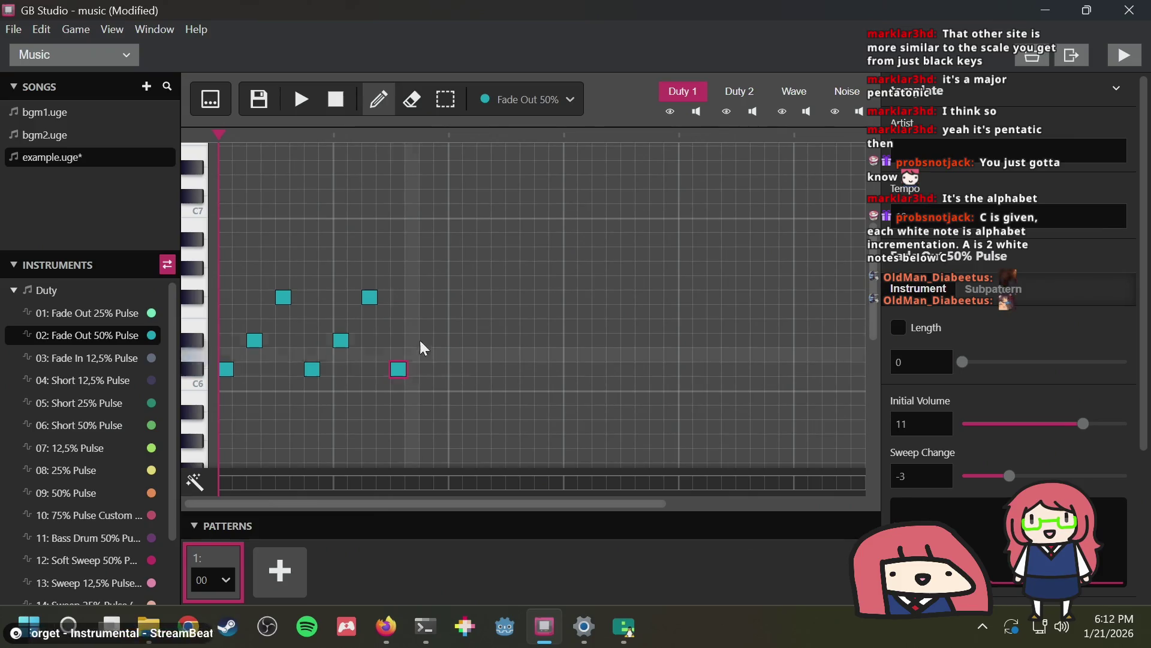
{"action": "left_click", "coordinate": [427, 340]}
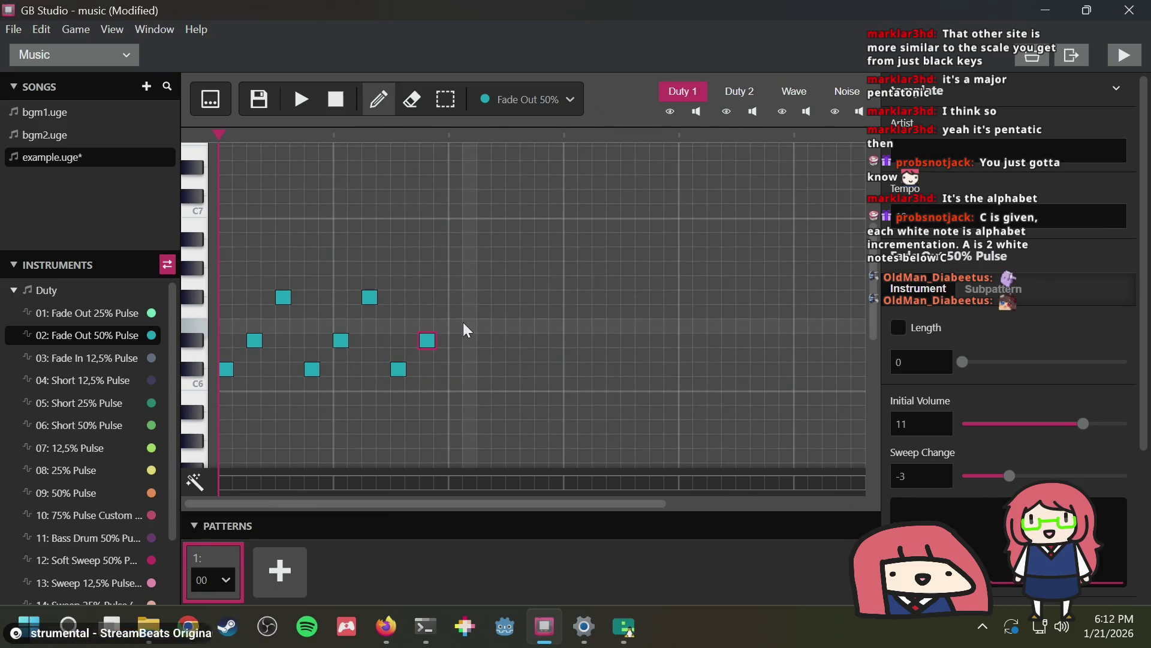
{"action": "left_click", "coordinate": [470, 269]}
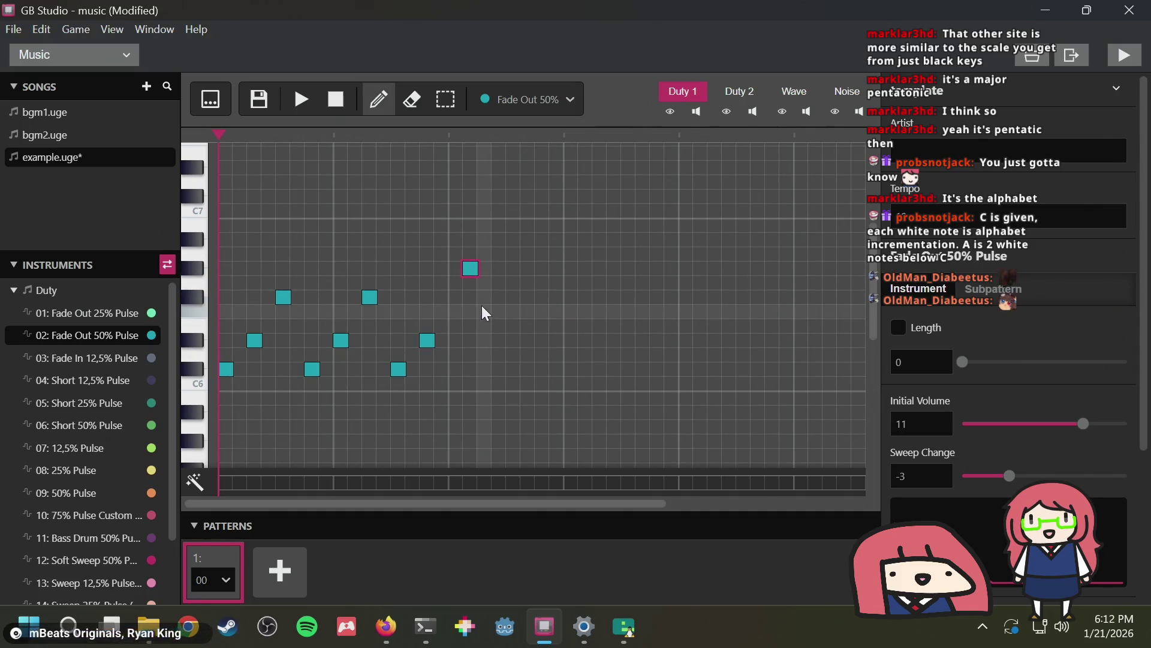
{"action": "left_click", "coordinate": [485, 298]}
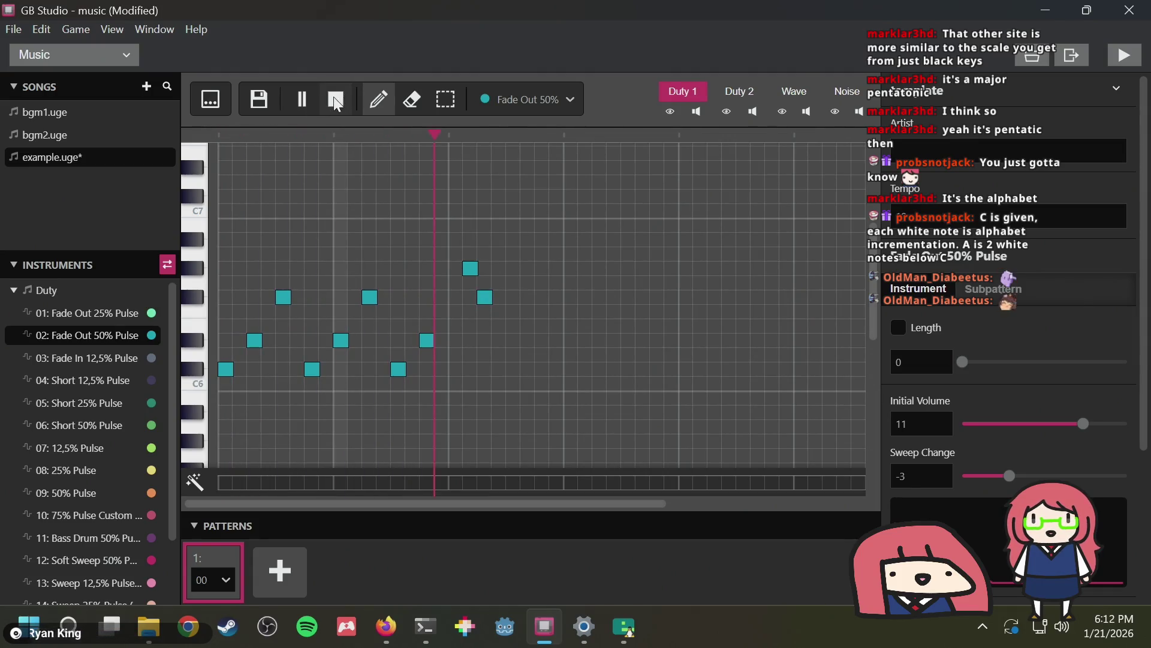
{"action": "left_click", "coordinate": [337, 102]}
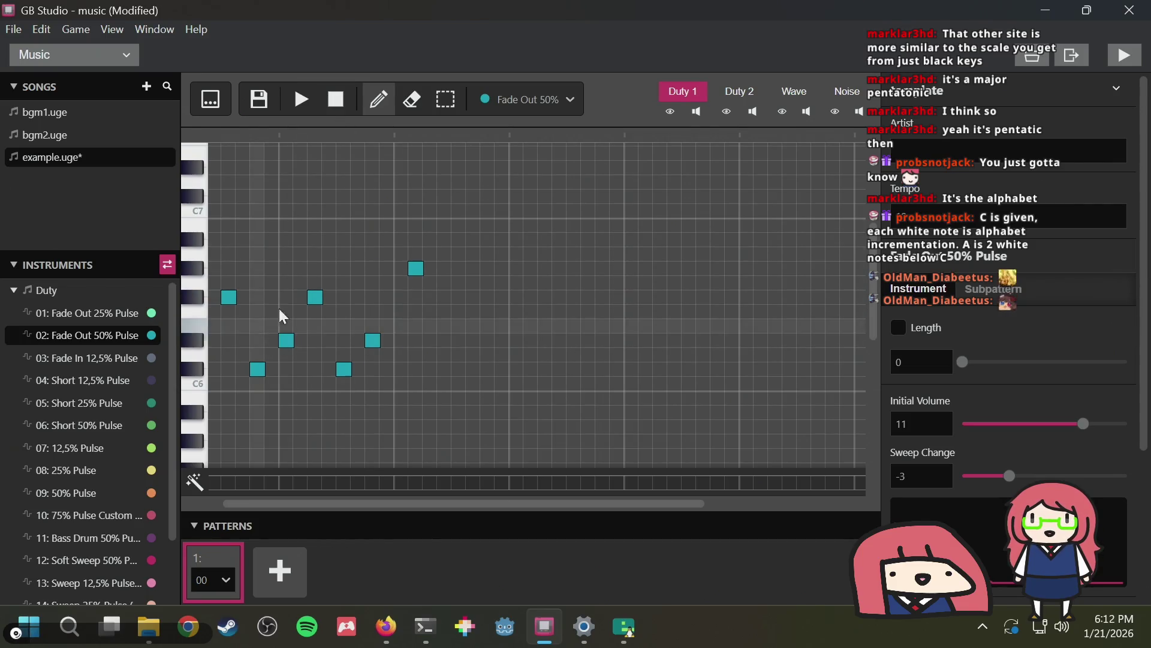
Switch to the Wave channel and pick the 12,5% Pulse wave instrument
{"action": "left_click", "coordinate": [777, 101]}
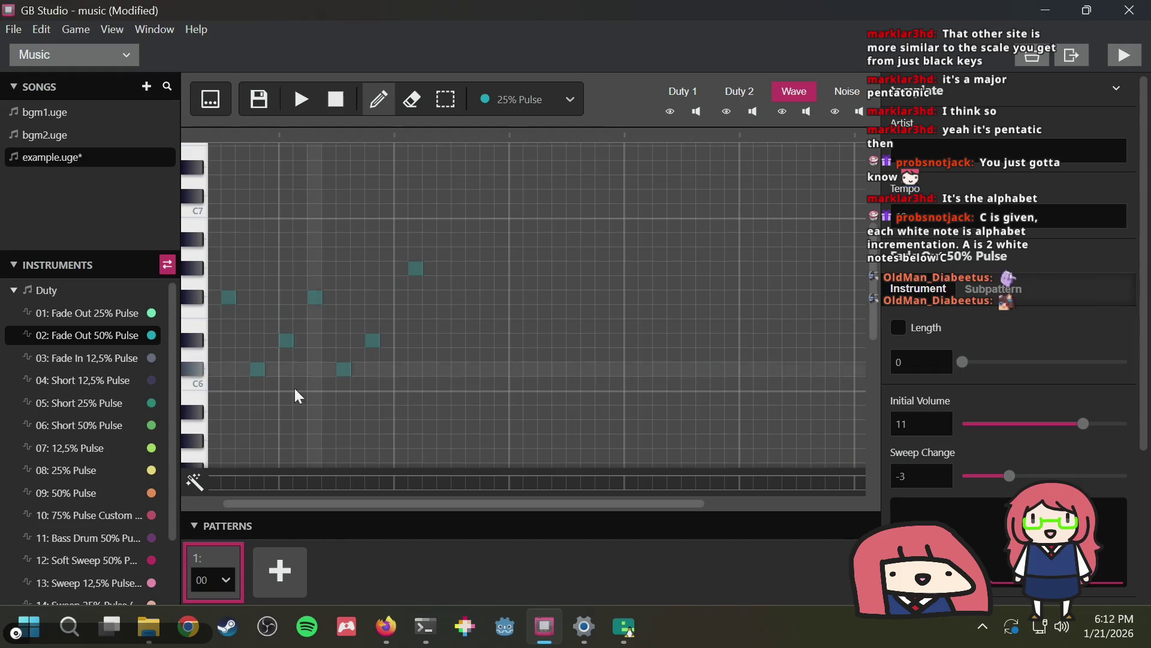
{"action": "scroll", "coordinate": [42, 575], "scroll_direction": "down", "scroll_amount": 3}
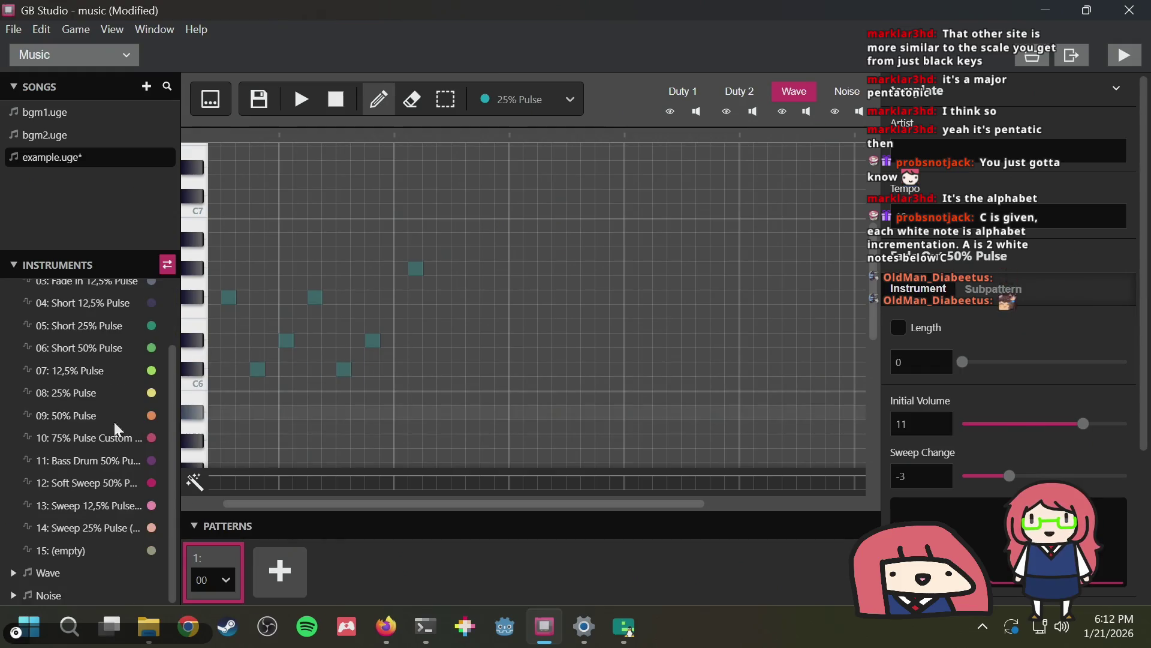
{"action": "left_click", "coordinate": [15, 577]}
{"action": "scroll", "coordinate": [36, 558], "scroll_direction": "down", "scroll_amount": 5}
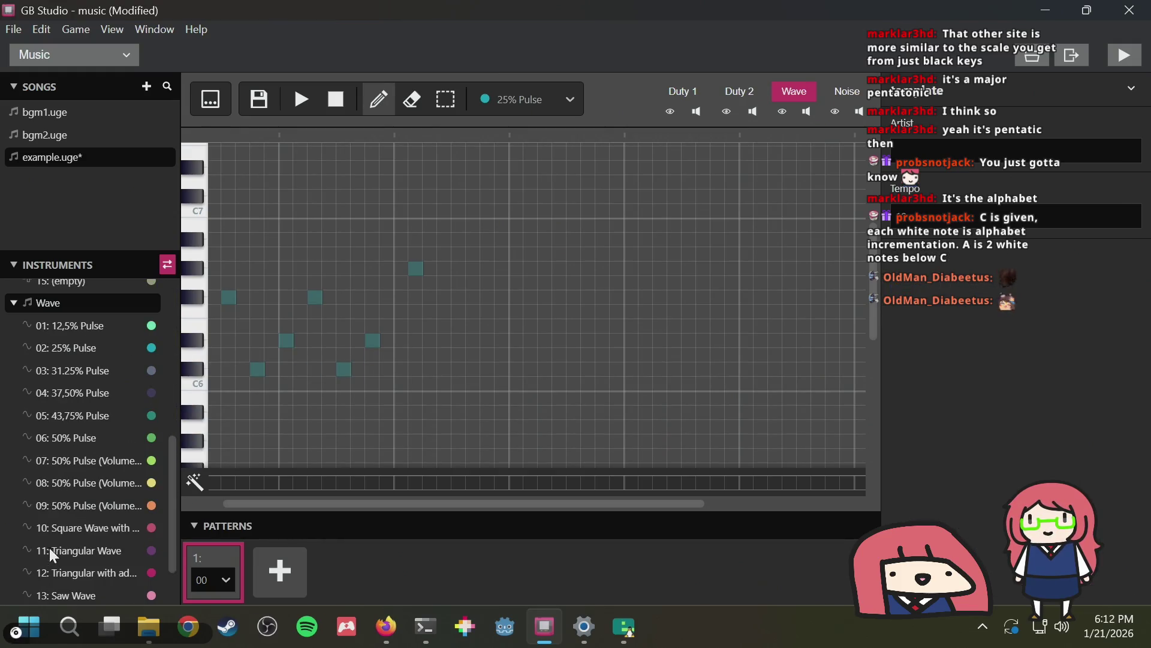
{"action": "left_click", "coordinate": [86, 329]}
{"action": "scroll", "coordinate": [360, 405], "scroll_direction": "down", "scroll_amount": 3}
{"action": "key", "text": "s"}
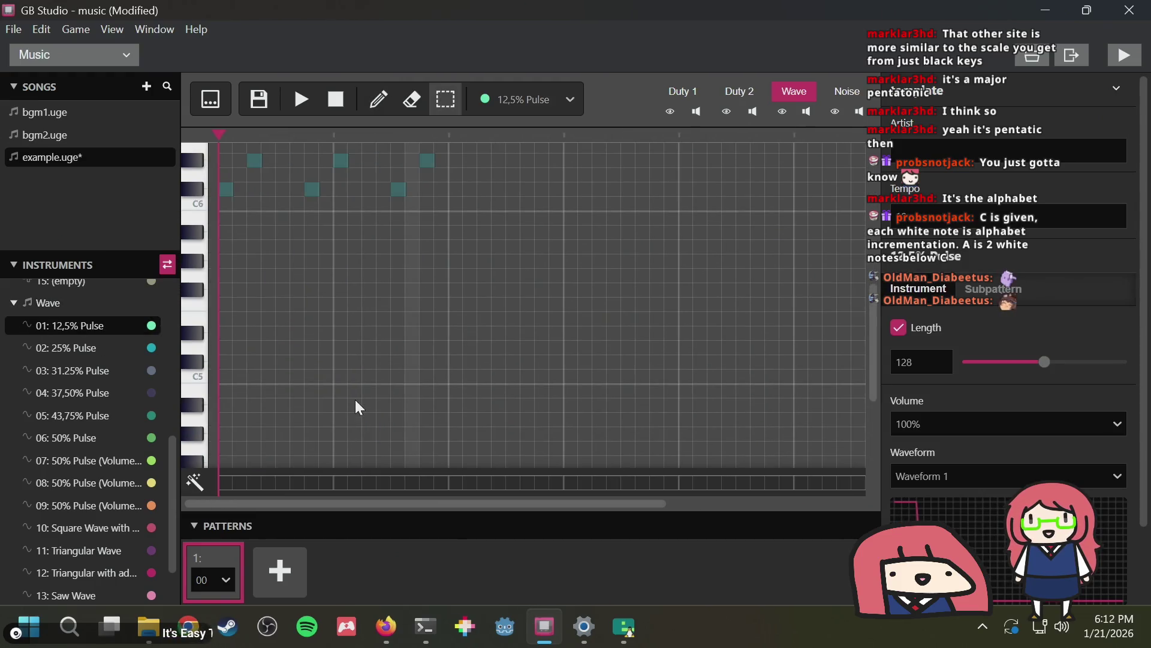
{"action": "key", "text": "d"}
Try Saw Wave and Triangular Wave, then settle on 08: 50% Pulse (Volume 3)
{"action": "scroll", "coordinate": [252, 258], "scroll_direction": "up", "scroll_amount": 3}
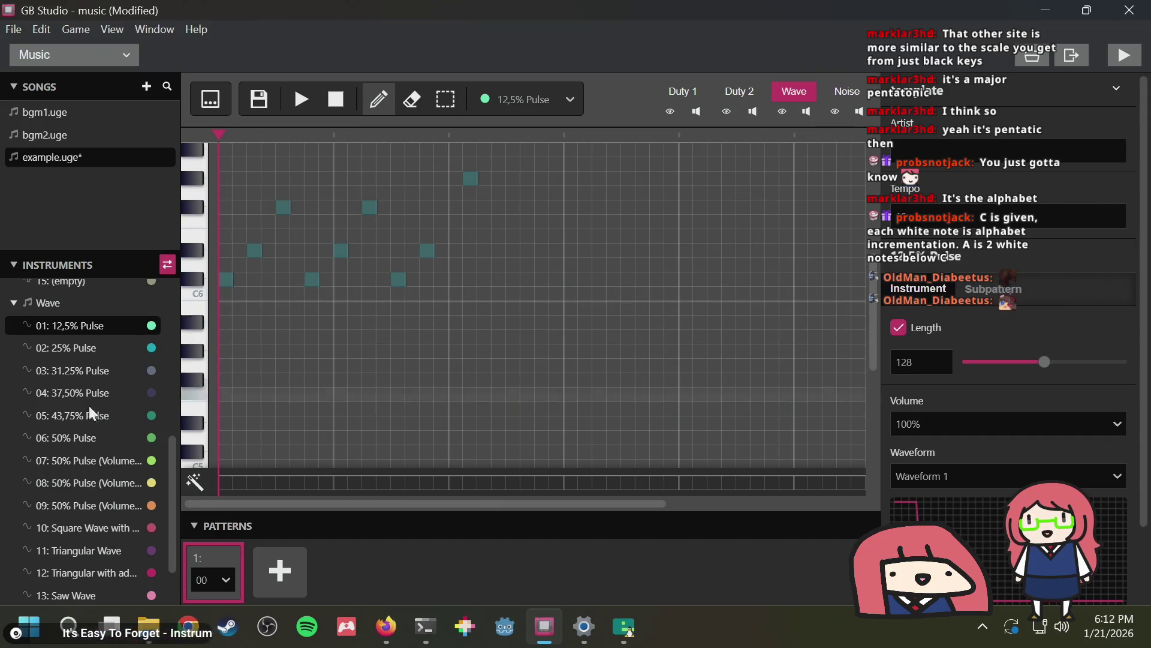
{"action": "scroll", "coordinate": [86, 509], "scroll_direction": "down", "scroll_amount": 1}
{"action": "left_click", "coordinate": [84, 527]}
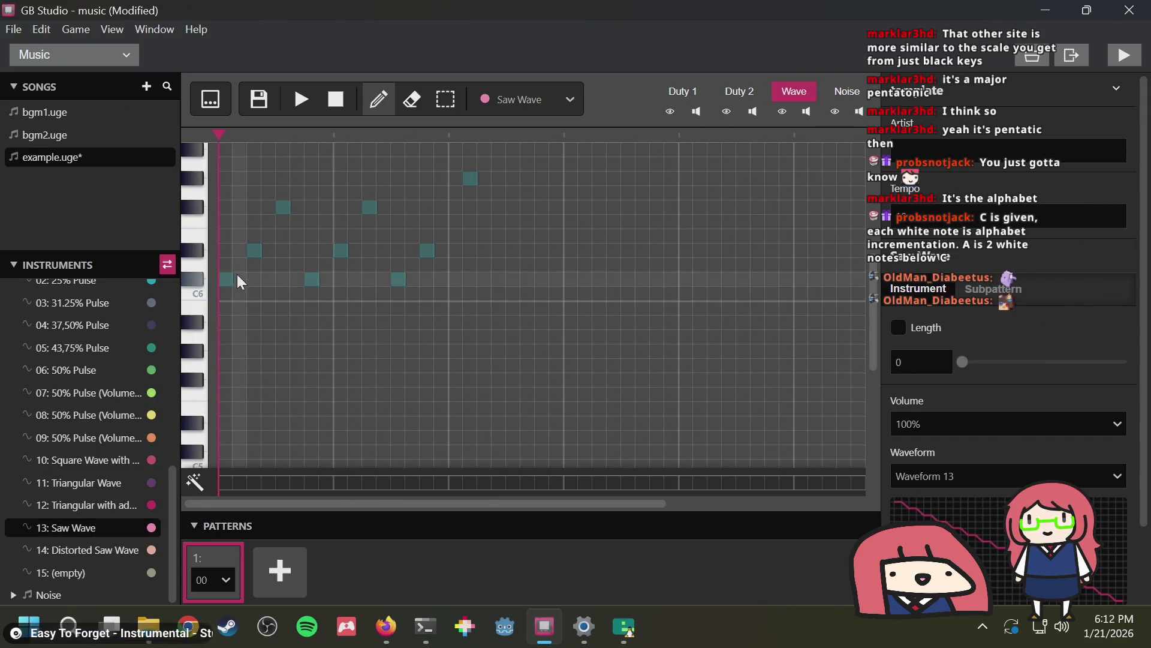
{"action": "left_click", "coordinate": [89, 481]}
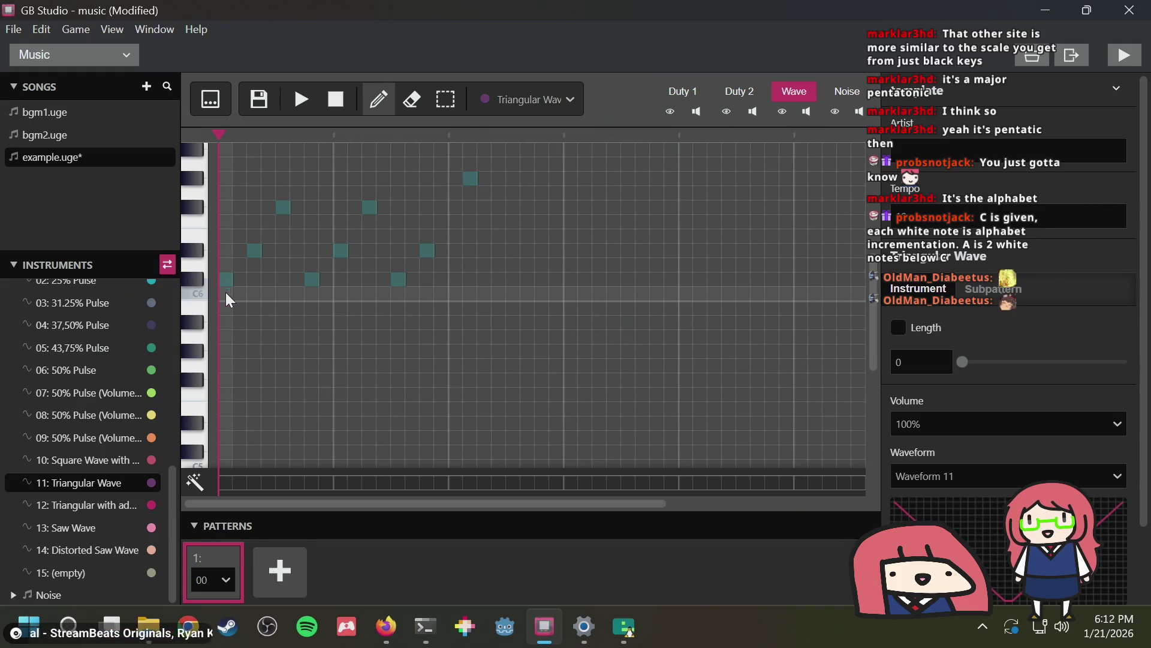
{"action": "left_click", "coordinate": [84, 415]}
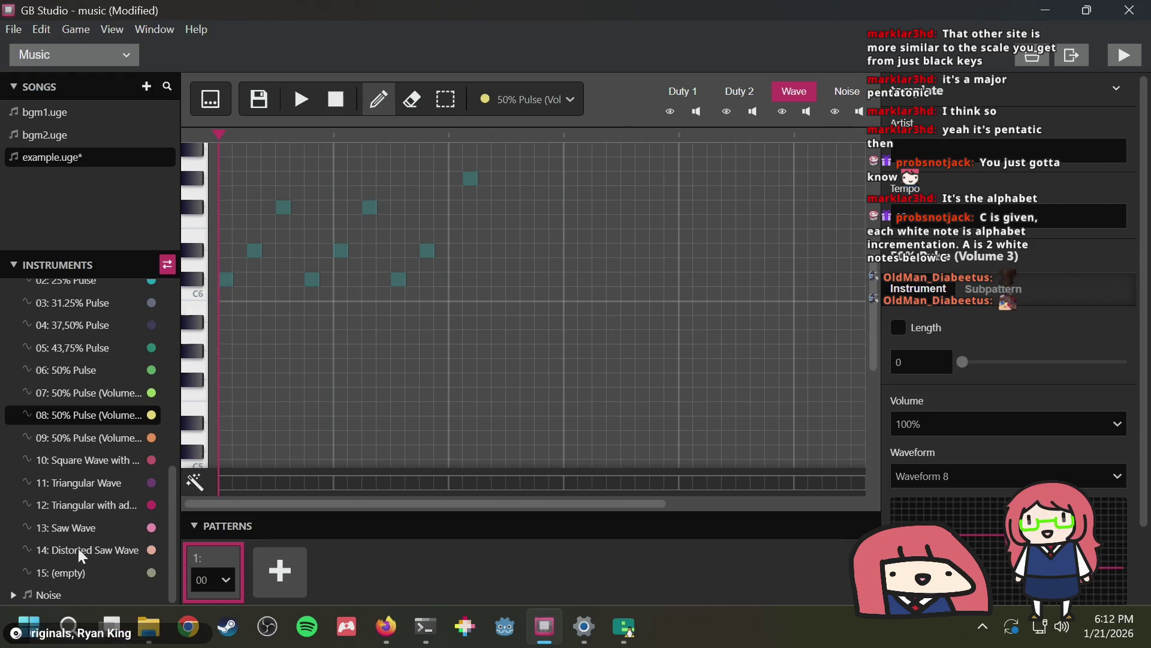
{"action": "left_click", "coordinate": [15, 600]}
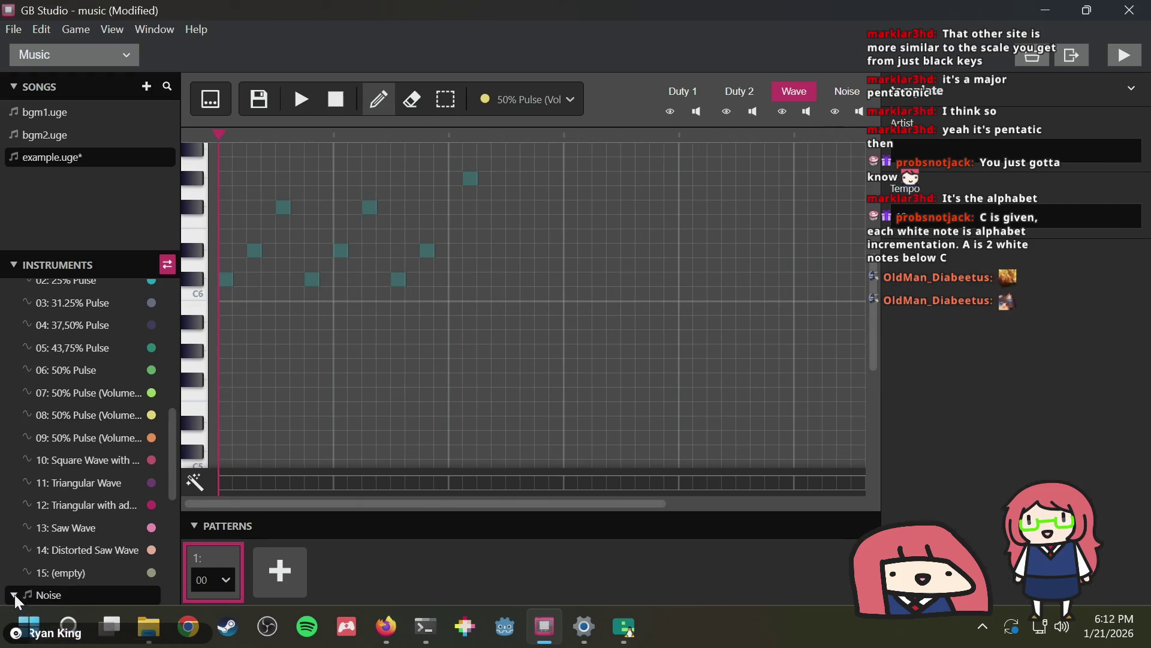
On the Noise channel, audition Closed Hi-Hat, Closed Hi-Hat 2, Open Hi-Hat, Crash and Snare Drum
{"action": "left_click", "coordinate": [844, 88]}
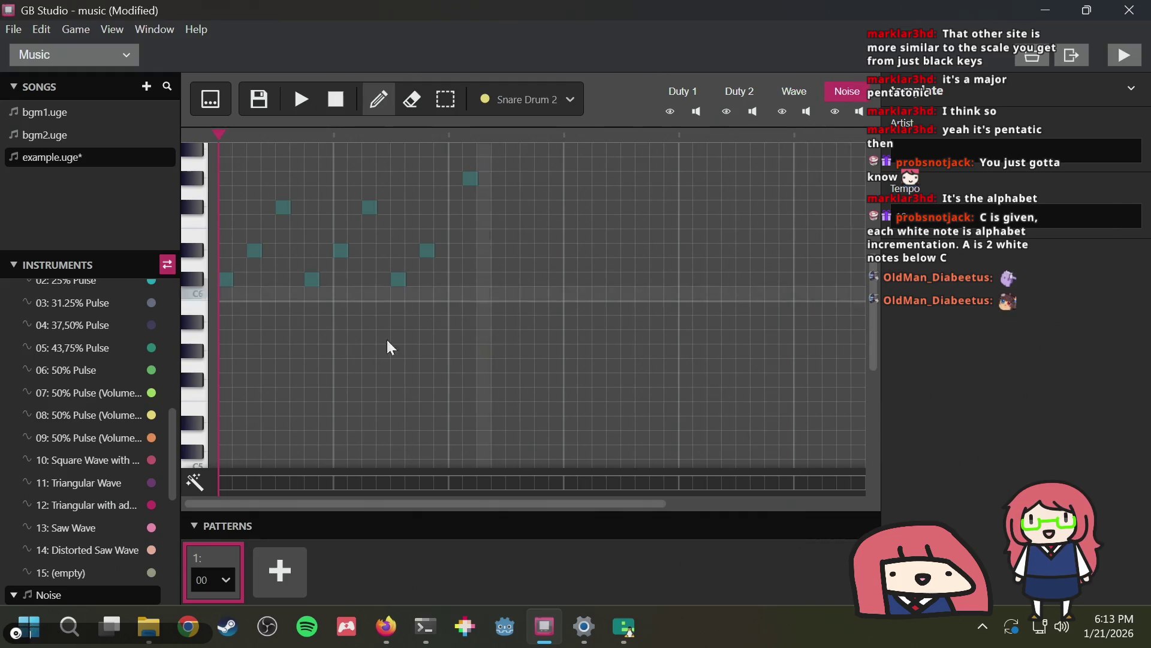
{"action": "scroll", "coordinate": [45, 535], "scroll_direction": "down", "scroll_amount": 5}
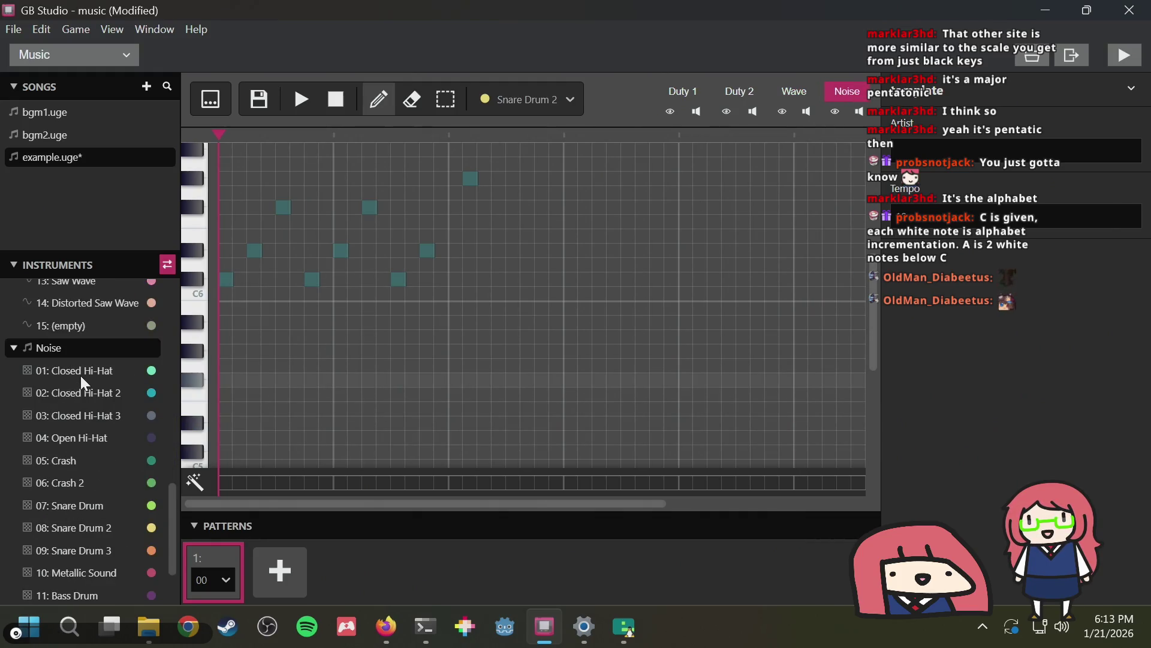
{"action": "left_click", "coordinate": [84, 372]}
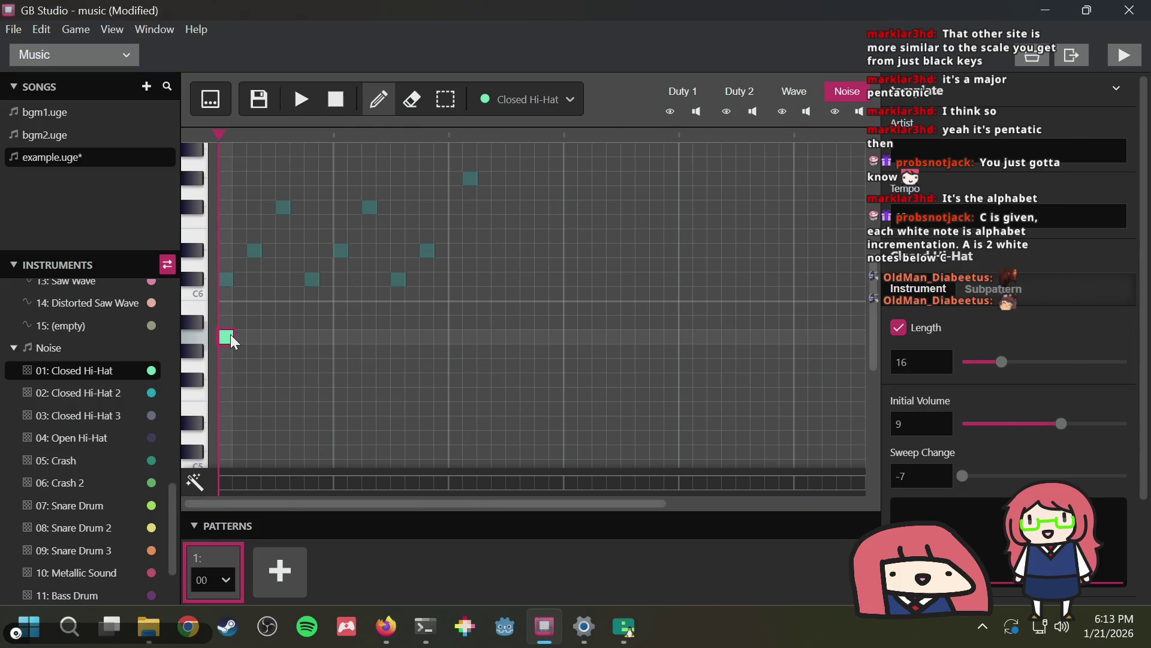
{"action": "left_click", "coordinate": [228, 235]}
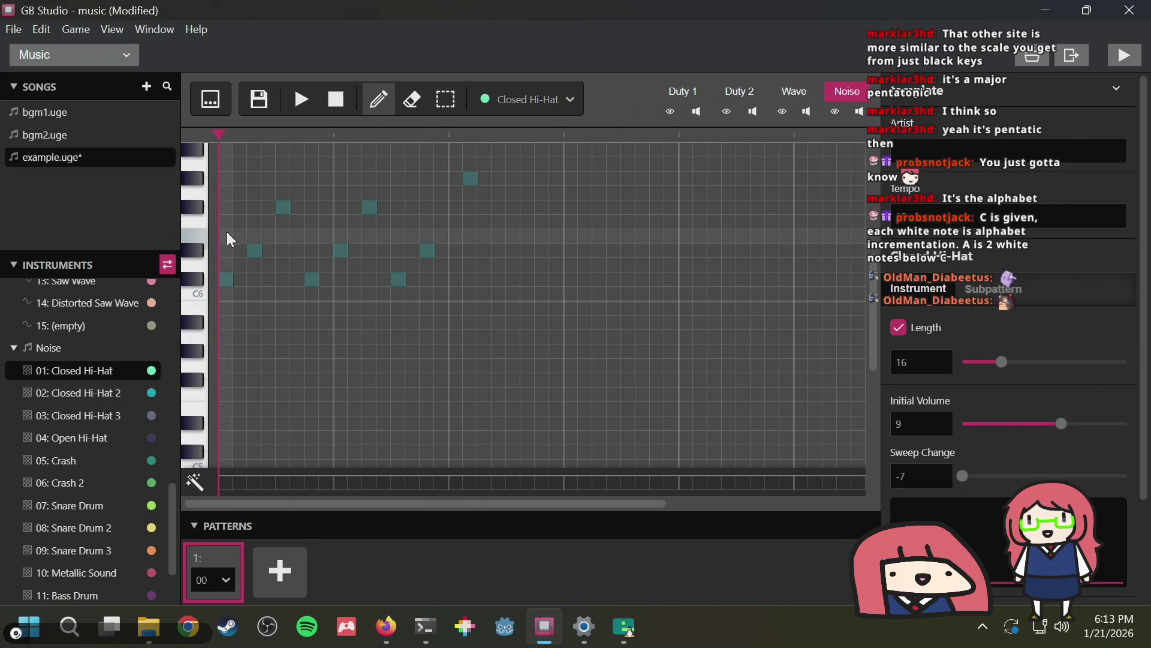
{"action": "left_click", "coordinate": [60, 392]}
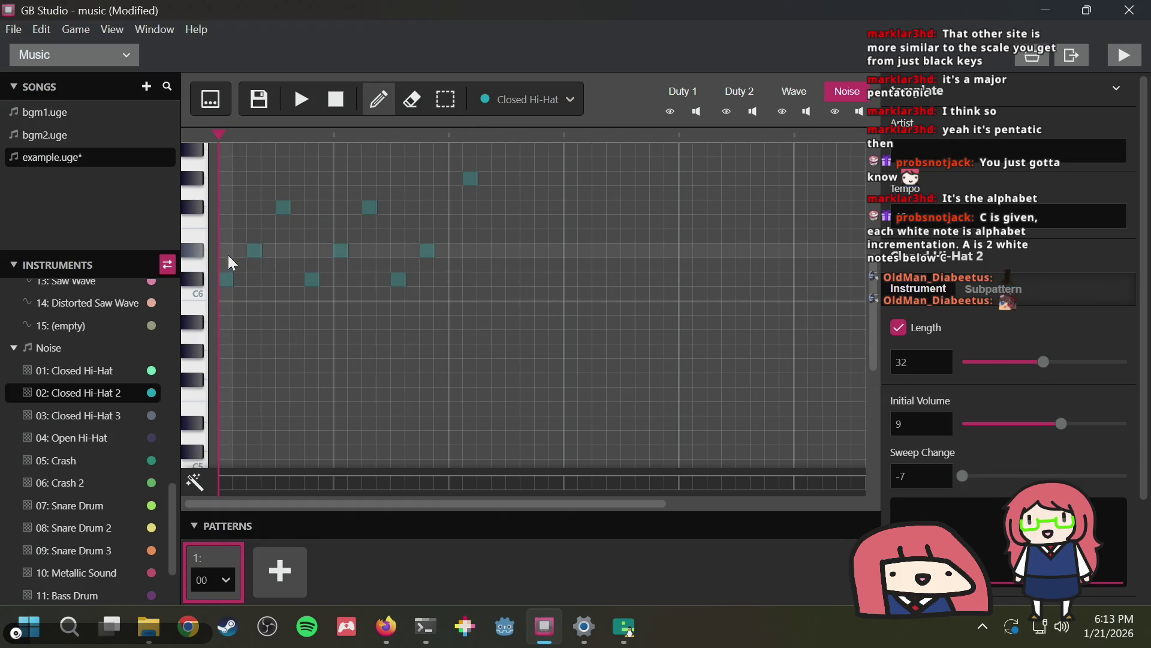
{"action": "left_click", "coordinate": [103, 437]}
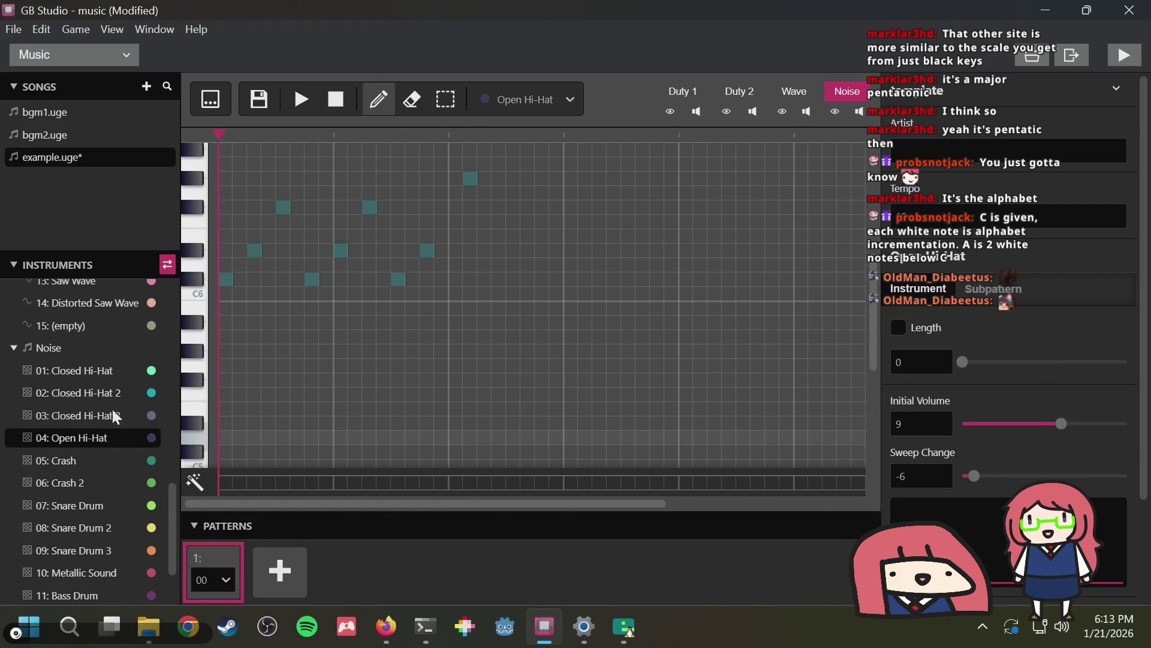
{"action": "left_click", "coordinate": [69, 461]}
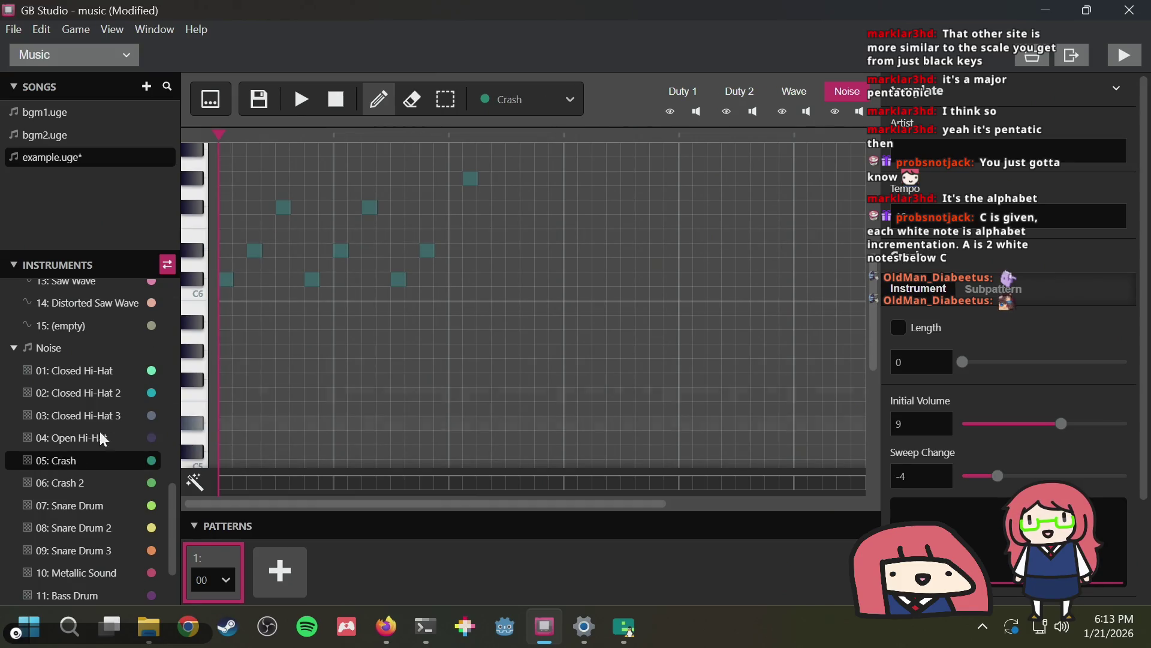
{"action": "left_click", "coordinate": [85, 505]}
{"action": "left_click", "coordinate": [230, 225]}
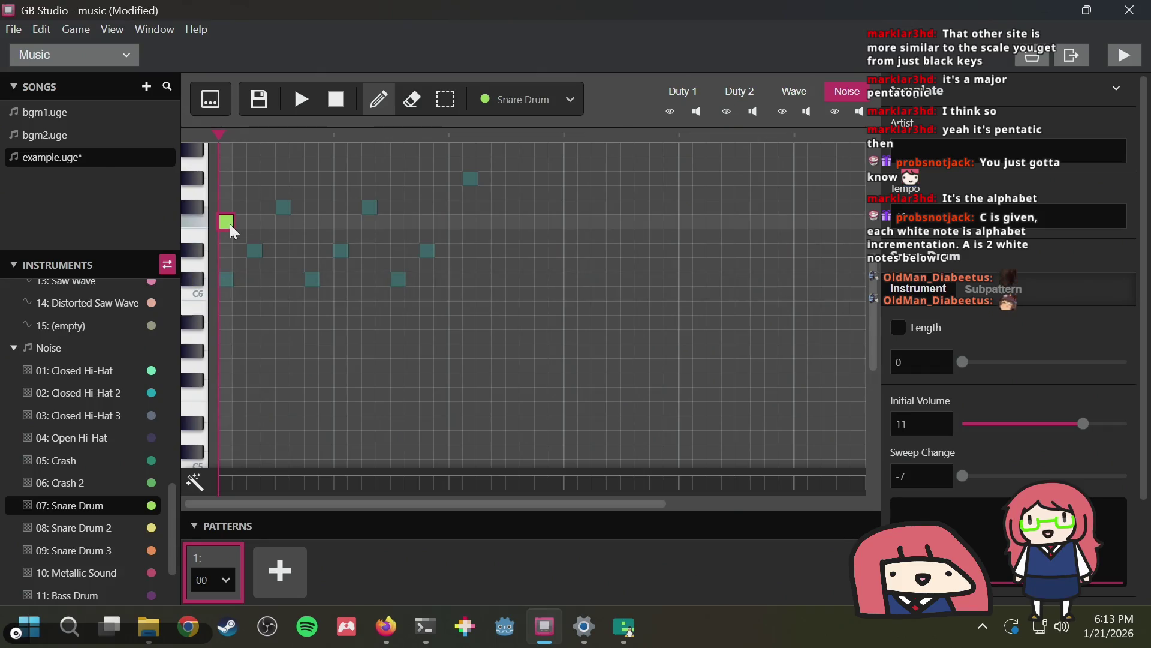
Audition Metallic Sound, Snare Drum 3, Snare Drum and Explosion, ending on 11: Bass Drum
{"action": "scroll", "coordinate": [237, 237], "scroll_direction": "up", "scroll_amount": 5}
{"action": "left_click", "coordinate": [228, 246]}
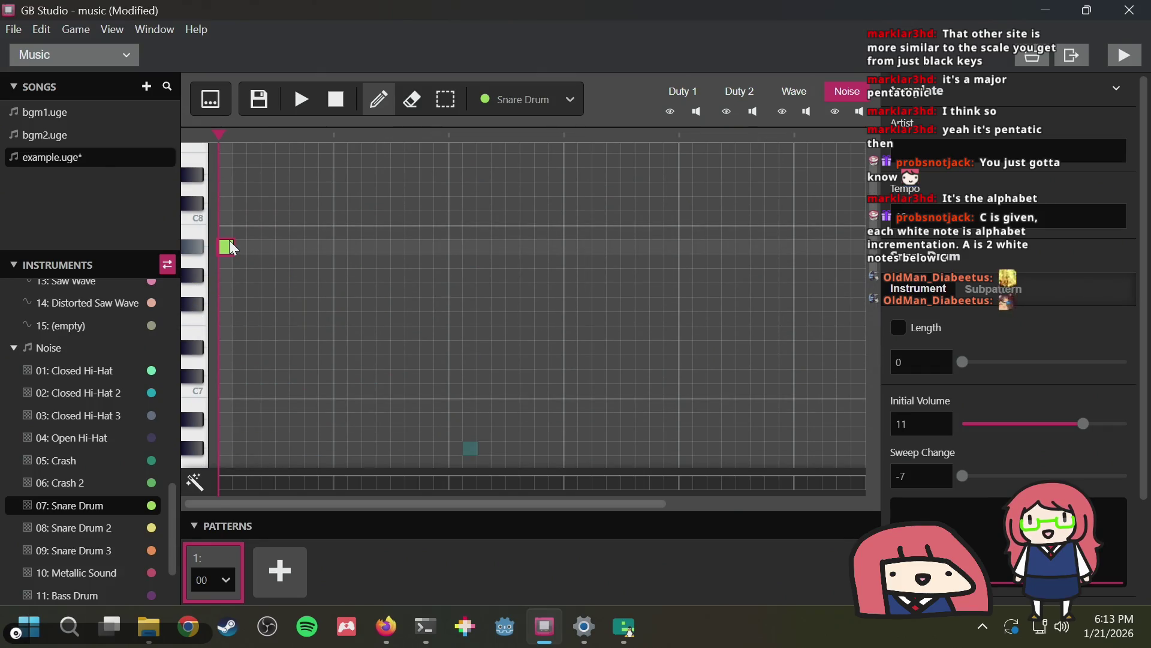
{"action": "scroll", "coordinate": [228, 312], "scroll_direction": "down", "scroll_amount": 8}
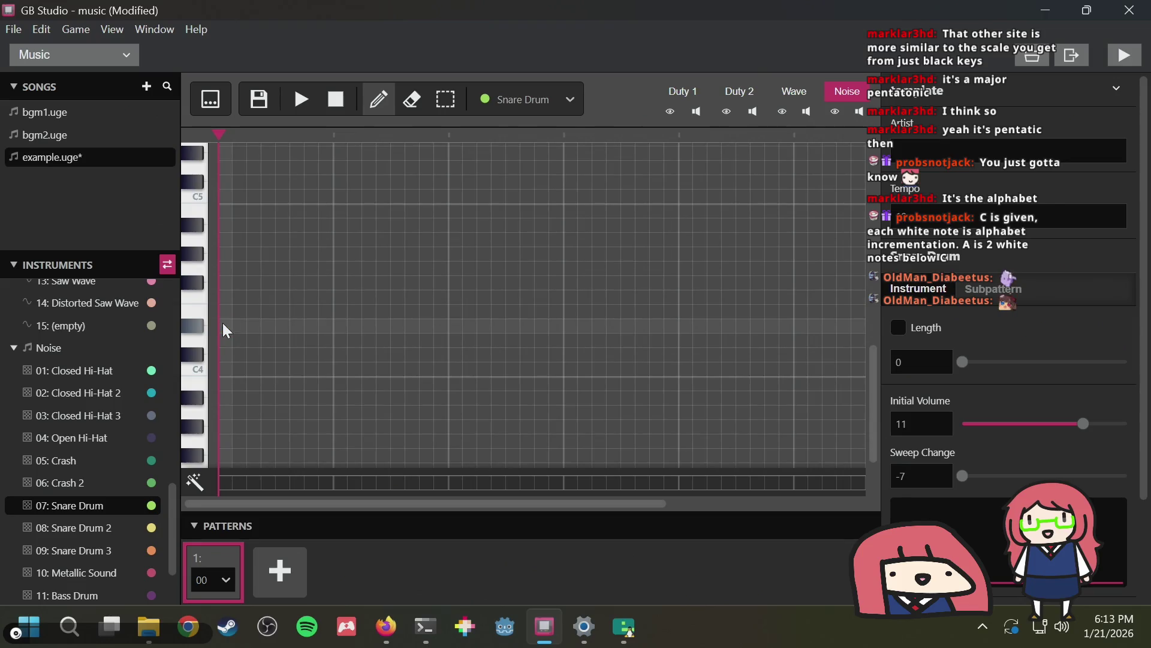
{"action": "scroll", "coordinate": [227, 331], "scroll_direction": "up", "scroll_amount": 3}
{"action": "left_click", "coordinate": [69, 574]}
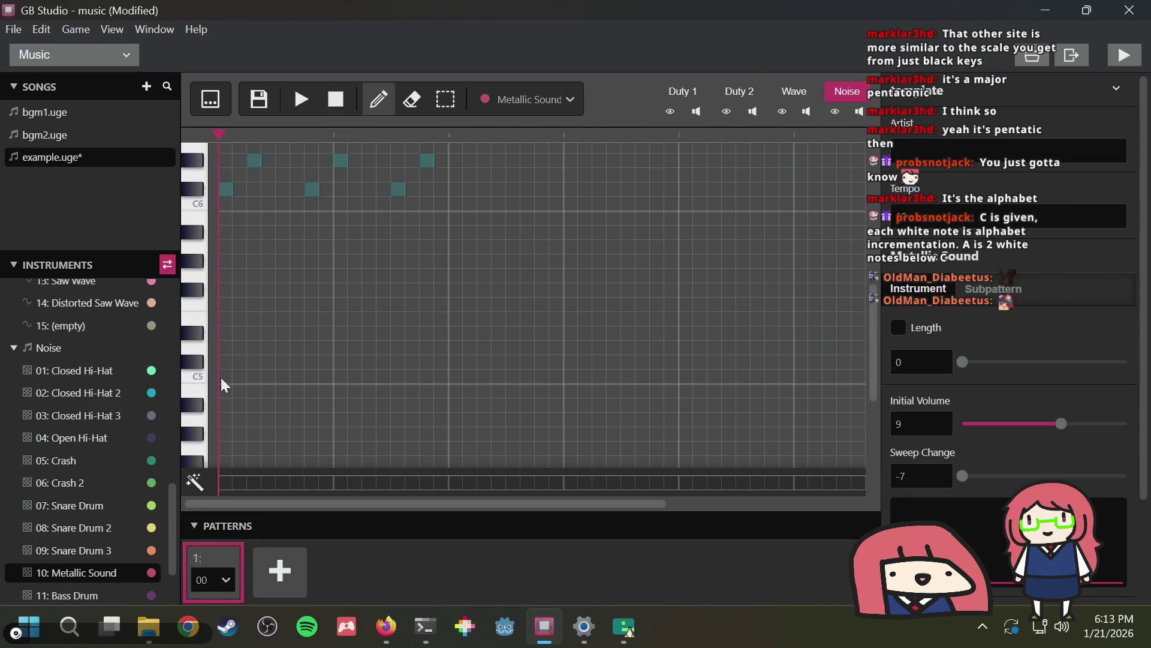
{"action": "left_click", "coordinate": [228, 278]}
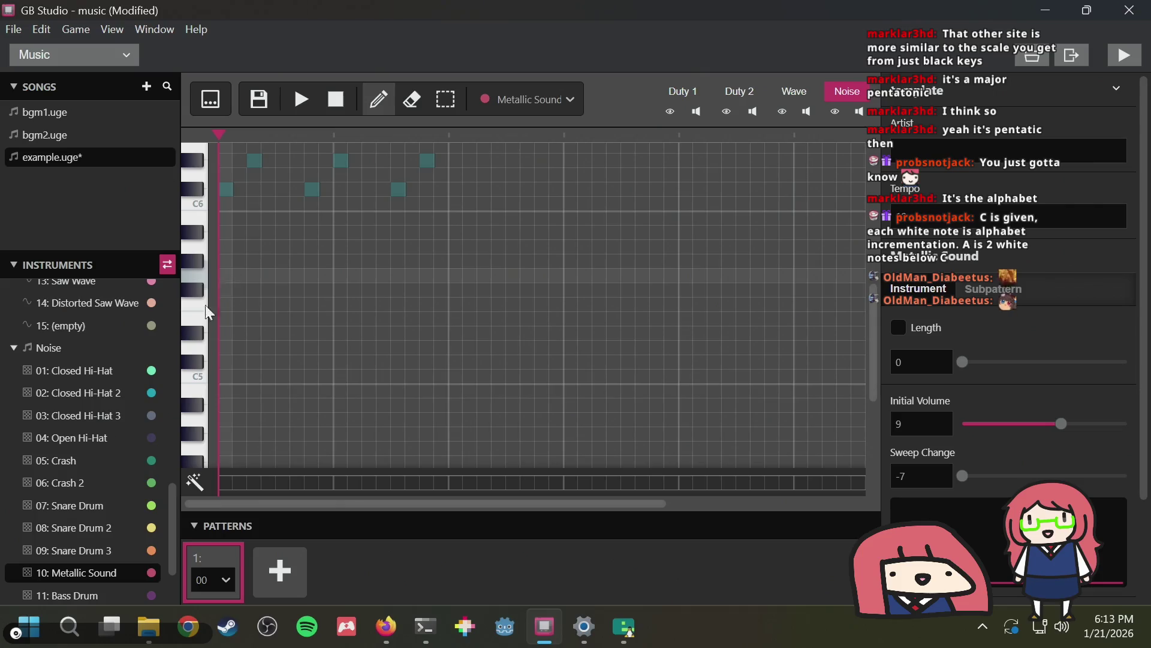
{"action": "left_click", "coordinate": [48, 549]}
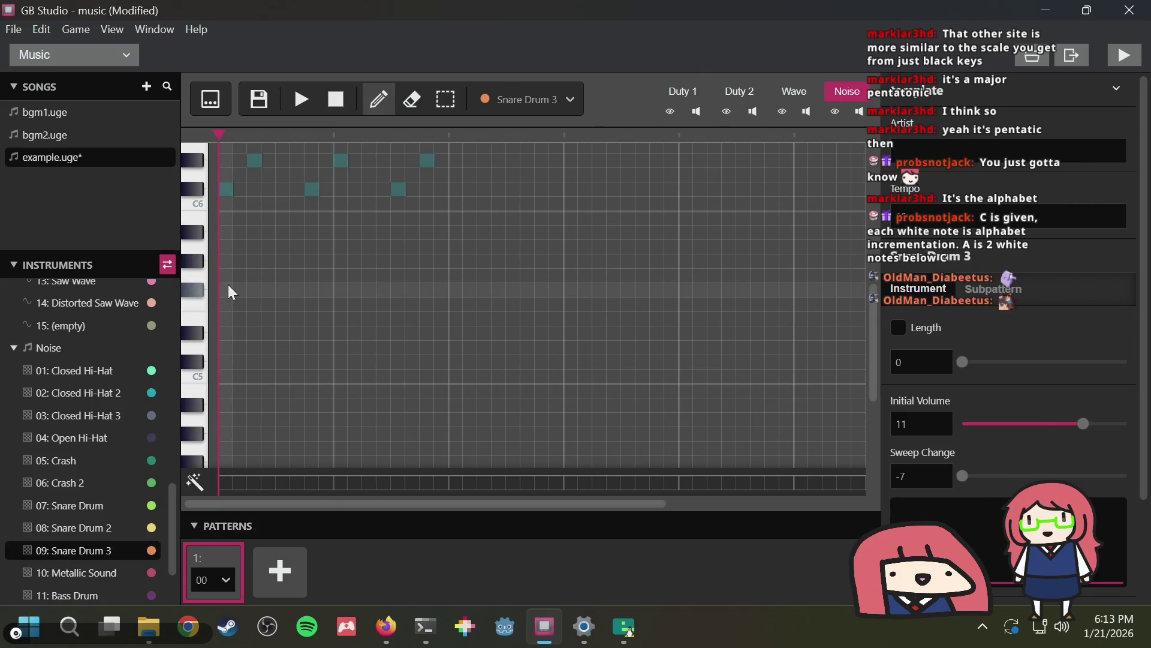
{"action": "left_click", "coordinate": [73, 513]}
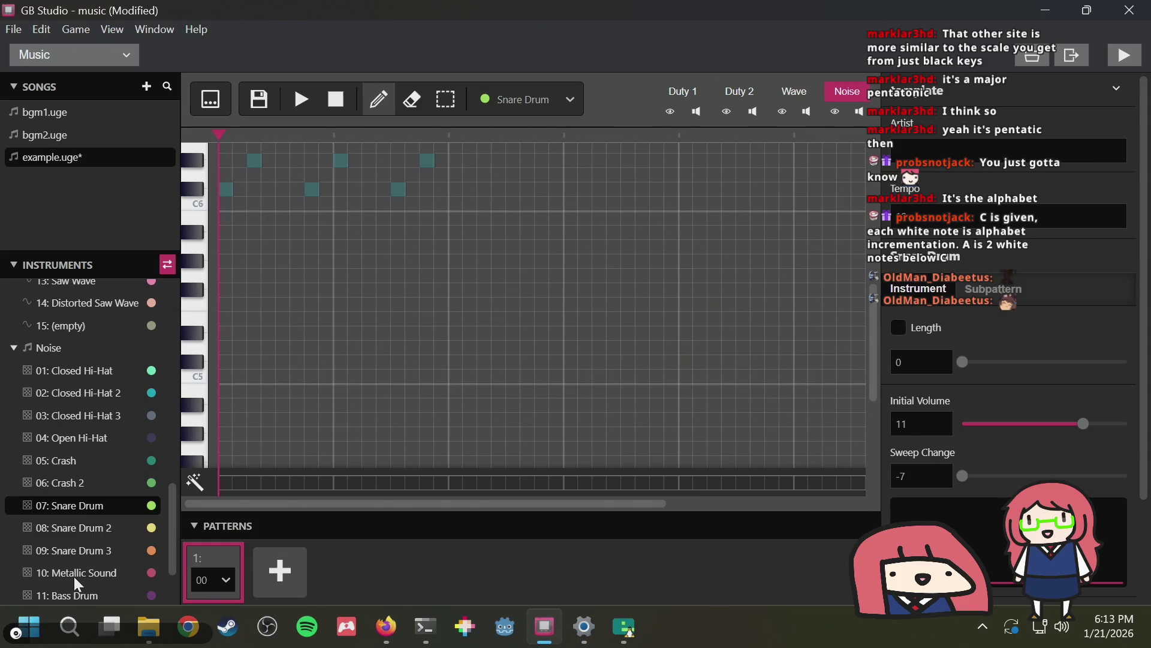
{"action": "scroll", "coordinate": [78, 586], "scroll_direction": "down", "scroll_amount": 2}
{"action": "left_click", "coordinate": [96, 487]}
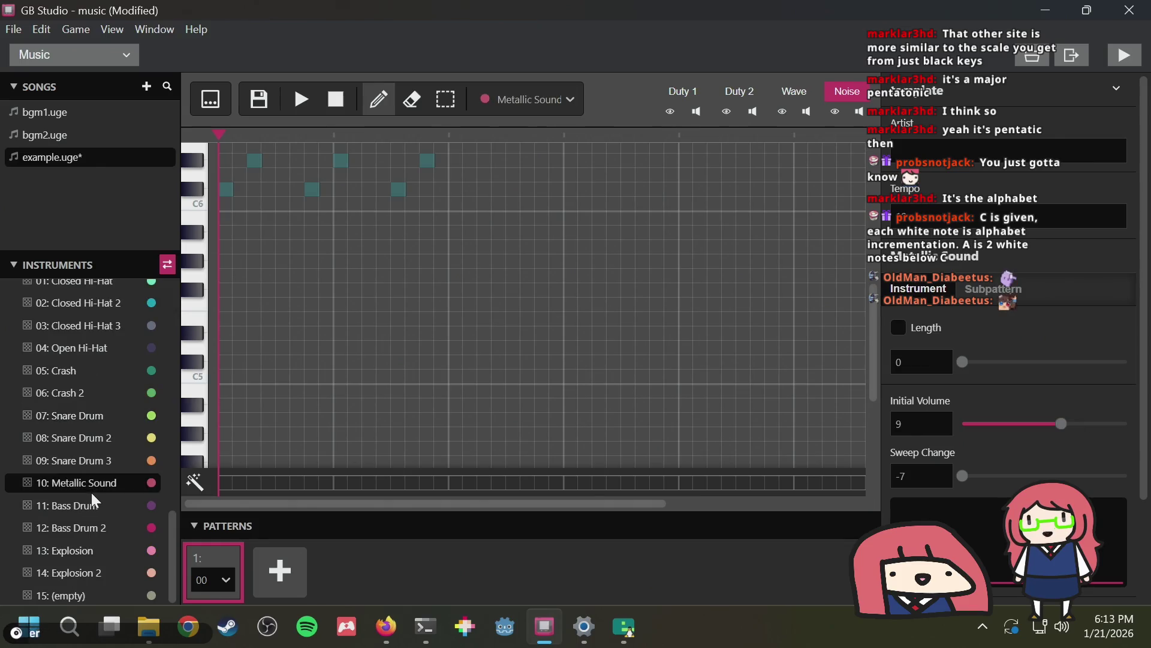
{"action": "left_click", "coordinate": [82, 551]}
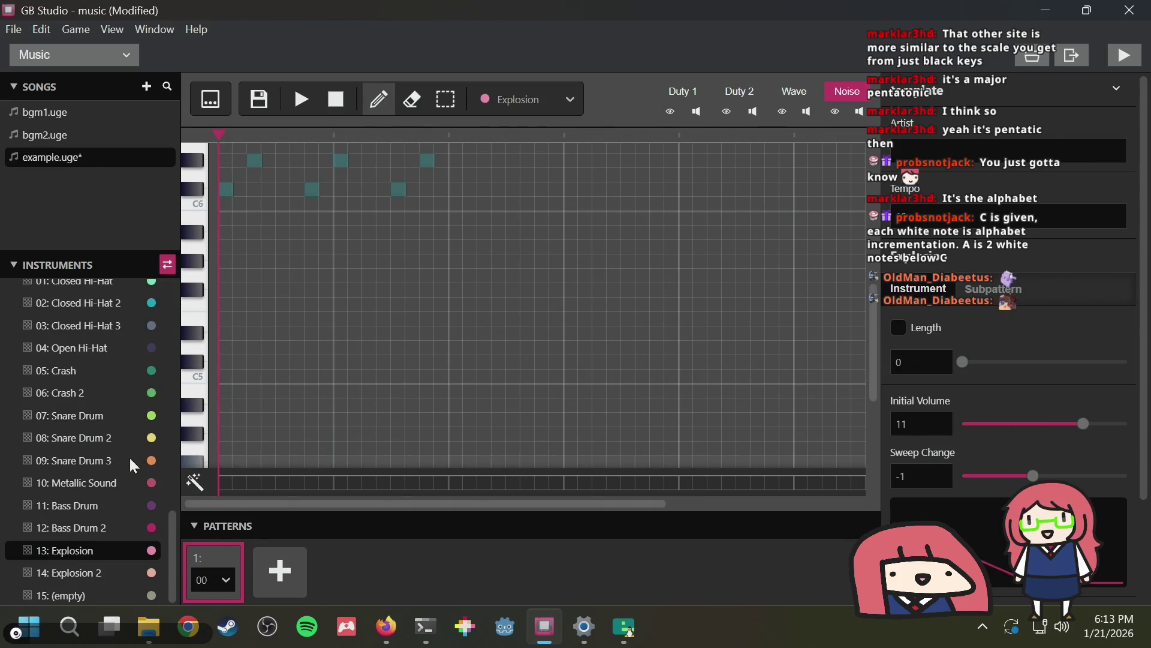
{"action": "left_click", "coordinate": [74, 505]}
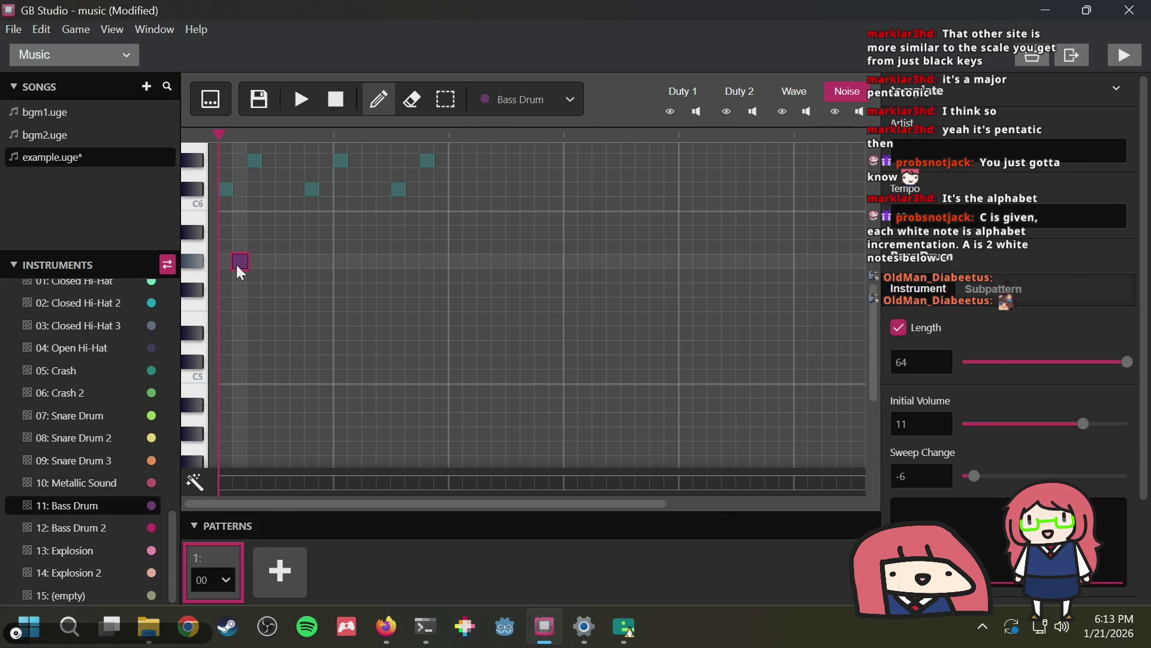
Pass through Duty 2 back to Duty 1 and open step 0's effect cell
{"action": "scroll", "coordinate": [233, 257], "scroll_direction": "up", "scroll_amount": 2}
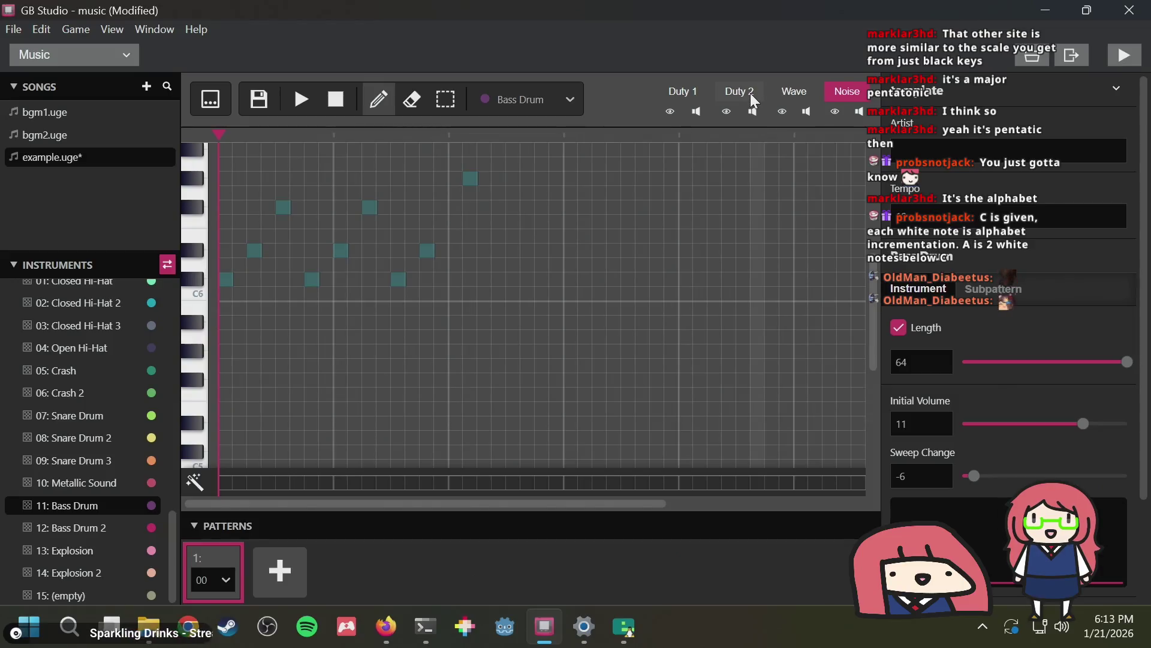
{"action": "key", "text": "2"}
{"action": "scroll", "coordinate": [94, 370], "scroll_direction": "up", "scroll_amount": 3}
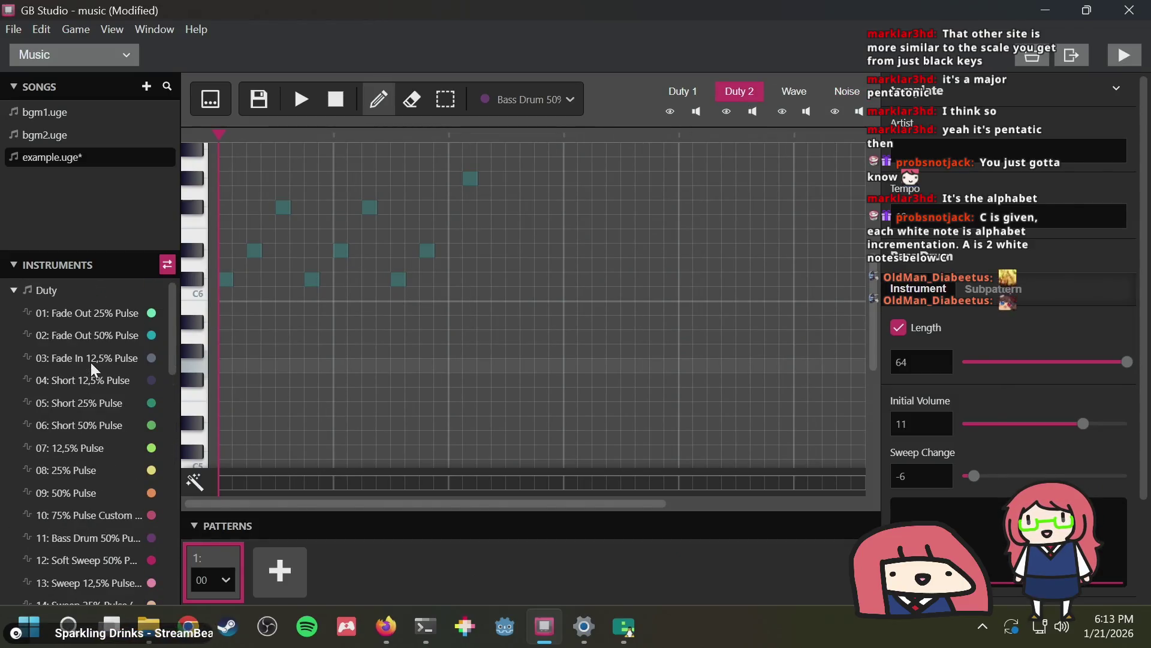
{"action": "scroll", "coordinate": [94, 369], "scroll_direction": "down", "scroll_amount": 2}
{"action": "scroll", "coordinate": [94, 370], "scroll_direction": "up", "scroll_amount": 2}
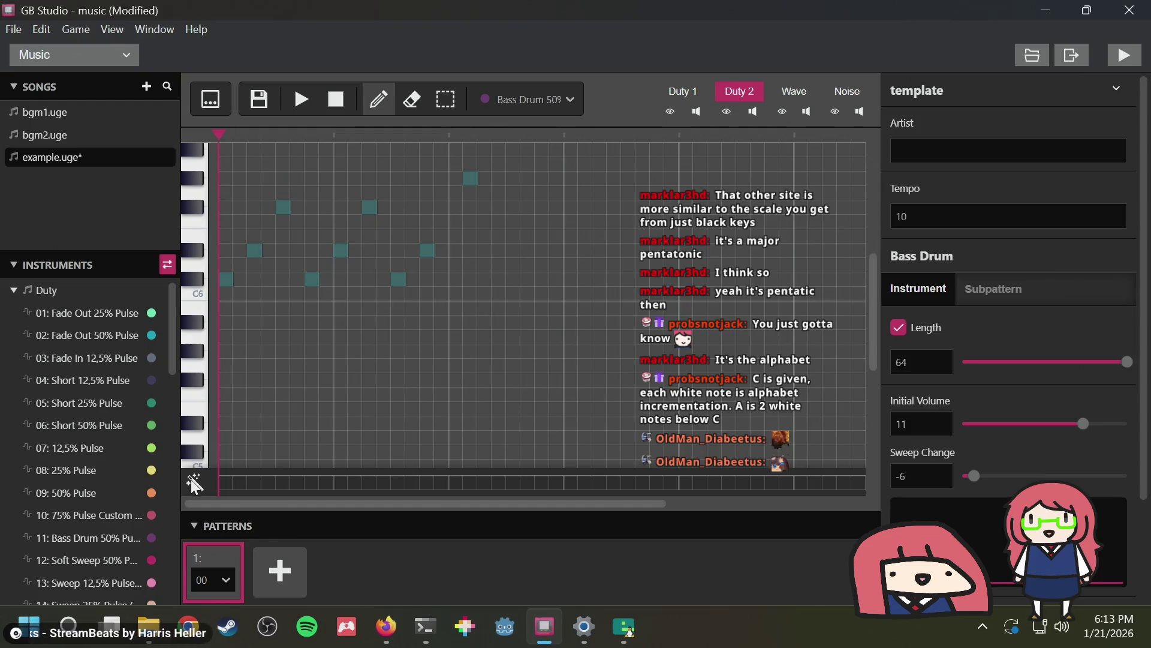
{"action": "left_click", "coordinate": [690, 91]}
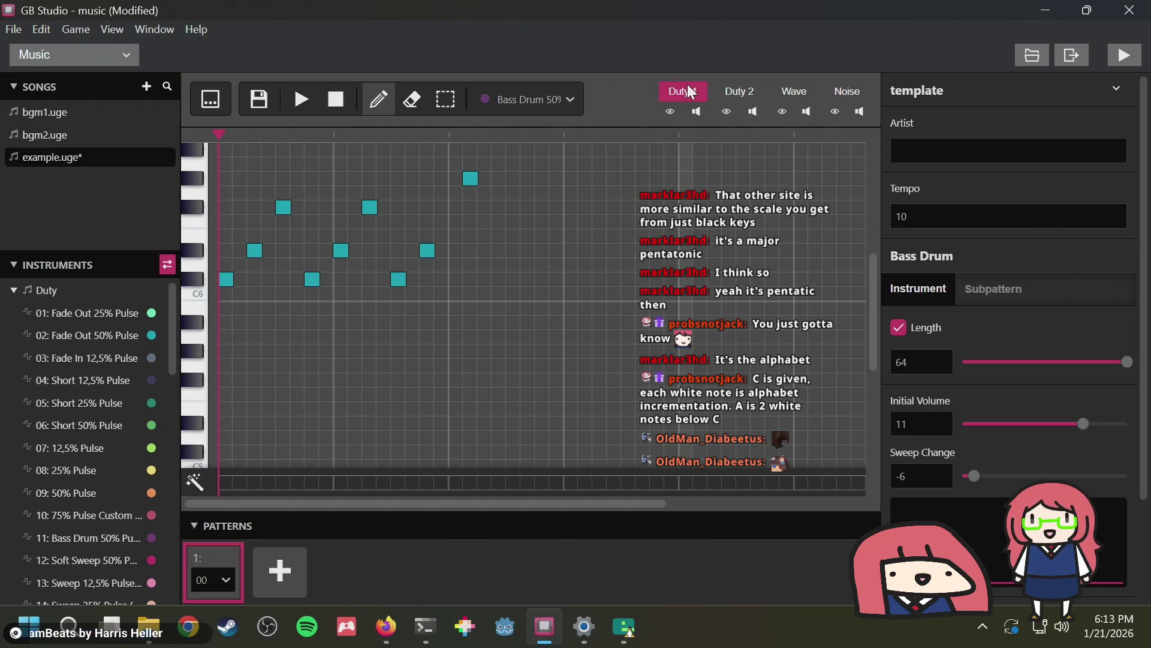
{"action": "left_click", "coordinate": [226, 482]}
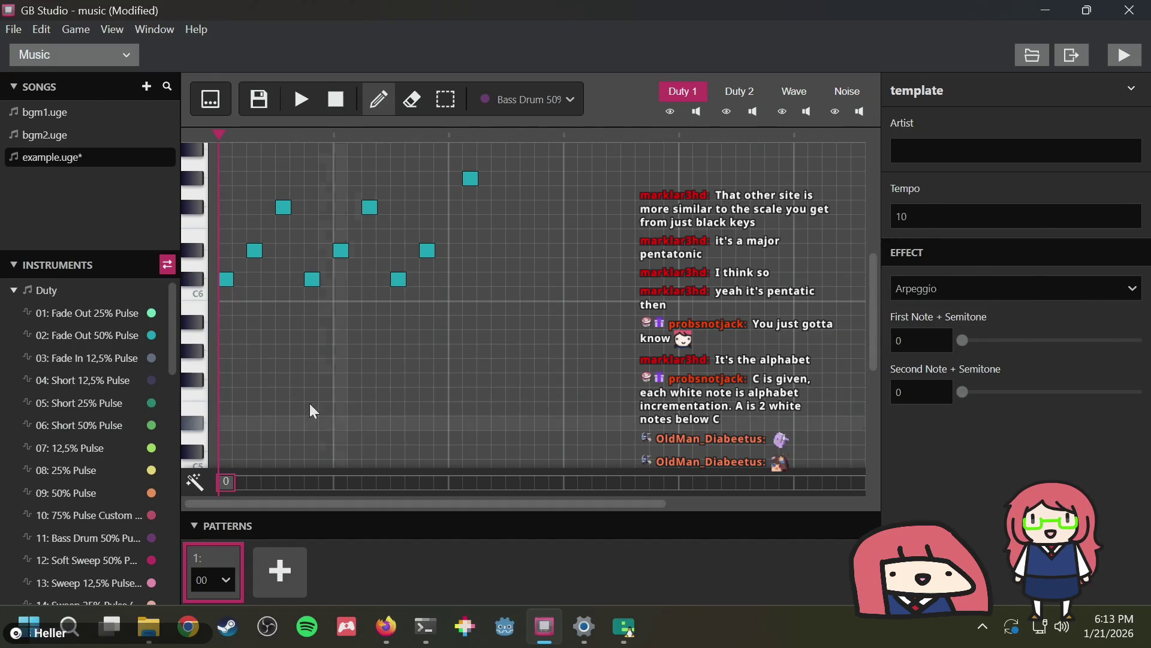
Open the first step's Arpeggio, lower the first-note offset and set the second-note offset to 2
{"action": "left_click", "coordinate": [308, 105]}
{"action": "left_click", "coordinate": [335, 100]}
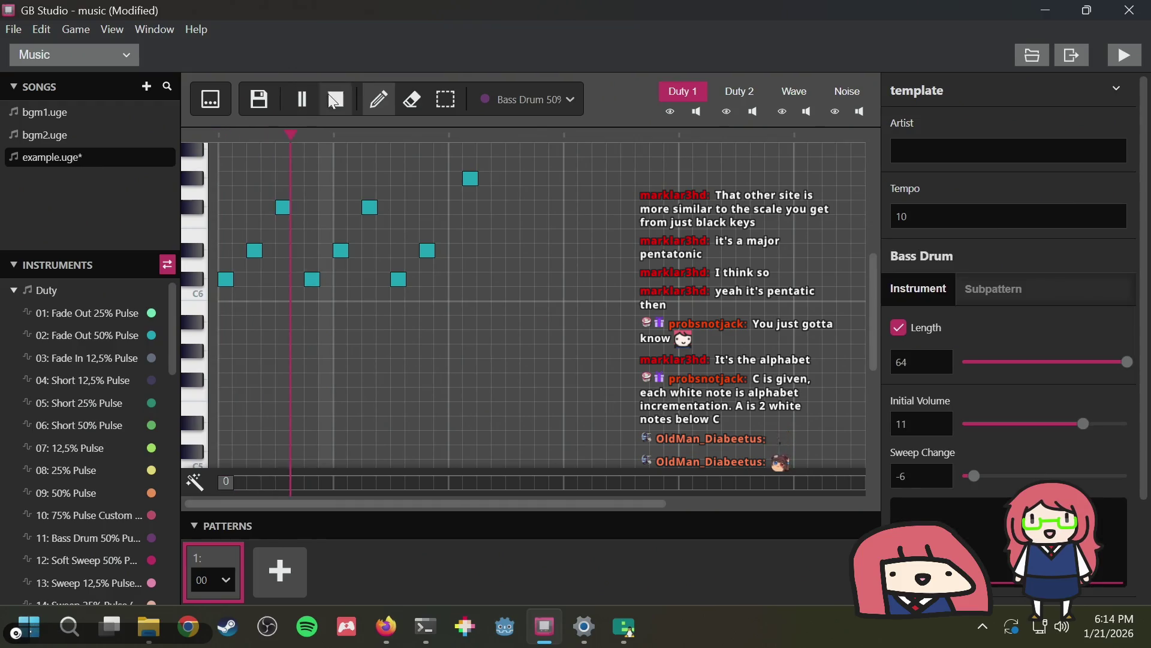
{"action": "left_click", "coordinate": [228, 483]}
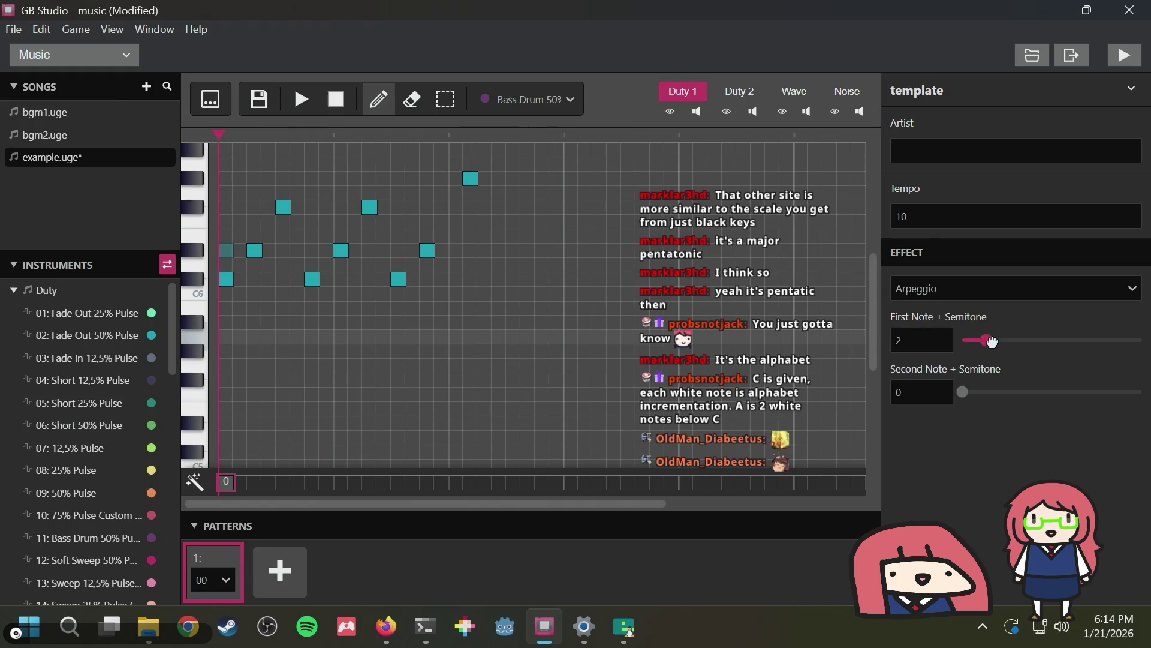
{"action": "left_click", "coordinate": [301, 99]}
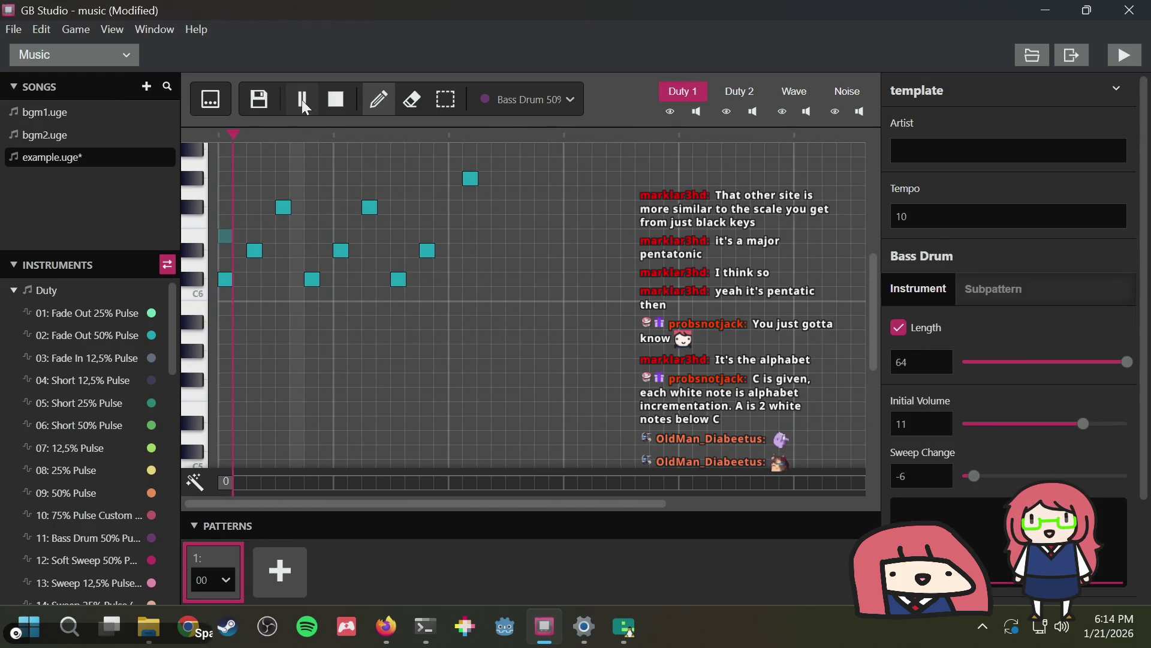
{"action": "left_click", "coordinate": [338, 102]}
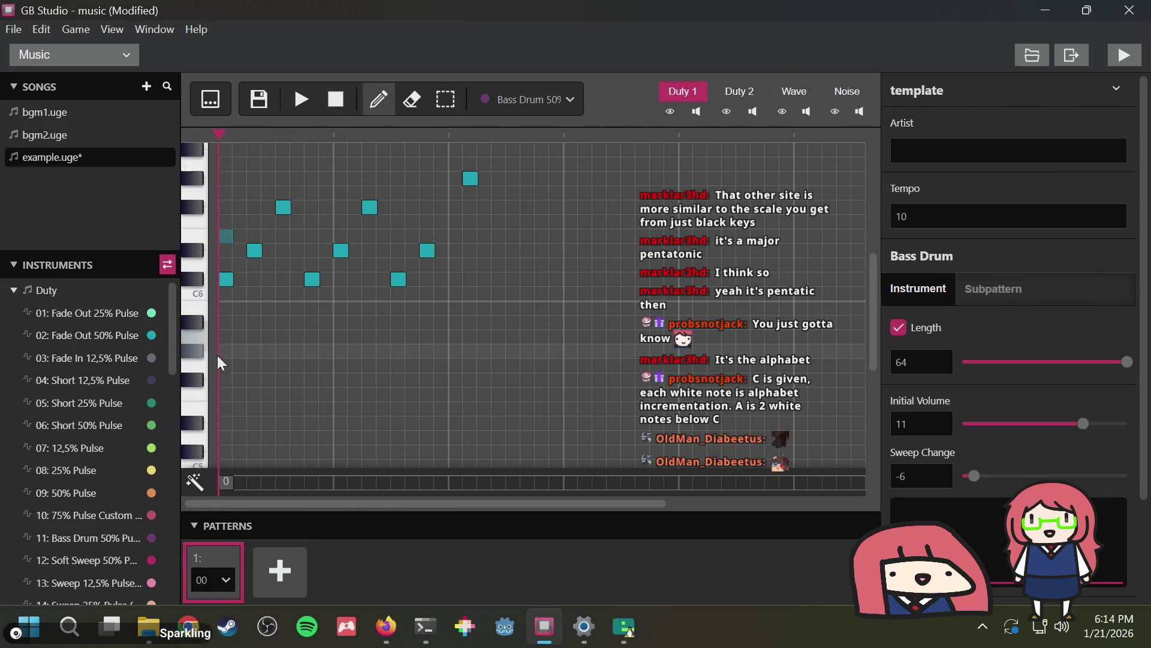
{"action": "left_click", "coordinate": [255, 483]}
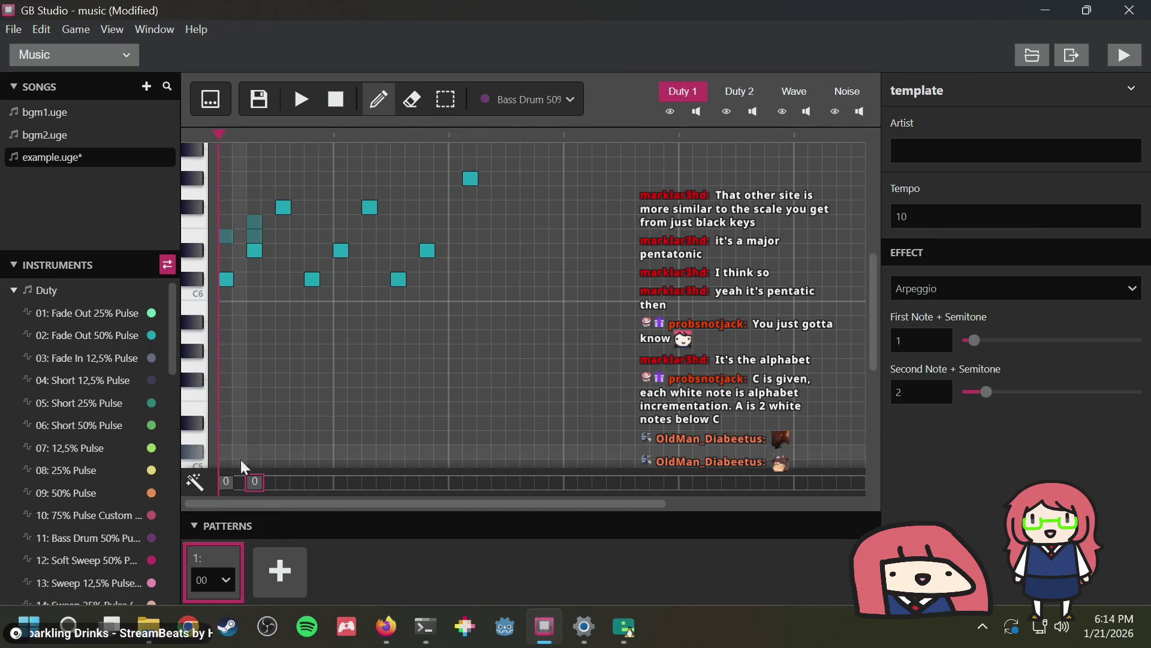
{"action": "left_click", "coordinate": [230, 484]}
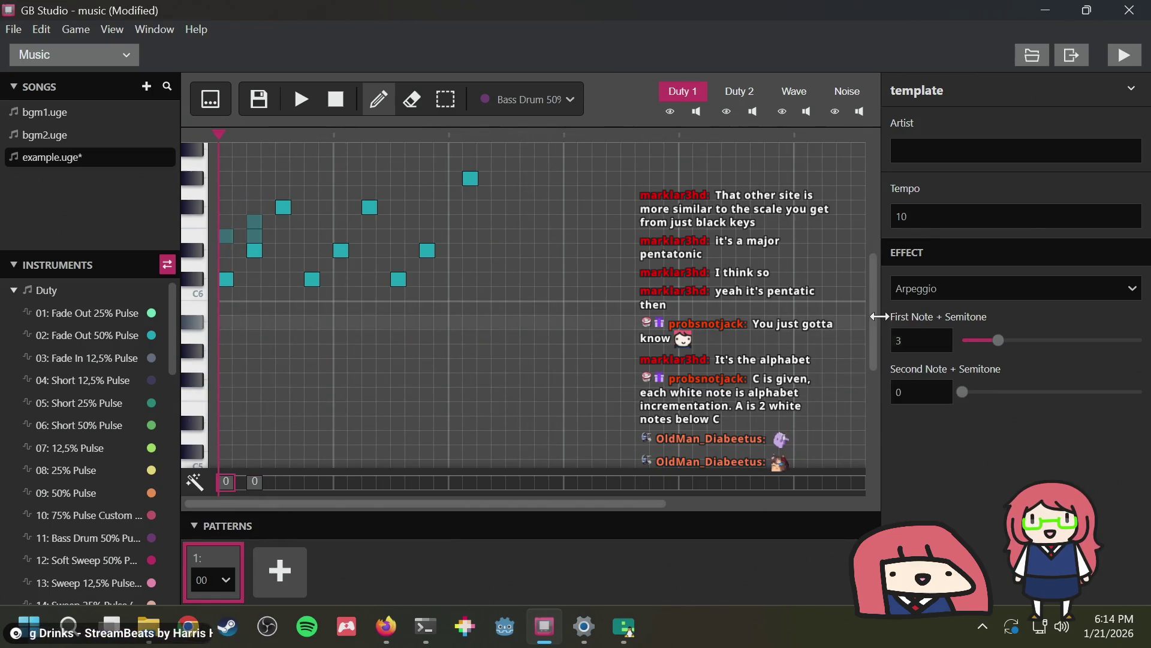
{"action": "left_click_drag", "start_coordinate": [997, 339], "coordinate": [961, 342]}
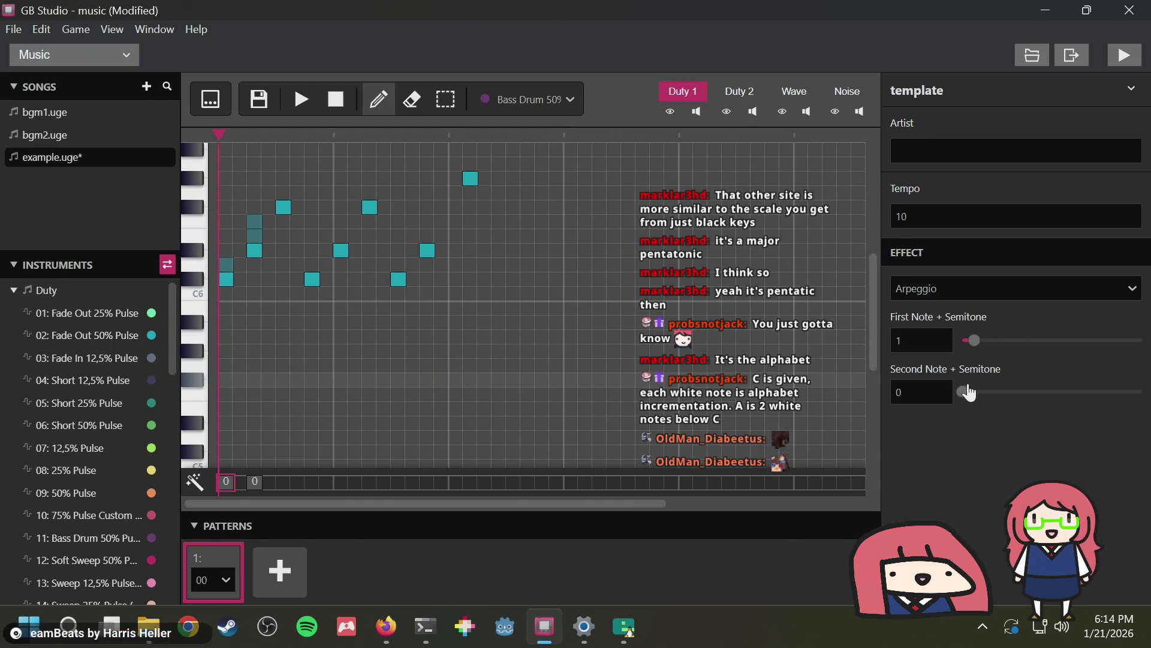
{"action": "left_click_drag", "start_coordinate": [964, 391], "coordinate": [984, 389]}
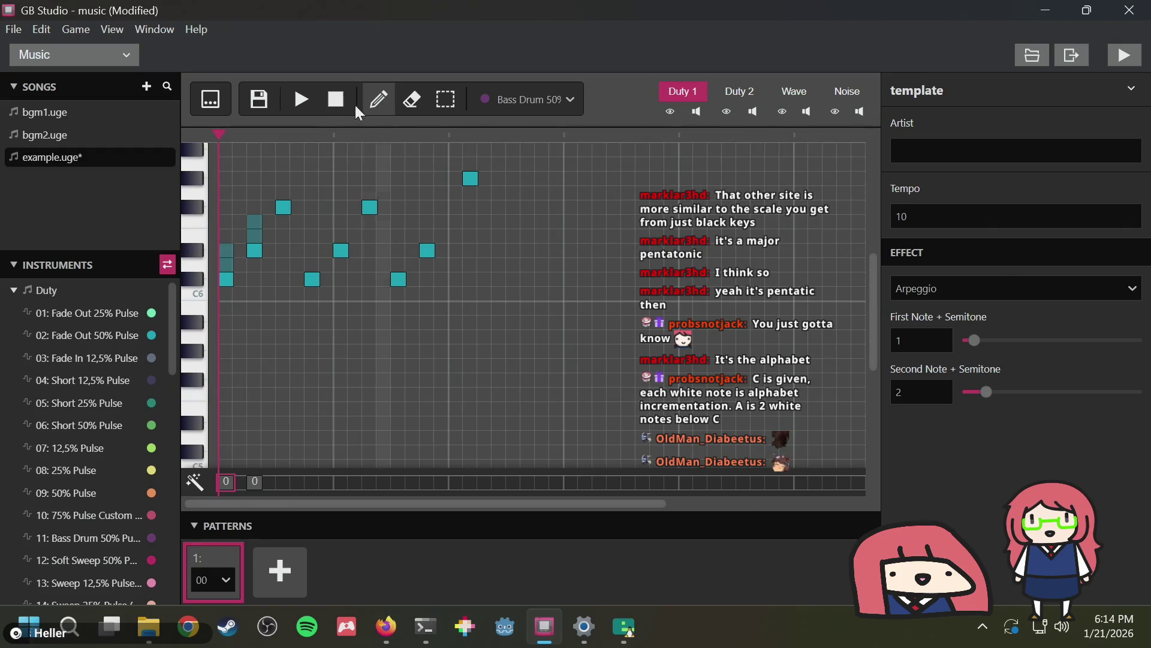
Retune the arpeggio offsets, first note to 3 and second note to 5, and audition the chords
{"action": "left_click", "coordinate": [304, 103]}
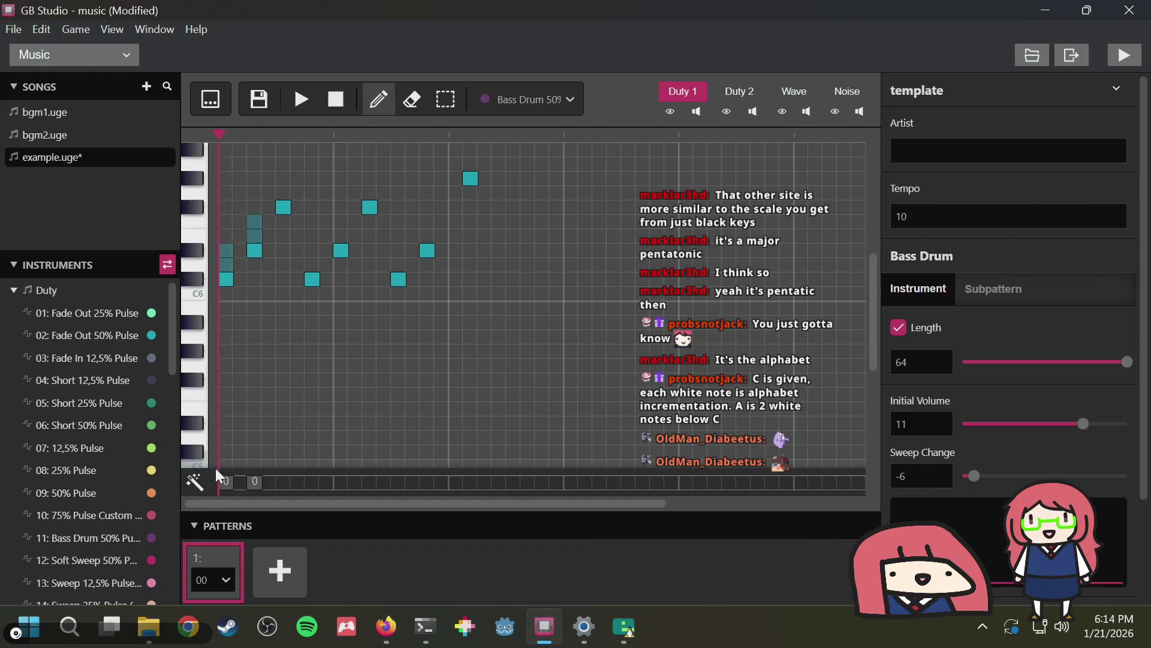
{"action": "left_click", "coordinate": [226, 482]}
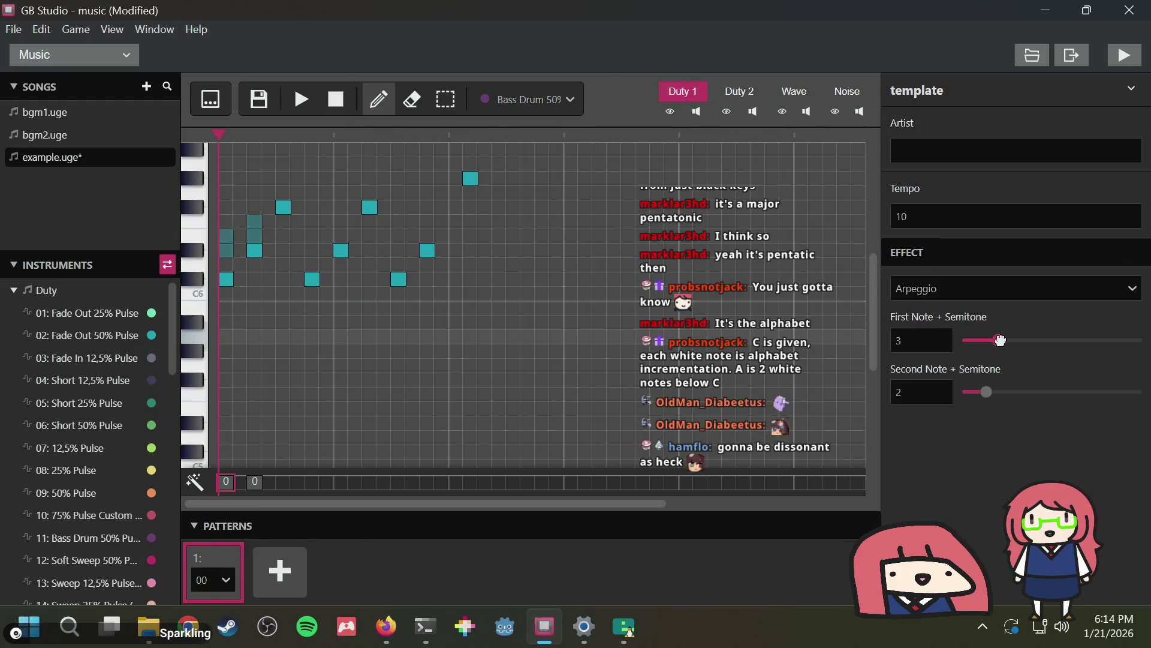
{"action": "left_click_drag", "start_coordinate": [1000, 340], "coordinate": [986, 342]}
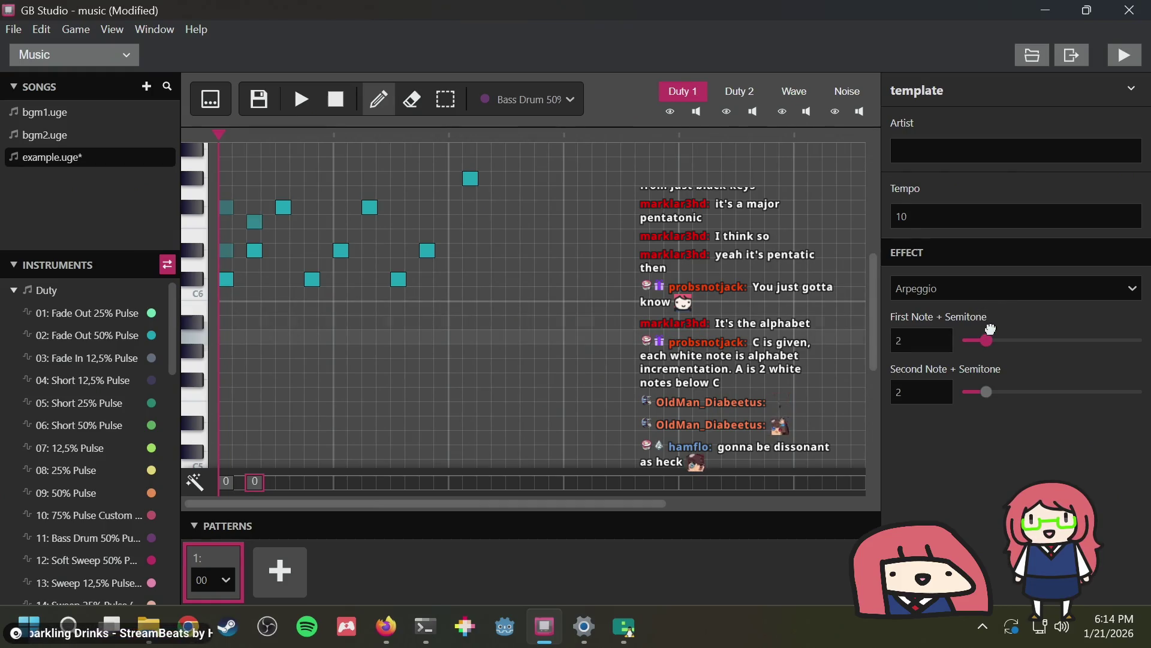
{"action": "left_click_drag", "start_coordinate": [991, 328], "coordinate": [1000, 326]}
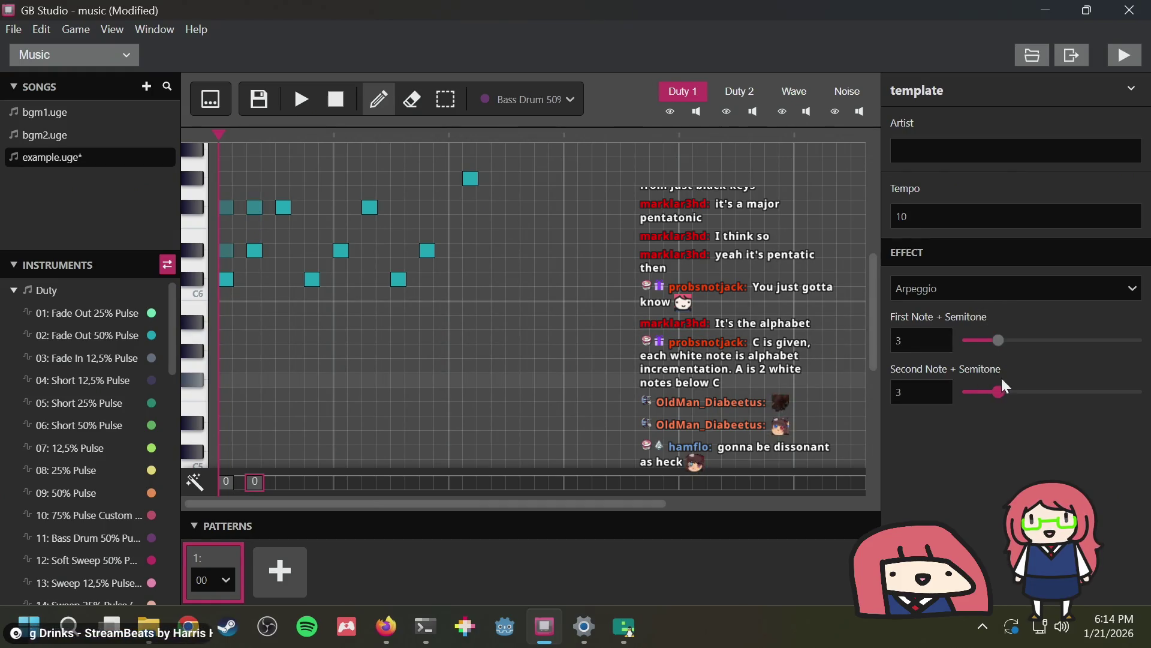
{"action": "left_click_drag", "start_coordinate": [1006, 387], "coordinate": [1023, 386]}
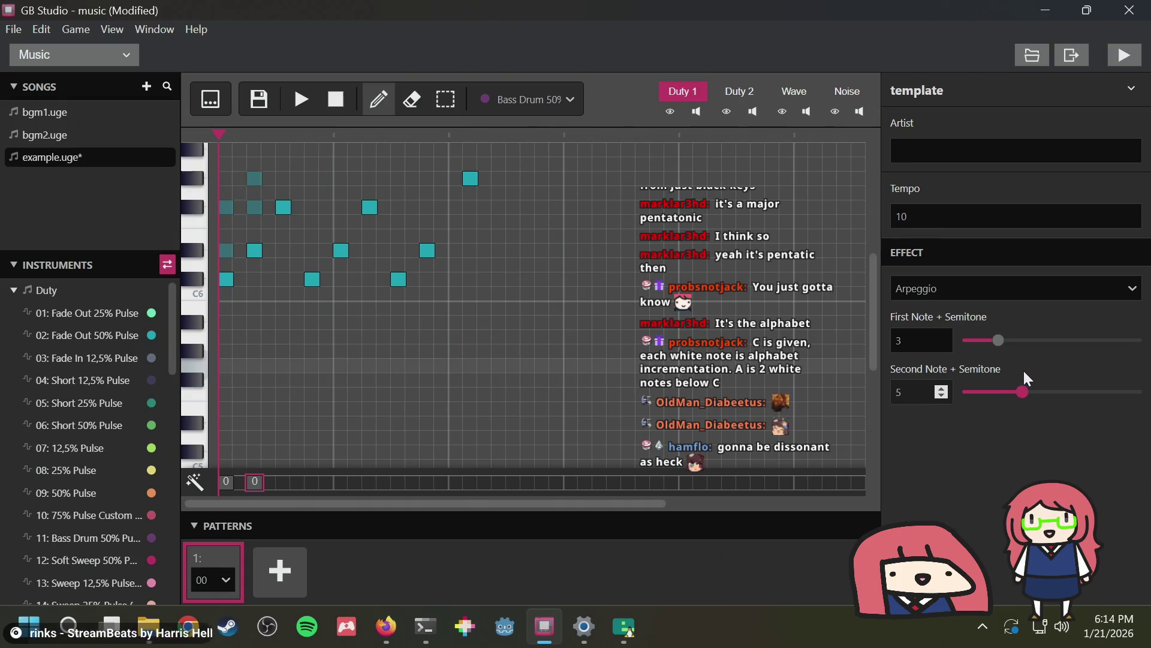
{"action": "left_click", "coordinate": [337, 96]}
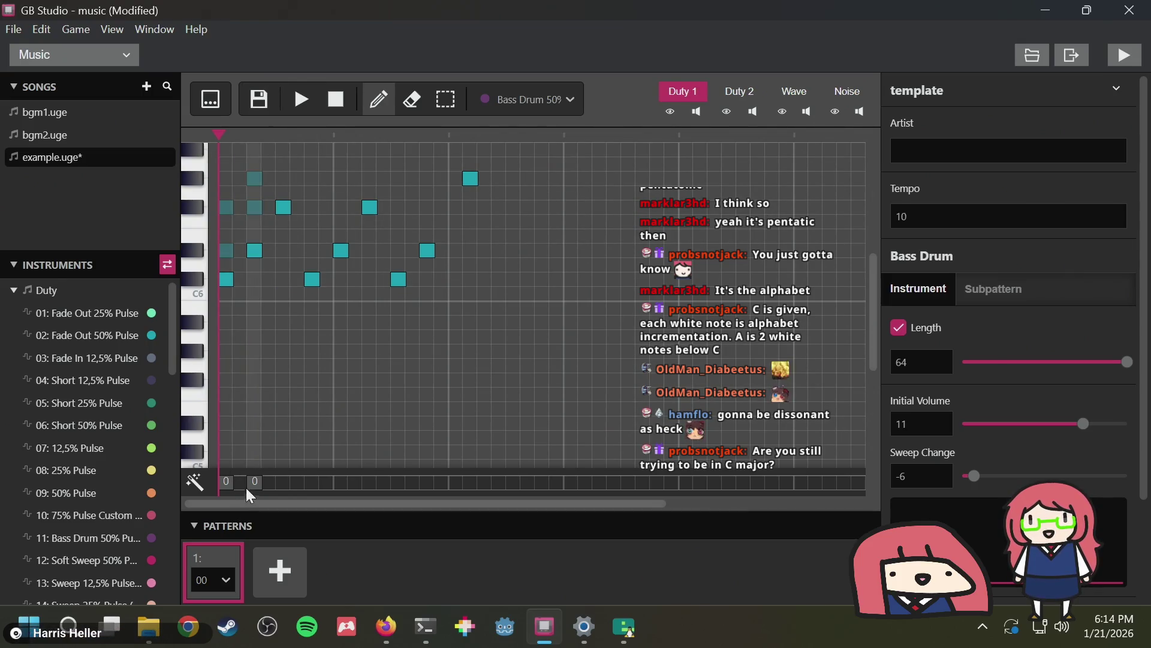
{"action": "left_click", "coordinate": [228, 483]}
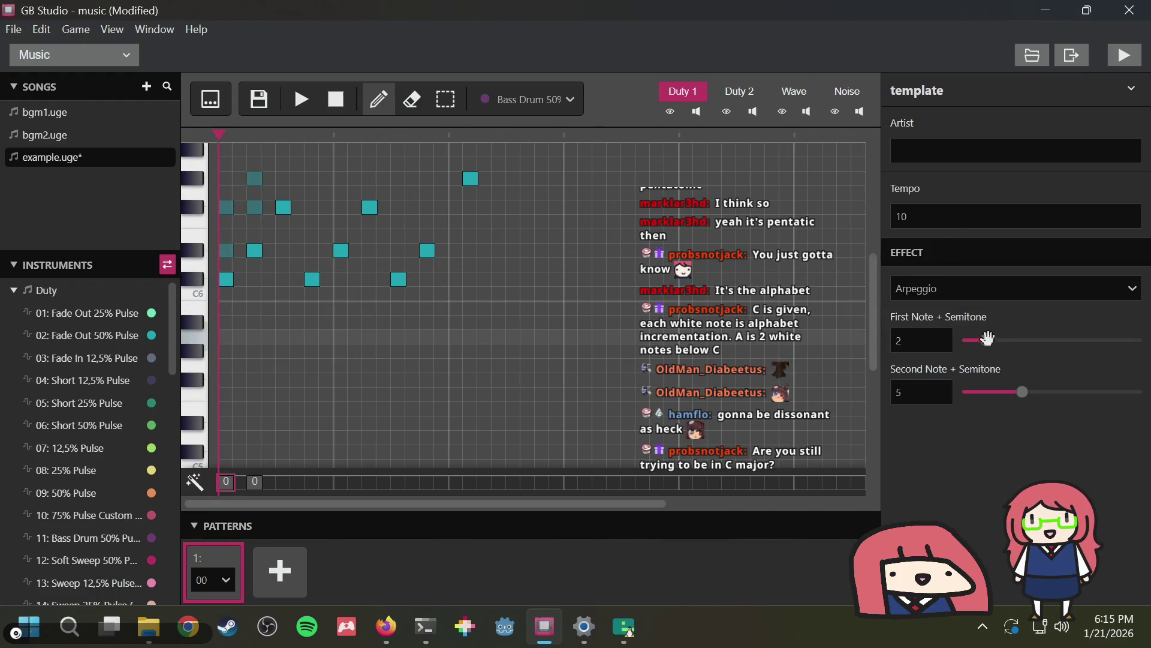
{"action": "left_click", "coordinate": [1008, 297]}
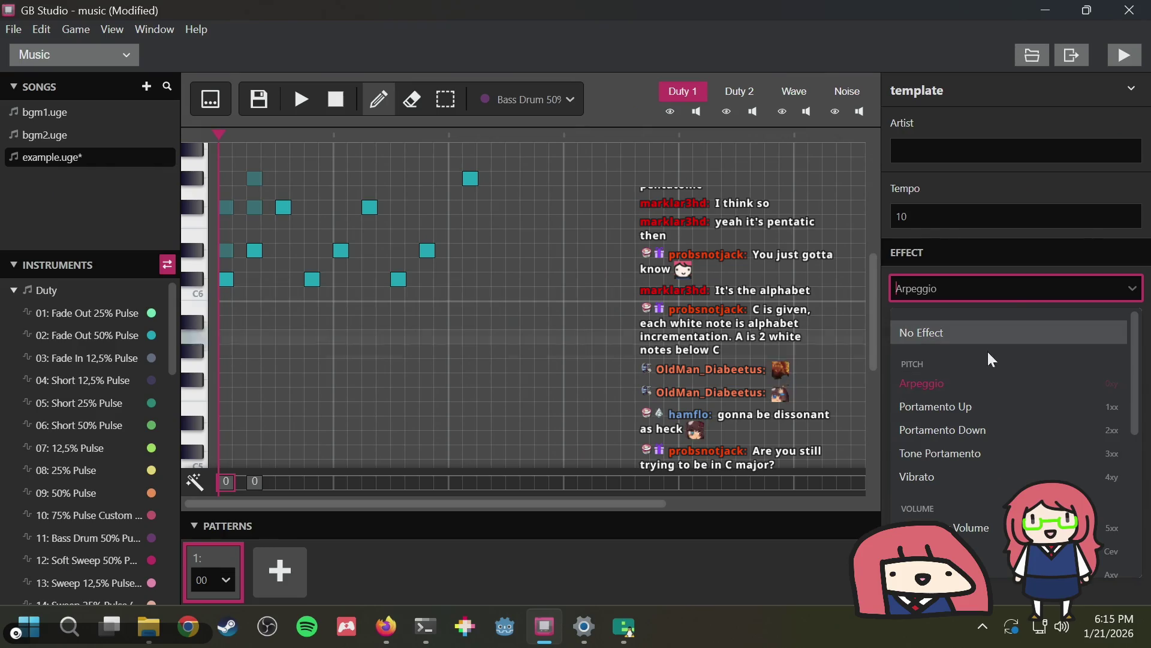
Set the first step's effect to Portamento Up and give the second-step note Fade Out 50% Pulse
{"action": "left_click", "coordinate": [964, 407]}
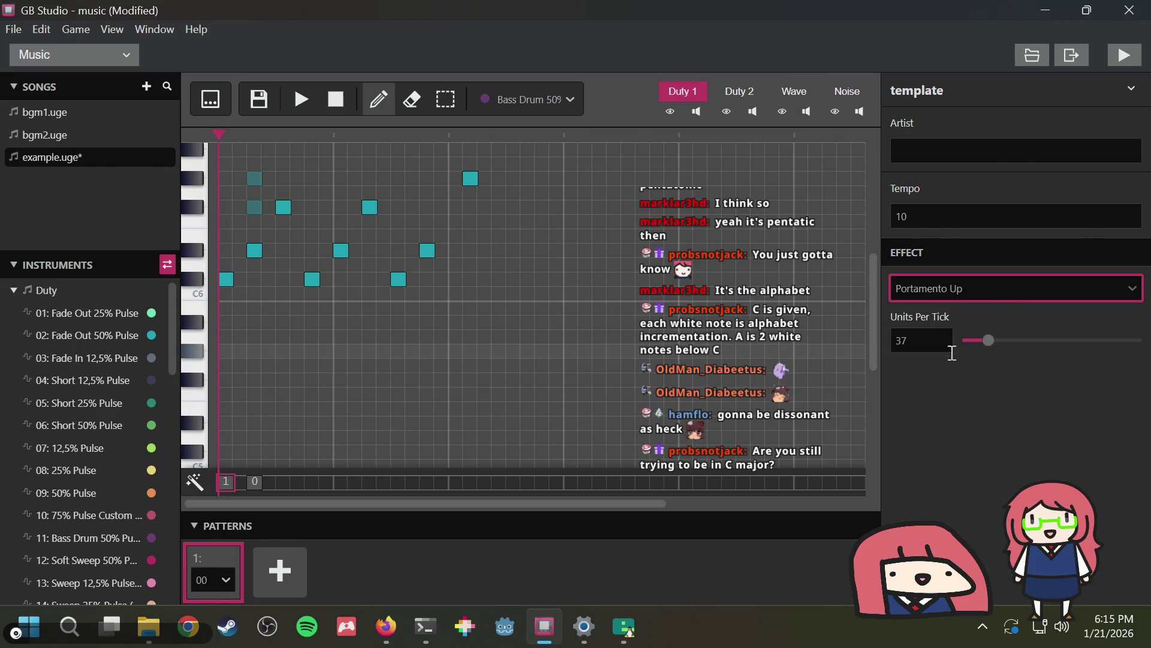
{"action": "left_click", "coordinate": [301, 106]}
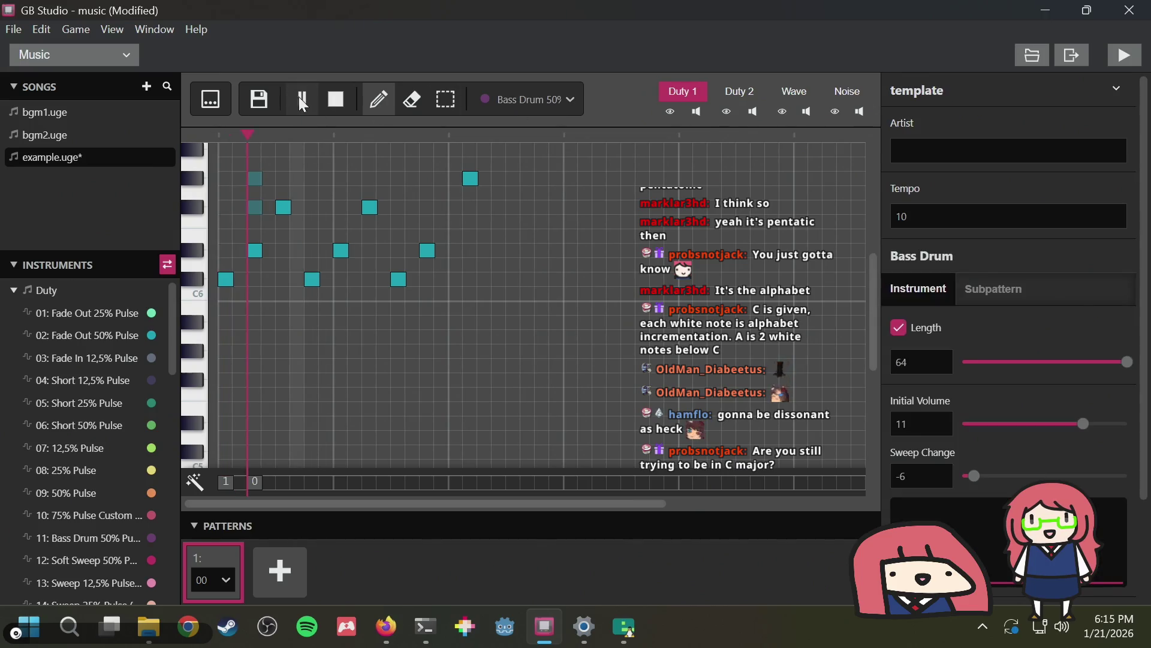
{"action": "left_click", "coordinate": [256, 251]}
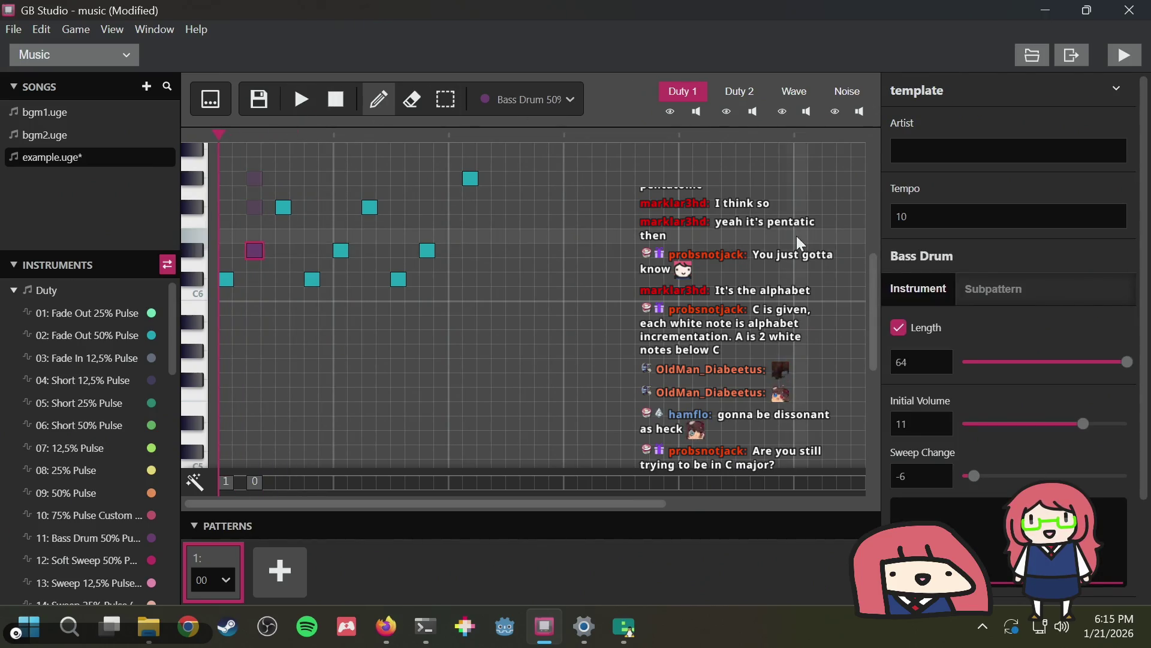
{"action": "left_click", "coordinate": [256, 250]}
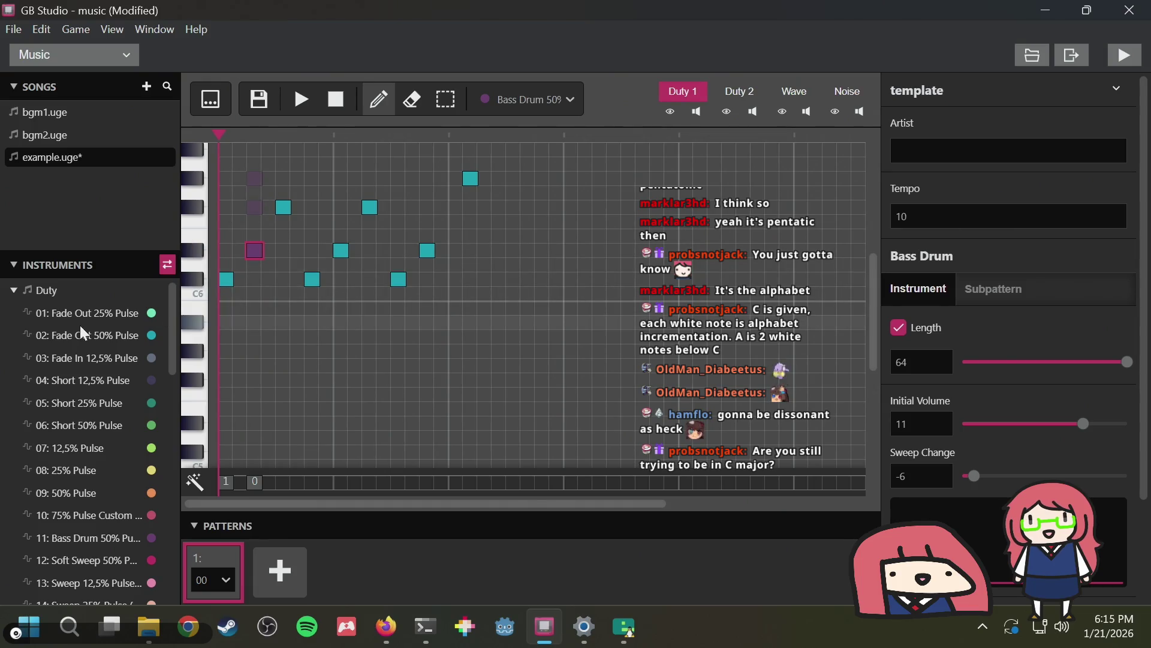
{"action": "left_click", "coordinate": [120, 335]}
{"action": "left_click", "coordinate": [256, 252]}
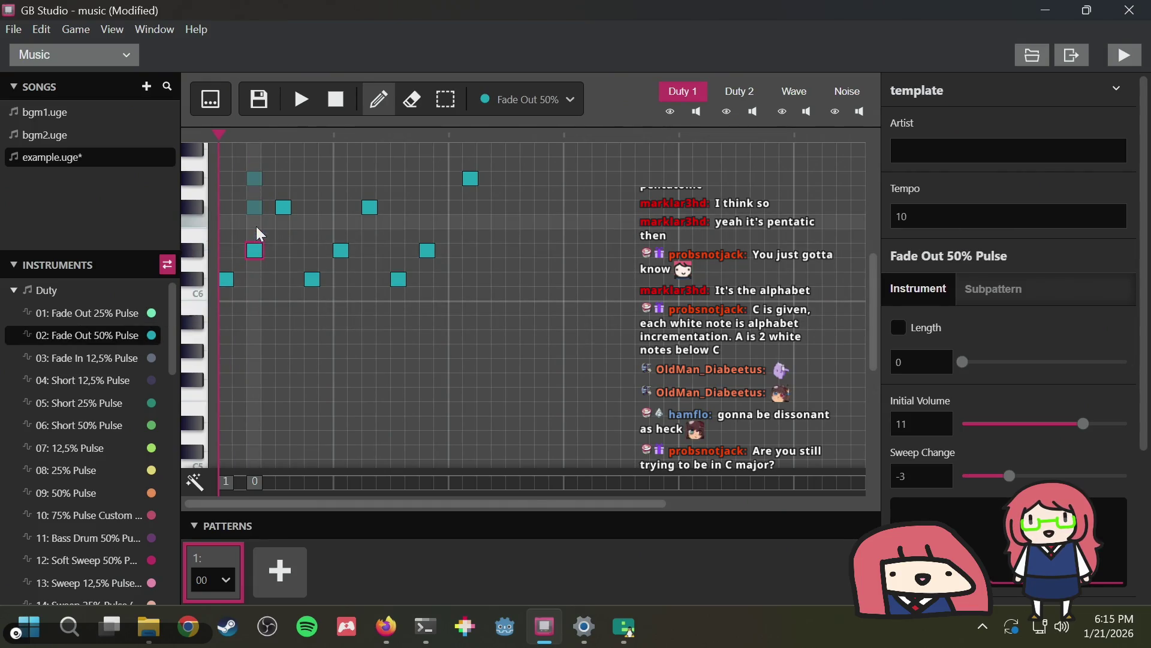
{"action": "left_click", "coordinate": [307, 108]}
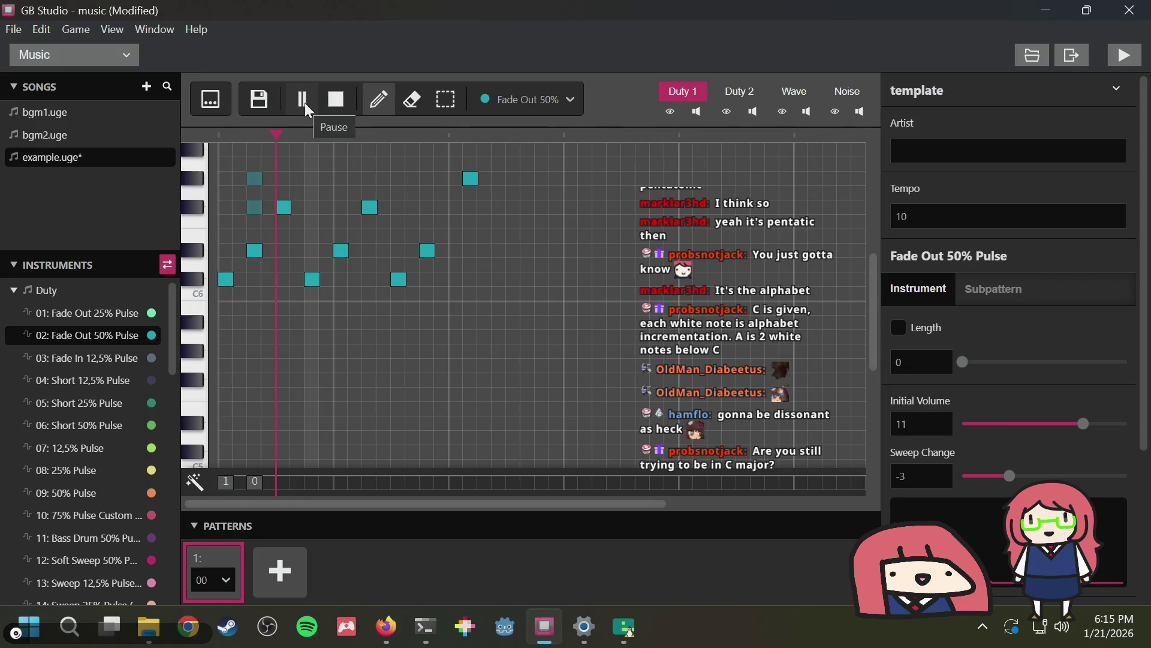
{"action": "left_click", "coordinate": [307, 110]}
{"action": "left_click", "coordinate": [336, 100]}
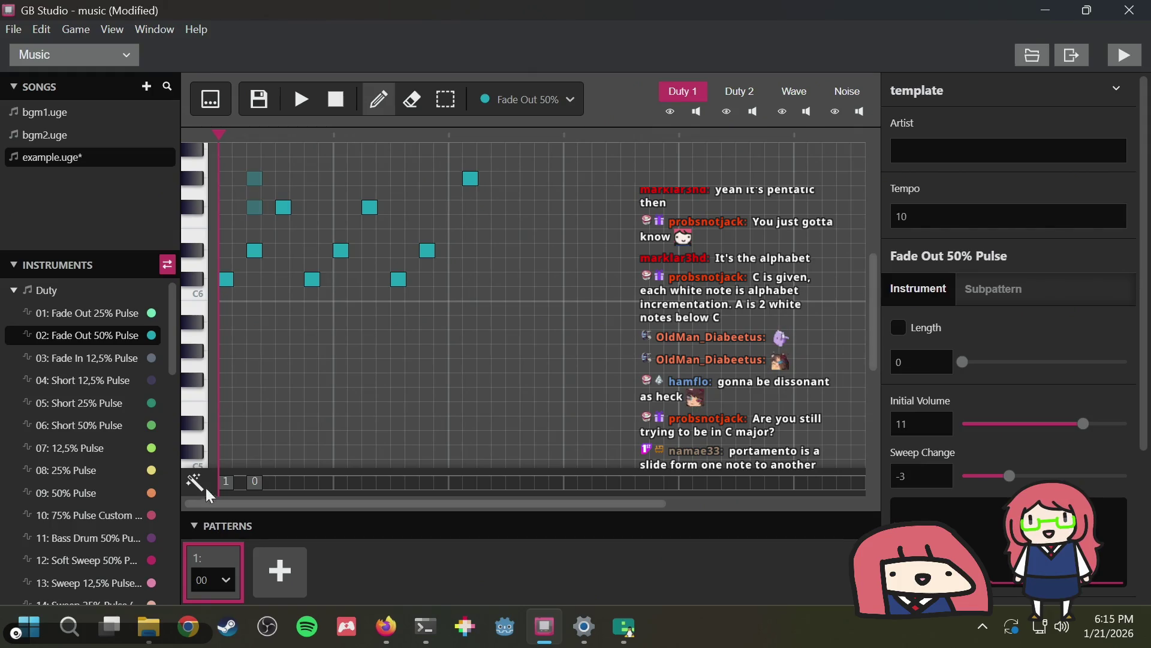
Change the first step's effect to Vibrato and play it back
{"action": "left_click", "coordinate": [227, 482]}
{"action": "left_click", "coordinate": [972, 289]}
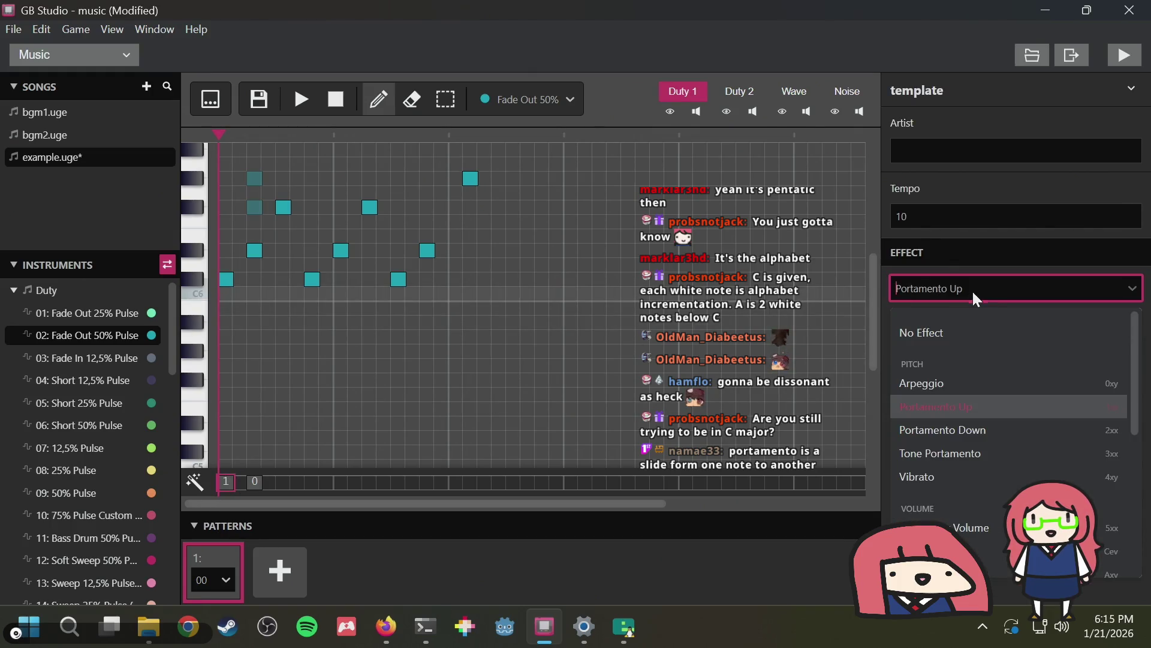
{"action": "left_click", "coordinate": [937, 476]}
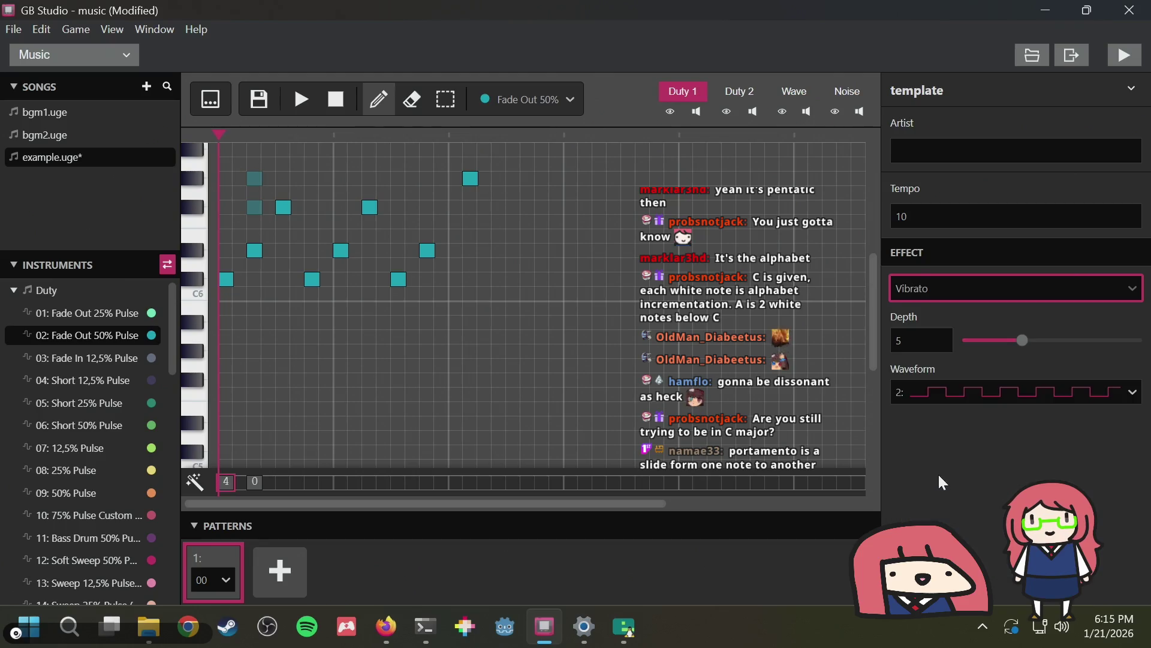
{"action": "key", "text": "space"}
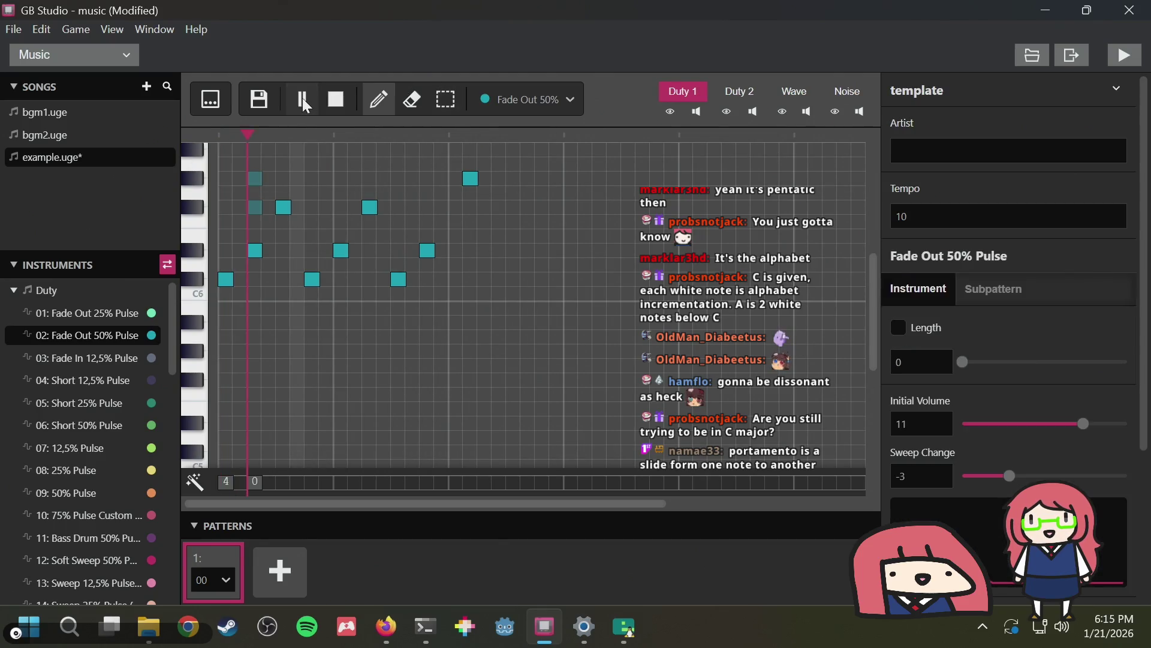
{"action": "left_click", "coordinate": [337, 101]}
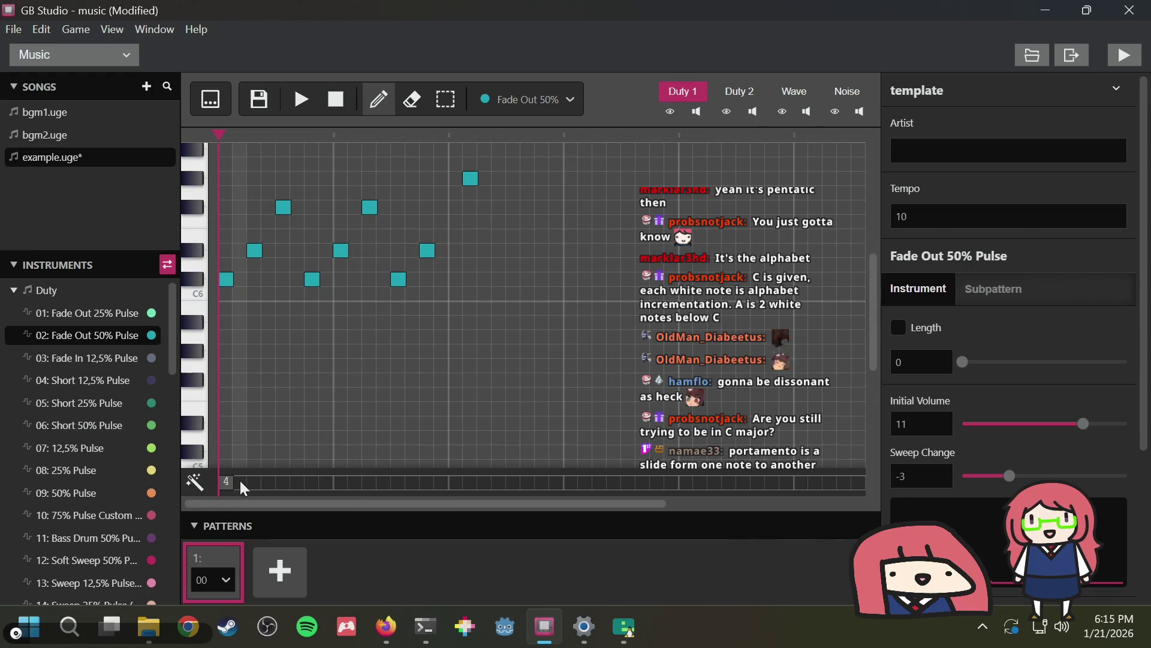
{"action": "left_click", "coordinate": [227, 482]}
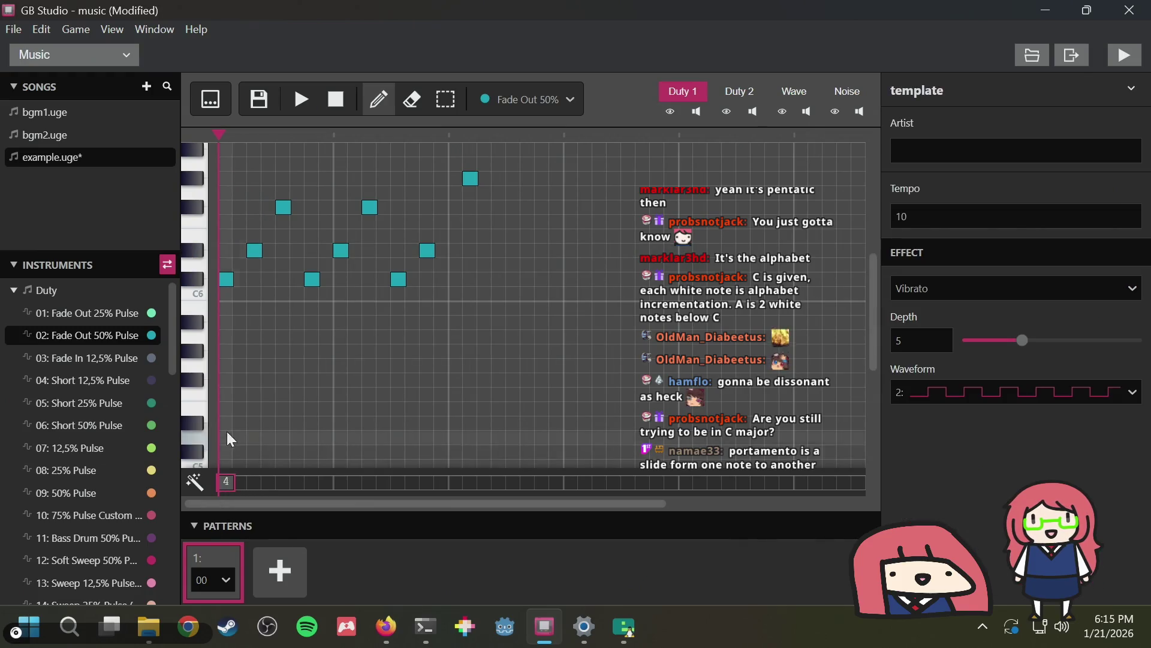
Switch the first step's effect back to Arpeggio and drag the second-note offset to 0
{"action": "left_click", "coordinate": [1017, 280]}
{"action": "scroll", "coordinate": [1005, 364], "scroll_direction": "down", "scroll_amount": 3}
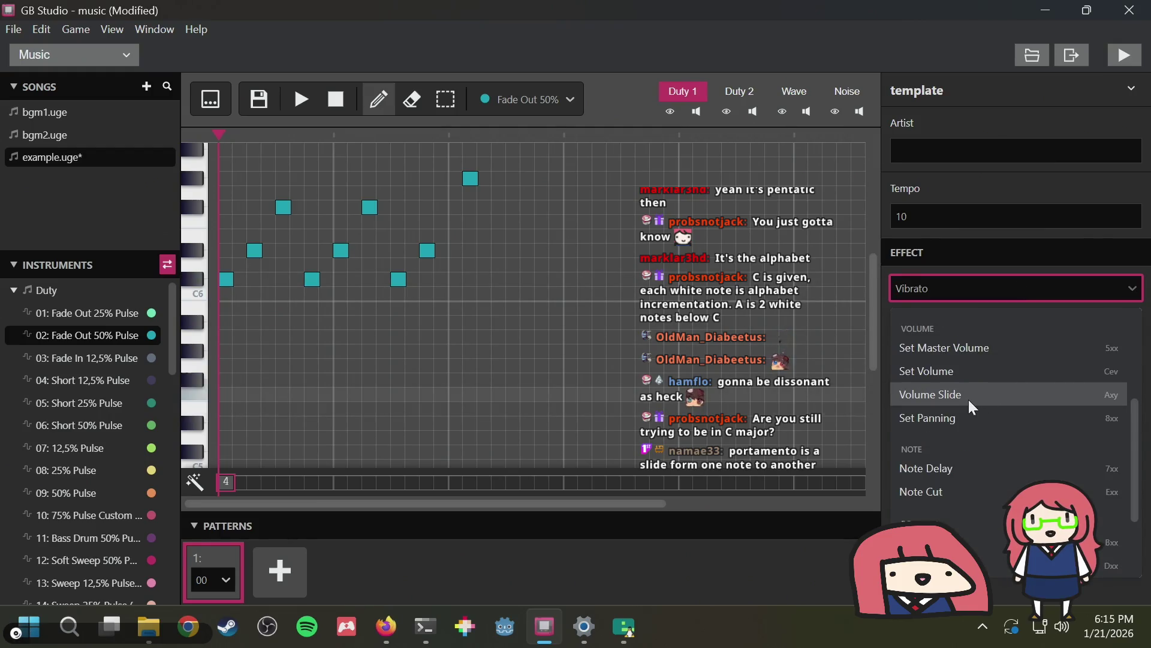
{"action": "scroll", "coordinate": [958, 466], "scroll_direction": "up", "scroll_amount": 3}
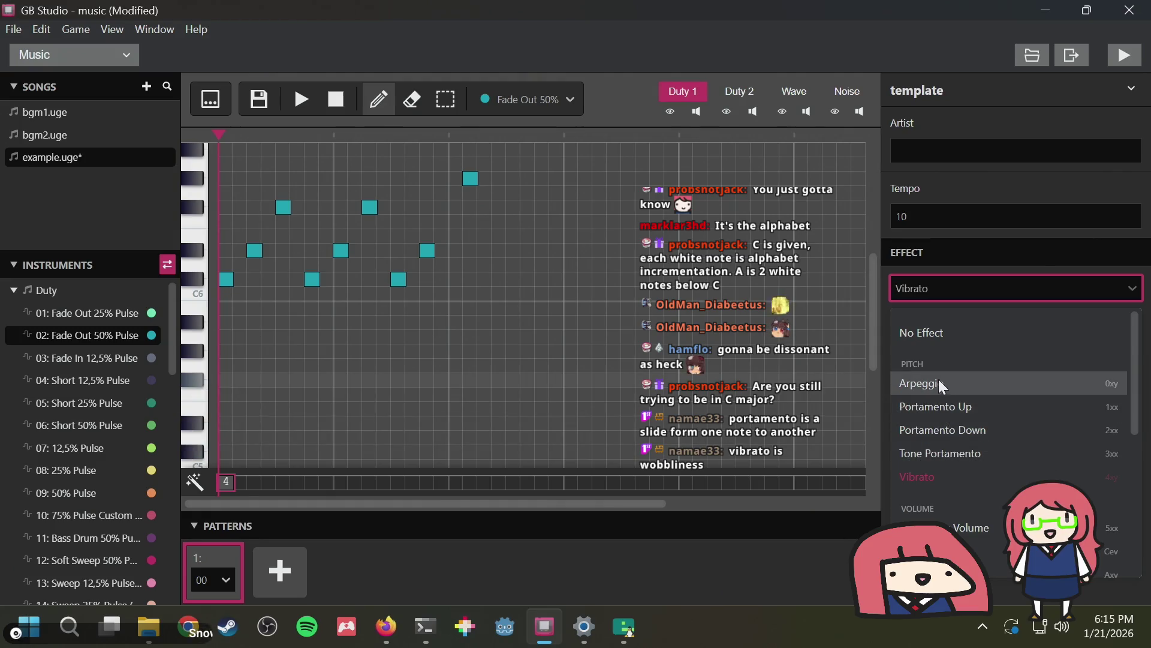
{"action": "left_click", "coordinate": [939, 382]}
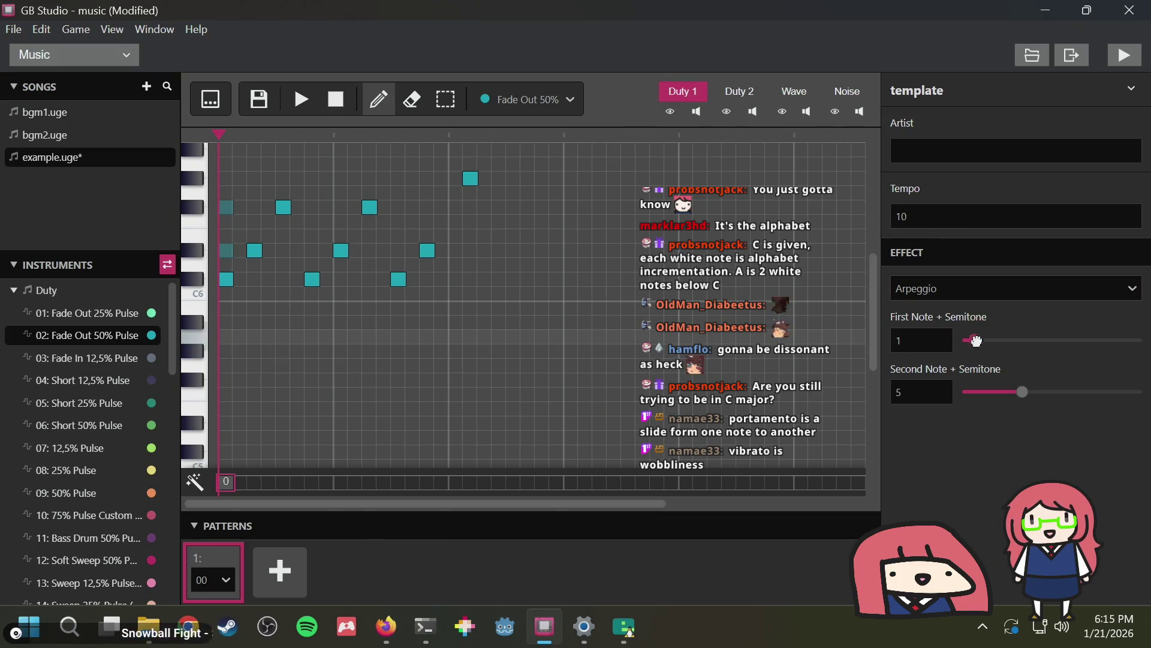
{"action": "left_click_drag", "start_coordinate": [1017, 386], "coordinate": [966, 390]}
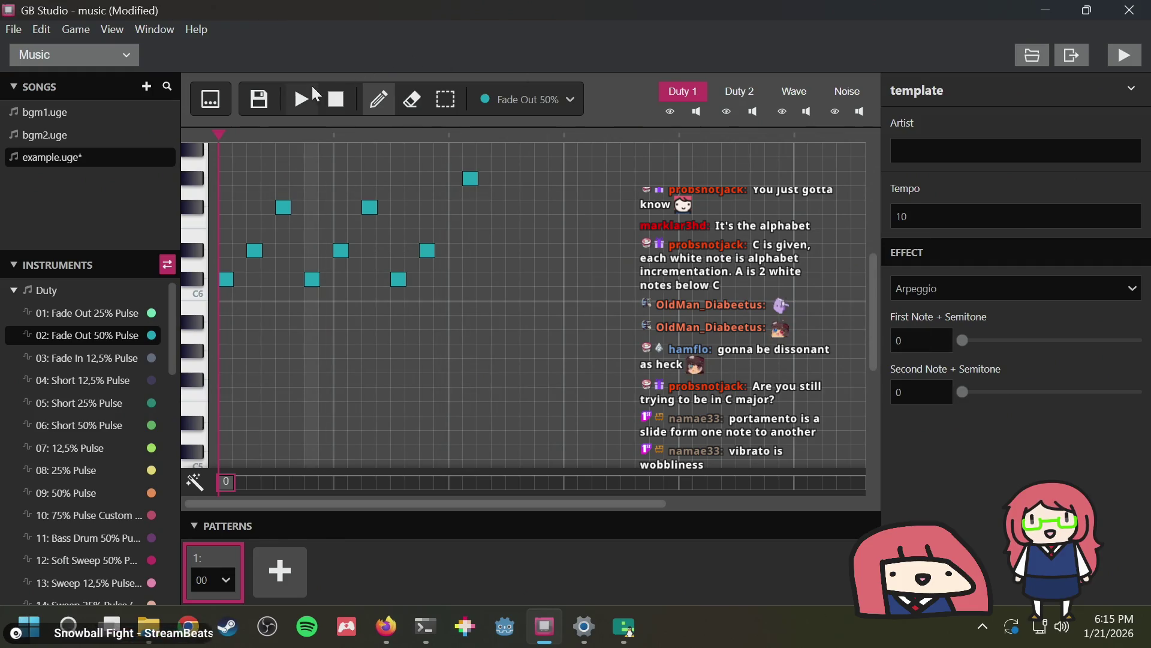
{"action": "left_click", "coordinate": [340, 101]}
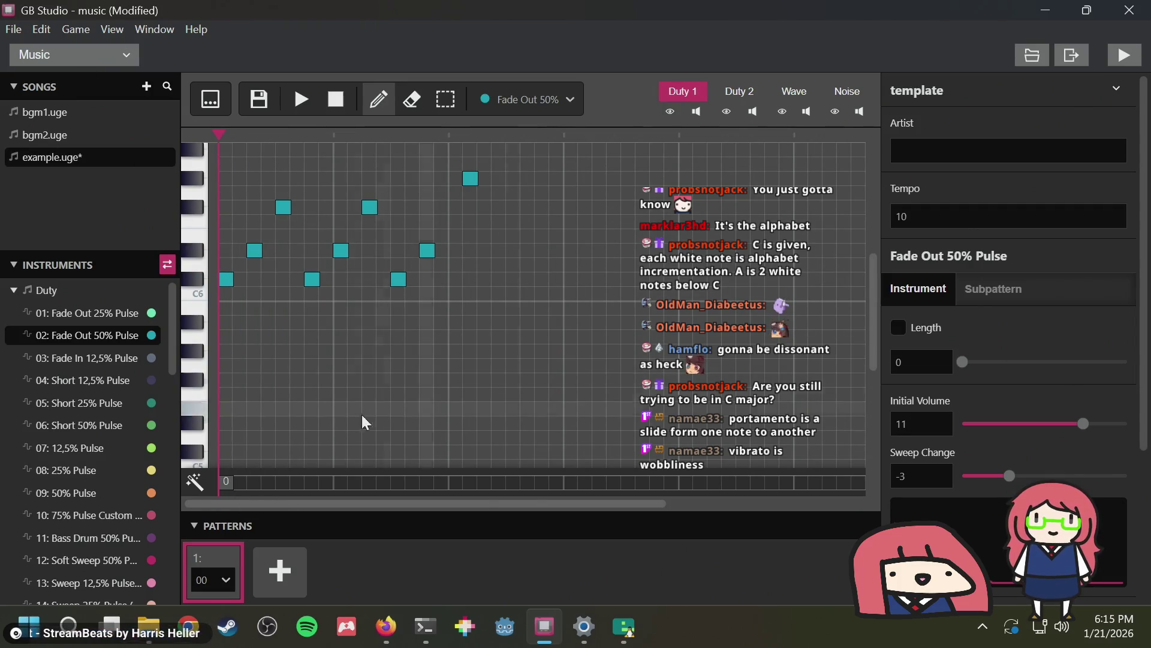
Raise the arpeggio's second-note offset again and play the song to hear it
{"action": "left_click", "coordinate": [226, 482]}
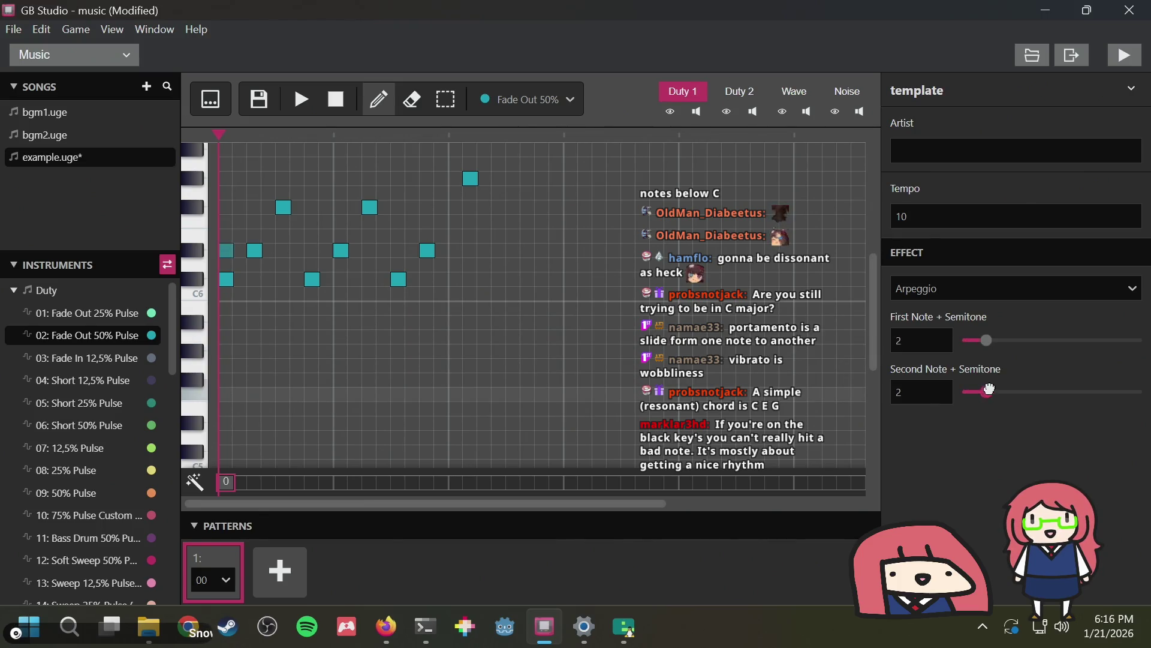
{"action": "left_click_drag", "start_coordinate": [1002, 388], "coordinate": [1011, 384]}
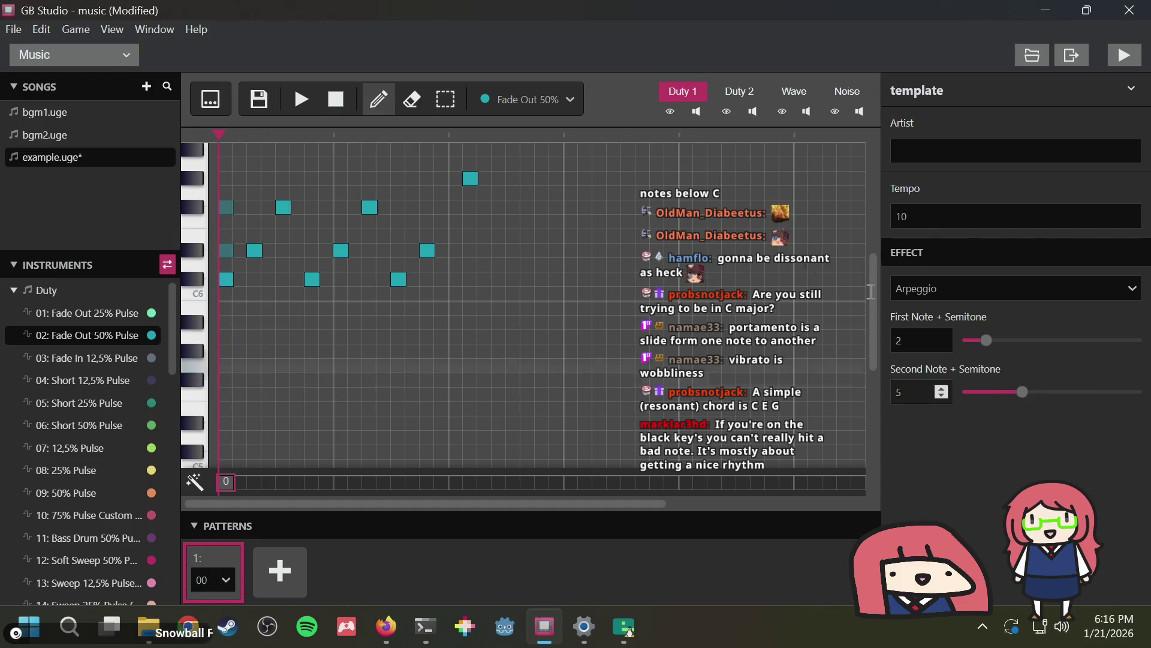
{"action": "left_click", "coordinate": [302, 99]}
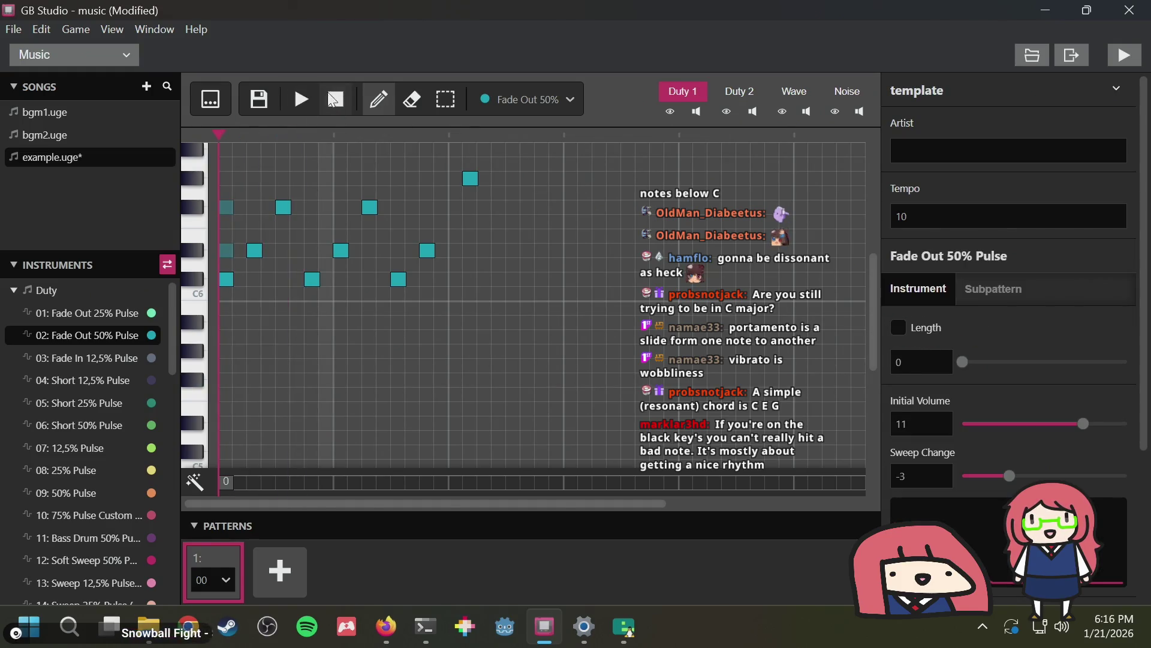
{"action": "left_click", "coordinate": [226, 280]}
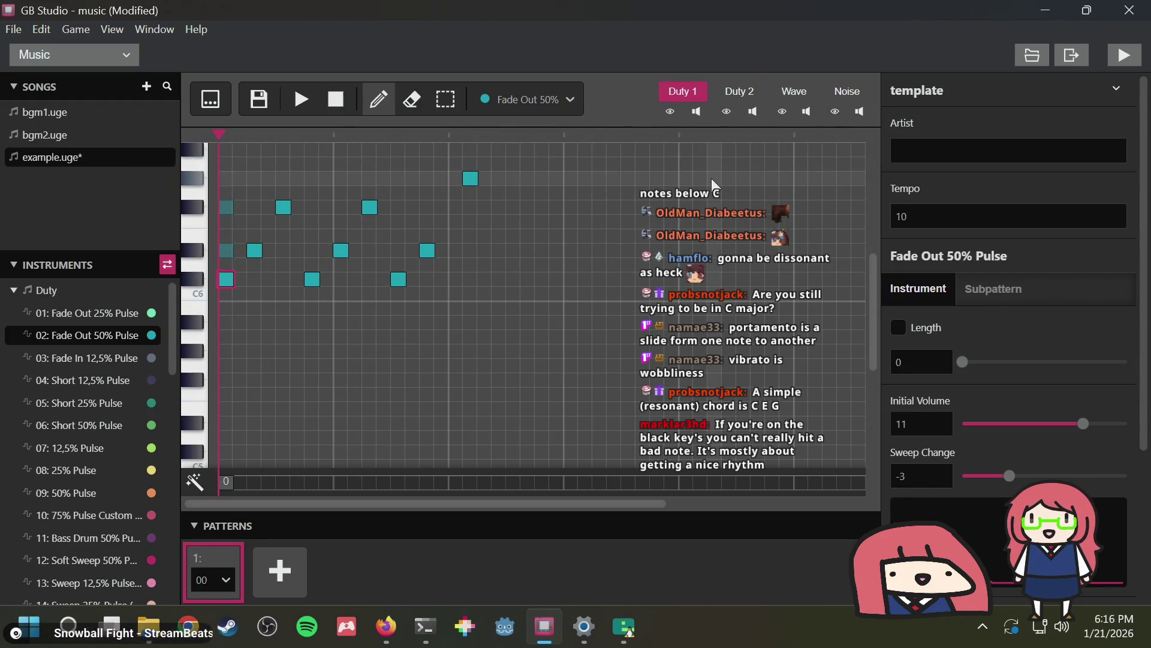
{"action": "left_click", "coordinate": [308, 107]}
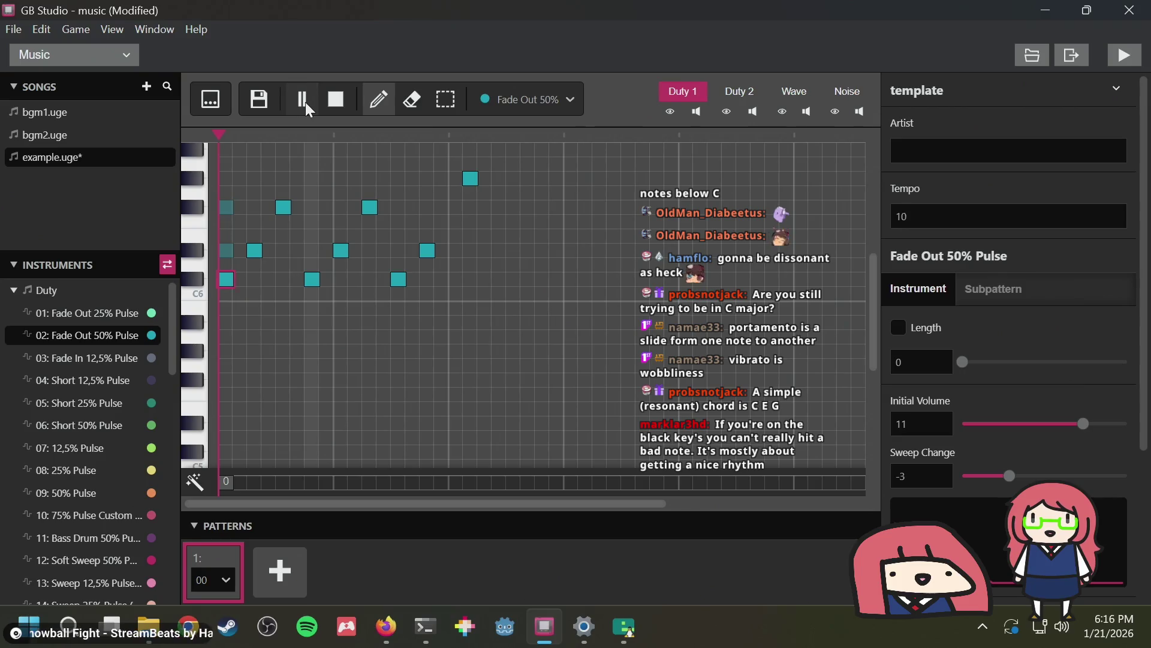
{"action": "left_click", "coordinate": [302, 106]}
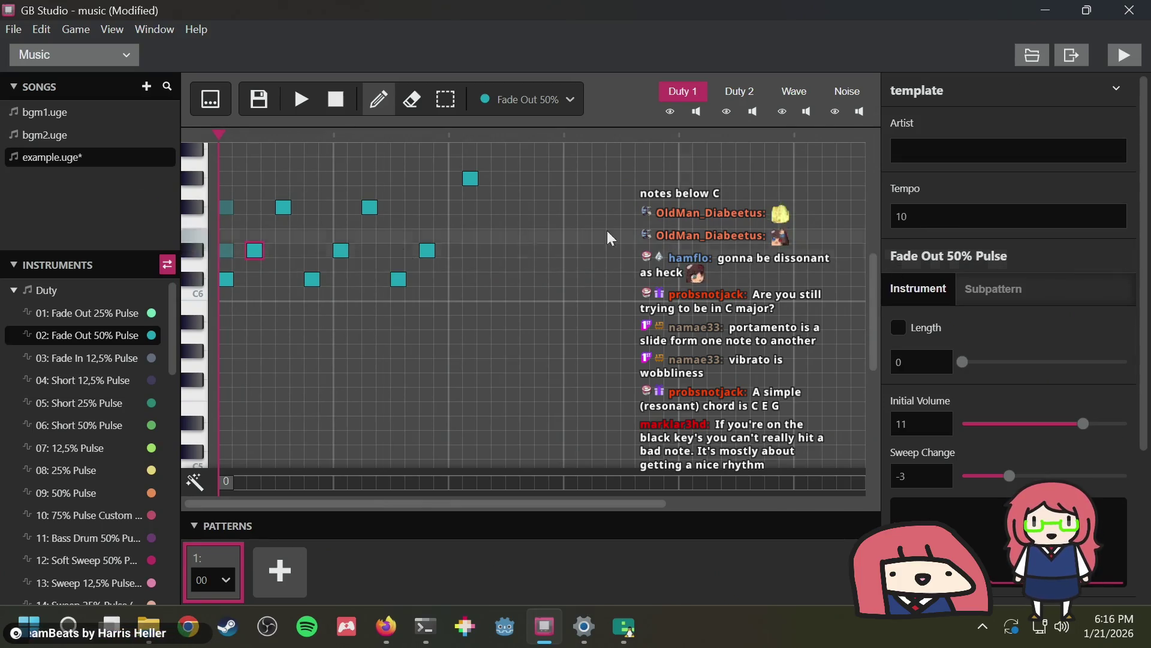
Browse the second step's effect list and tempo field, keeping Arpeggio unchanged
{"action": "left_click", "coordinate": [254, 481]}
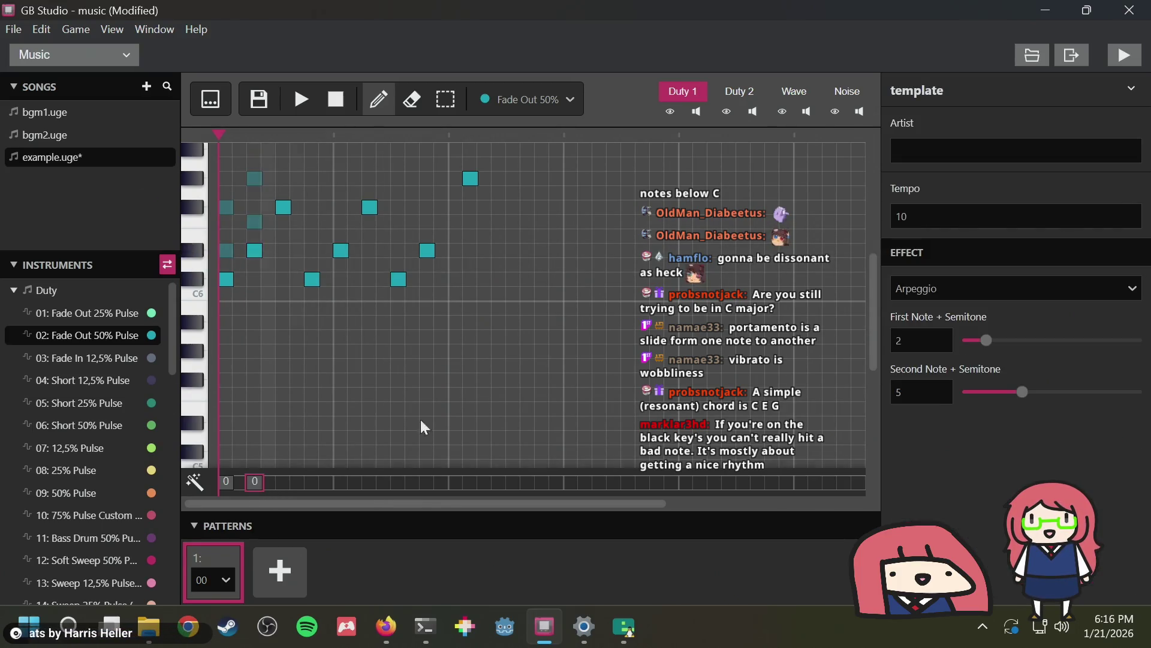
{"action": "left_click", "coordinate": [973, 283]}
{"action": "scroll", "coordinate": [1017, 411], "scroll_direction": "down", "scroll_amount": 5}
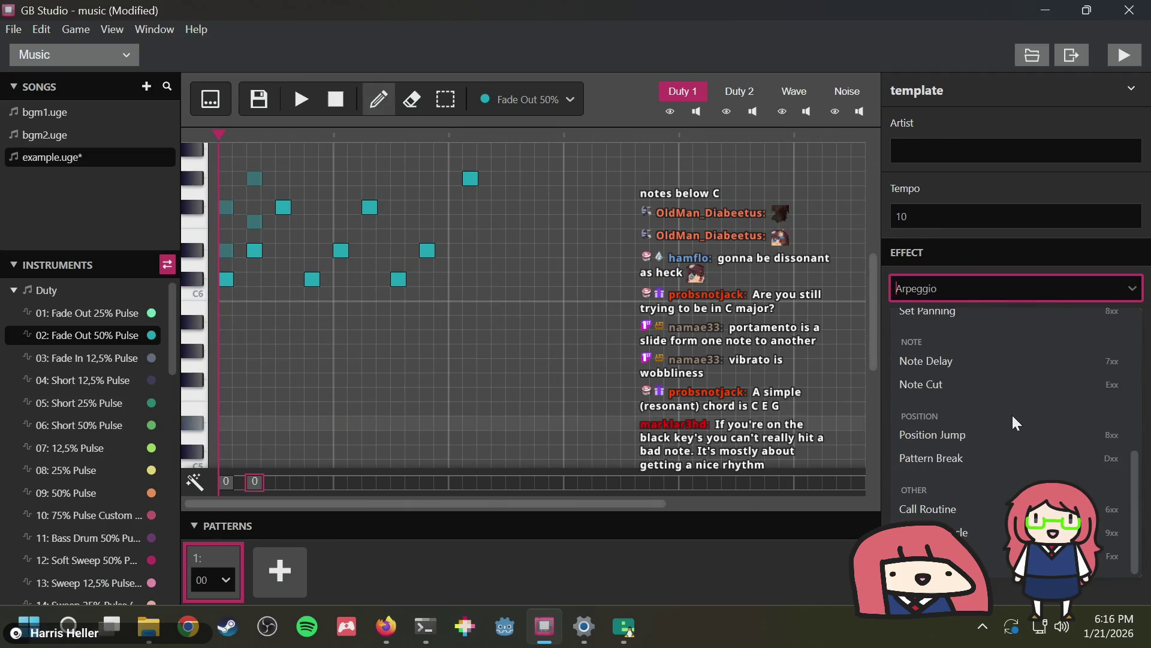
{"action": "scroll", "coordinate": [942, 420], "scroll_direction": "up", "scroll_amount": 5}
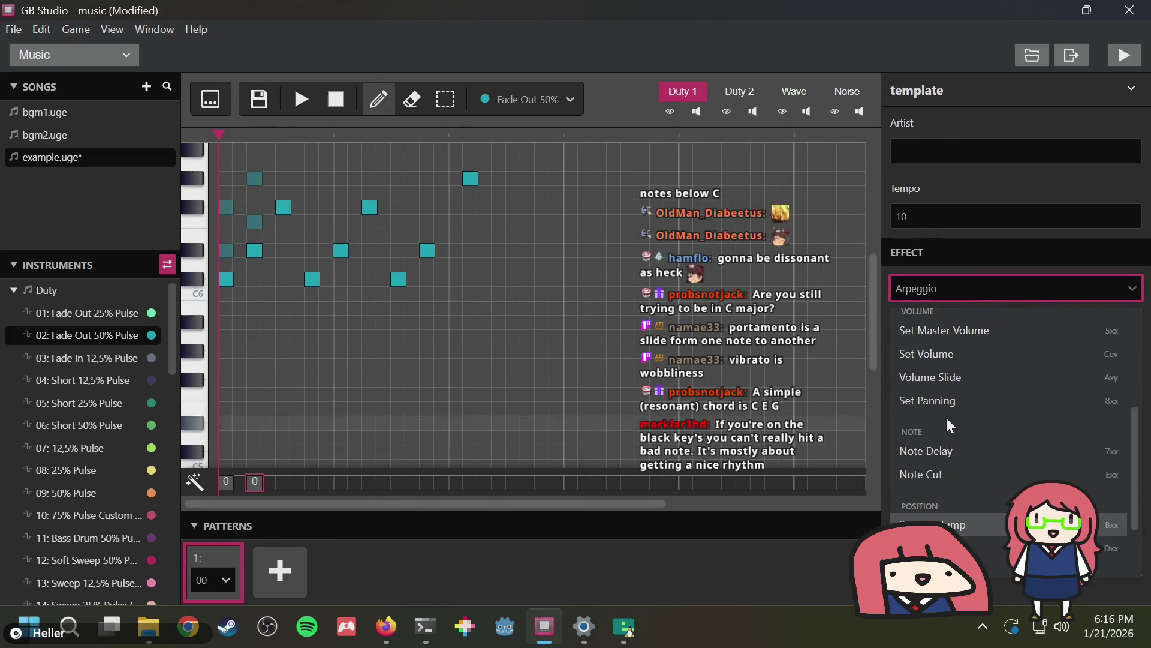
{"action": "scroll", "coordinate": [950, 378], "scroll_direction": "down", "scroll_amount": 5}
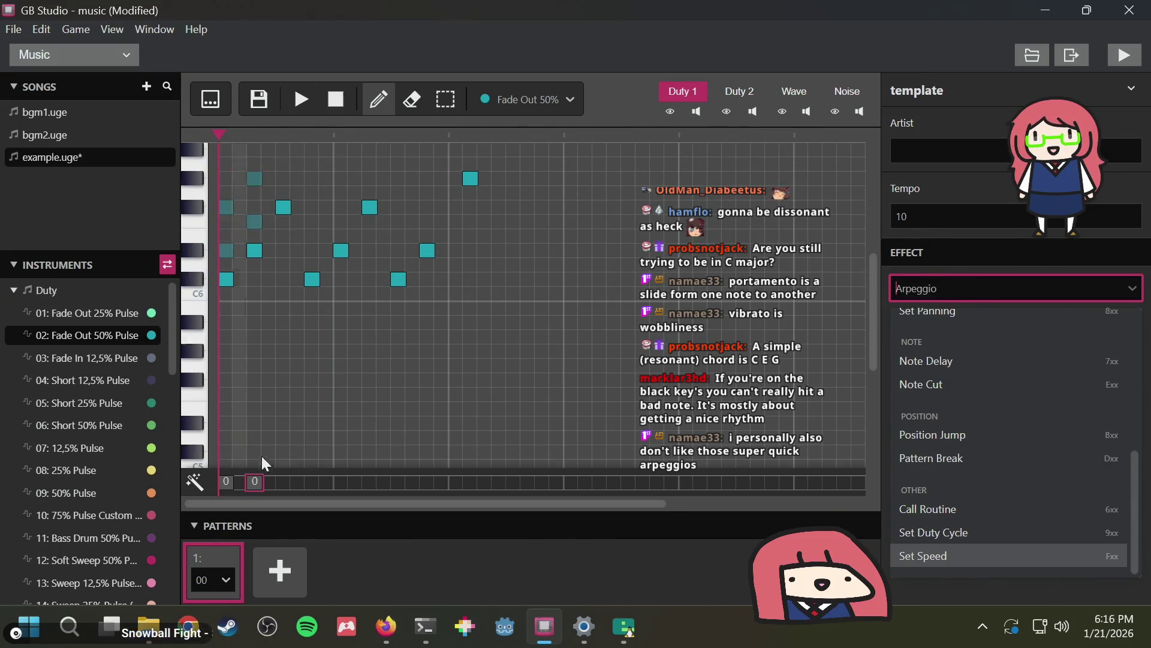
{"action": "left_click", "coordinate": [228, 484]}
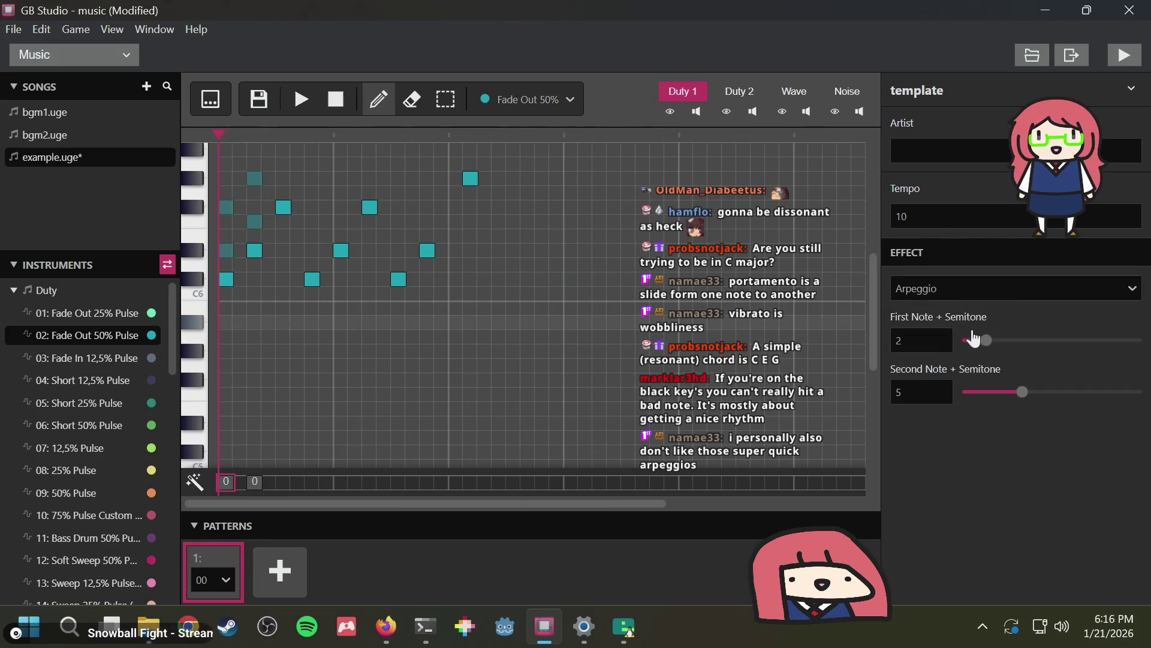
{"action": "left_click", "coordinate": [946, 216]}
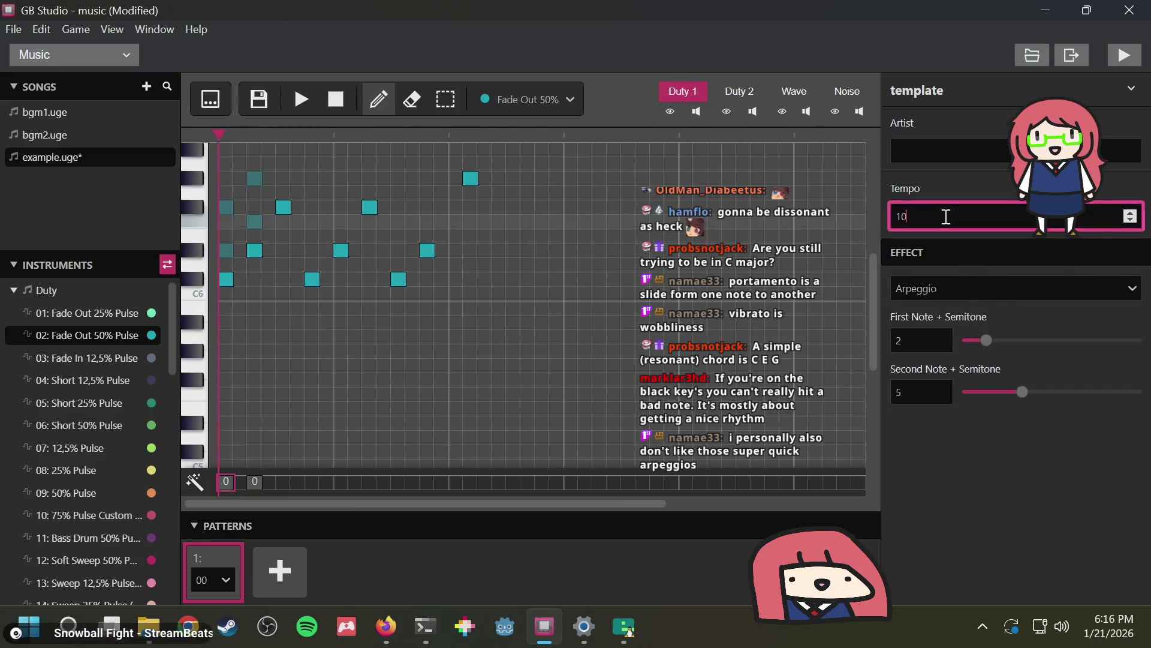
{"action": "left_click", "coordinate": [971, 290]}
{"action": "left_click", "coordinate": [973, 287]}
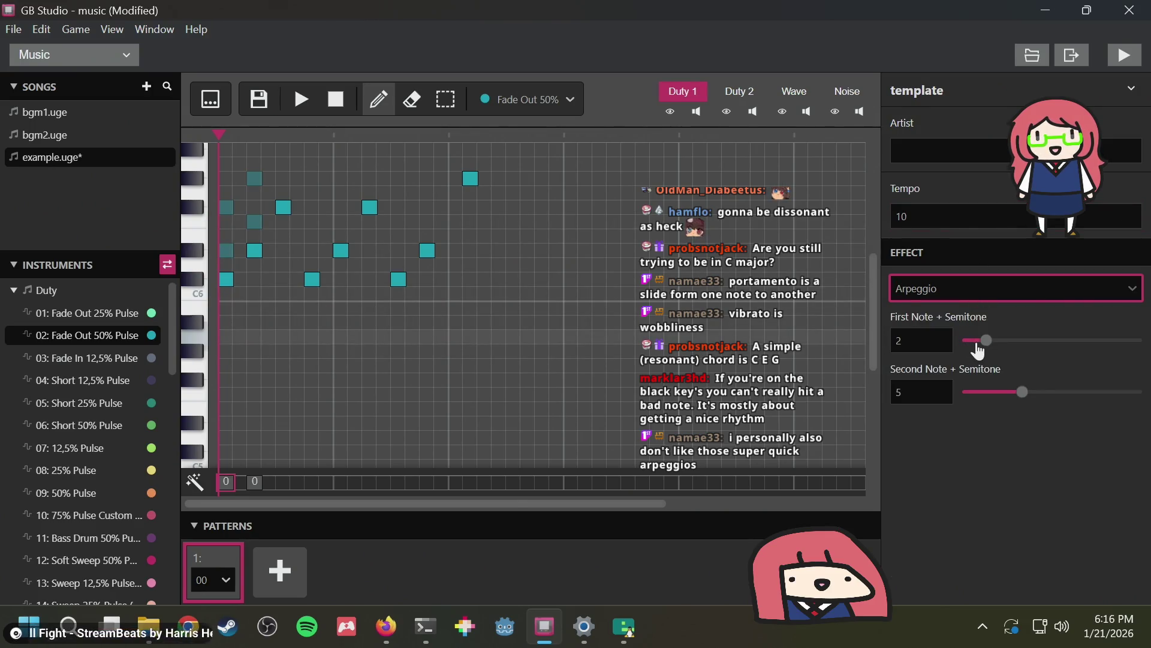
{"action": "left_click", "coordinate": [986, 340]}
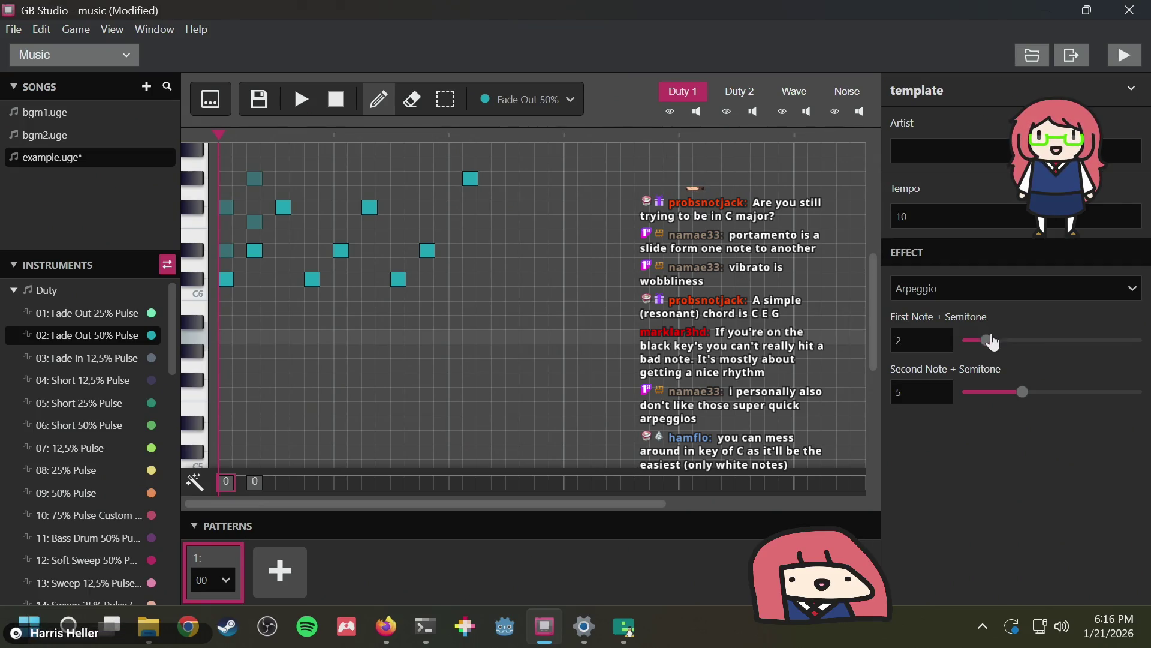
Raise the first-column, middle and highest melody notes one semitone each, then stop playback
{"action": "mouse_move", "coordinate": [228, 281]}
{"action": "left_mouse_down"}
{"action": "mouse_move", "coordinate": [252, 232]}
{"action": "mouse_move", "coordinate": [285, 224]}
{"action": "left_mouse_up"}
{"action": "left_click", "coordinate": [228, 259]}
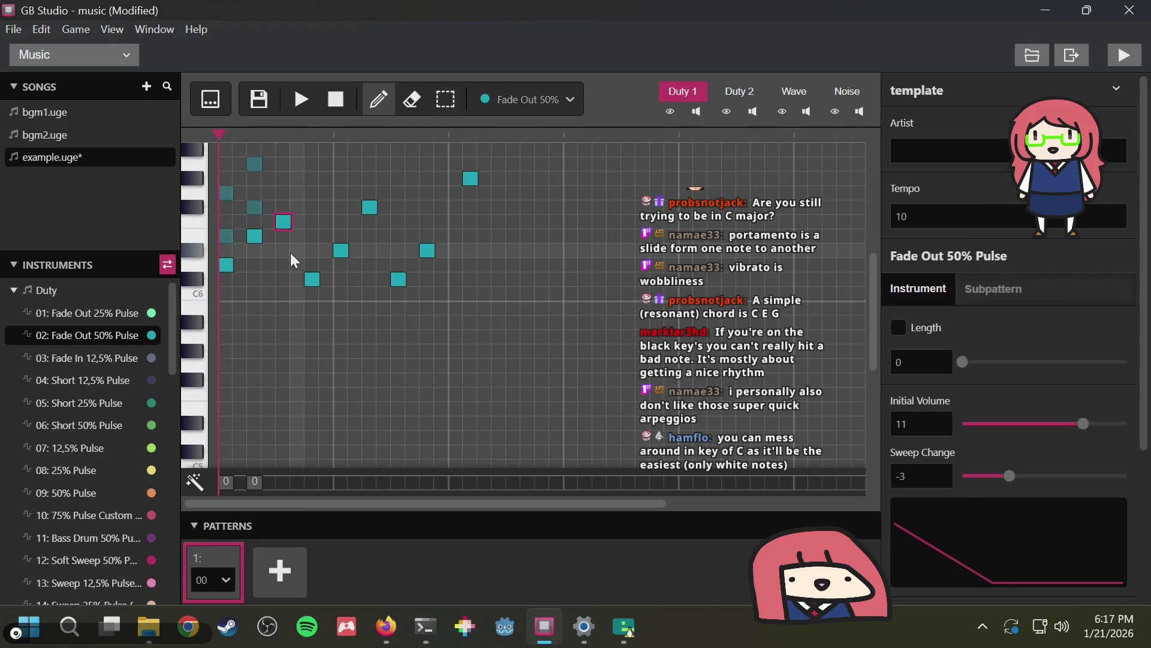
{"action": "left_click_drag", "start_coordinate": [310, 281], "coordinate": [370, 193]}
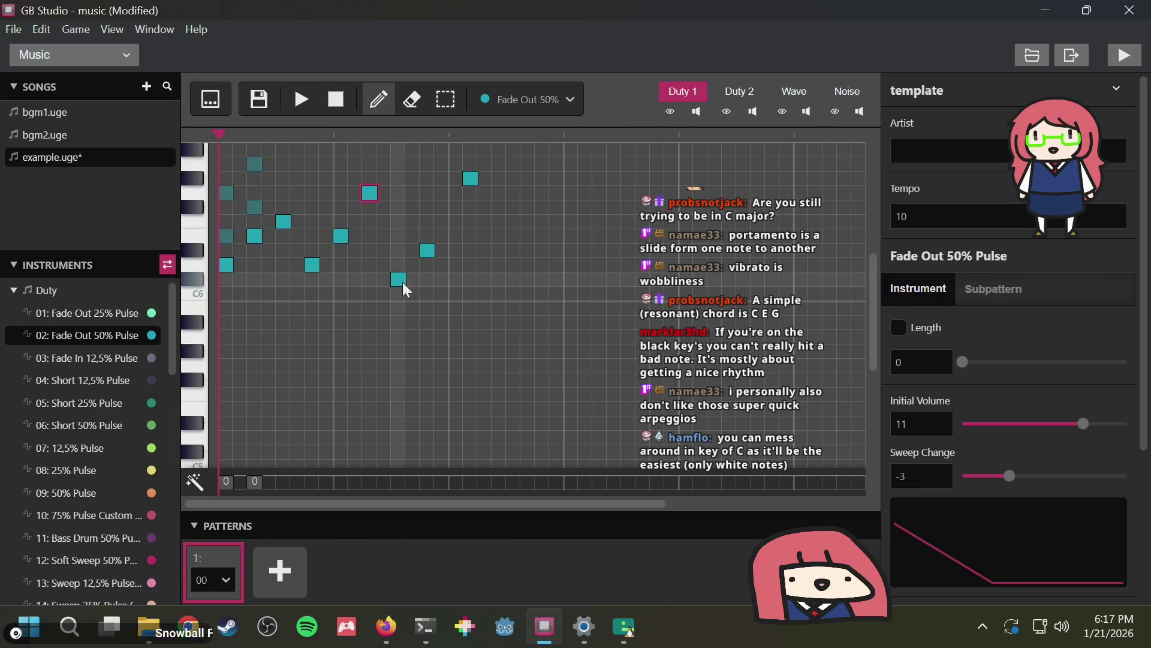
{"action": "mouse_move", "coordinate": [402, 290]}
{"action": "left_mouse_down"}
{"action": "mouse_move", "coordinate": [396, 264]}
{"action": "mouse_move", "coordinate": [425, 240]}
{"action": "left_mouse_up"}
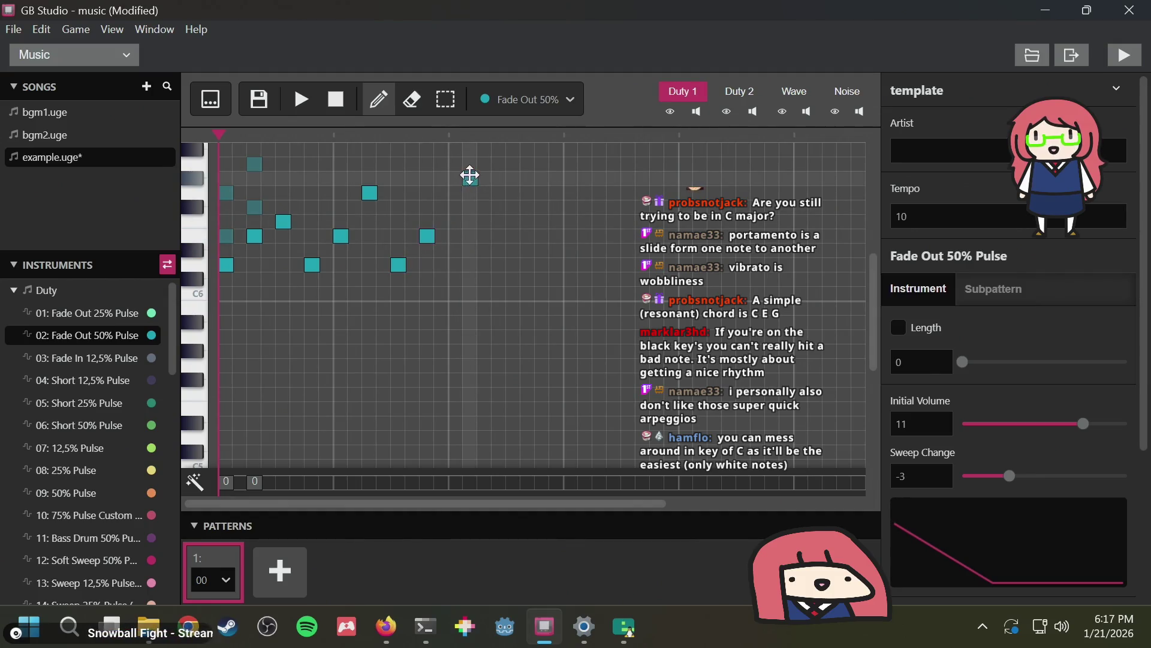
{"action": "left_click_drag", "start_coordinate": [470, 175], "coordinate": [470, 164]}
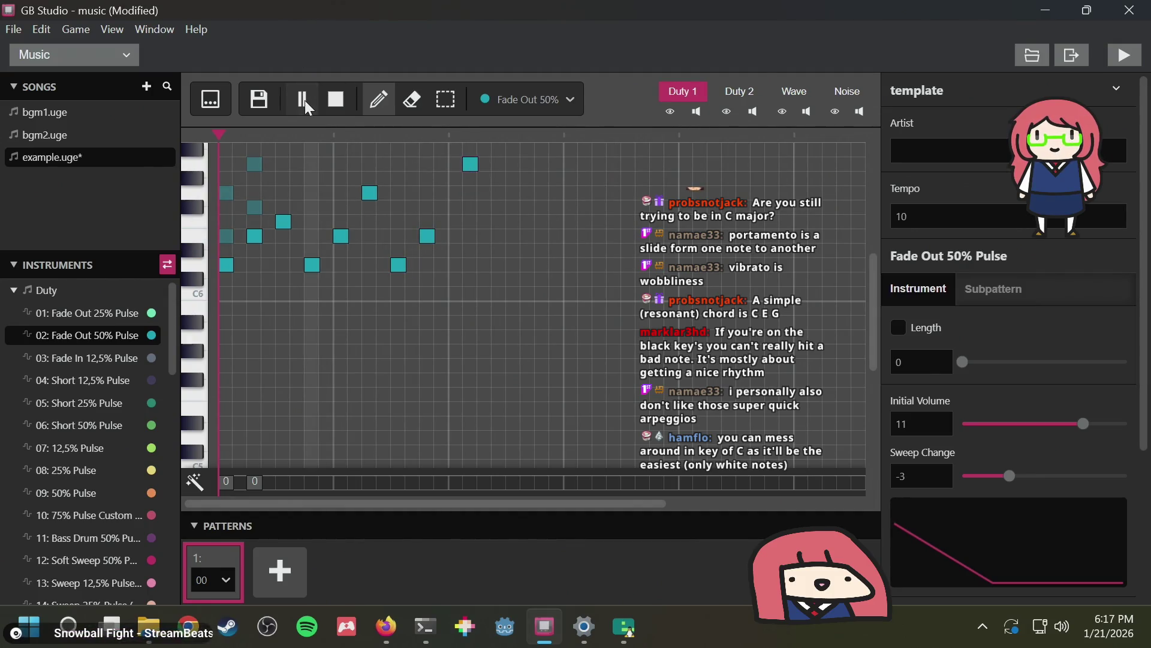
{"action": "left_click", "coordinate": [304, 101]}
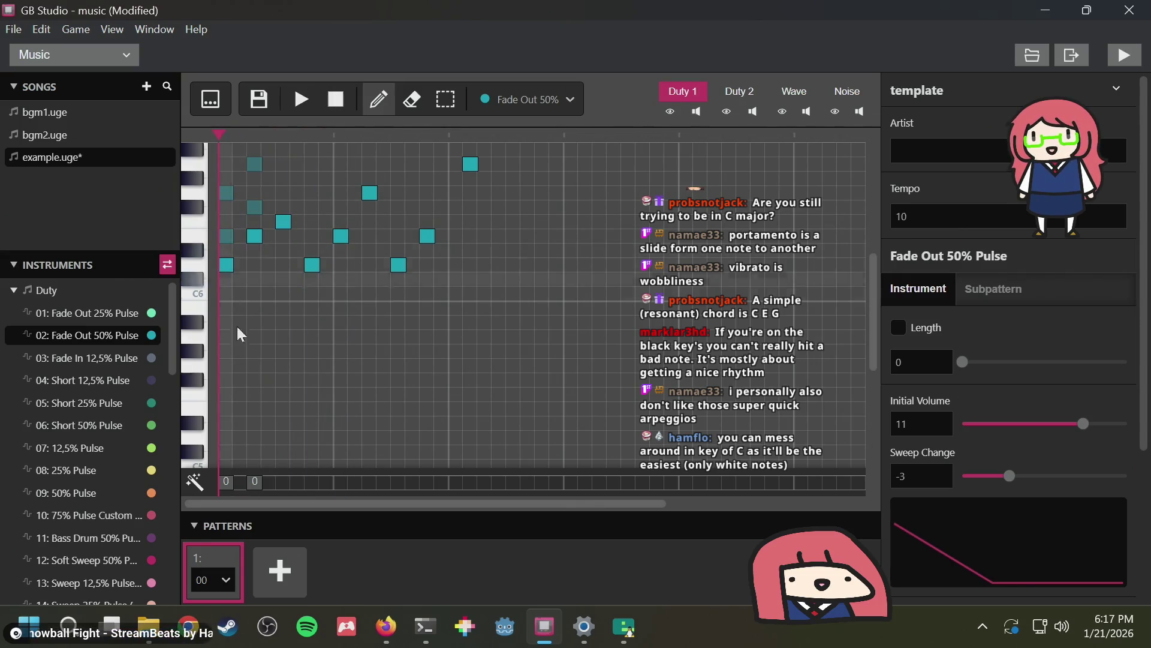
{"action": "left_click", "coordinate": [226, 481]}
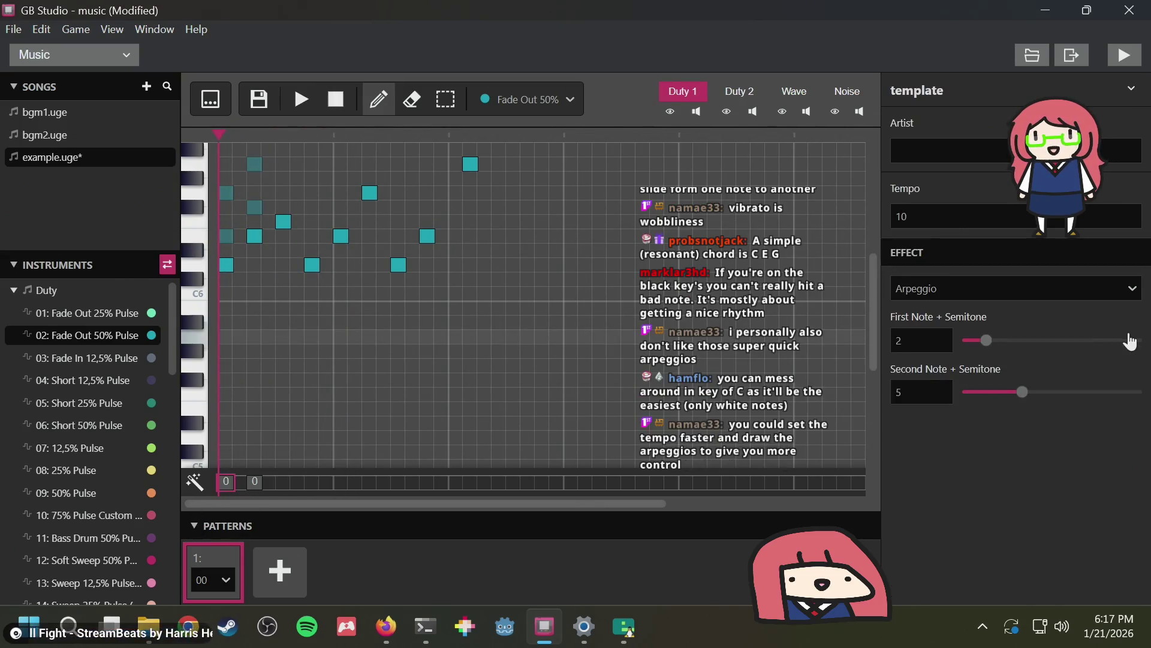
Set both arpeggio offsets to 0, change the tempo to 6, and add a note near the start
{"action": "left_click_drag", "start_coordinate": [1017, 389], "coordinate": [1014, 387]}
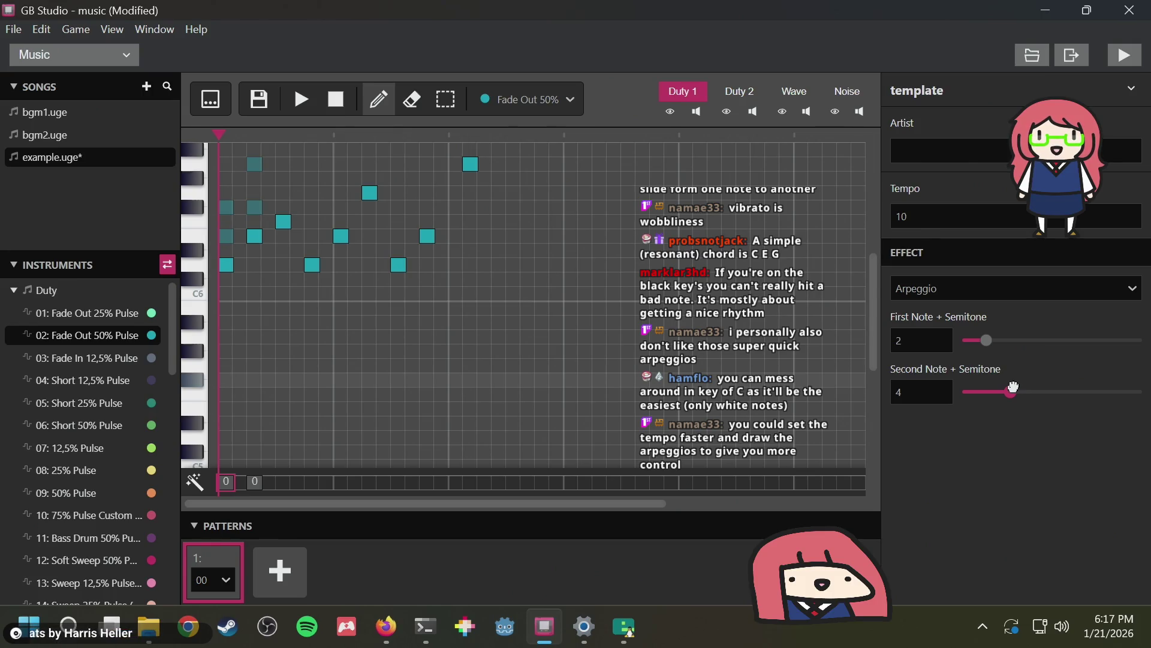
{"action": "left_click_drag", "start_coordinate": [1016, 389], "coordinate": [962, 391]}
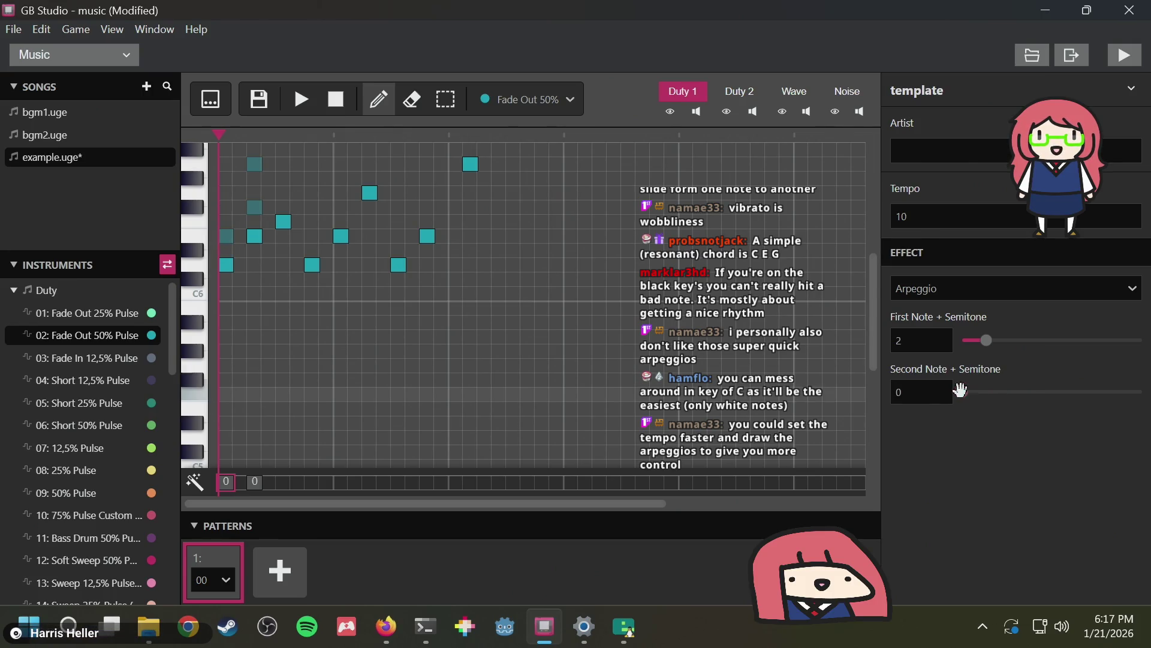
{"action": "left_click_drag", "start_coordinate": [987, 340], "coordinate": [962, 340]}
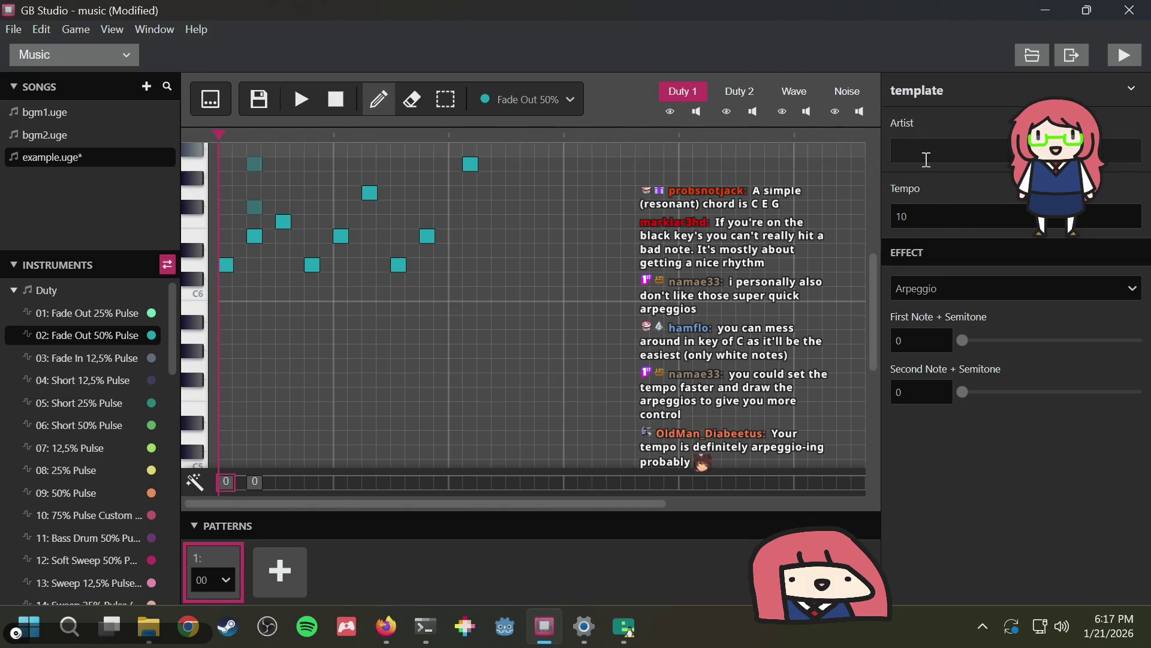
{"action": "double_click", "coordinate": [930, 215]}
{"action": "type", "text": "6"}
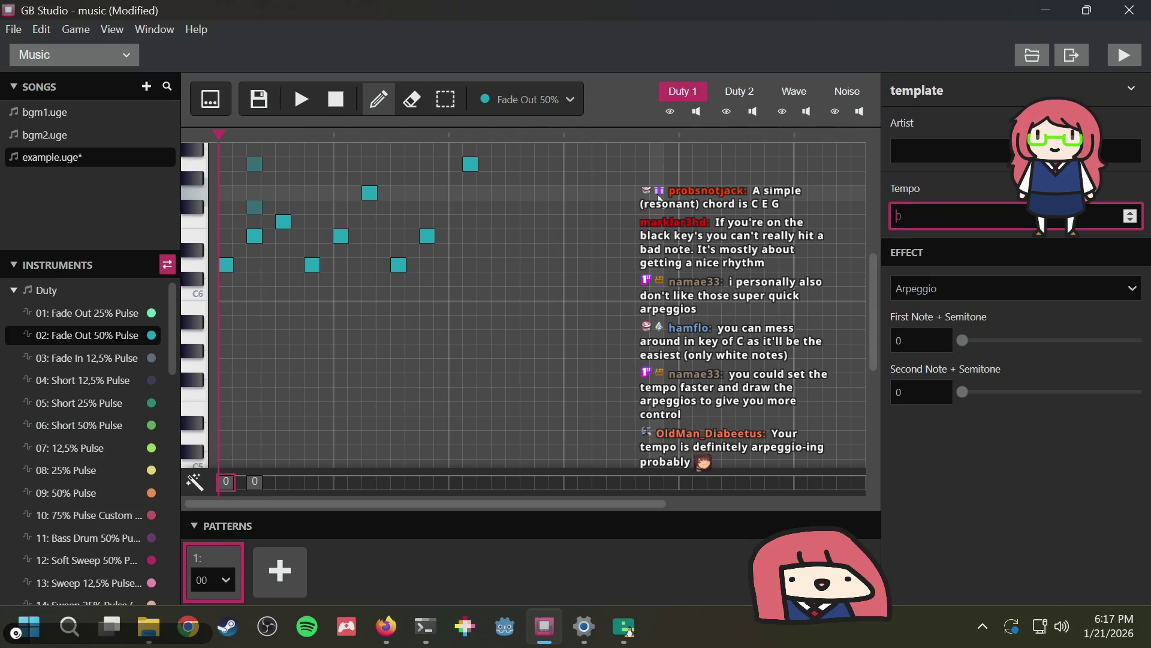
{"action": "left_click", "coordinate": [241, 250]}
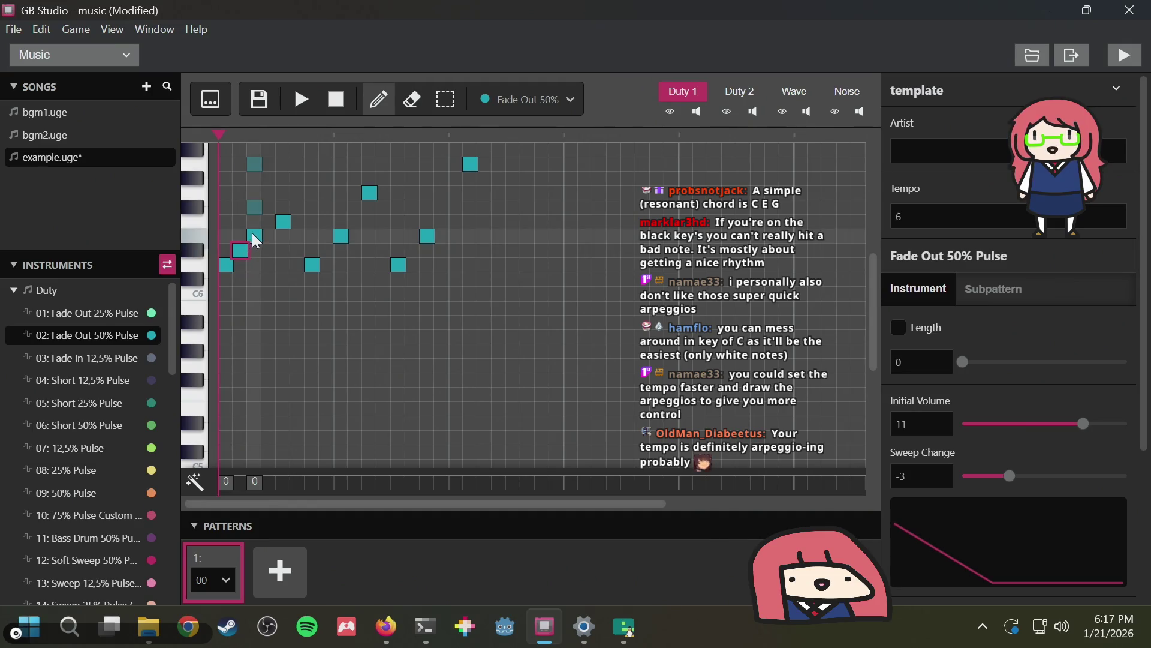
Raise the new note one semitone and play the melody back from the start
{"action": "mouse_move", "coordinate": [240, 251]}
{"action": "left_mouse_down"}
{"action": "mouse_move", "coordinate": [240, 237]}
{"action": "mouse_move", "coordinate": [255, 265]}
{"action": "left_mouse_up"}
{"action": "left_click", "coordinate": [302, 102]}
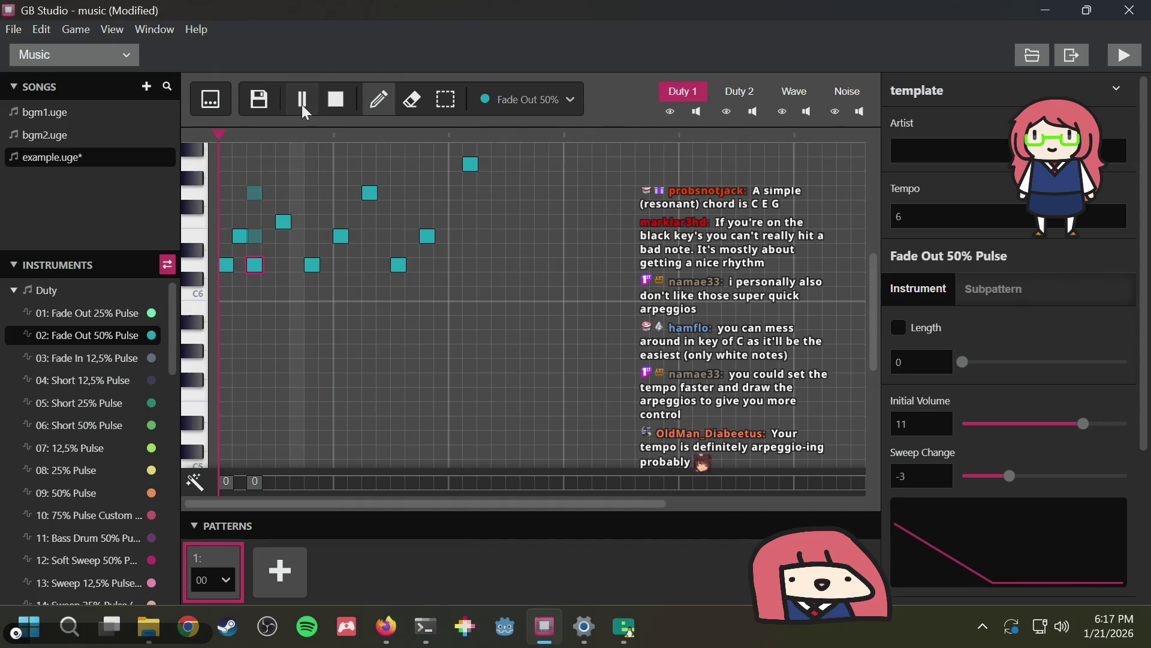
{"action": "left_click", "coordinate": [303, 102]}
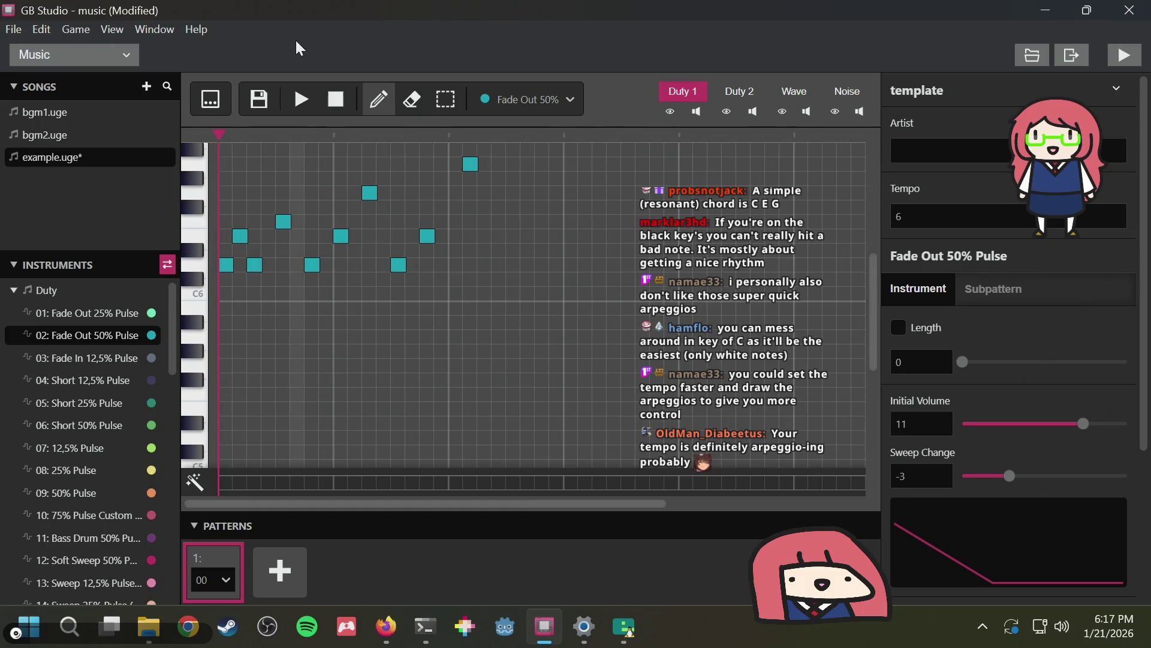
{"action": "left_click", "coordinate": [302, 99]}
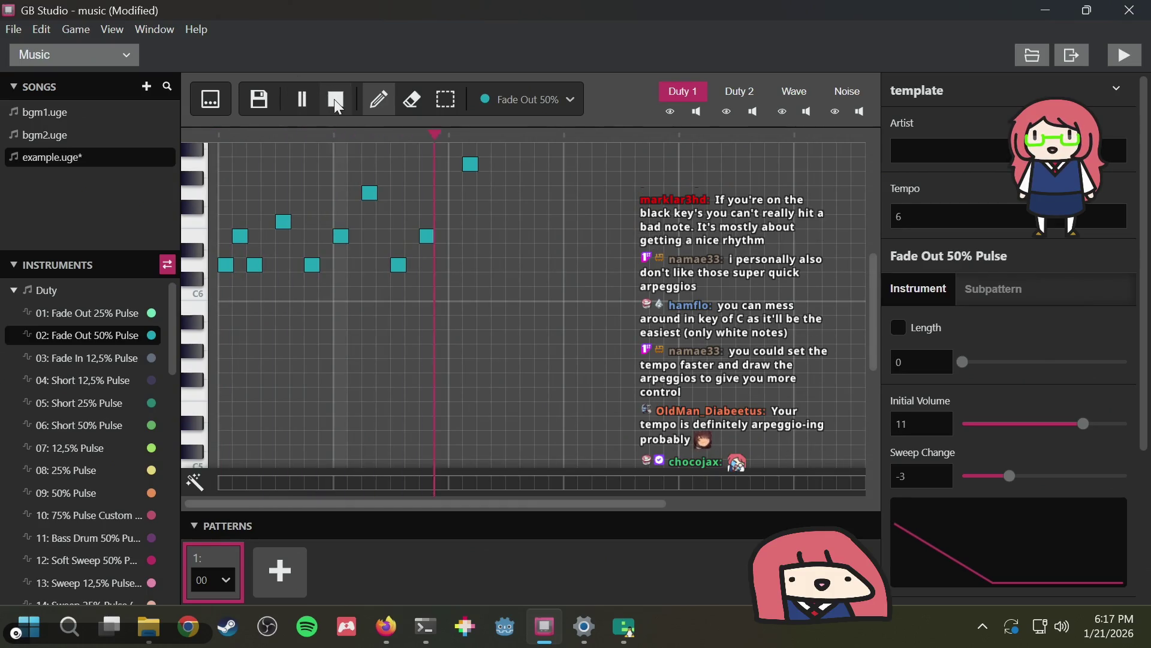
{"action": "left_click", "coordinate": [336, 101]}
Erase all nine Duty 1 notes after the first one
{"action": "right_click", "coordinate": [241, 237]}
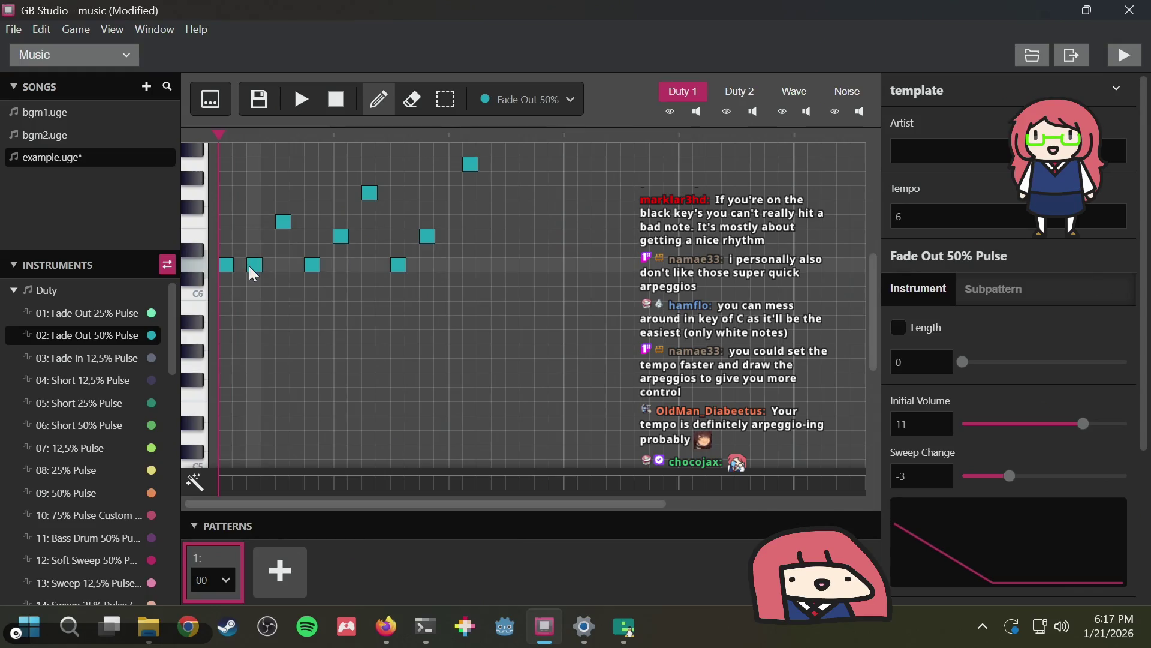
{"action": "right_click", "coordinate": [255, 267]}
{"action": "right_click", "coordinate": [283, 223]}
{"action": "right_click", "coordinate": [310, 266]}
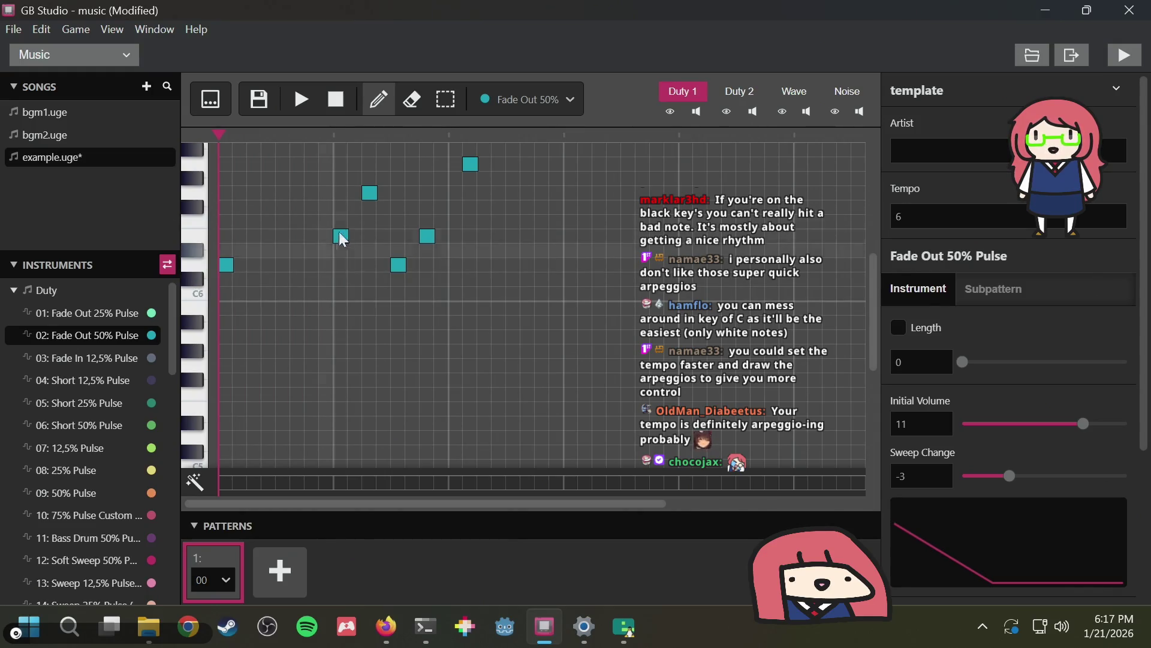
{"action": "right_click", "coordinate": [341, 236]}
{"action": "right_click", "coordinate": [370, 193]}
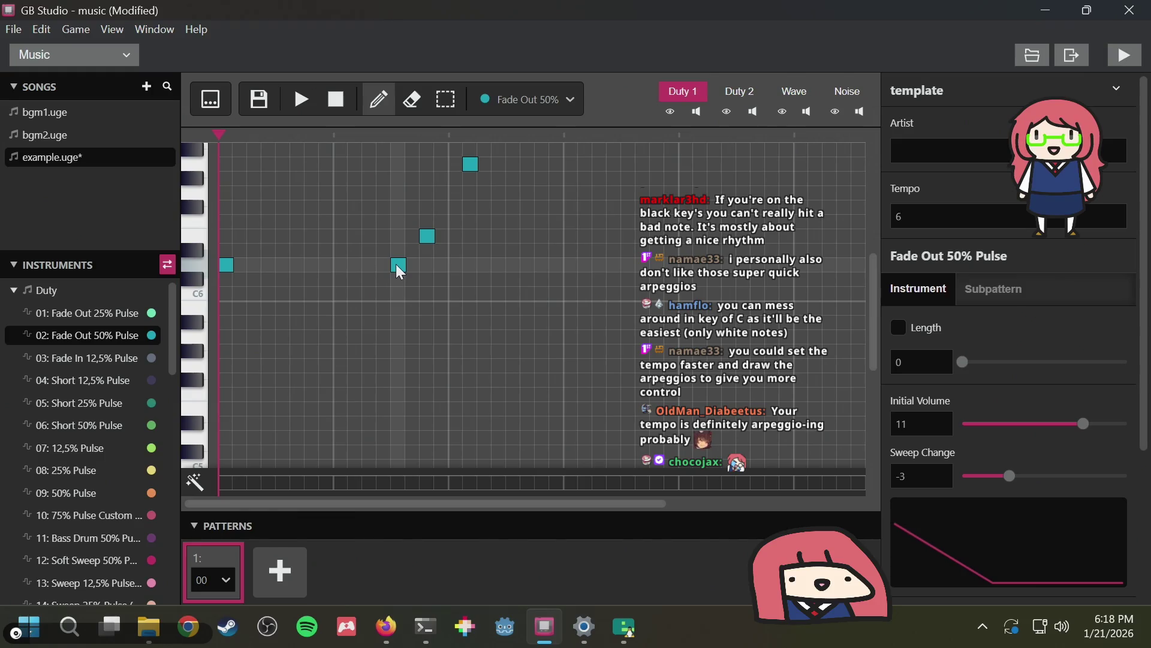
{"action": "right_click", "coordinate": [399, 268]}
{"action": "right_click", "coordinate": [427, 238]}
{"action": "right_click", "coordinate": [473, 166]}
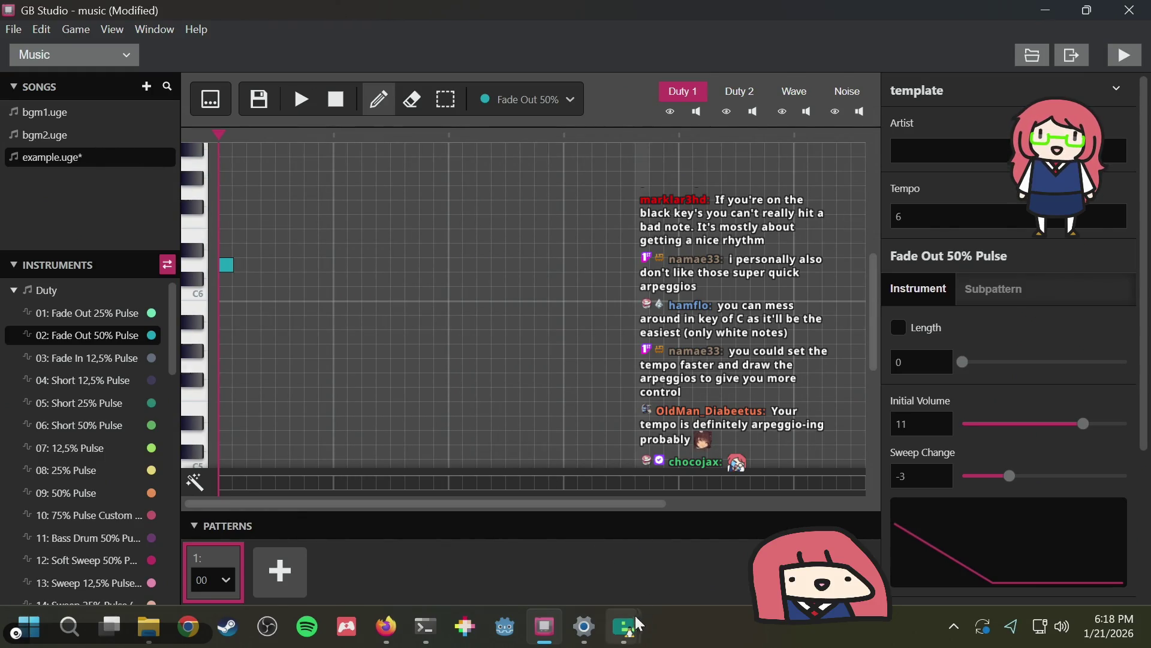
Dismiss the save prompt and play the single remaining note
{"action": "left_click", "coordinate": [57, 137]}
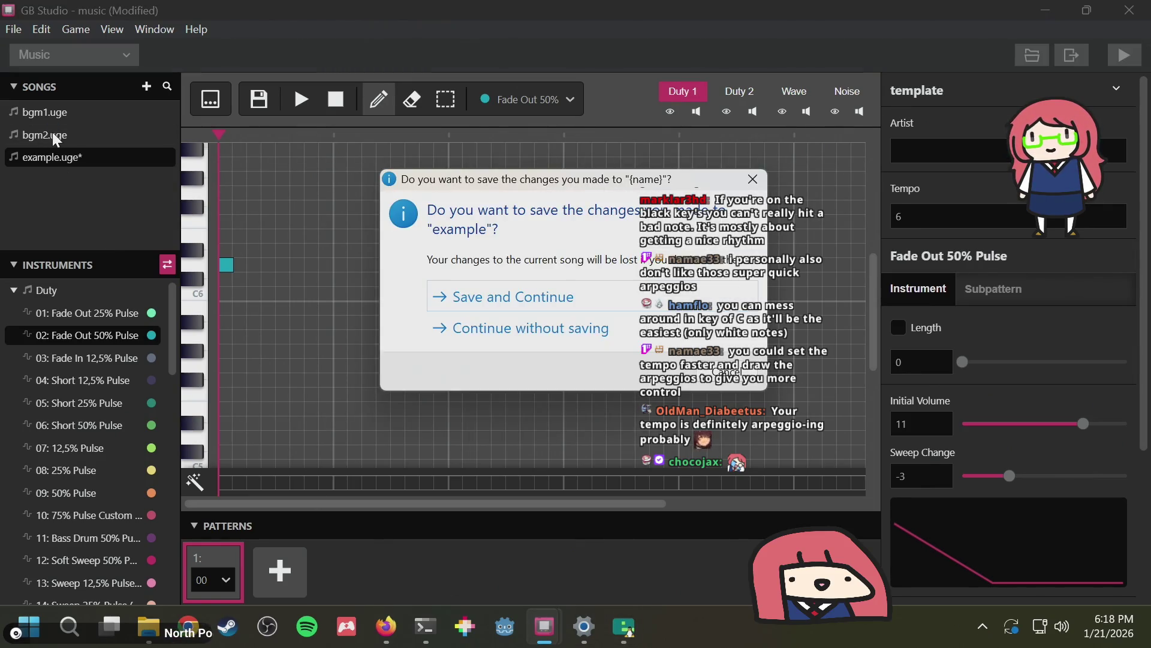
{"action": "key", "text": "Escape"}
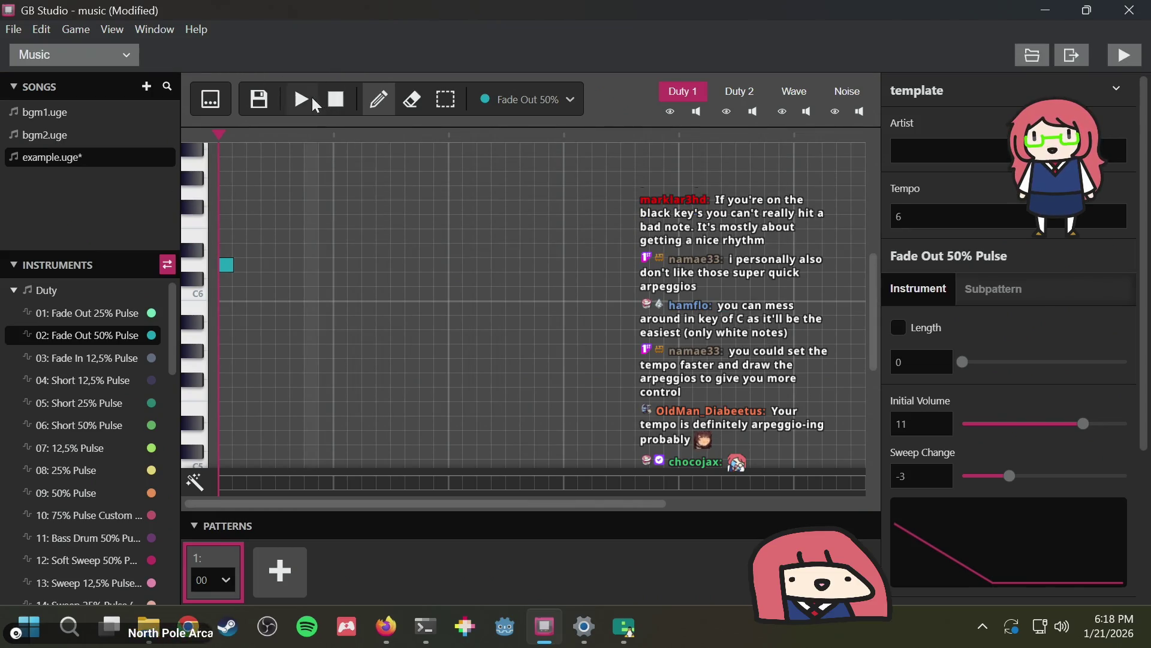
{"action": "left_click", "coordinate": [302, 99]}
{"action": "left_click", "coordinate": [336, 101]}
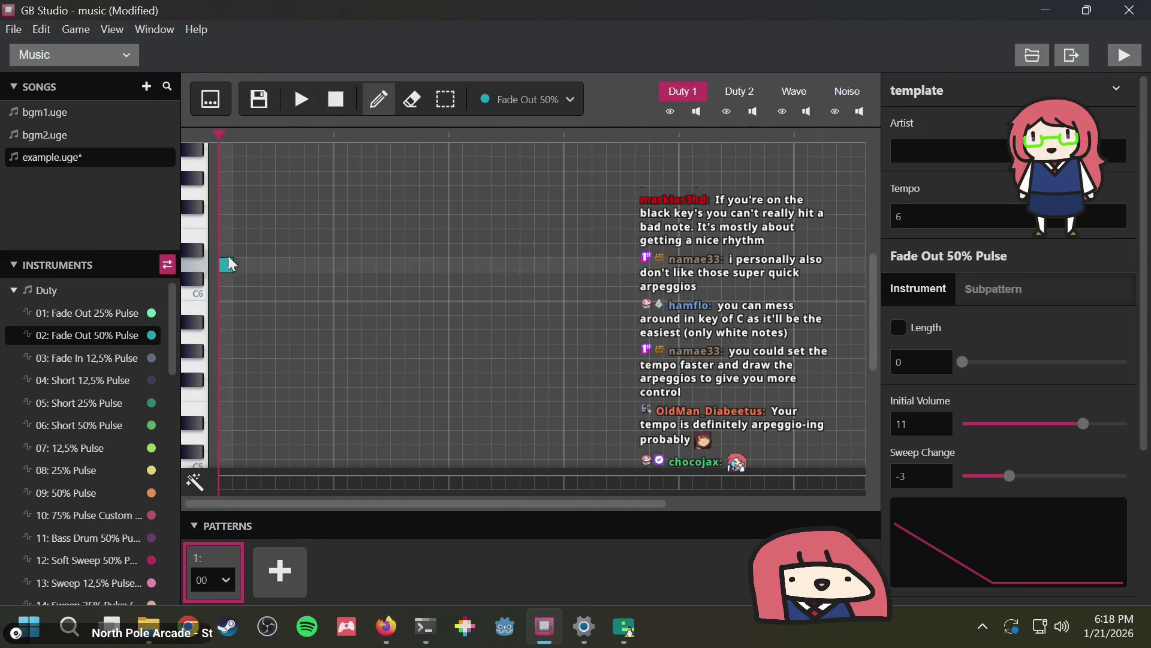
Draw a six-note climbing staircase from just above C6 and play it back
{"action": "left_click", "coordinate": [254, 223]}
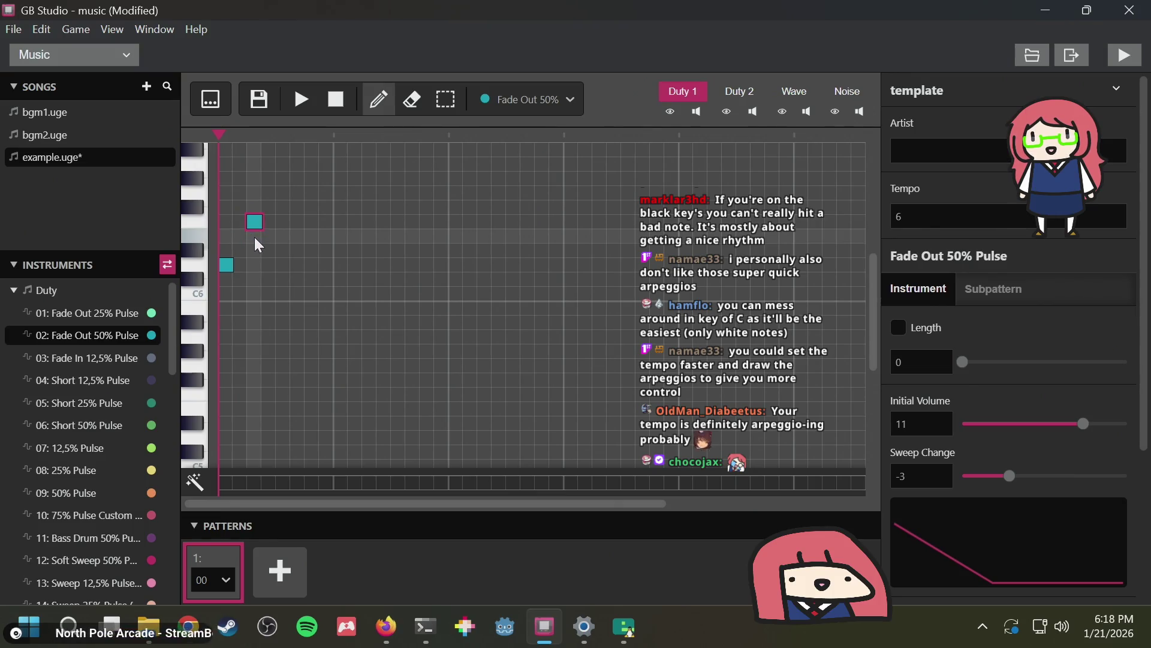
{"action": "left_click", "coordinate": [256, 242]}
{"action": "left_click", "coordinate": [284, 222]}
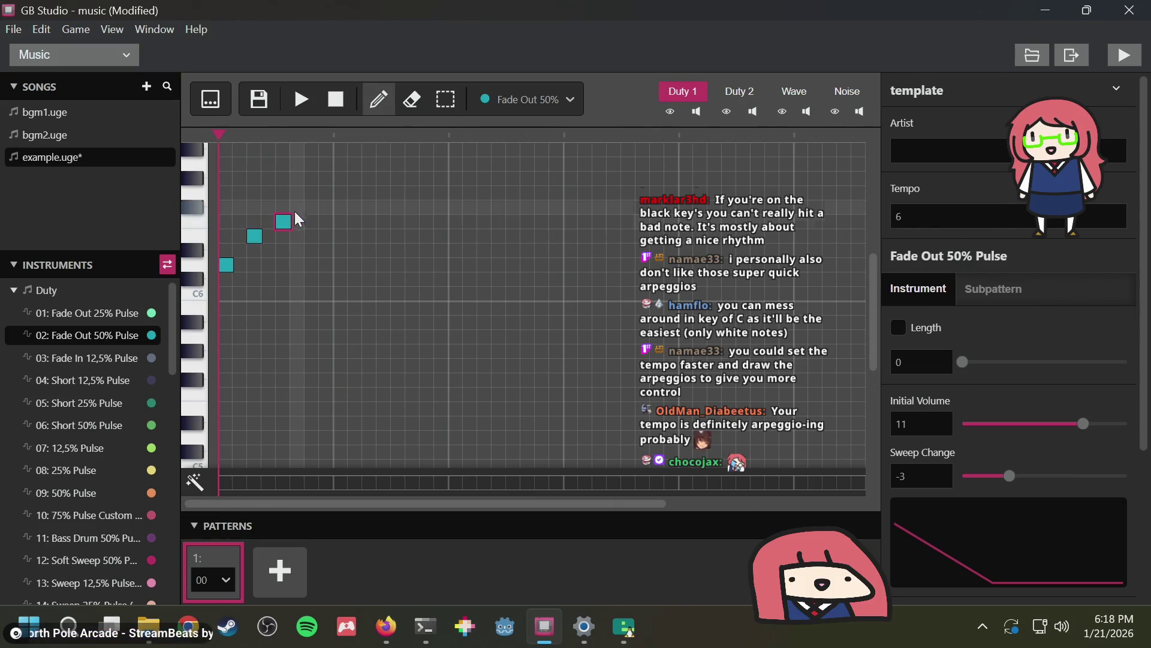
{"action": "left_click", "coordinate": [314, 268]}
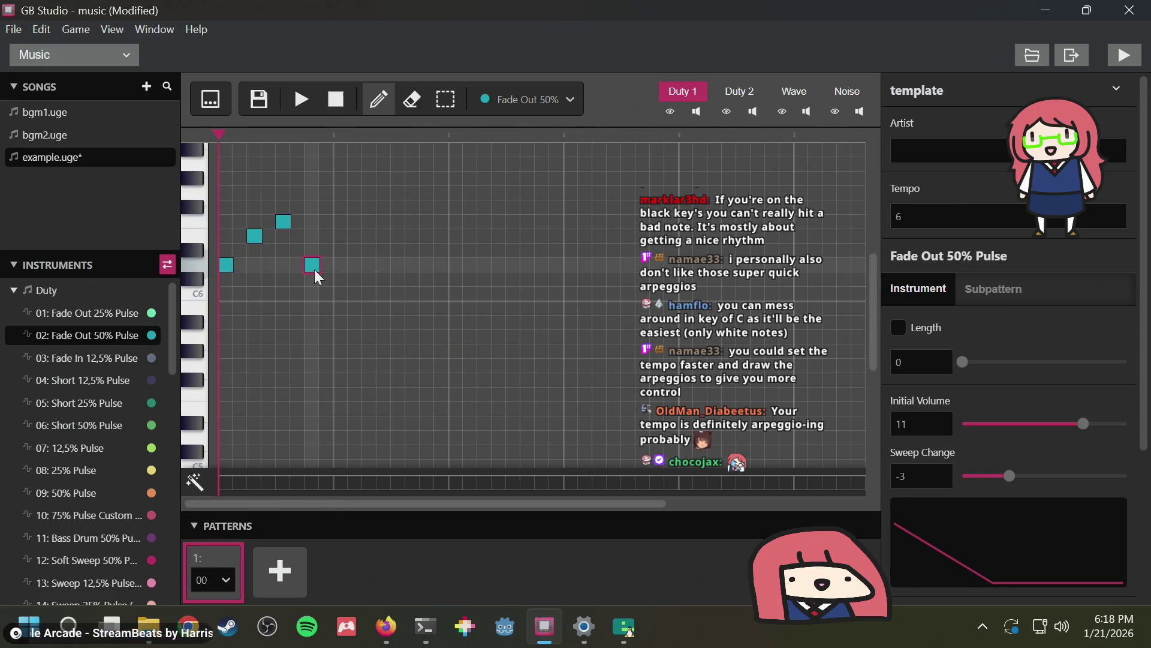
{"action": "left_click", "coordinate": [370, 222]}
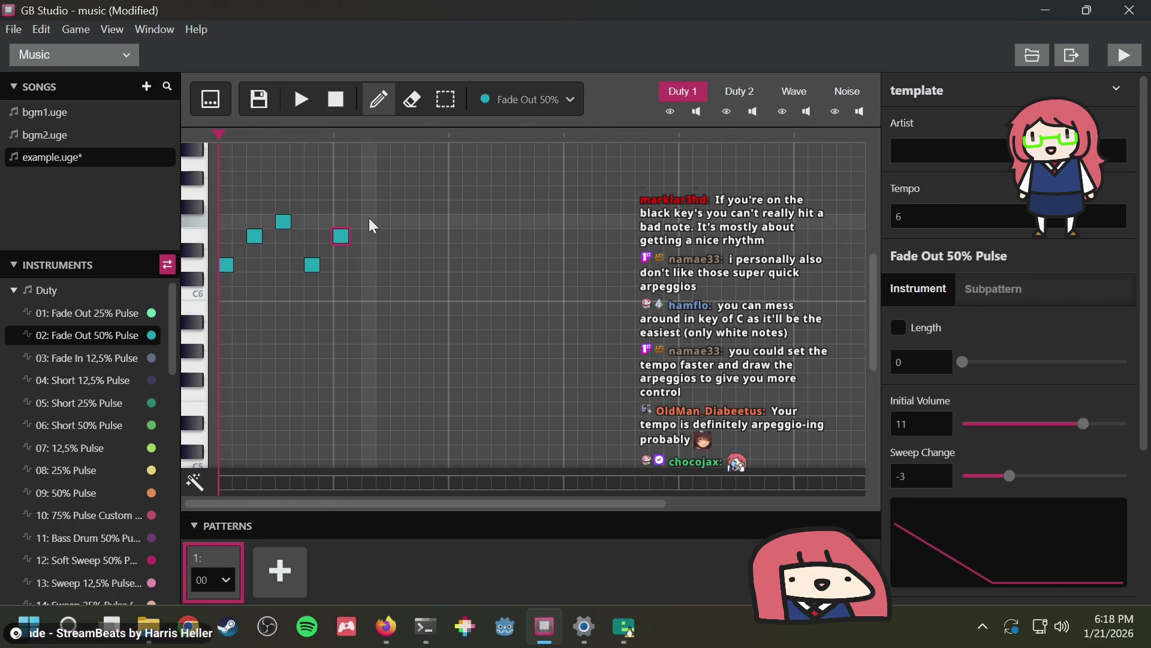
{"action": "left_click", "coordinate": [304, 103]}
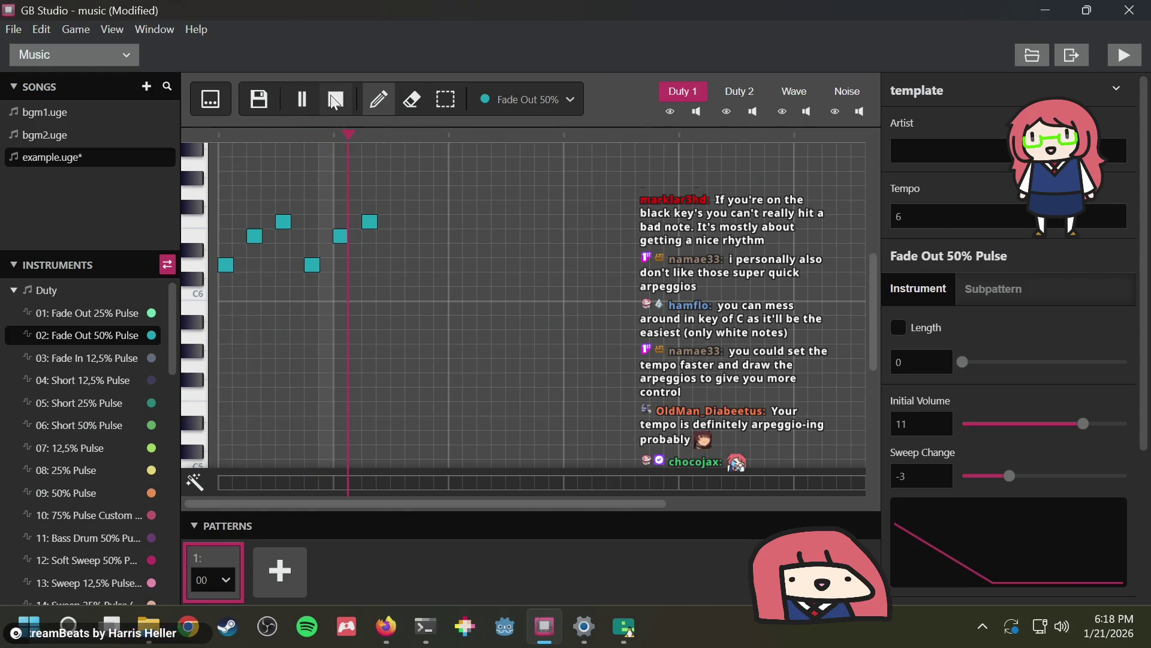
{"action": "left_click", "coordinate": [336, 100]}
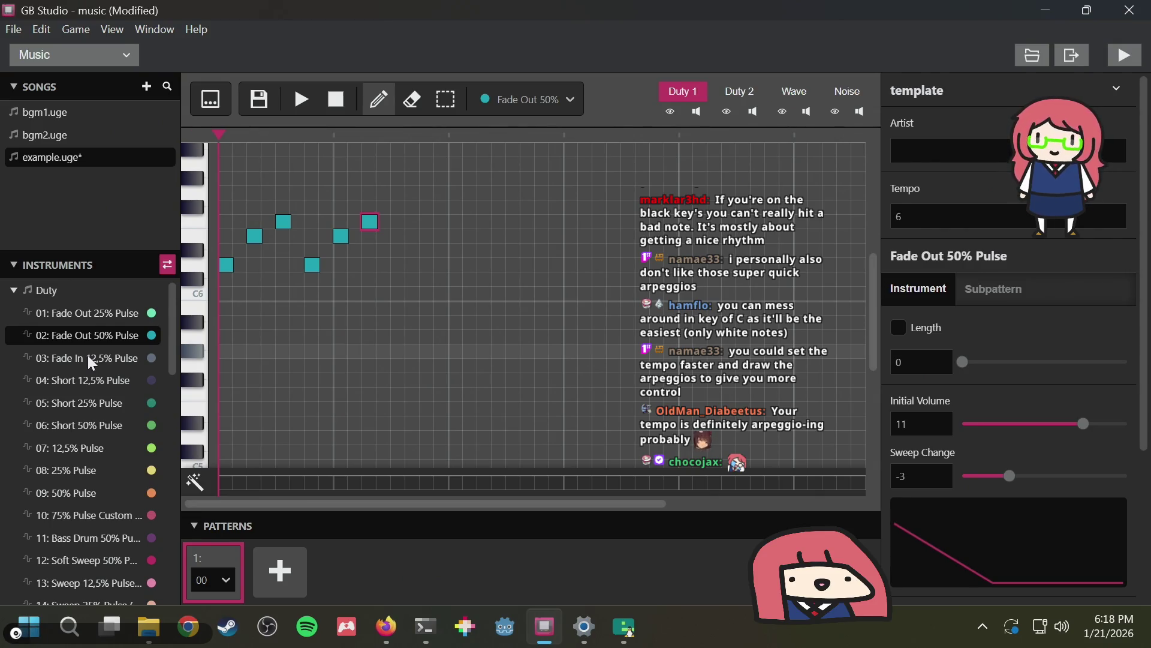
Pick 03: Fade In 12,5% Pulse and launch hUGETracker.exe from the Downloads hugetracker folder
{"action": "left_click", "coordinate": [76, 363]}
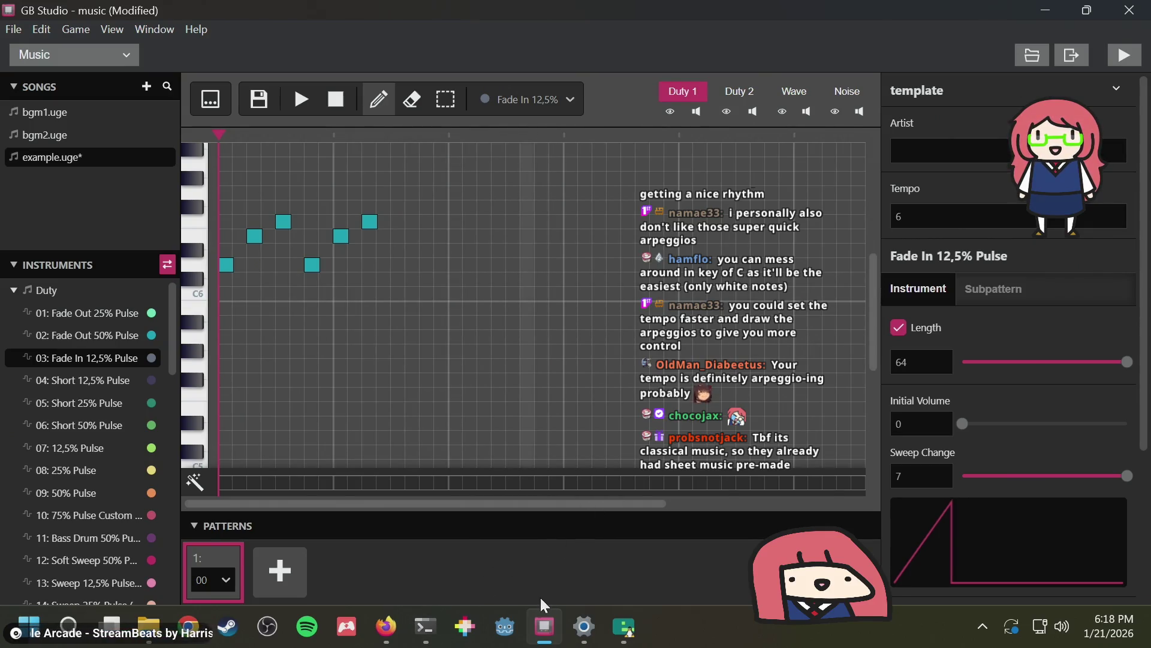
{"action": "mouse_move", "coordinate": [387, 624]}
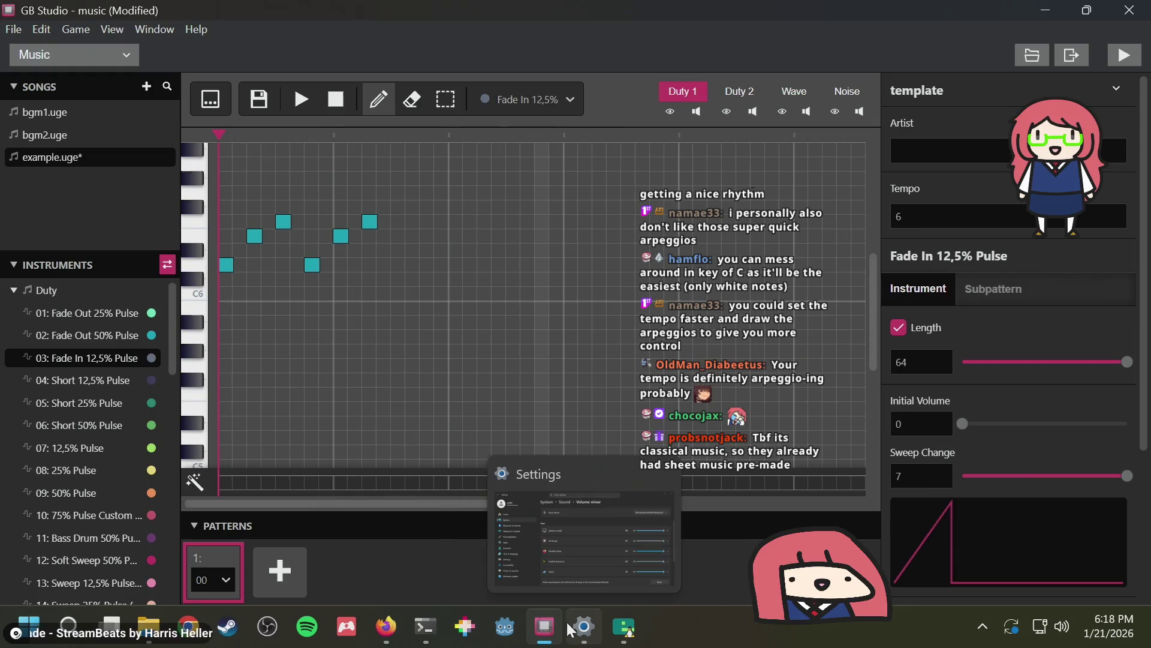
{"action": "mouse_move", "coordinate": [624, 625]}
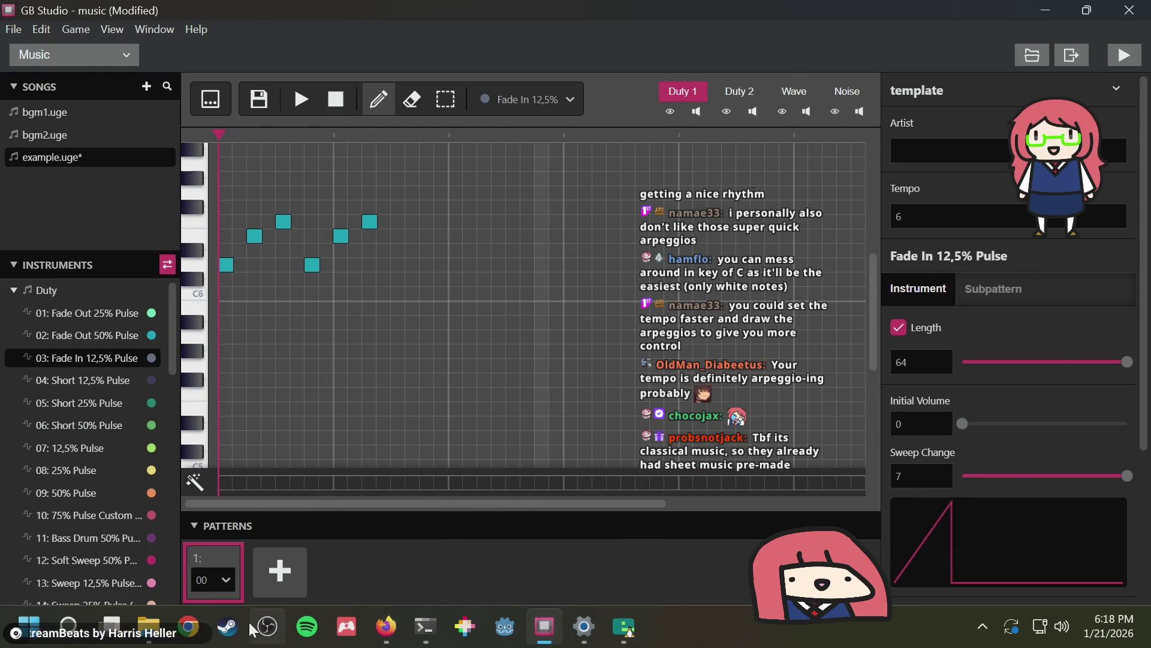
{"action": "mouse_move", "coordinate": [148, 636]}
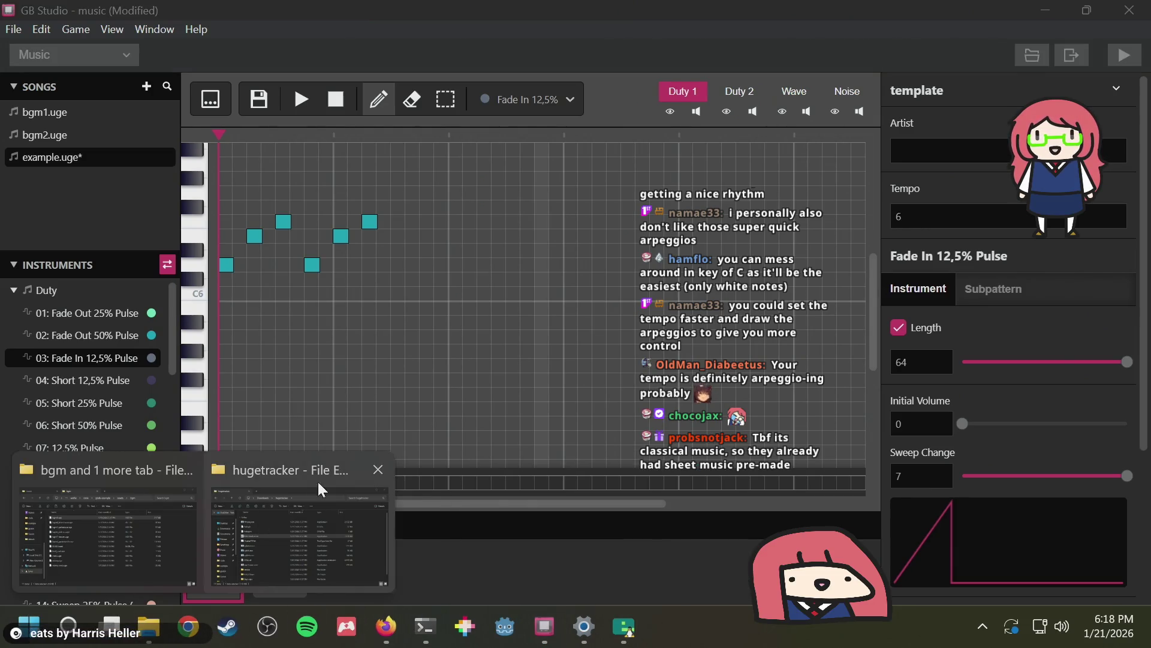
{"action": "left_click", "coordinate": [296, 498]}
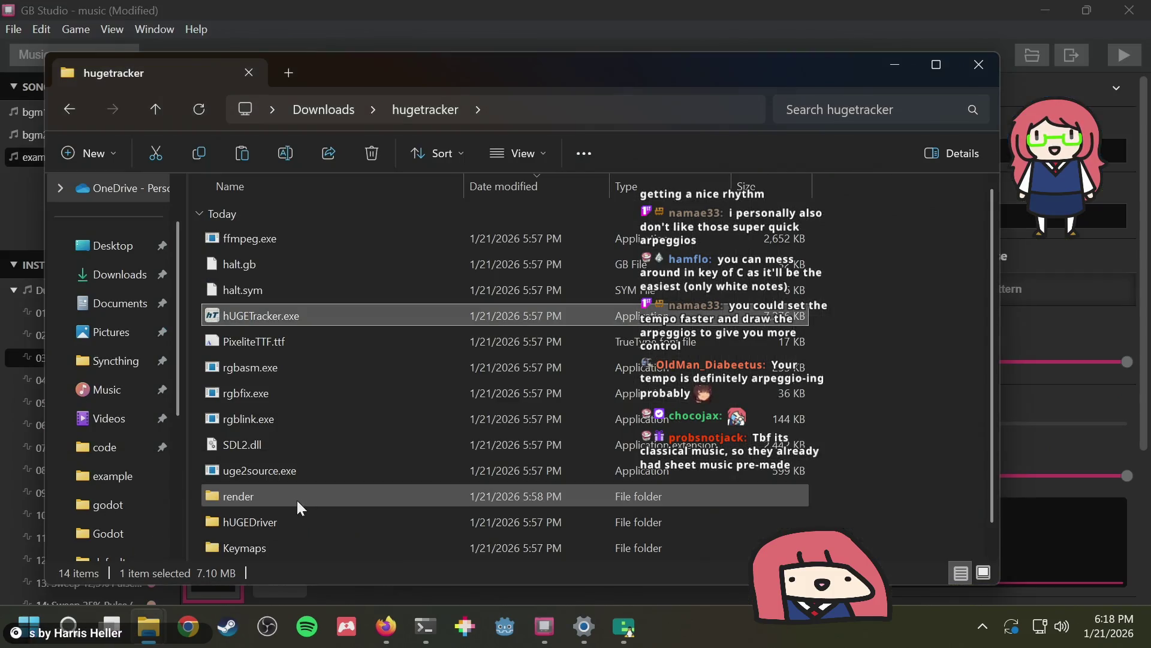
{"action": "double_click", "coordinate": [279, 314]}
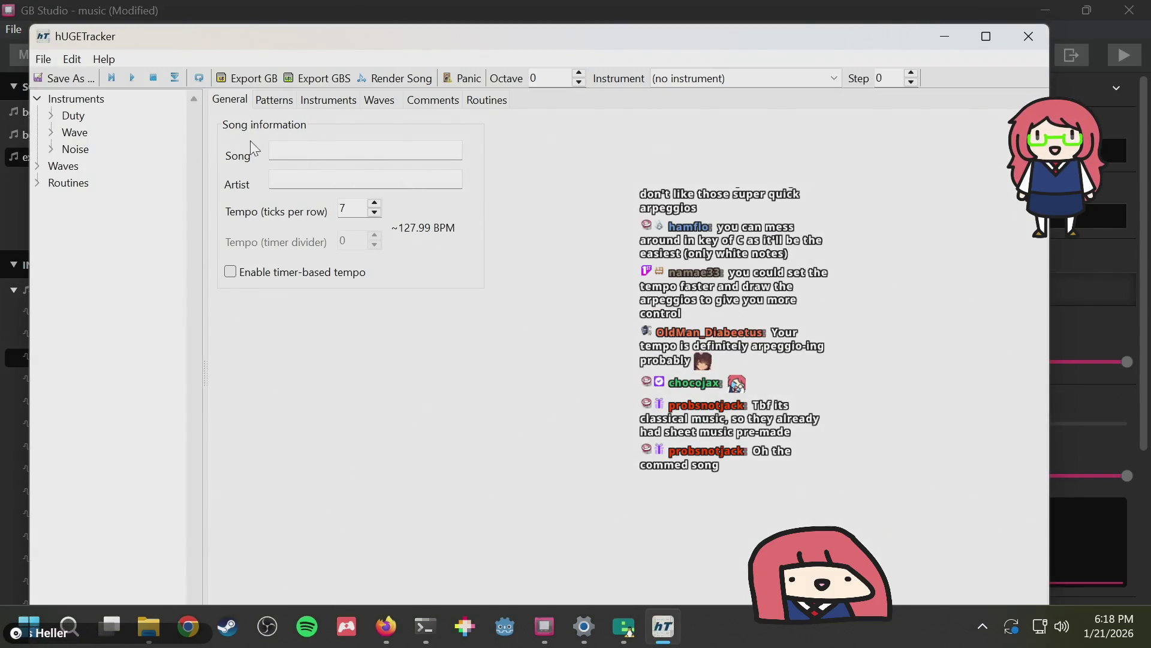
{"action": "key", "text": "alt+Tab"}
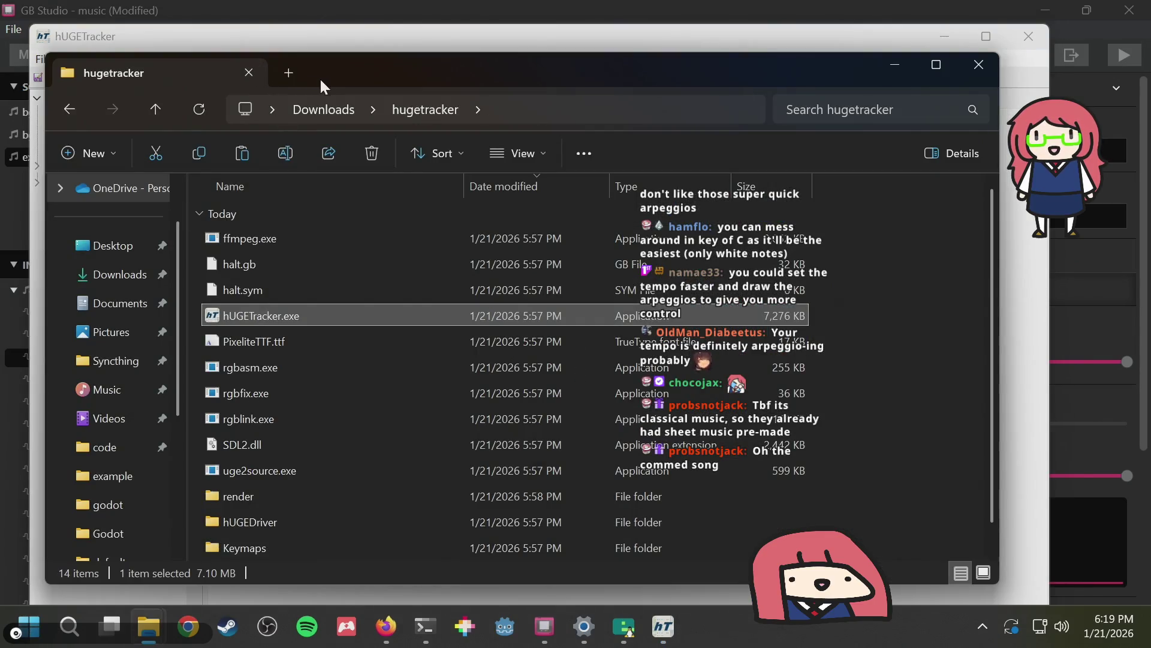
Show GB Studio's music folder in Explorer and drag bgm2.uge over to hUGETracker
{"action": "mouse_move", "coordinate": [321, 87]}
{"action": "left_mouse_down"}
{"action": "mouse_move", "coordinate": [449, 121]}
{"action": "mouse_move", "coordinate": [463, 136]}
{"action": "left_mouse_up"}
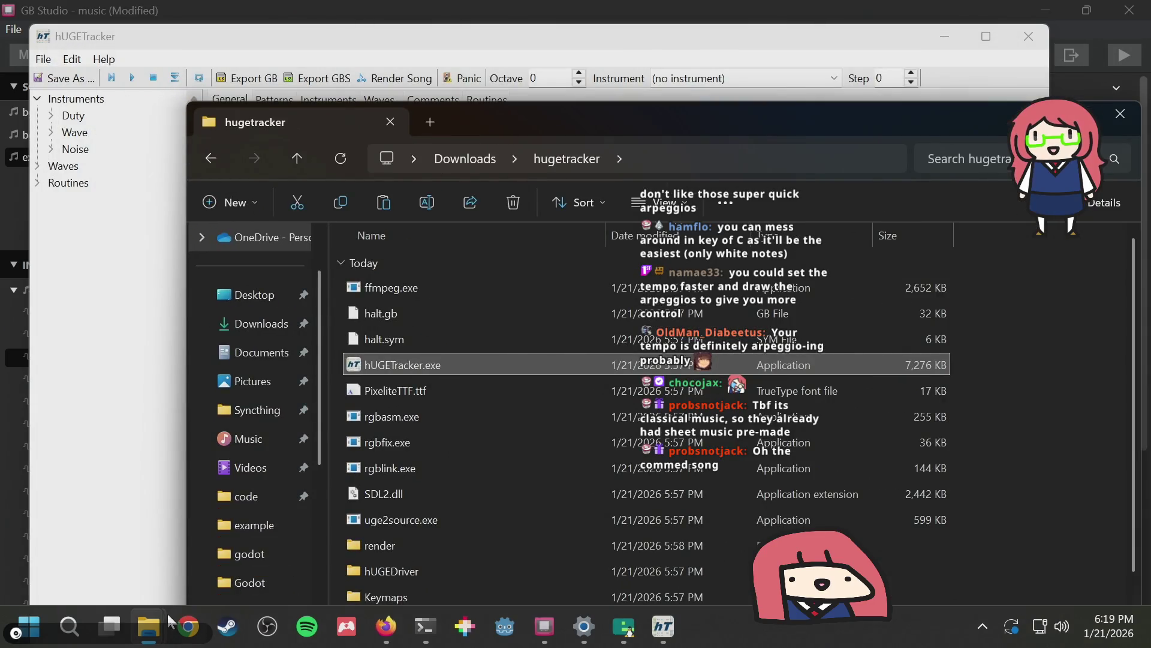
{"action": "mouse_move", "coordinate": [167, 613]}
{"action": "left_click", "coordinate": [172, 563]}
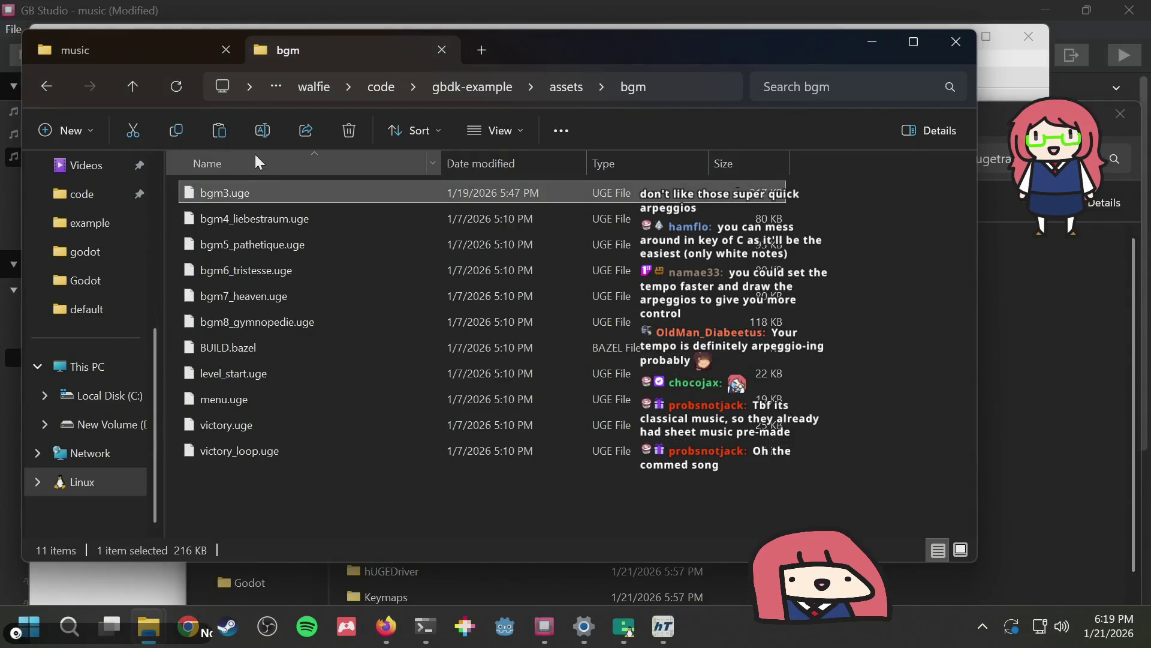
{"action": "left_click", "coordinate": [92, 40]}
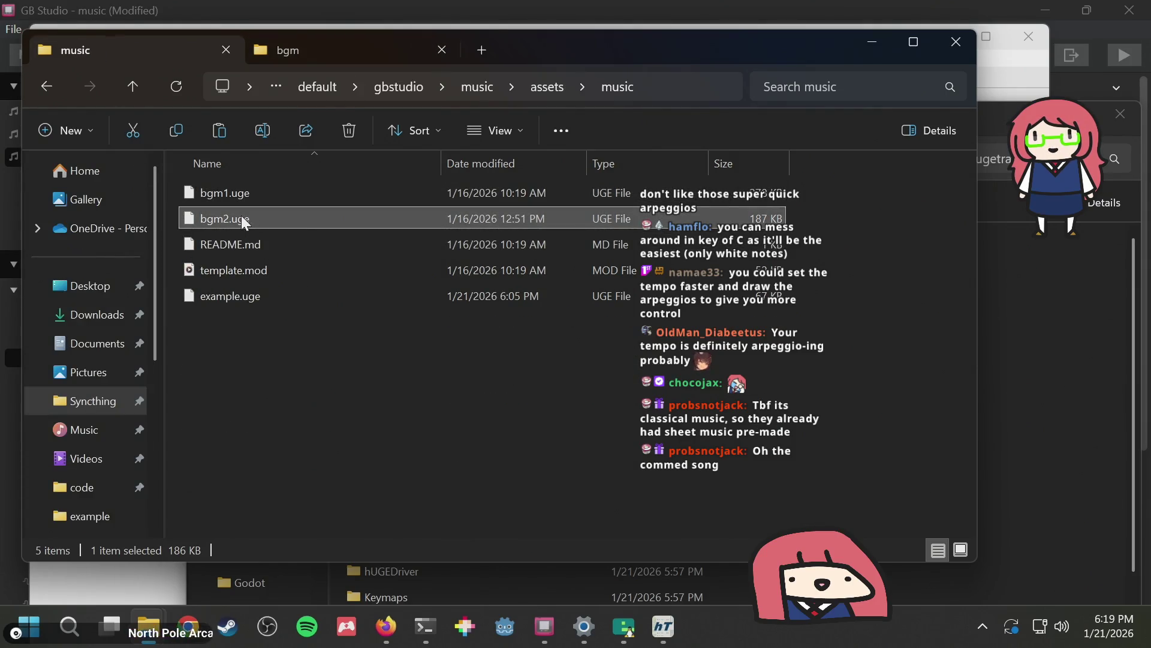
{"action": "key", "text": "alt+Tab"}
{"action": "mouse_move", "coordinate": [243, 221]}
{"action": "left_mouse_down"}
{"action": "mouse_move", "coordinate": [441, 224]}
{"action": "mouse_move", "coordinate": [413, 161]}
{"action": "mouse_move", "coordinate": [778, 156]}
{"action": "mouse_move", "coordinate": [756, 141]}
{"action": "mouse_move", "coordinate": [869, 175]}
{"action": "mouse_move", "coordinate": [636, 234]}
{"action": "left_mouse_up"}
{"action": "key", "text": "alt+Tab"}
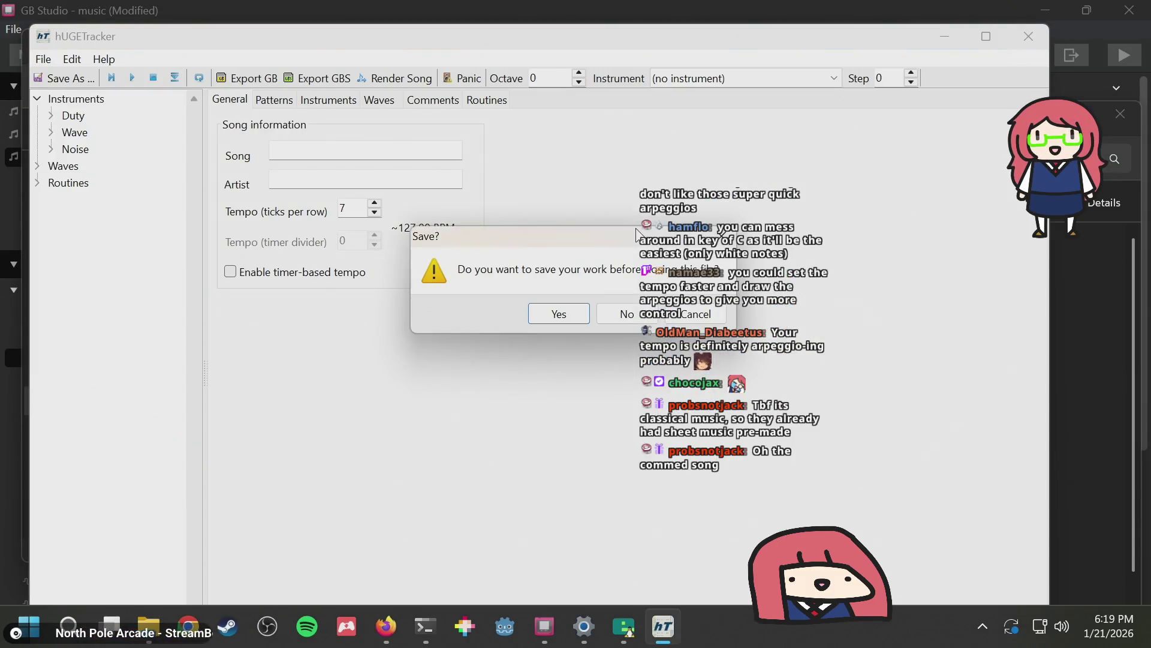
Decline saving so hUGETracker opens bgm2.uge, then switch back to GB Studio
{"action": "left_click", "coordinate": [647, 313]}
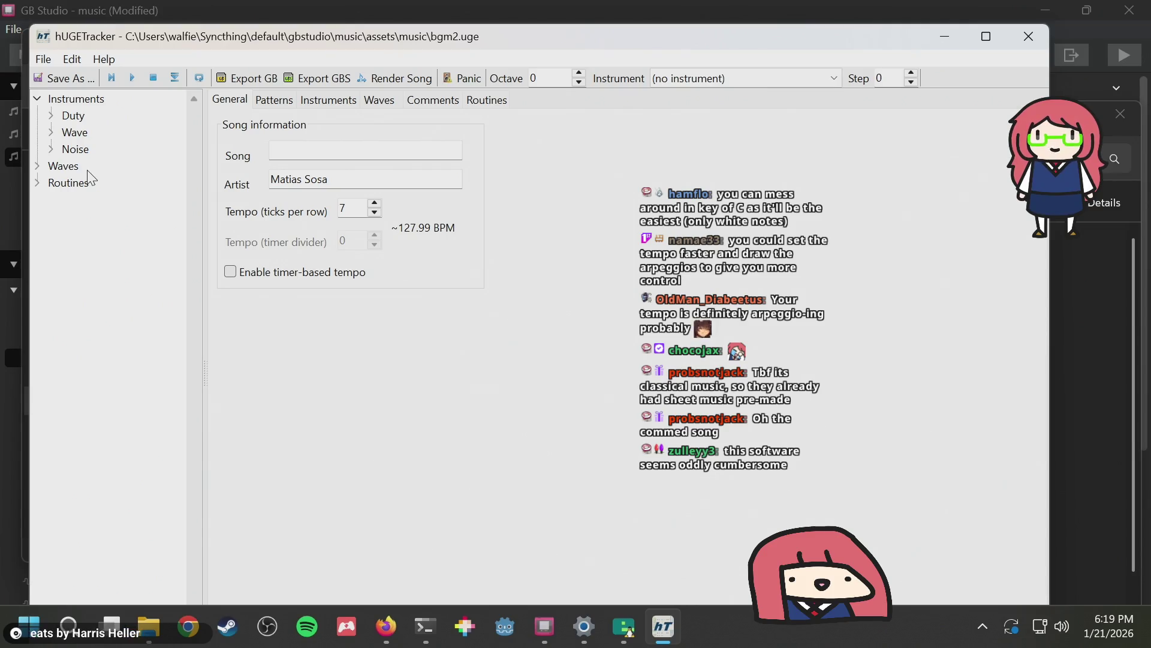
{"action": "left_click", "coordinate": [545, 626]}
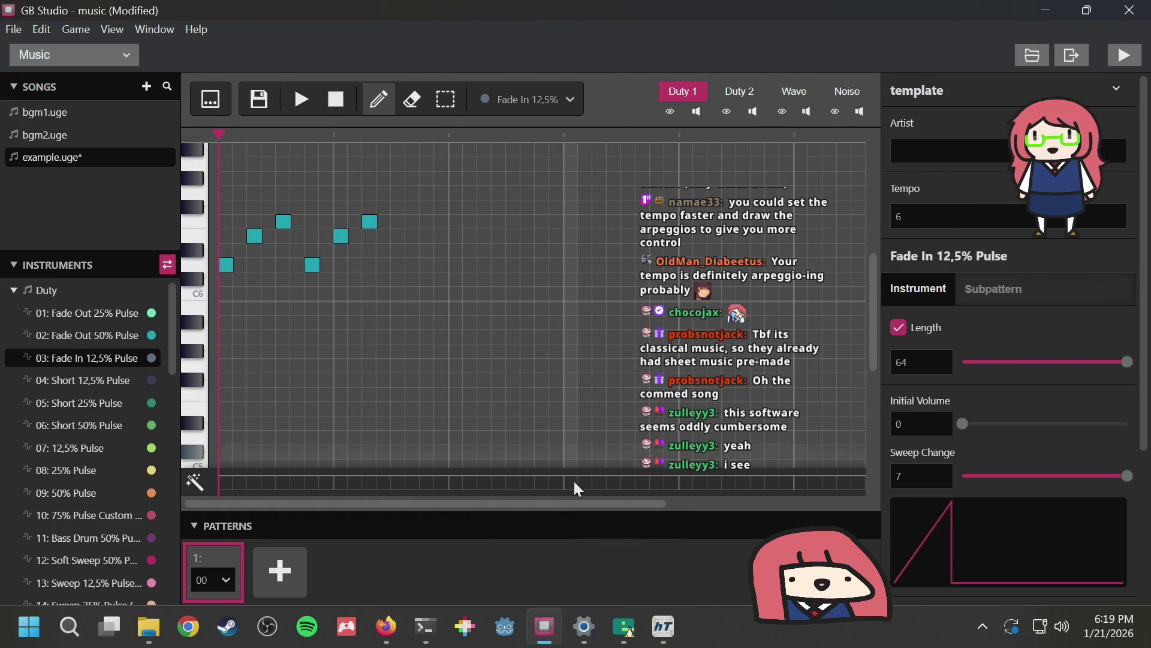
Open bgm2.uge in GB Studio and display its Wave channel notes
{"action": "left_click", "coordinate": [63, 140]}
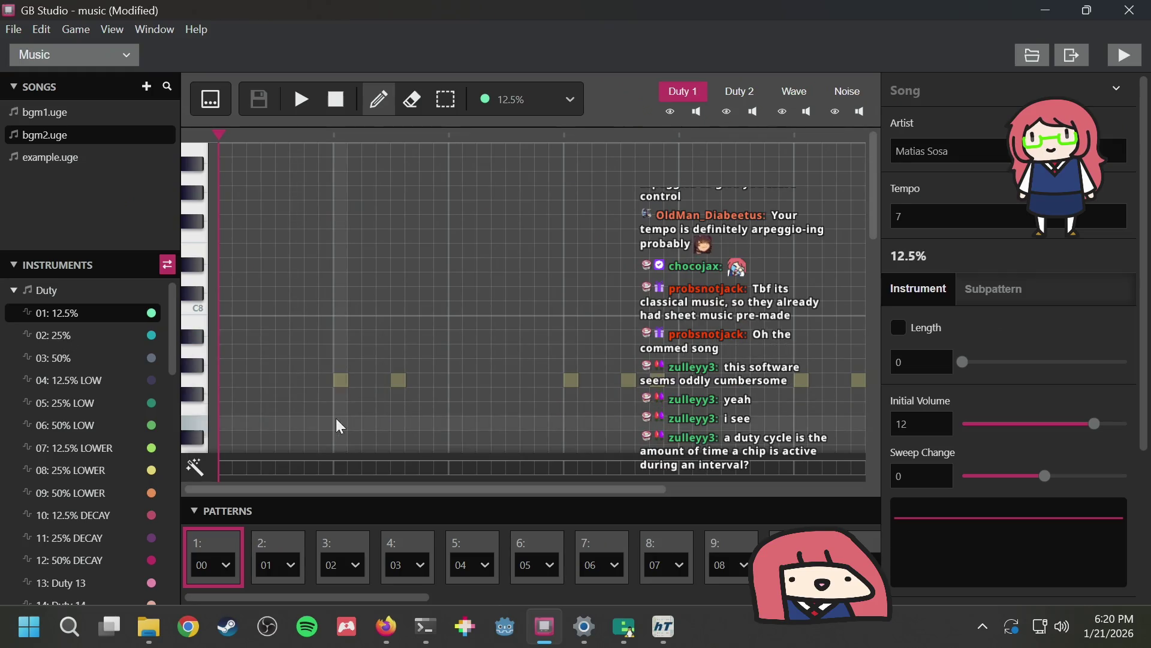
{"action": "scroll", "coordinate": [361, 411], "scroll_direction": "down", "scroll_amount": 3}
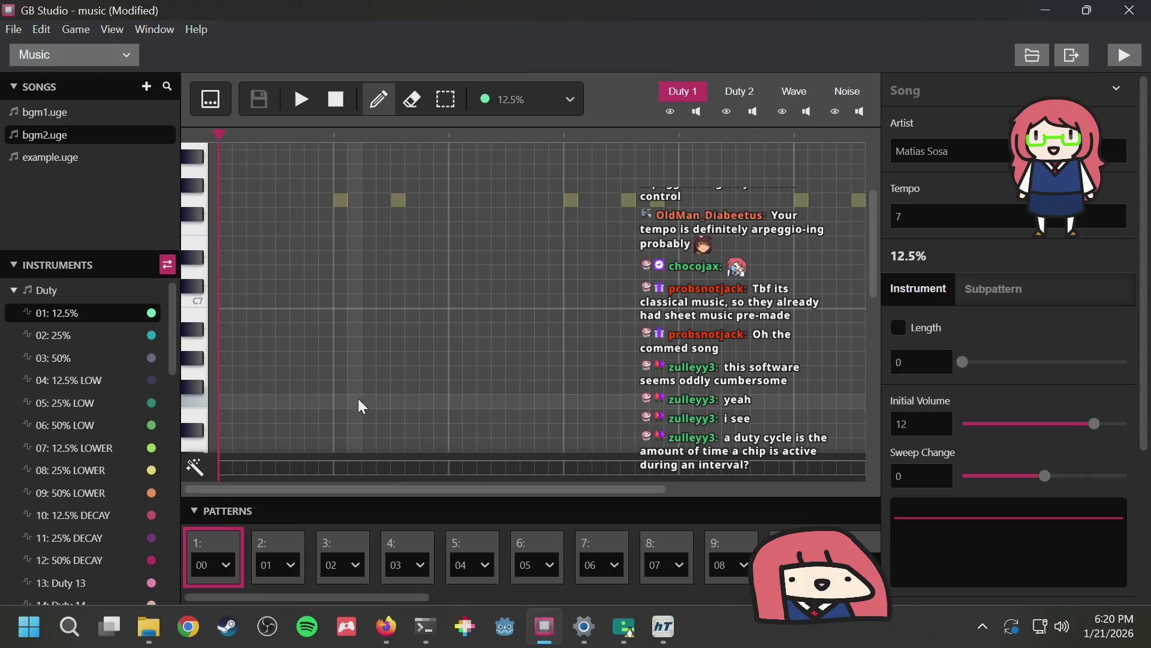
{"action": "mouse_move", "coordinate": [385, 624]}
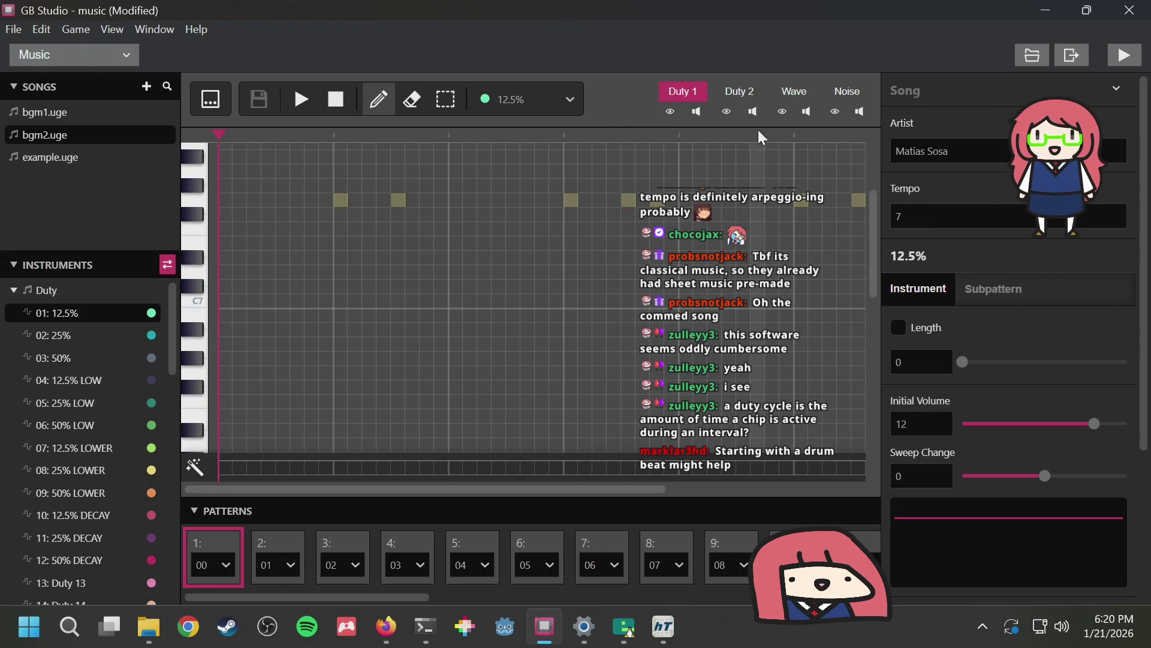
{"action": "left_click", "coordinate": [795, 95]}
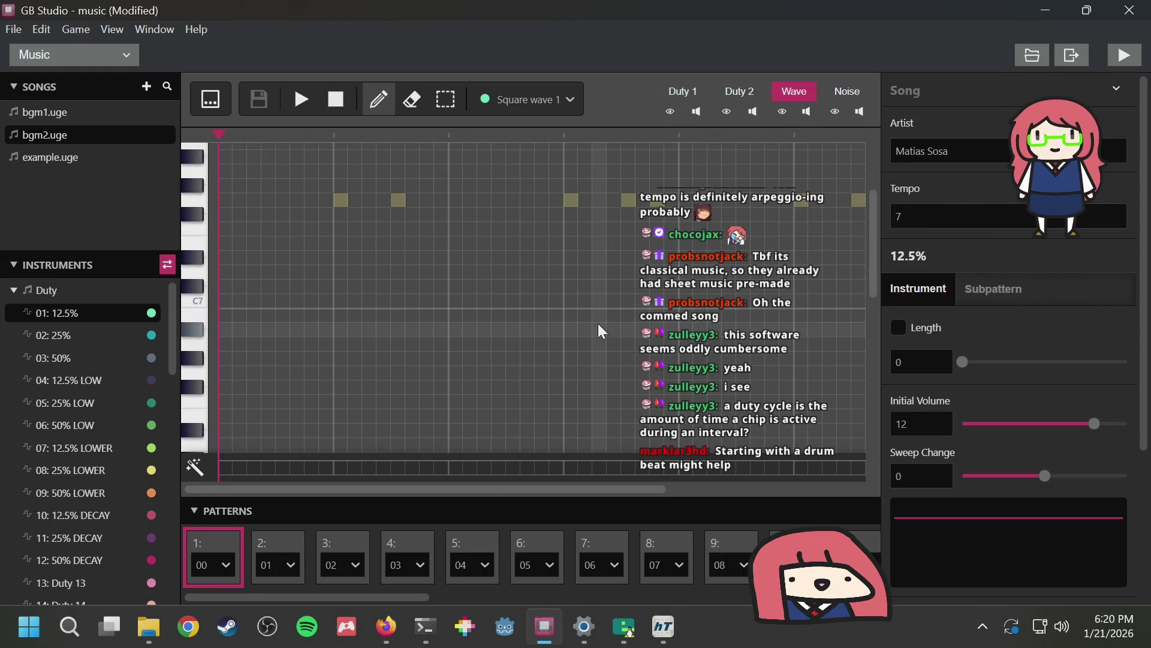
Show the Noise channel and check the ticks-per-row of its Set Speed effects
{"action": "left_click", "coordinate": [848, 92]}
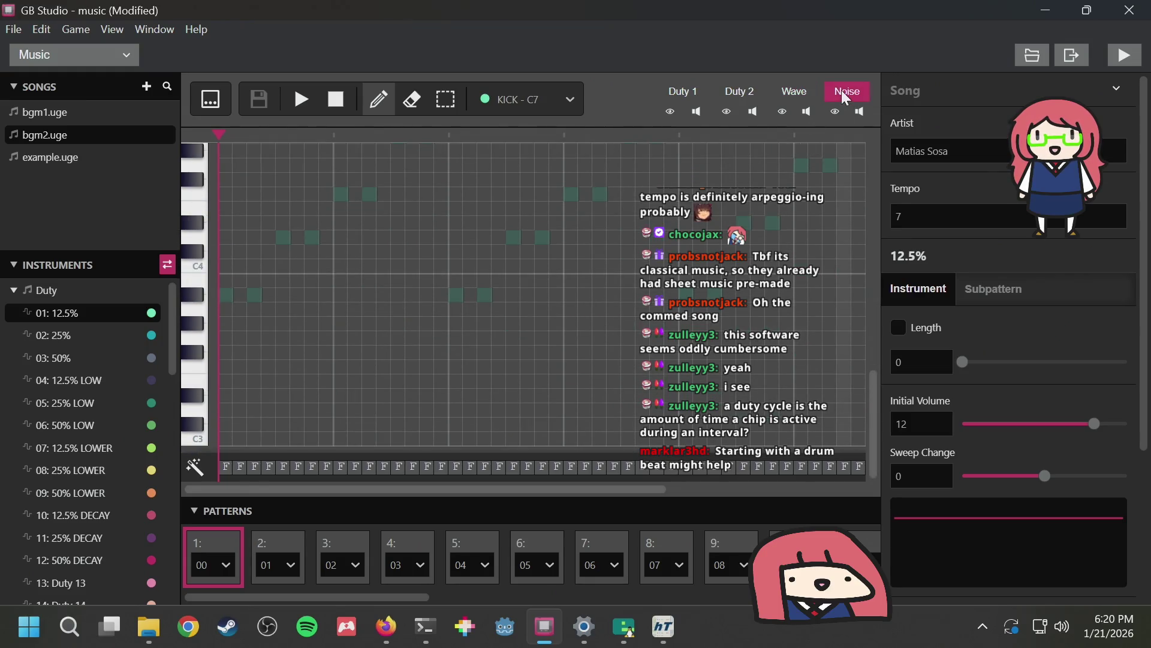
{"action": "left_click", "coordinate": [226, 467]}
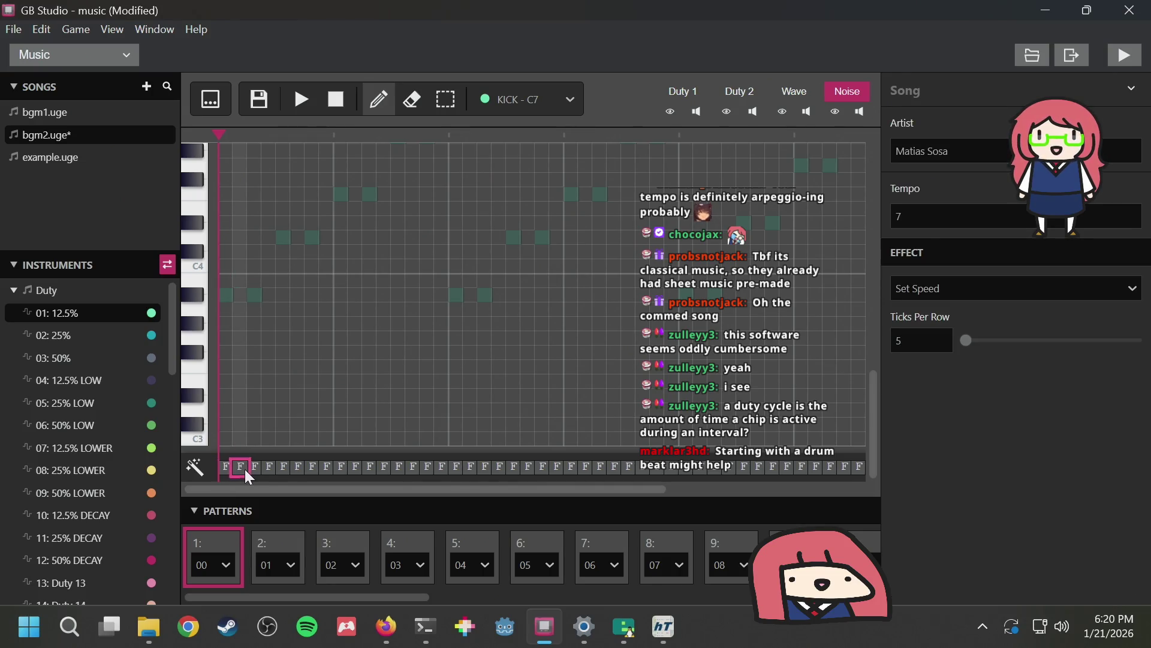
{"action": "left_click", "coordinate": [259, 468]}
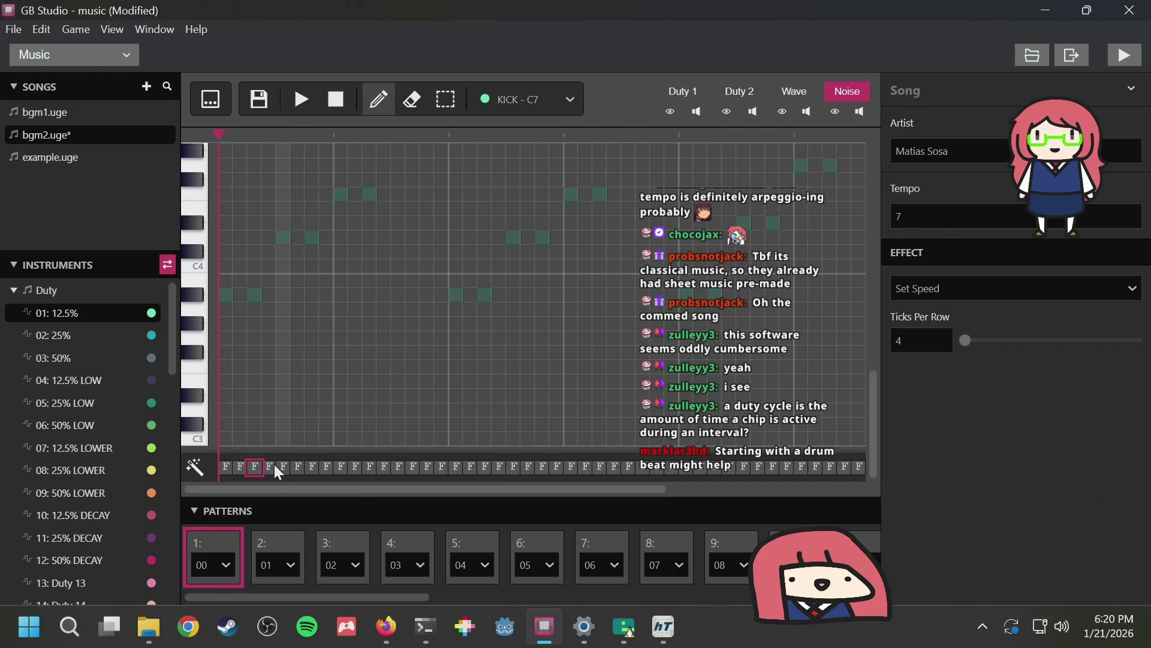
{"action": "left_click", "coordinate": [274, 465]}
{"action": "left_click", "coordinate": [289, 466]}
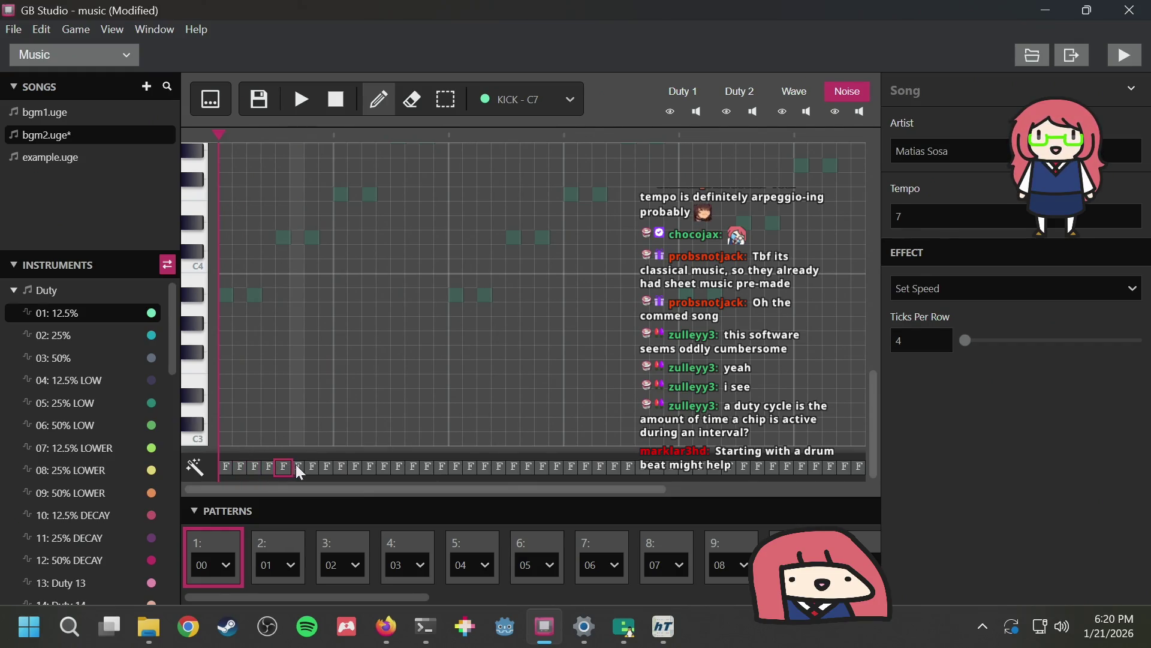
{"action": "left_click", "coordinate": [303, 466]}
Select a note, switch to the marquee selection tool, and scroll the instrument list to Noise
{"action": "scroll", "coordinate": [285, 347], "scroll_direction": "up", "scroll_amount": 5}
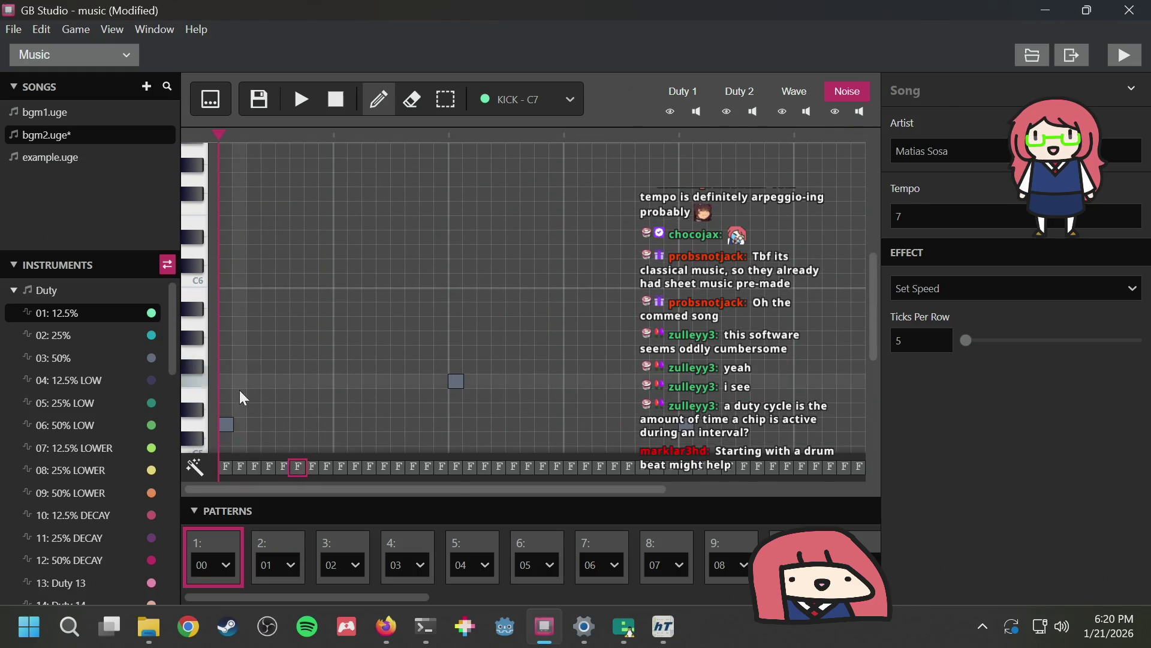
{"action": "left_click", "coordinate": [227, 425]}
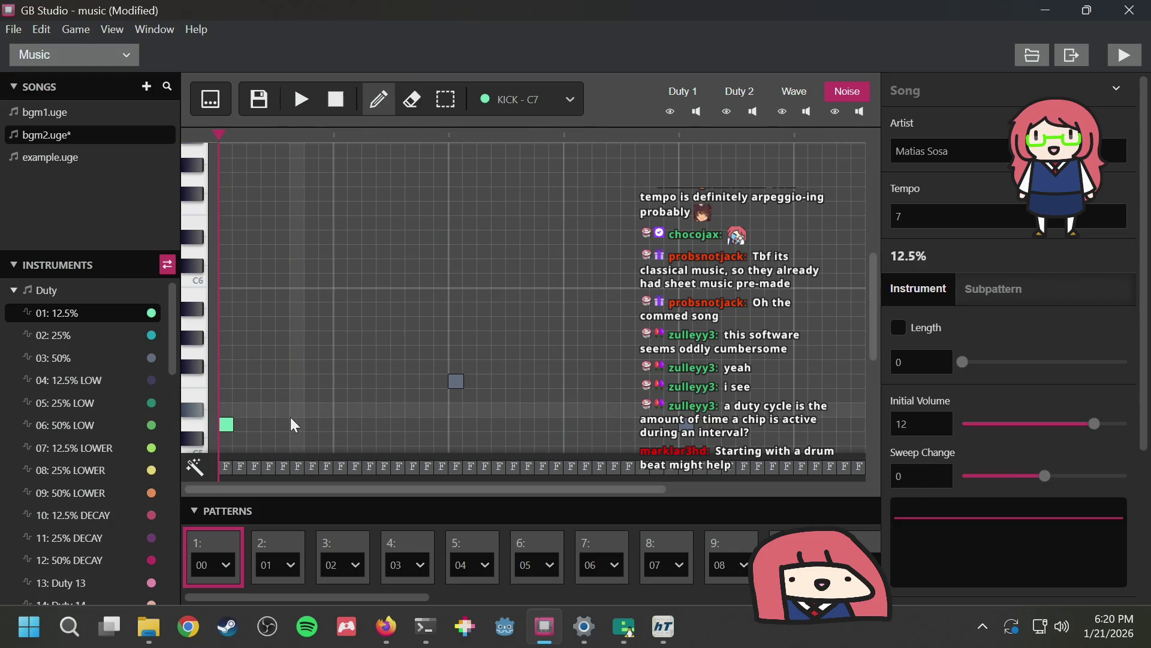
{"action": "scroll", "coordinate": [107, 385], "scroll_direction": "down", "scroll_amount": 3}
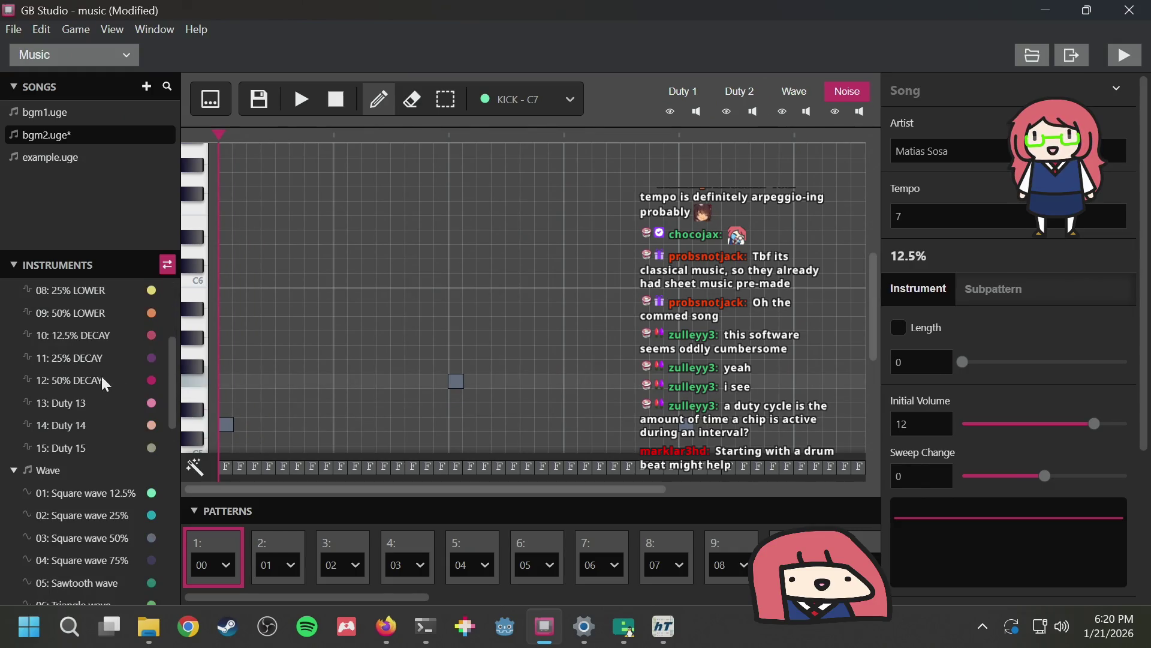
{"action": "left_click", "coordinate": [445, 100]}
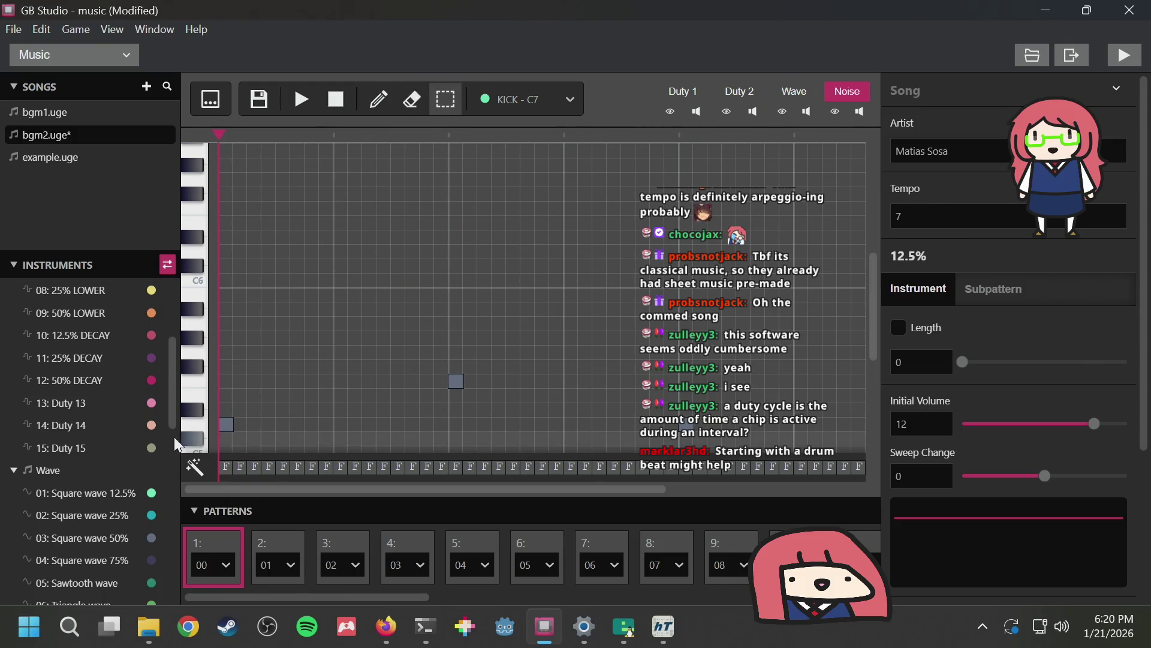
{"action": "scroll", "coordinate": [87, 471], "scroll_direction": "down", "scroll_amount": 8}
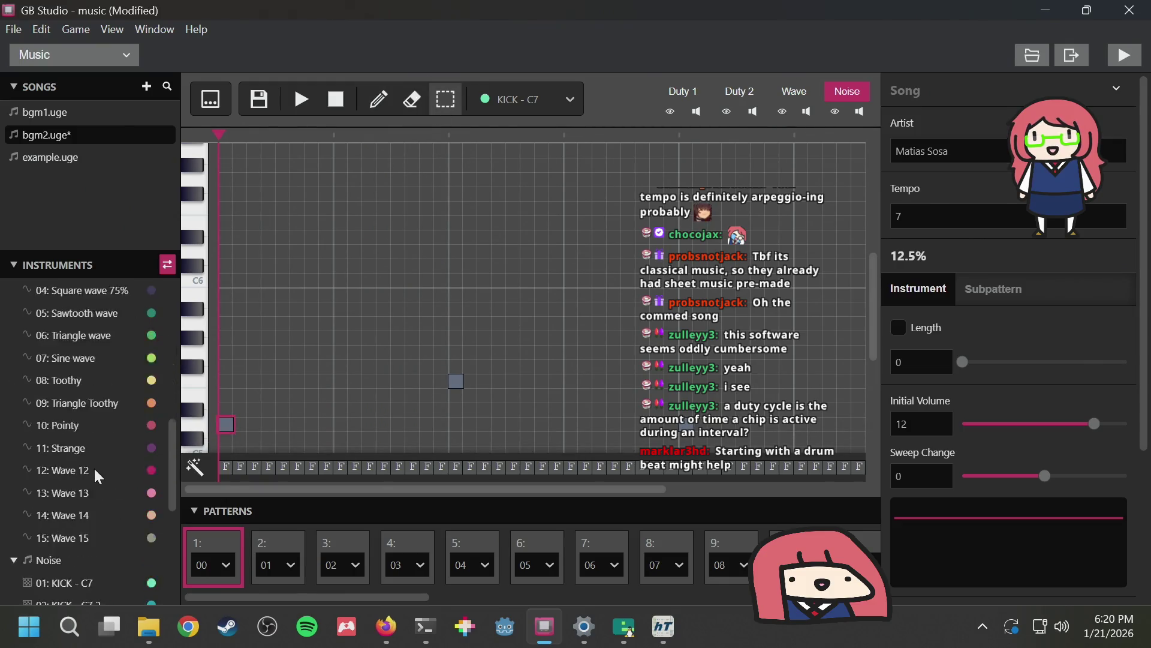
{"action": "scroll", "coordinate": [78, 427], "scroll_direction": "down", "scroll_amount": 2}
{"action": "scroll", "coordinate": [77, 420], "scroll_direction": "up", "scroll_amount": 3}
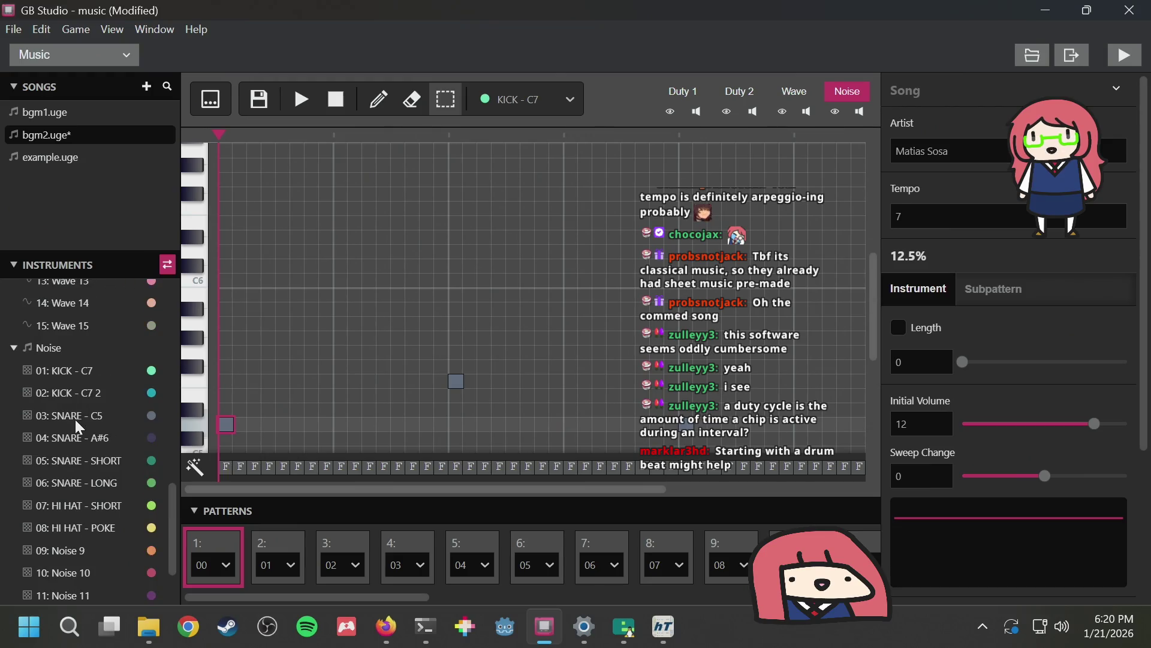
Select the 01: KICK - C7 instrument and test it at C5
{"action": "left_click", "coordinate": [85, 380]}
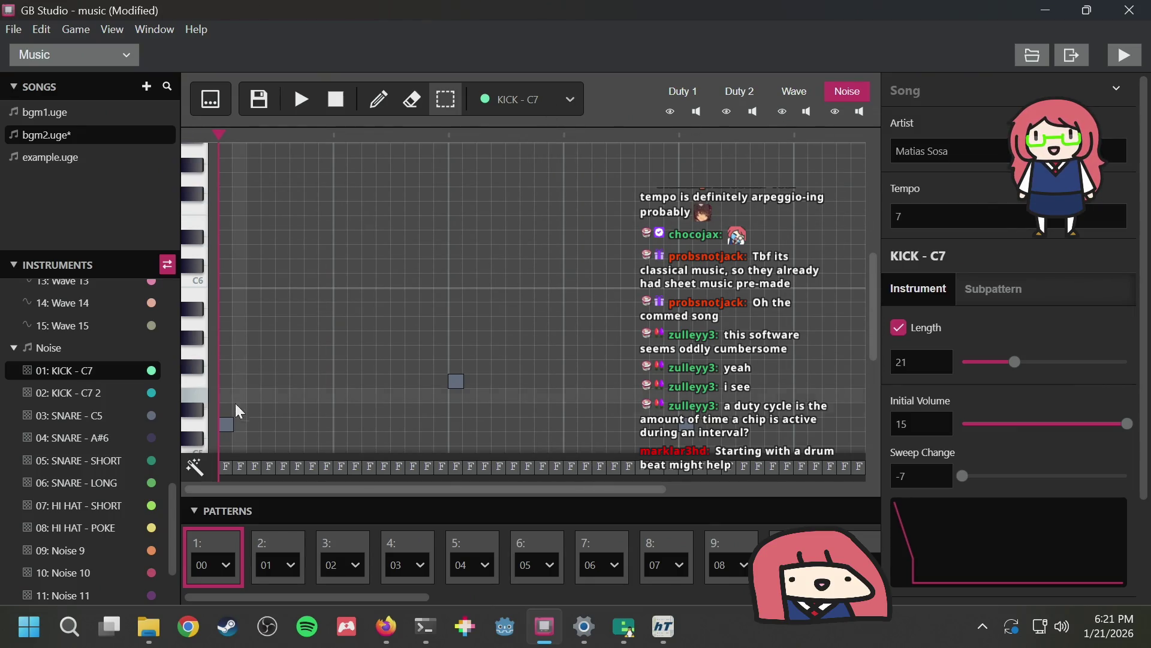
{"action": "scroll", "coordinate": [1074, 395], "scroll_direction": "down", "scroll_amount": 2}
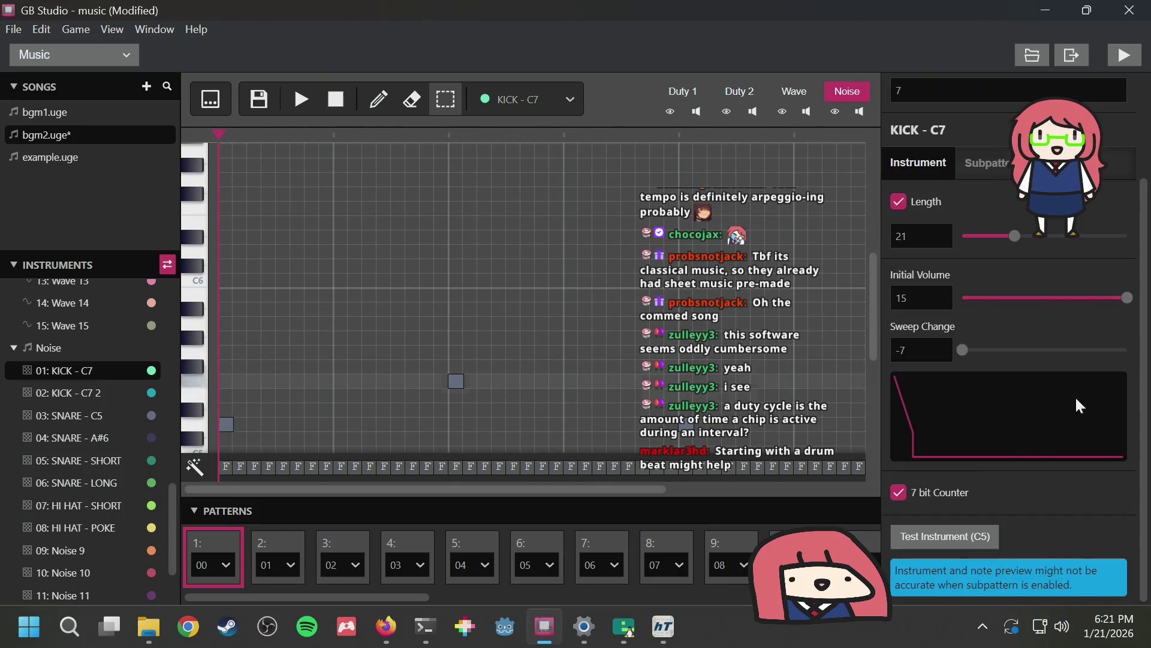
{"action": "left_click", "coordinate": [936, 541]}
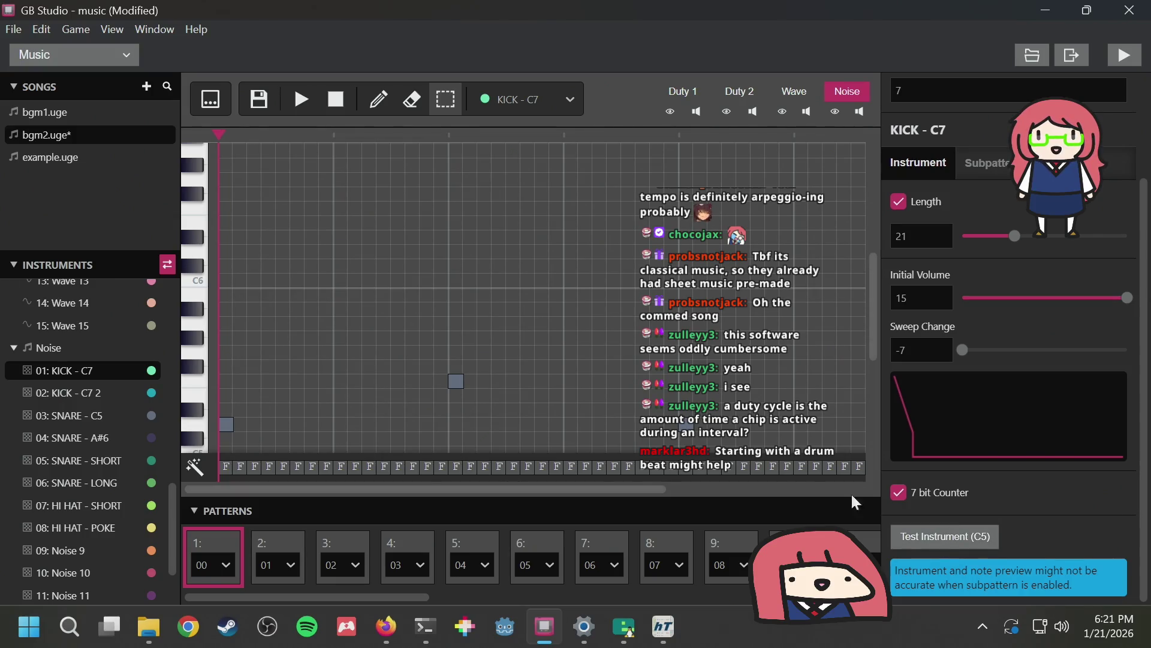
{"action": "scroll", "coordinate": [321, 312], "scroll_direction": "up", "scroll_amount": 3}
{"action": "scroll", "coordinate": [322, 309], "scroll_direction": "up", "scroll_amount": 2}
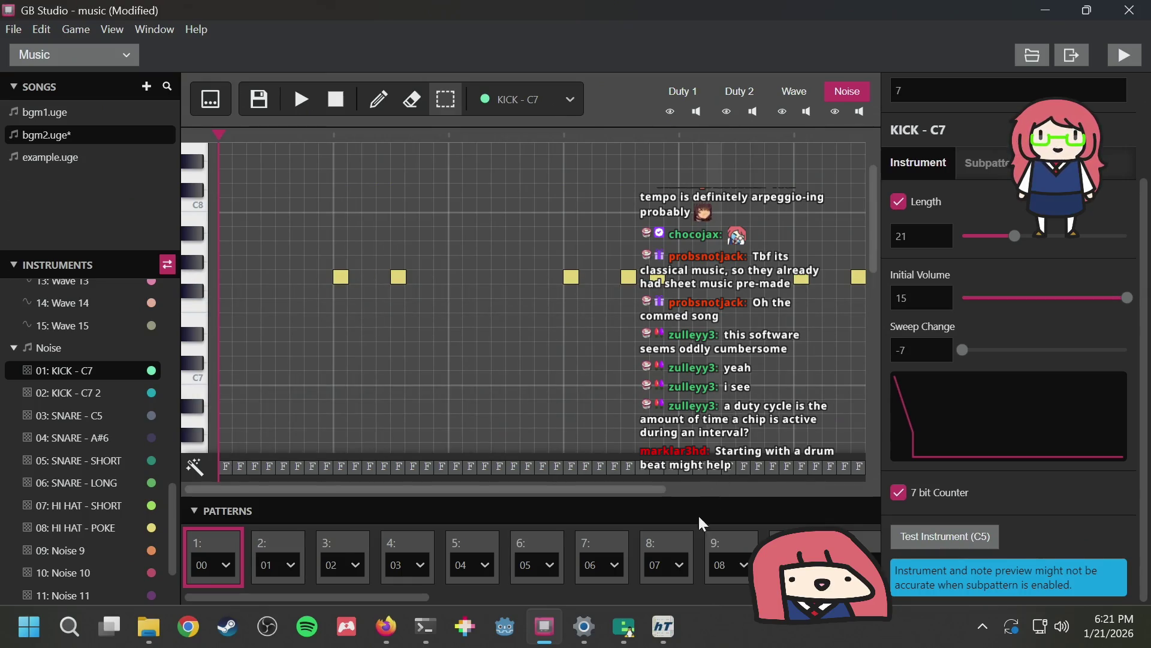
Close hUGETracker's copy of bgm2, answering its save prompt, and play bgm2 in GB Studio
{"action": "left_click", "coordinate": [661, 627]}
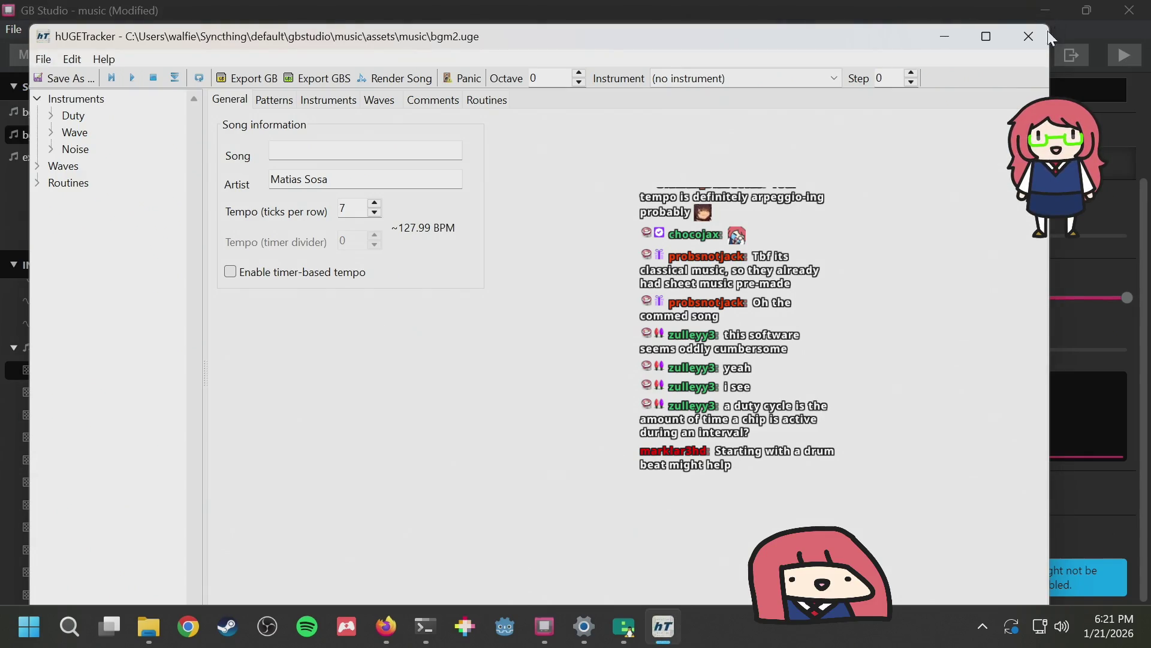
{"action": "left_click", "coordinate": [1030, 37]}
{"action": "left_click", "coordinate": [607, 316]}
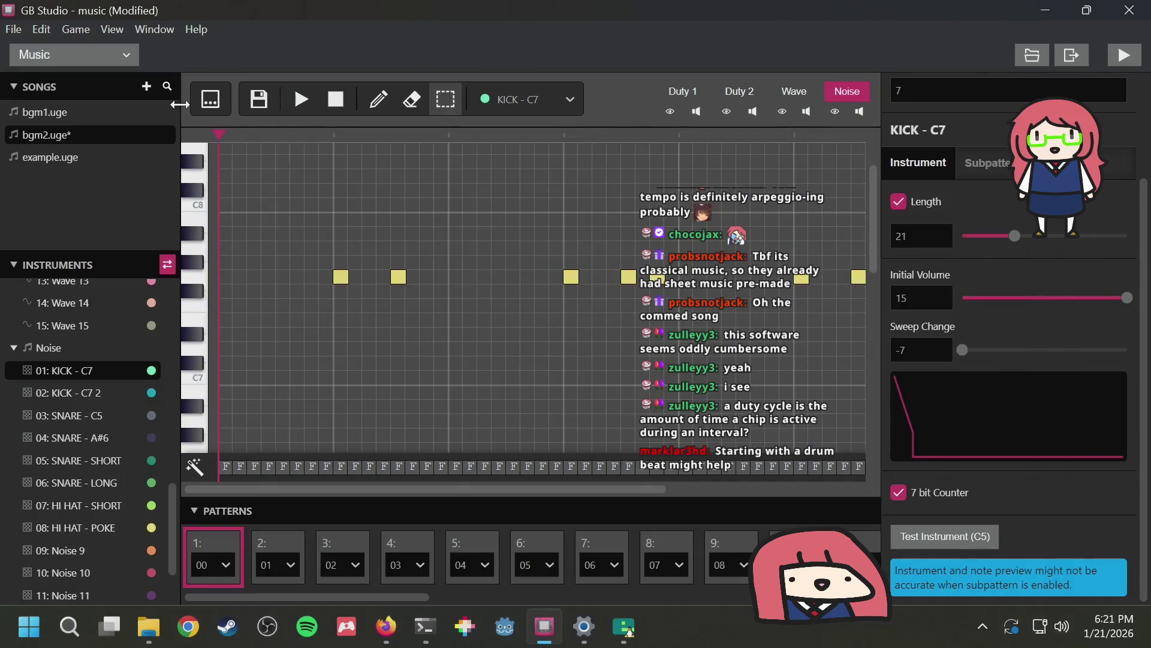
{"action": "left_click", "coordinate": [298, 96]}
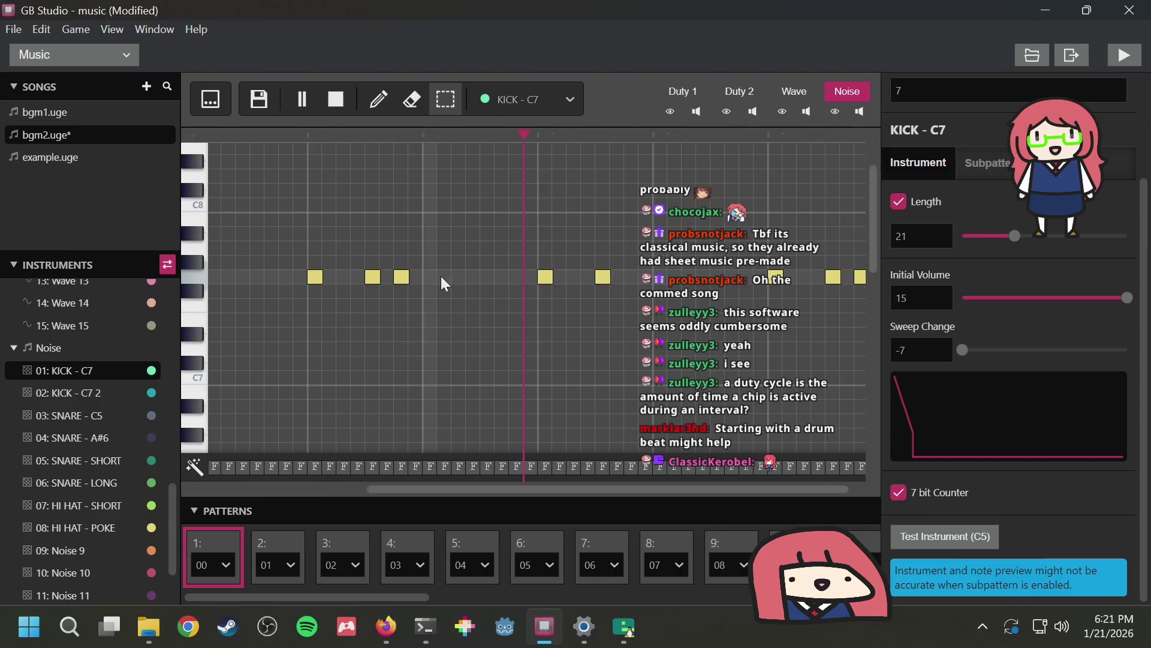
{"action": "mouse_move", "coordinate": [623, 626]}
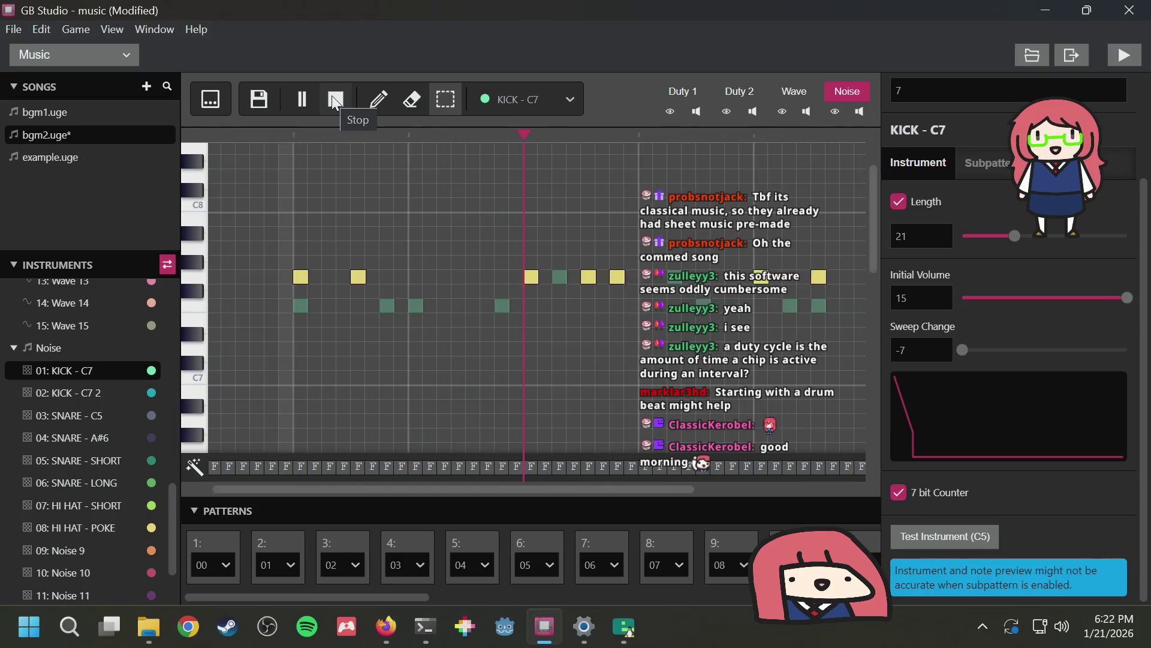
Stop playback, view the Wave channel, then restart the song and return to Noise
{"action": "left_click", "coordinate": [335, 102]}
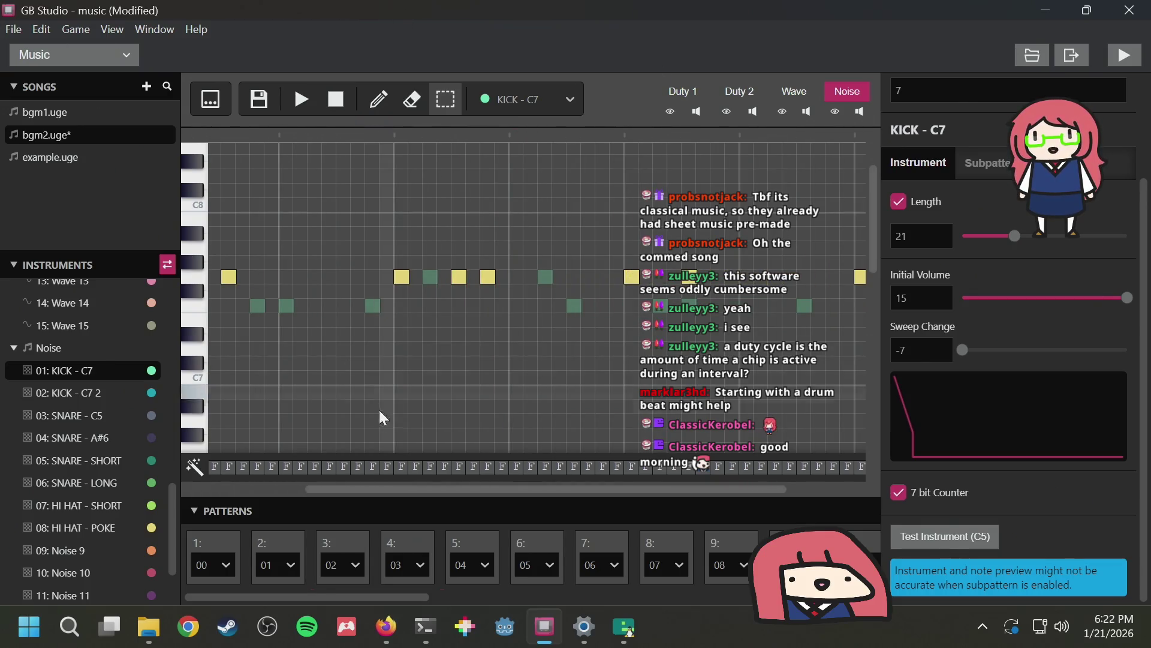
{"action": "left_click_drag", "start_coordinate": [362, 489], "coordinate": [170, 502]}
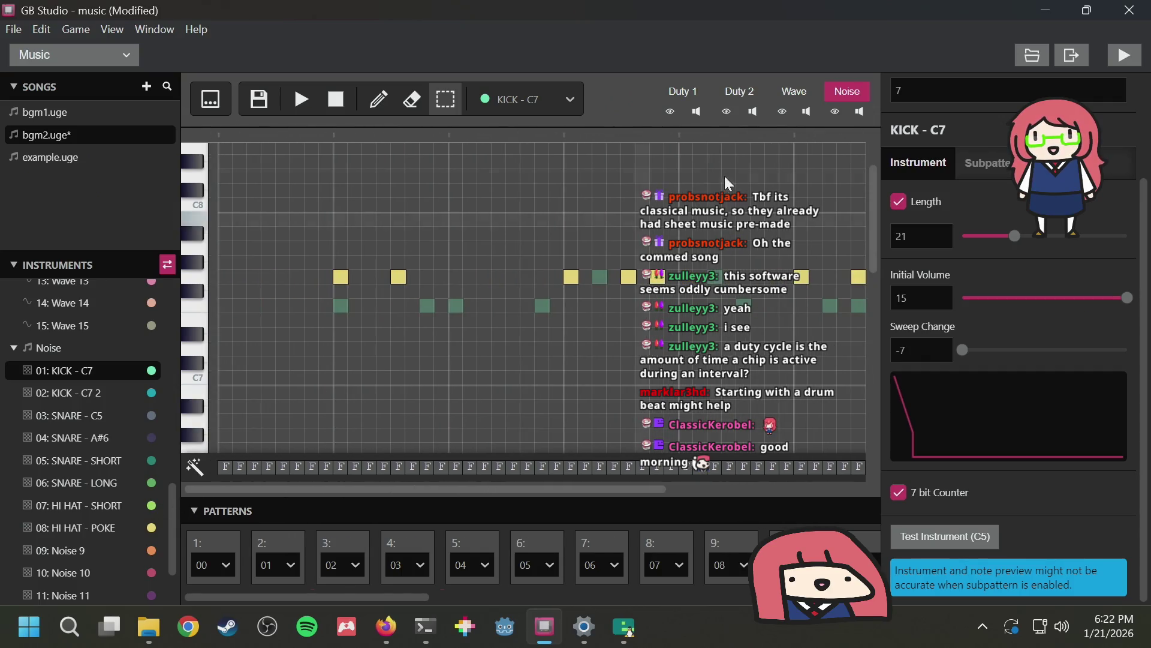
{"action": "left_click", "coordinate": [794, 87]}
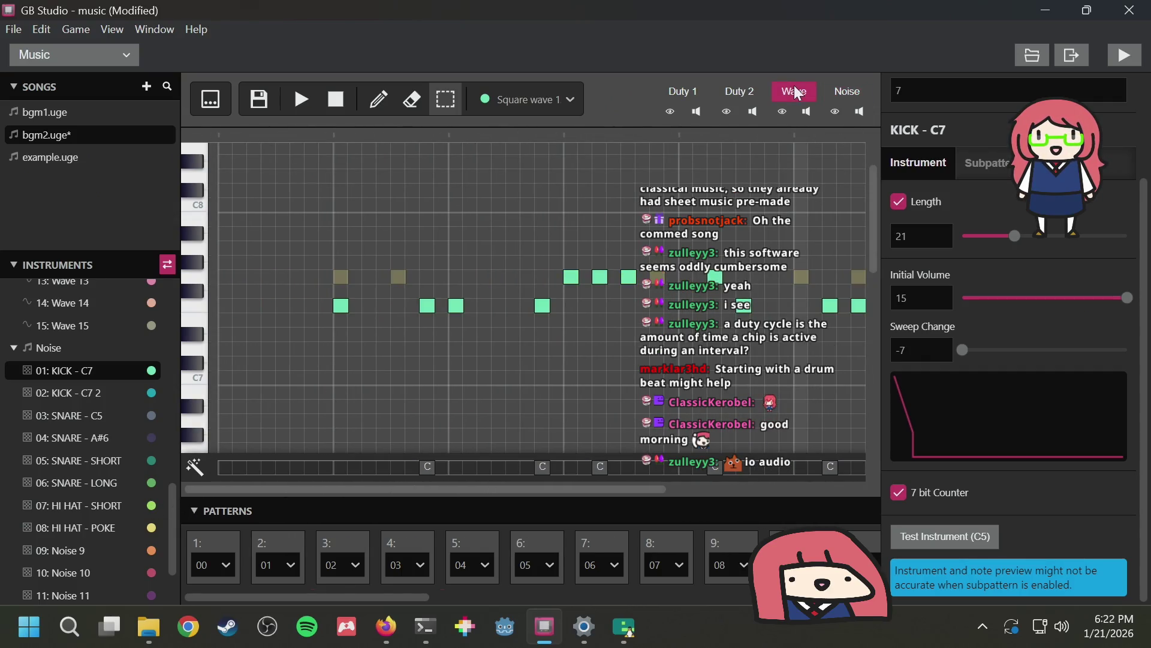
{"action": "left_click", "coordinate": [297, 96]}
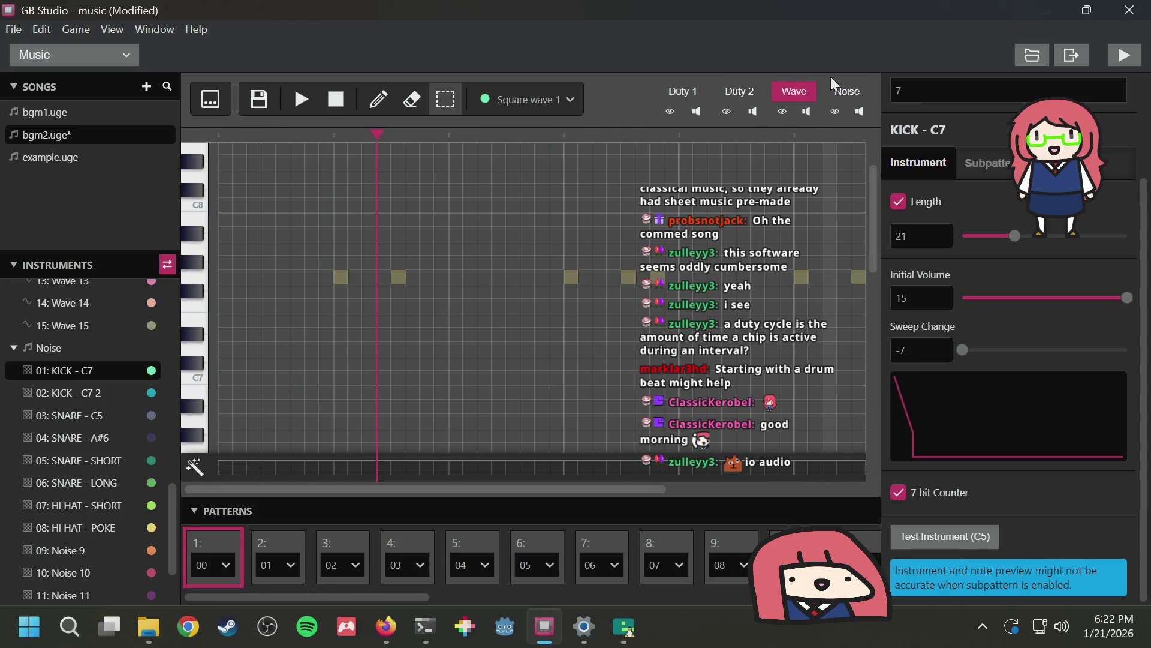
{"action": "left_click", "coordinate": [843, 88]}
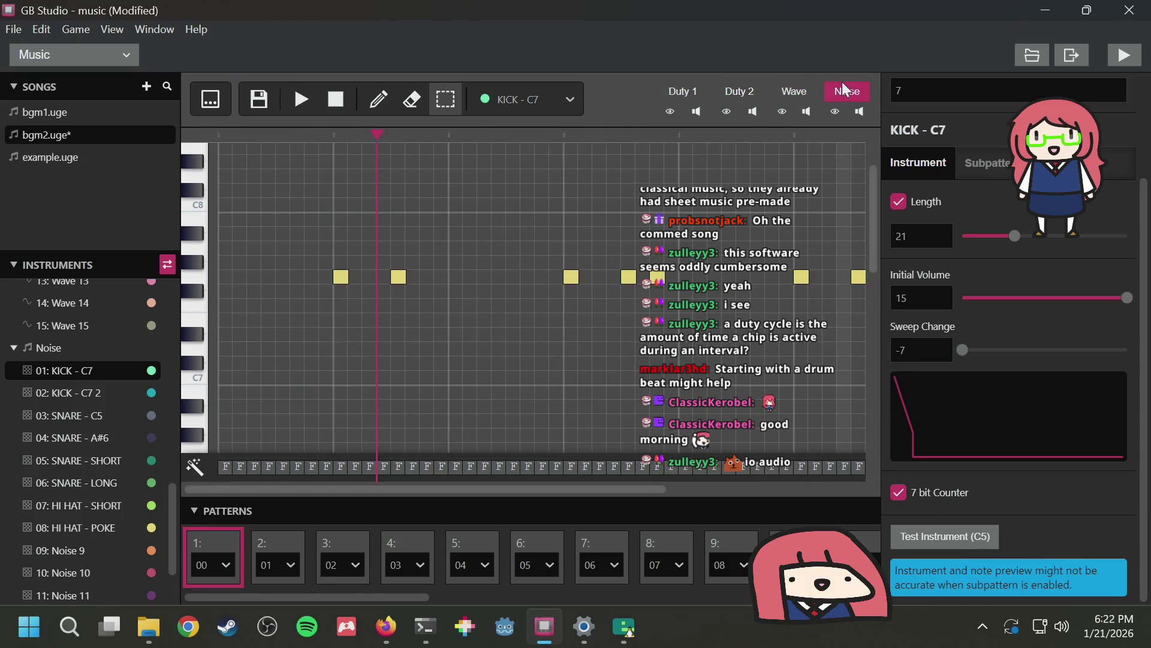
Select the first kick note, audition KICK - C7, then play and stop bgm2
{"action": "left_click", "coordinate": [342, 277]}
{"action": "scroll", "coordinate": [87, 373], "scroll_direction": "down", "scroll_amount": 2}
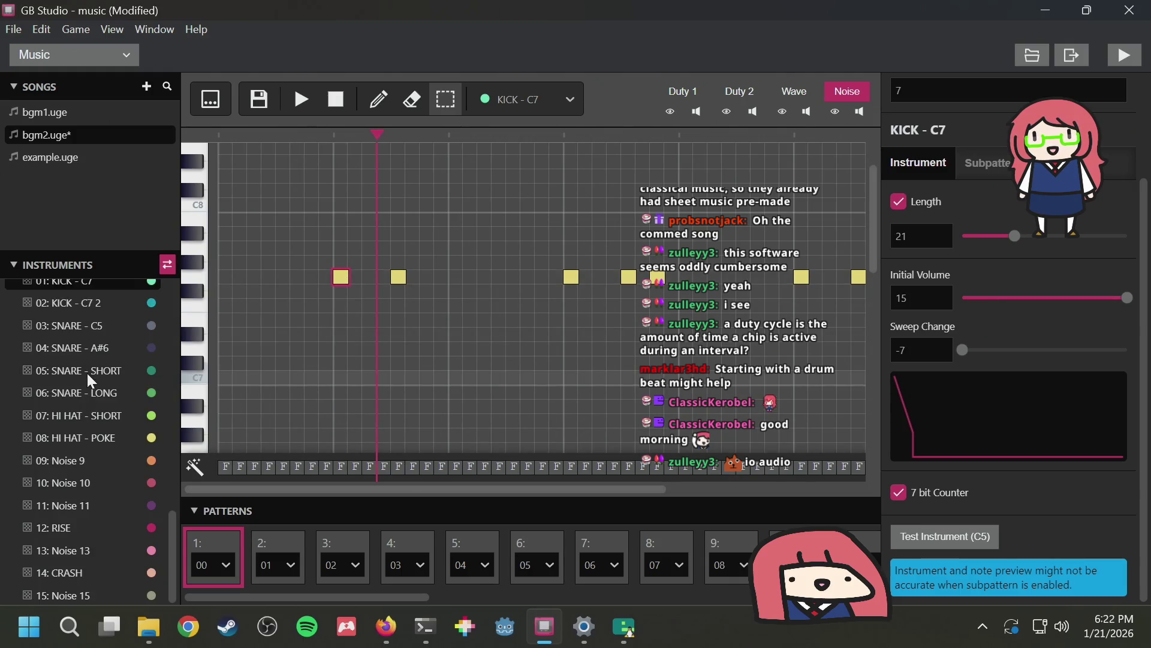
{"action": "left_click", "coordinate": [942, 538]}
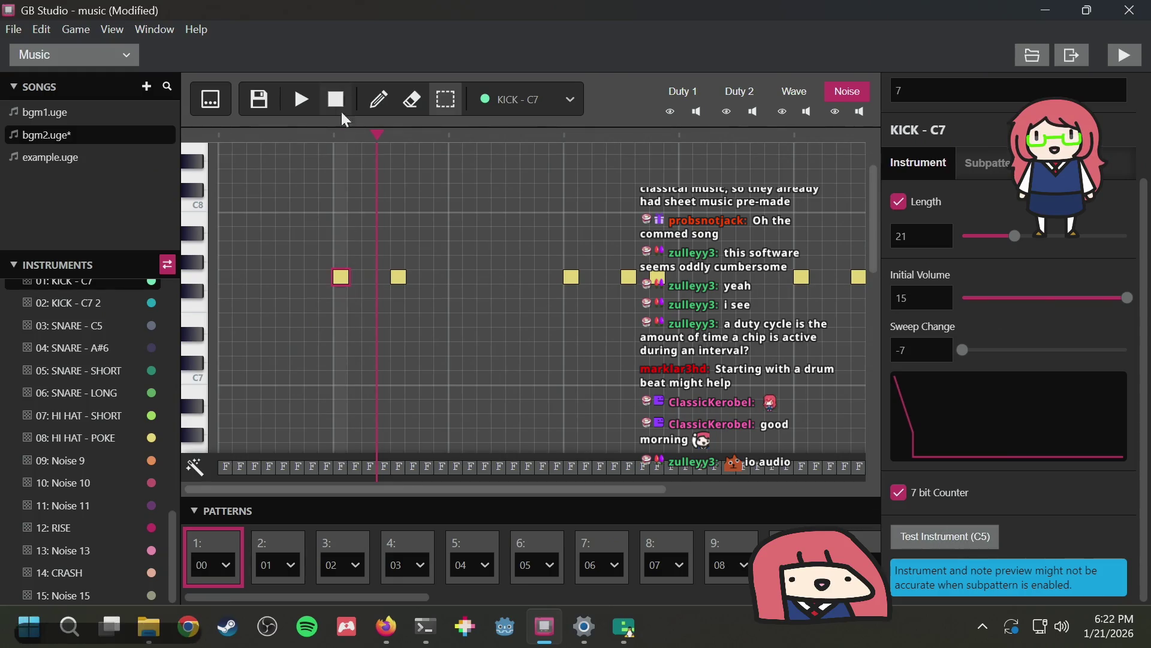
{"action": "scroll", "coordinate": [399, 250], "scroll_direction": "up", "scroll_amount": 2}
{"action": "scroll", "coordinate": [399, 250], "scroll_direction": "down", "scroll_amount": 4}
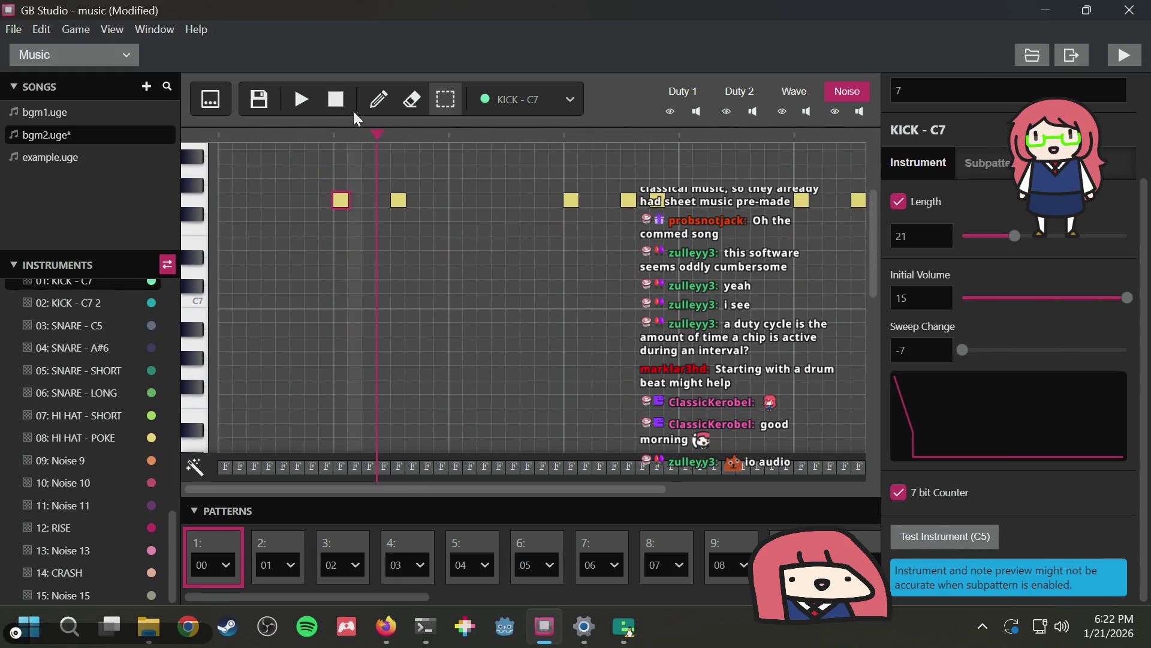
{"action": "left_click", "coordinate": [296, 101]}
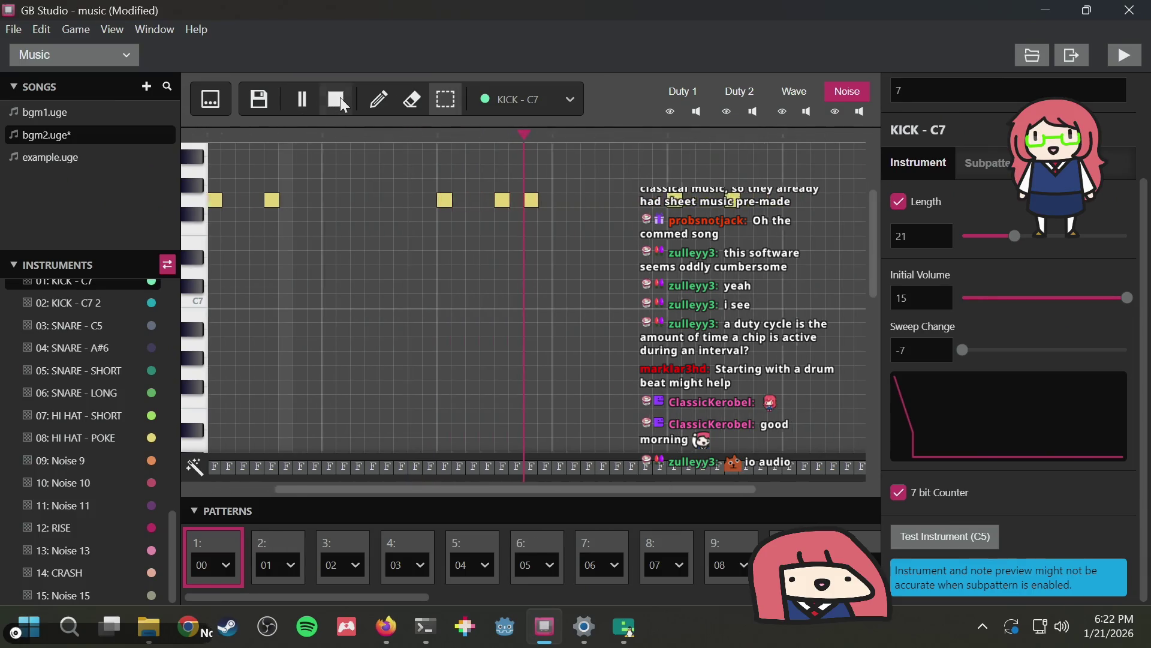
{"action": "left_click", "coordinate": [340, 97]}
{"action": "scroll", "coordinate": [336, 258], "scroll_direction": "up", "scroll_amount": 3}
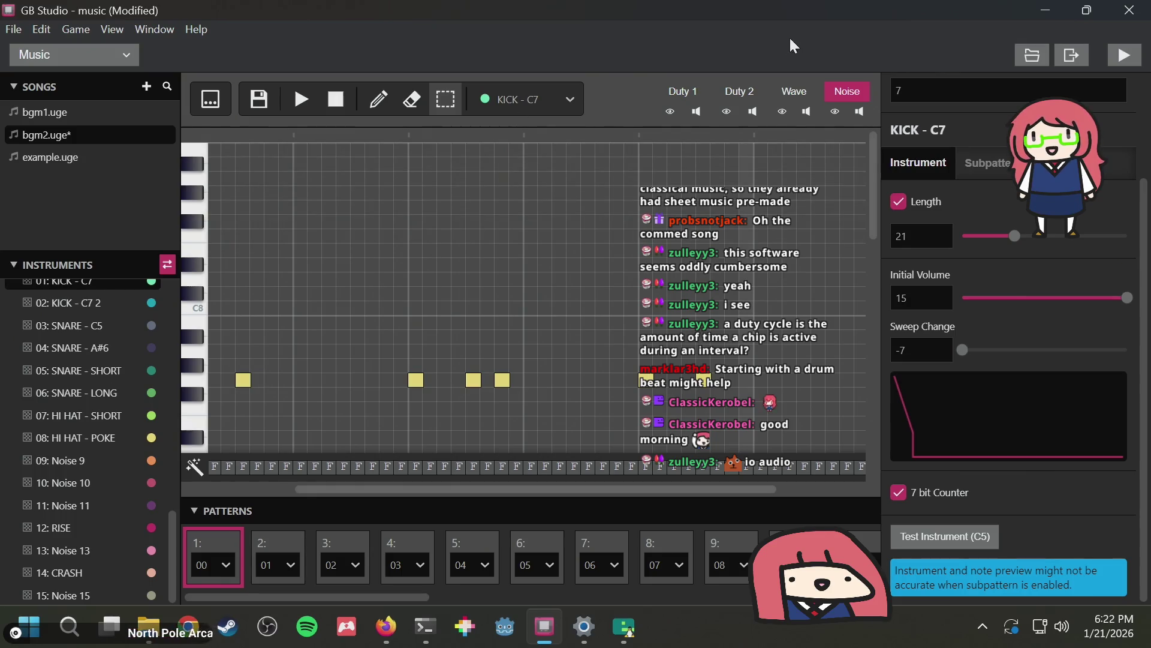
Show the Duty 1 channel and jump back to the song's start
{"action": "left_click", "coordinate": [705, 93]}
{"action": "scroll", "coordinate": [344, 276], "scroll_direction": "down", "scroll_amount": 5}
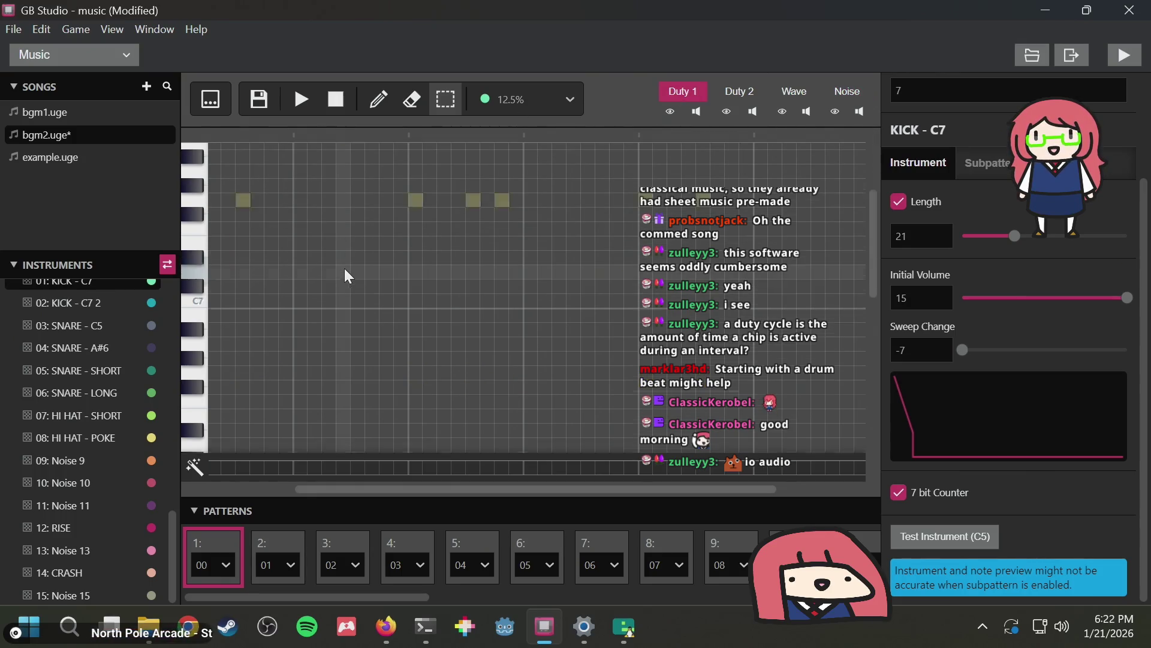
{"action": "key", "text": "space"}
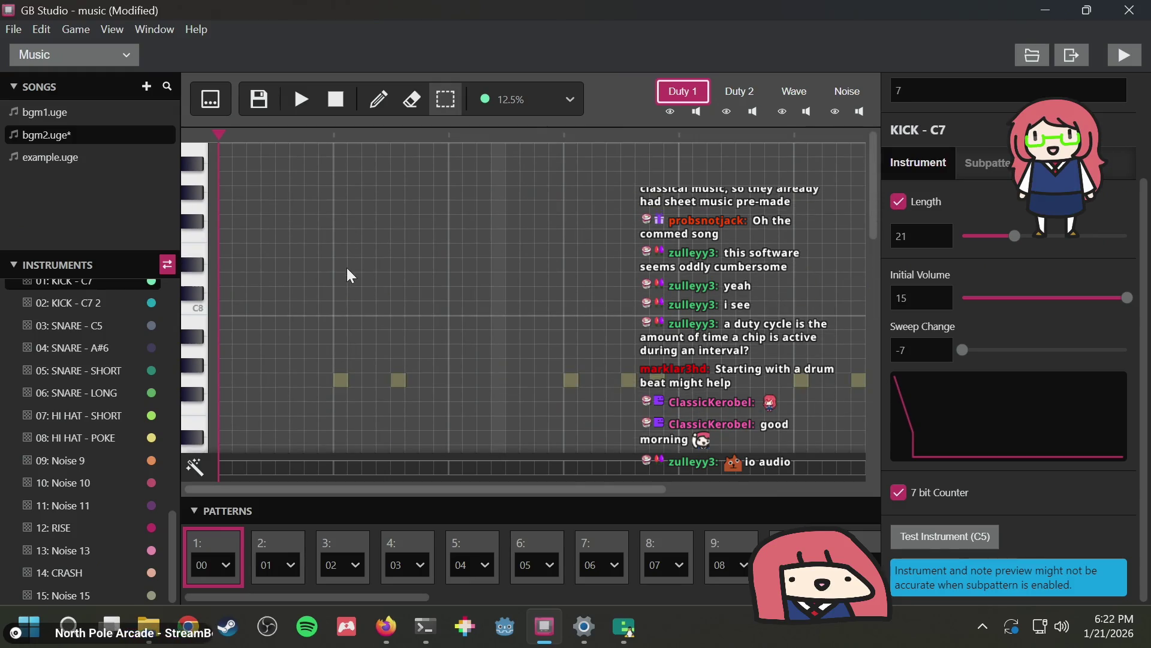
{"action": "scroll", "coordinate": [346, 267], "scroll_direction": "down", "scroll_amount": 8}
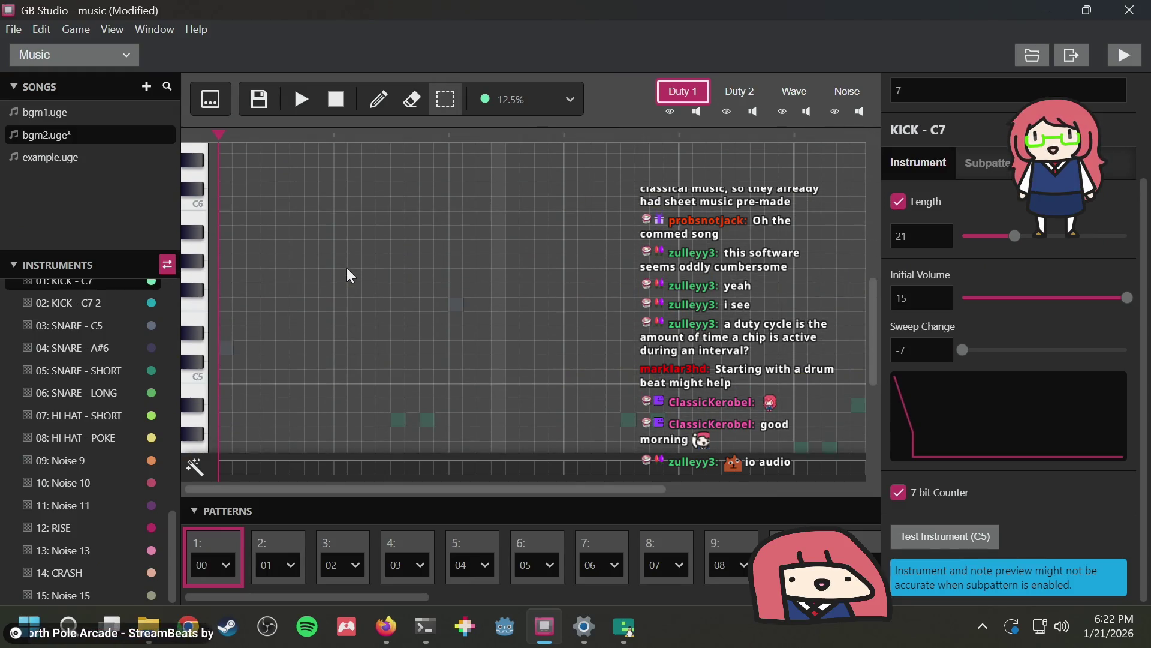
{"action": "scroll", "coordinate": [347, 267], "scroll_direction": "up", "scroll_amount": 3}
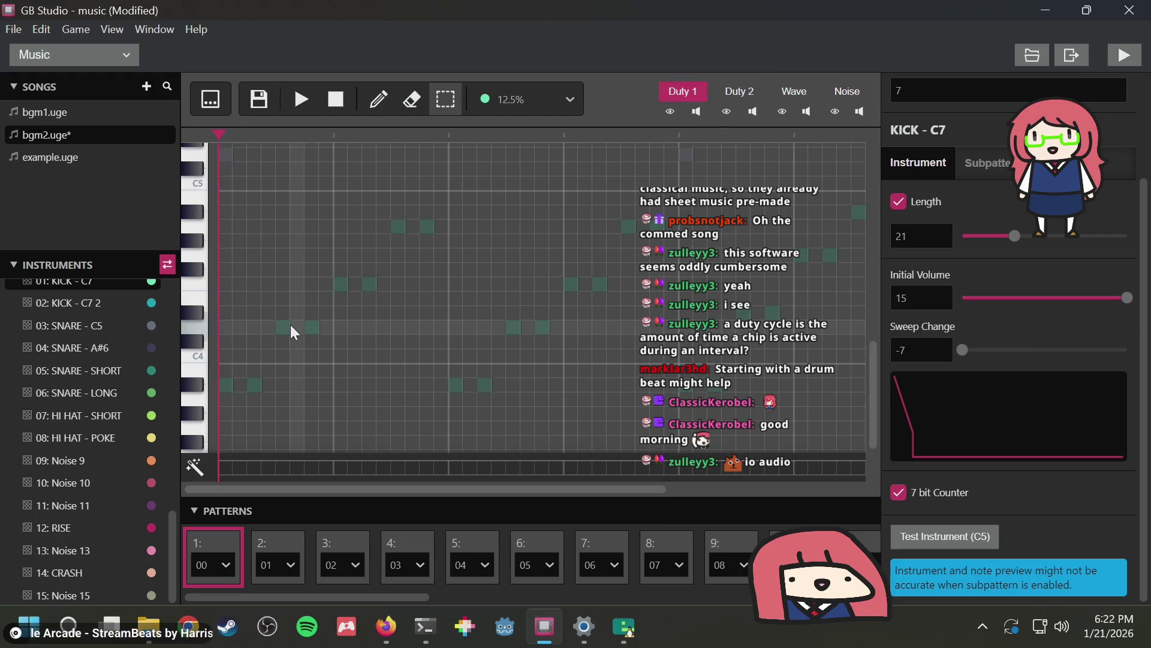
{"action": "scroll", "coordinate": [258, 240], "scroll_direction": "down", "scroll_amount": 3}
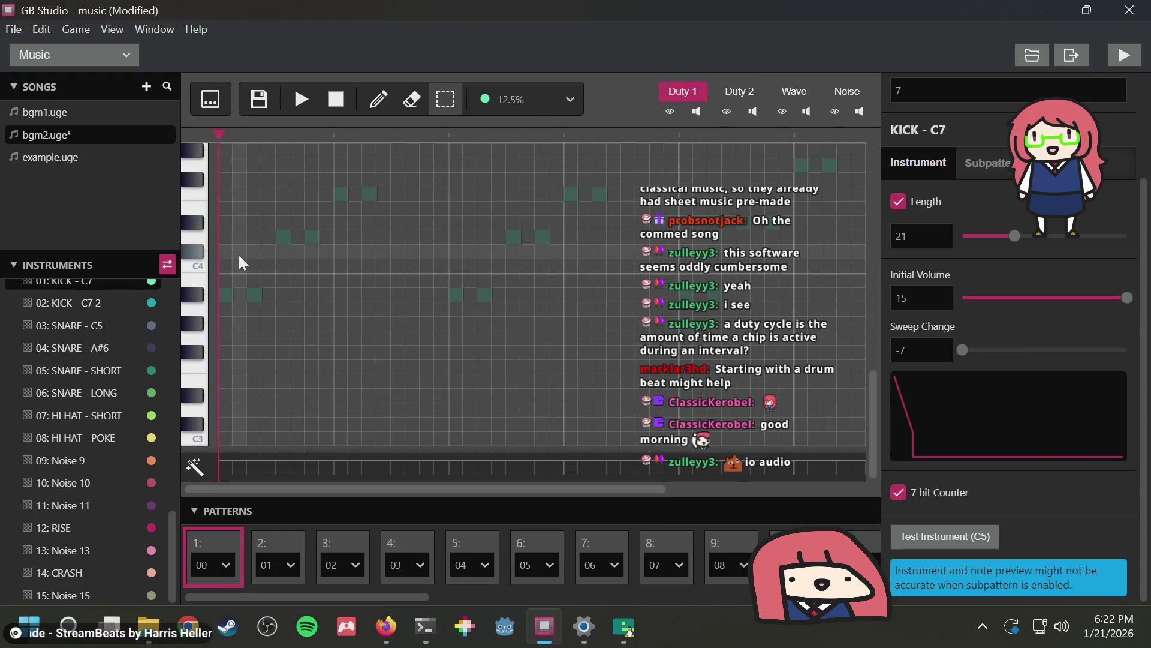
Switch to Duty 2, select its first note, and preview the current instrument
{"action": "left_click", "coordinate": [732, 89]}
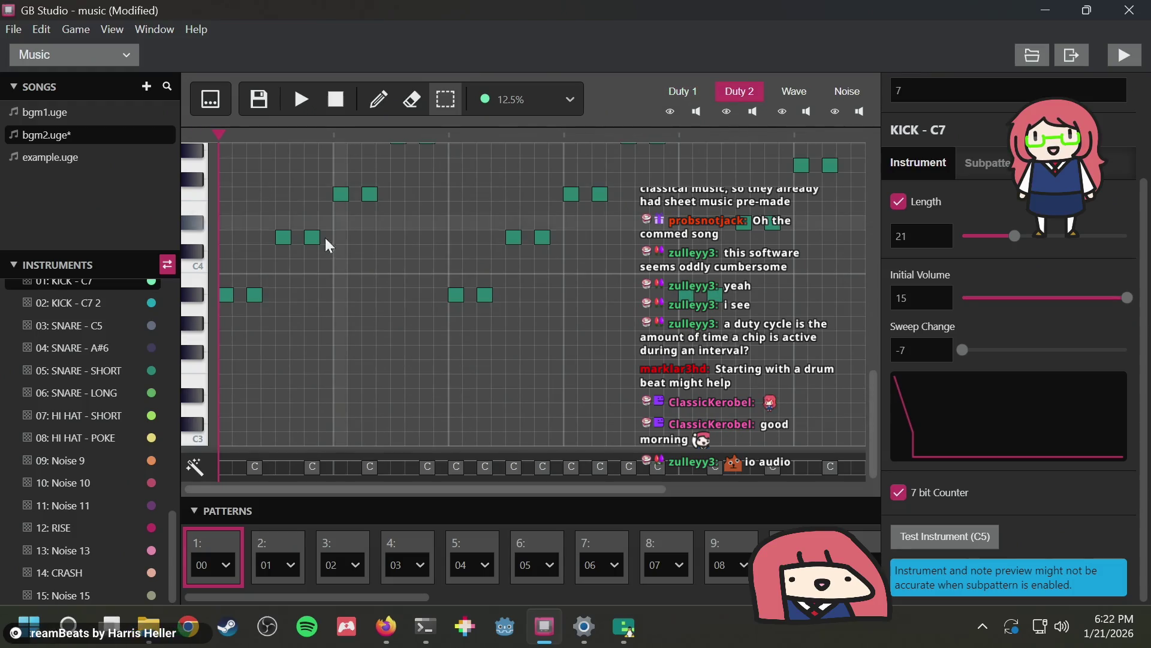
{"action": "left_click", "coordinate": [226, 295]}
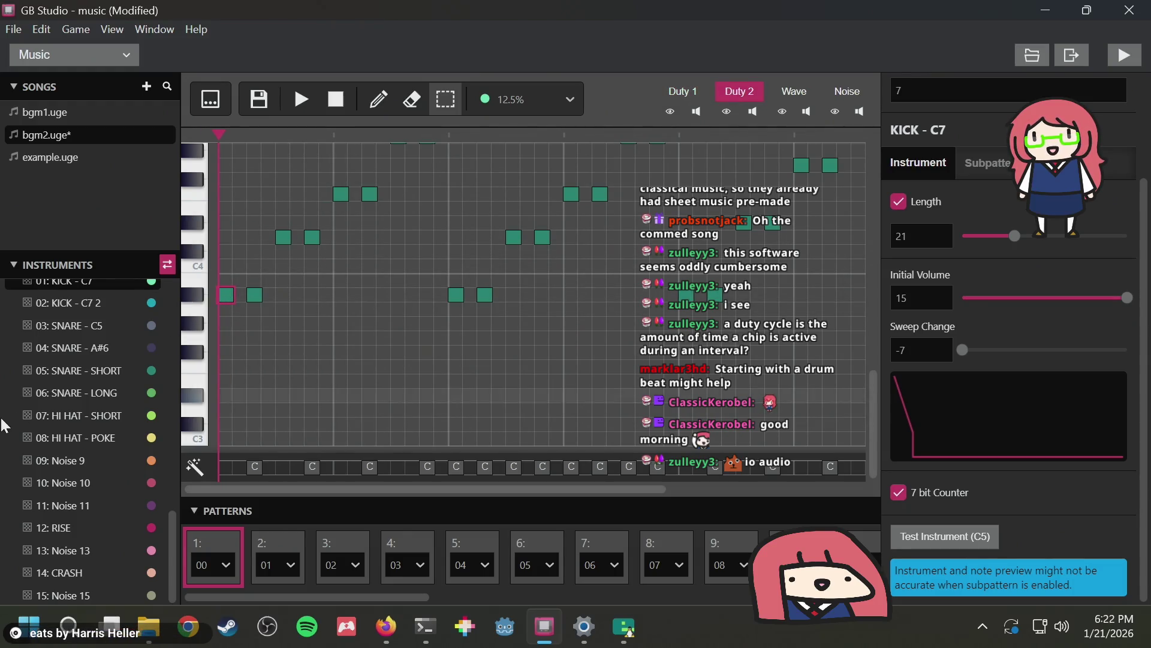
{"action": "scroll", "coordinate": [88, 372], "scroll_direction": "up", "scroll_amount": 5}
{"action": "scroll", "coordinate": [88, 369], "scroll_direction": "up", "scroll_amount": 5}
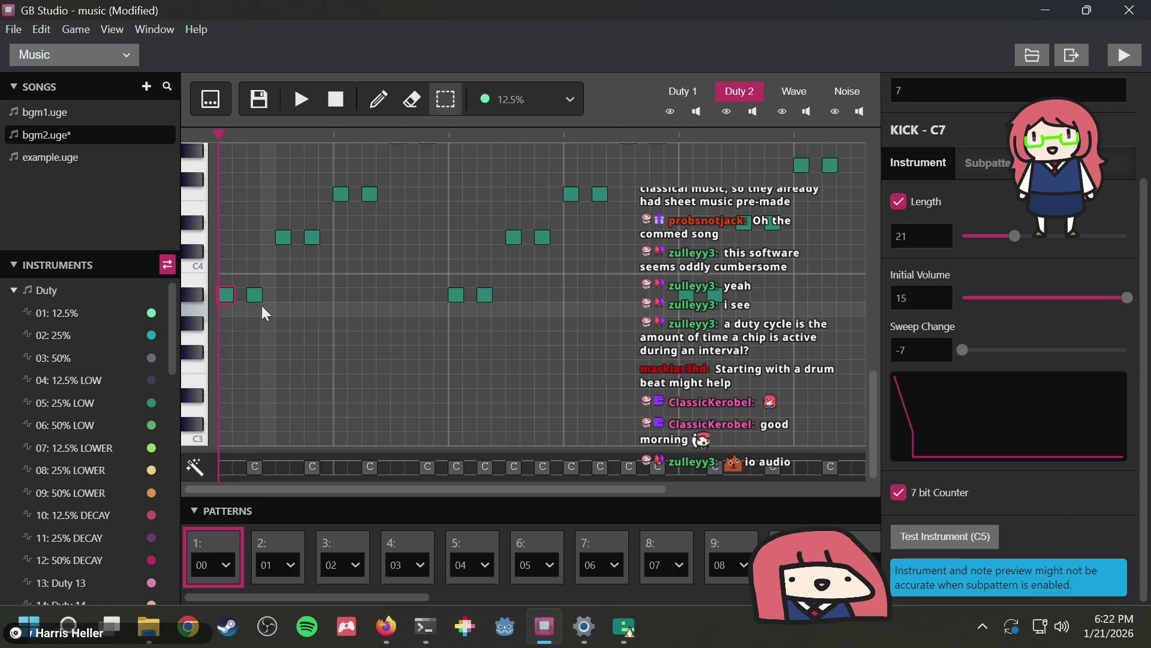
{"action": "left_click", "coordinate": [959, 529]}
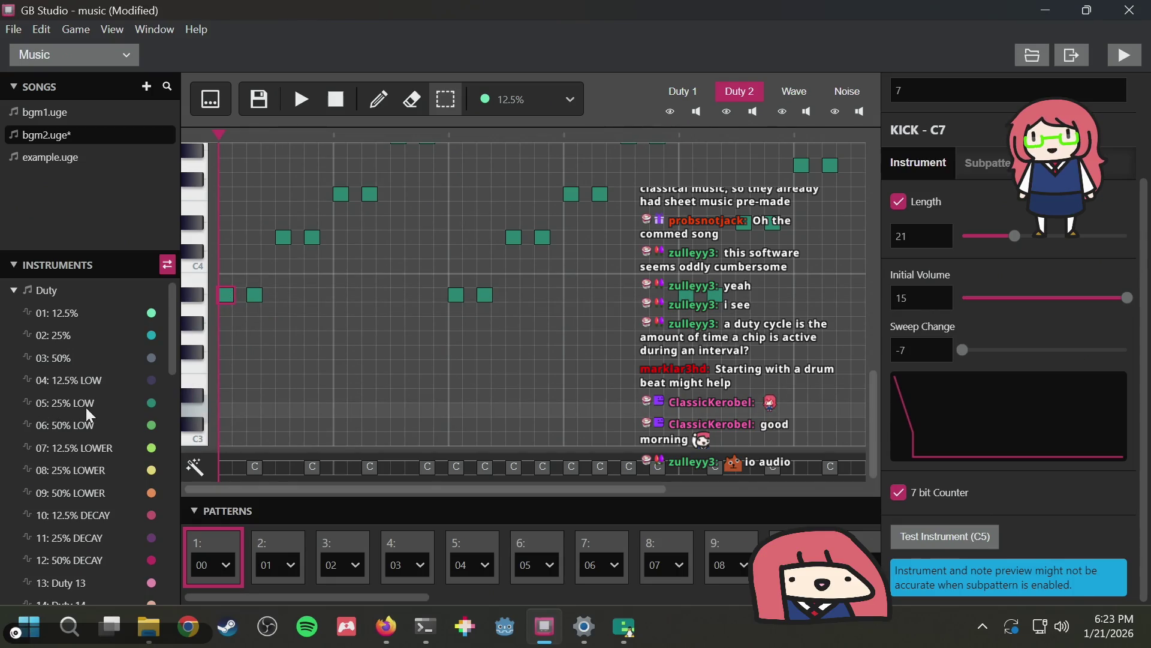
Choose 02: 25% as the drawing instrument and stop the song
{"action": "left_click", "coordinate": [69, 334]}
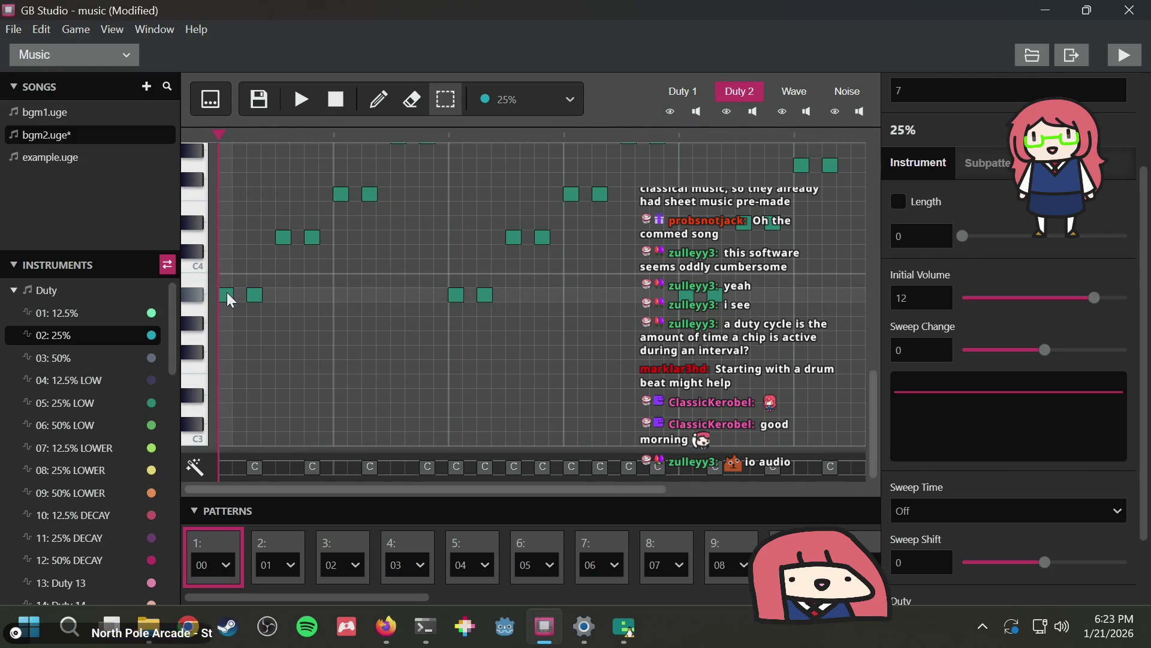
{"action": "scroll", "coordinate": [153, 407], "scroll_direction": "down", "scroll_amount": 3}
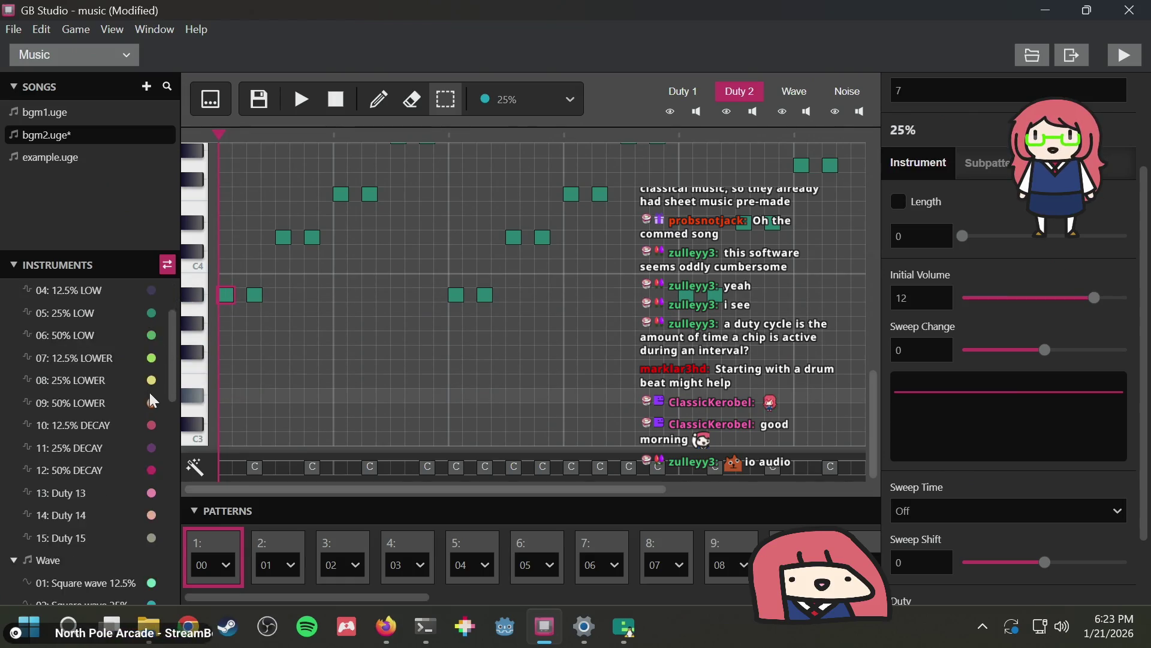
{"action": "scroll", "coordinate": [154, 453], "scroll_direction": "up", "scroll_amount": 1}
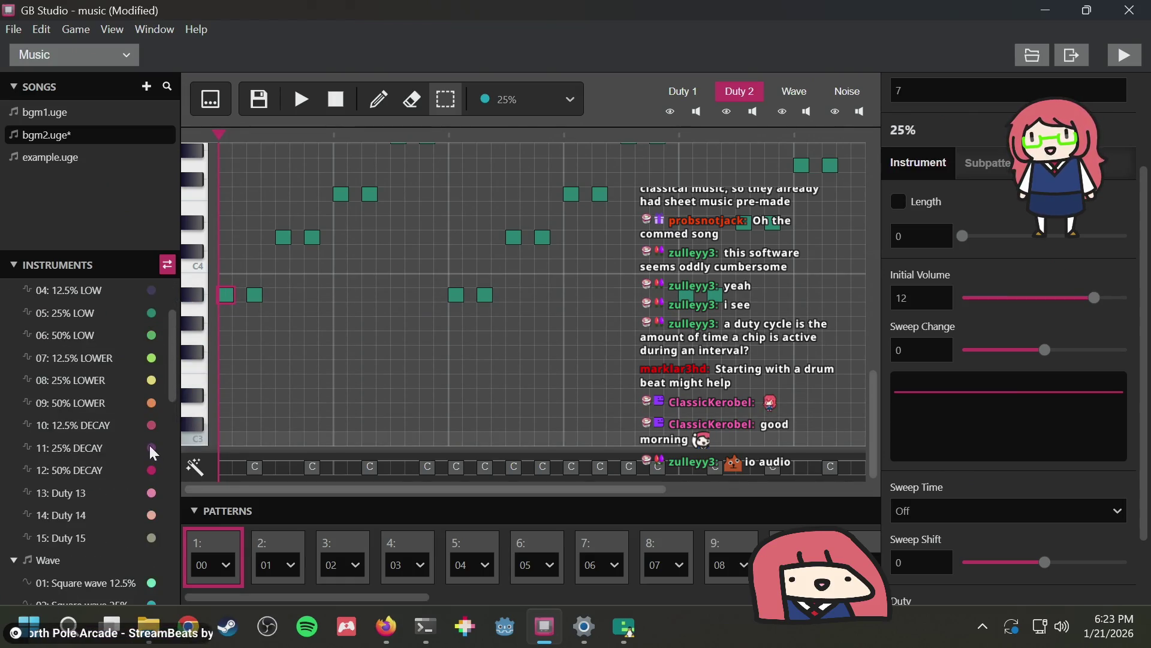
{"action": "scroll", "coordinate": [153, 453], "scroll_direction": "down", "scroll_amount": 1}
{"action": "scroll", "coordinate": [117, 510], "scroll_direction": "up", "scroll_amount": 3}
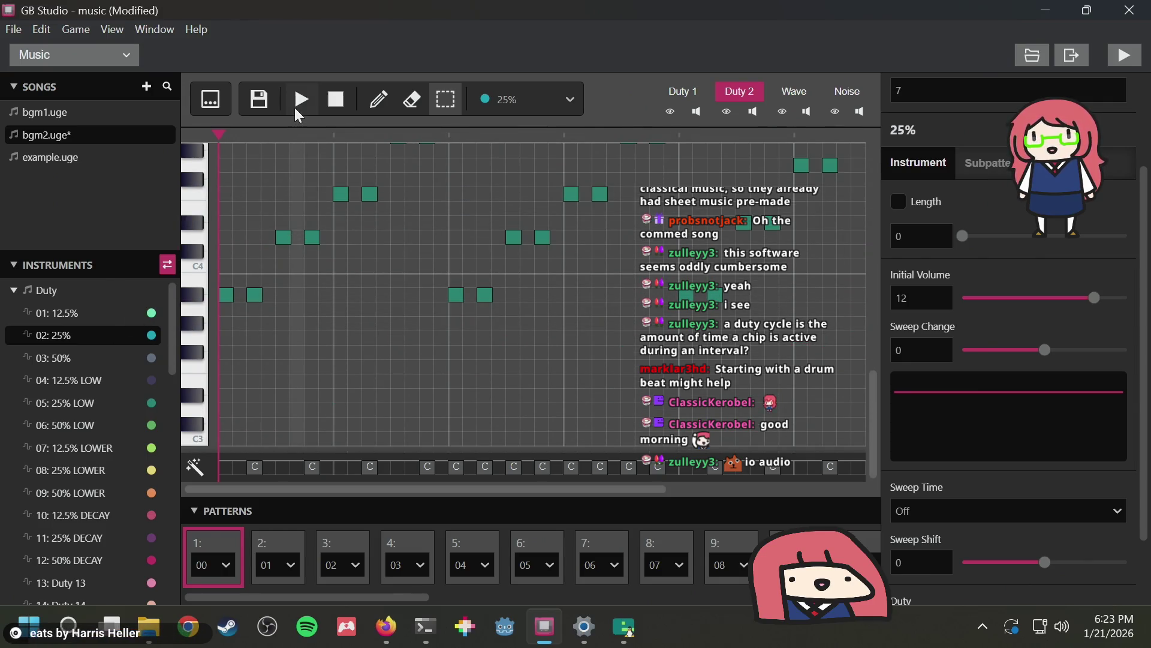
{"action": "left_click", "coordinate": [332, 108]}
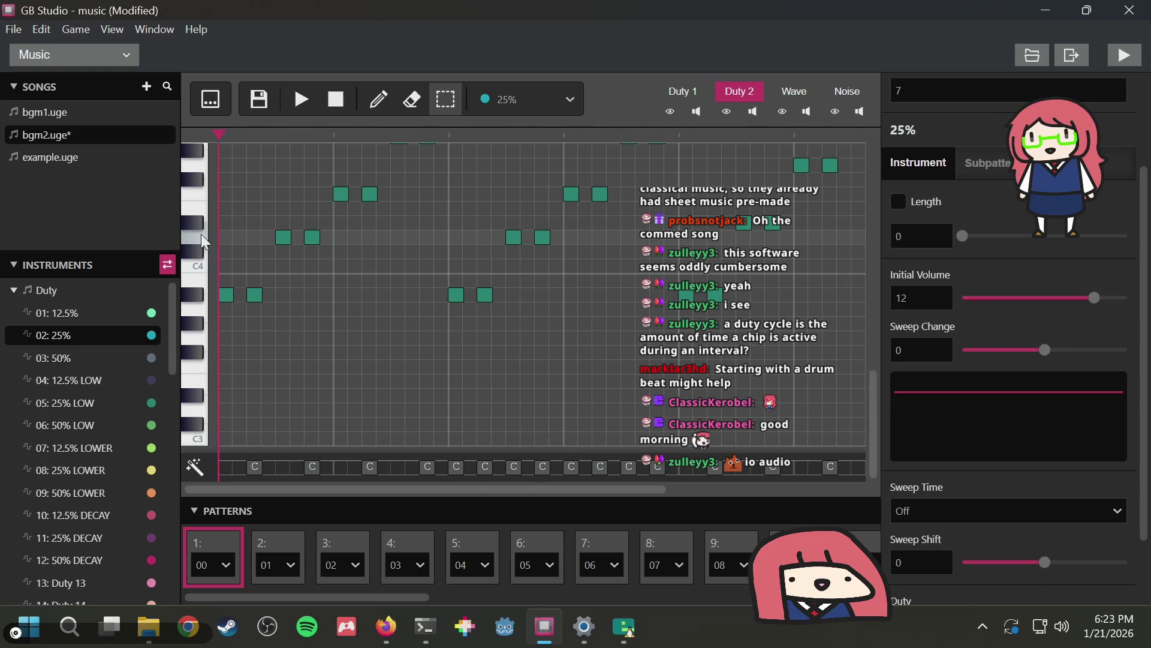
{"action": "scroll", "coordinate": [336, 228], "scroll_direction": "up", "scroll_amount": 3}
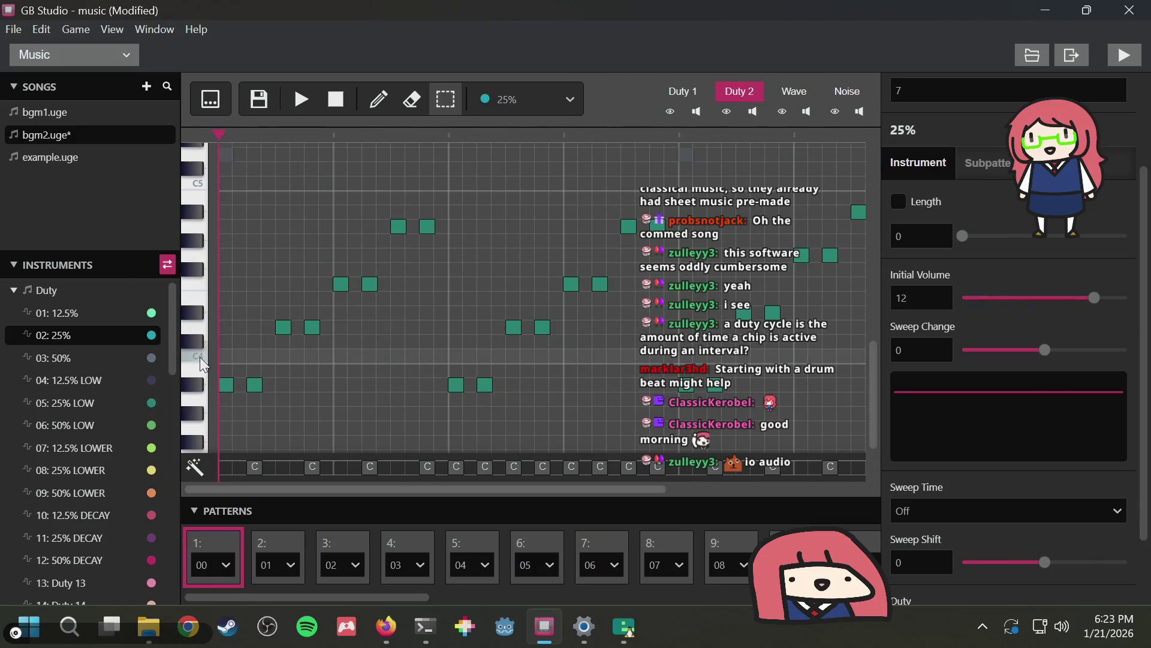
Switch to the example.uge song, discarding the unsaved bgm2 changes
{"action": "left_click", "coordinate": [60, 164]}
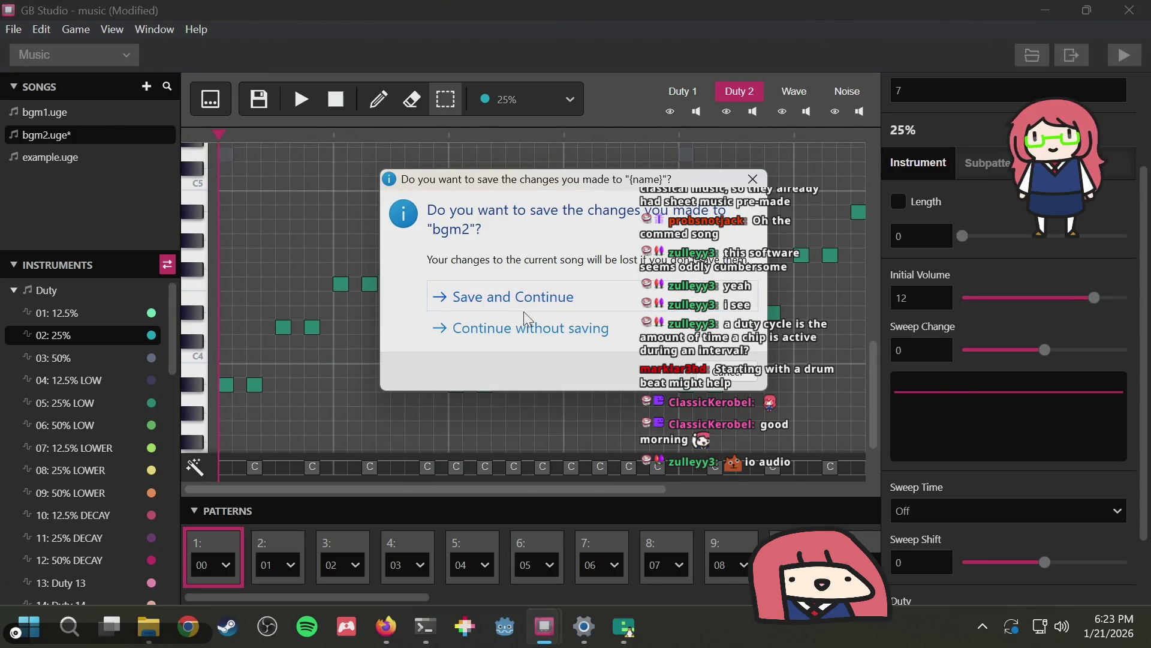
{"action": "left_click", "coordinate": [515, 336]}
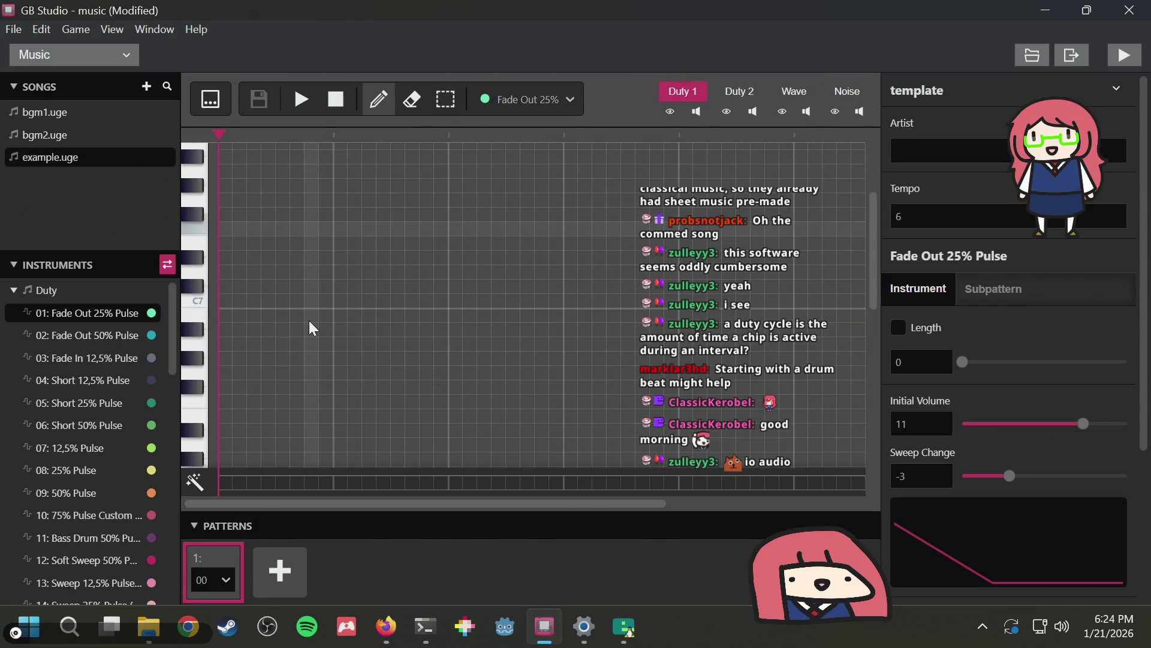
{"action": "scroll", "coordinate": [252, 317], "scroll_direction": "down", "scroll_amount": 5}
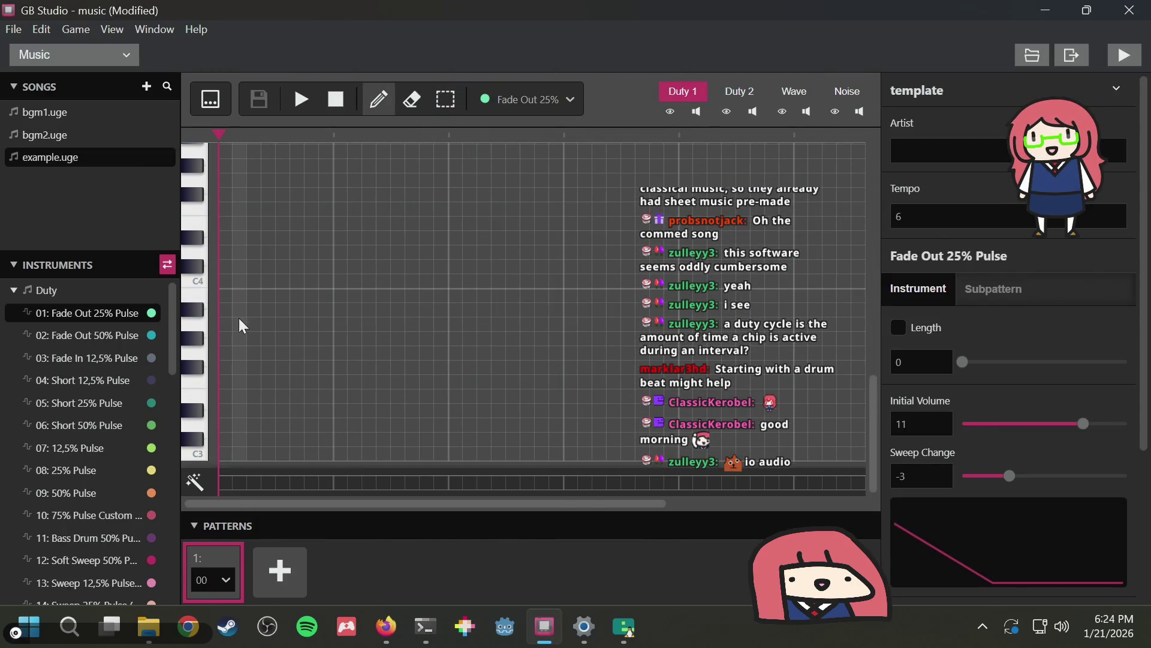
{"action": "scroll", "coordinate": [236, 309], "scroll_direction": "up", "scroll_amount": 2}
Draw a rising staircase of Fade Out 50% Pulse note pairs on Duty 1 above C4
{"action": "left_click", "coordinate": [226, 313]}
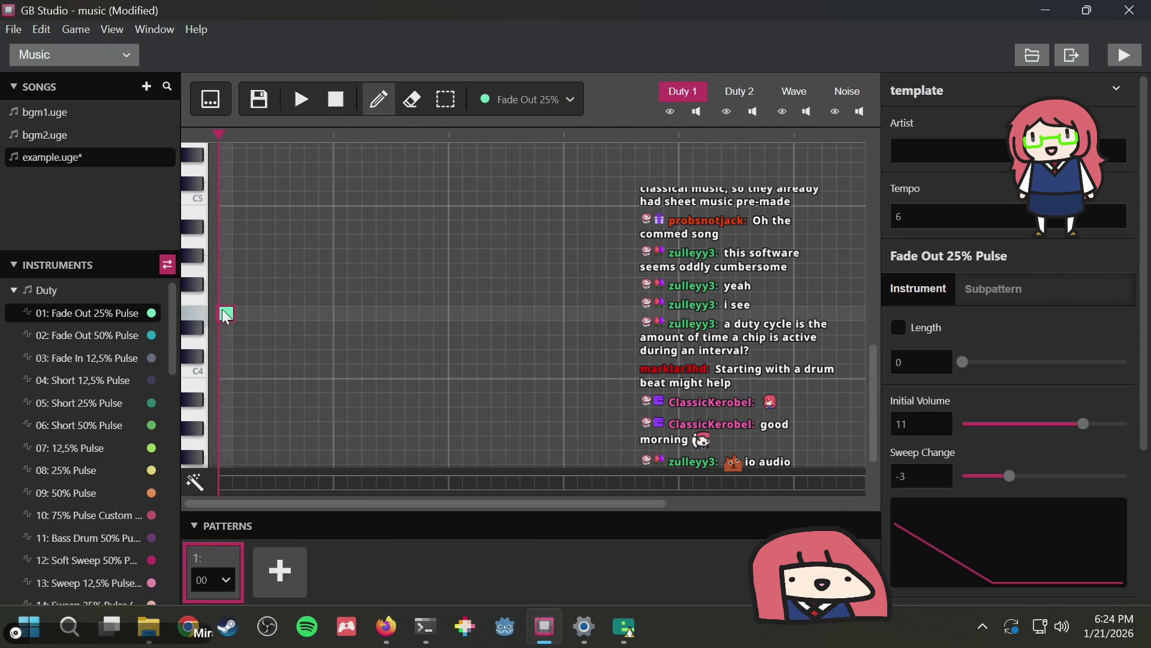
{"action": "left_click", "coordinate": [92, 334]}
{"action": "left_click", "coordinate": [226, 342]}
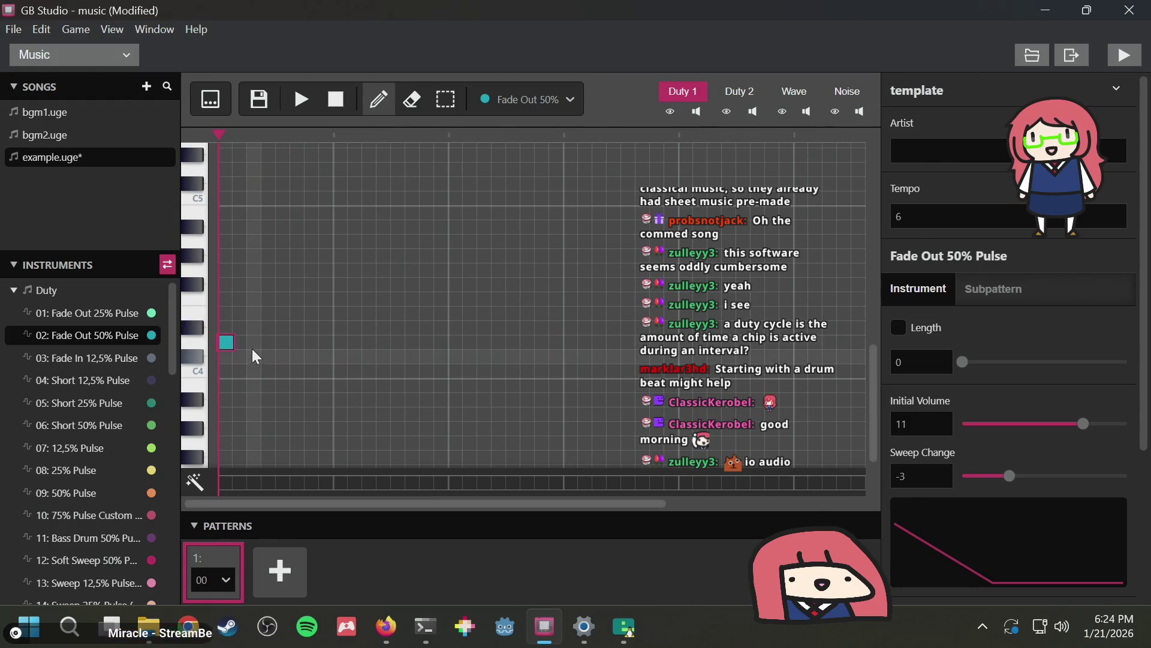
{"action": "left_click", "coordinate": [254, 342]}
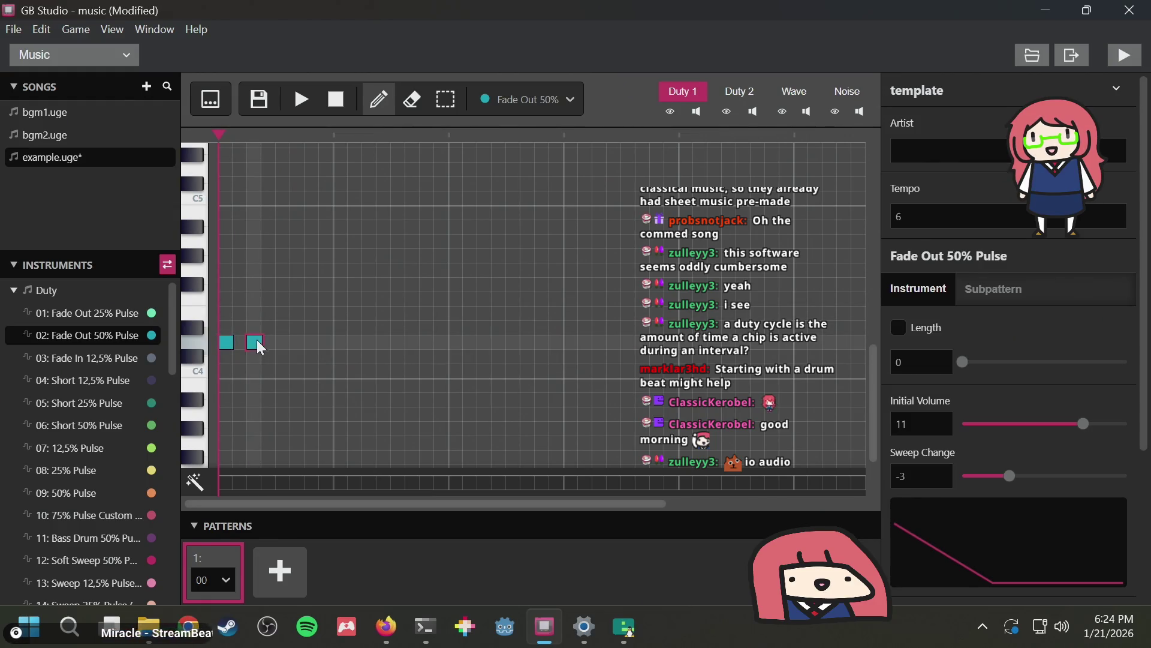
{"action": "left_click", "coordinate": [283, 312]}
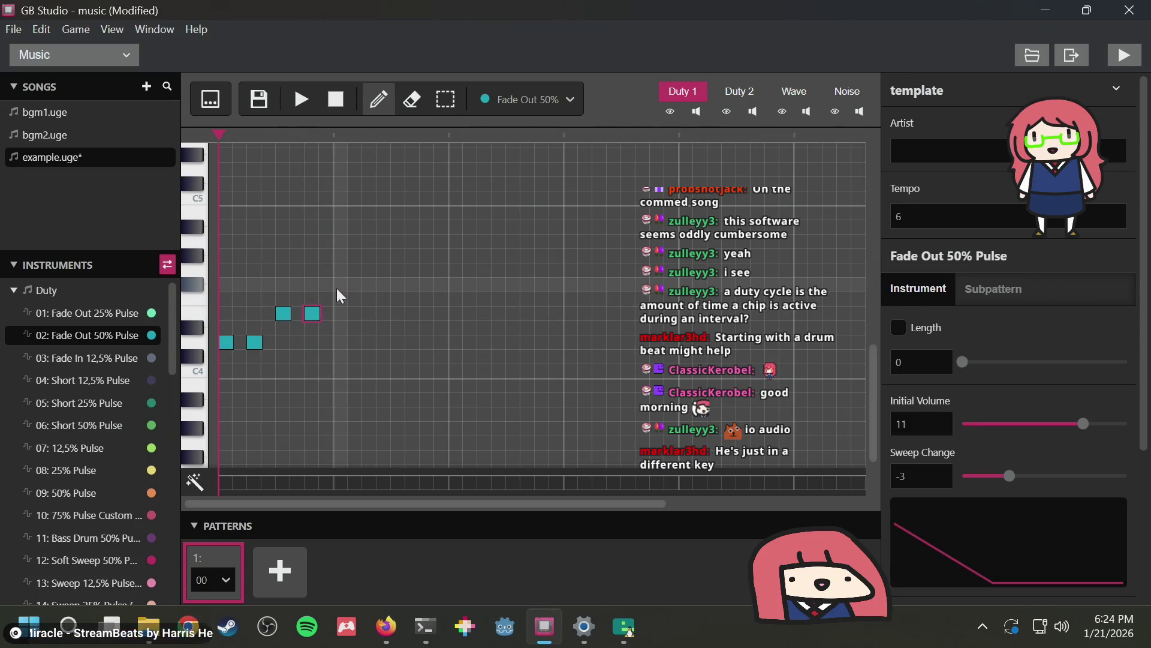
{"action": "left_click", "coordinate": [342, 270]}
{"action": "left_click", "coordinate": [368, 270]}
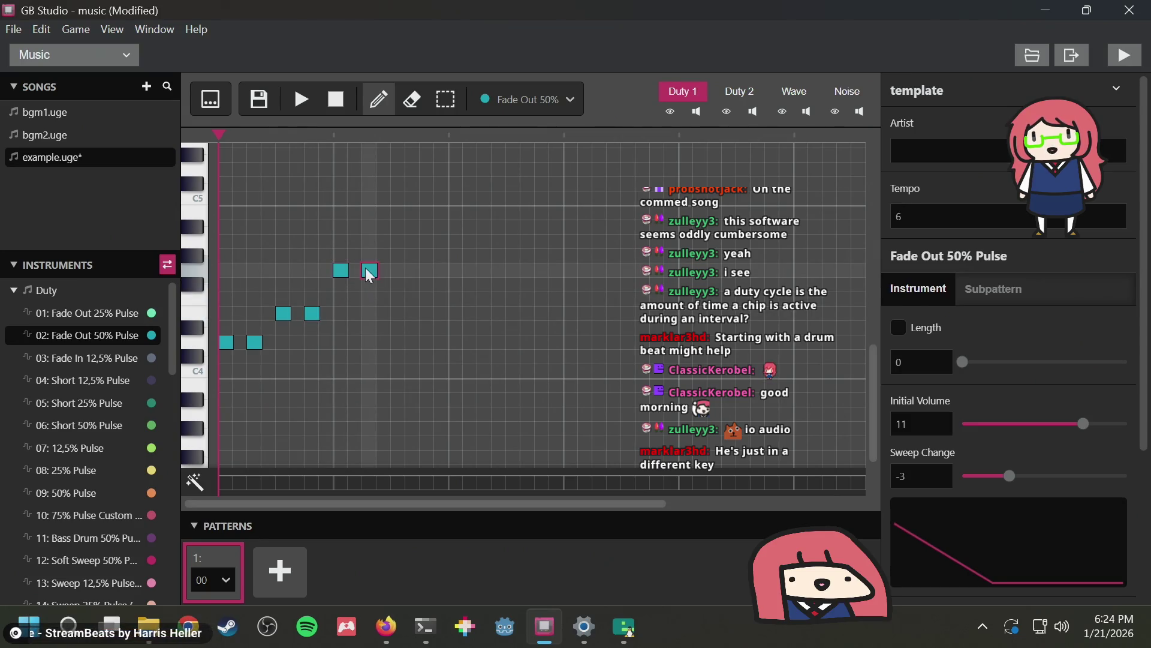
{"action": "left_click", "coordinate": [398, 240]}
{"action": "left_click", "coordinate": [427, 241]}
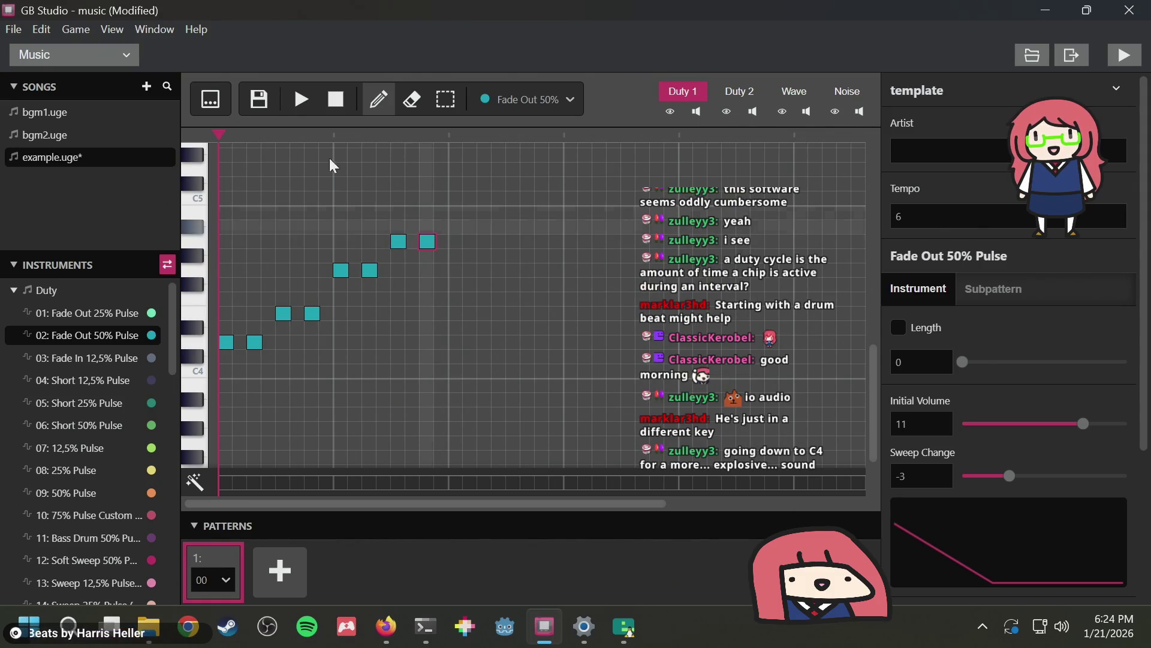
Play and stop the staircase, then close all windows of the other open app
{"action": "left_click", "coordinate": [299, 103]}
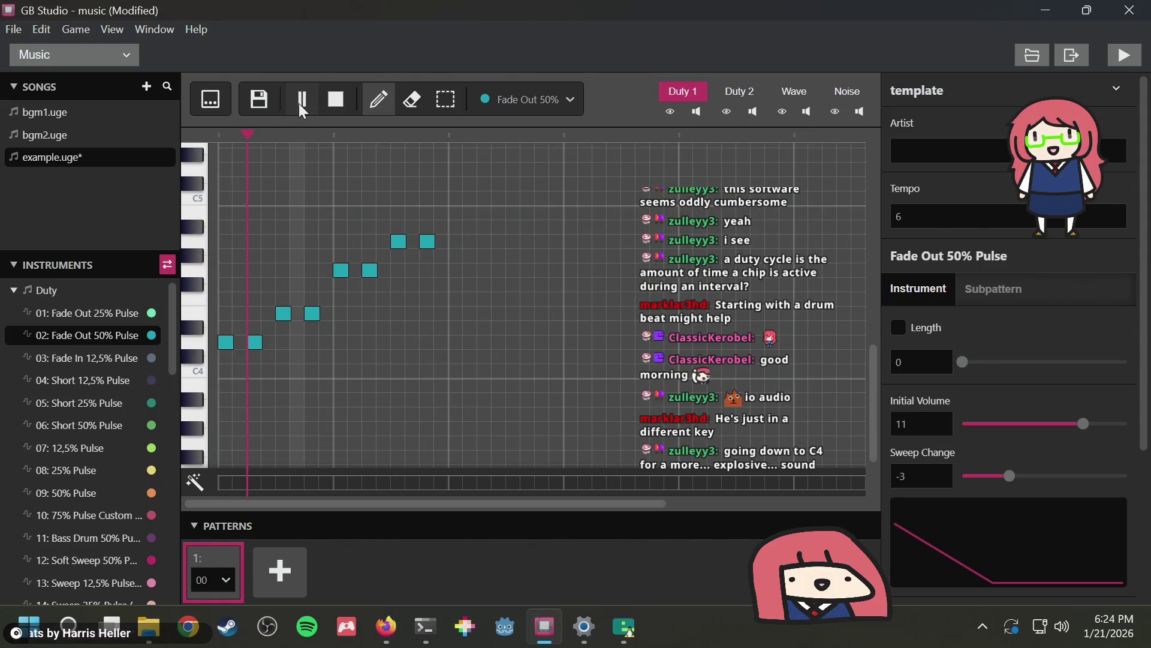
{"action": "left_click", "coordinate": [336, 100]}
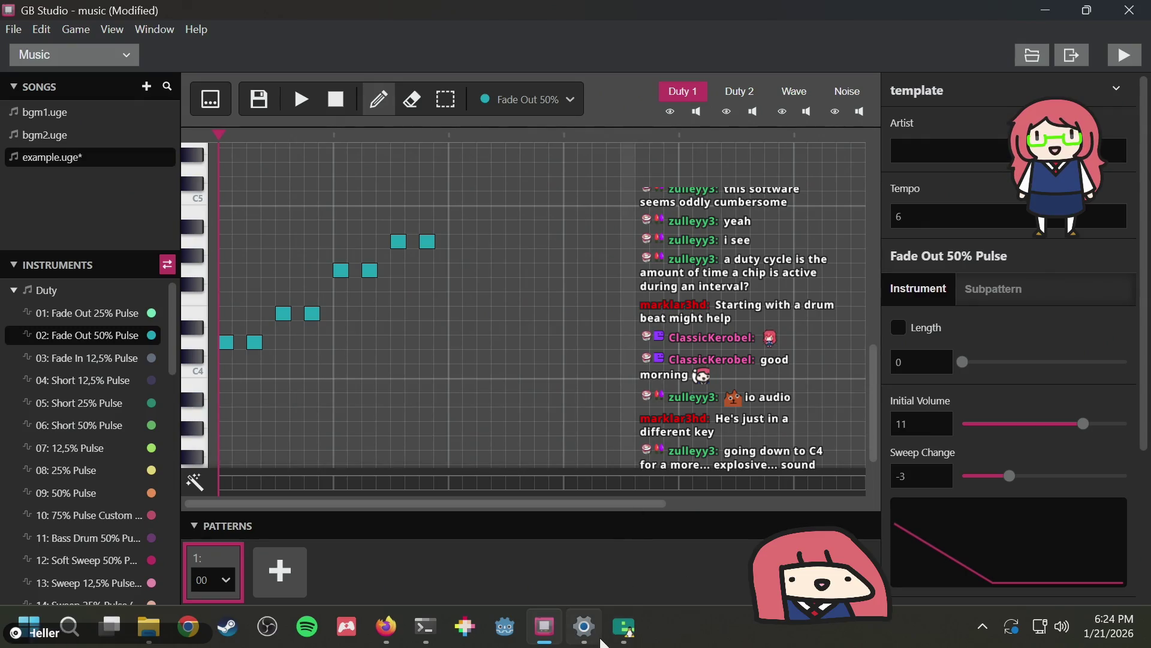
{"action": "right_click", "coordinate": [624, 626]}
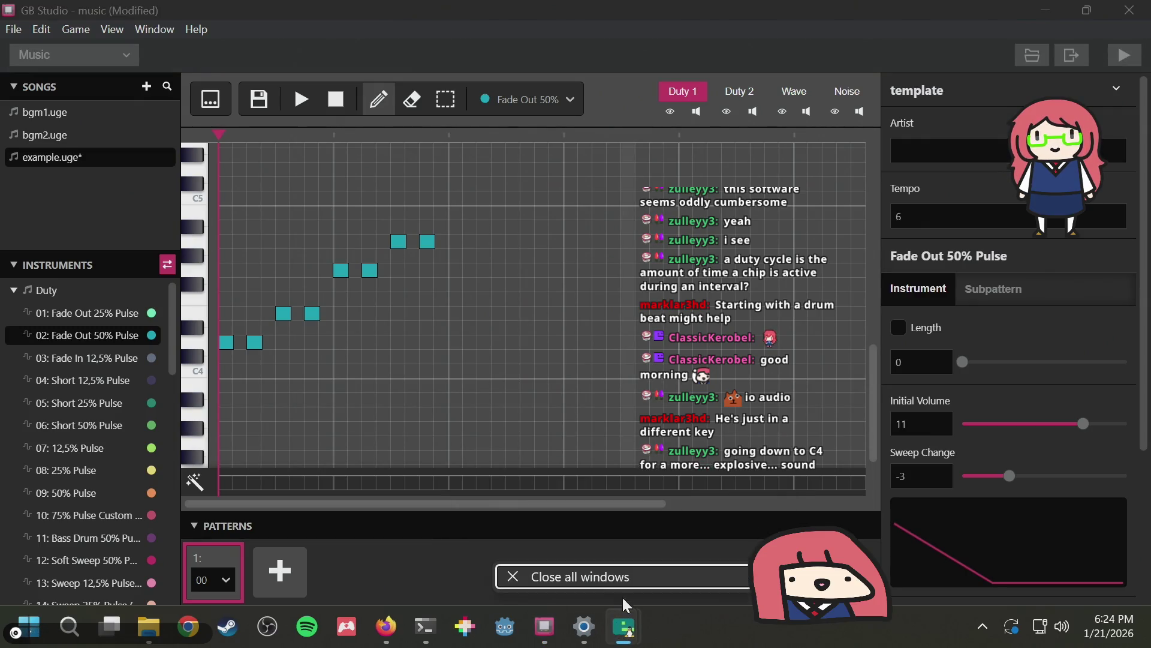
{"action": "left_click", "coordinate": [622, 582]}
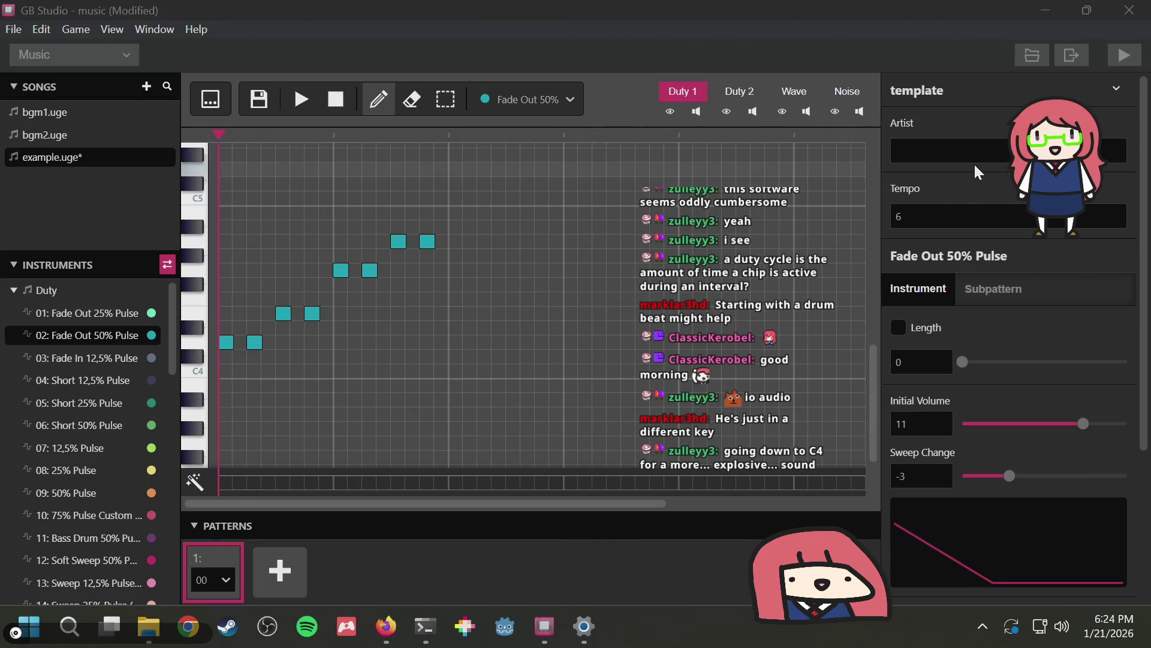
Set the song tempo to 10 and audition the melody
{"action": "left_click", "coordinate": [953, 214]}
{"action": "scroll", "coordinate": [865, 199], "scroll_direction": "right", "scroll_amount": 1}
{"action": "key", "text": "BackSpace"}
{"action": "type", "text": "10"}
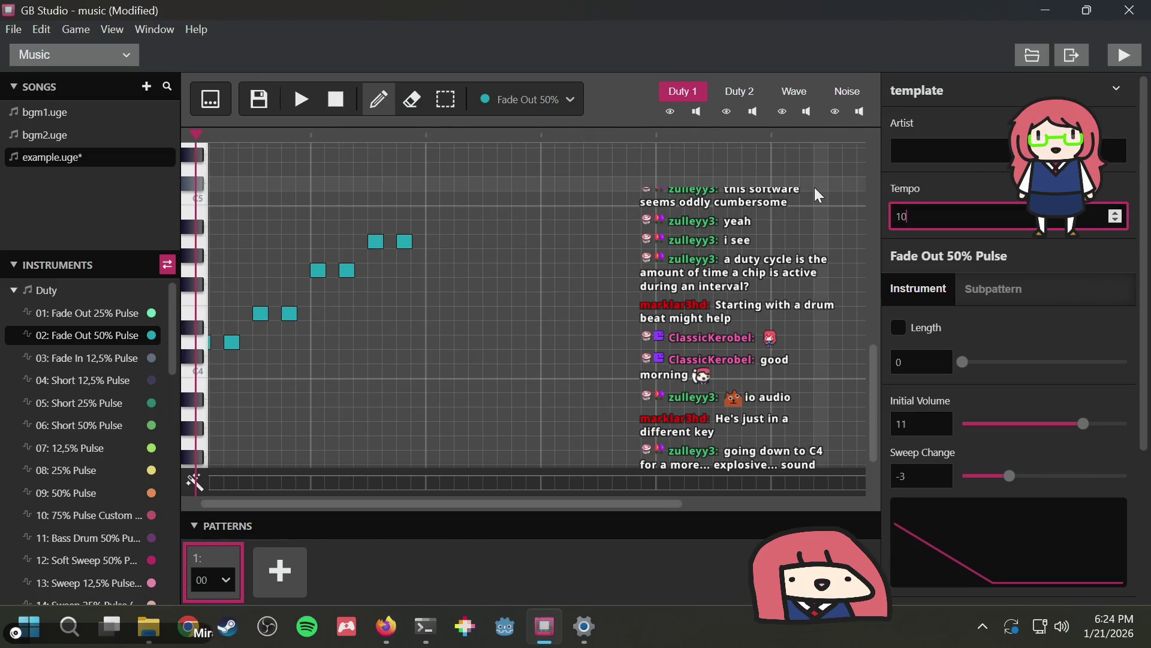
{"action": "left_click", "coordinate": [302, 98]}
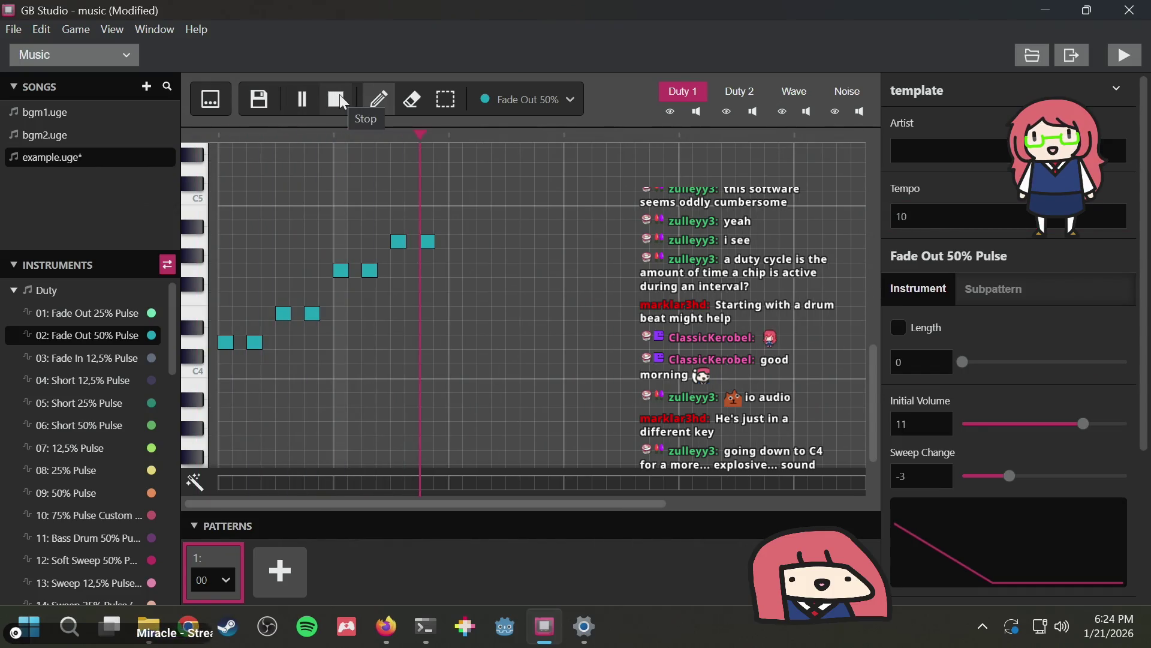
{"action": "left_click", "coordinate": [340, 95]}
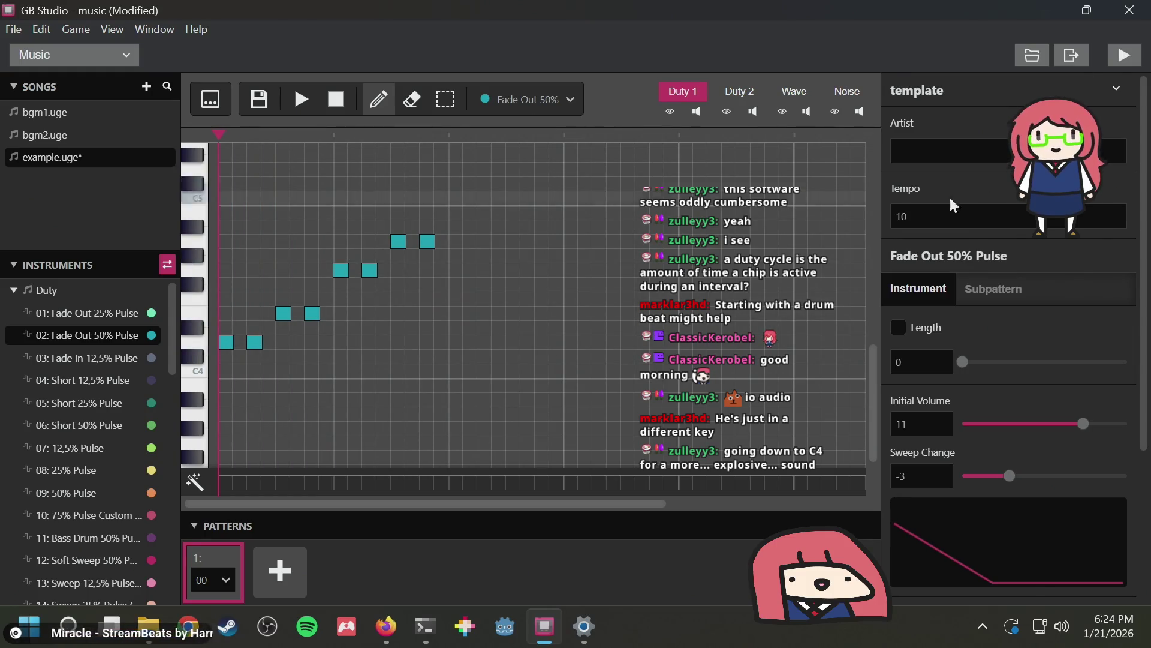
Return the tempo to 6 and start playback again
{"action": "double_click", "coordinate": [939, 215]}
{"action": "type", "text": "6"}
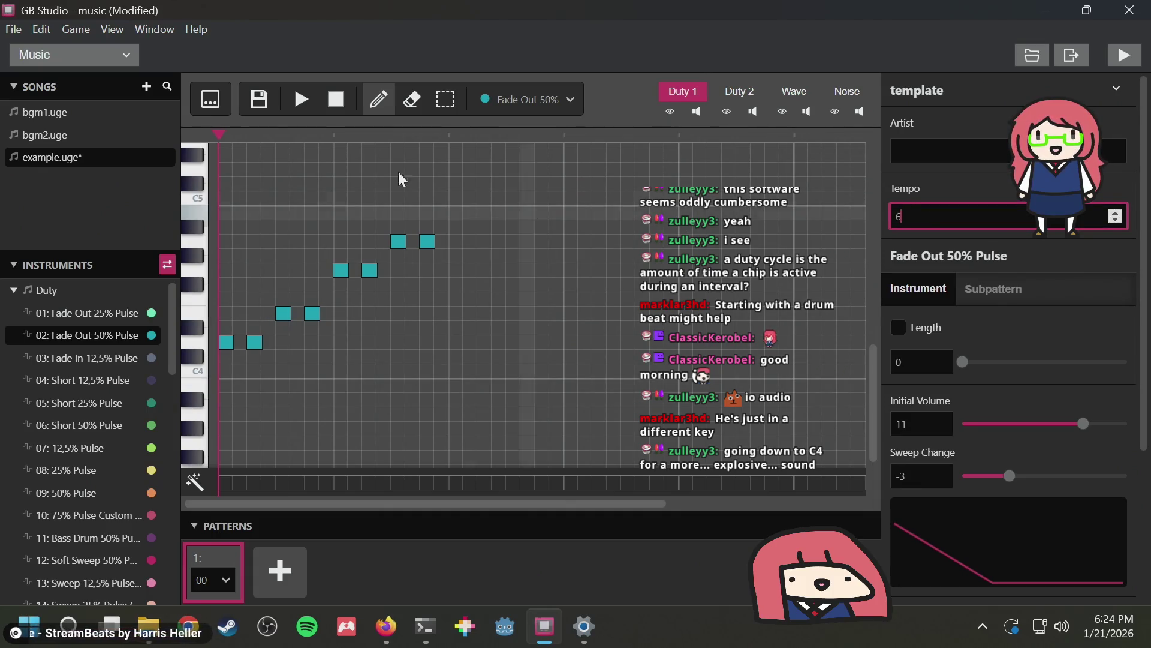
{"action": "left_click", "coordinate": [297, 100]}
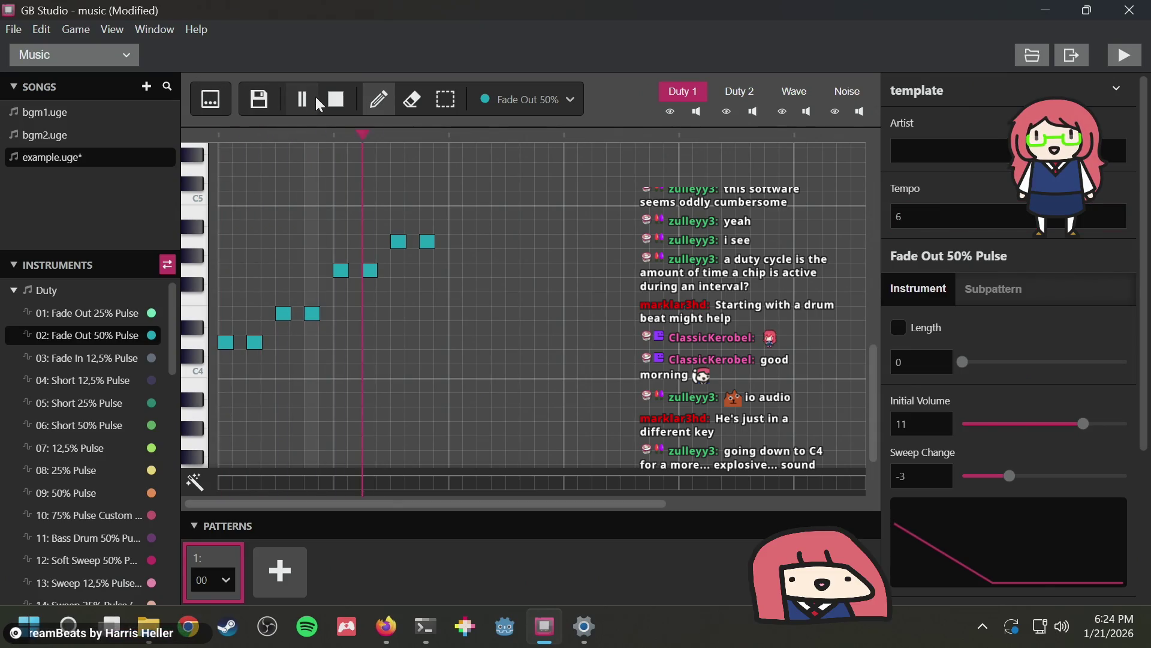
Stop playback and turn the second-step pair into two more notes on the lowest row
{"action": "left_click", "coordinate": [336, 99]}
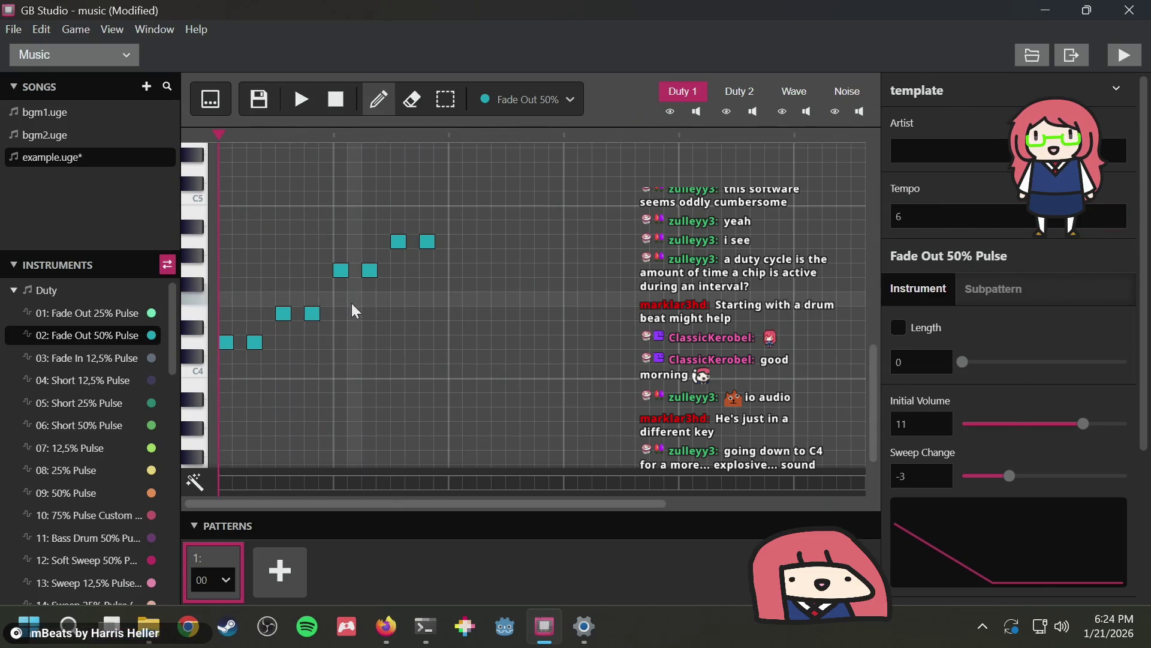
{"action": "left_click", "coordinate": [283, 313]}
{"action": "left_click", "coordinate": [311, 309]}
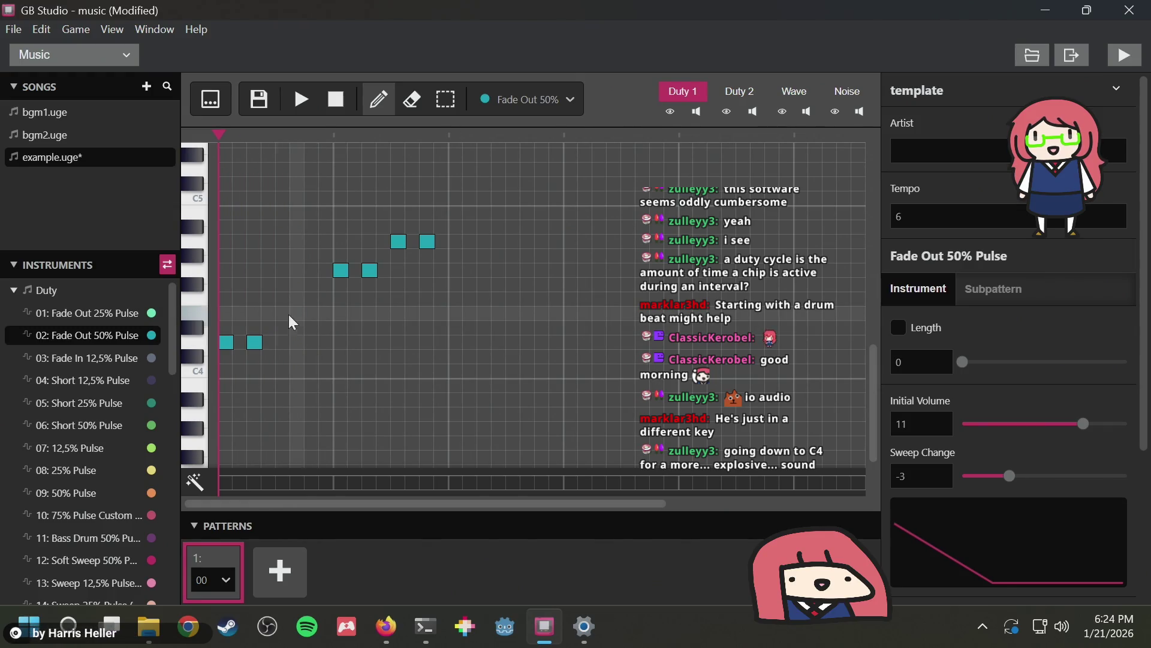
{"action": "left_click", "coordinate": [280, 343]}
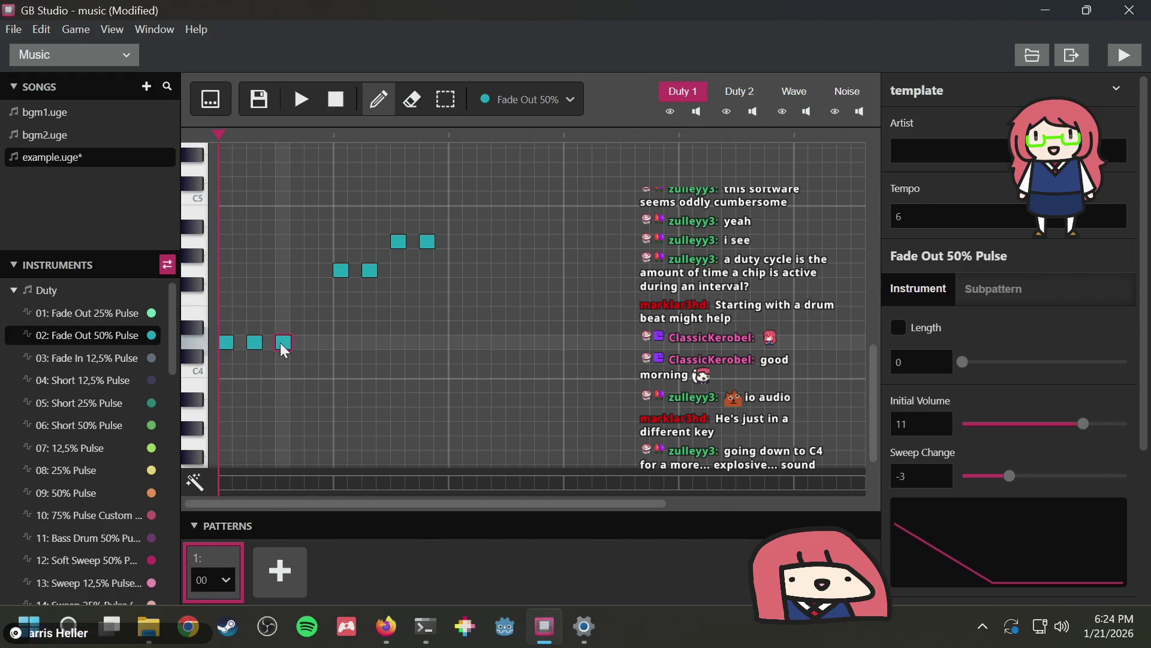
{"action": "left_click", "coordinate": [313, 339]}
Replace the upper pairs with two notes one step up and two higher still, then play
{"action": "left_click", "coordinate": [340, 270]}
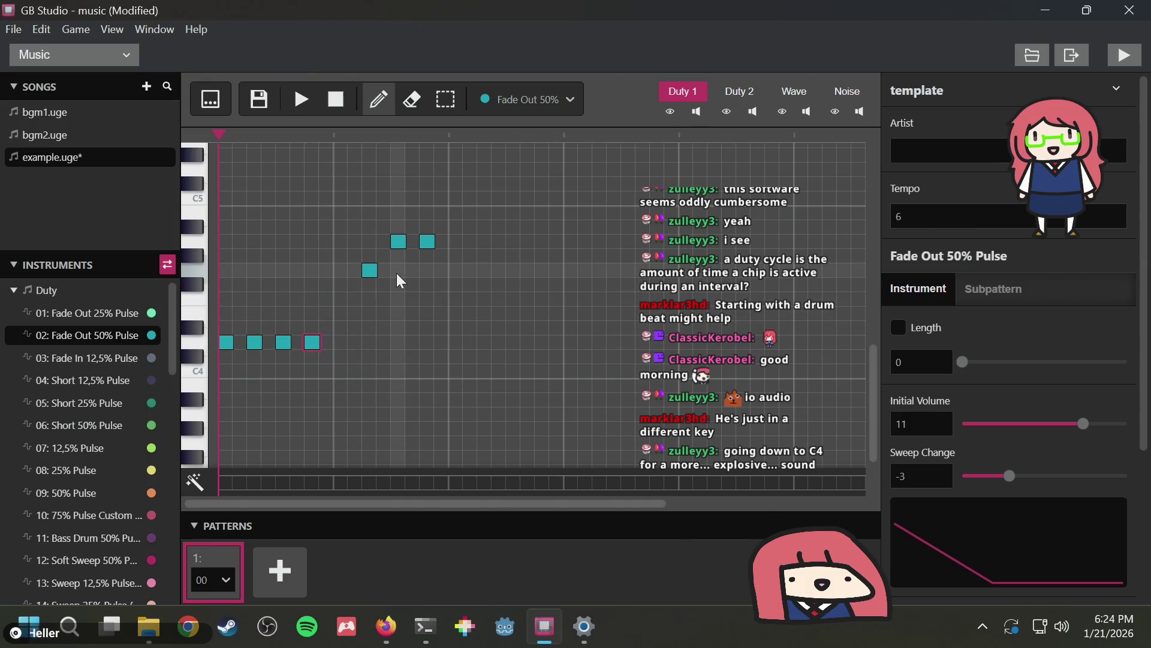
{"action": "left_click", "coordinate": [370, 270]}
{"action": "left_click", "coordinate": [398, 246]}
{"action": "left_click", "coordinate": [426, 241]}
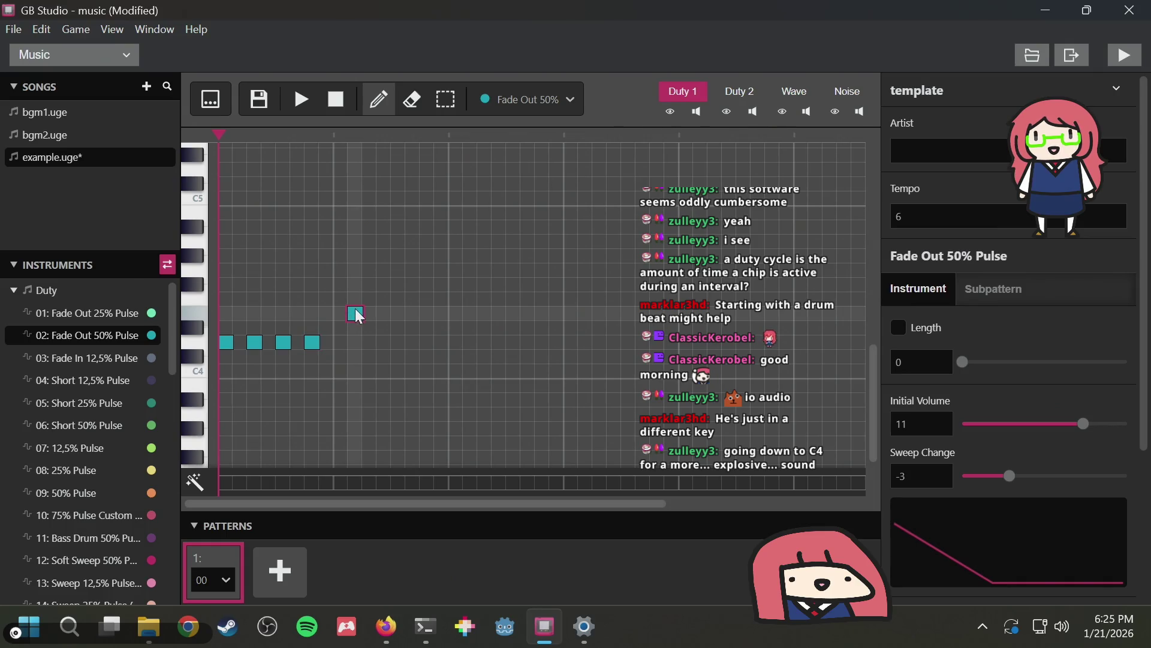
{"action": "left_click", "coordinate": [339, 313]}
{"action": "left_click", "coordinate": [368, 313]}
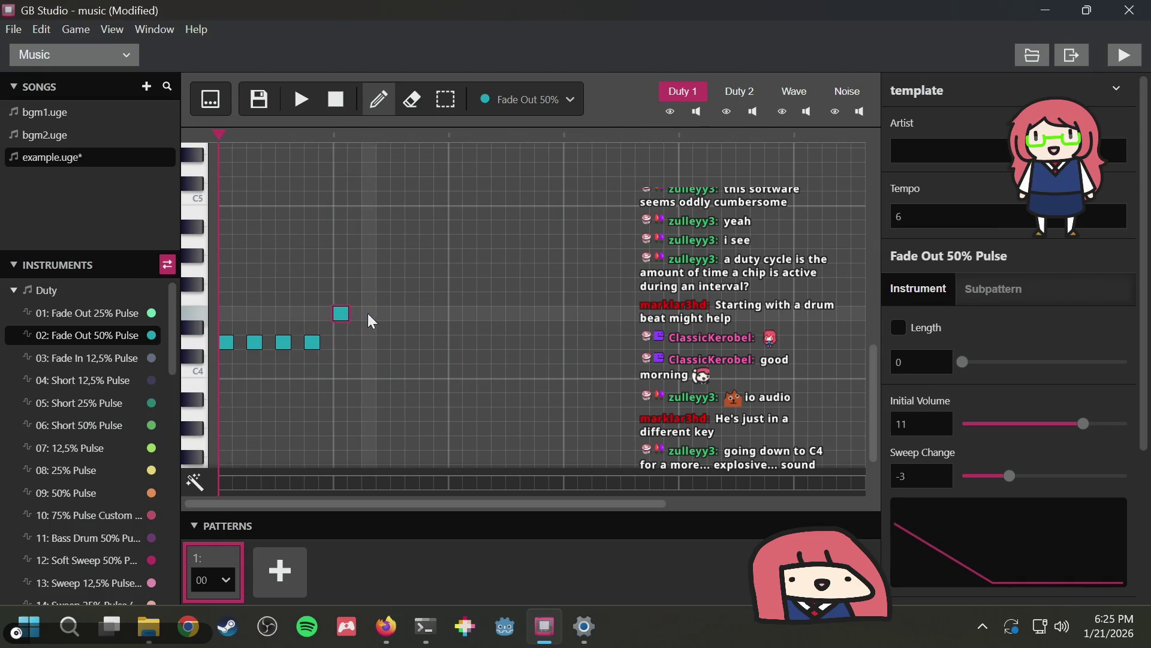
{"action": "left_click", "coordinate": [398, 297]}
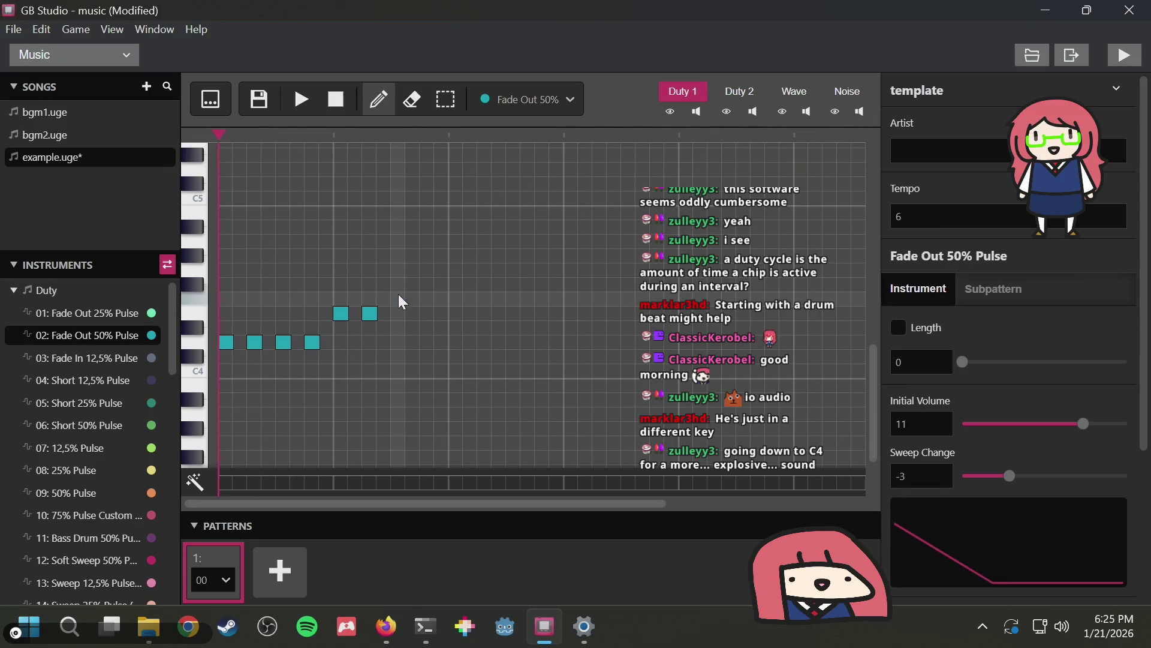
{"action": "left_click", "coordinate": [428, 300]}
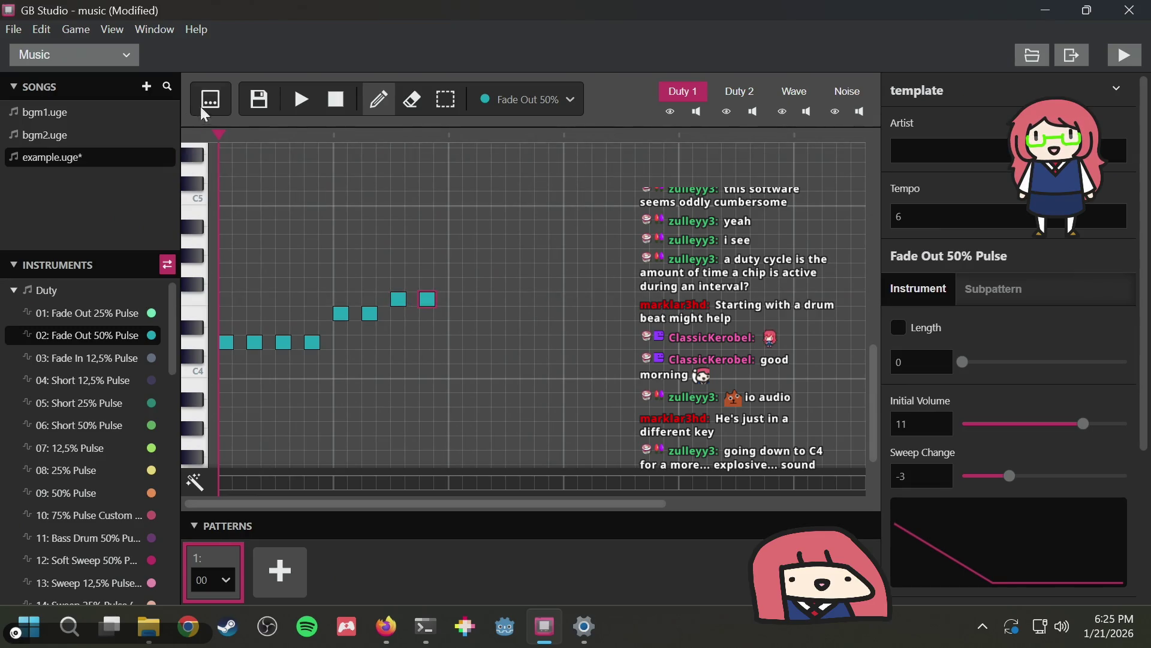
{"action": "left_click", "coordinate": [302, 100]}
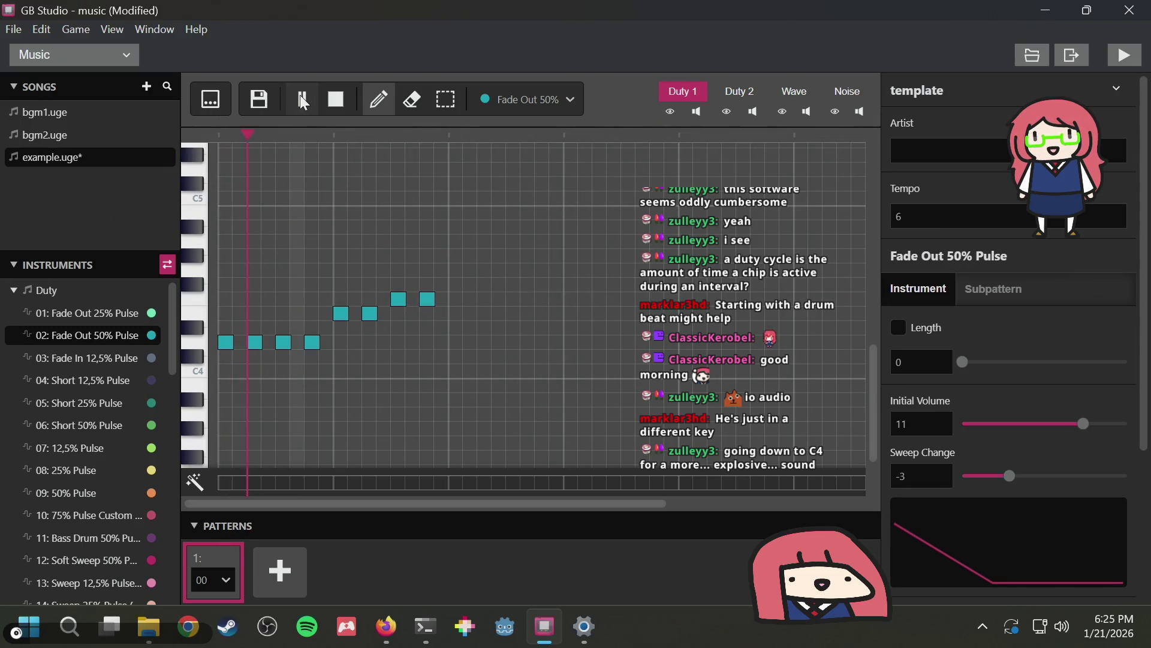
Stop playback, remove the highest pair and two low notes, and shift the second-step note later
{"action": "left_click", "coordinate": [336, 99]}
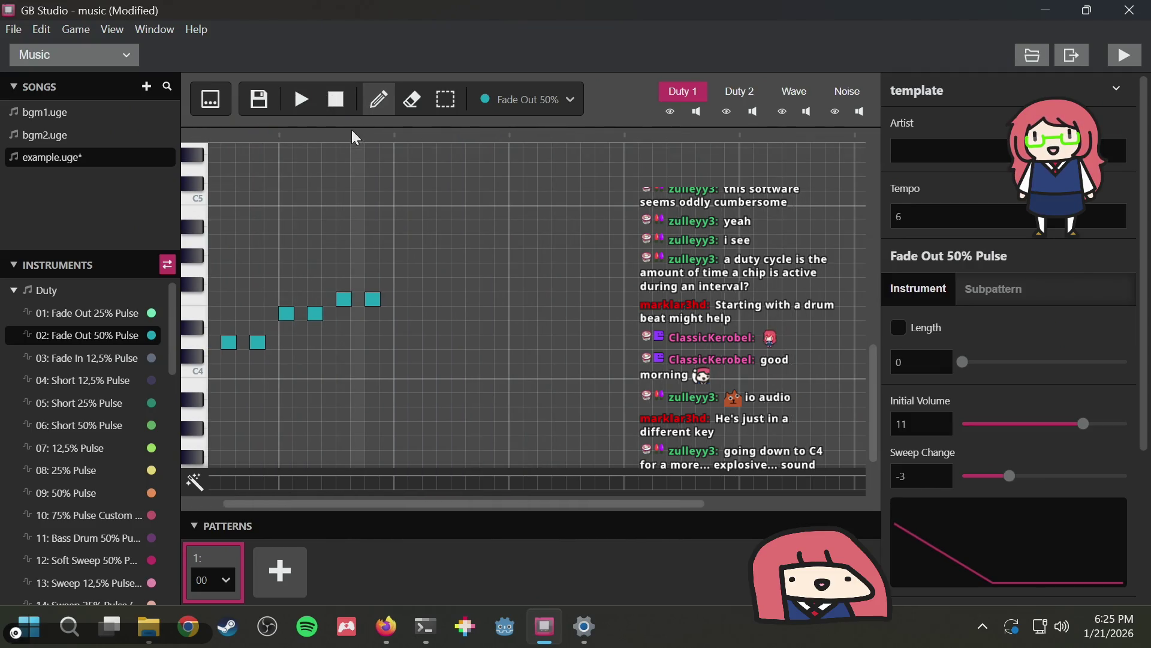
{"action": "left_click", "coordinate": [345, 299]}
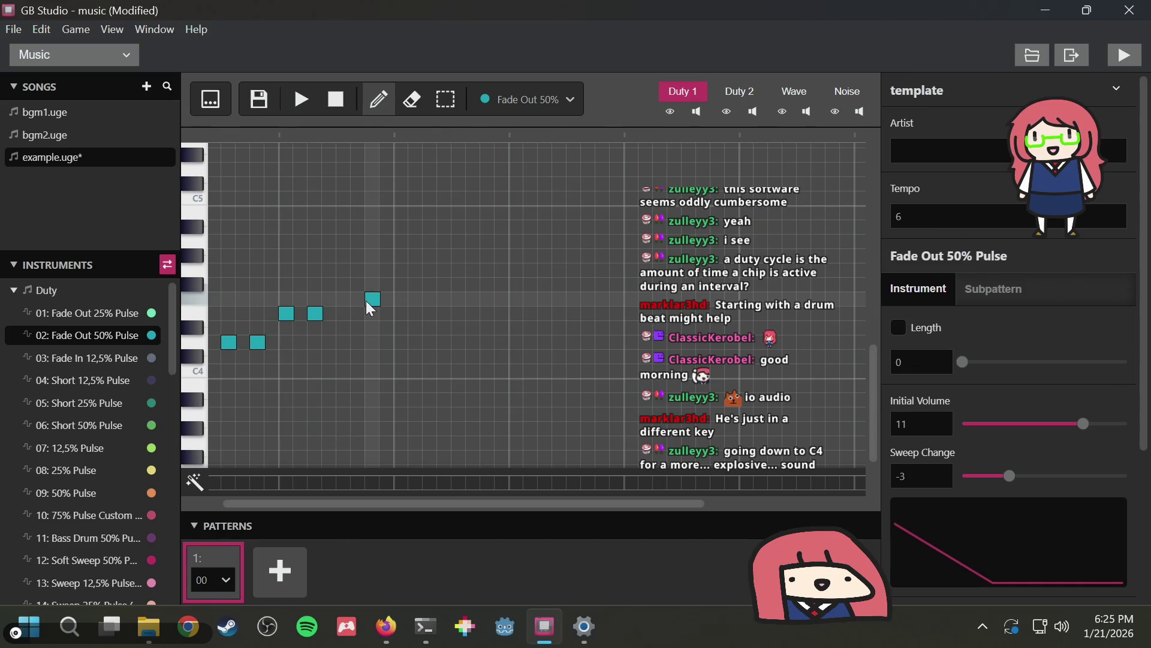
{"action": "left_click", "coordinate": [367, 300]}
{"action": "left_click_drag", "start_coordinate": [307, 315], "coordinate": [341, 315]}
{"action": "scroll", "coordinate": [365, 303], "scroll_direction": "left", "scroll_amount": 2}
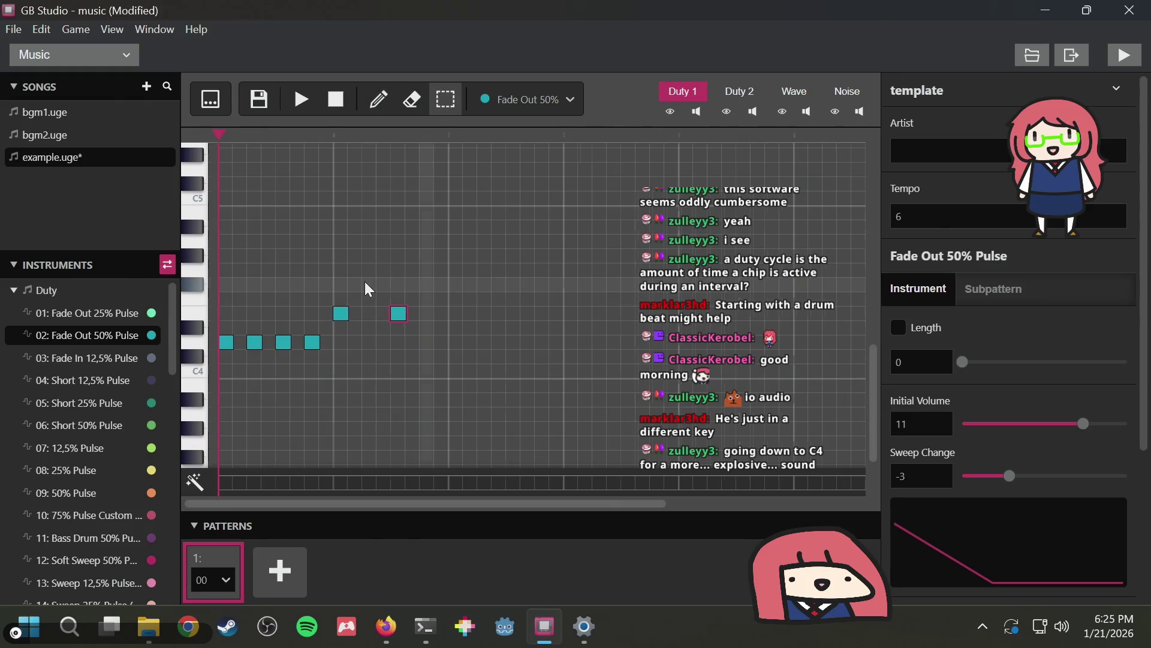
{"action": "right_click", "coordinate": [255, 342]}
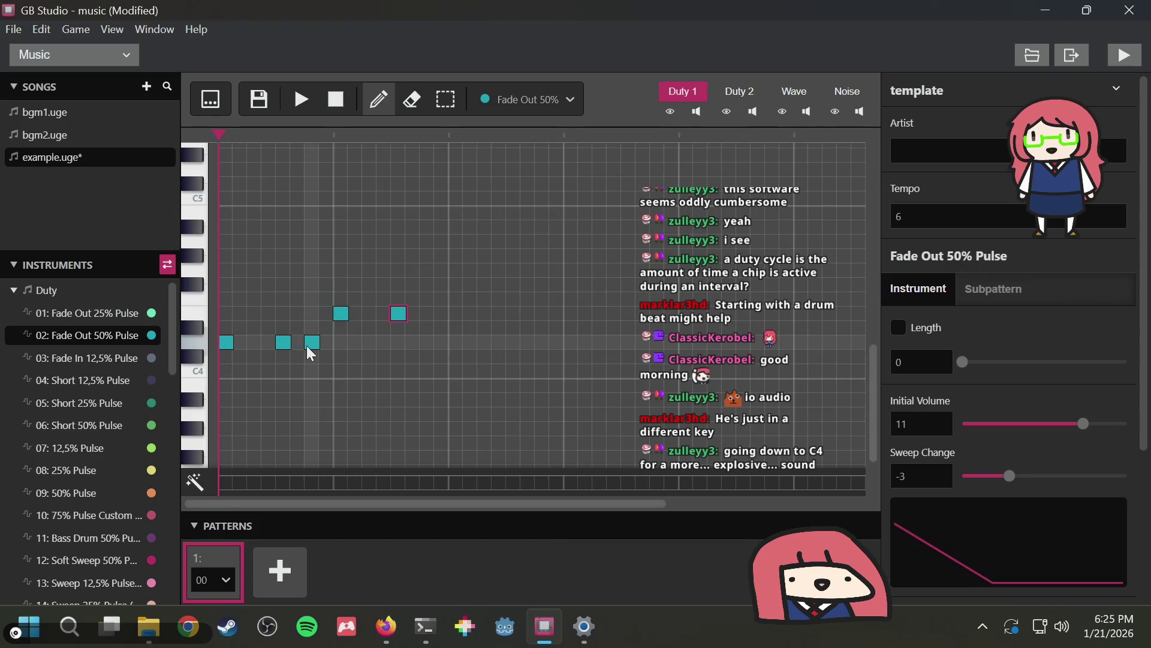
{"action": "right_click", "coordinate": [313, 342]}
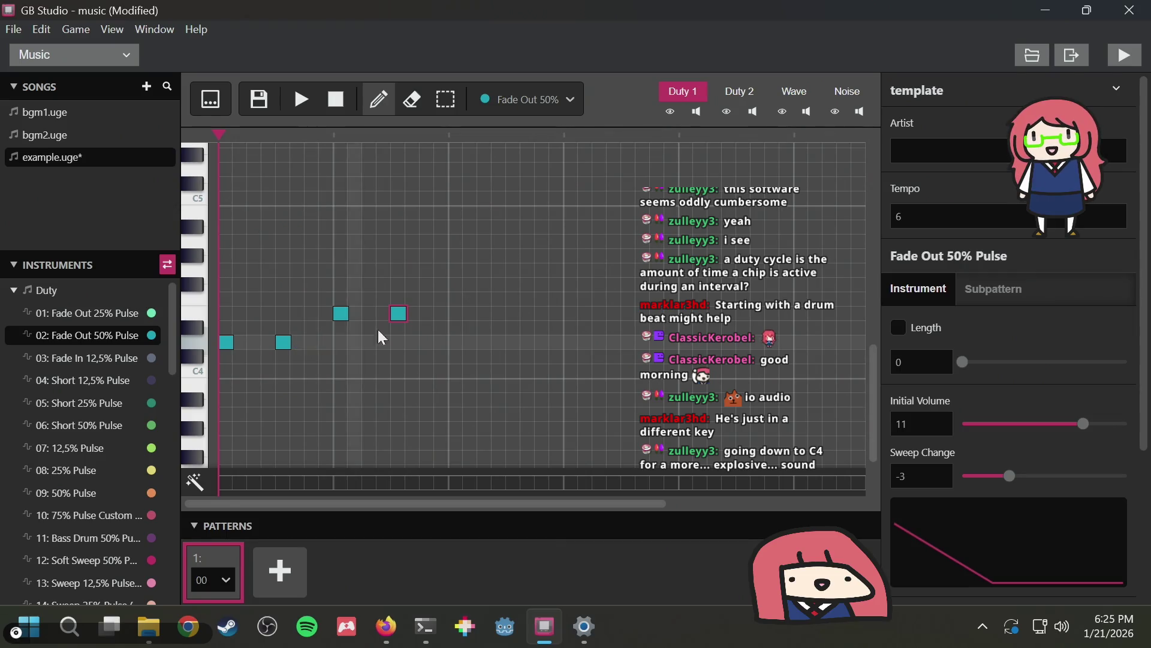
Draw the third and top steps of the spaced-out staircase and audition it
{"action": "left_click", "coordinate": [459, 268]}
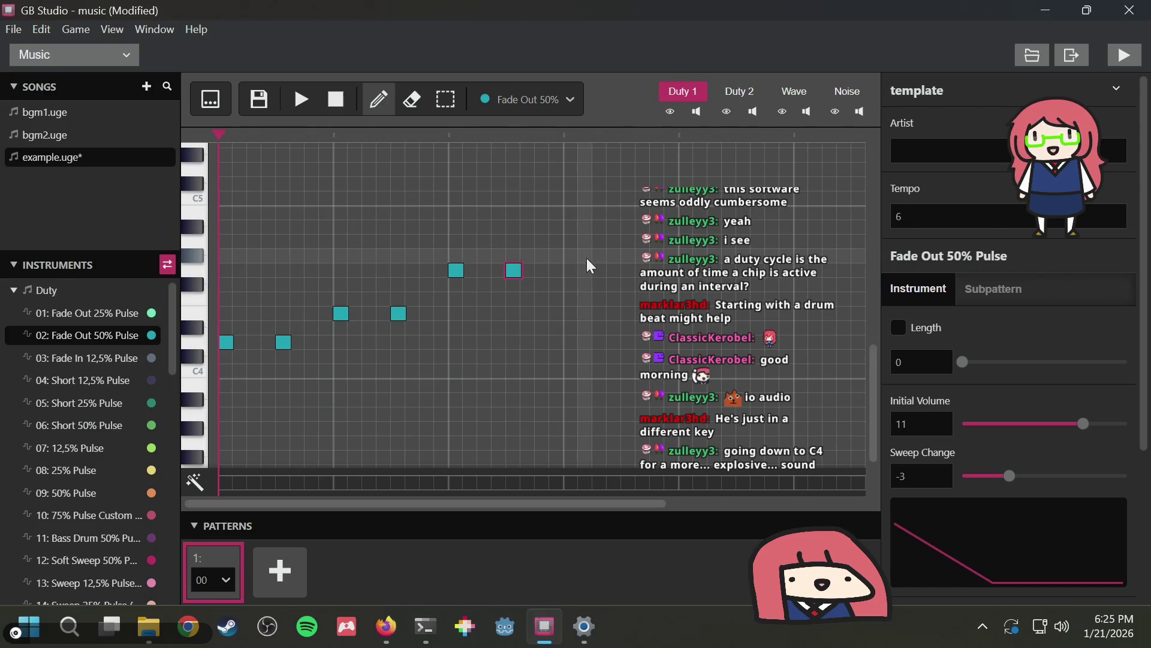
{"action": "left_click", "coordinate": [572, 240]}
{"action": "left_click", "coordinate": [613, 240]}
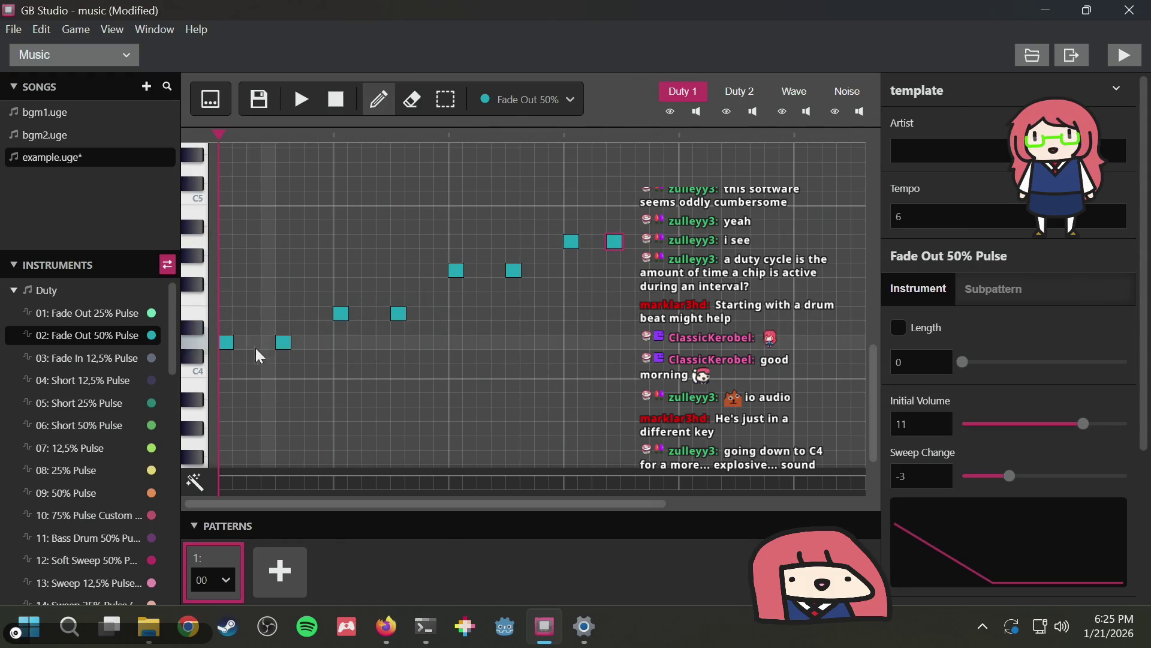
{"action": "left_click", "coordinate": [298, 97]}
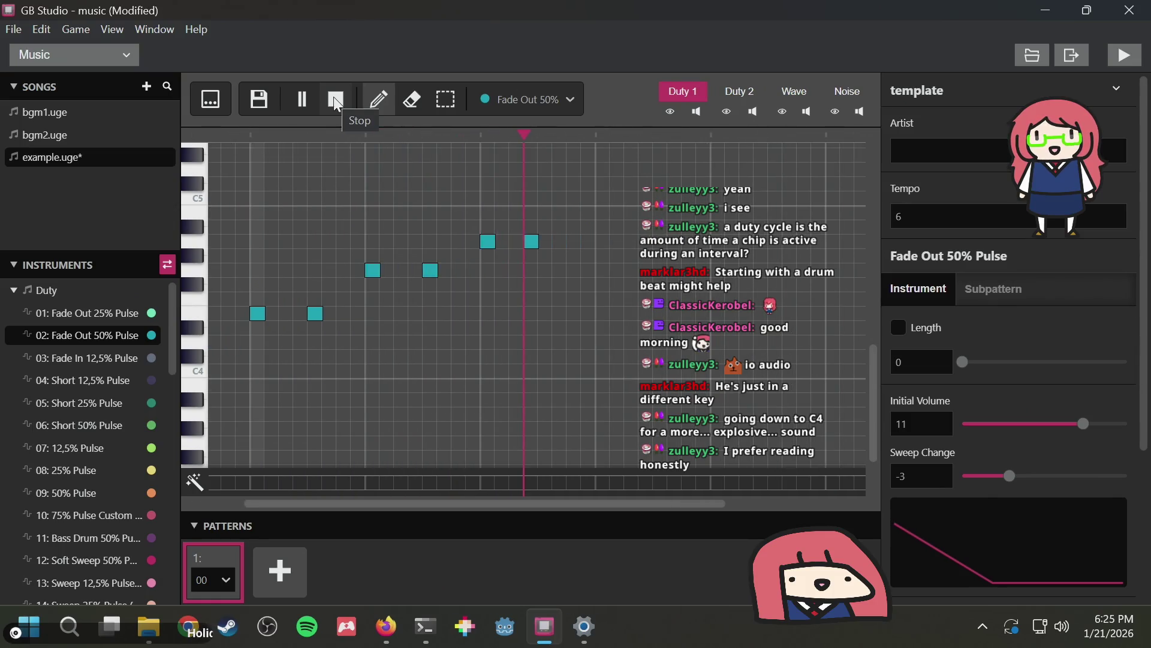
{"action": "left_click", "coordinate": [335, 99]}
Adjust the top step's second note and play the finished staircase again
{"action": "left_click", "coordinate": [445, 241]}
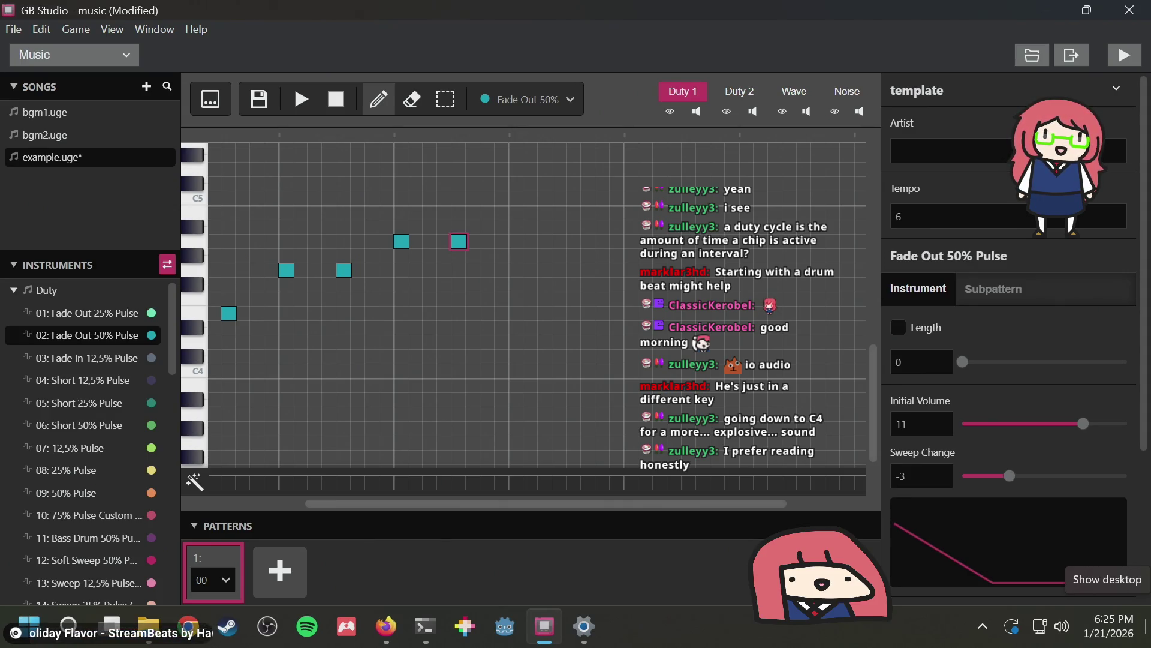
{"action": "left_click", "coordinate": [306, 93]}
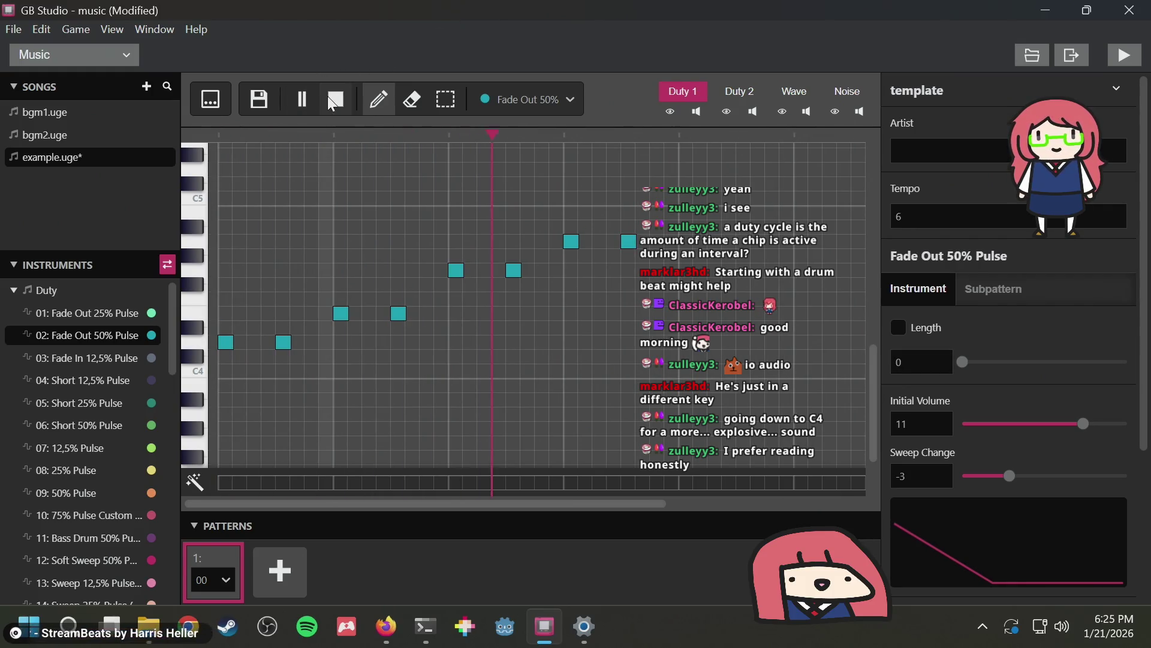
{"action": "left_click", "coordinate": [328, 97]}
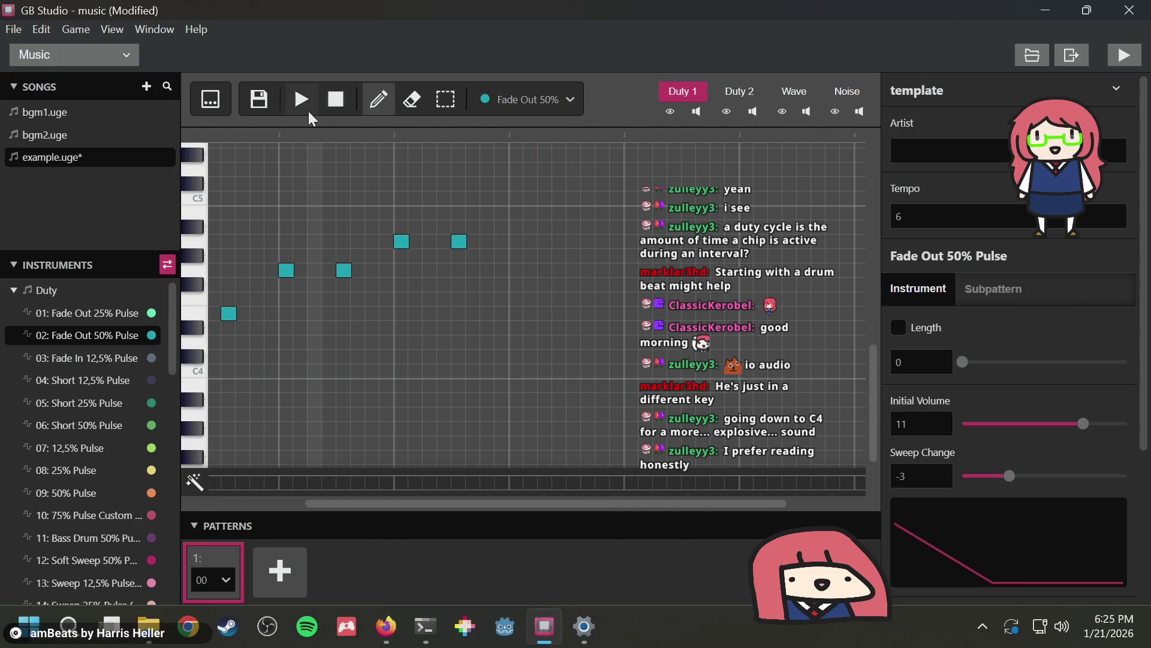
{"action": "left_click", "coordinate": [299, 102]}
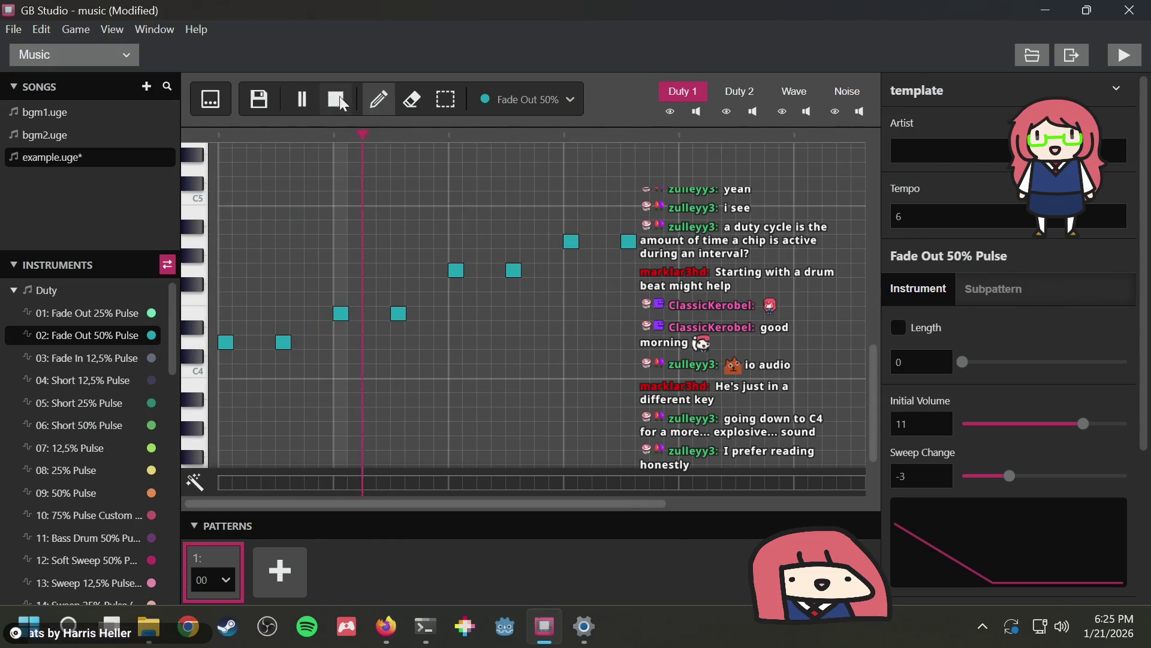
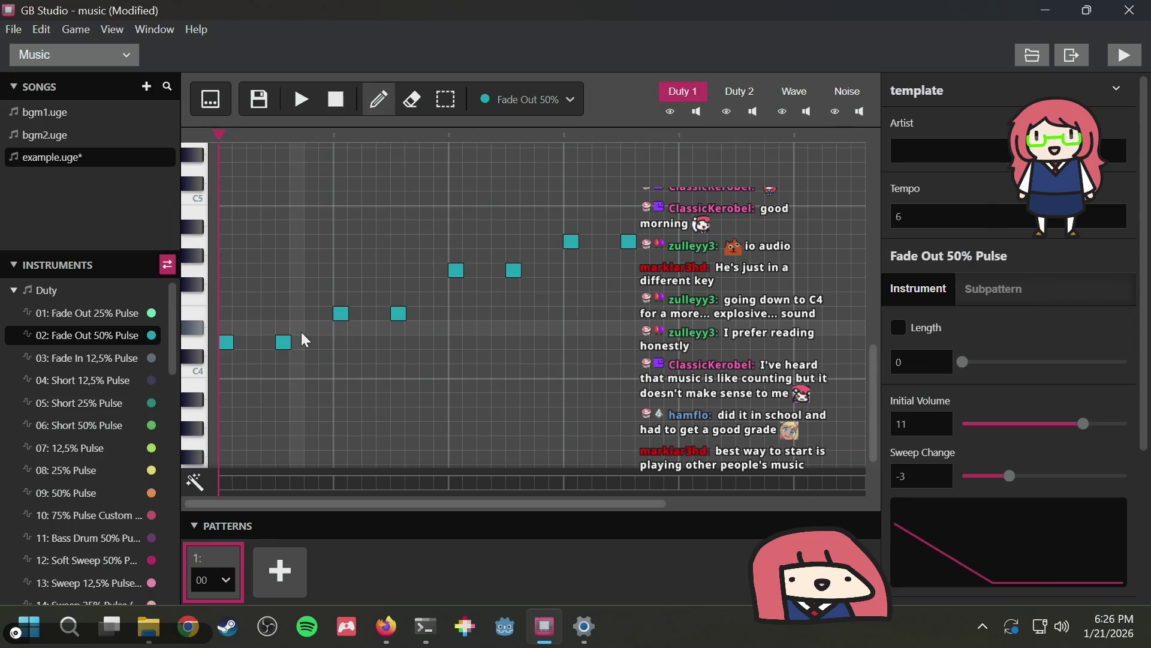
Place the first Fade Out 50% notes on the Duty 1 piano roll, starting from C4
{"action": "left_click", "coordinate": [254, 372]}
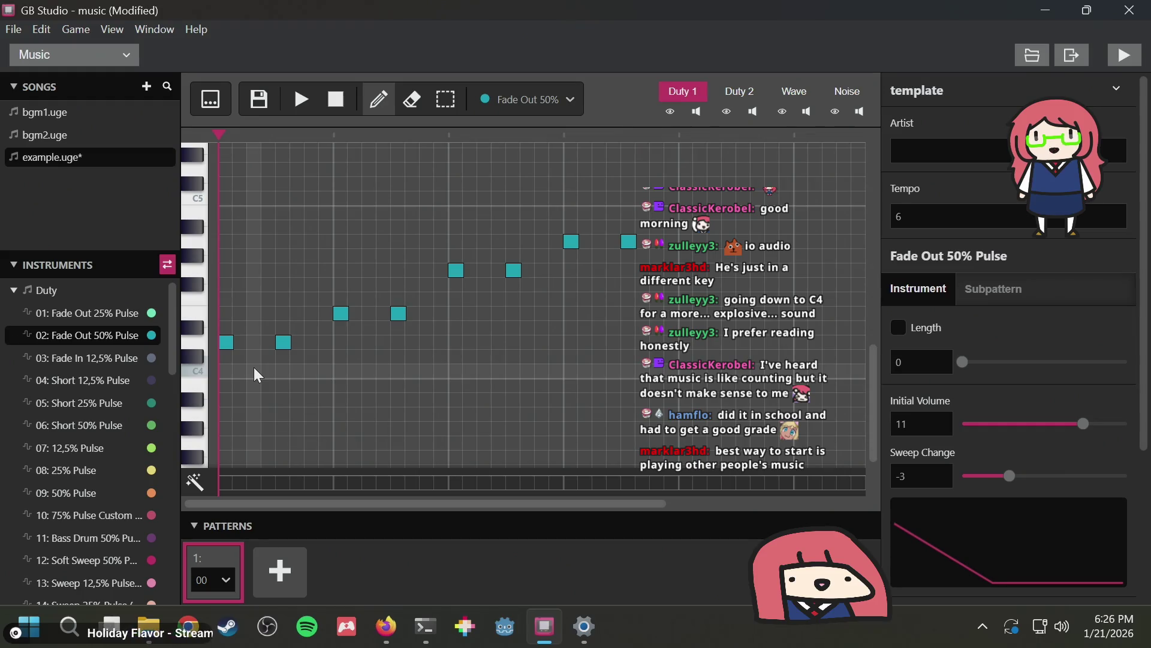
{"action": "left_click_drag", "start_coordinate": [254, 367], "coordinate": [256, 312]}
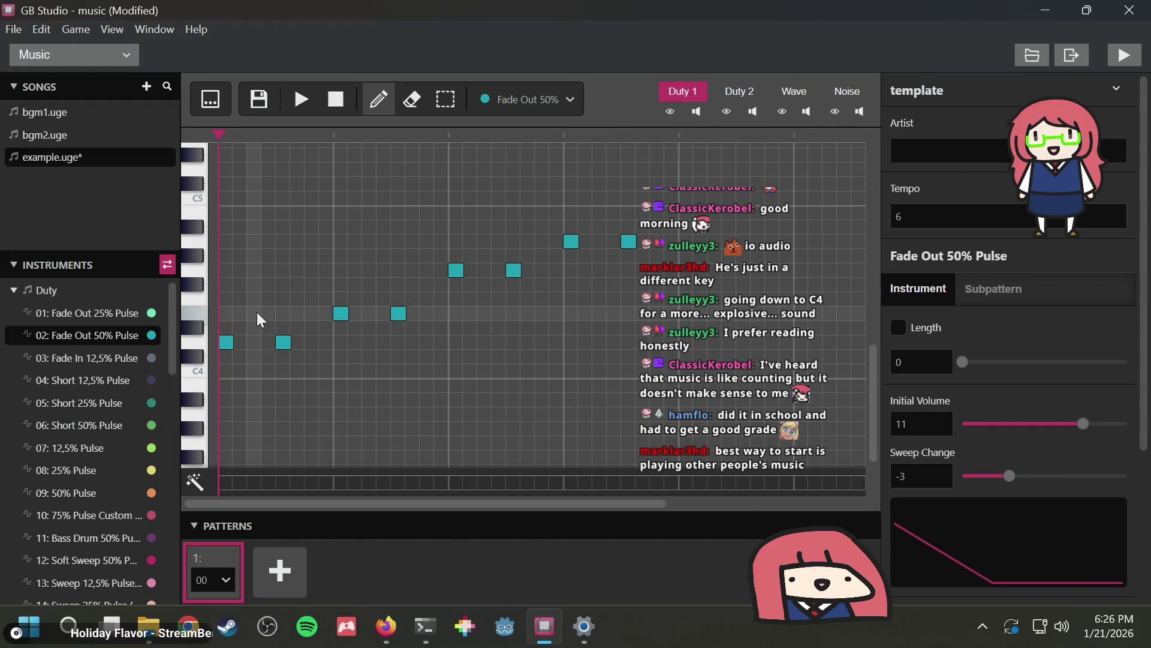
{"action": "left_click", "coordinate": [313, 312]}
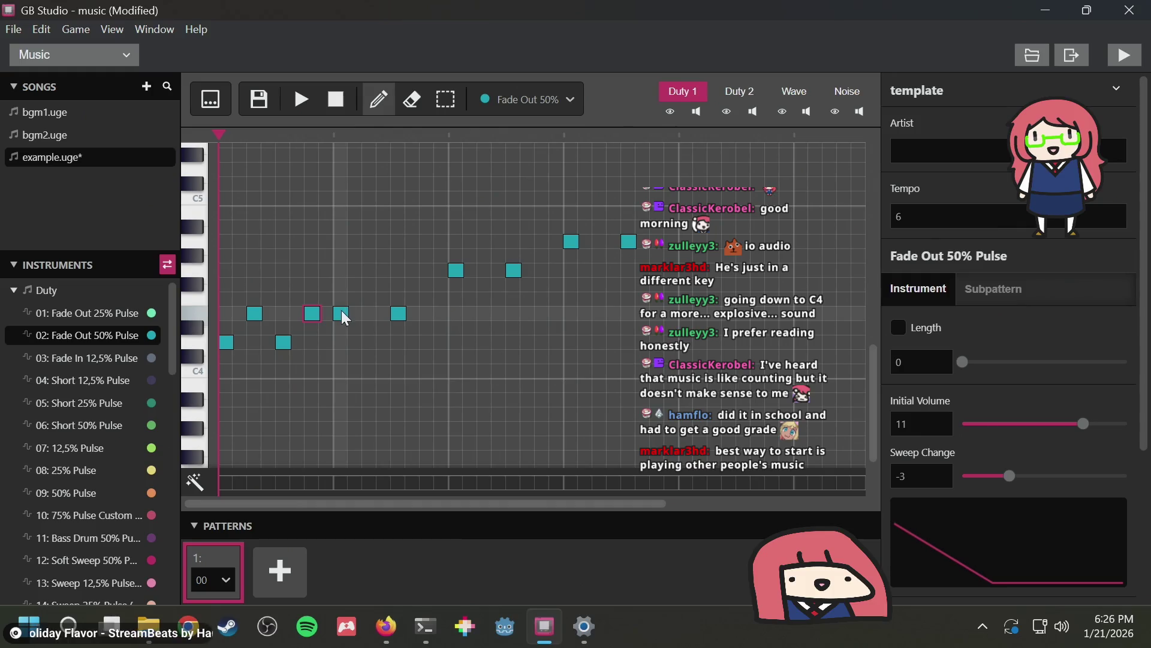
{"action": "left_click_drag", "start_coordinate": [340, 313], "coordinate": [340, 291]}
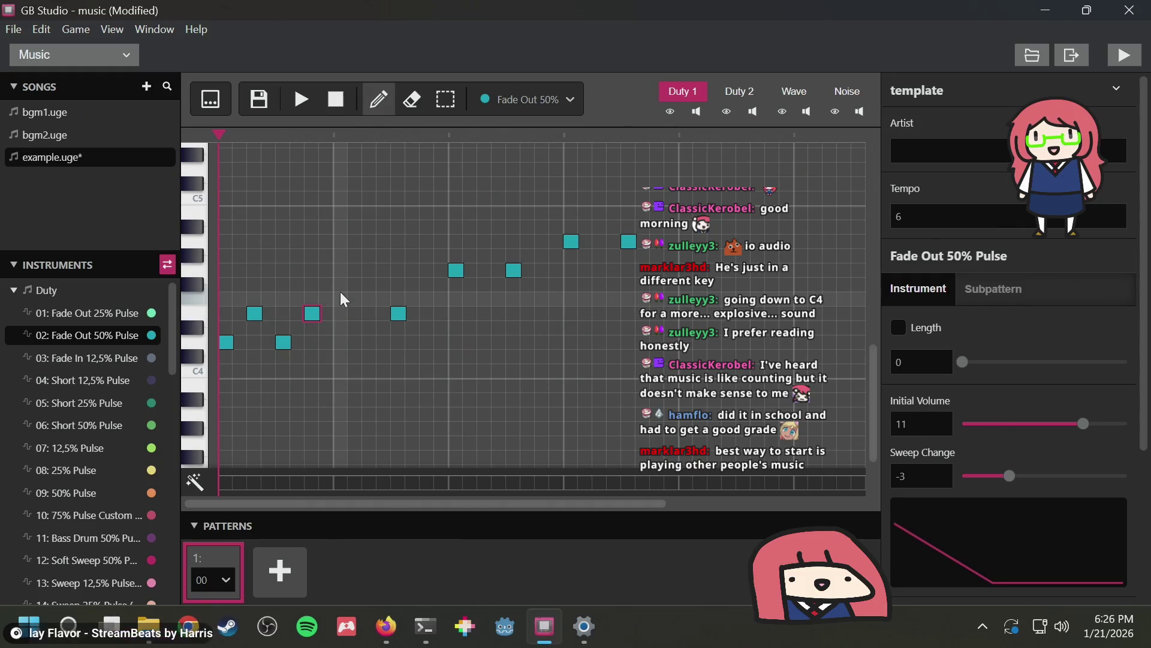
{"action": "left_click", "coordinate": [373, 313]}
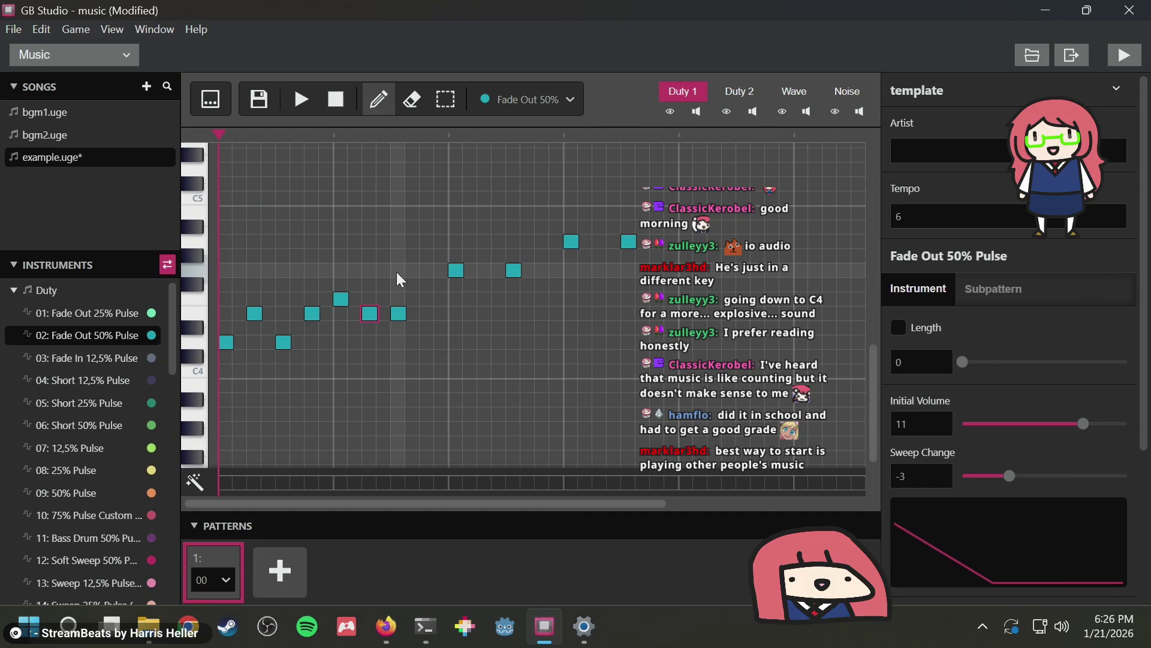
{"action": "left_click", "coordinate": [397, 272]}
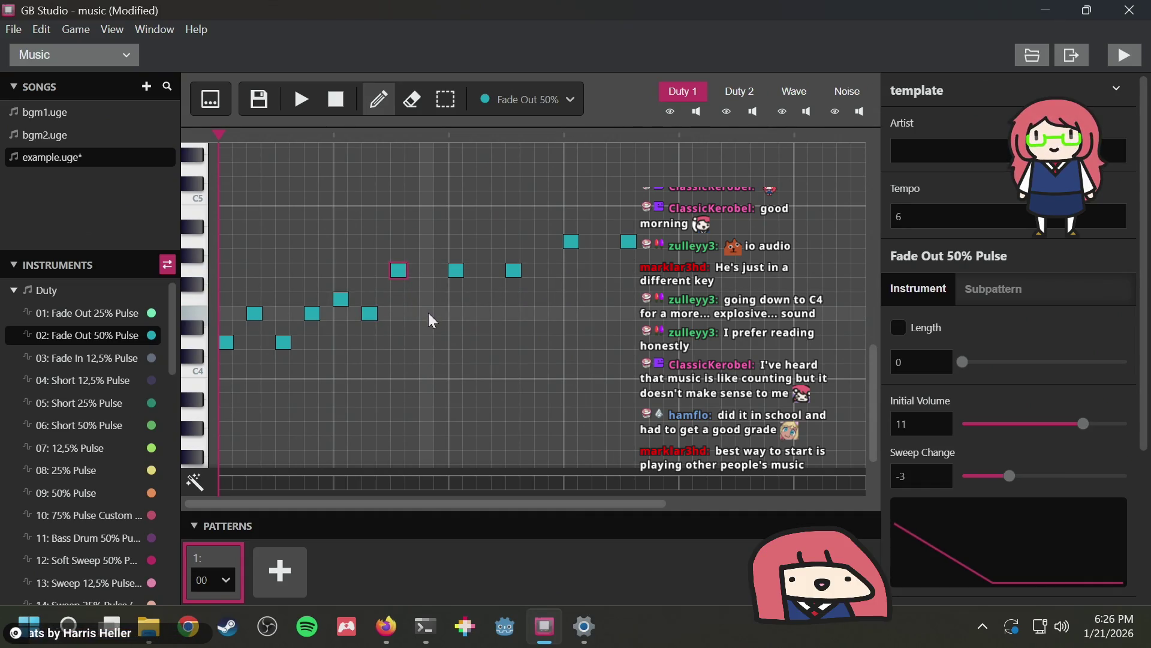
Re-place the misplaced notes into a rising zigzag and play it back
{"action": "left_click", "coordinate": [370, 312]}
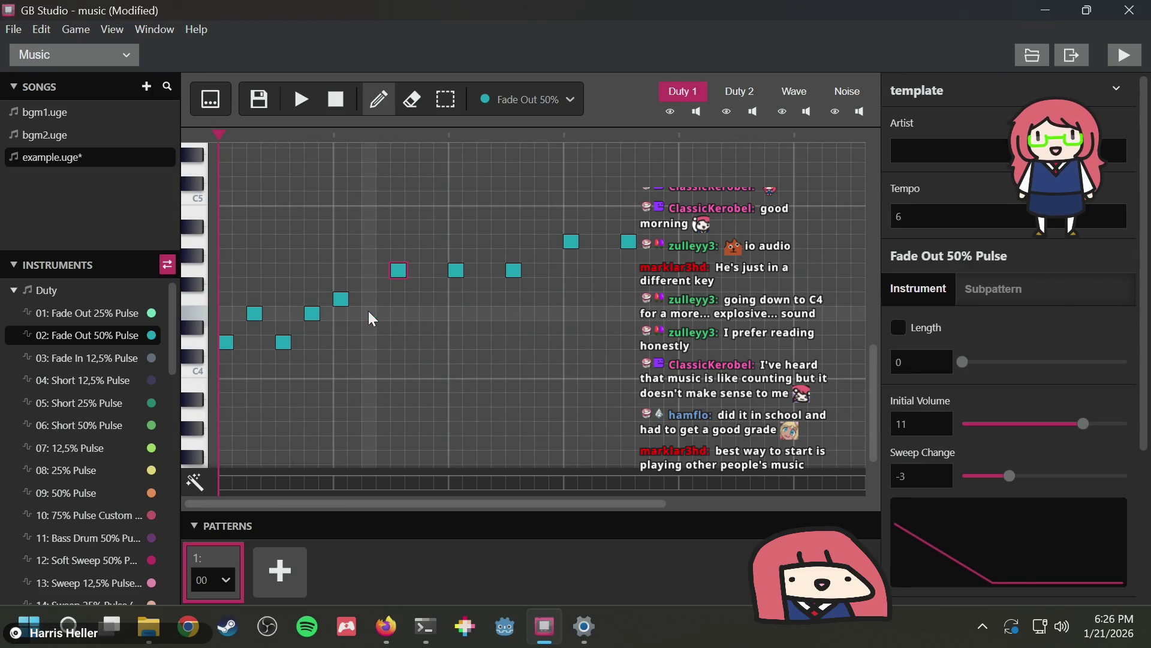
{"action": "left_click", "coordinate": [339, 300]}
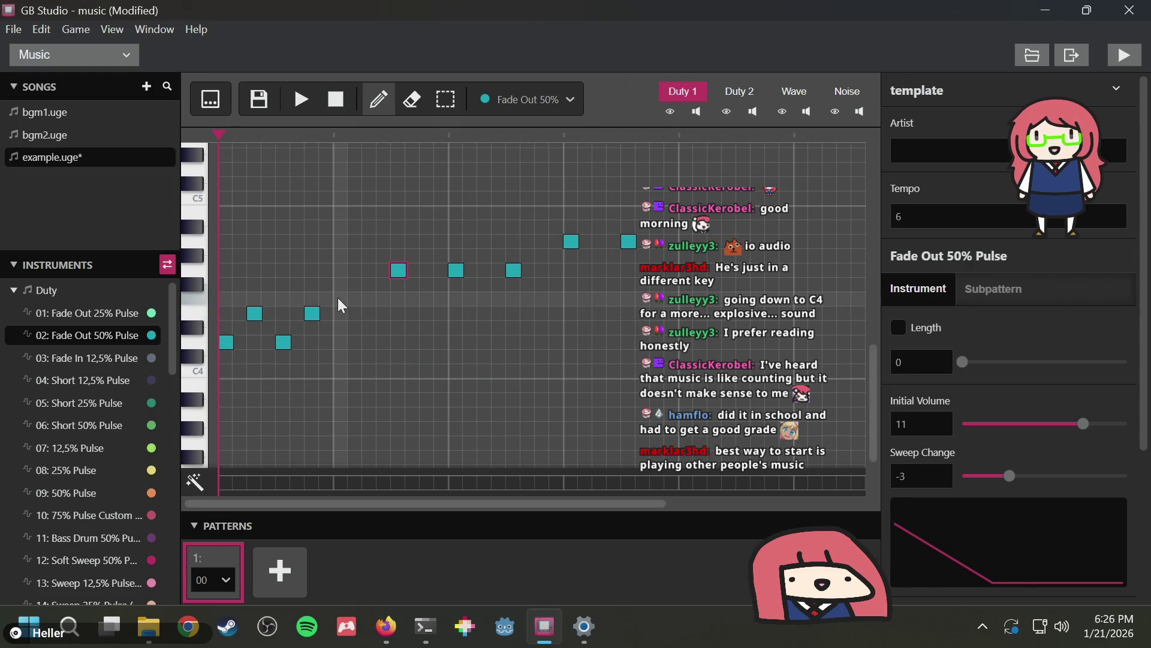
{"action": "left_click", "coordinate": [340, 301]}
{"action": "left_click", "coordinate": [370, 313]}
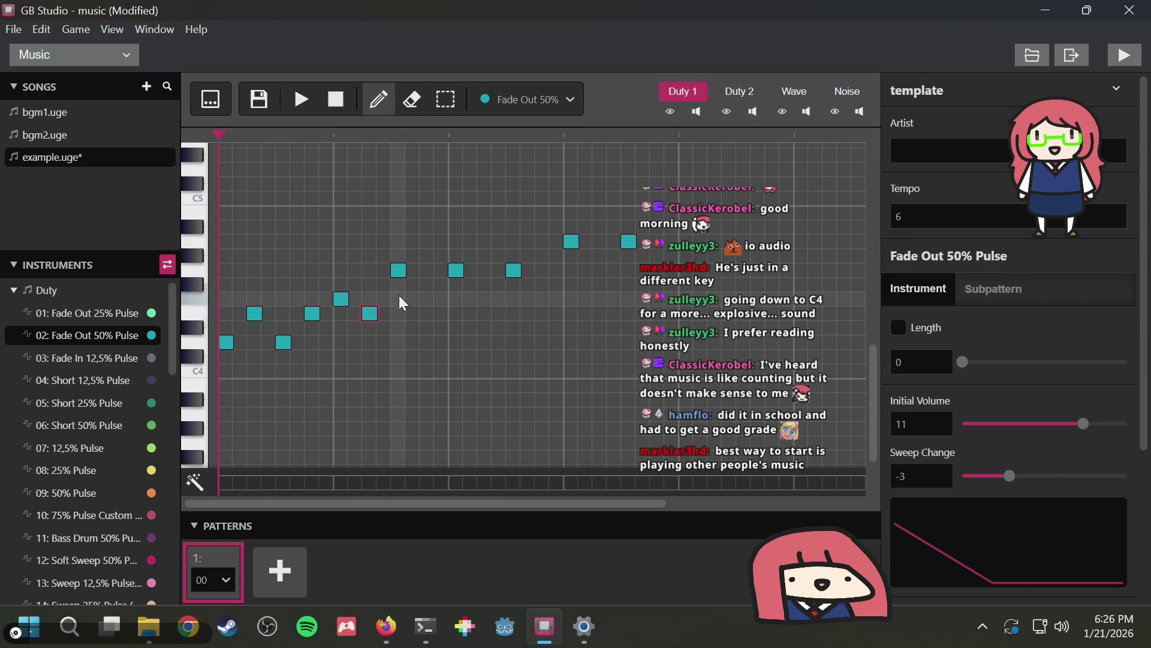
{"action": "left_click", "coordinate": [401, 297]}
{"action": "left_click", "coordinate": [426, 313]}
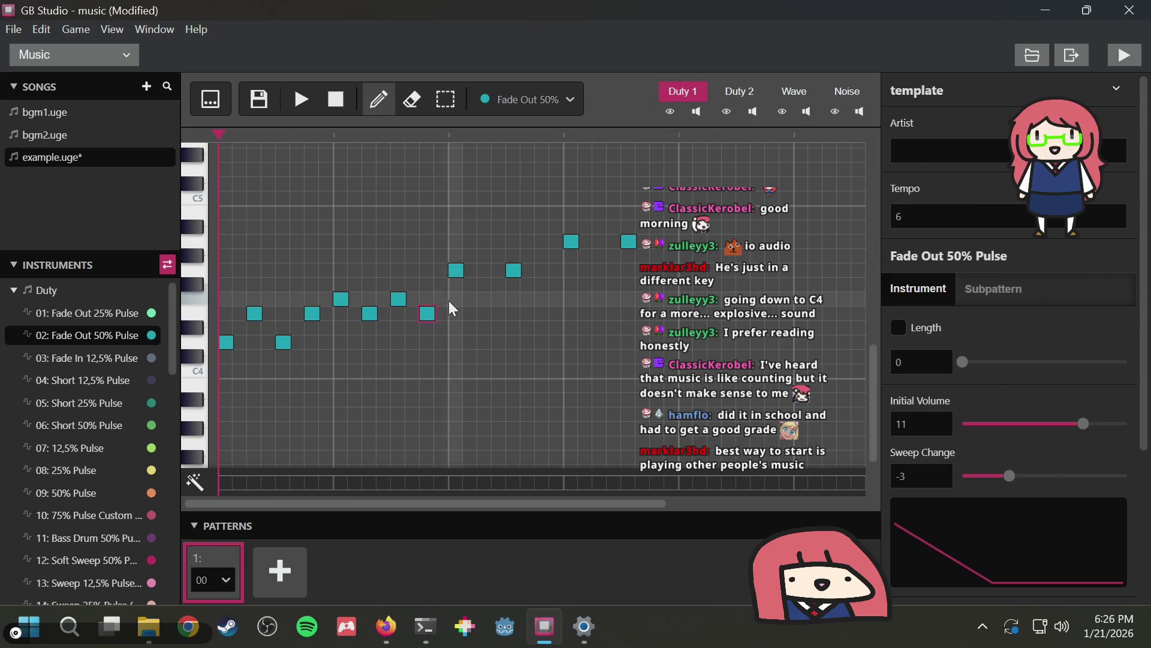
{"action": "left_click", "coordinate": [456, 299]}
{"action": "key", "text": "space"}
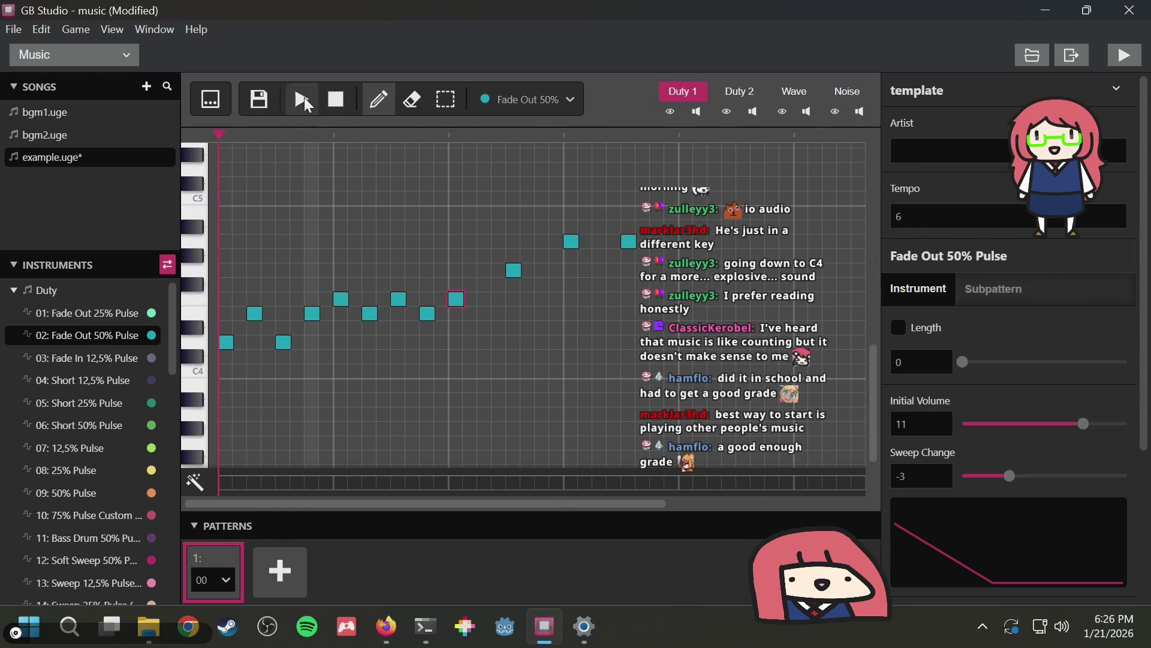
Play the Duty 1 melody from the start, restart it, and stop it
{"action": "left_click", "coordinate": [304, 97]}
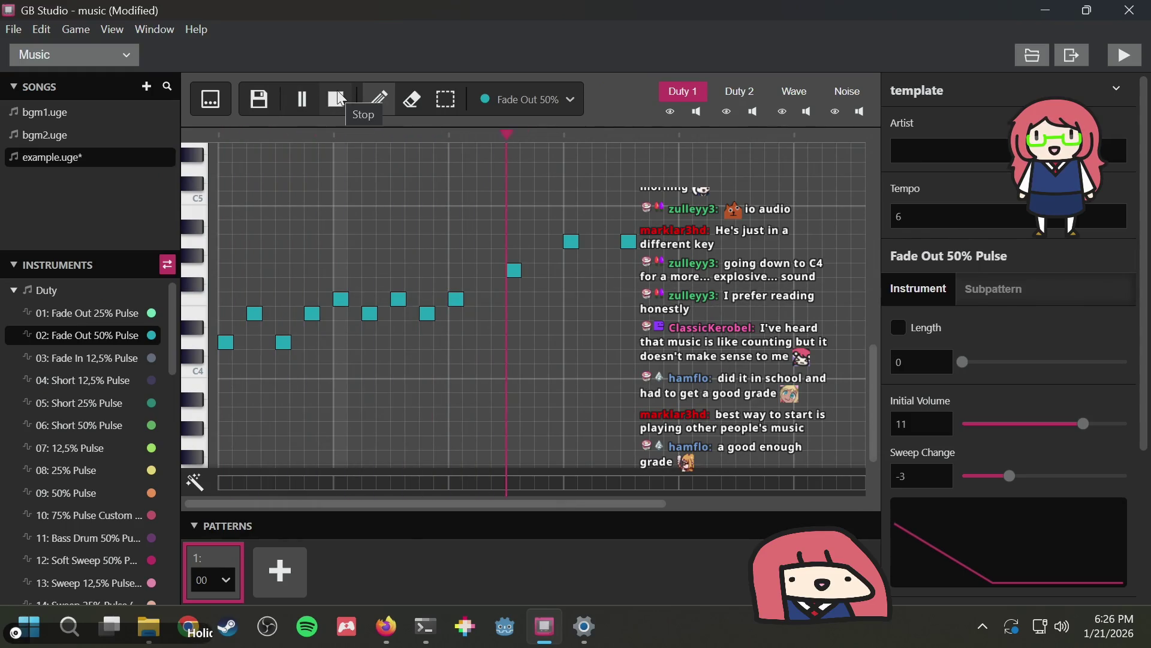
{"action": "left_click", "coordinate": [339, 99]}
{"action": "left_click", "coordinate": [302, 98]}
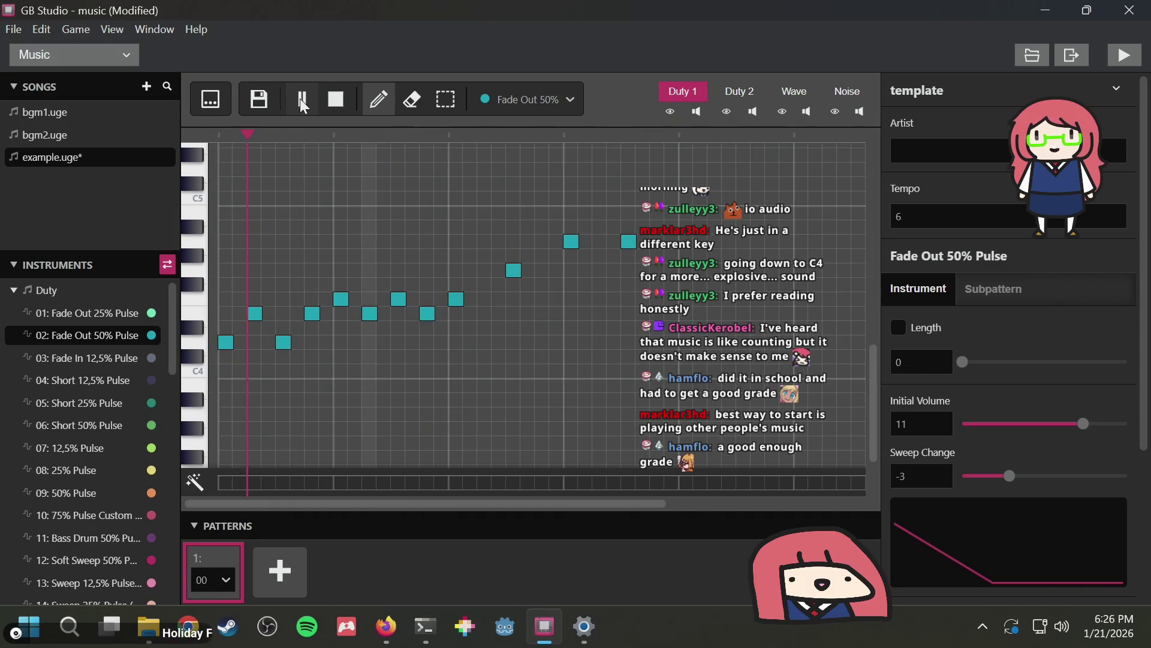
{"action": "left_click", "coordinate": [338, 102]}
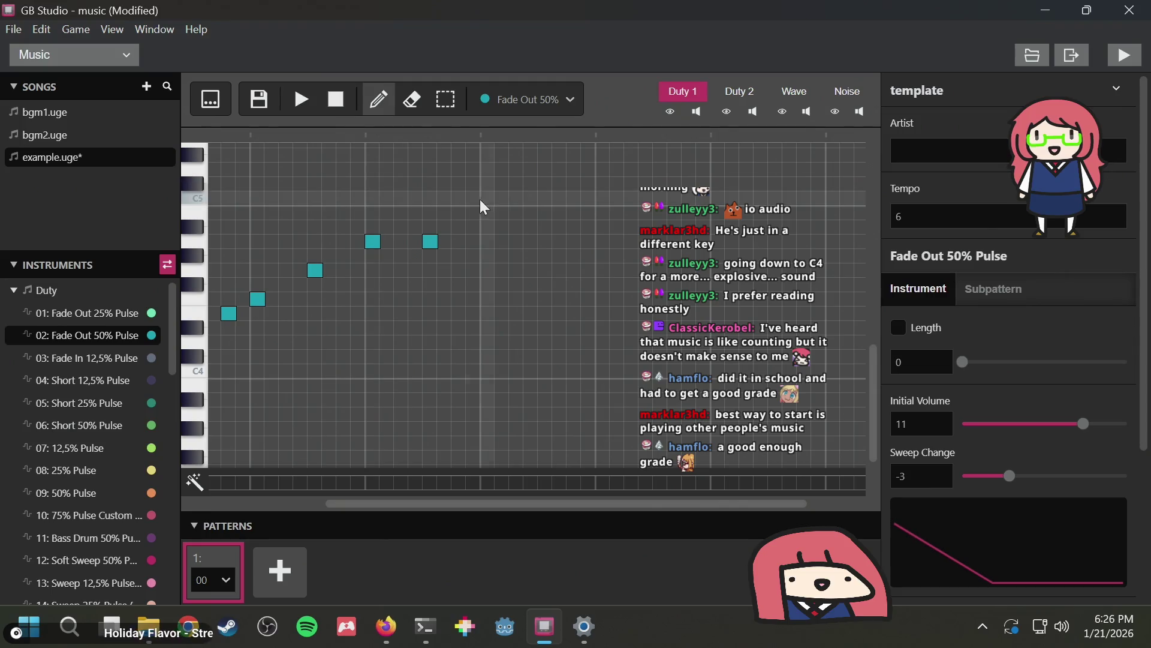
Delete the final high note and audition the shortened melody several times
{"action": "left_click", "coordinate": [429, 241]}
{"action": "left_click", "coordinate": [305, 98]}
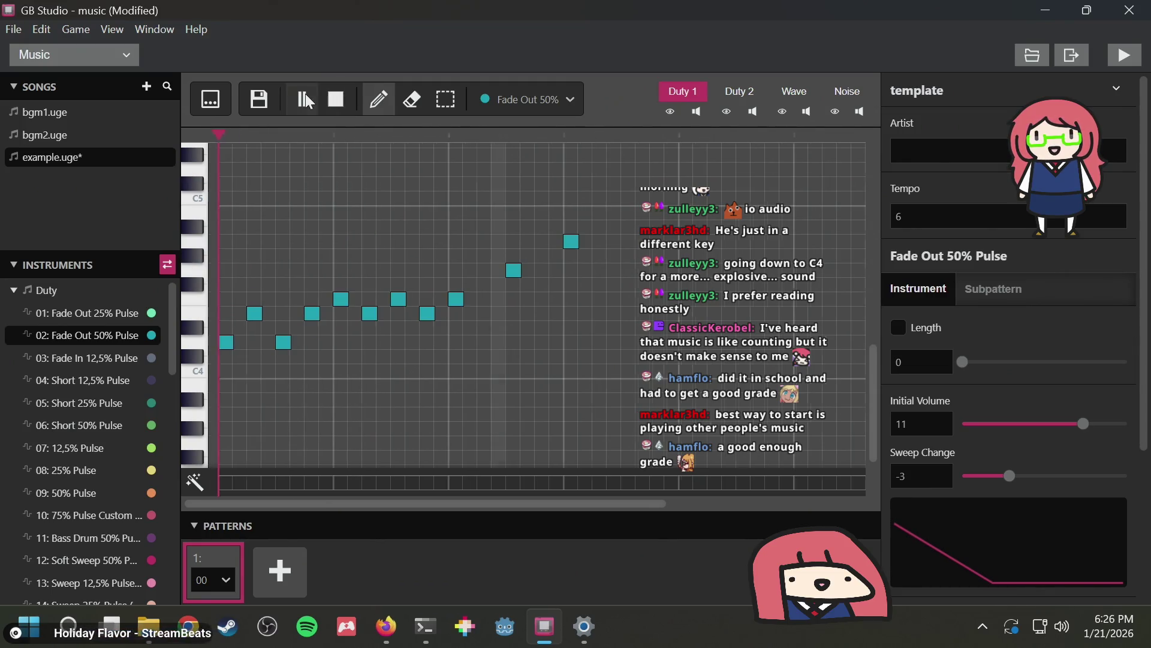
{"action": "left_click", "coordinate": [336, 99]}
{"action": "scroll", "coordinate": [299, 264], "scroll_direction": "up", "scroll_amount": 5}
{"action": "scroll", "coordinate": [377, 321], "scroll_direction": "down", "scroll_amount": 3}
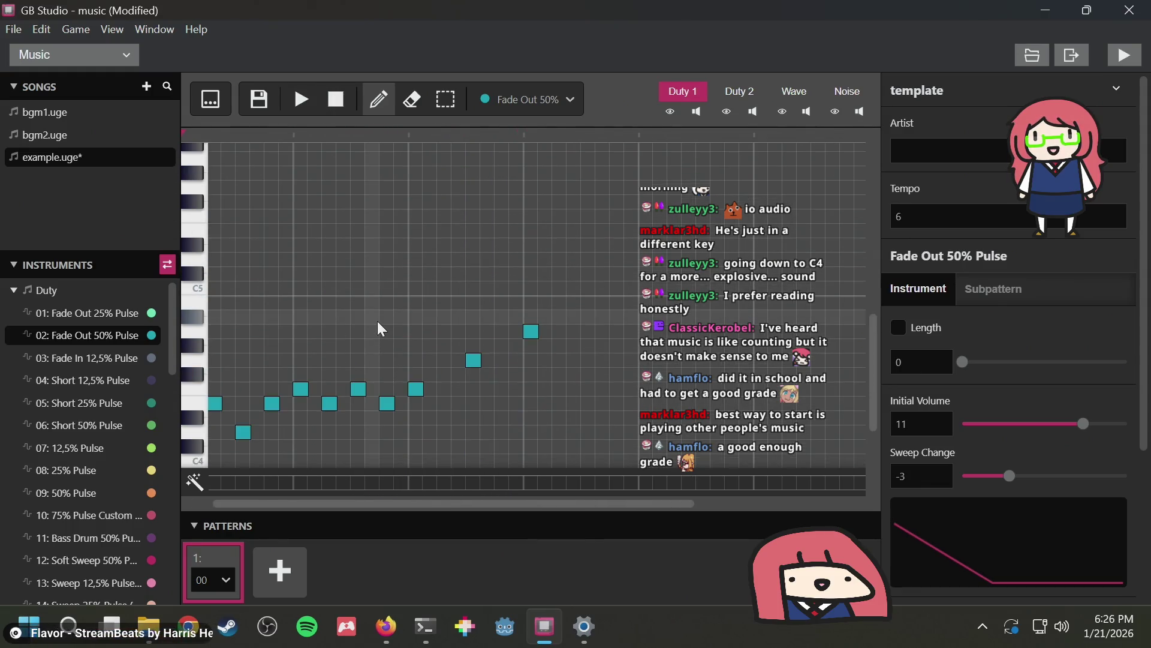
{"action": "key", "text": "space"}
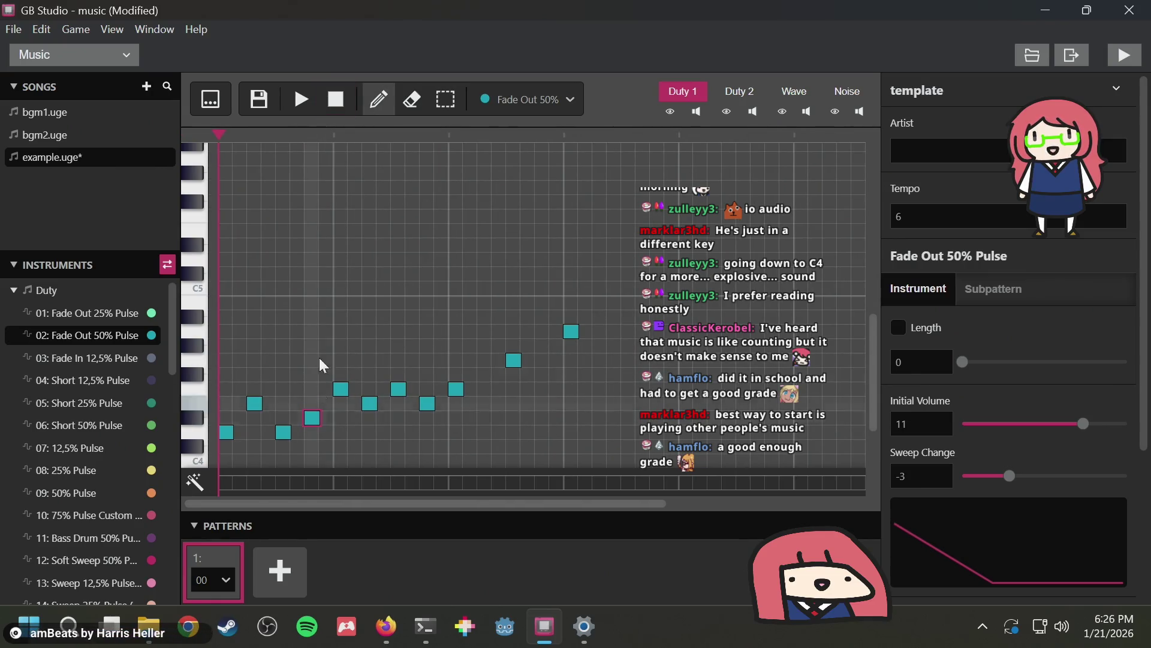
{"action": "left_click", "coordinate": [300, 99]}
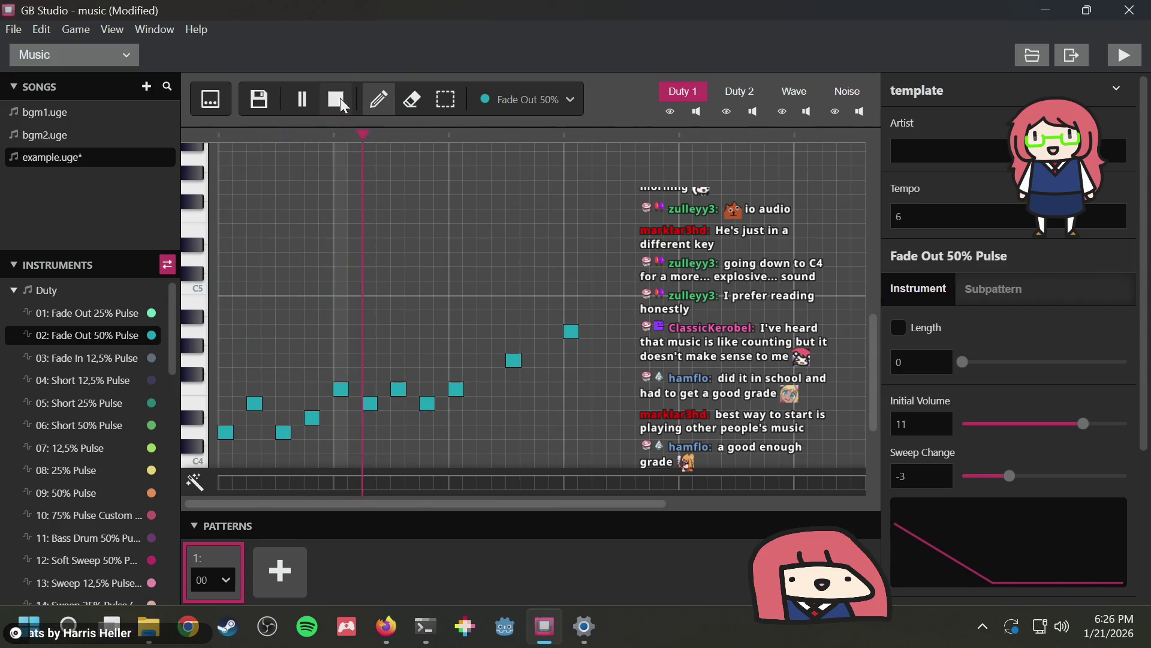
{"action": "left_click", "coordinate": [340, 99]}
{"action": "left_click", "coordinate": [296, 99]}
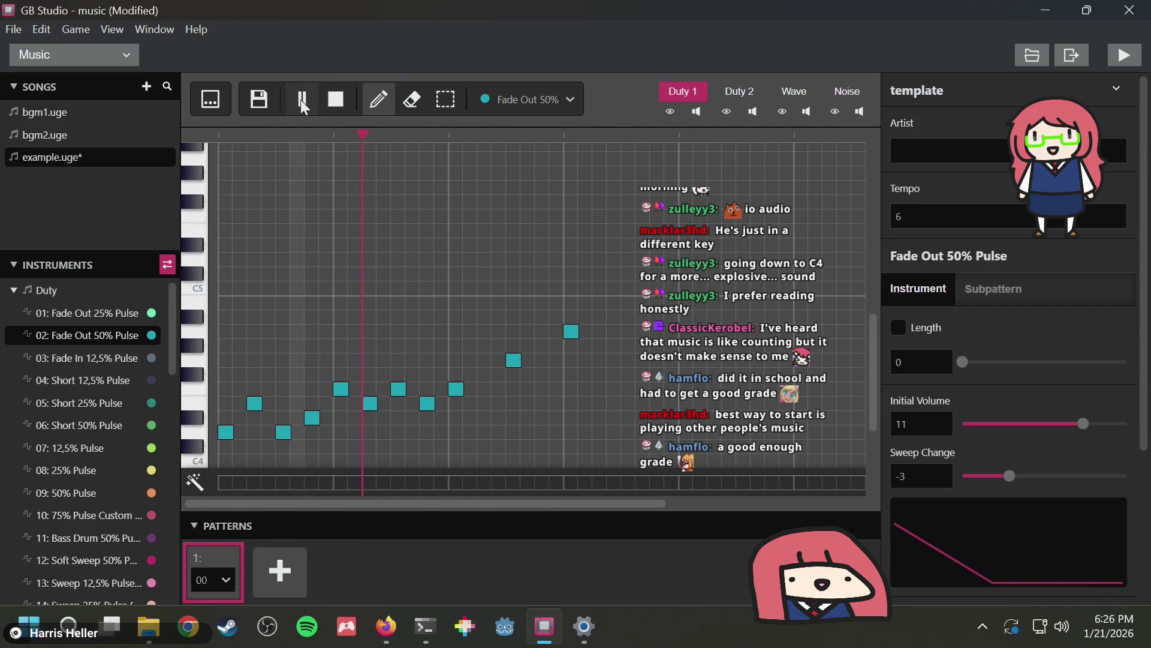
{"action": "left_click", "coordinate": [333, 99]}
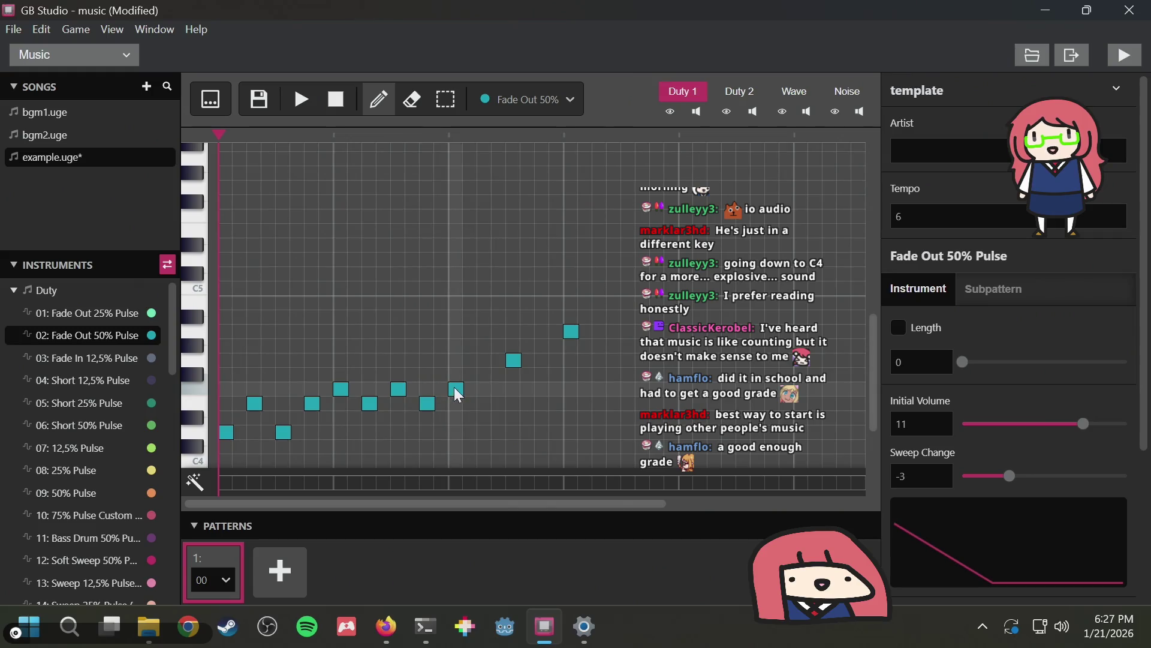
Raise the closing notes one step and audition the melody
{"action": "mouse_move", "coordinate": [456, 388]}
{"action": "left_mouse_down"}
{"action": "mouse_move", "coordinate": [456, 361]}
{"action": "mouse_move", "coordinate": [512, 348]}
{"action": "mouse_move", "coordinate": [513, 333]}
{"action": "mouse_move", "coordinate": [570, 305]}
{"action": "left_mouse_up"}
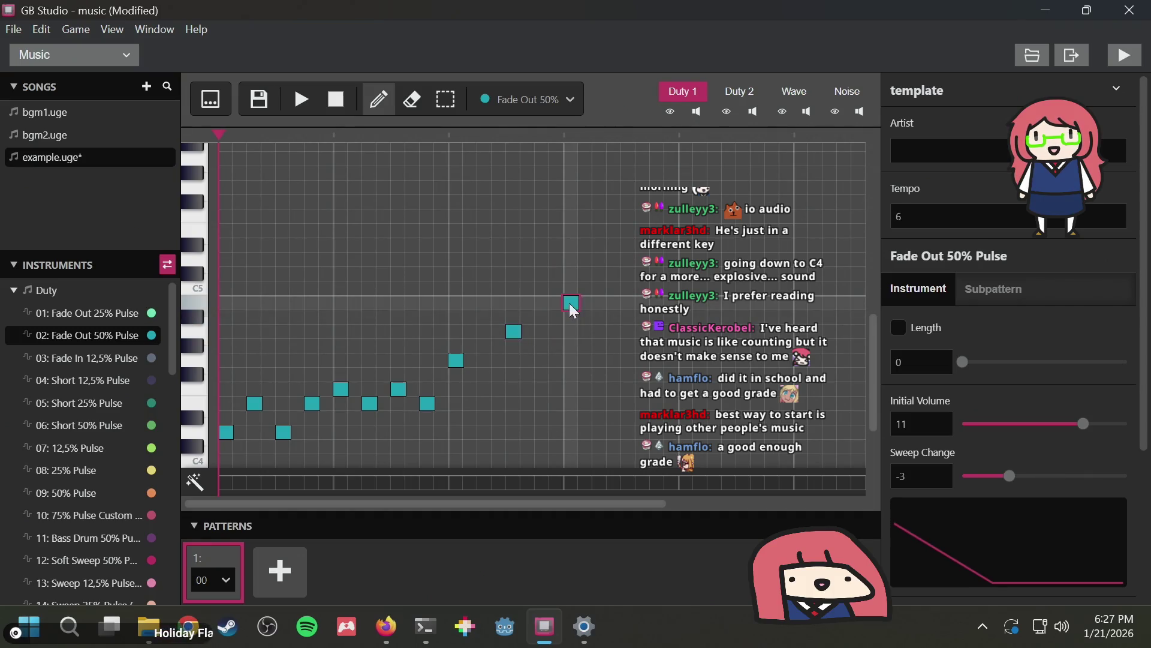
{"action": "key", "text": "space"}
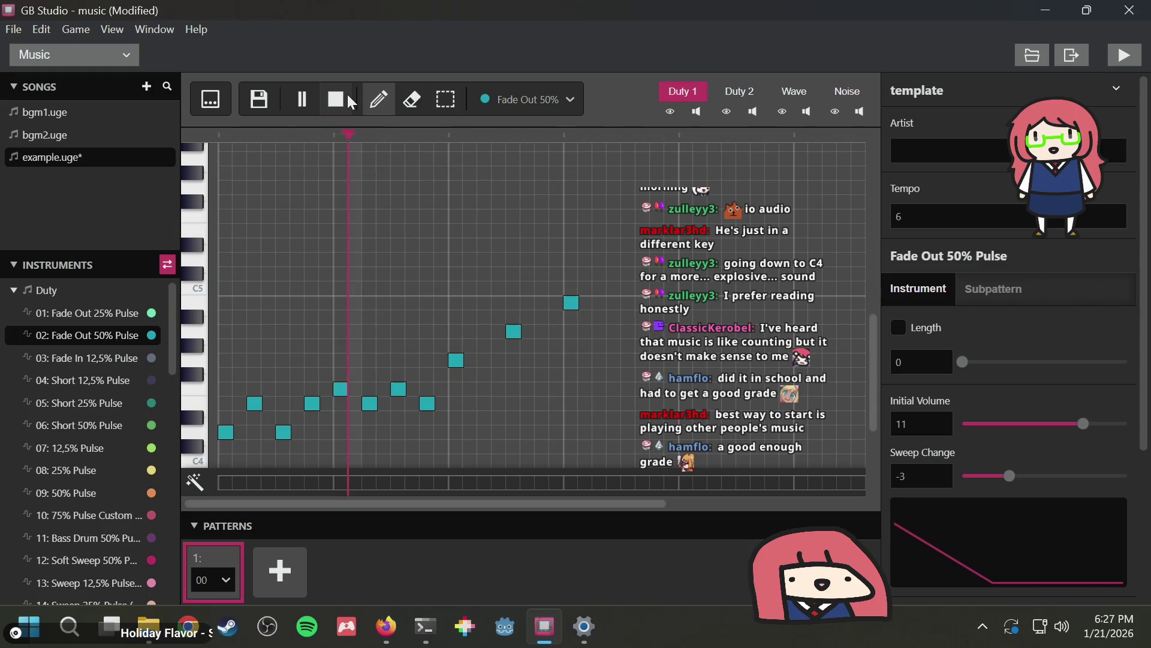
{"action": "left_click", "coordinate": [347, 94]}
{"action": "left_click", "coordinate": [297, 98]}
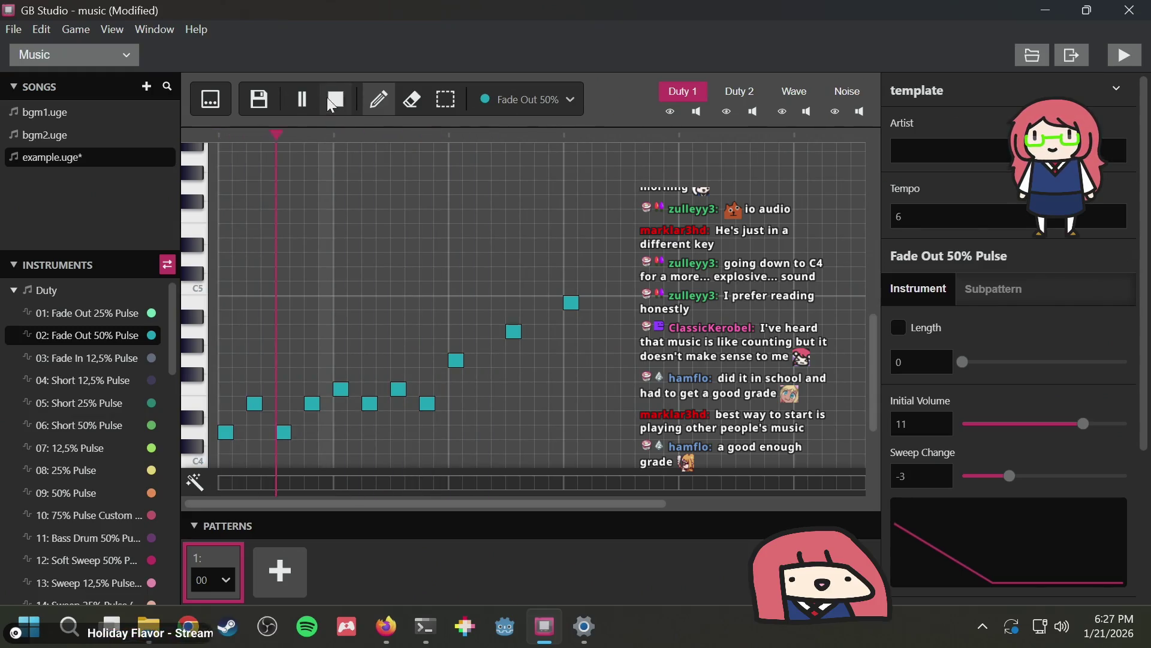
{"action": "left_click", "coordinate": [336, 101]}
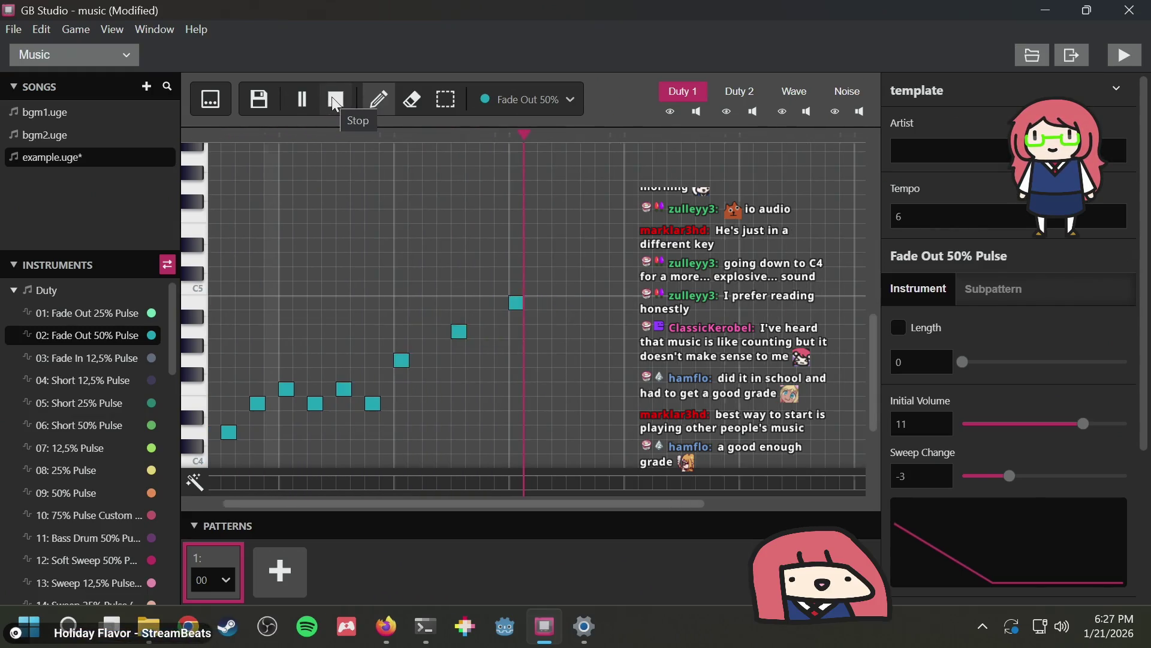
Drop the final note two steps lower and replay the melody
{"action": "left_click", "coordinate": [460, 356]}
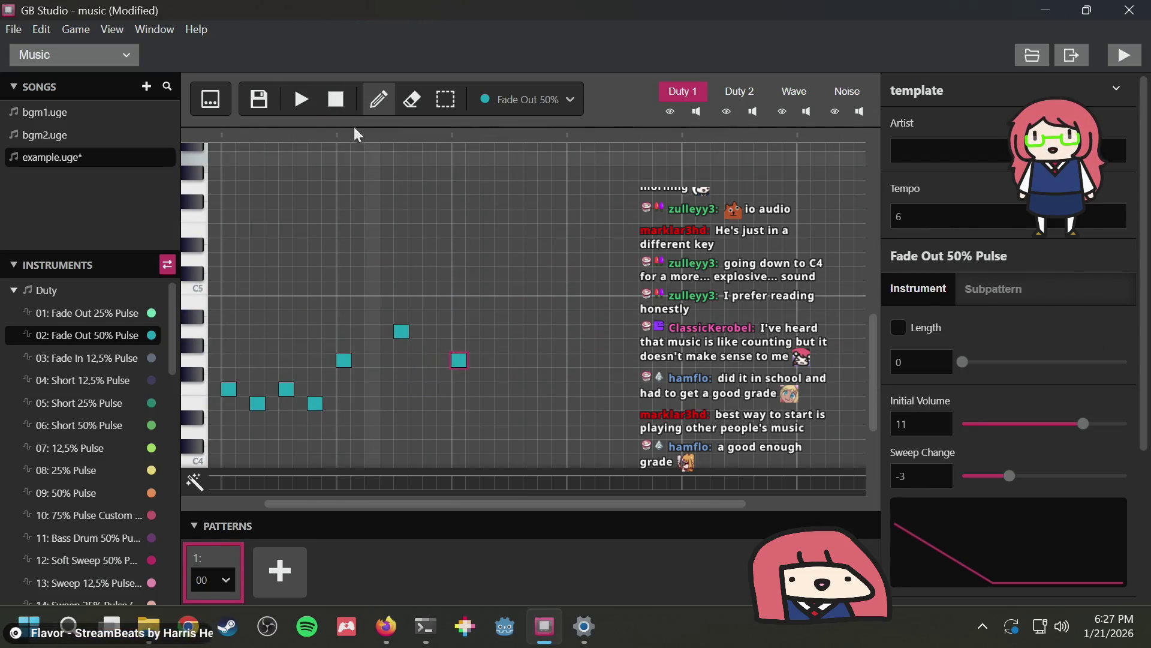
{"action": "left_click", "coordinate": [306, 96]}
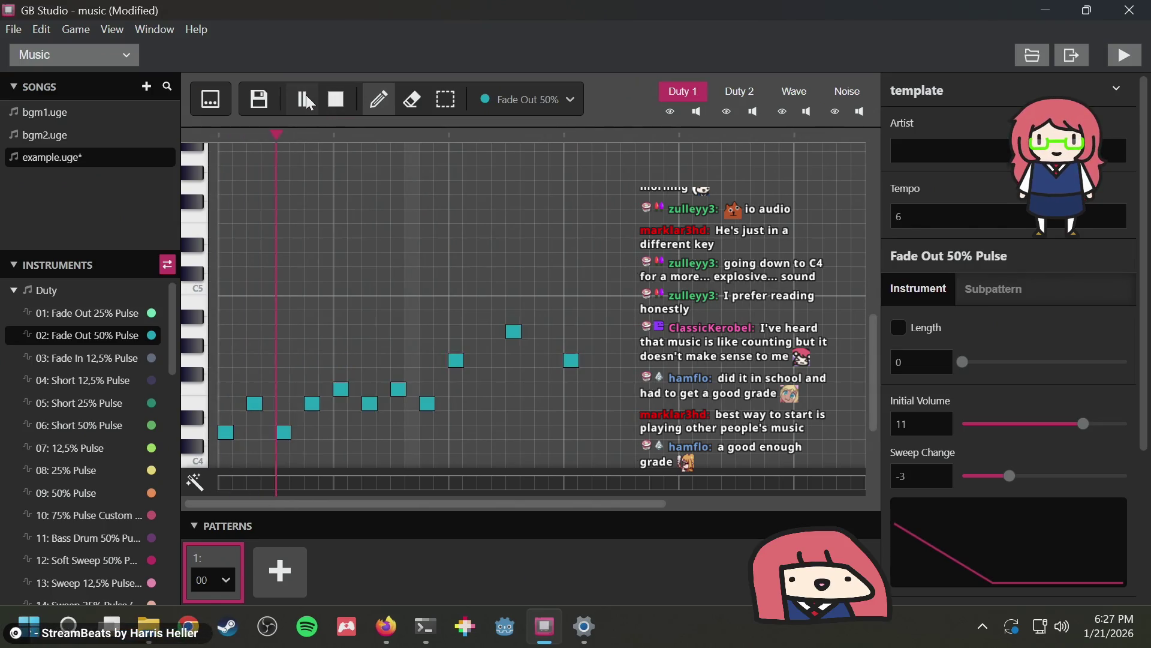
{"action": "left_click", "coordinate": [340, 101]}
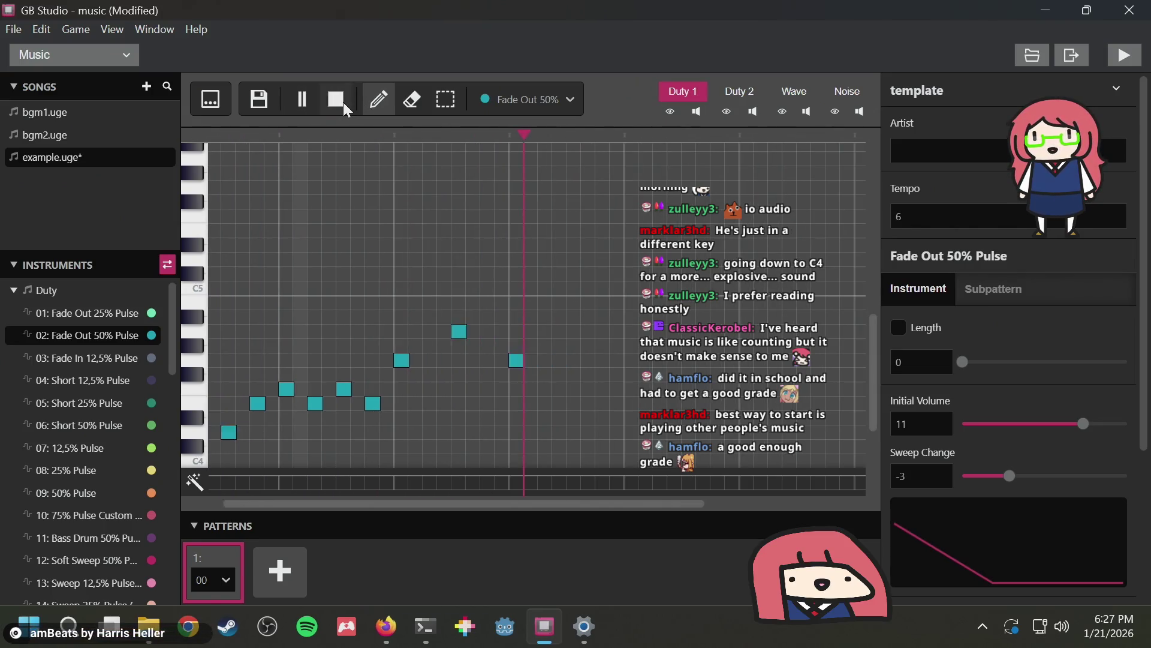
In Bitsy, play and stop tune 4, then replay it with looping on
{"action": "key", "text": "alt+Tab"}
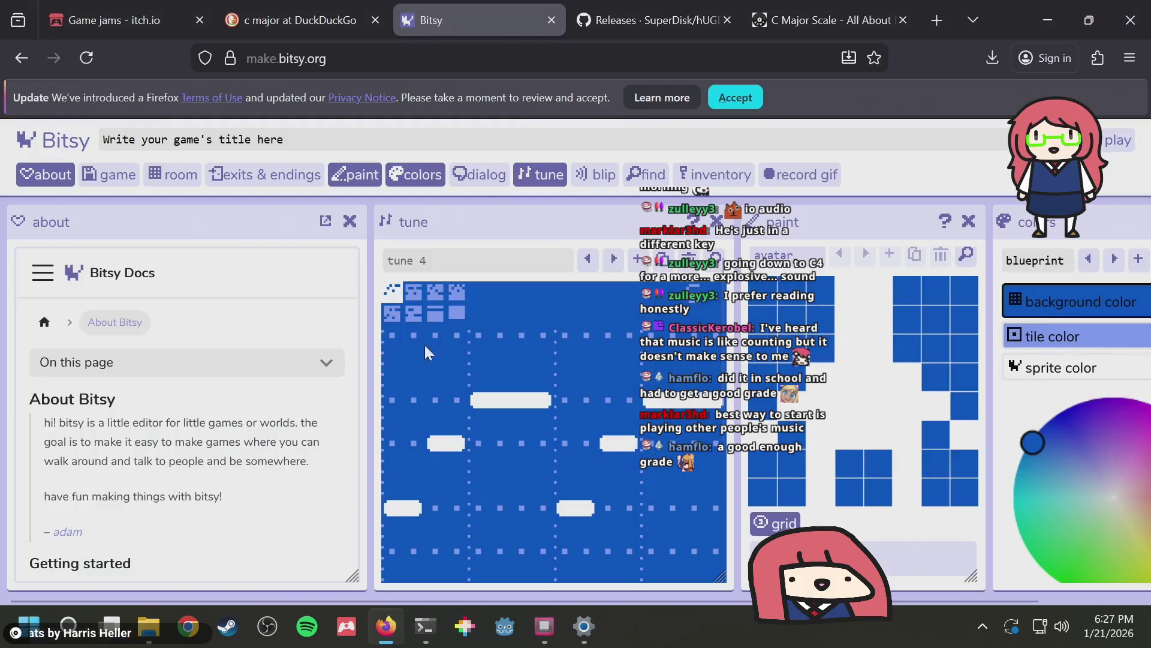
{"action": "scroll", "coordinate": [514, 480], "scroll_direction": "down", "scroll_amount": 3}
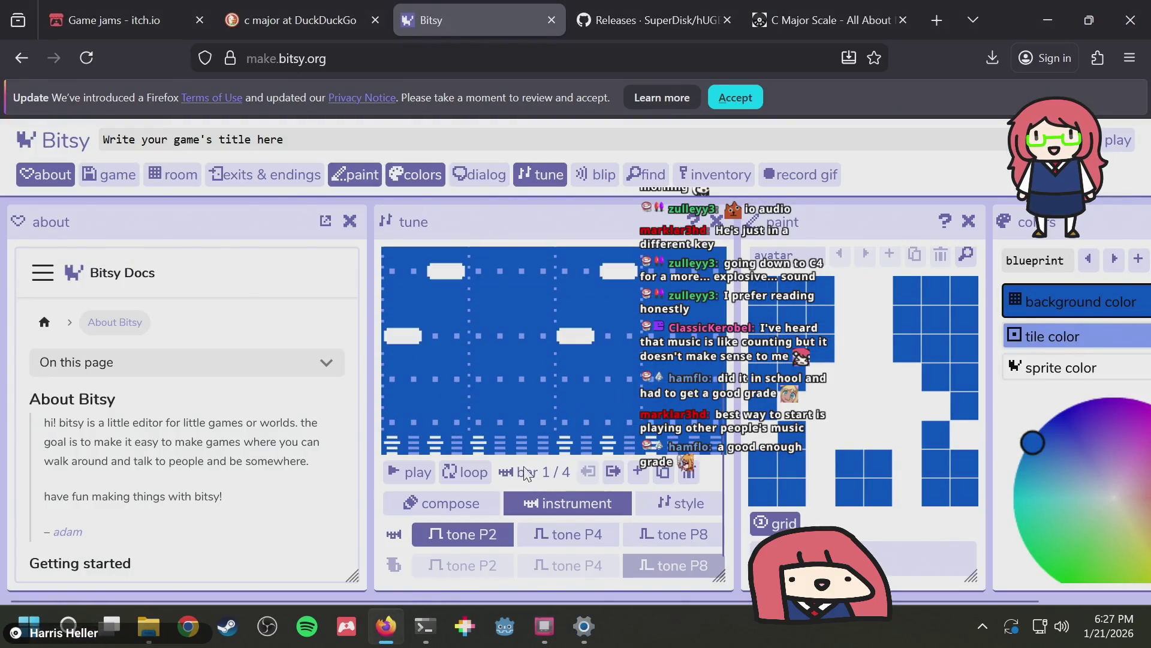
{"action": "left_click", "coordinate": [409, 470]}
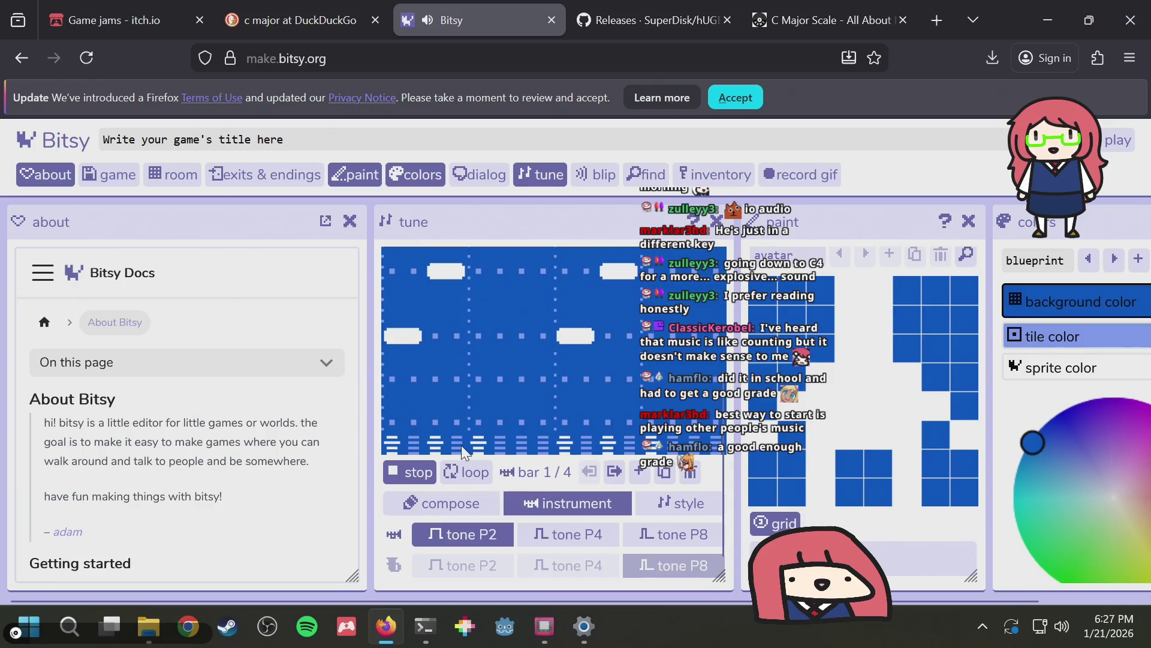
{"action": "scroll", "coordinate": [463, 449], "scroll_direction": "up", "scroll_amount": 2}
{"action": "scroll", "coordinate": [461, 445], "scroll_direction": "down", "scroll_amount": 2}
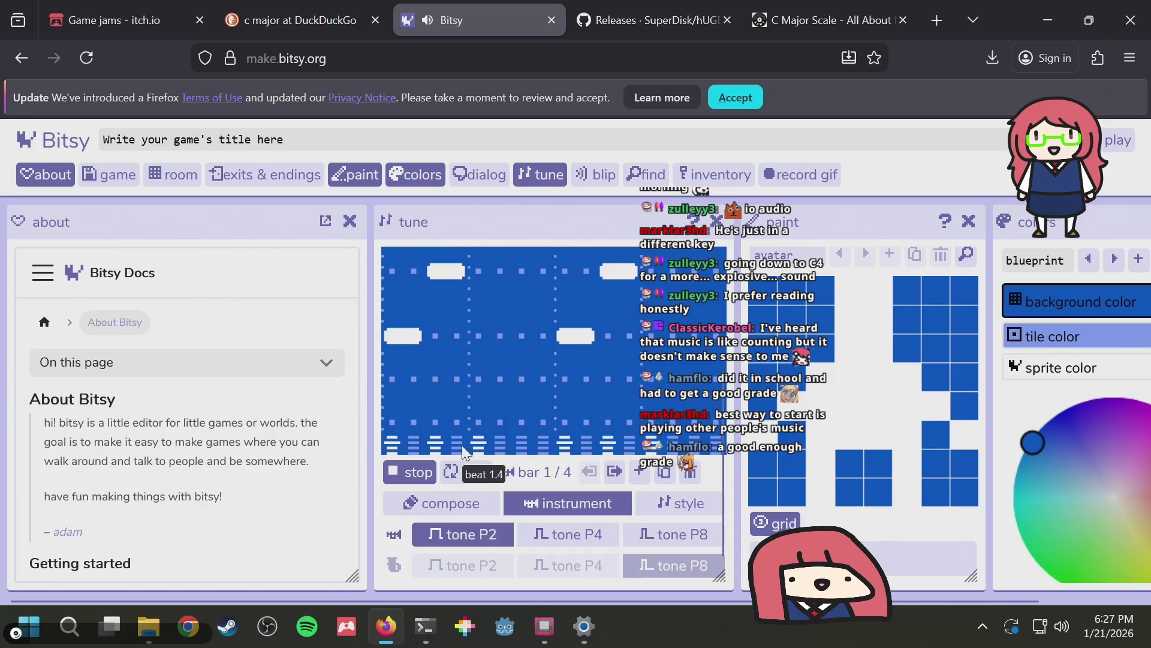
{"action": "left_click", "coordinate": [408, 470]}
{"action": "scroll", "coordinate": [408, 471], "scroll_direction": "up", "scroll_amount": 2}
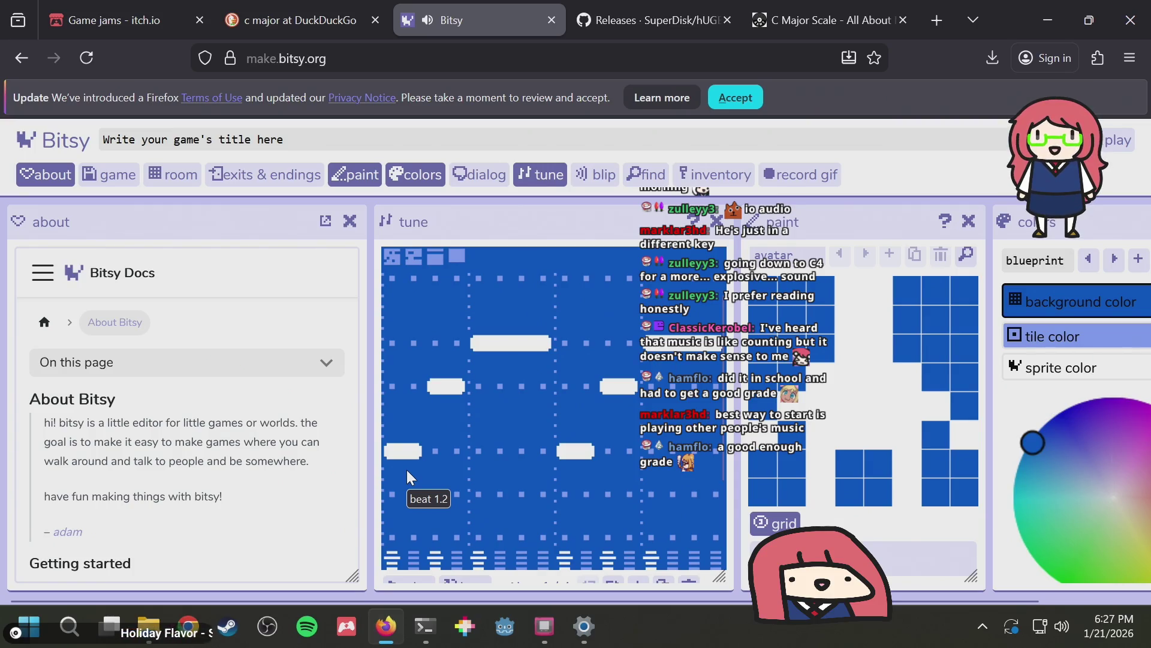
{"action": "scroll", "coordinate": [420, 470], "scroll_direction": "down", "scroll_amount": 2}
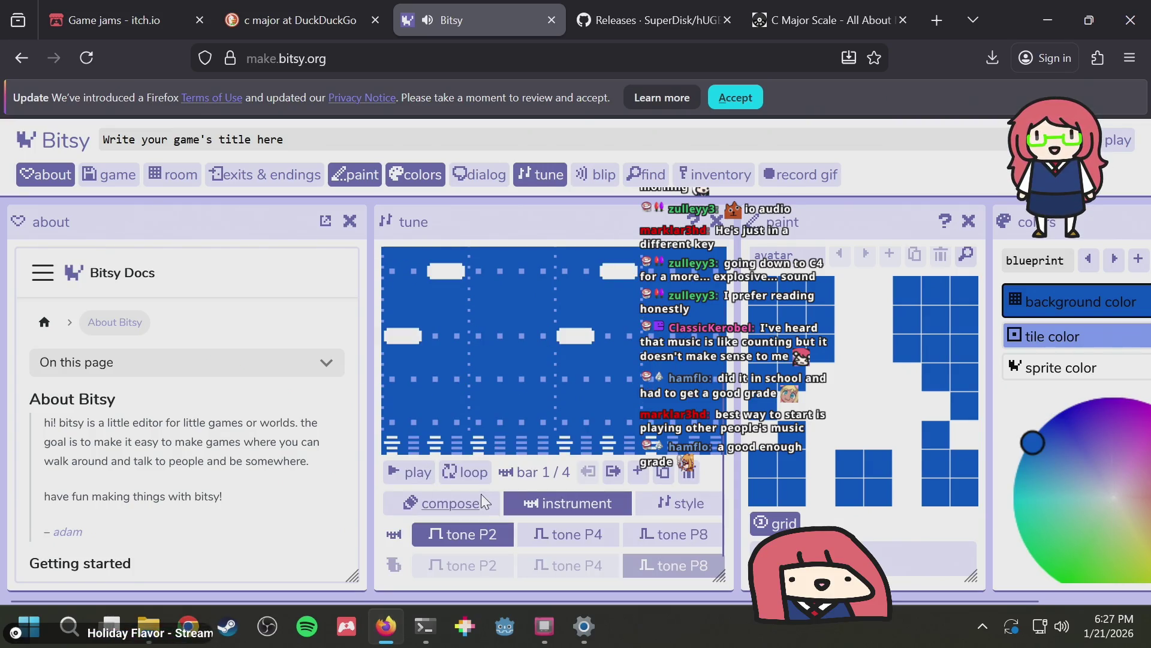
{"action": "left_click", "coordinate": [408, 478]}
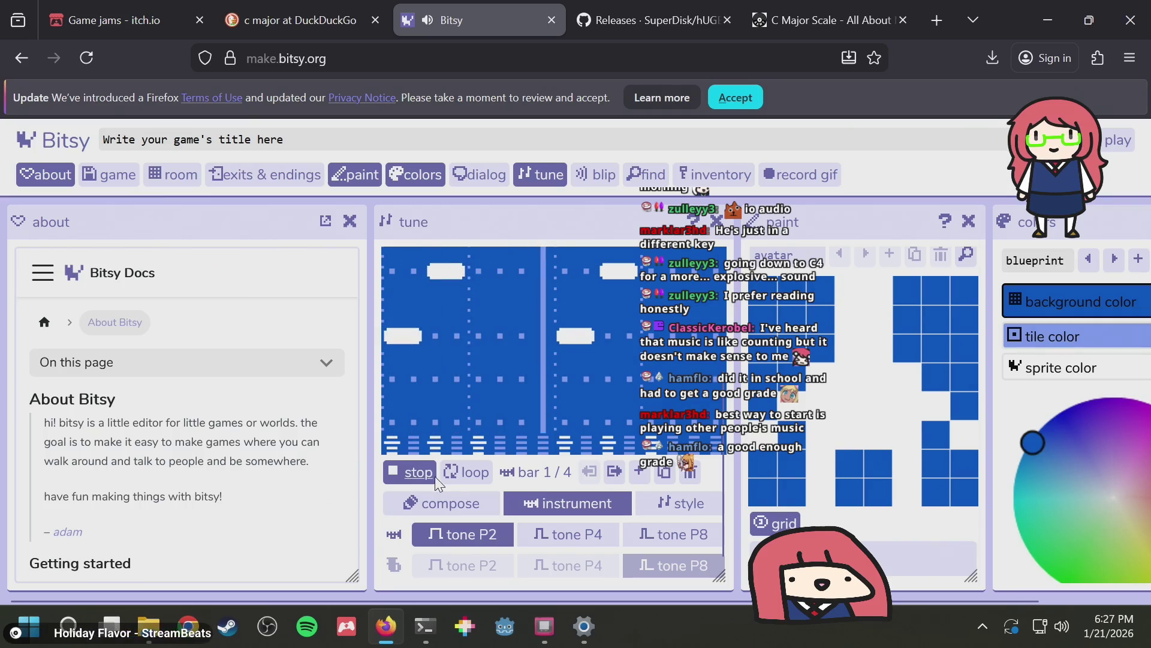
{"action": "left_click", "coordinate": [457, 472]}
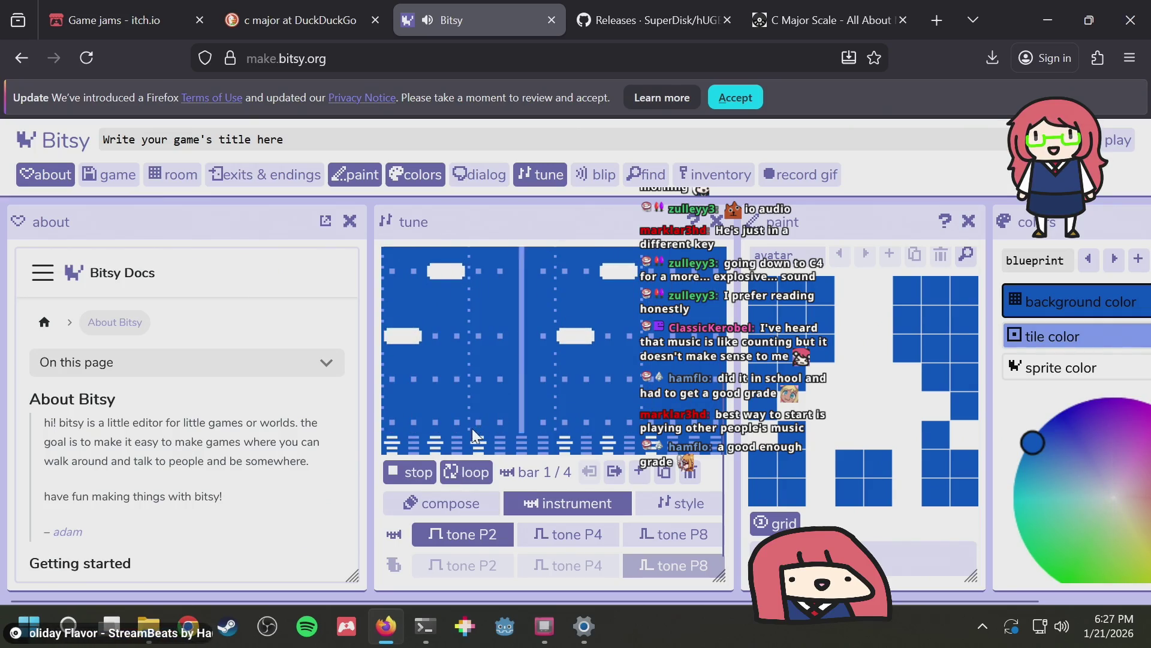
{"action": "scroll", "coordinate": [442, 422], "scroll_direction": "up", "scroll_amount": 2}
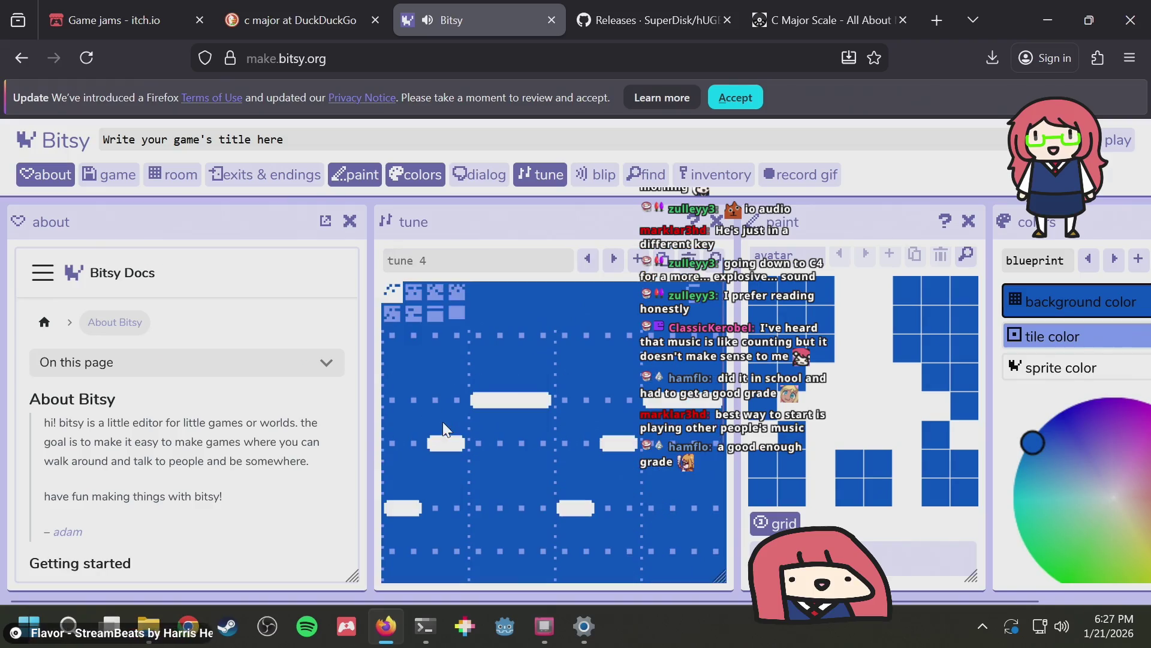
Change the tune's key, draw one long held note plus short leading notes, and play it
{"action": "left_click", "coordinate": [395, 313]}
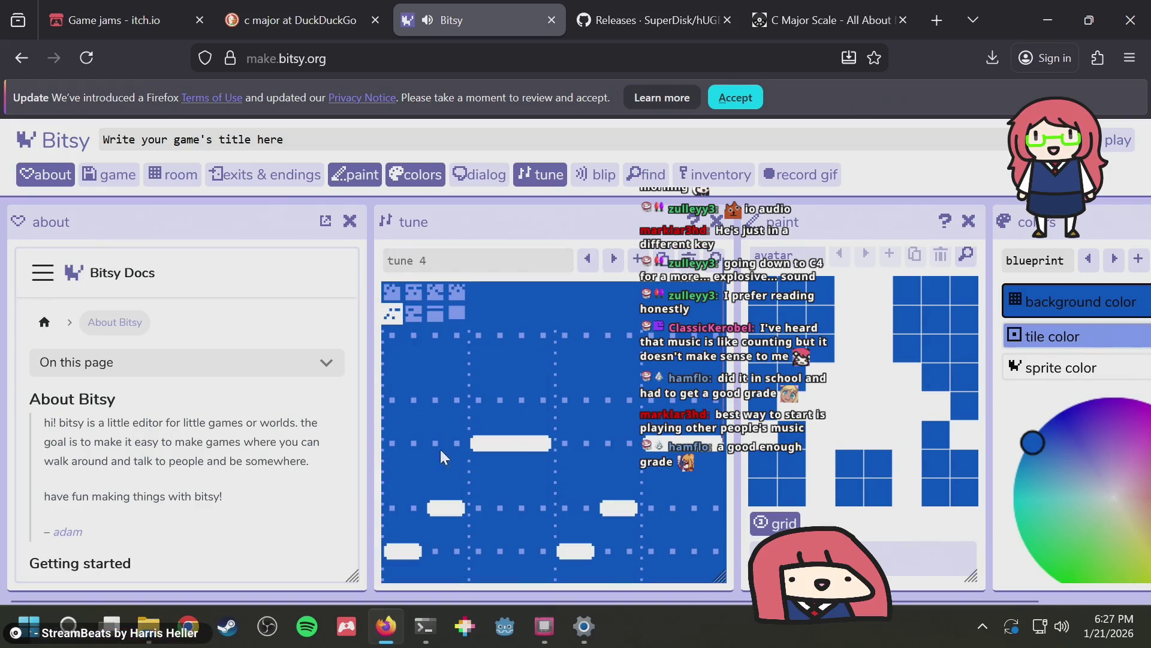
{"action": "left_click_drag", "start_coordinate": [420, 442], "coordinate": [732, 456]}
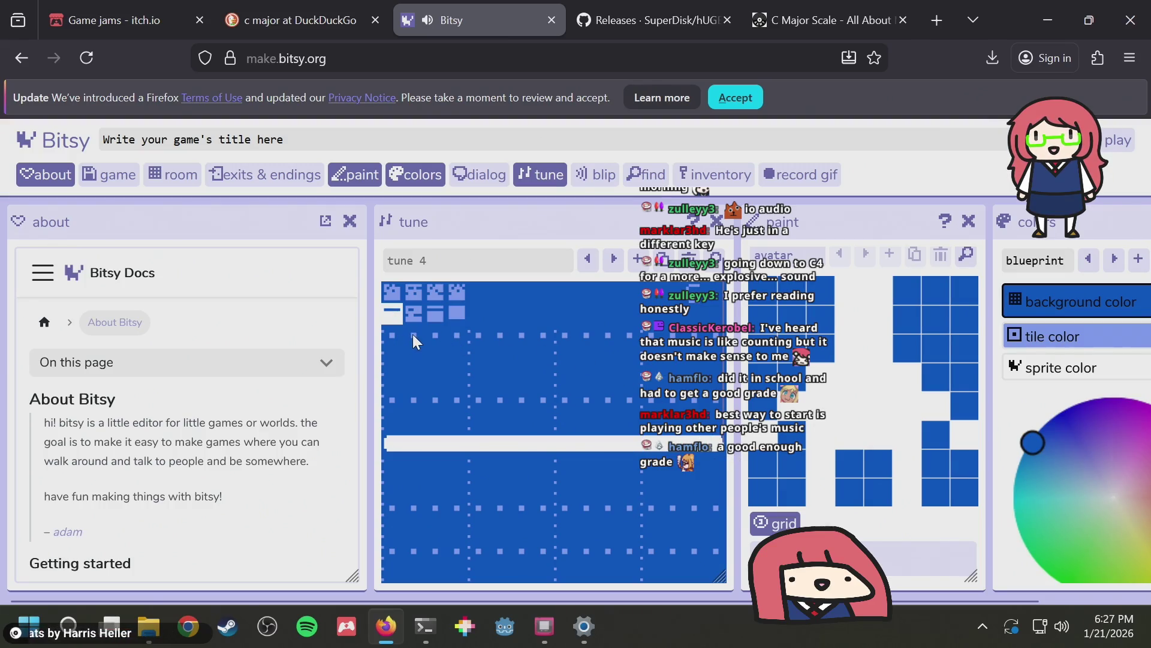
{"action": "left_click", "coordinate": [394, 335]}
{"action": "left_click", "coordinate": [418, 544]}
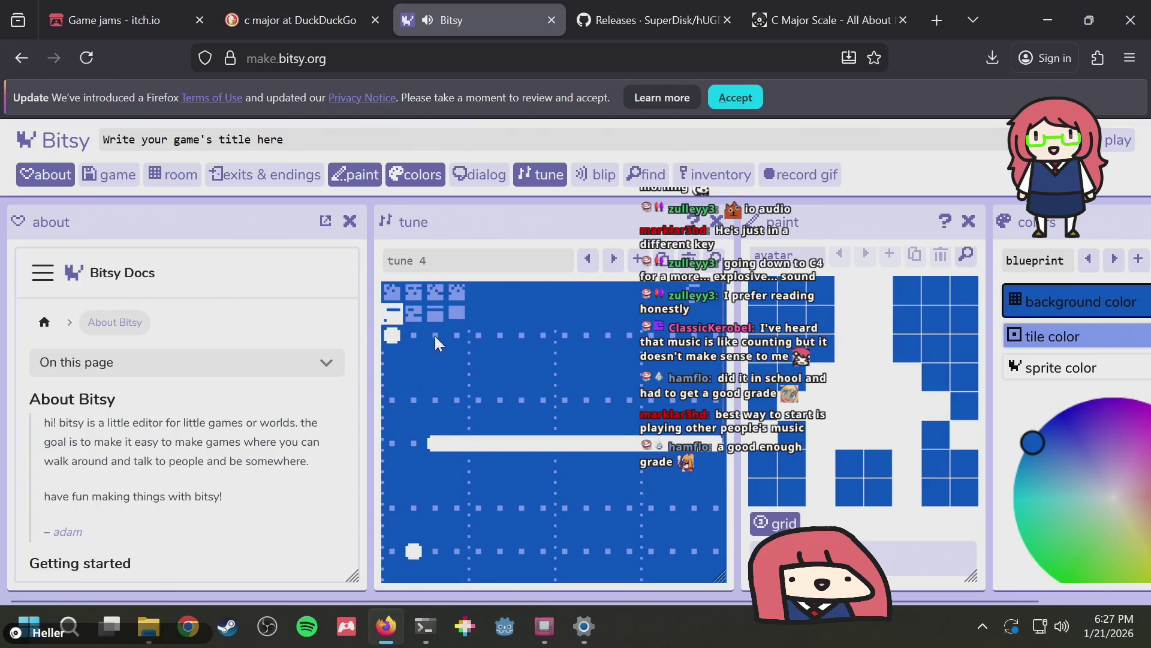
{"action": "left_click", "coordinate": [457, 550]}
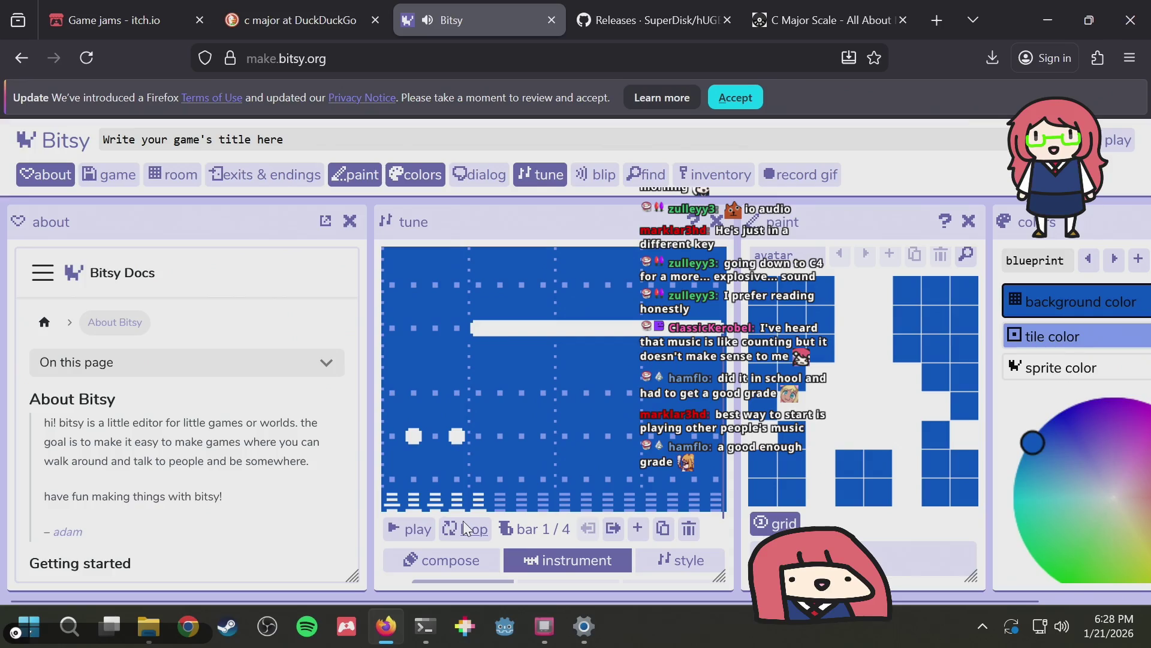
{"action": "left_click", "coordinate": [394, 530]}
Bring PICO-8 forward, move its window left, and open the sound effects editor
{"action": "key", "text": "alt+Tab"}
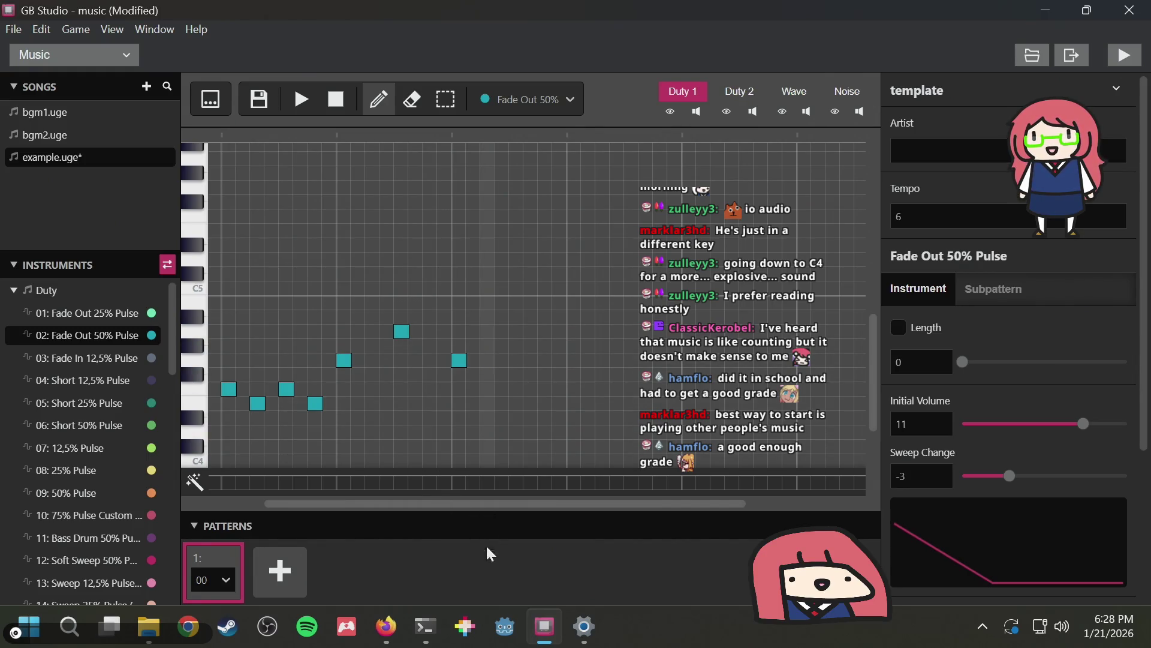
{"action": "left_click", "coordinate": [465, 627]}
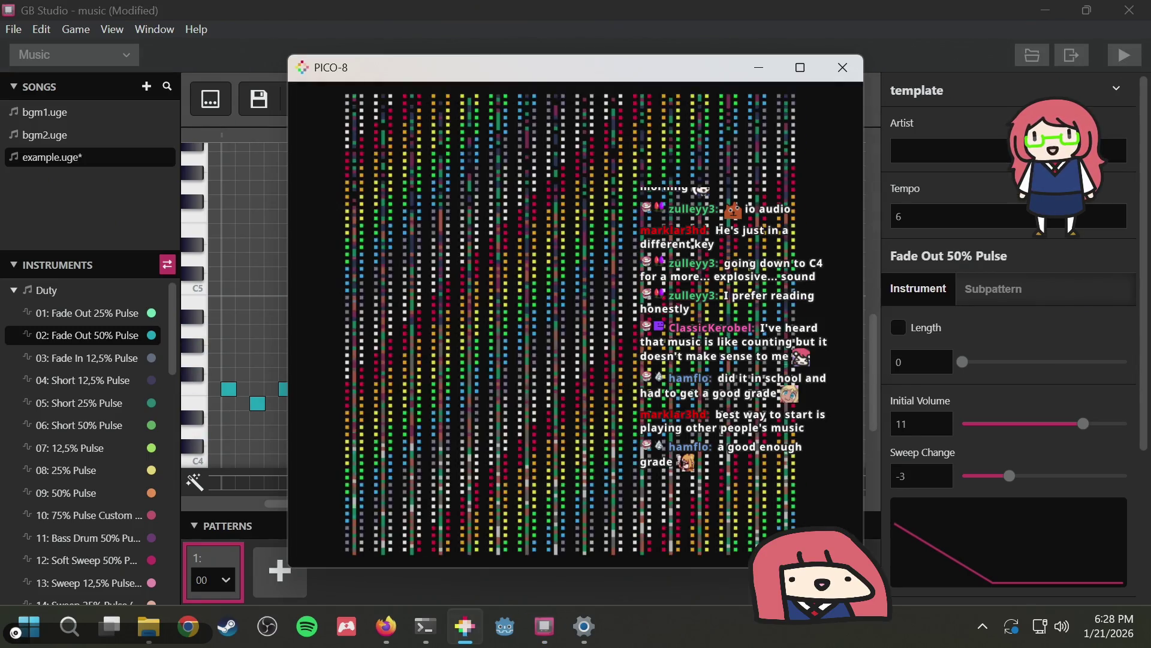
{"action": "mouse_move", "coordinate": [493, 69]}
{"action": "left_mouse_down"}
{"action": "mouse_move", "coordinate": [341, 98]}
{"action": "mouse_move", "coordinate": [297, 73]}
{"action": "left_mouse_up"}
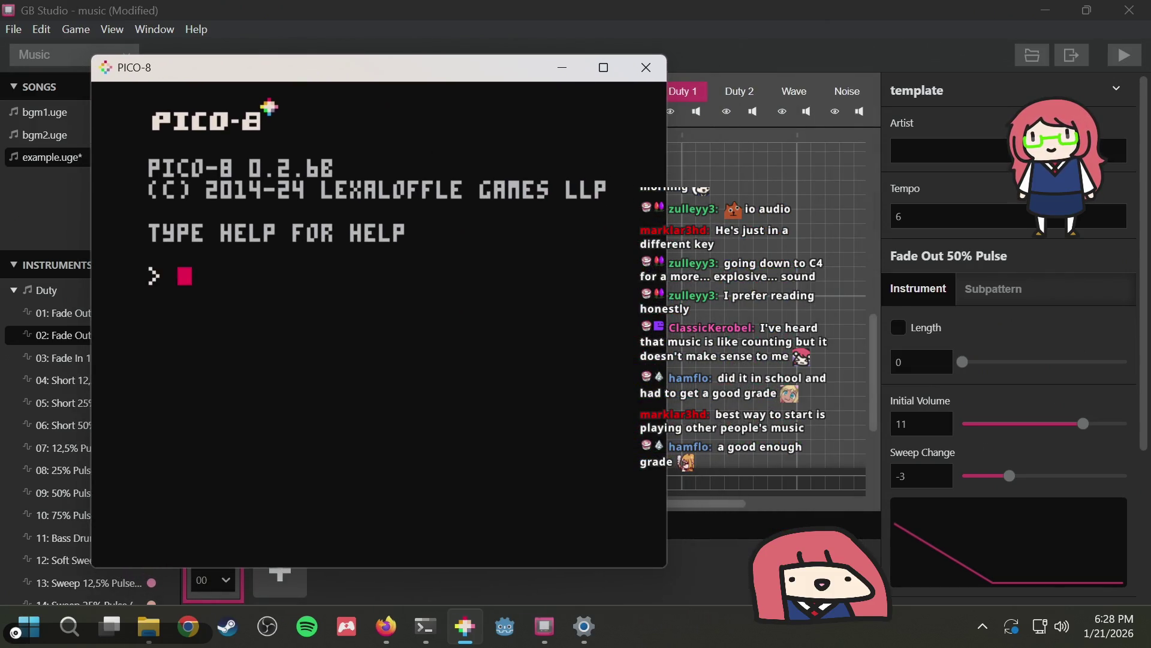
{"action": "key", "text": "Escape"}
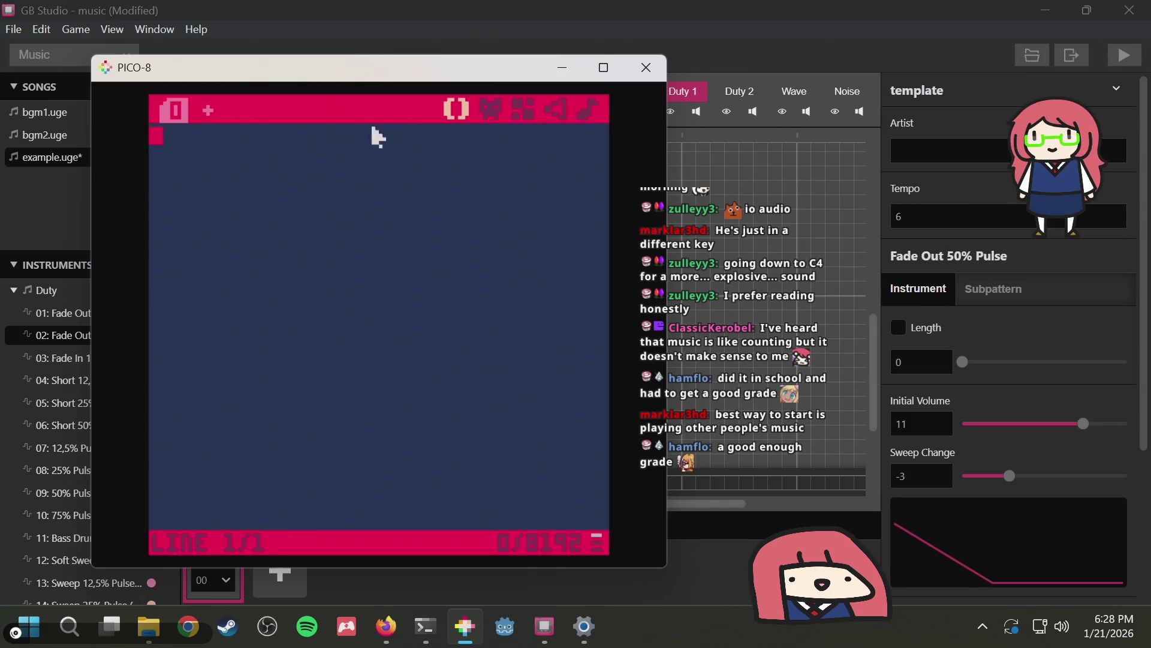
{"action": "left_click", "coordinate": [487, 108]}
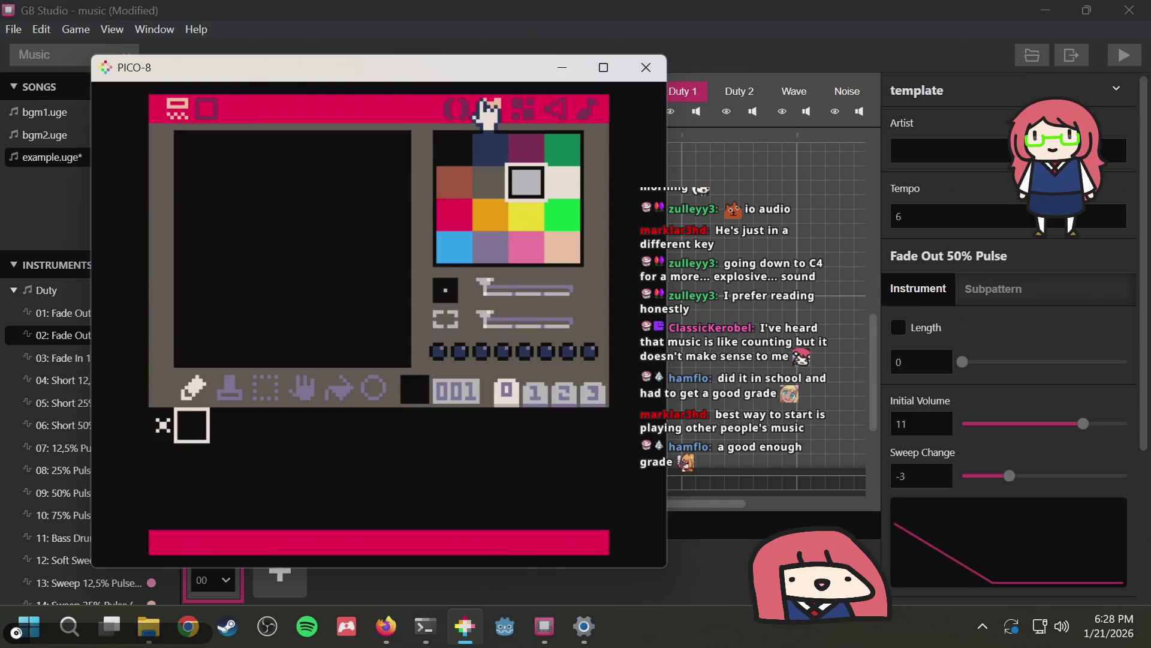
{"action": "left_click", "coordinate": [521, 110]}
{"action": "left_click", "coordinate": [546, 117]}
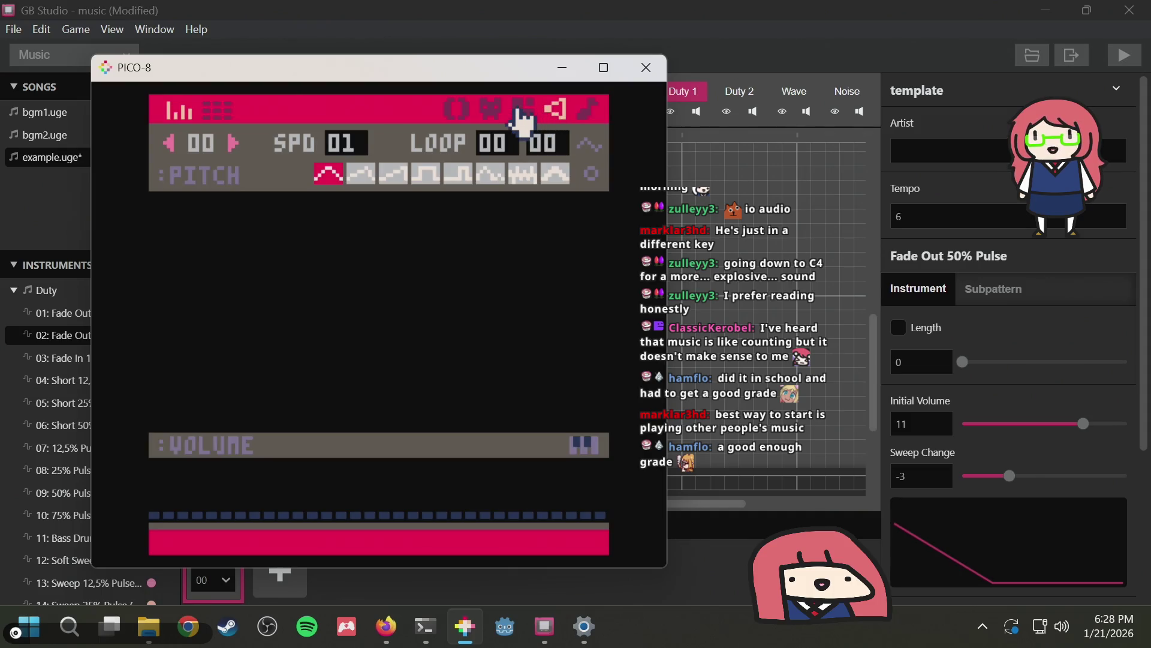
Set SFX 00 speed to 06, draw its first two notes, and show the scale keyboard
{"action": "left_click", "coordinate": [215, 111]}
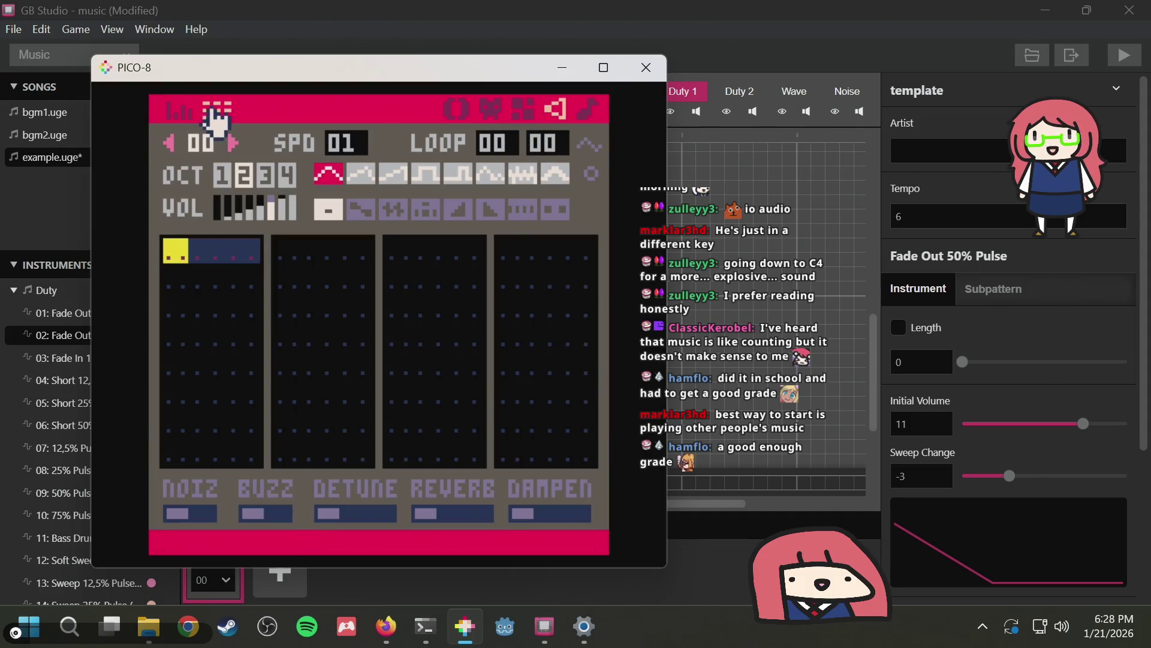
{"action": "left_click", "coordinate": [179, 111]}
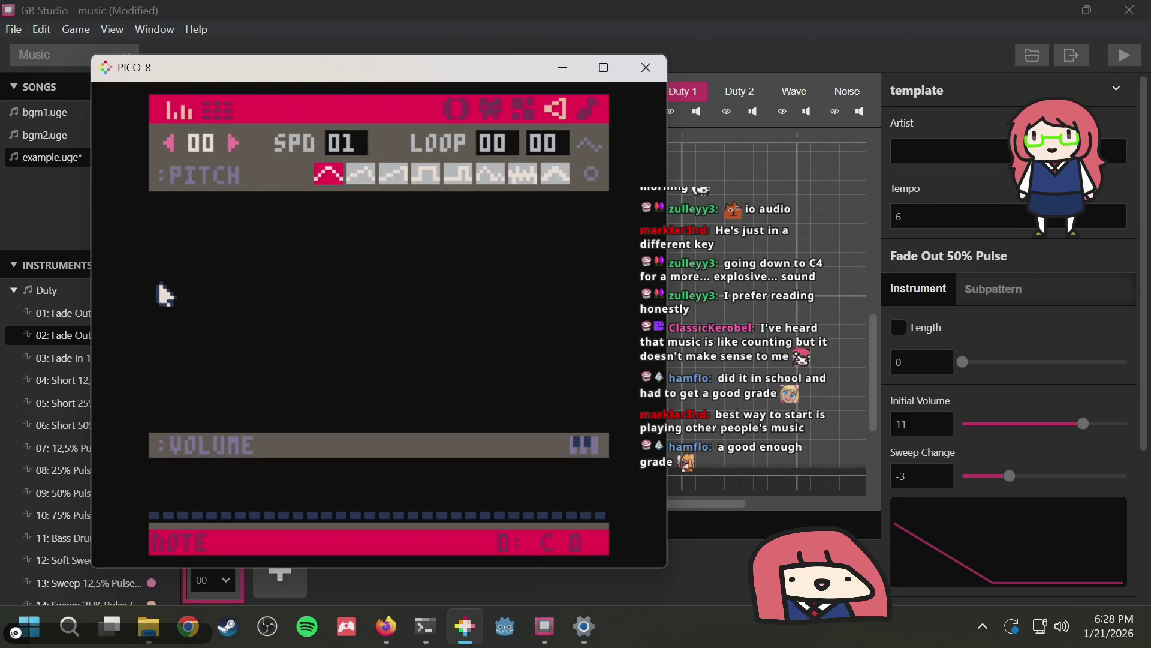
{"action": "left_click_drag", "start_coordinate": [159, 308], "coordinate": [343, 278]}
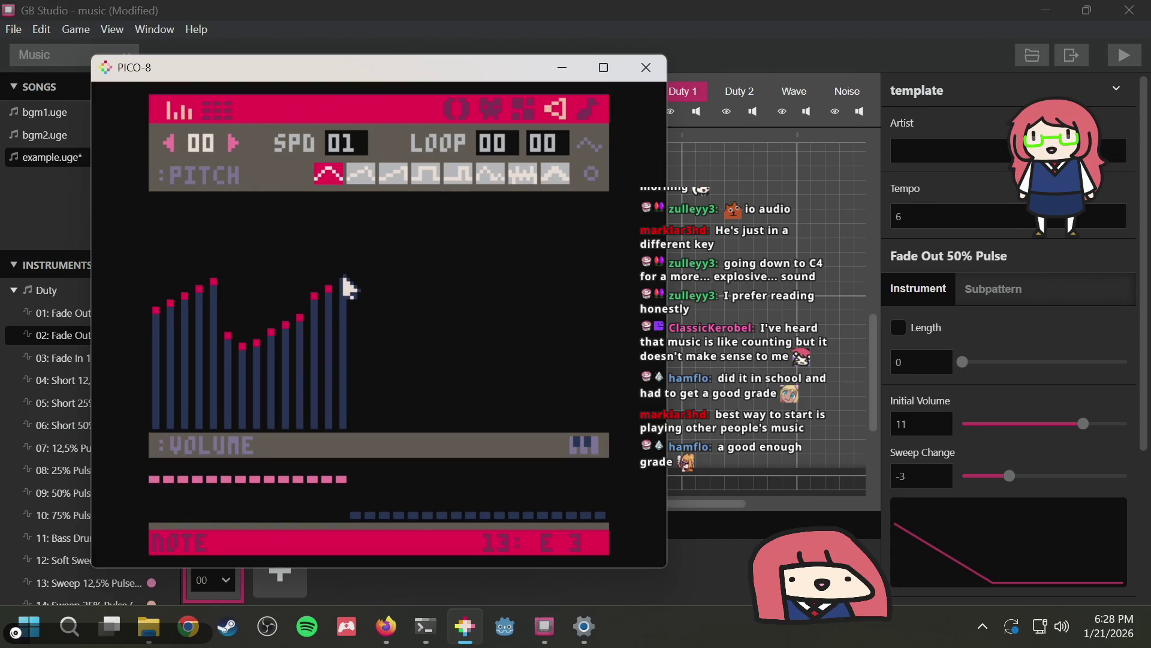
{"action": "key", "text": "ctrl+z"}
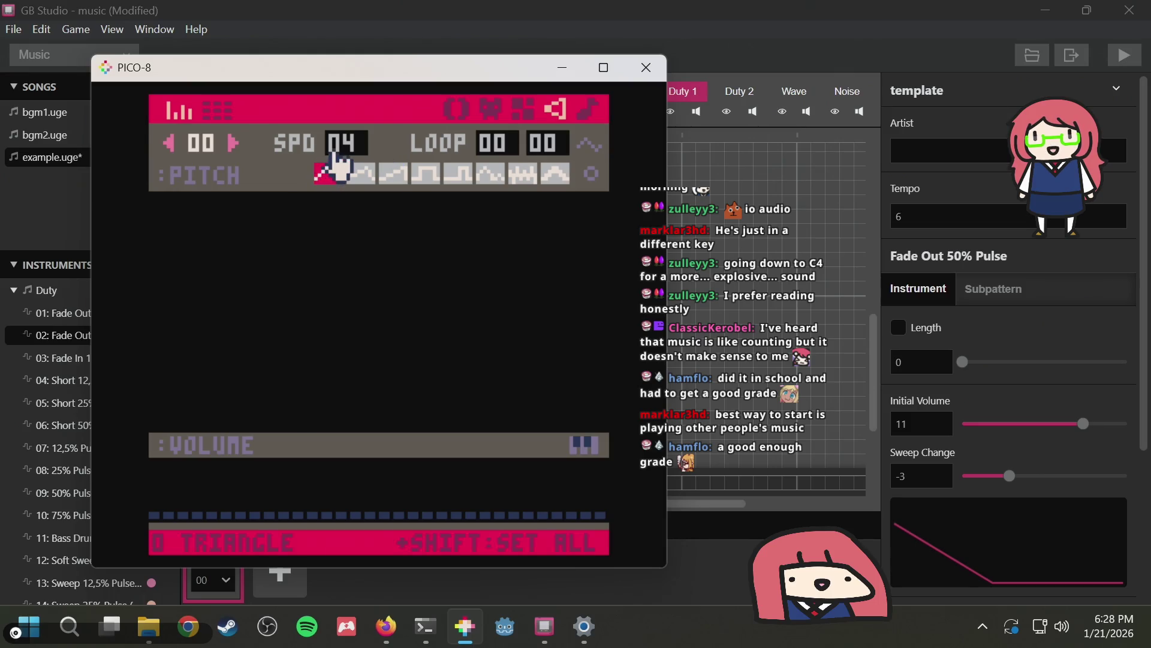
{"action": "left_click", "coordinate": [363, 150]}
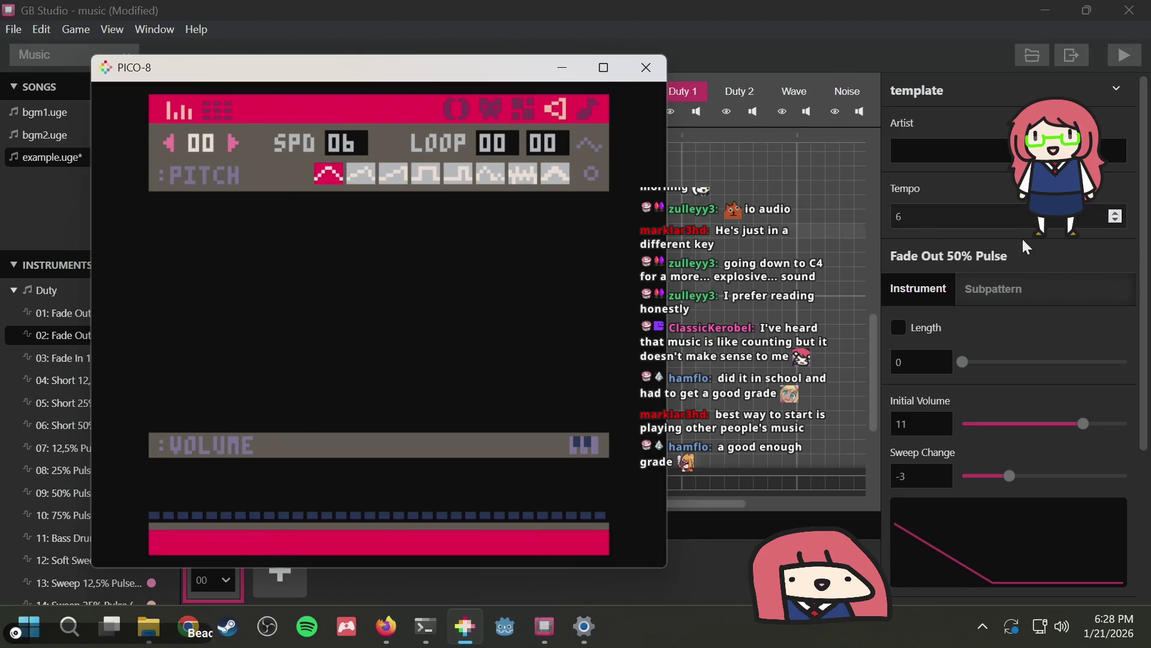
{"action": "left_click", "coordinate": [154, 328]}
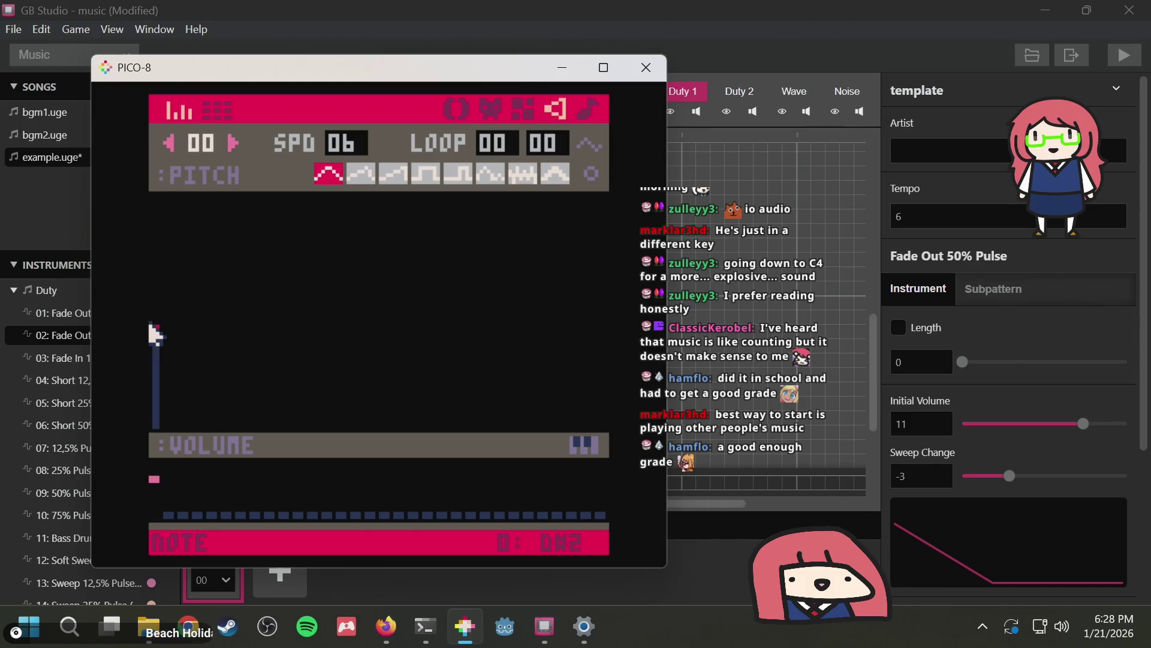
{"action": "left_click", "coordinate": [169, 360]}
{"action": "left_click", "coordinate": [584, 445]}
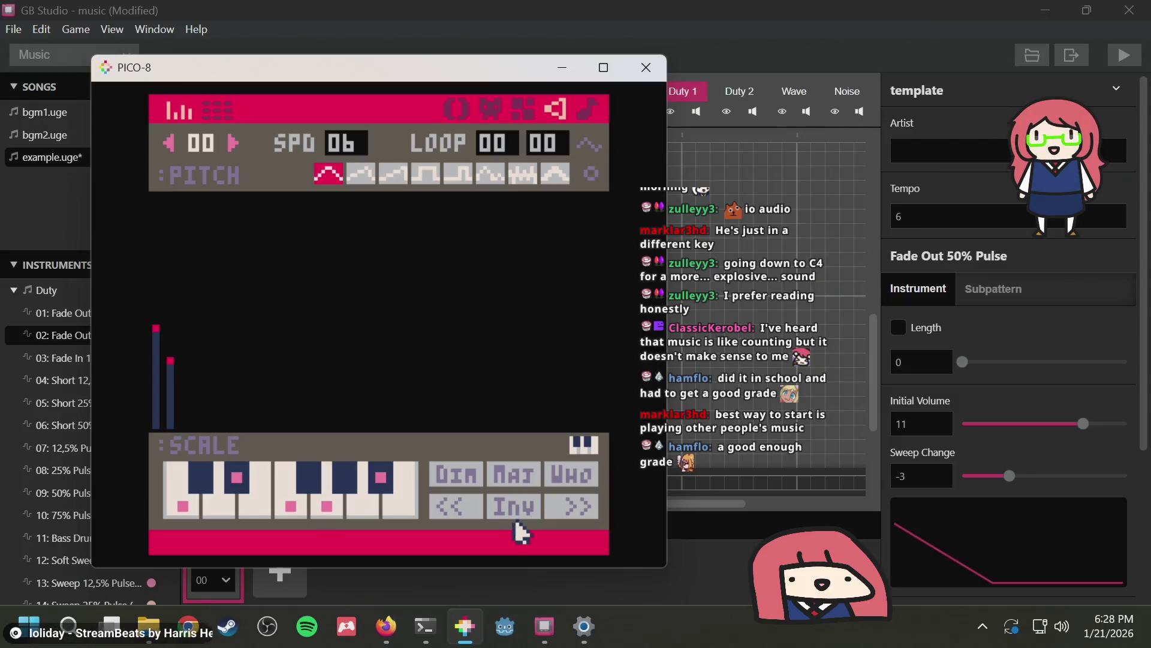
Snap to the major scale and draw SFX 00's 32 notes as a wavy rising-and-falling curve
{"action": "left_click", "coordinate": [506, 476]}
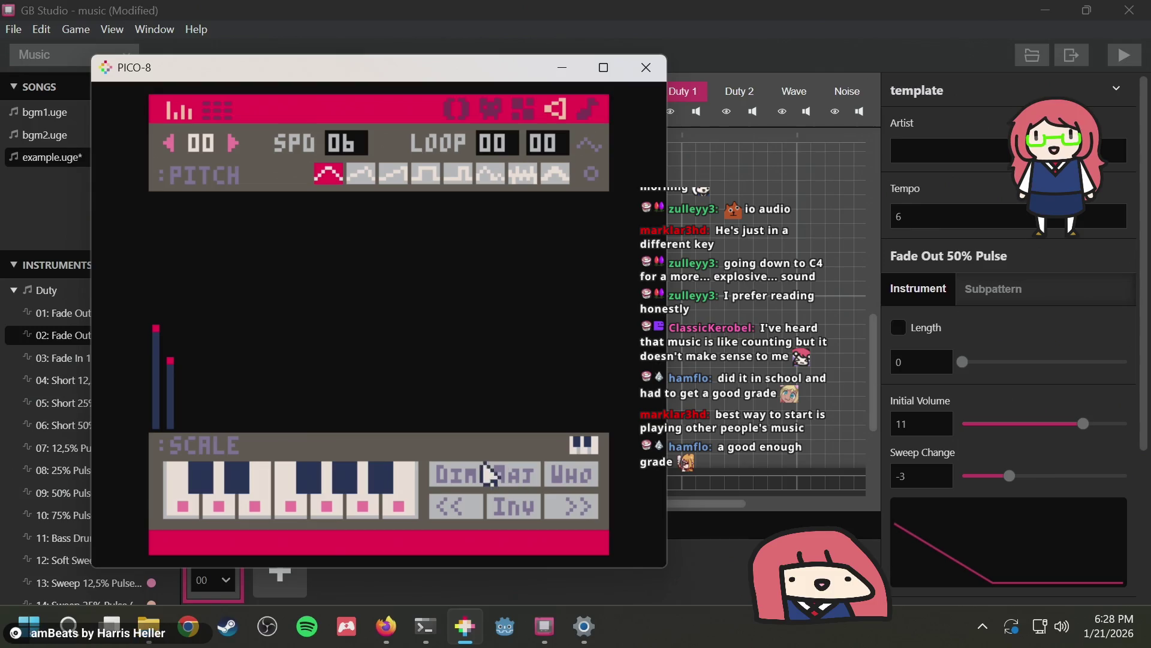
{"action": "mouse_move", "coordinate": [182, 377]}
{"action": "left_mouse_down"}
{"action": "mouse_move", "coordinate": [222, 346]}
{"action": "mouse_move", "coordinate": [300, 334]}
{"action": "mouse_move", "coordinate": [319, 376]}
{"action": "mouse_move", "coordinate": [383, 333]}
{"action": "left_mouse_up"}
{"action": "key", "text": "space"}
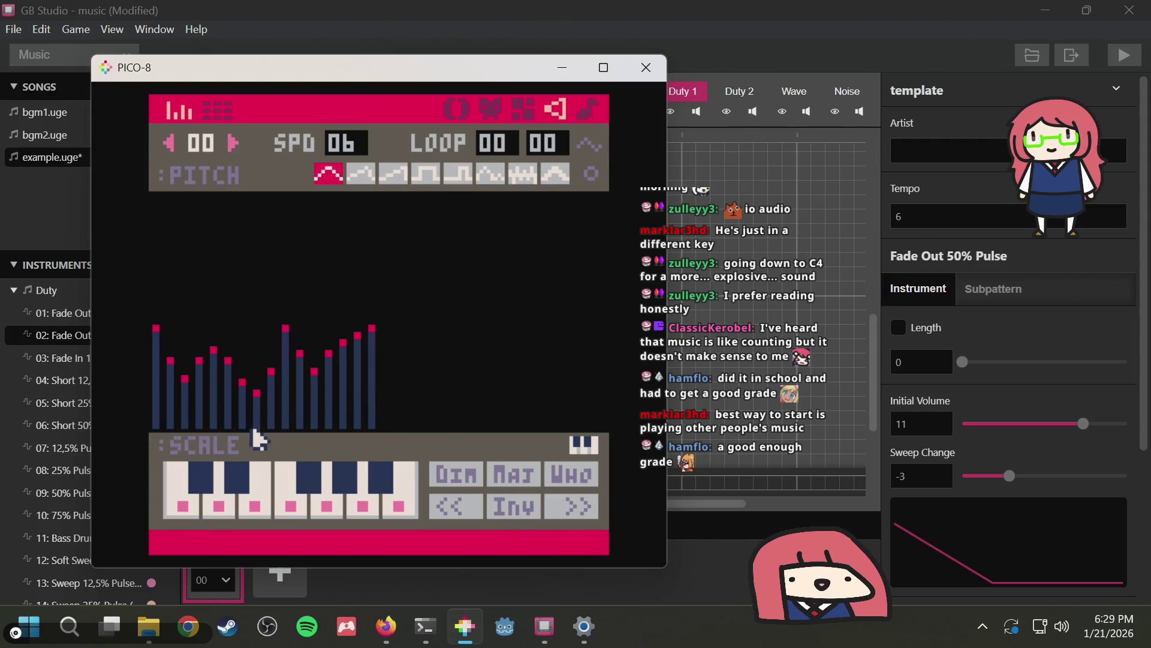
{"action": "left_click_drag", "start_coordinate": [252, 430], "coordinate": [368, 421]}
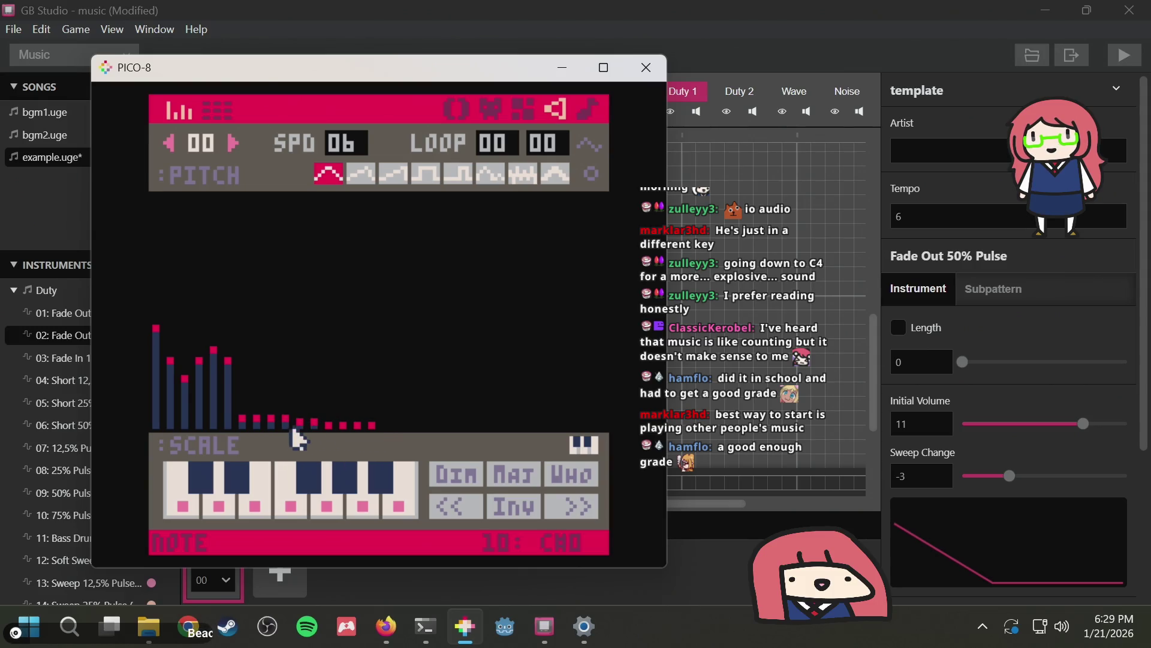
{"action": "left_click", "coordinate": [157, 420]}
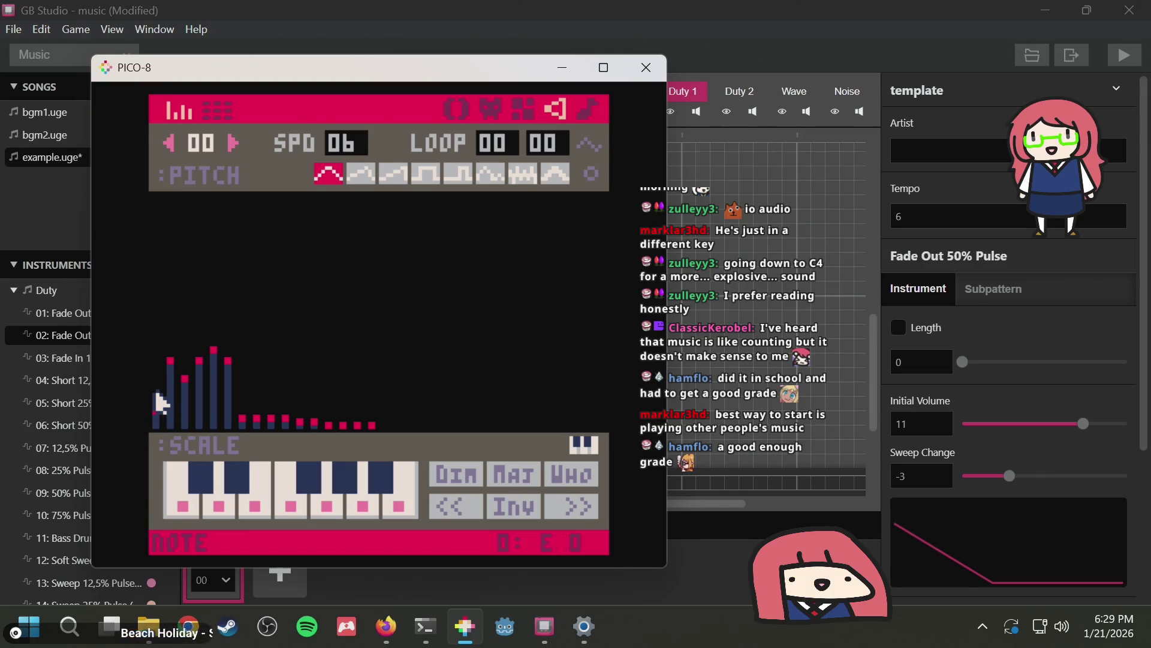
{"action": "mouse_move", "coordinate": [157, 394]}
{"action": "left_mouse_down"}
{"action": "mouse_move", "coordinate": [406, 410]}
{"action": "mouse_move", "coordinate": [548, 320]}
{"action": "left_mouse_up"}
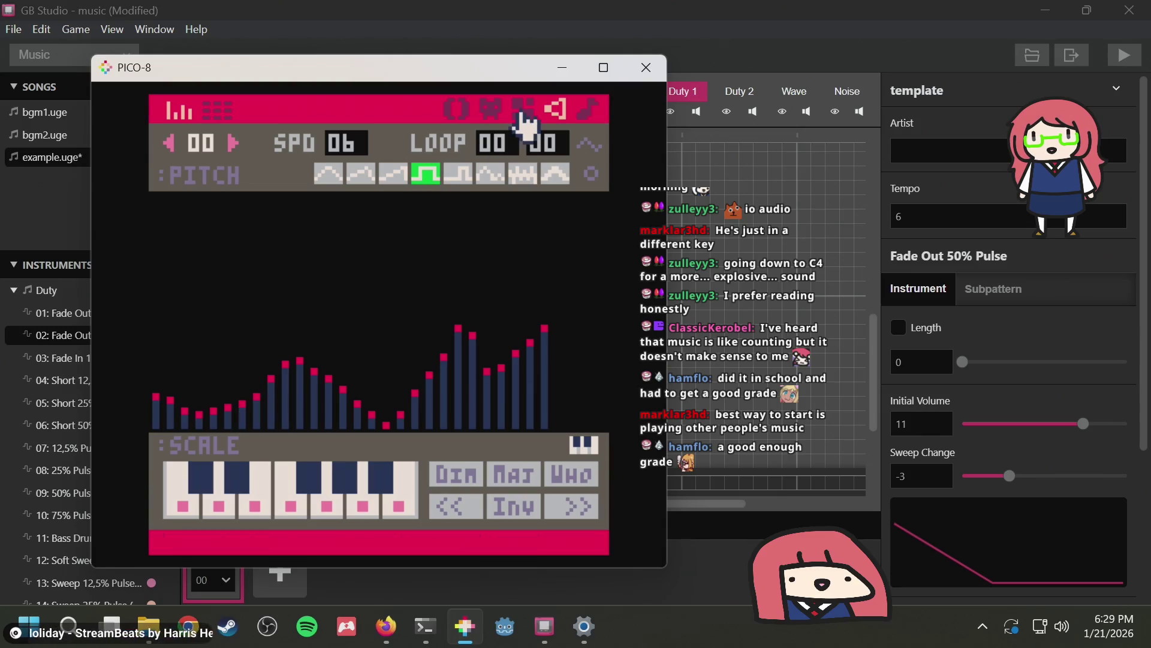
In tracker view, delete the notes in all four channels and select the triangle waveform
{"action": "left_click", "coordinate": [221, 114]}
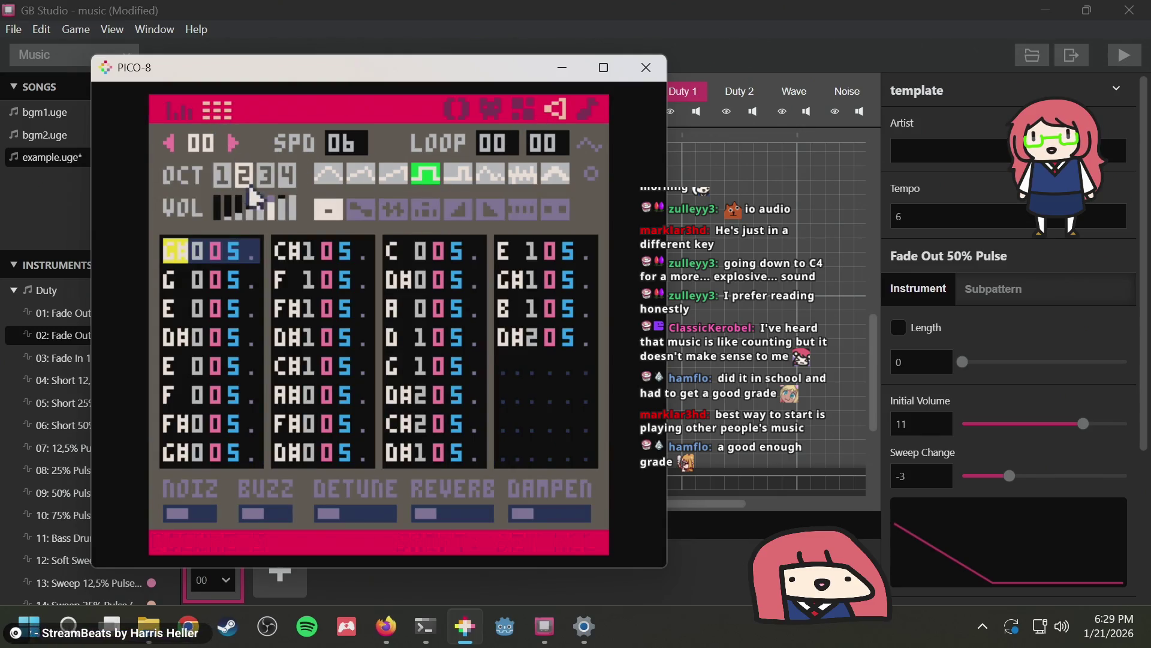
{"action": "left_click_drag", "start_coordinate": [193, 251], "coordinate": [329, 339]}
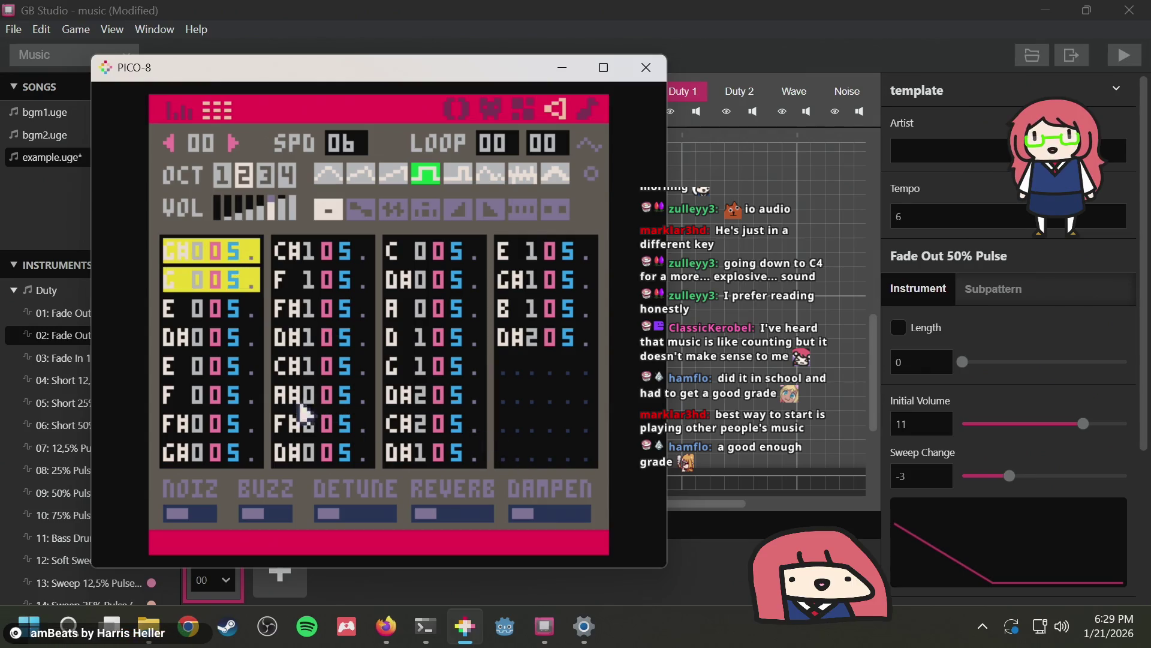
{"action": "left_click_drag", "start_coordinate": [302, 411], "coordinate": [193, 437]}
{"action": "key", "text": "Delete"}
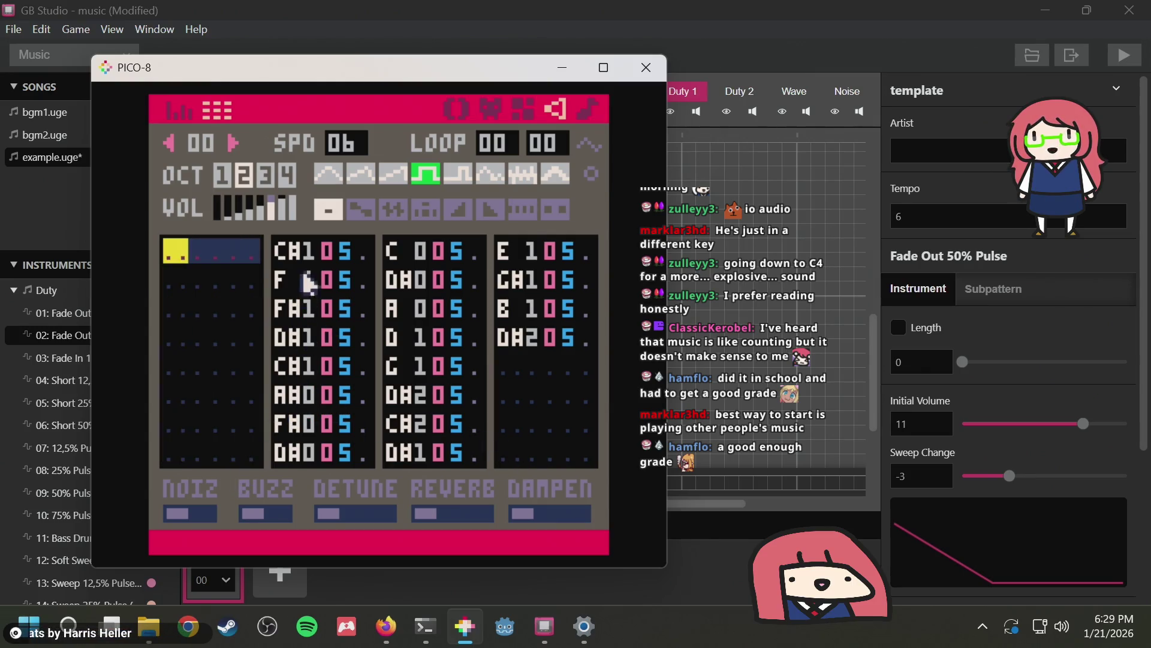
{"action": "left_click_drag", "start_coordinate": [283, 253], "coordinate": [352, 452]}
{"action": "key", "text": "Delete"}
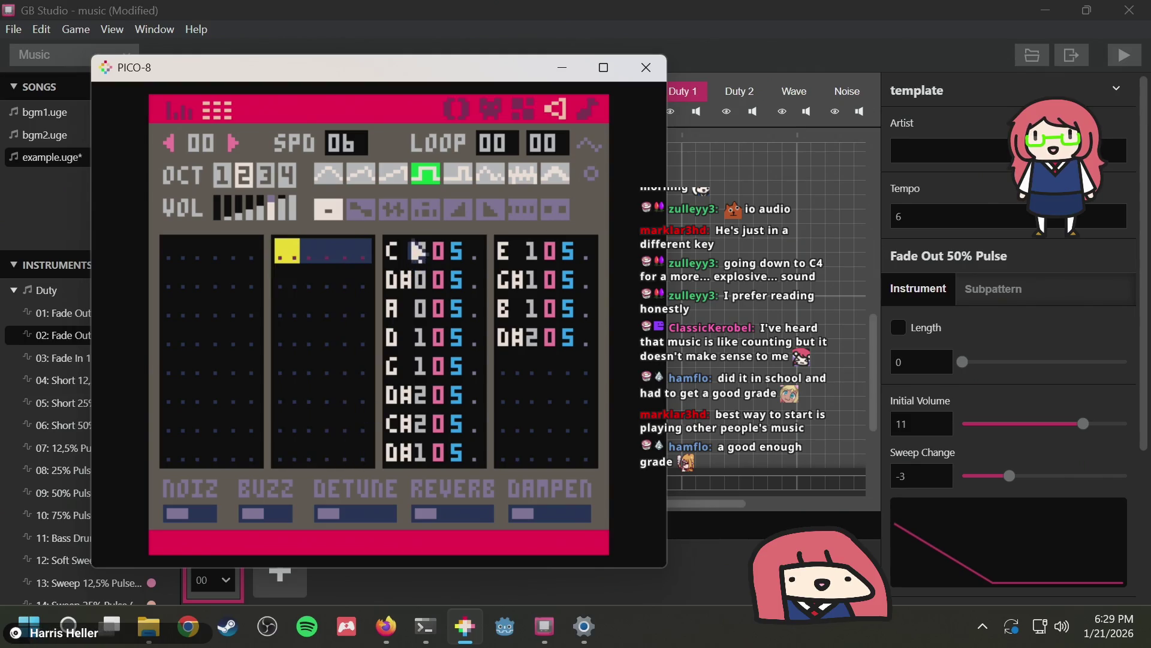
{"action": "left_click_drag", "start_coordinate": [417, 251], "coordinate": [431, 455]}
{"action": "key", "text": "Delete"}
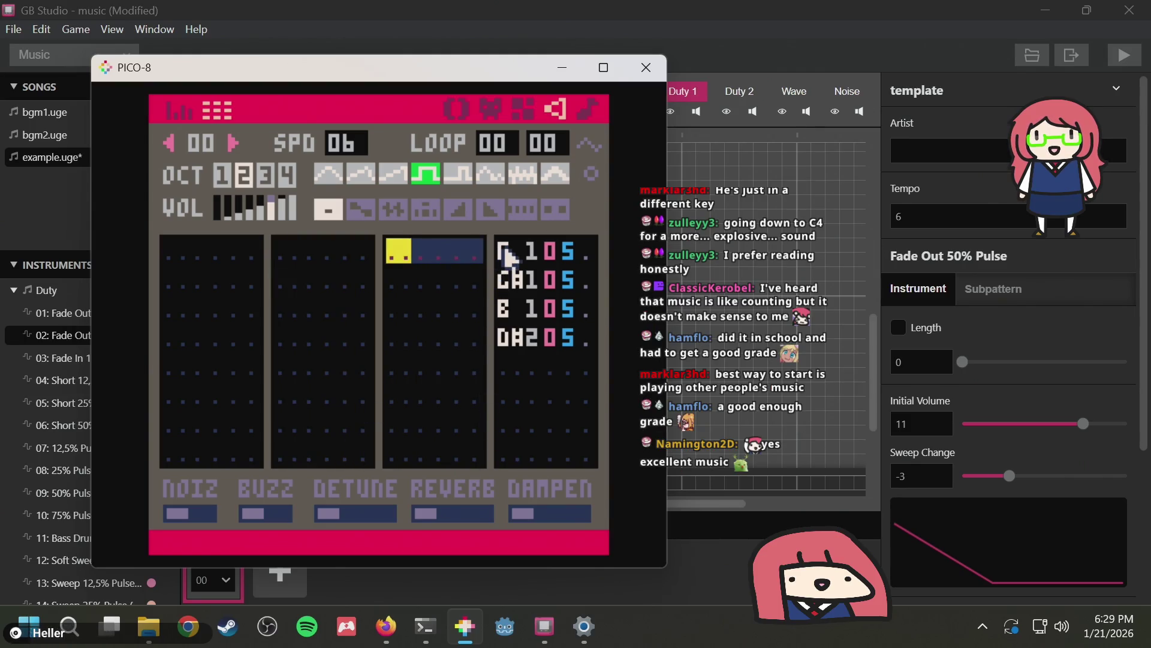
{"action": "left_click_drag", "start_coordinate": [501, 251], "coordinate": [584, 359]}
{"action": "key", "text": "Delete"}
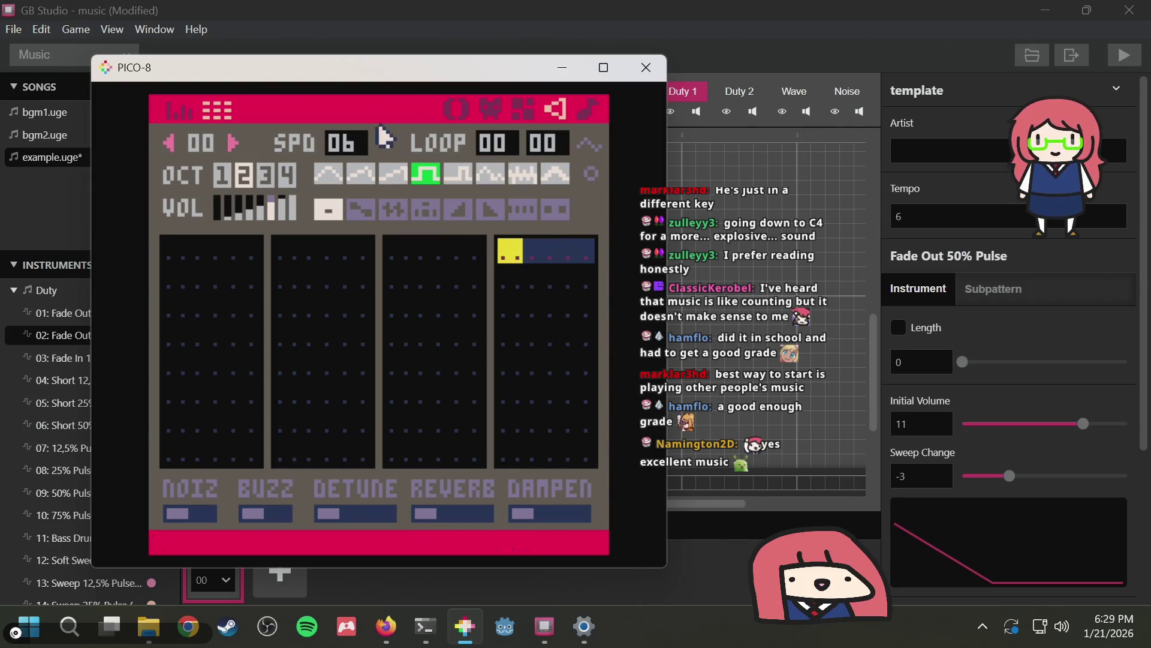
{"action": "left_click", "coordinate": [329, 175]}
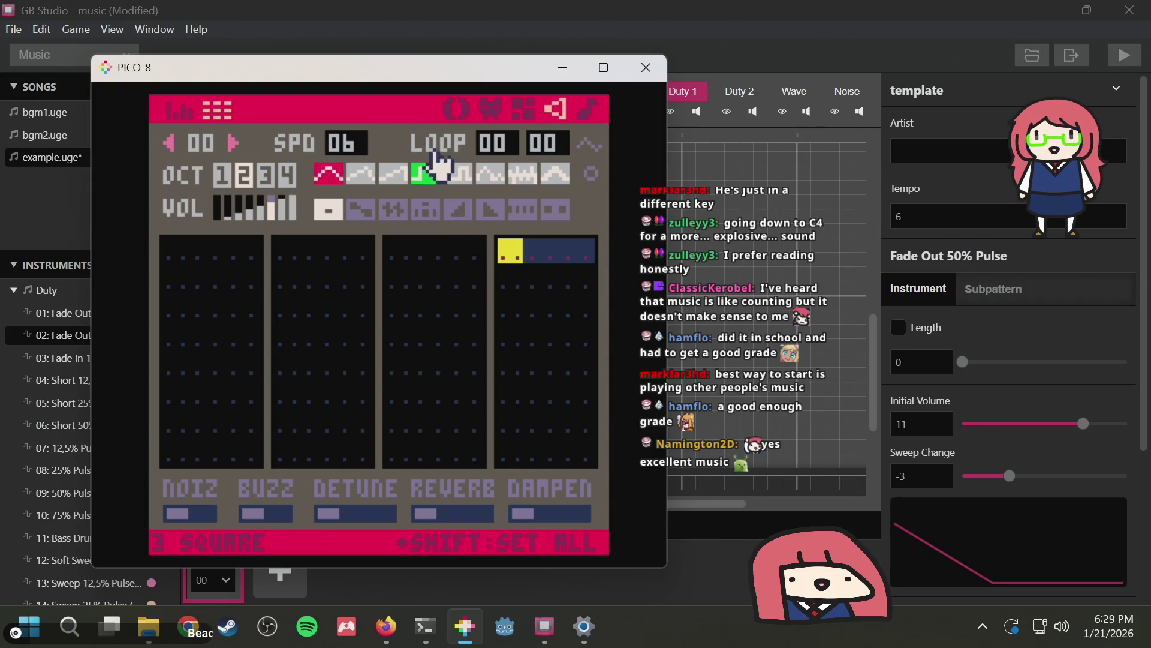
Draw an arc of pitch bars in SFX 00, reshaping the right side into a peak and dip
{"action": "left_click", "coordinate": [178, 111]}
{"action": "mouse_move", "coordinate": [155, 346]}
{"action": "left_mouse_down"}
{"action": "mouse_move", "coordinate": [197, 282]}
{"action": "mouse_move", "coordinate": [250, 246]}
{"action": "mouse_move", "coordinate": [332, 290]}
{"action": "mouse_move", "coordinate": [457, 308]}
{"action": "mouse_move", "coordinate": [584, 240]}
{"action": "mouse_move", "coordinate": [573, 287]}
{"action": "mouse_move", "coordinate": [275, 318]}
{"action": "mouse_move", "coordinate": [168, 312]}
{"action": "left_mouse_up"}
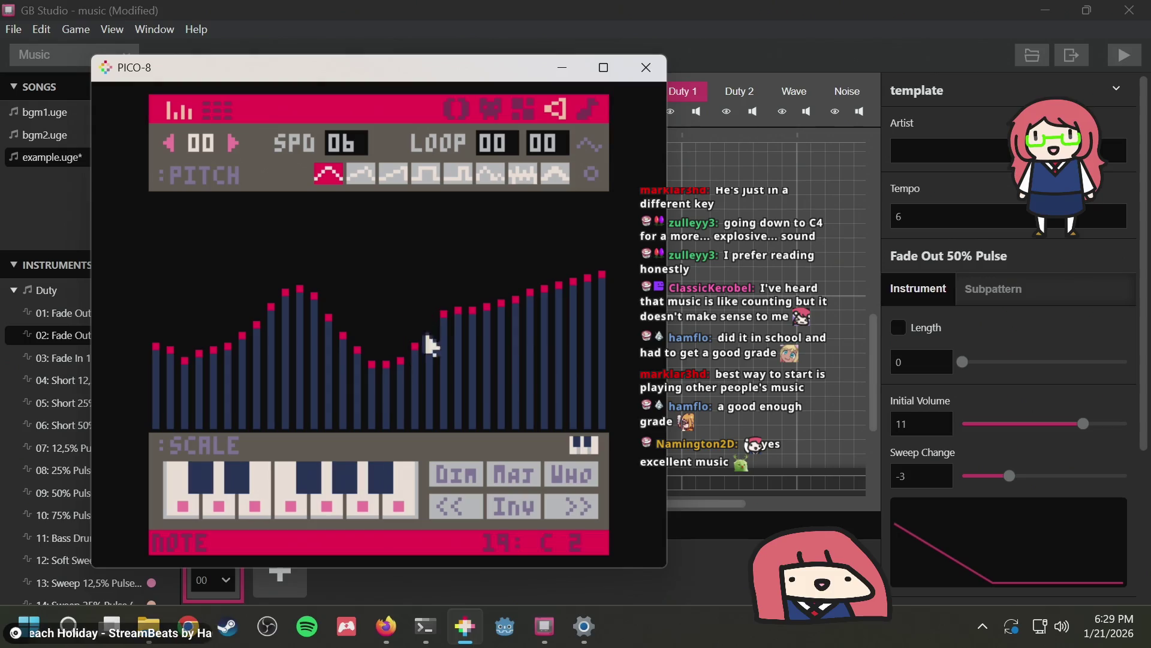
{"action": "mouse_move", "coordinate": [427, 335]}
{"action": "left_mouse_down"}
{"action": "mouse_move", "coordinate": [580, 350]}
{"action": "mouse_move", "coordinate": [348, 330]}
{"action": "mouse_move", "coordinate": [217, 355]}
{"action": "mouse_move", "coordinate": [360, 322]}
{"action": "left_mouse_up"}
{"action": "left_click", "coordinate": [360, 174]}
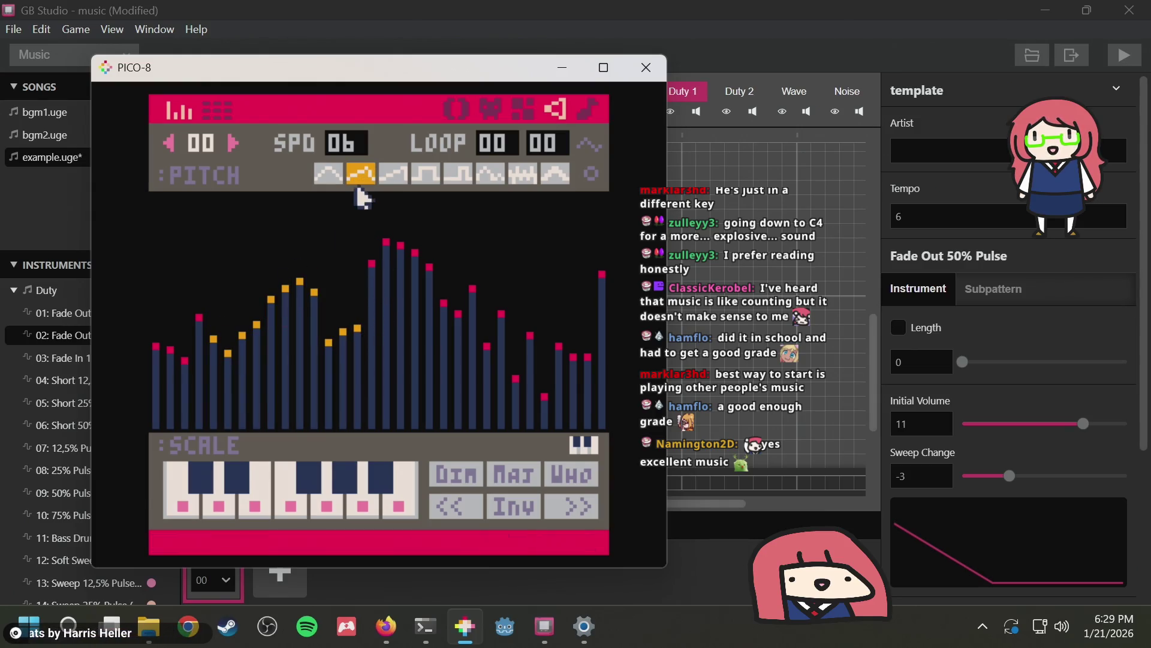
{"action": "left_click", "coordinate": [328, 174]}
Flatten most pitch bars low, leaving a few spikes, then close PICO-8
{"action": "mouse_move", "coordinate": [155, 333]}
{"action": "left_mouse_down"}
{"action": "mouse_move", "coordinate": [174, 386]}
{"action": "mouse_move", "coordinate": [260, 380]}
{"action": "mouse_move", "coordinate": [298, 403]}
{"action": "left_mouse_up"}
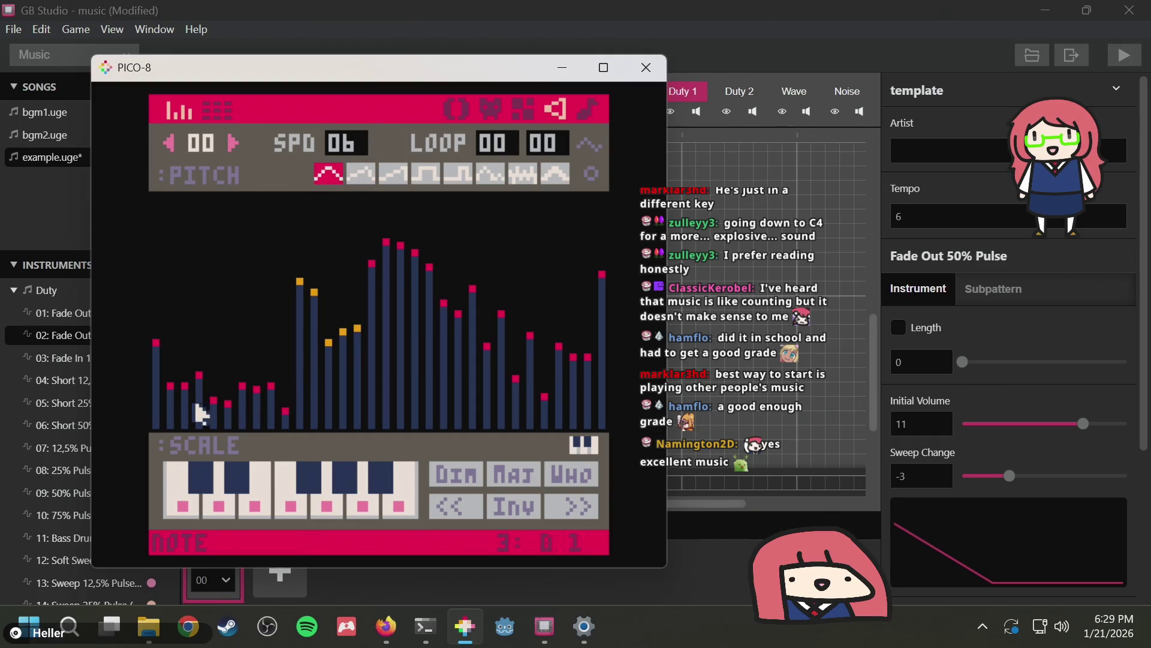
{"action": "left_click_drag", "start_coordinate": [198, 408], "coordinate": [296, 413]}
{"action": "mouse_move", "coordinate": [346, 380]}
{"action": "left_mouse_down"}
{"action": "mouse_move", "coordinate": [400, 405]}
{"action": "mouse_move", "coordinate": [570, 437]}
{"action": "mouse_move", "coordinate": [572, 426]}
{"action": "left_mouse_up"}
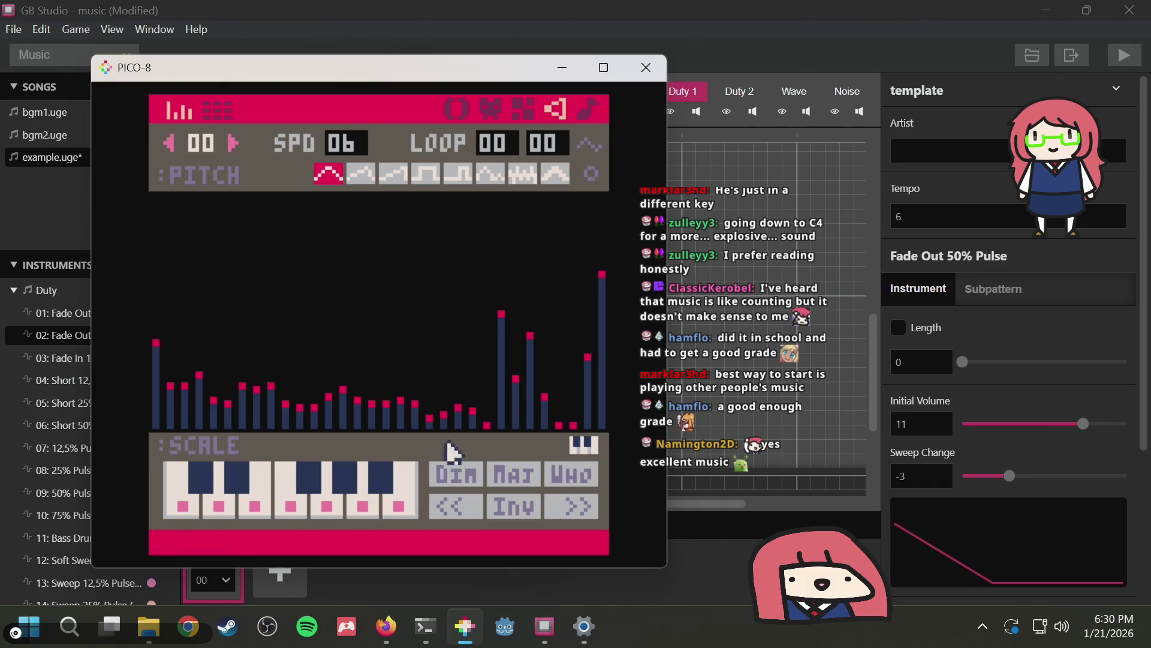
{"action": "left_click", "coordinate": [360, 175]}
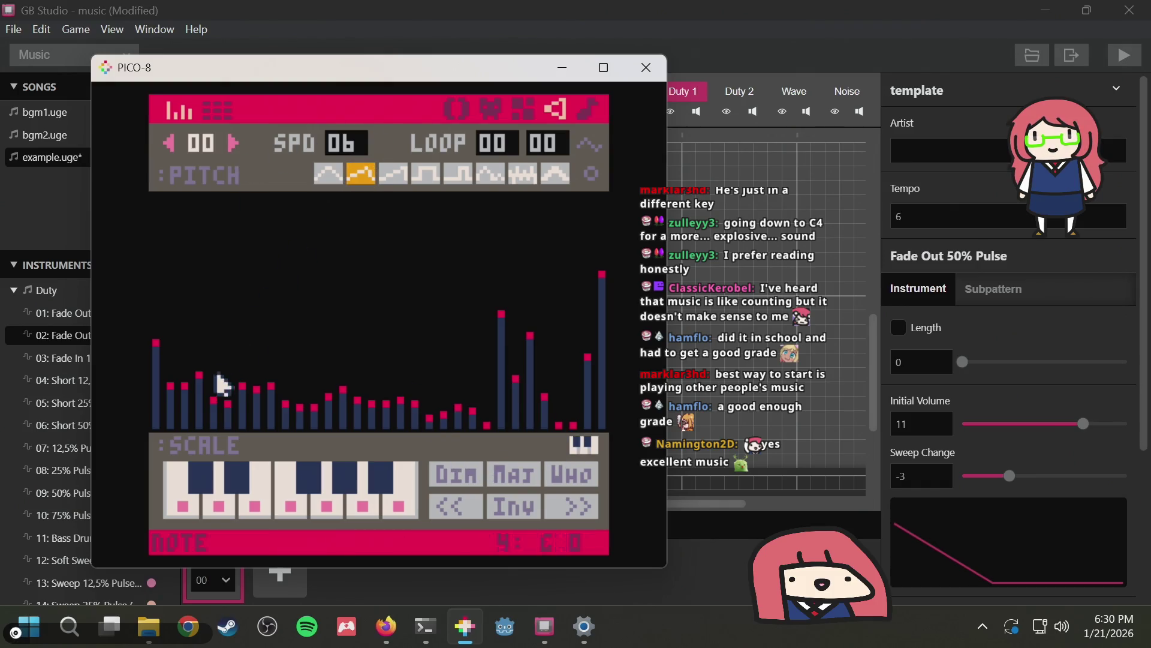
{"action": "left_click_drag", "start_coordinate": [216, 373], "coordinate": [191, 403]}
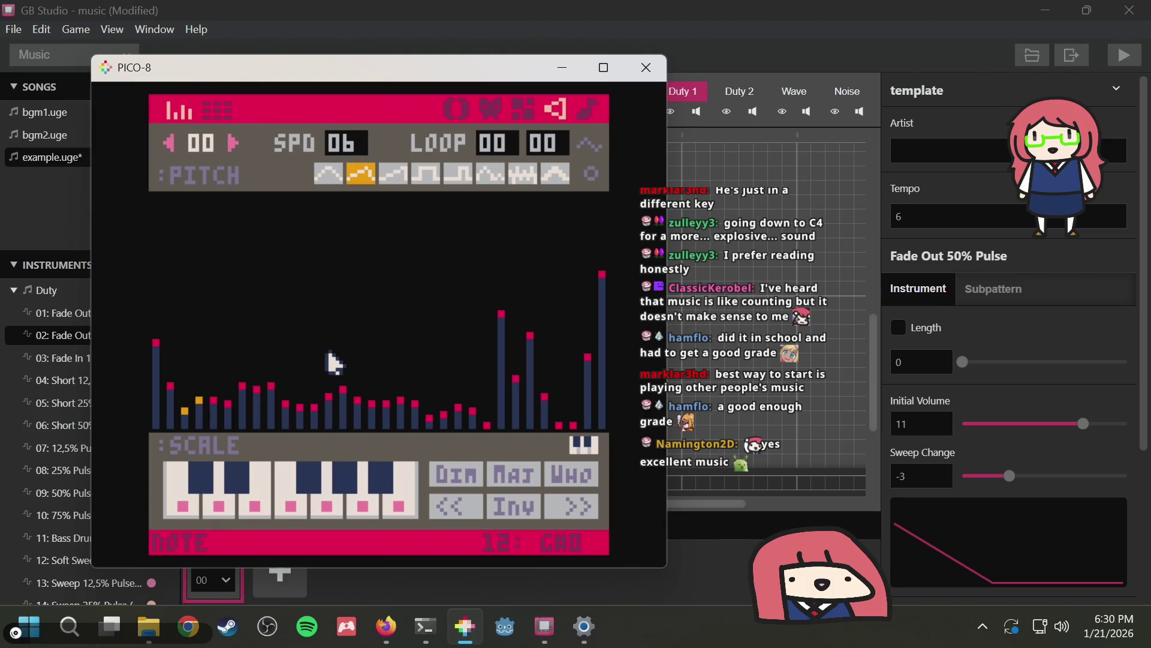
{"action": "left_click", "coordinate": [636, 73]}
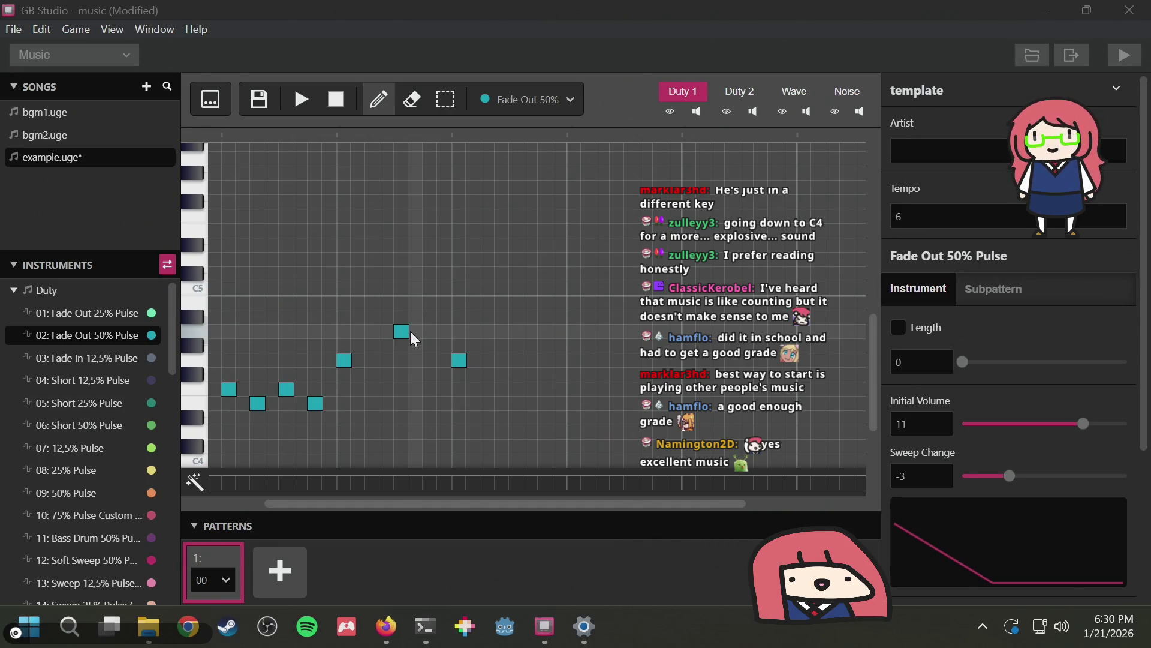
{"action": "left_click", "coordinate": [408, 331]}
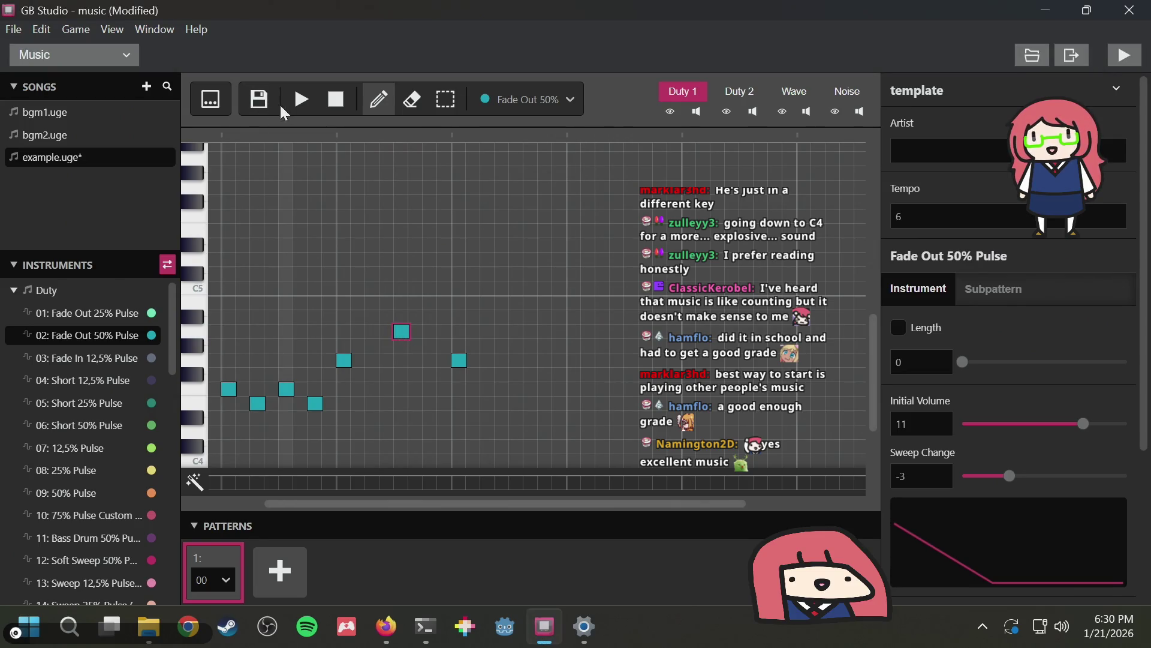
{"action": "left_click", "coordinate": [296, 103]}
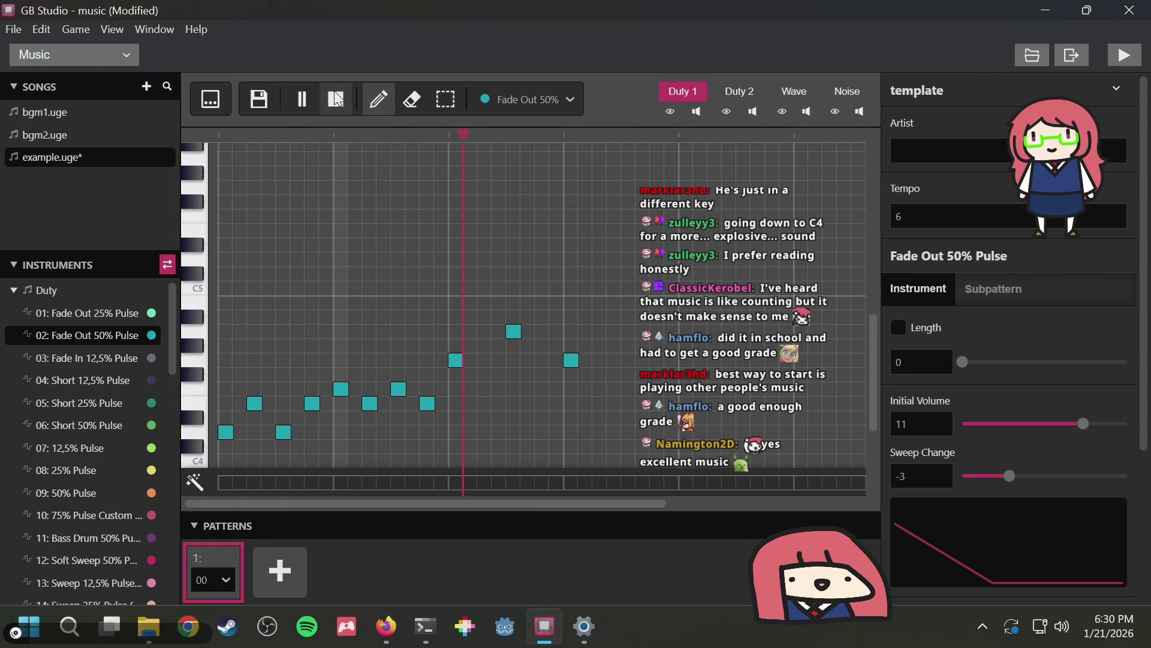
{"action": "left_click", "coordinate": [338, 99]}
{"action": "left_click", "coordinate": [301, 96]}
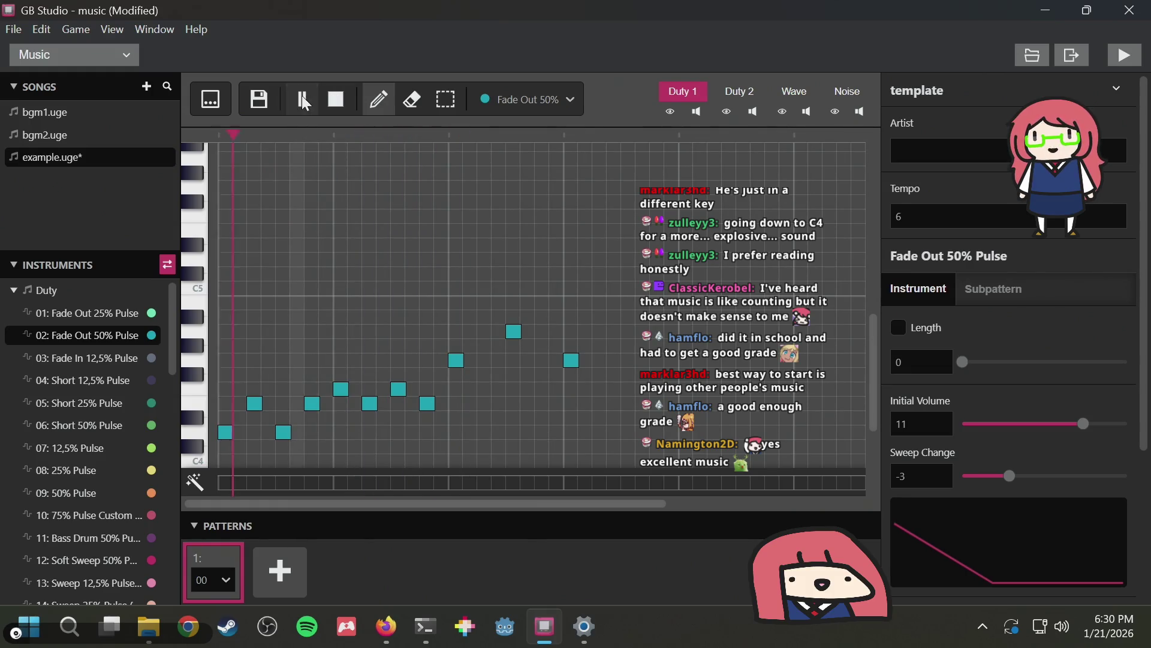
{"action": "left_click", "coordinate": [343, 99]}
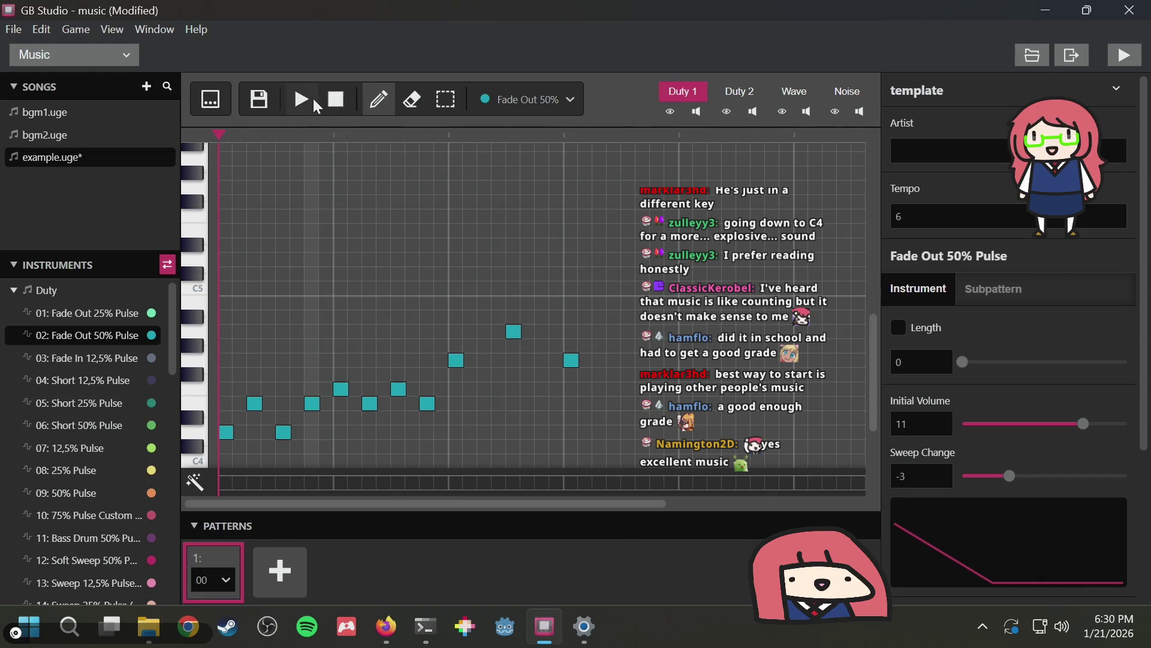
{"action": "left_click", "coordinate": [304, 99]}
{"action": "left_click", "coordinate": [343, 101]}
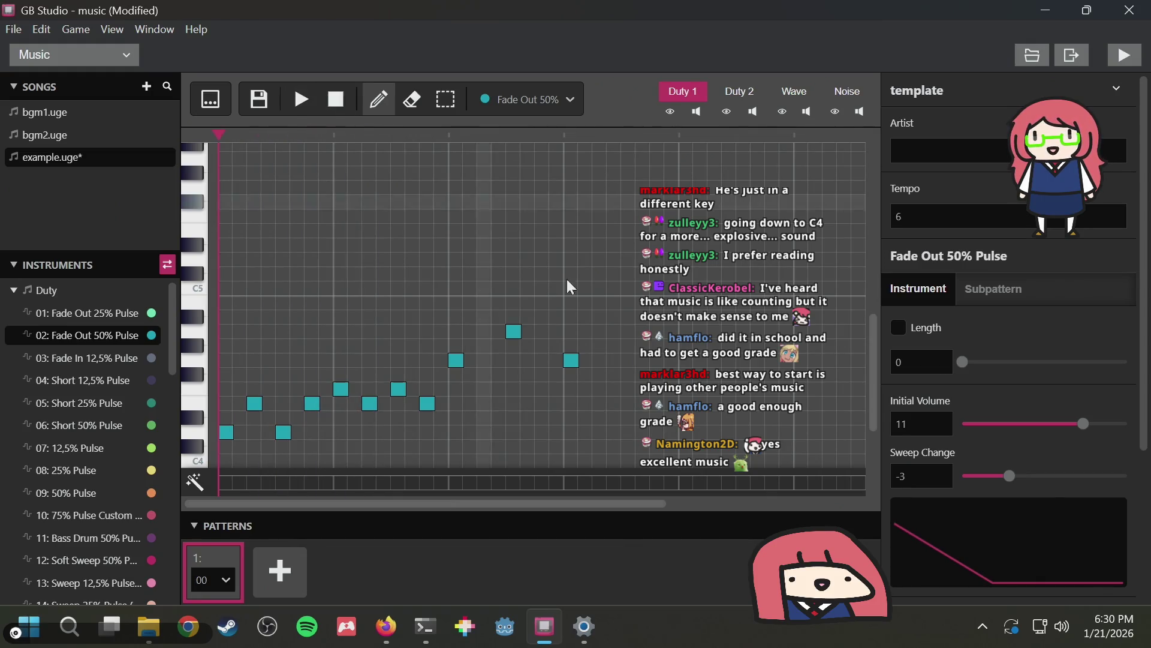
{"action": "key", "text": "space"}
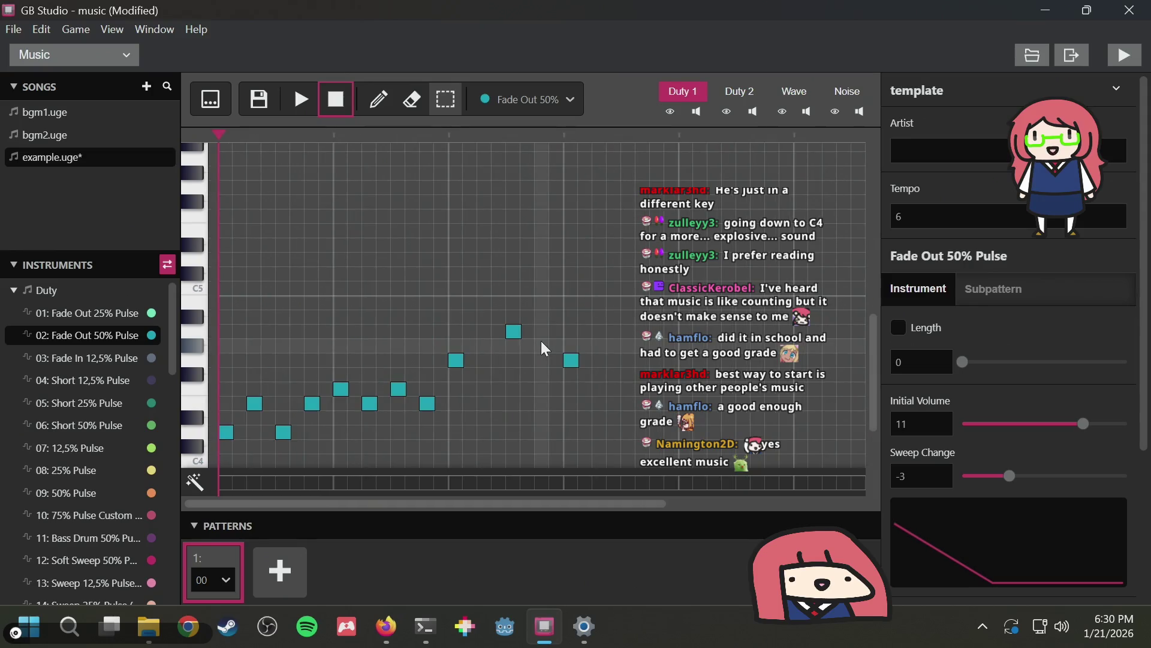
{"action": "key", "text": "space"}
{"action": "left_click", "coordinate": [307, 99]}
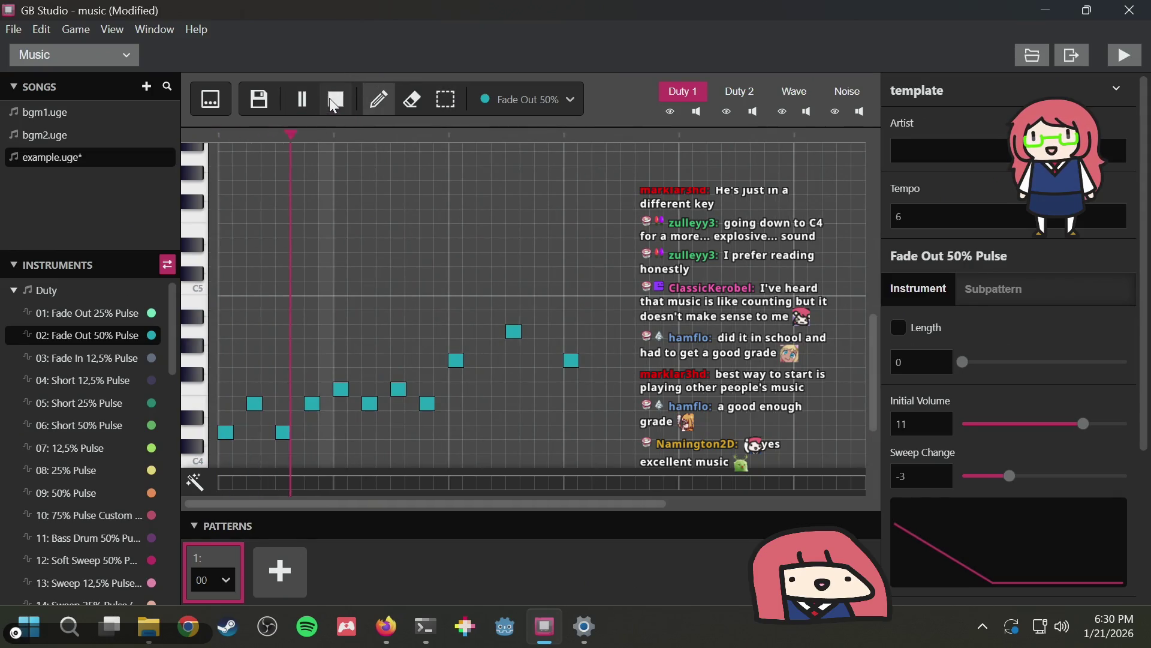
{"action": "left_click", "coordinate": [331, 96]}
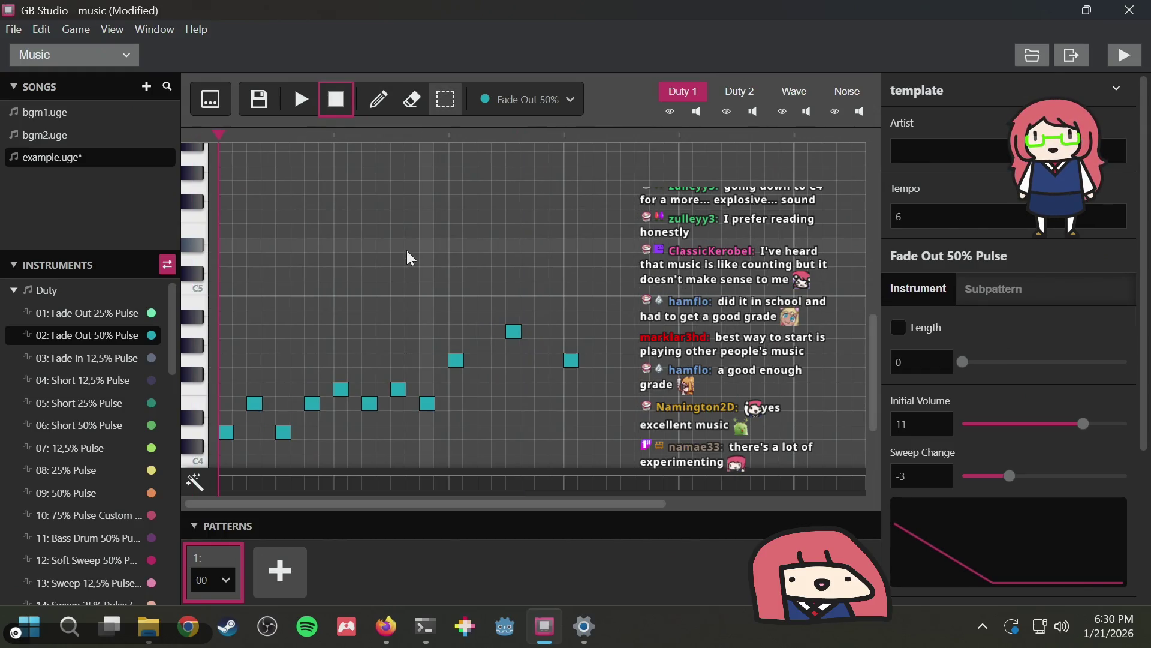
{"action": "key", "text": "1"}
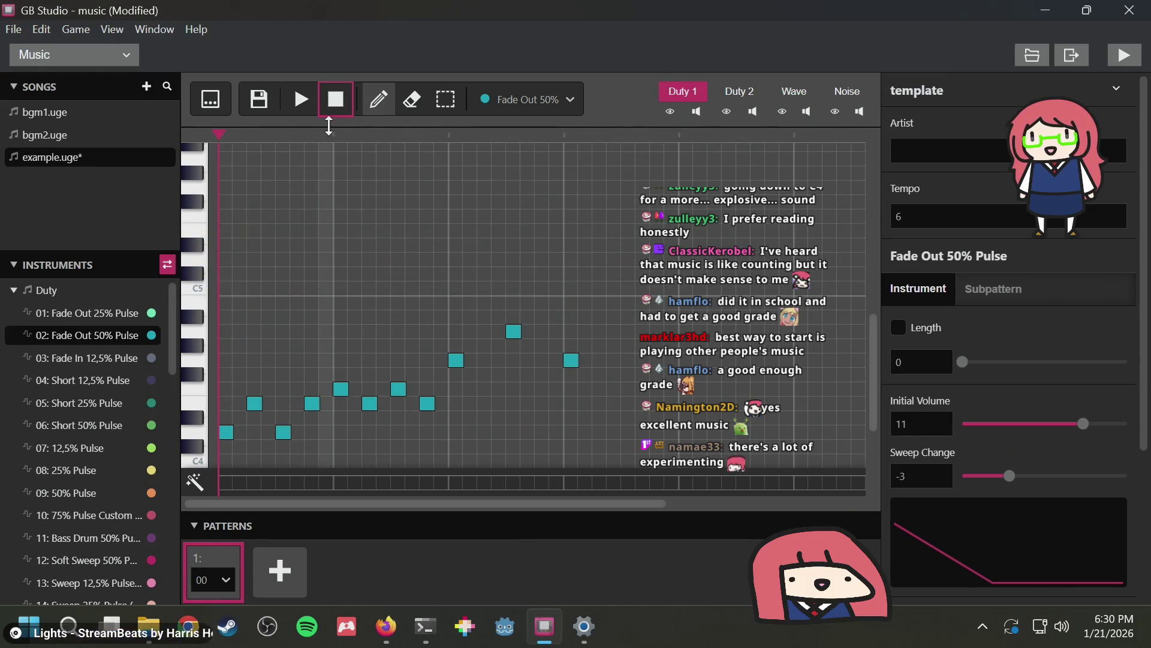
Play through the teal Fade Out 50% Duty 1 melody, pausing and stopping to audition it
{"action": "left_click", "coordinate": [305, 96]}
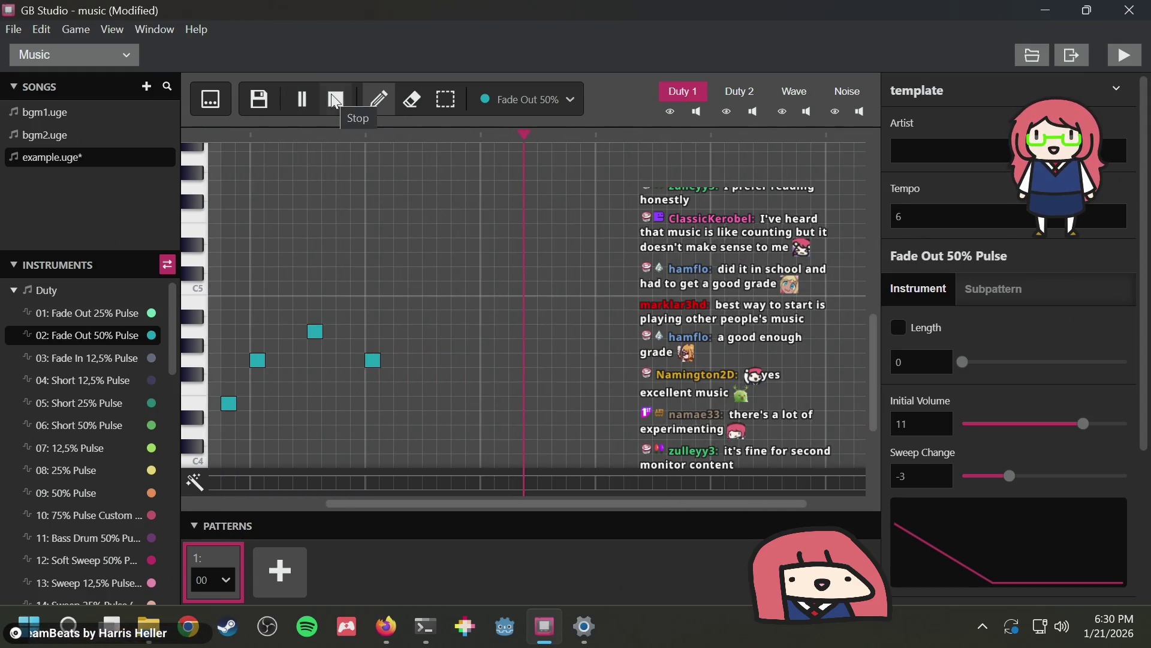
{"action": "left_click", "coordinate": [299, 105]}
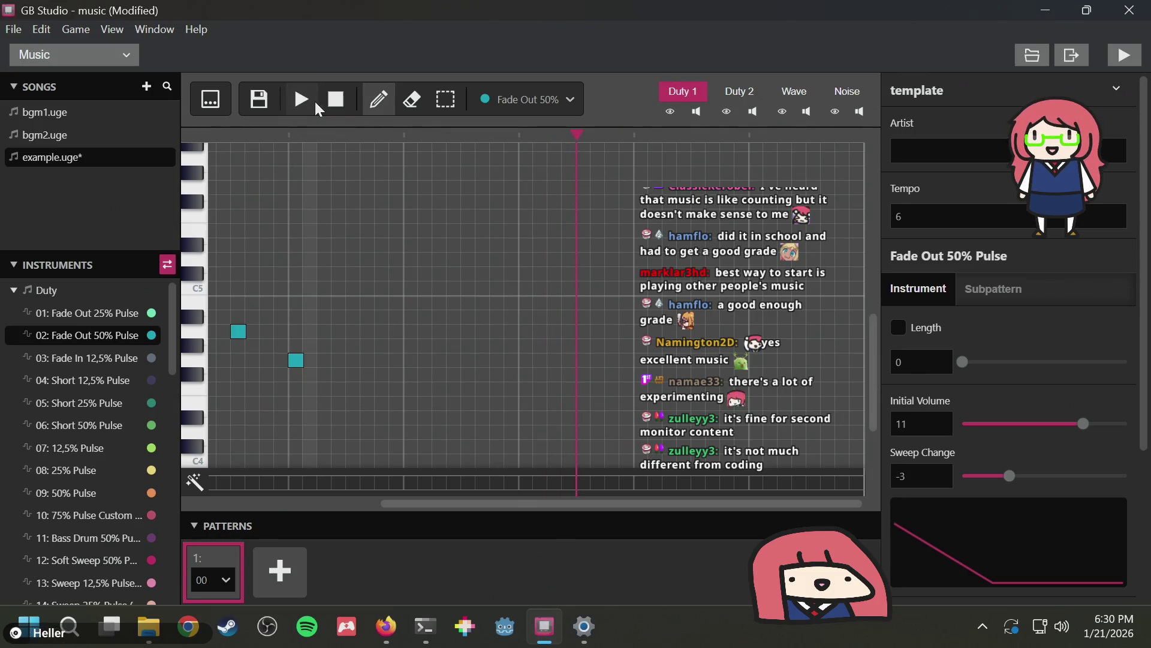
{"action": "left_click", "coordinate": [303, 100]}
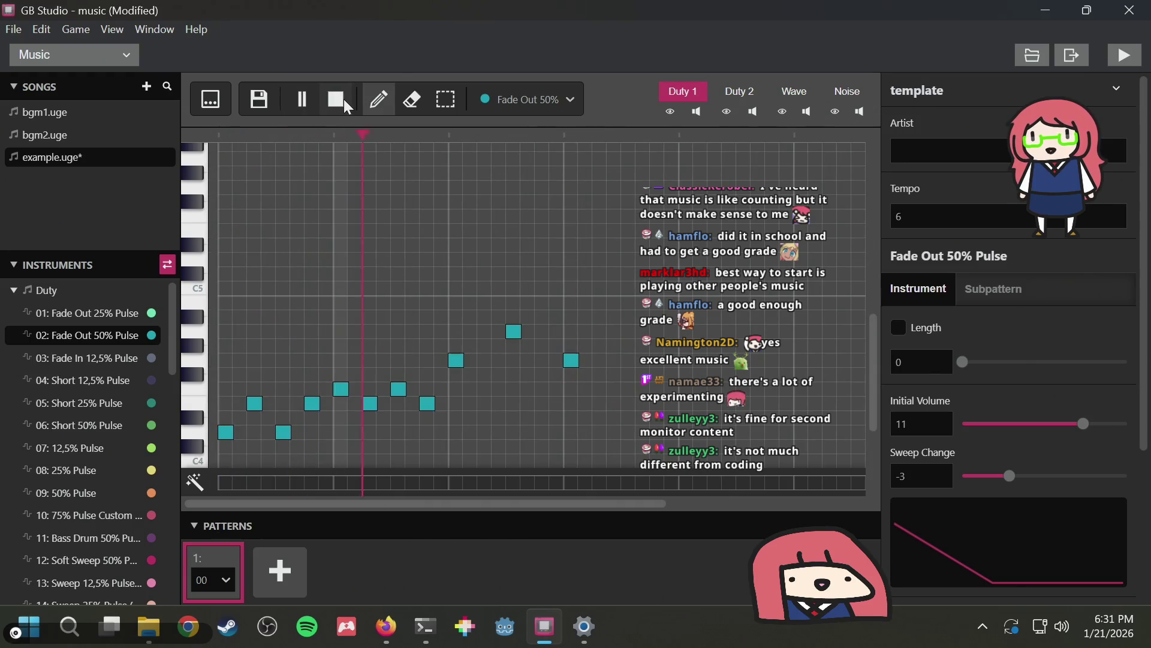
{"action": "left_click", "coordinate": [344, 101]}
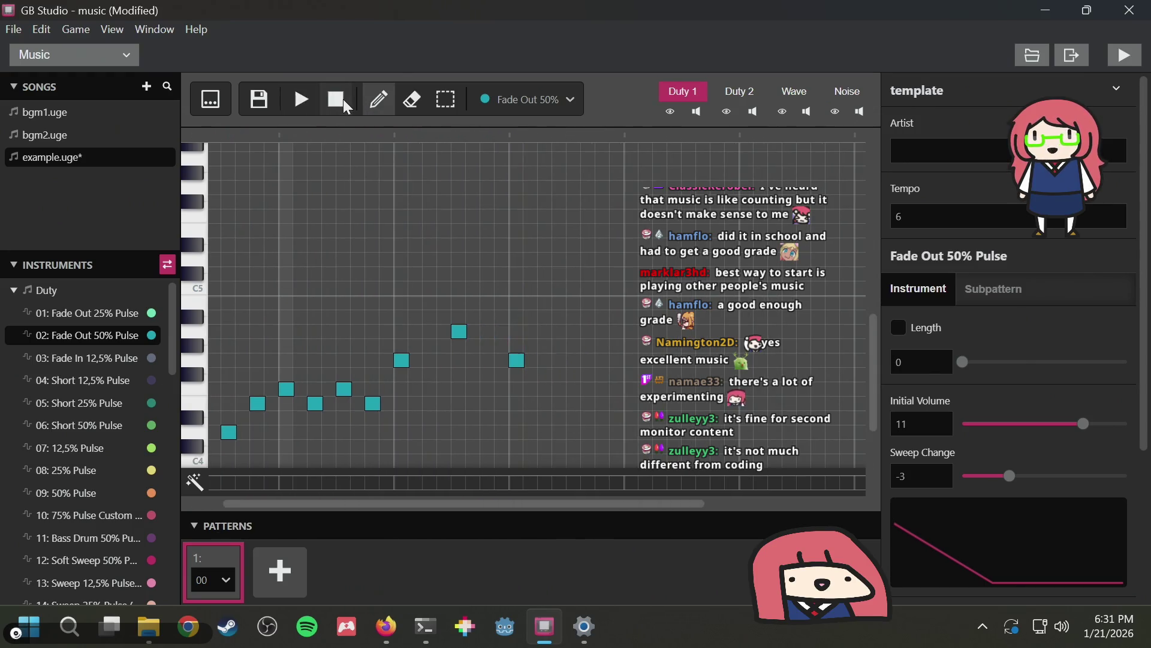
{"action": "left_click", "coordinate": [308, 94]}
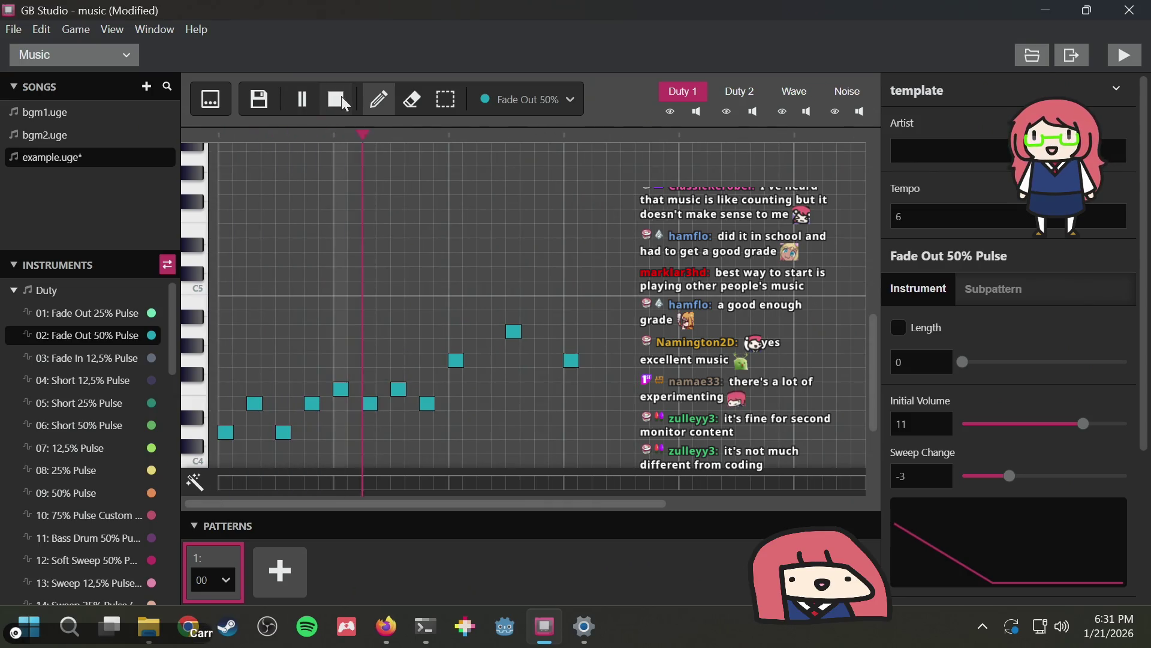
{"action": "left_click", "coordinate": [341, 99]}
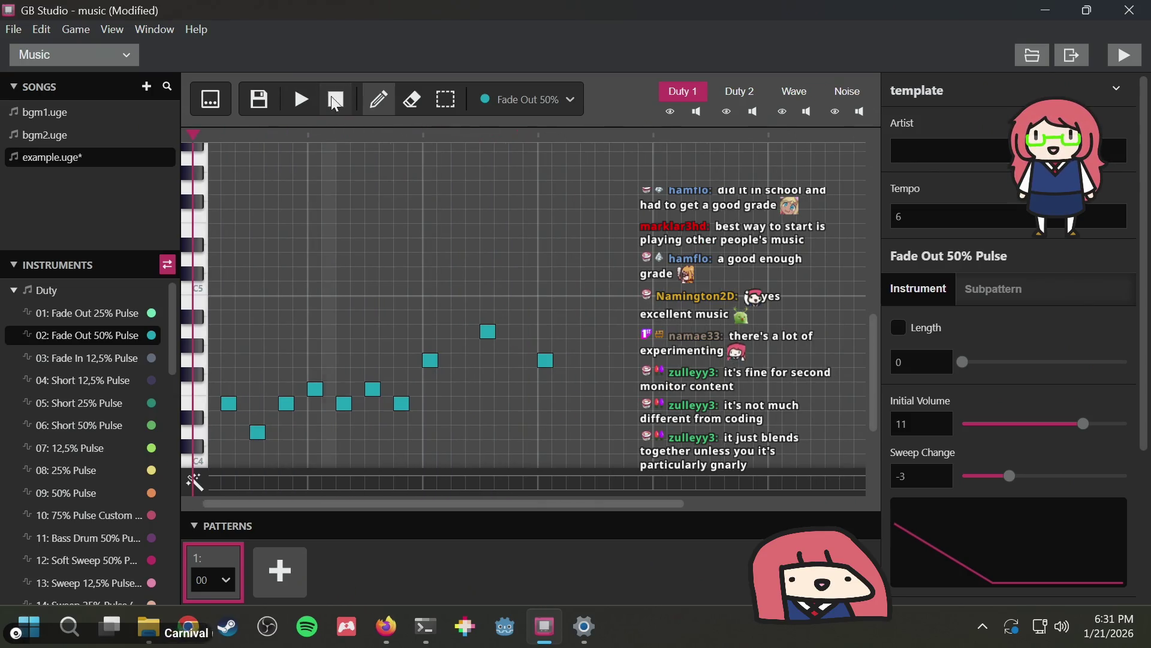
{"action": "left_click", "coordinate": [300, 101]}
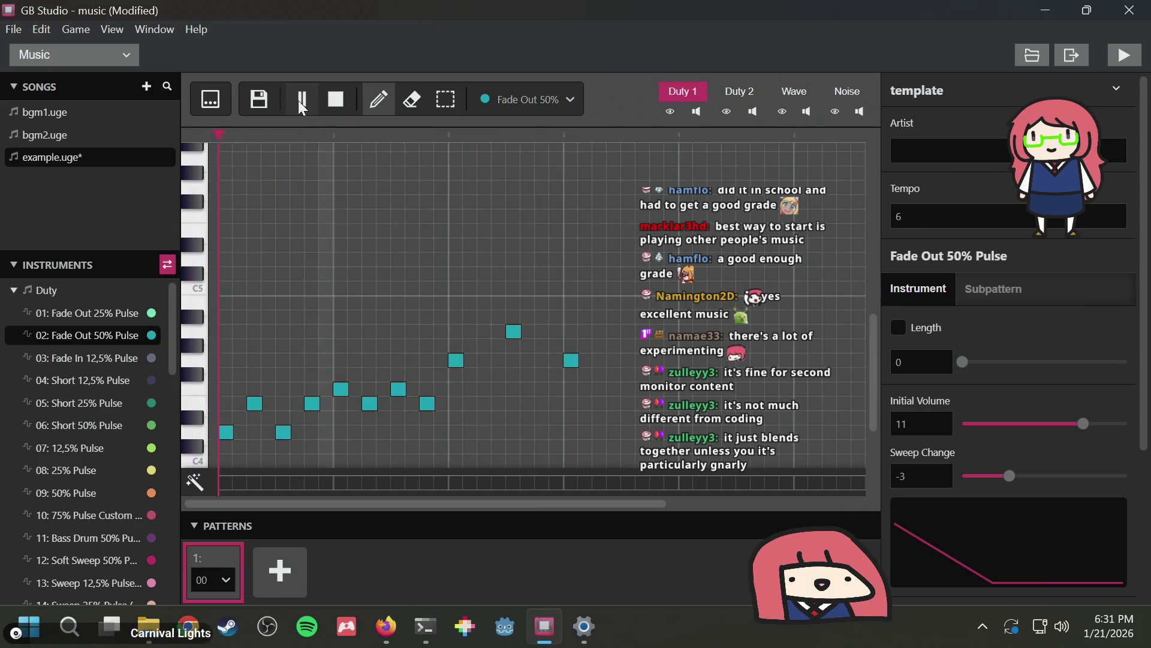
{"action": "left_click", "coordinate": [340, 95]}
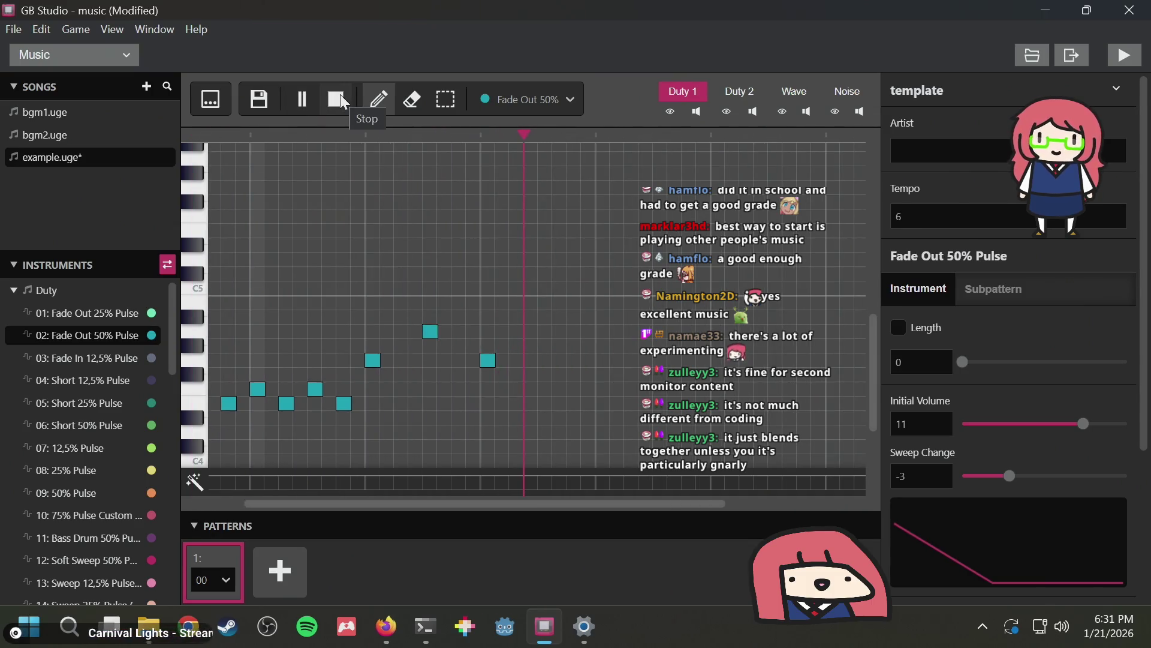
Add and remove a trial teal note after the melody, then play it again
{"action": "left_click", "coordinate": [472, 414]}
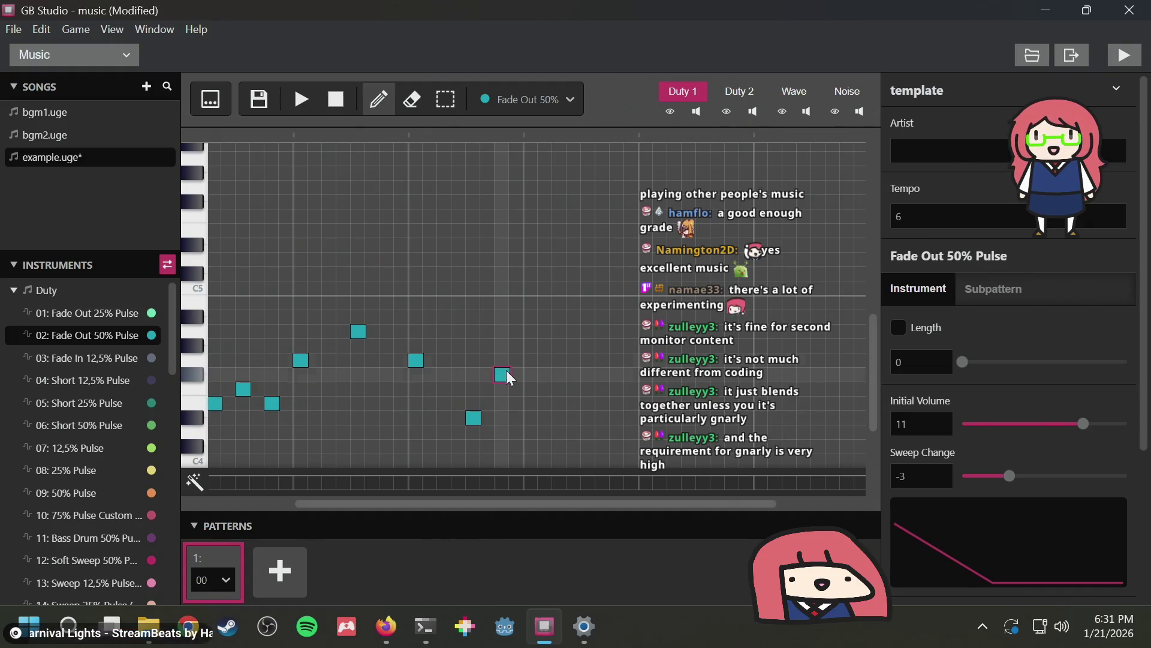
{"action": "left_click", "coordinate": [473, 419]}
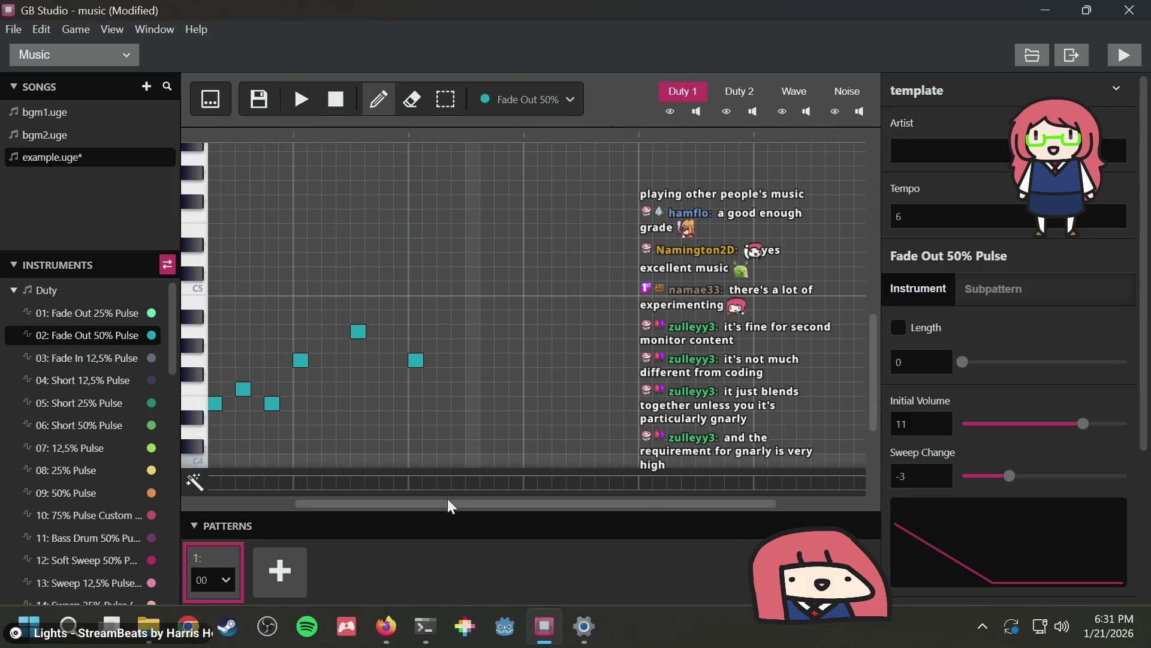
{"action": "left_click_drag", "start_coordinate": [447, 499], "coordinate": [265, 498]}
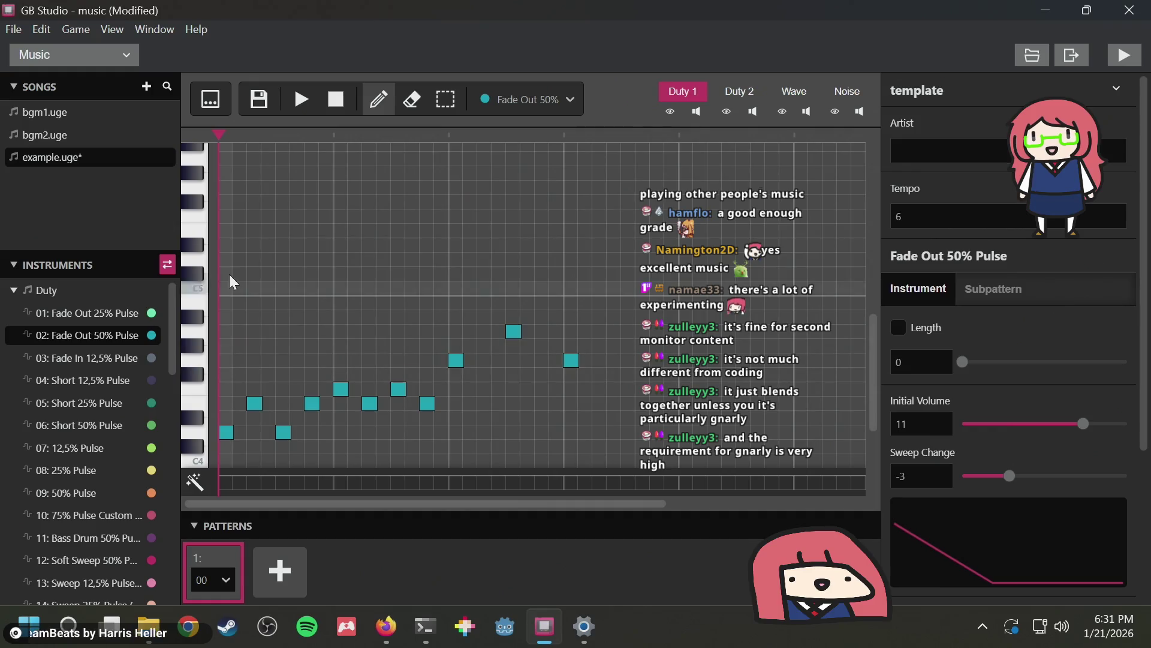
{"action": "scroll", "coordinate": [235, 276], "scroll_direction": "up", "scroll_amount": 3}
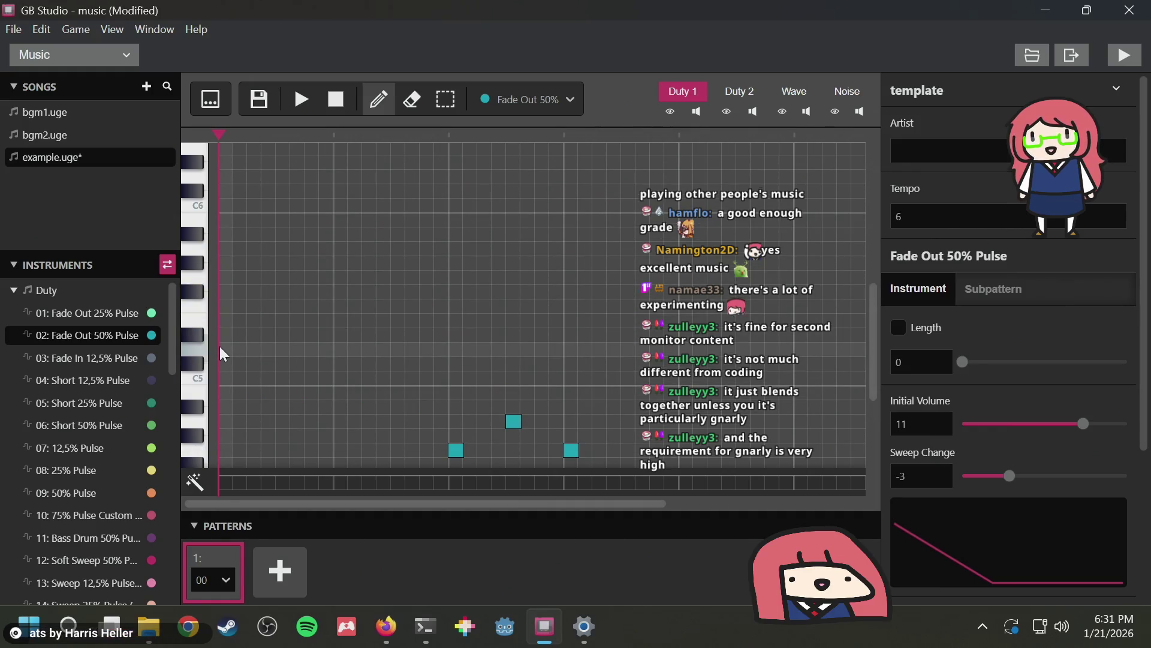
{"action": "scroll", "coordinate": [227, 351], "scroll_direction": "down", "scroll_amount": 6}
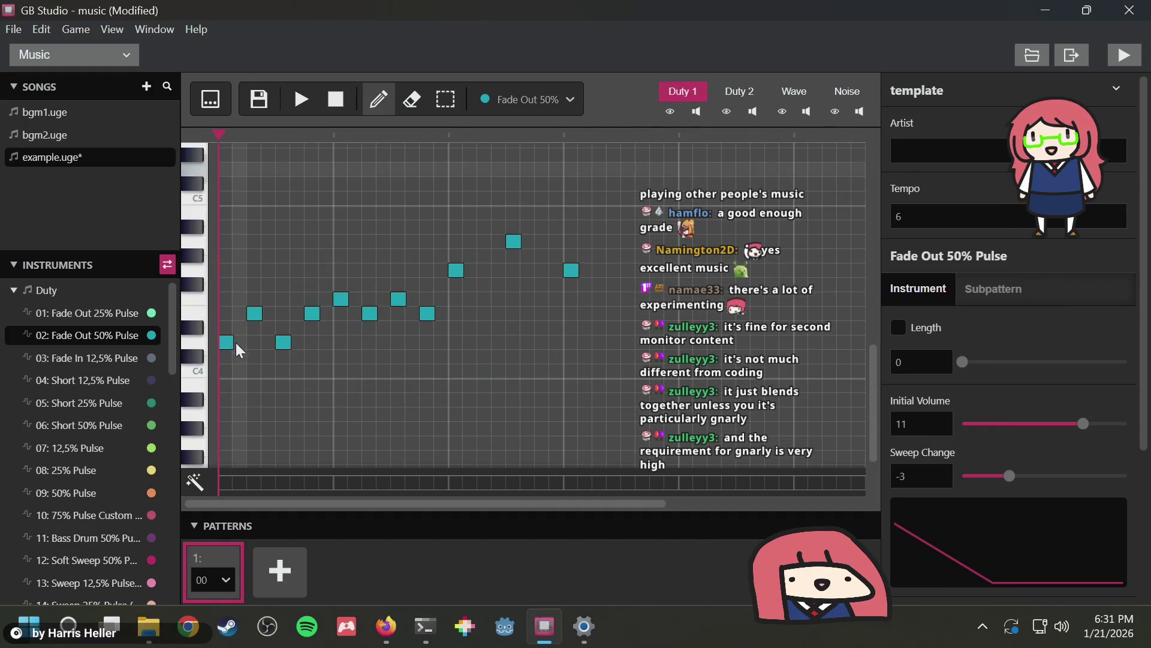
{"action": "left_click", "coordinate": [302, 96]}
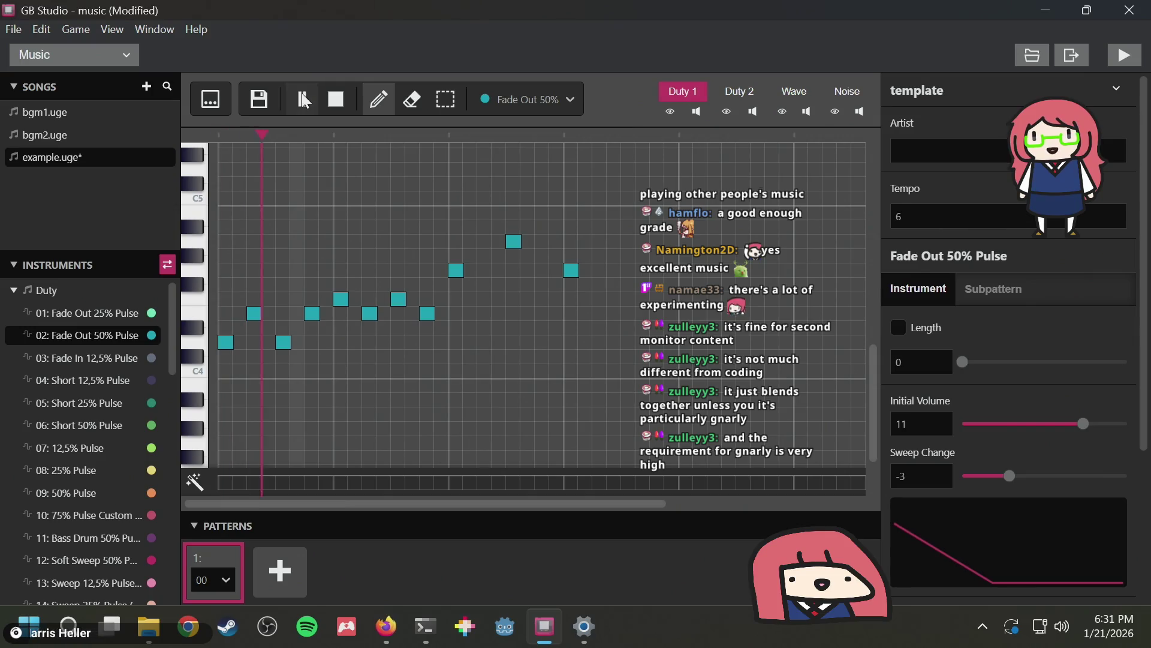
{"action": "left_click", "coordinate": [340, 98]}
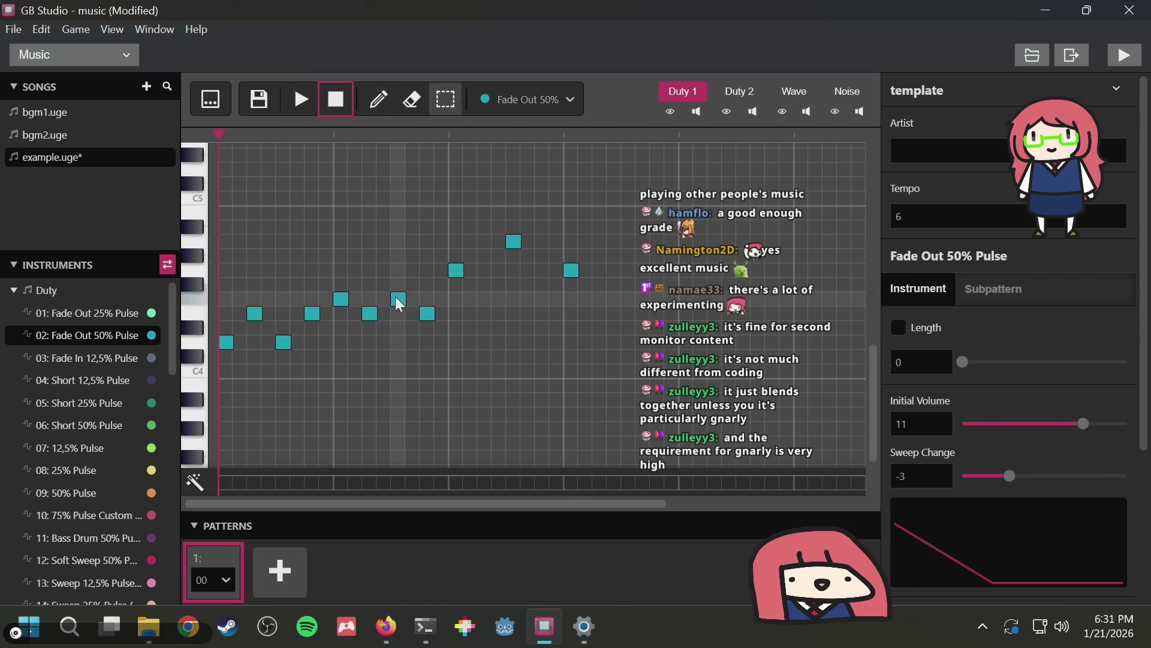
{"action": "scroll", "coordinate": [250, 260], "scroll_direction": "up", "scroll_amount": 3}
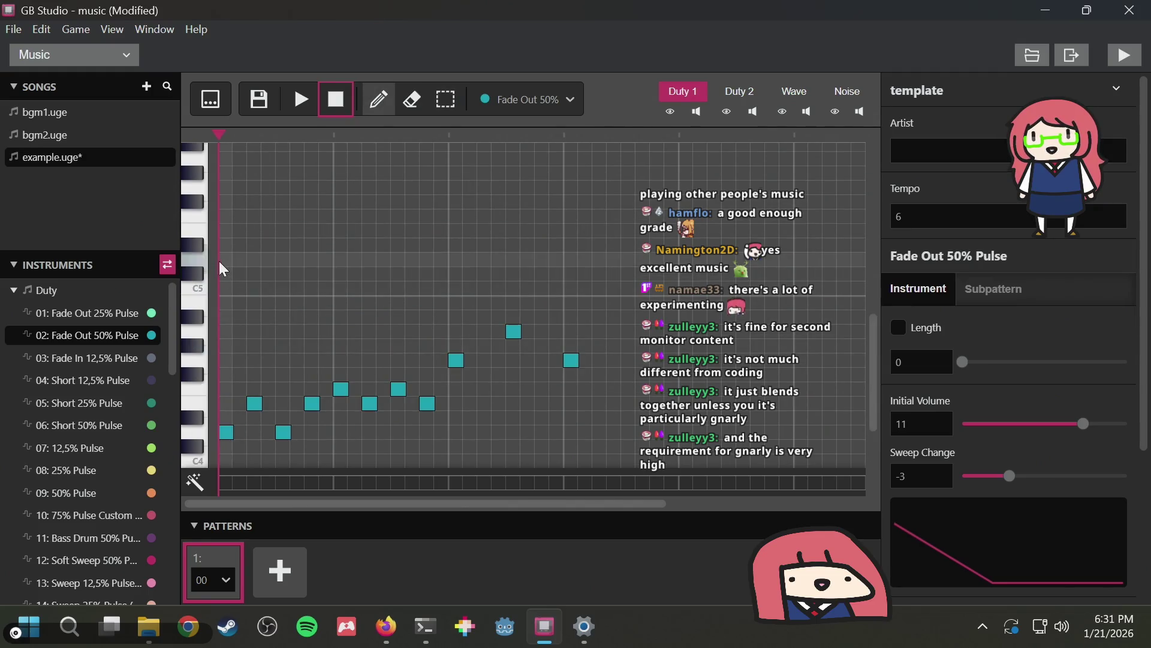
Raise the opening note above C5 and delete the first five old zigzag notes
{"action": "left_click", "coordinate": [226, 259]}
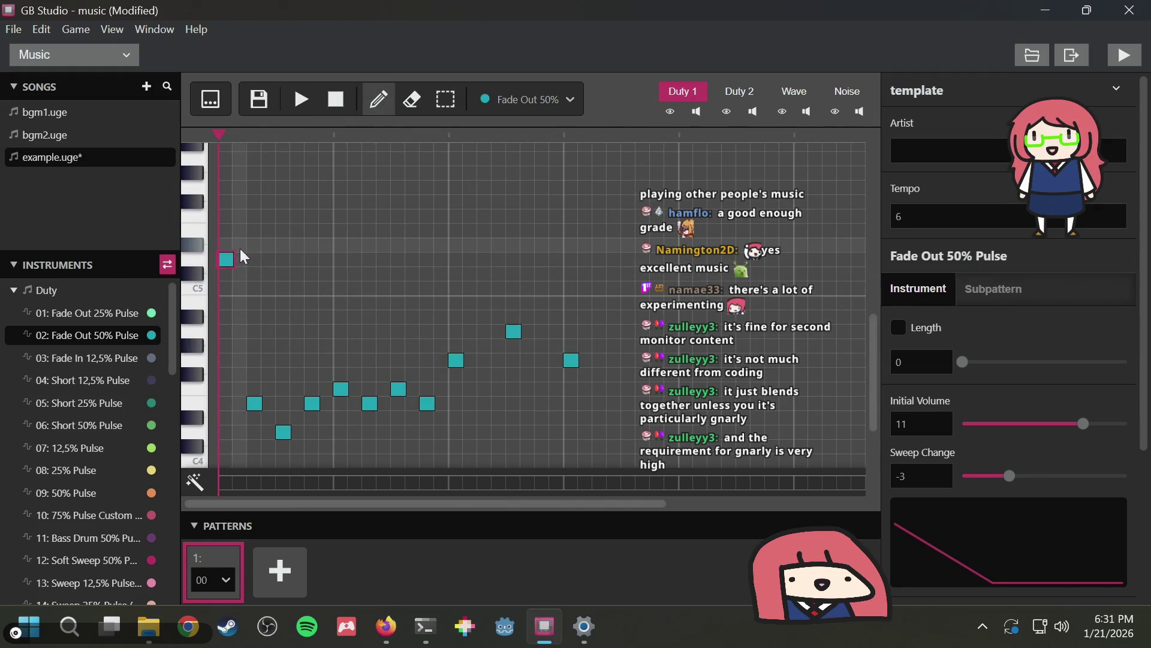
{"action": "left_click", "coordinate": [259, 404]}
{"action": "left_click", "coordinate": [284, 429]}
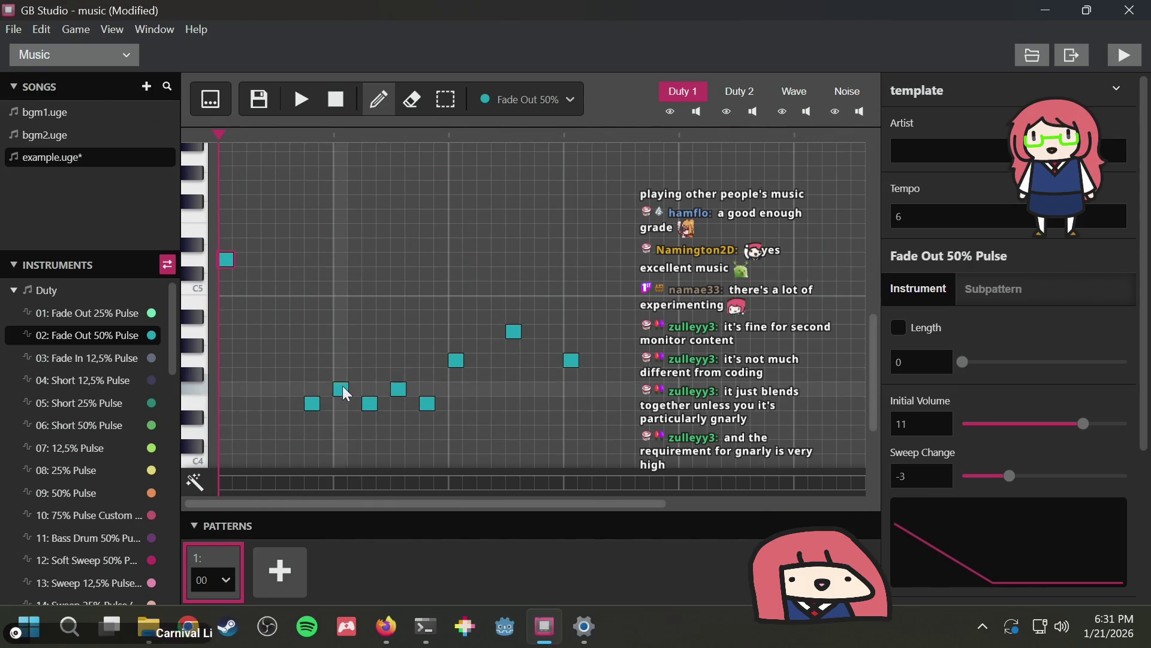
{"action": "left_click", "coordinate": [341, 387]}
{"action": "left_click", "coordinate": [312, 402]}
{"action": "left_click", "coordinate": [370, 401]}
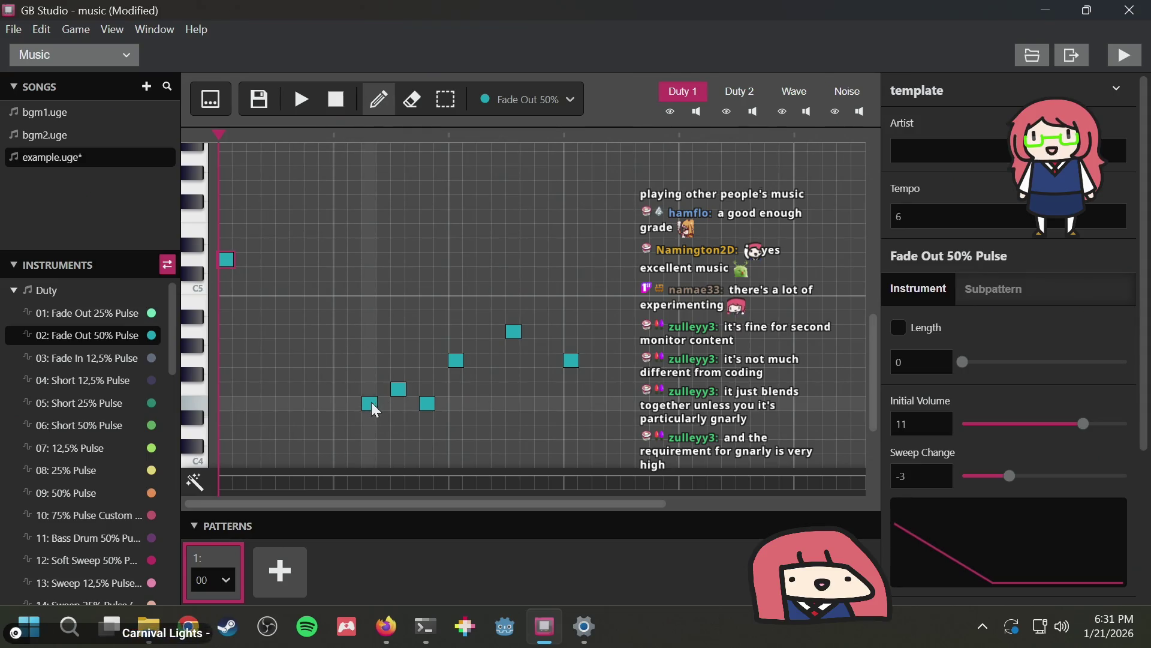
Delete the remaining five higher notes of the old melody
{"action": "left_click", "coordinate": [396, 389]}
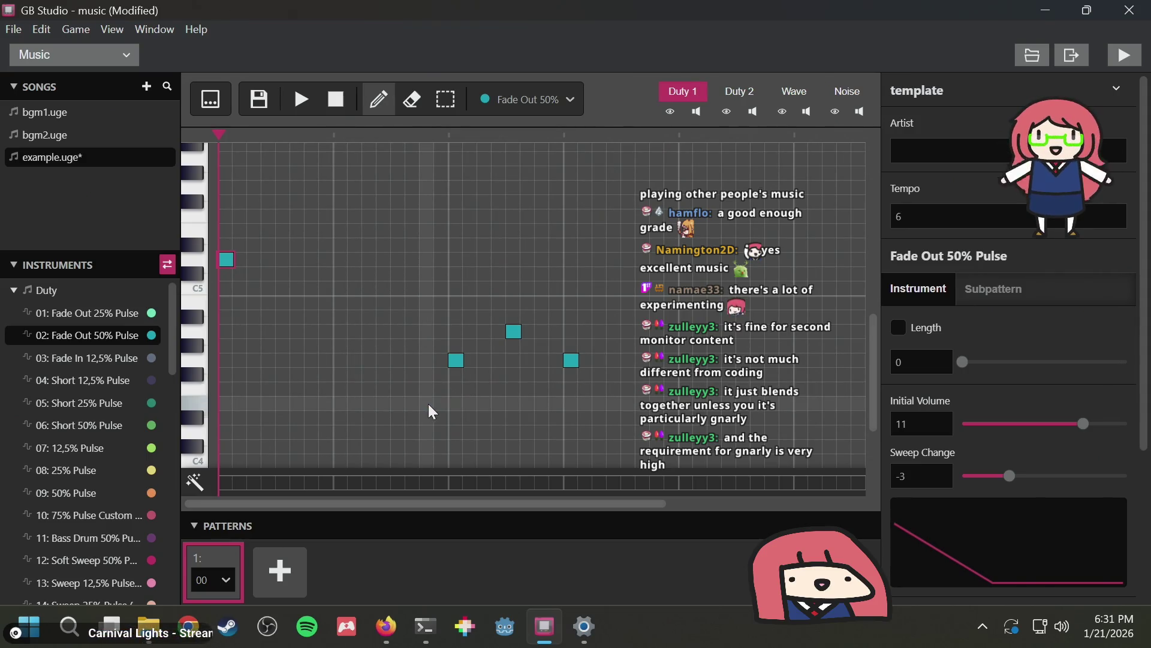
{"action": "left_click", "coordinate": [428, 403]}
{"action": "left_click", "coordinate": [456, 361]}
{"action": "left_click", "coordinate": [511, 332]}
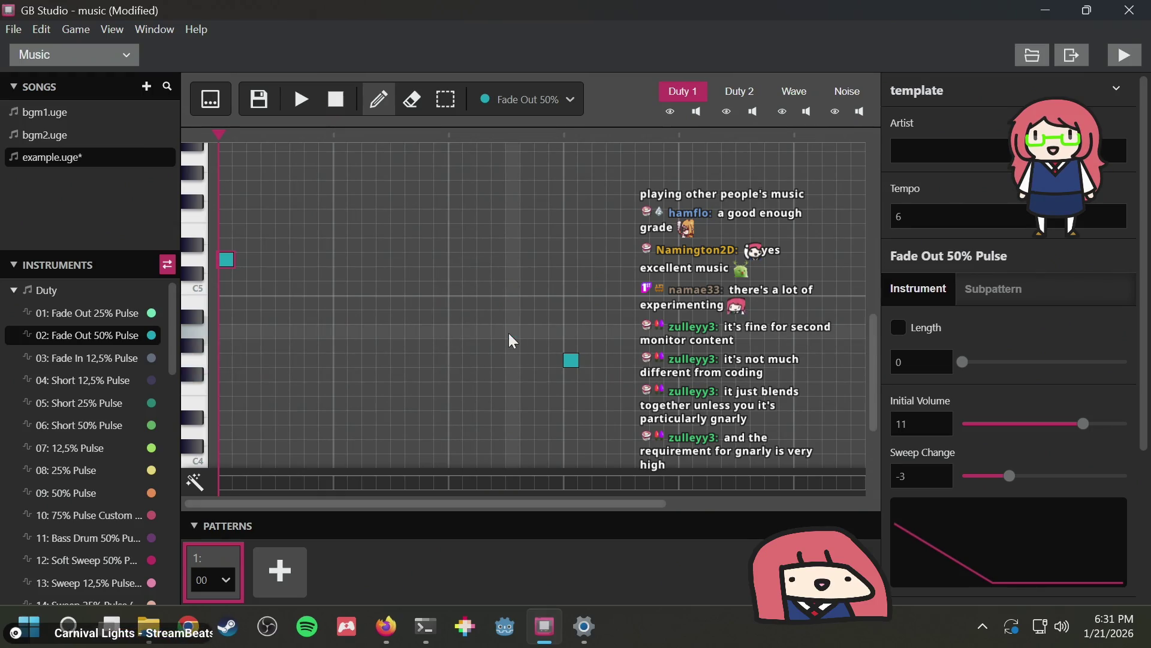
{"action": "left_click", "coordinate": [578, 358]}
{"action": "scroll", "coordinate": [265, 310], "scroll_direction": "up", "scroll_amount": 2}
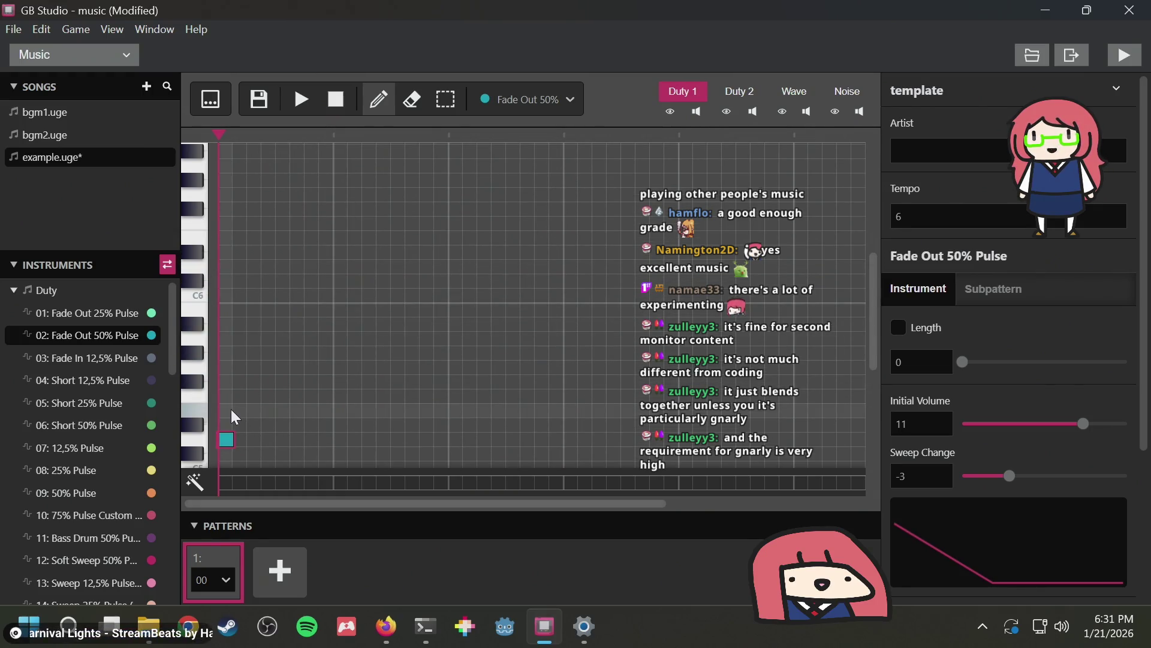
{"action": "scroll", "coordinate": [236, 411], "scroll_direction": "down", "scroll_amount": 1}
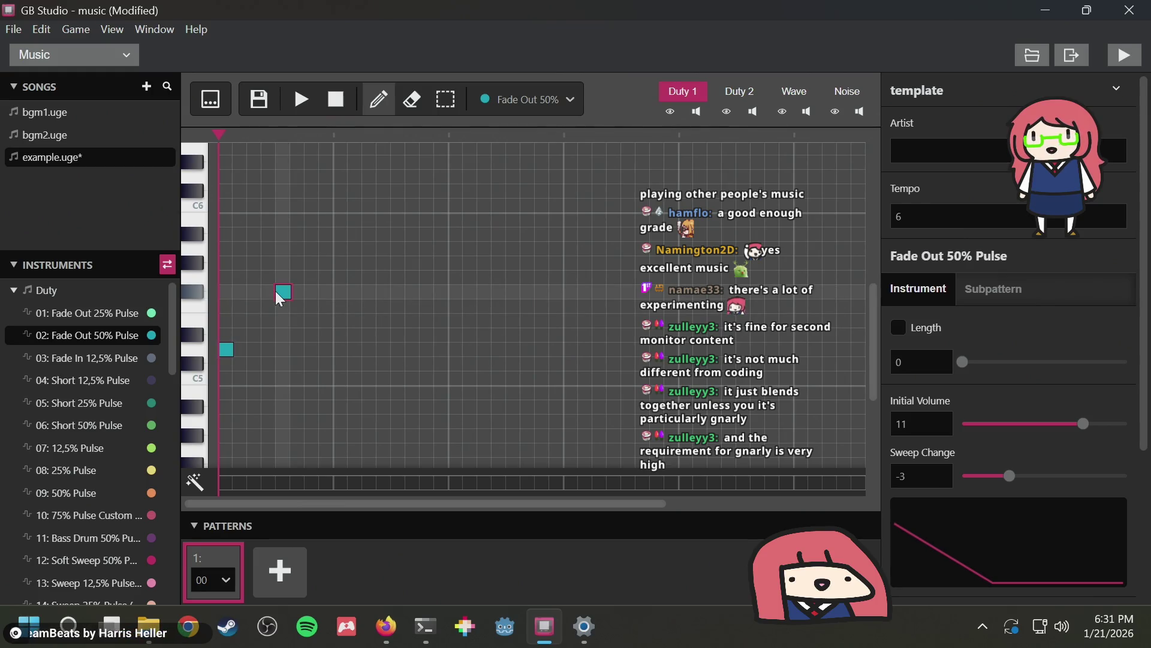
Lower the second note, delete it, and place three rising teal notes above the first
{"action": "left_click_drag", "start_coordinate": [275, 290], "coordinate": [280, 305]}
{"action": "key", "text": "space"}
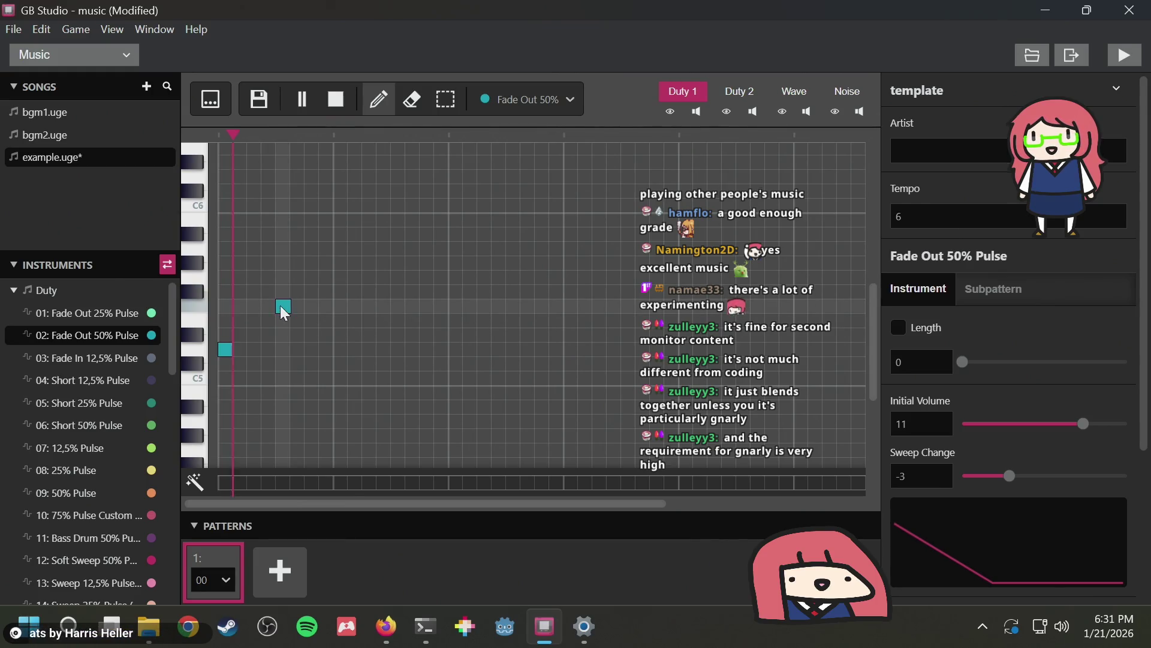
{"action": "key", "text": "space"}
{"action": "key", "text": "Delete"}
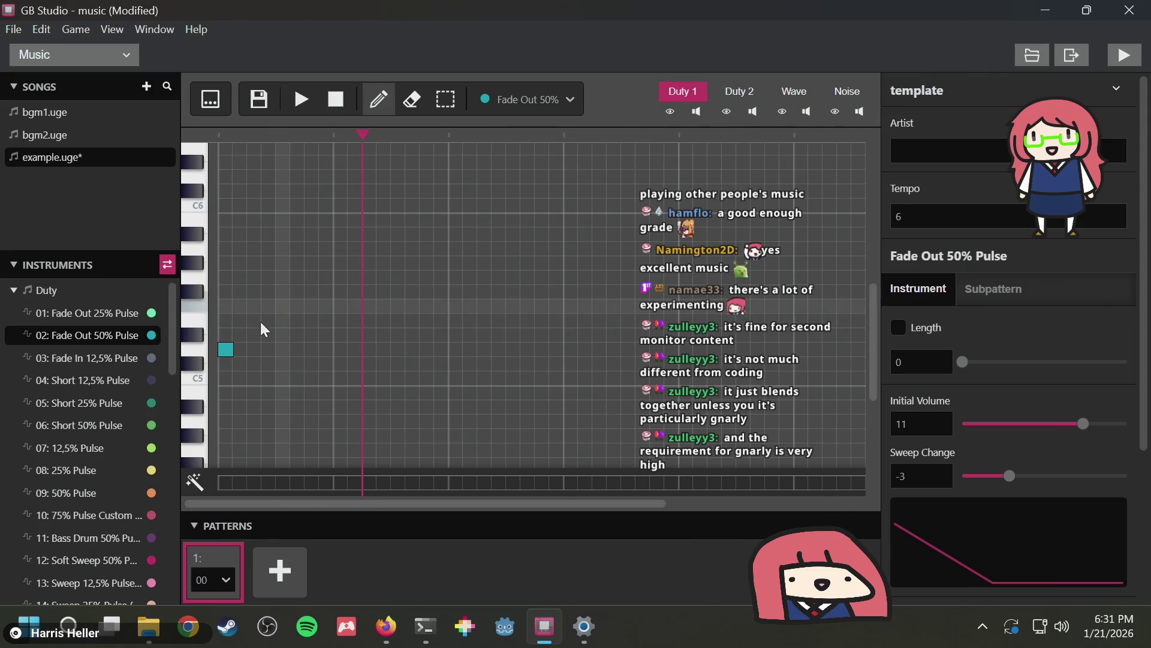
{"action": "left_click", "coordinate": [254, 322]}
{"action": "left_click", "coordinate": [287, 302]}
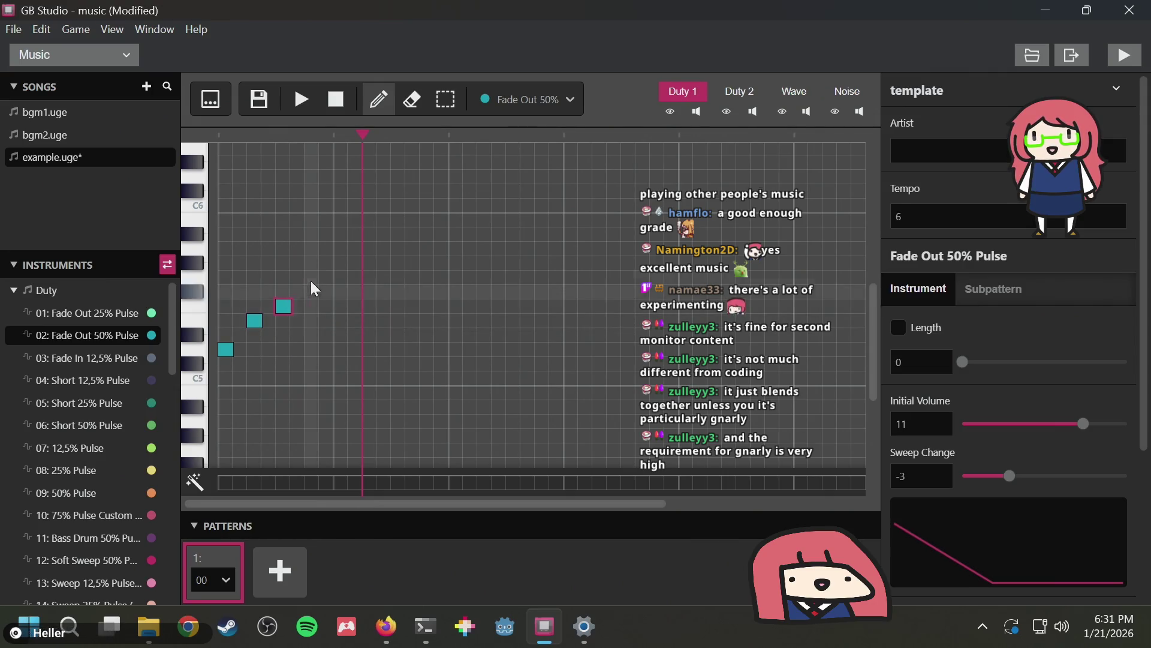
{"action": "left_click", "coordinate": [312, 279]}
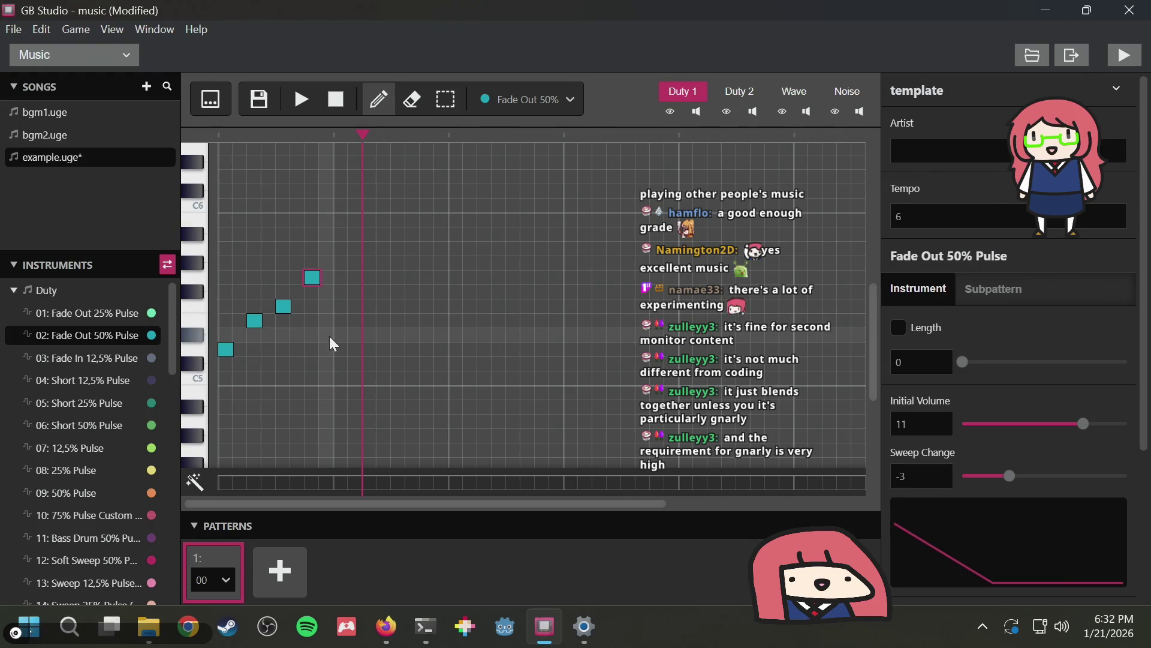
Preview the rising phrase, drop the extra note before the top, and choose 07: 12,5% Pulse
{"action": "left_click", "coordinate": [324, 101]}
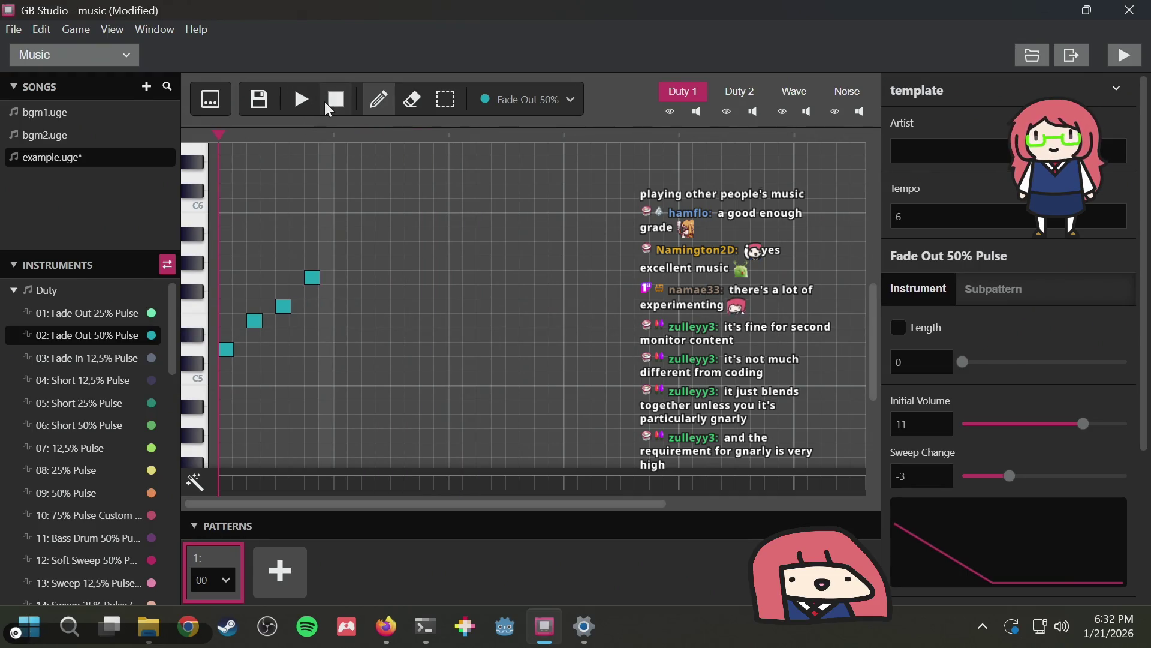
{"action": "left_click", "coordinate": [301, 102]}
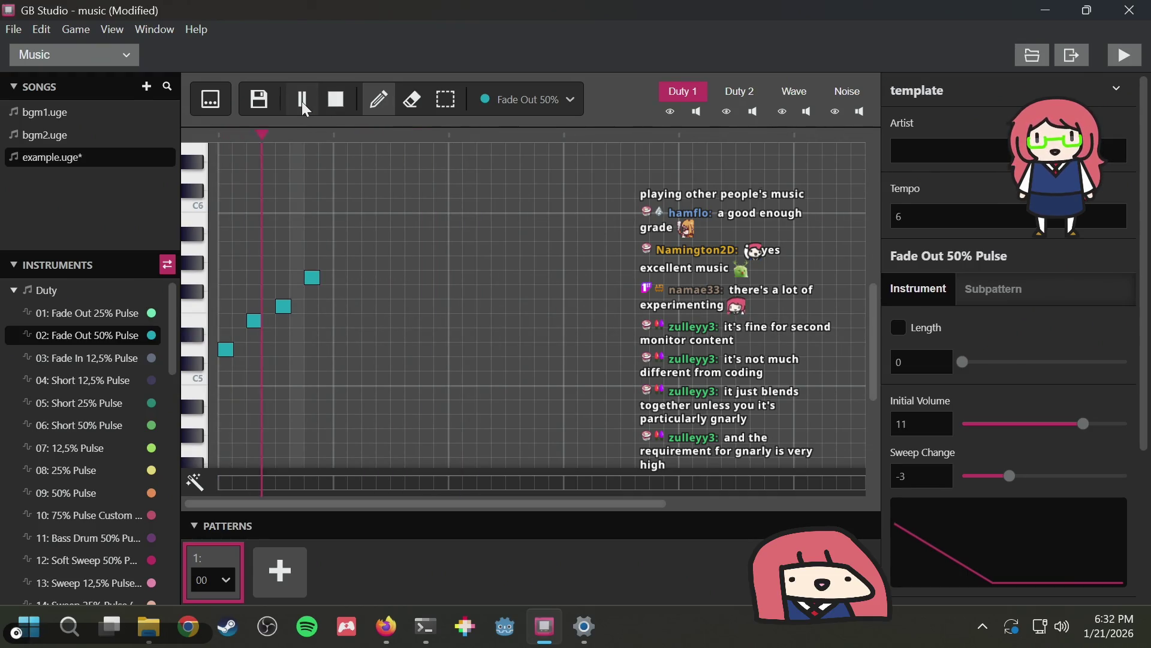
{"action": "left_click", "coordinate": [335, 98]}
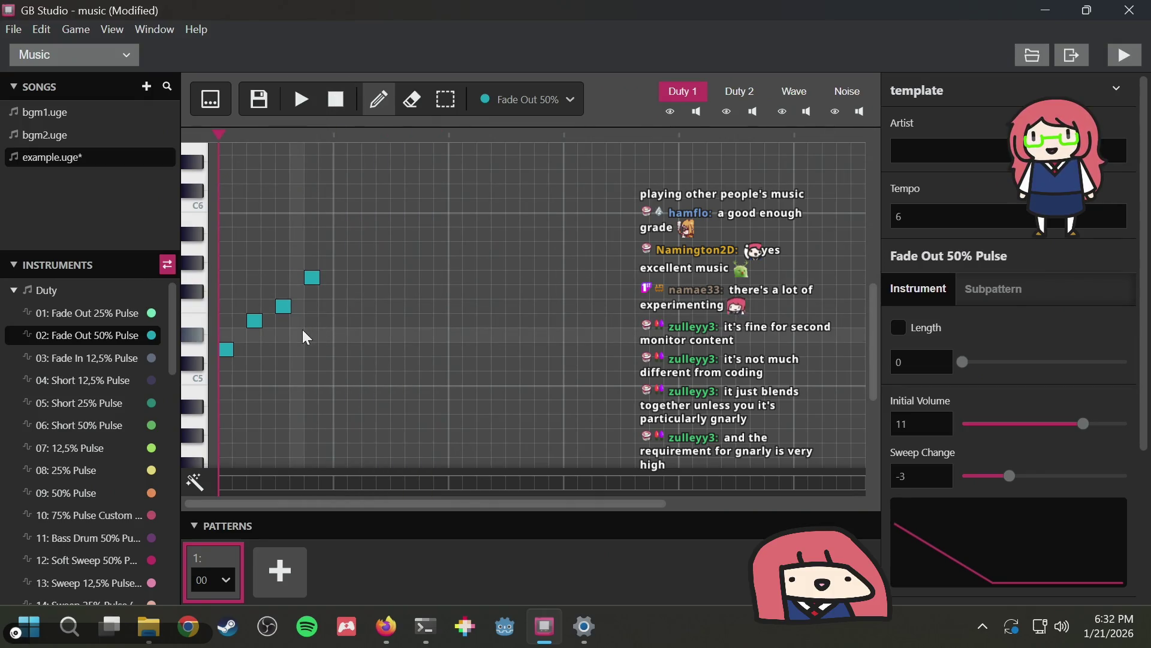
{"action": "left_click", "coordinate": [293, 279]}
{"action": "left_click", "coordinate": [301, 99]}
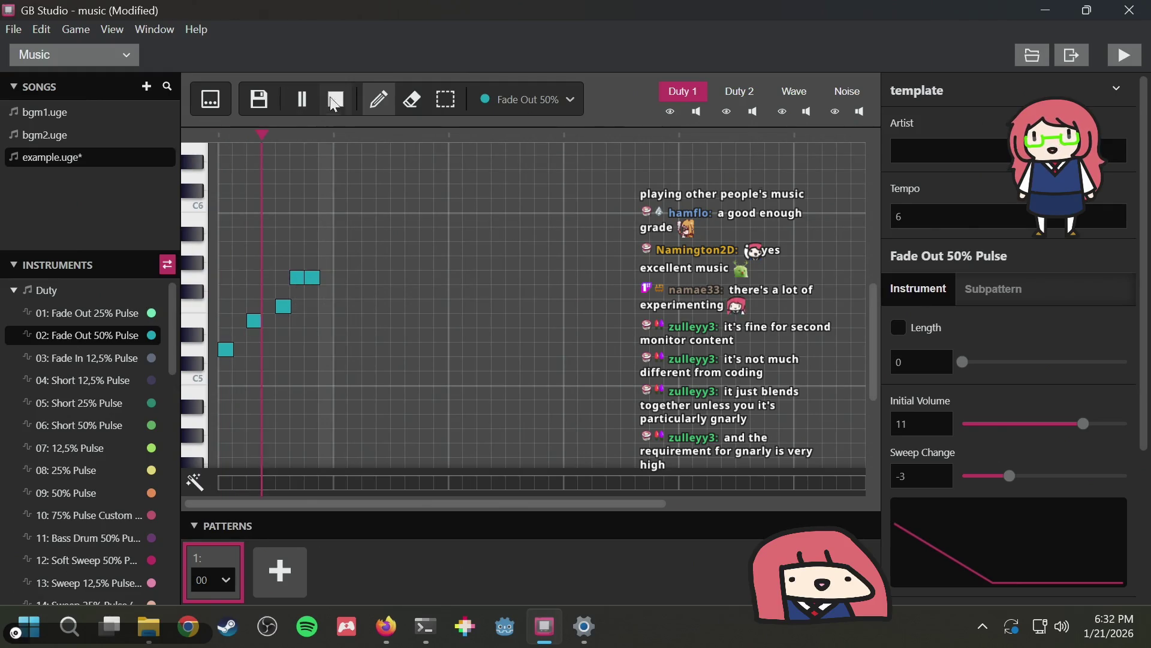
{"action": "left_click", "coordinate": [336, 100]}
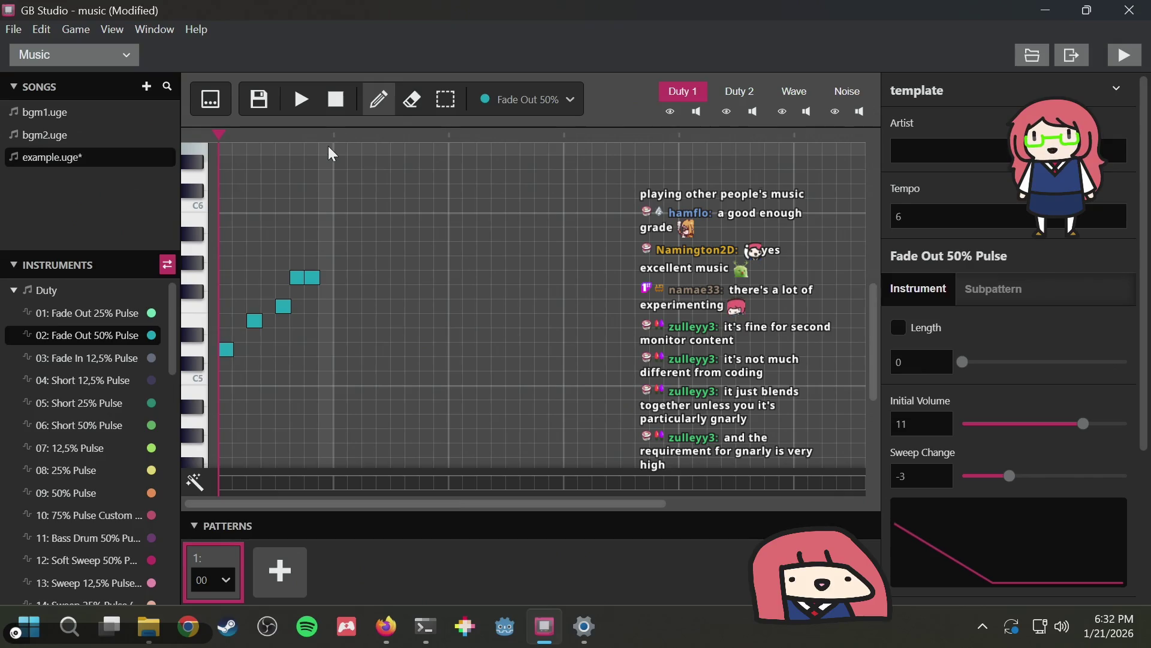
{"action": "left_click", "coordinate": [298, 277]}
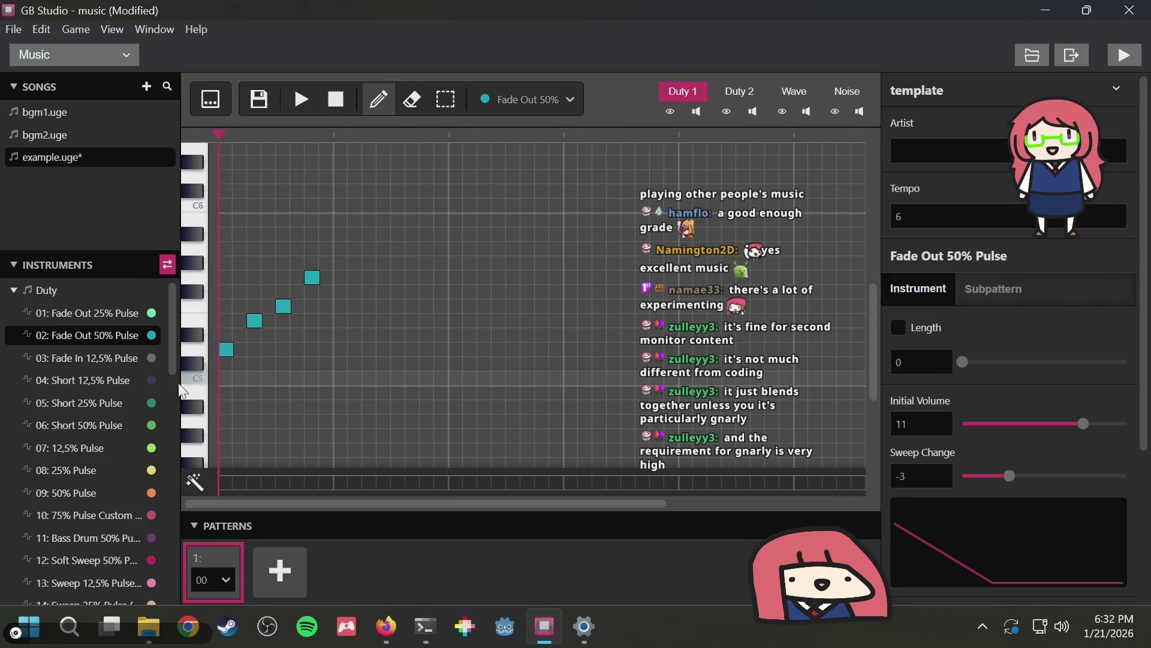
{"action": "left_click", "coordinate": [75, 451]}
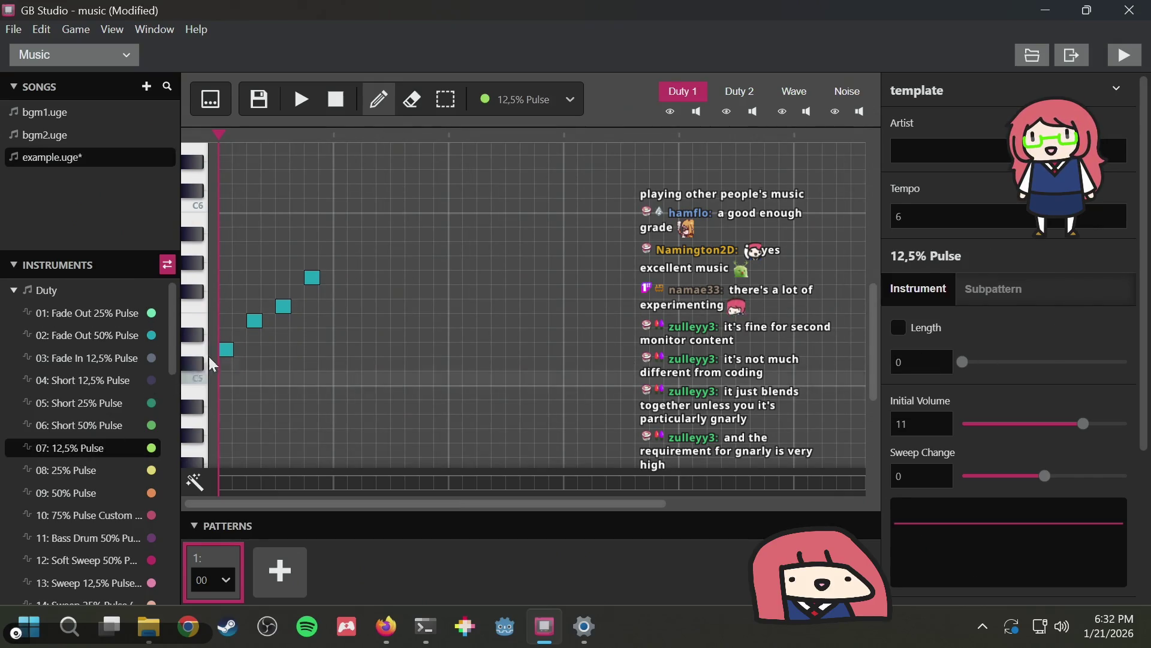
Try and remove a 12,5% Pulse test note, then set Tempo to 2 and preview
{"action": "left_click", "coordinate": [240, 334]}
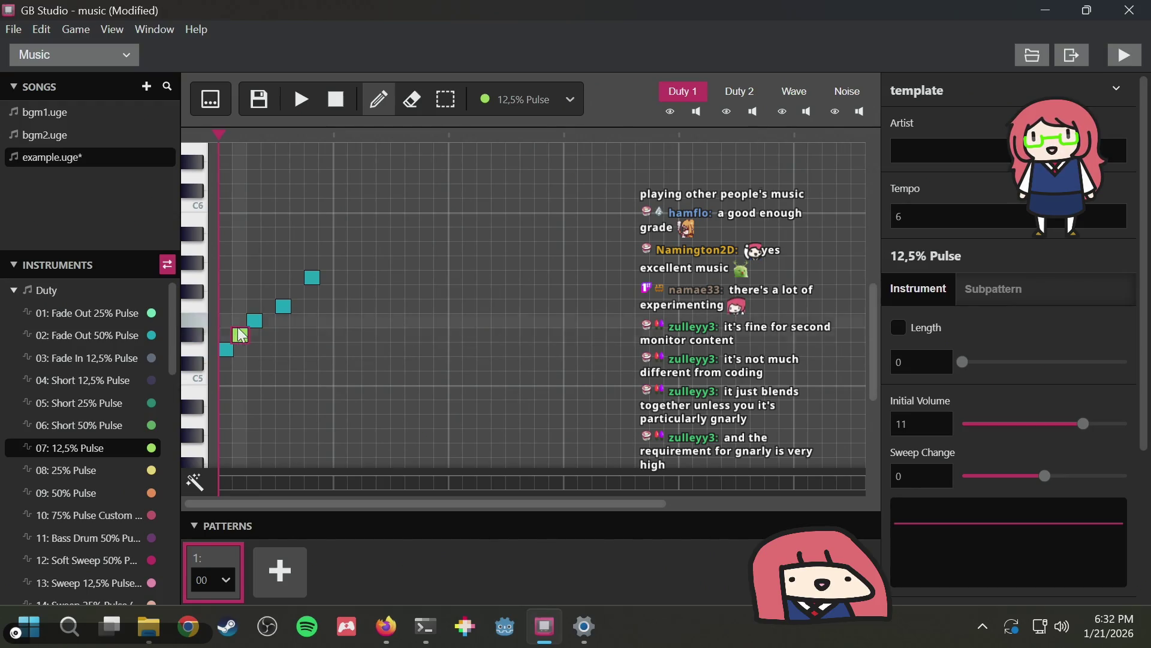
{"action": "left_click", "coordinate": [241, 334]}
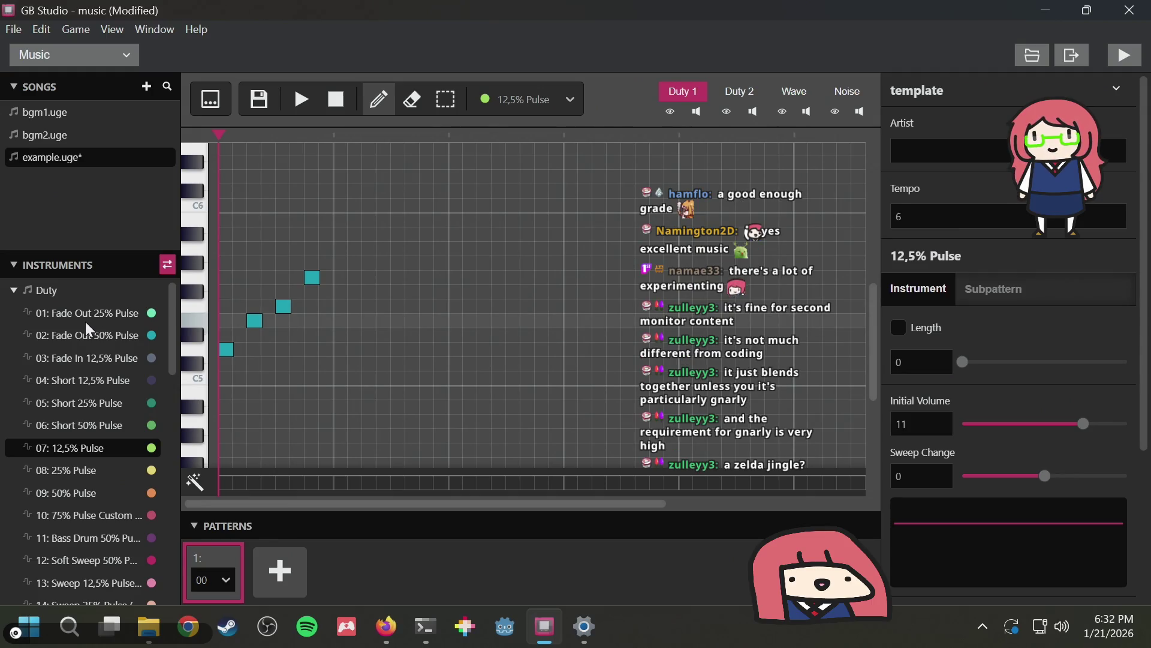
{"action": "key", "text": "space"}
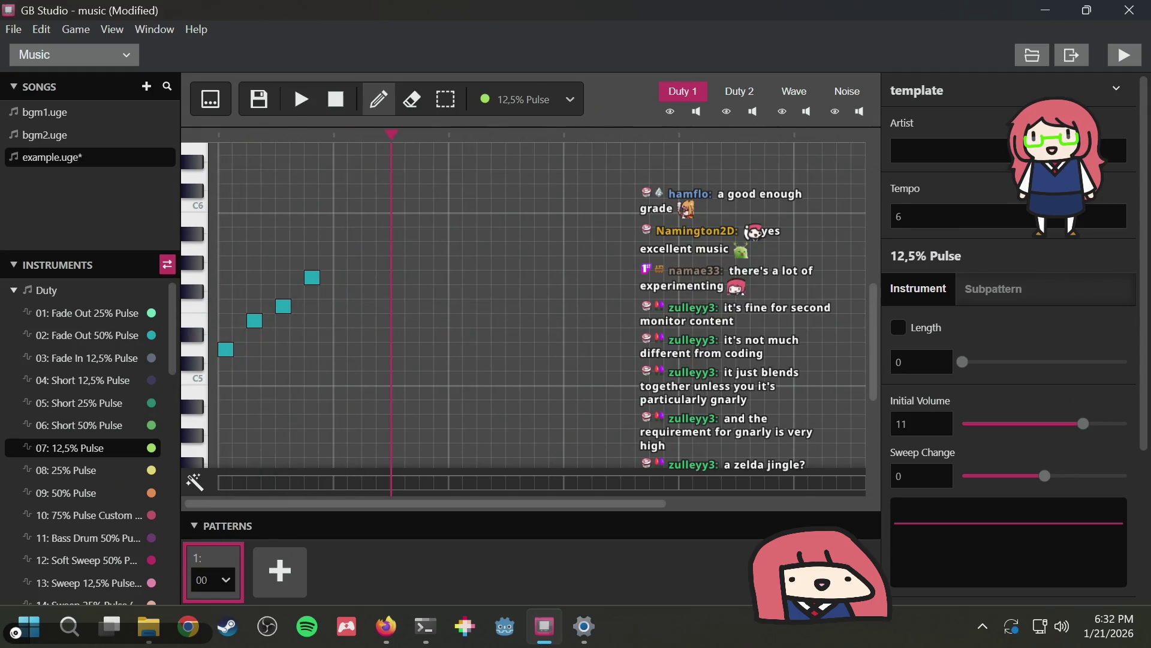
{"action": "double_click", "coordinate": [941, 216]}
{"action": "type", "text": "2"}
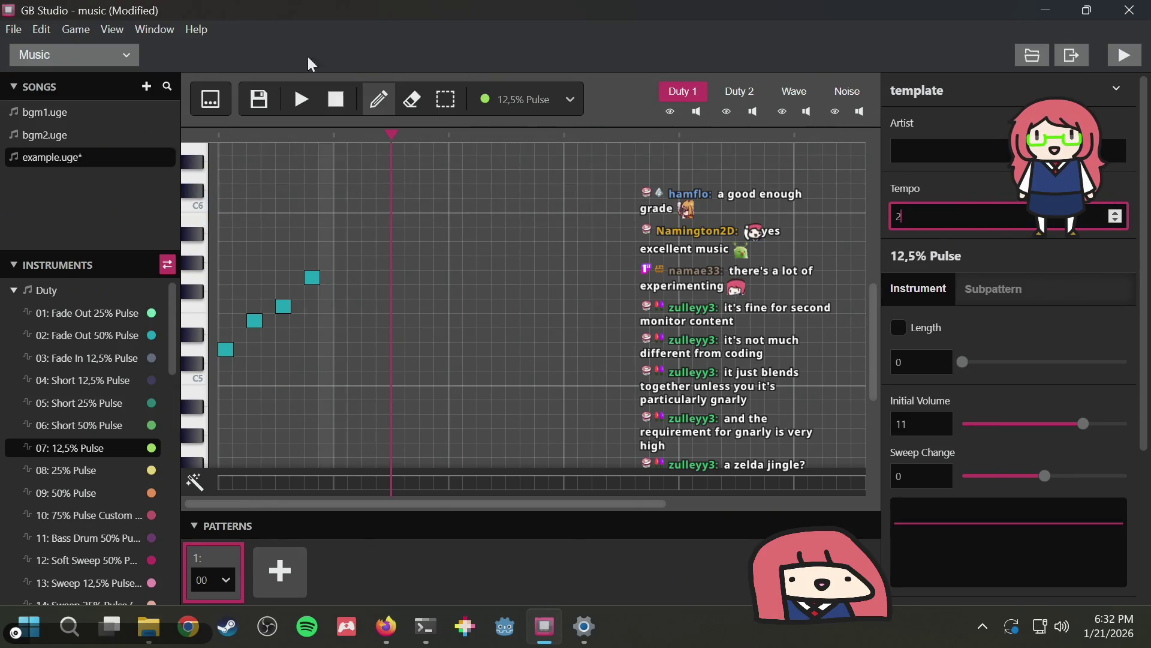
{"action": "left_click", "coordinate": [304, 102]}
{"action": "left_click", "coordinate": [304, 102]}
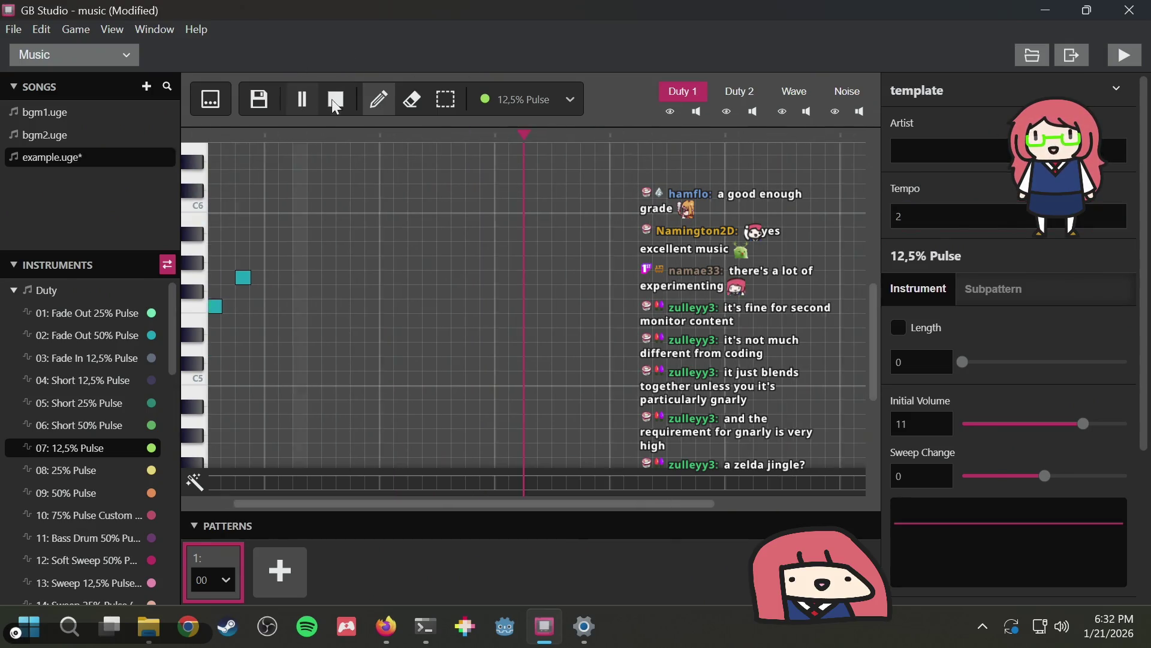
{"action": "left_click", "coordinate": [306, 104]}
{"action": "left_click", "coordinate": [309, 105]}
{"action": "left_click", "coordinate": [336, 99]}
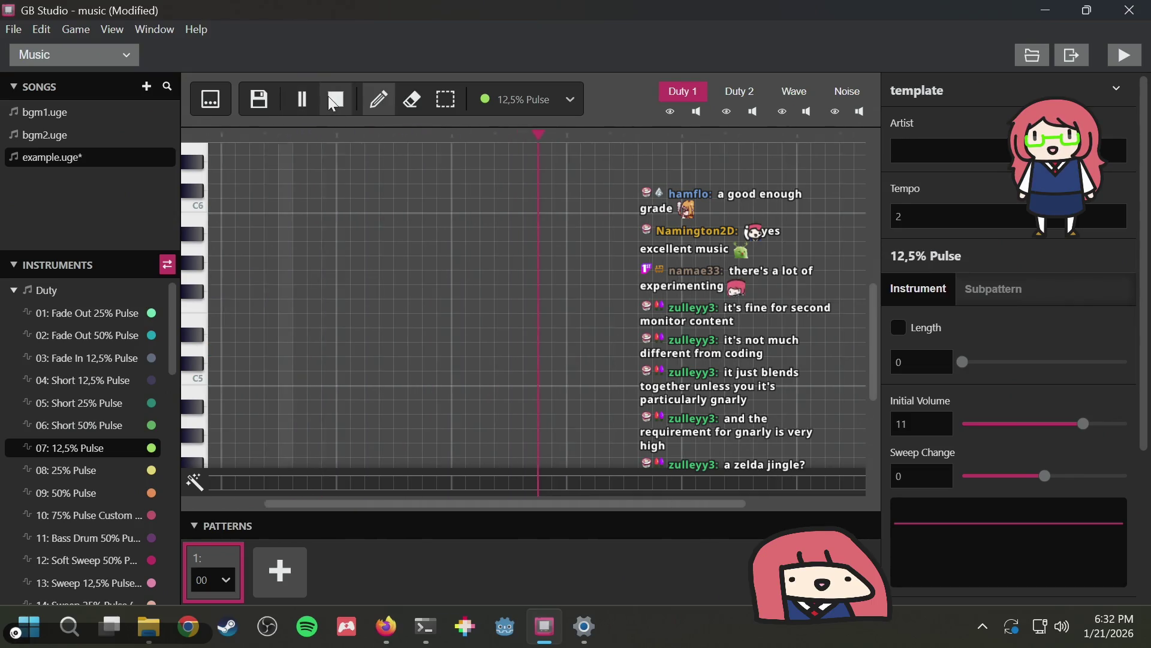
Add a green 12,5% Pulse note after the phrase, then reselect 02: Fade Out 50% Pulse
{"action": "key", "text": "1"}
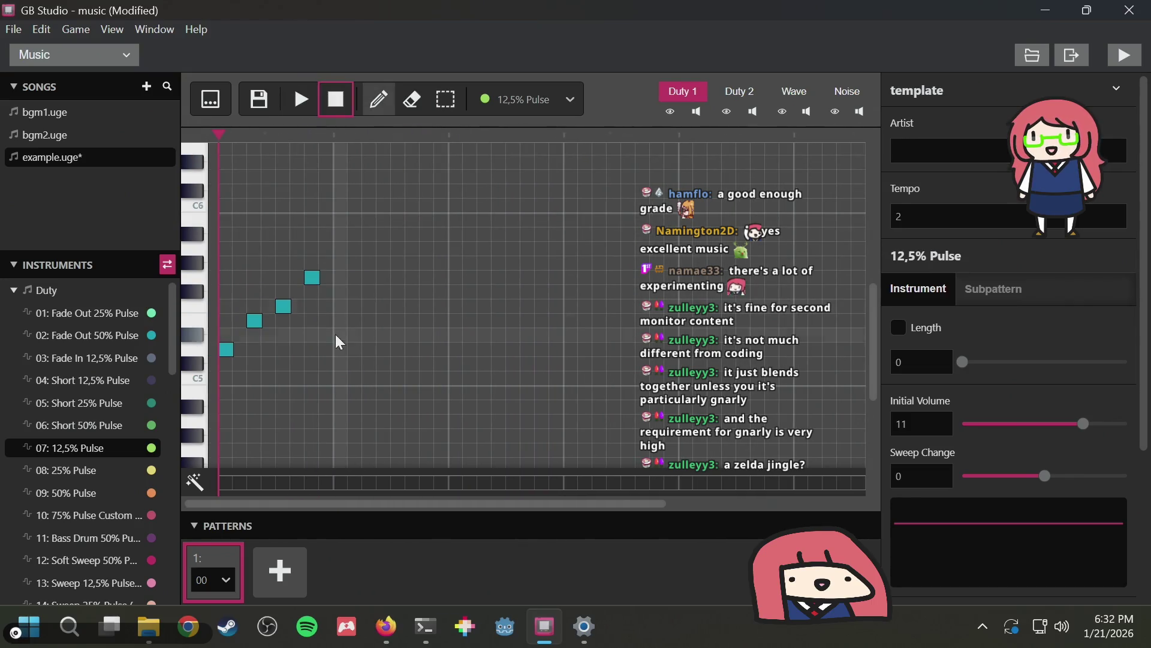
{"action": "left_click", "coordinate": [341, 334]}
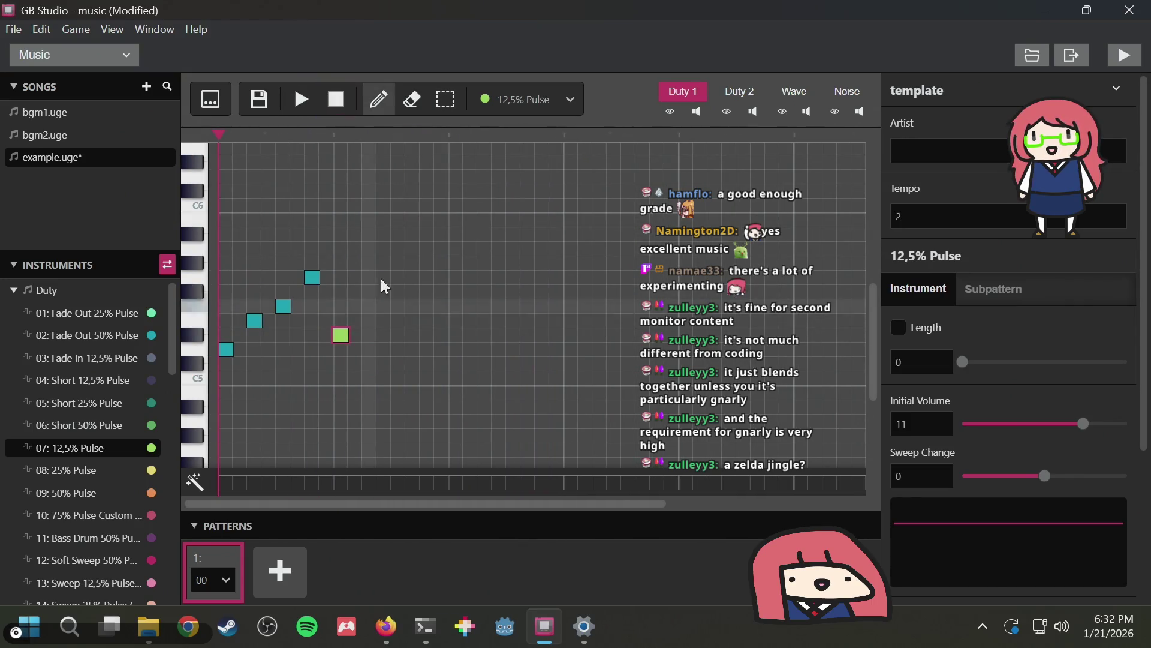
{"action": "left_click", "coordinate": [78, 332]}
Continue the melody with new notes, set Tempo back to 6, and tidy the last notes
{"action": "left_click", "coordinate": [356, 320]}
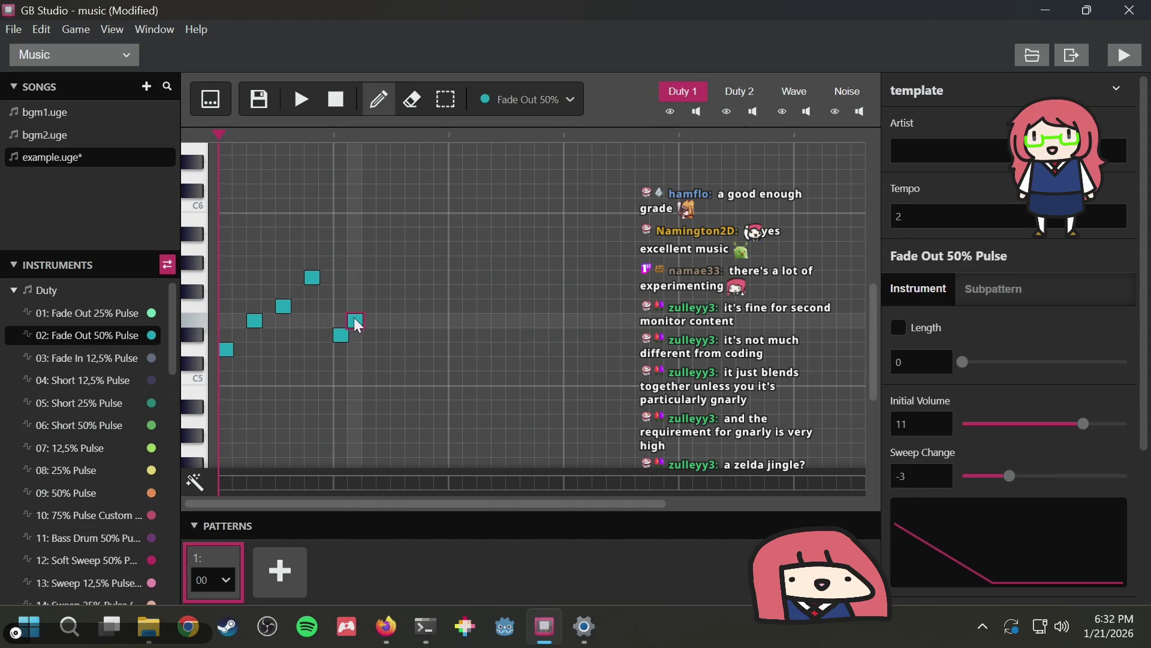
{"action": "left_click", "coordinate": [370, 306]}
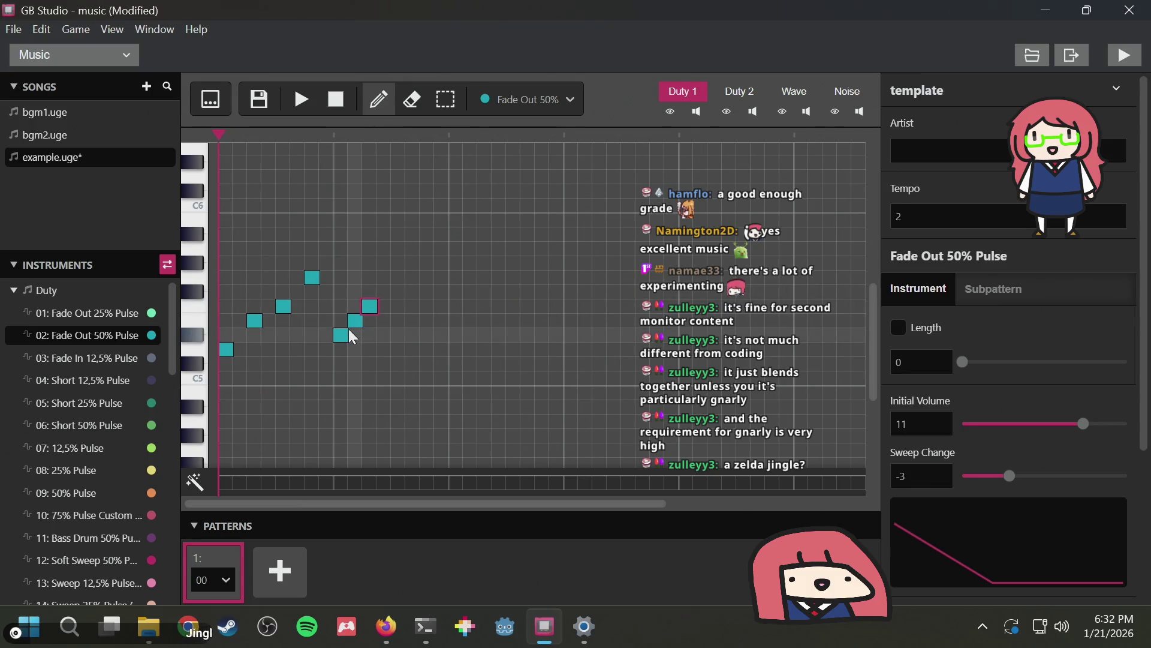
{"action": "left_click", "coordinate": [343, 344]}
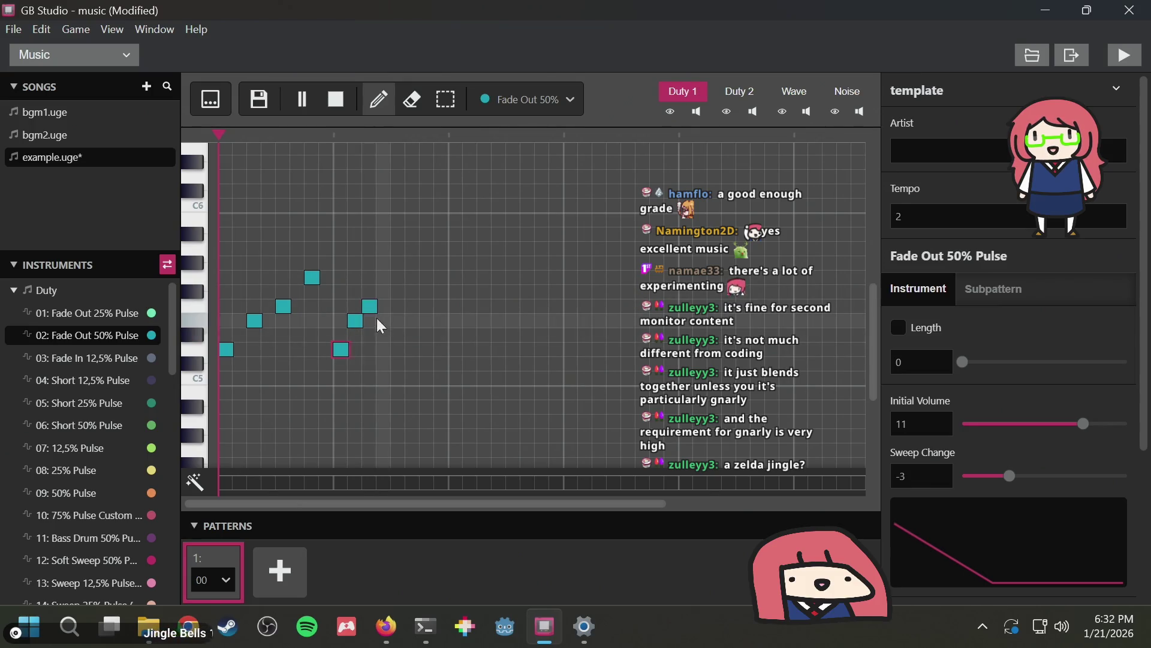
{"action": "key", "text": "space"}
{"action": "double_click", "coordinate": [1007, 218]}
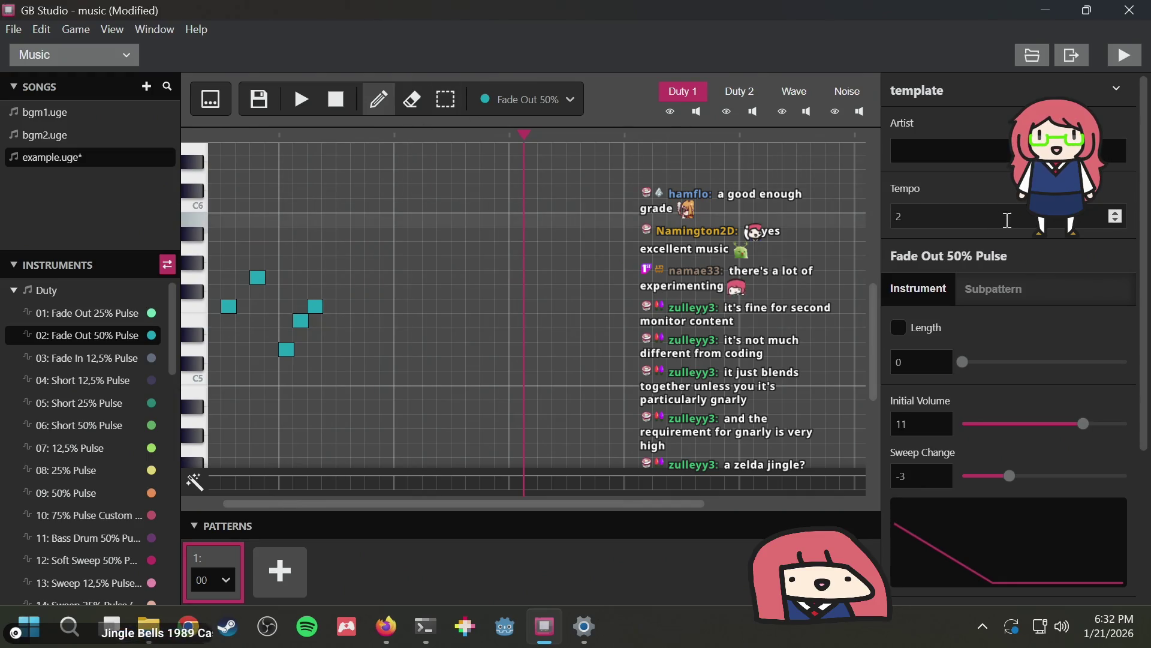
{"action": "type", "text": "6"}
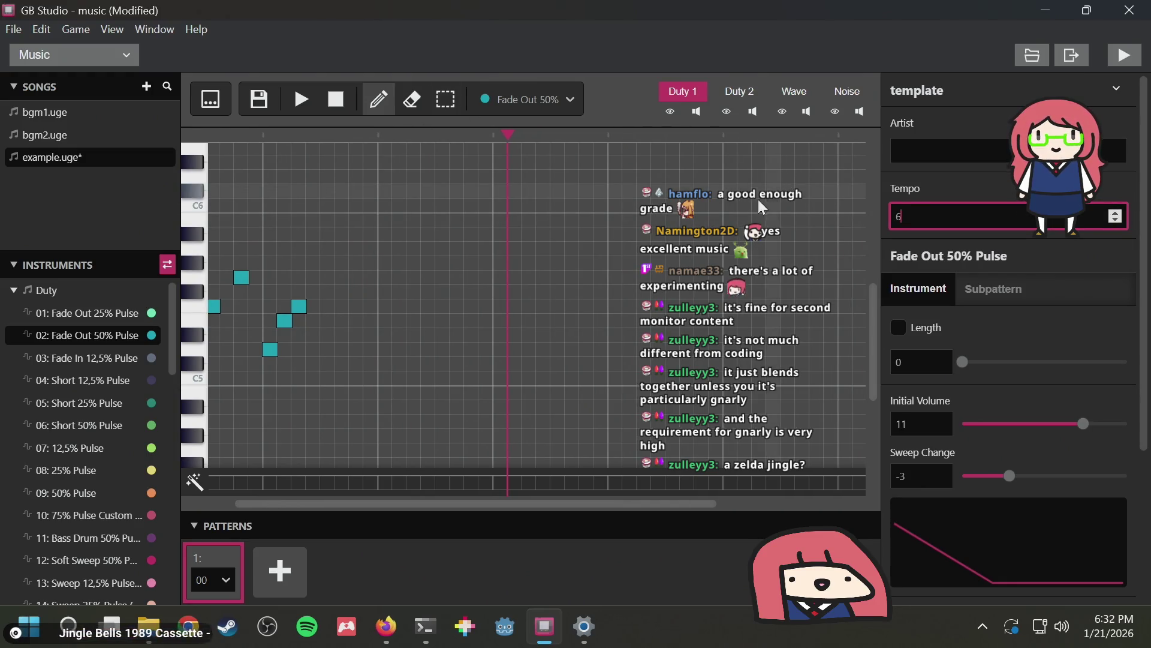
{"action": "key", "text": "space"}
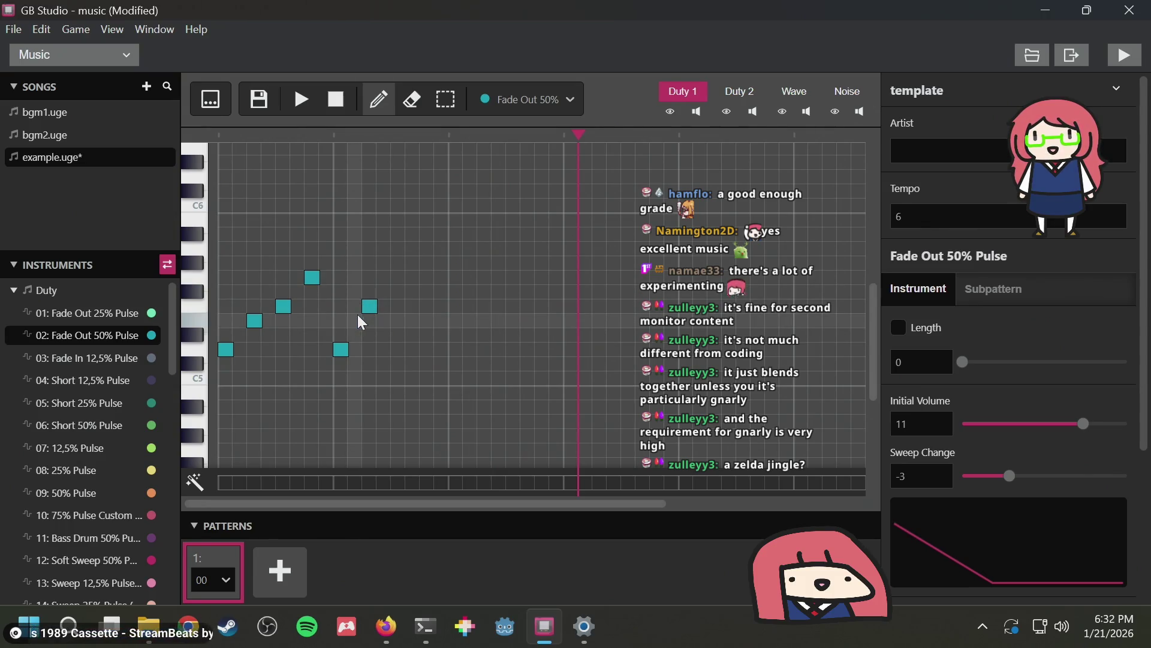
{"action": "left_click", "coordinate": [357, 314]}
{"action": "left_click_drag", "start_coordinate": [368, 308], "coordinate": [367, 322]}
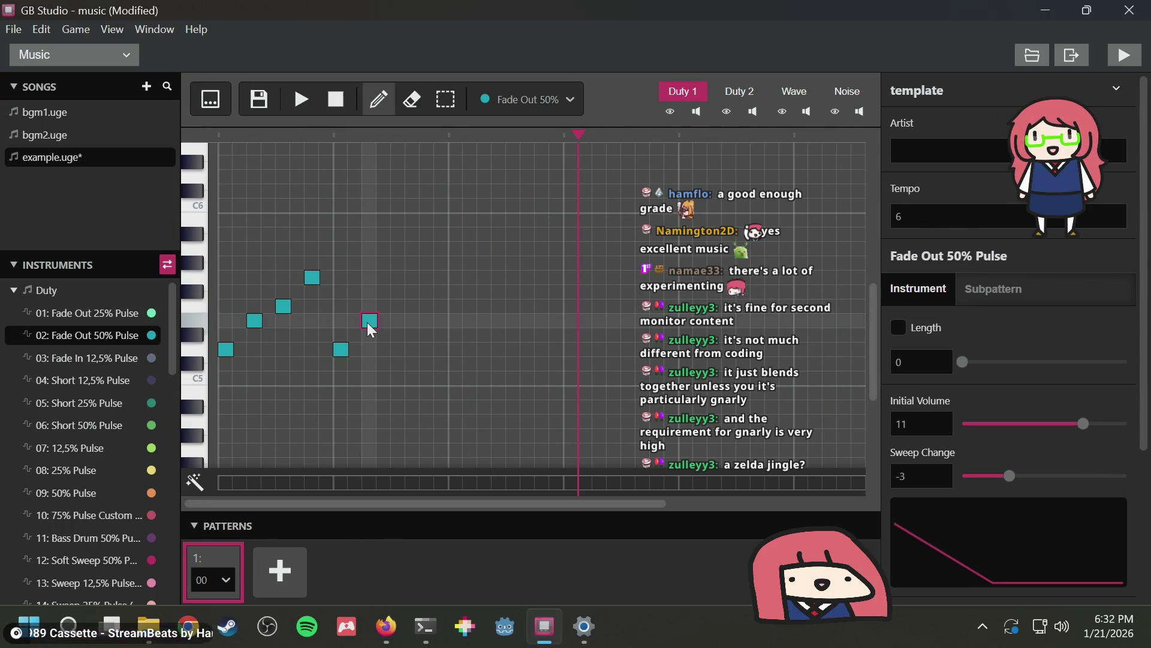
Add two higher rising notes and listen to the second wave of the zigzag
{"action": "left_click", "coordinate": [399, 290]}
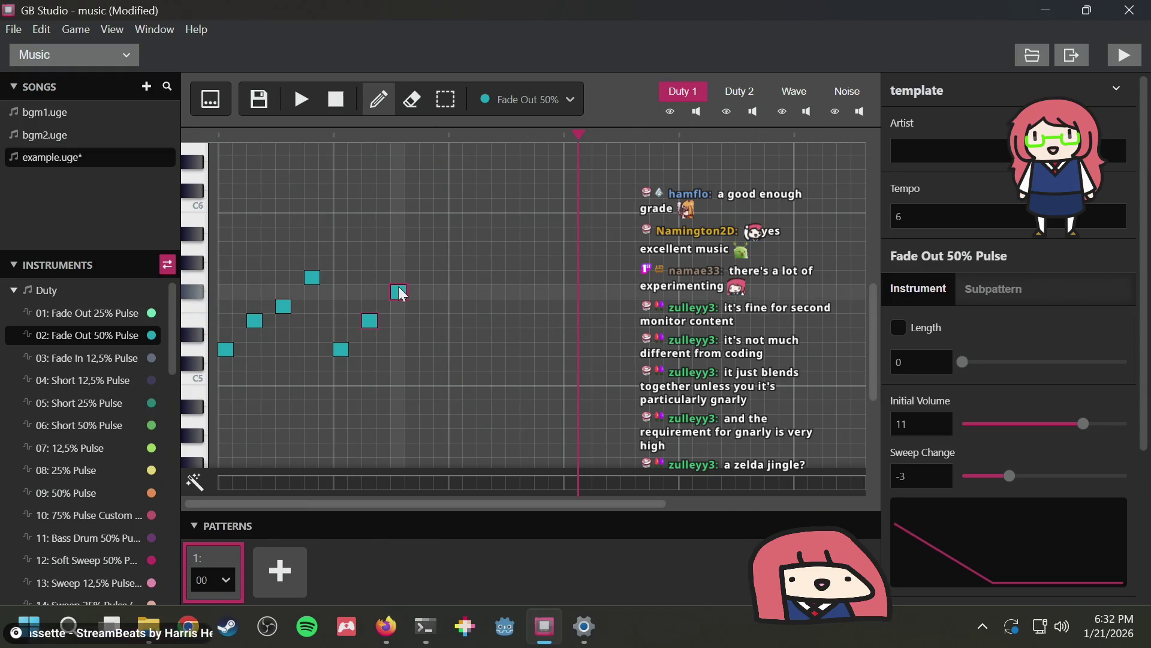
{"action": "left_click", "coordinate": [426, 262]}
{"action": "key", "text": "space"}
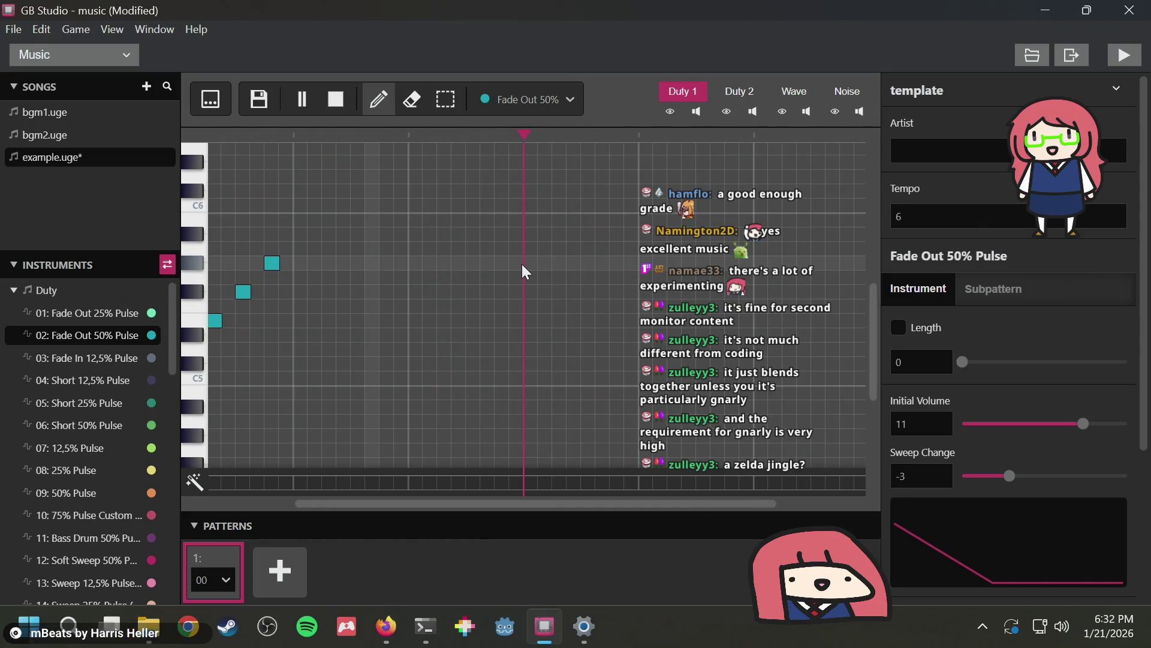
{"action": "left_click", "coordinate": [304, 99]}
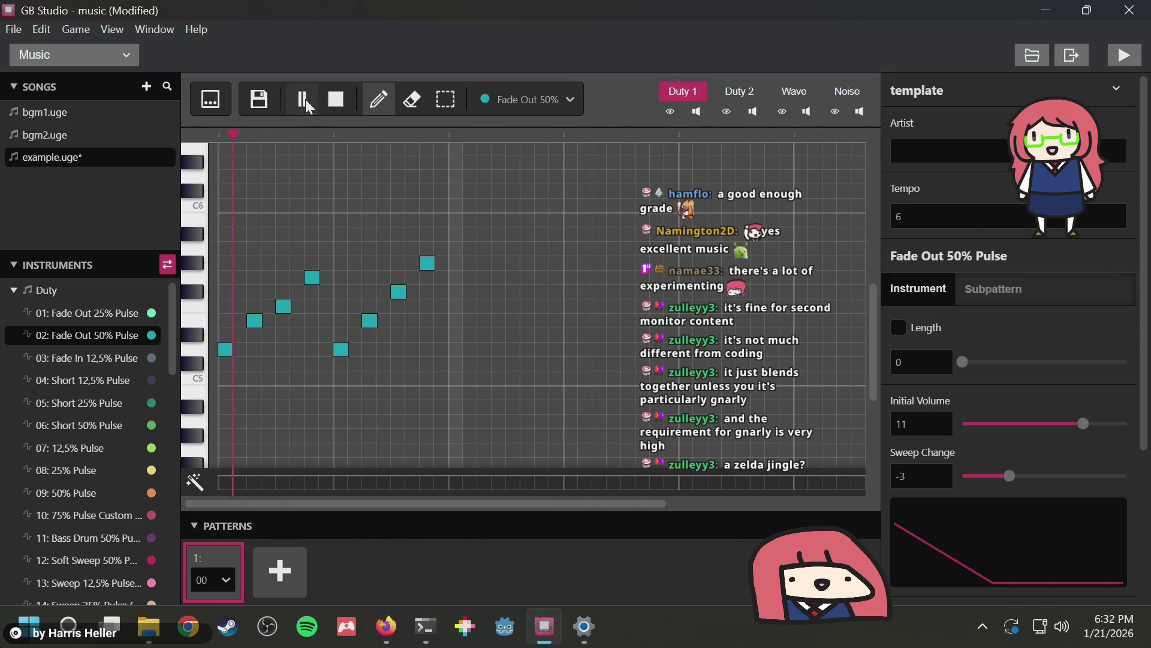
{"action": "left_click", "coordinate": [344, 100]}
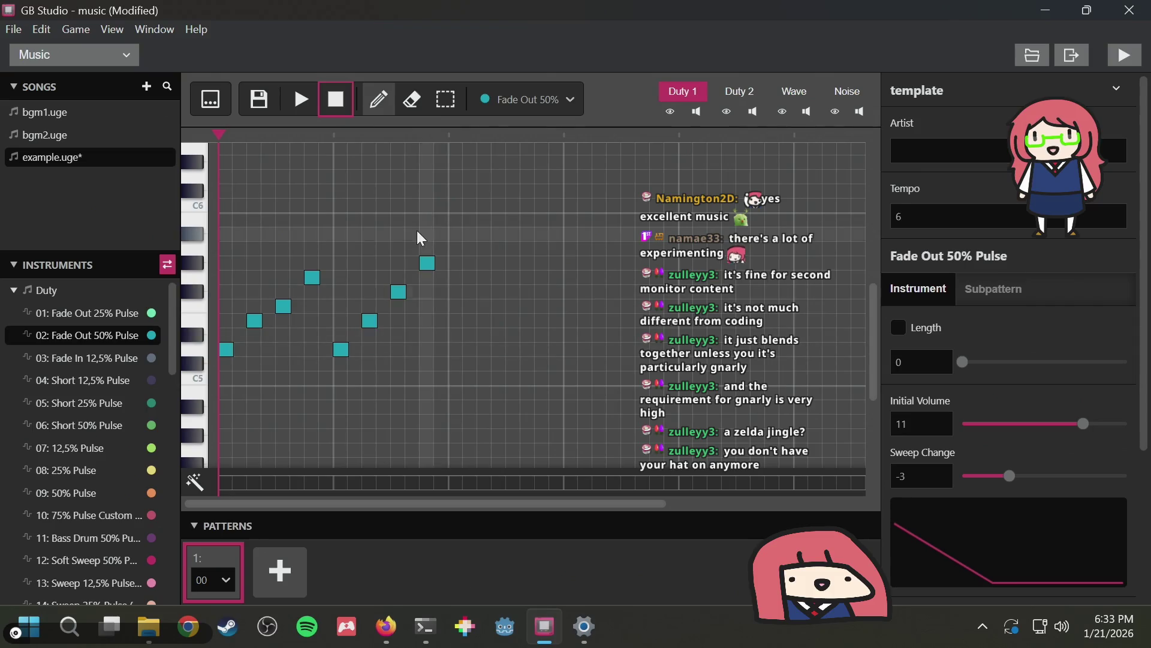
{"action": "left_click", "coordinate": [311, 106]}
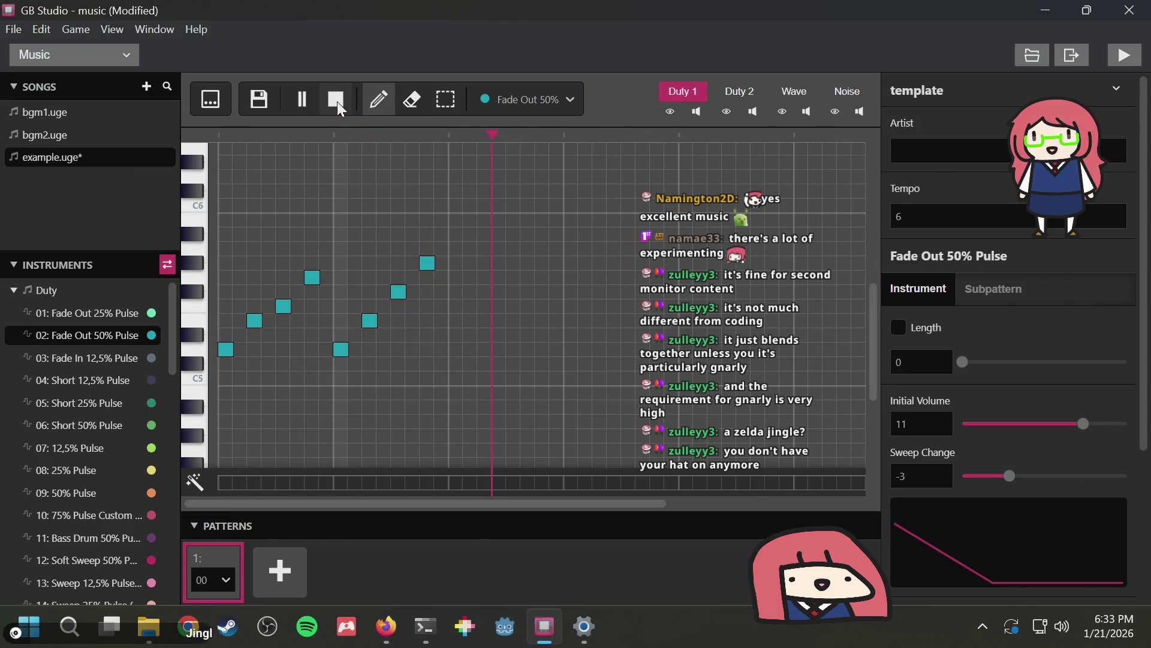
{"action": "left_click", "coordinate": [338, 102]}
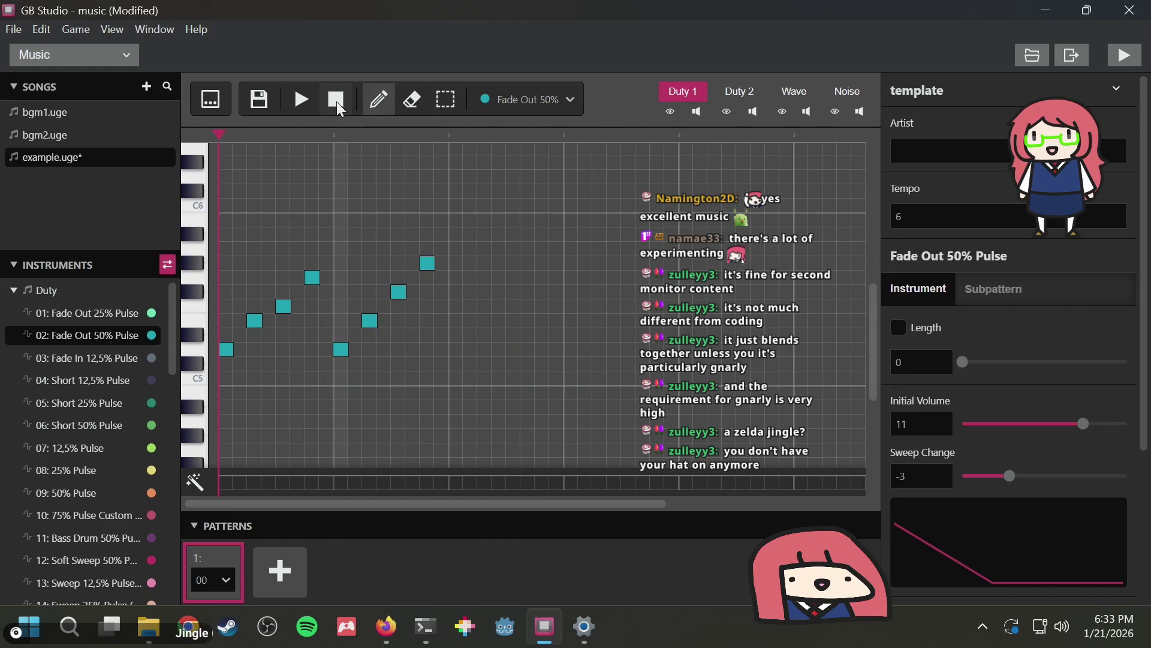
Add a third rising wave ending on the highest note, lower one note two steps, and replay
{"action": "left_click", "coordinate": [460, 319]}
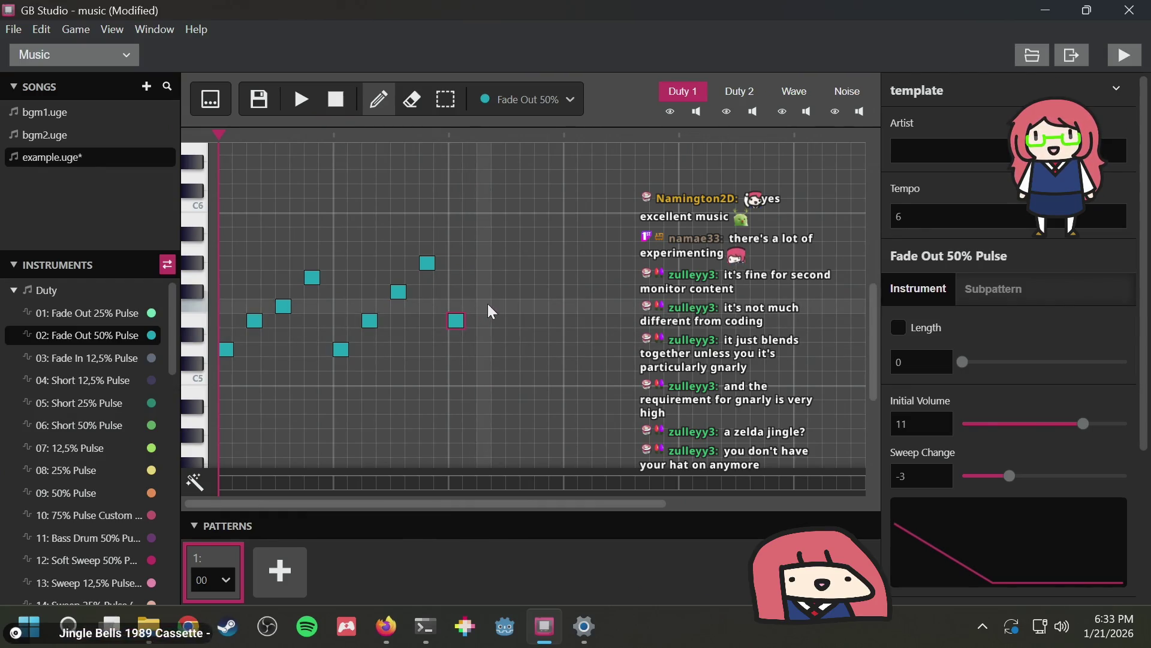
{"action": "left_click", "coordinate": [487, 304]}
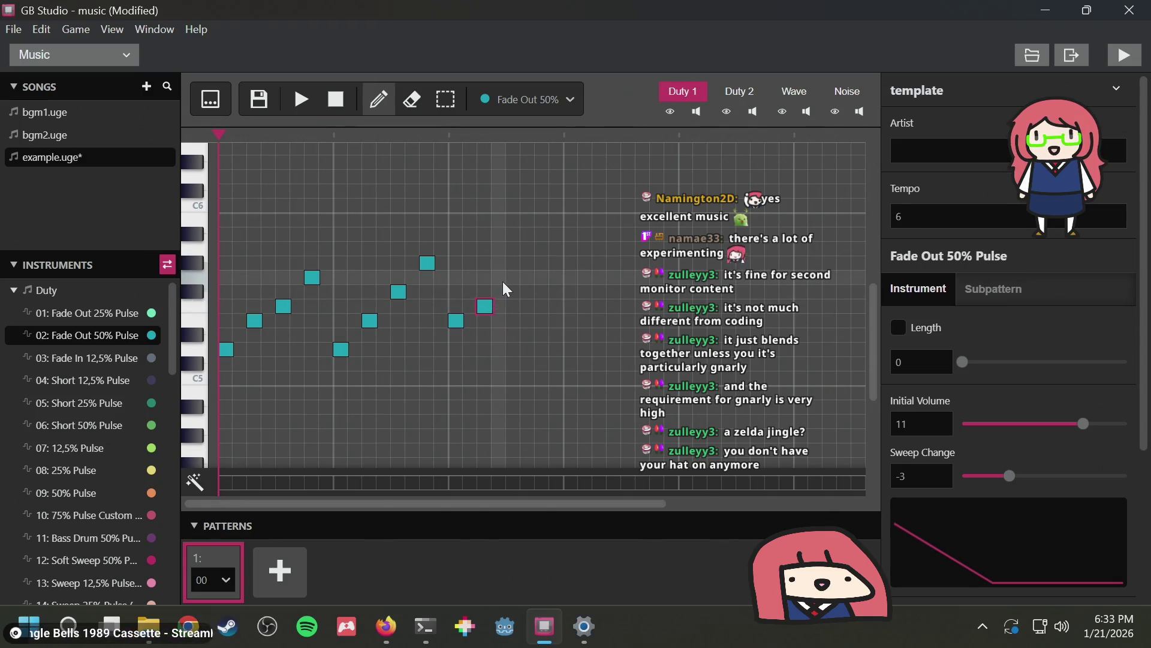
{"action": "left_click", "coordinate": [536, 244]}
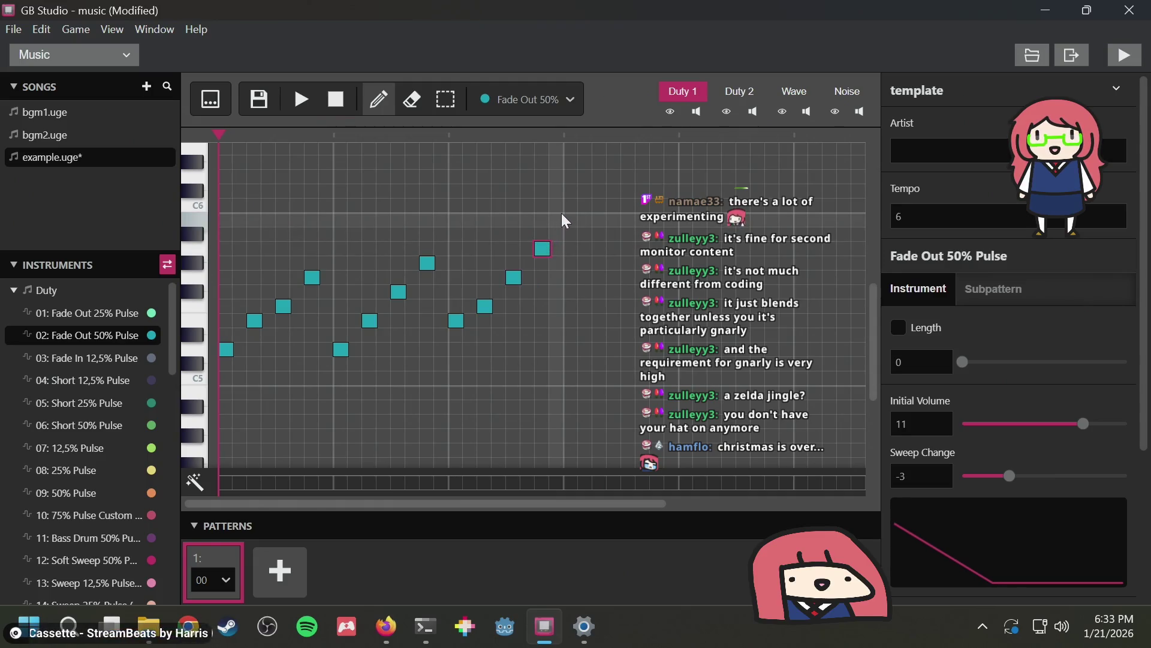
{"action": "key", "text": "space"}
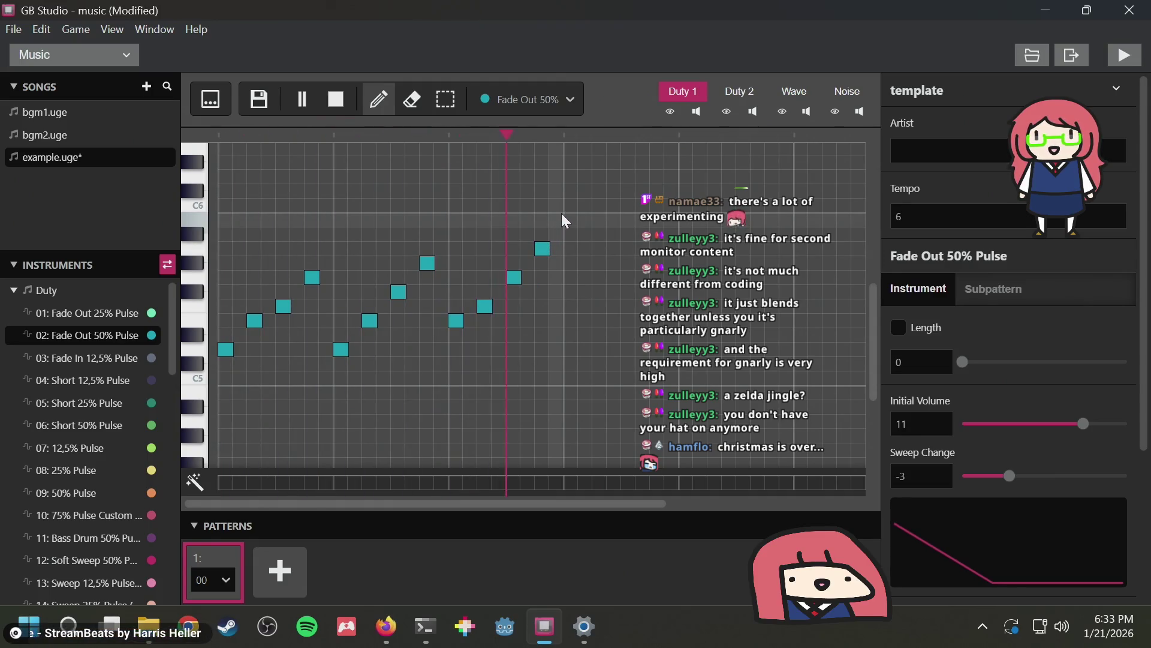
{"action": "key", "text": "space"}
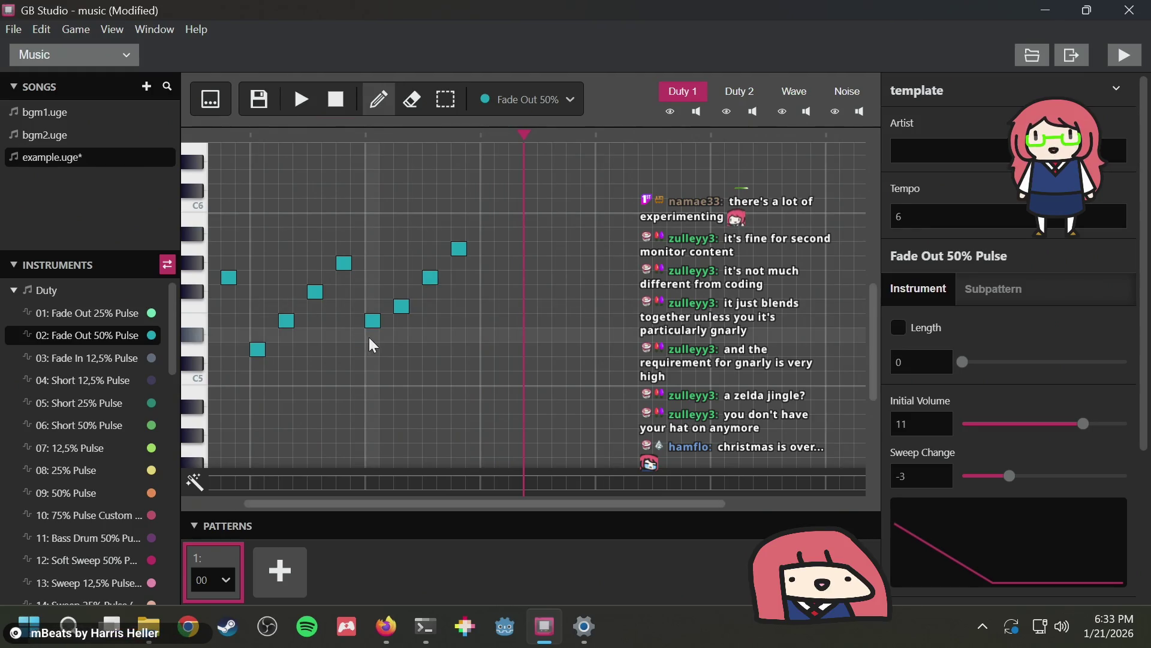
{"action": "scroll", "coordinate": [369, 337], "scroll_direction": "left", "scroll_amount": 2}
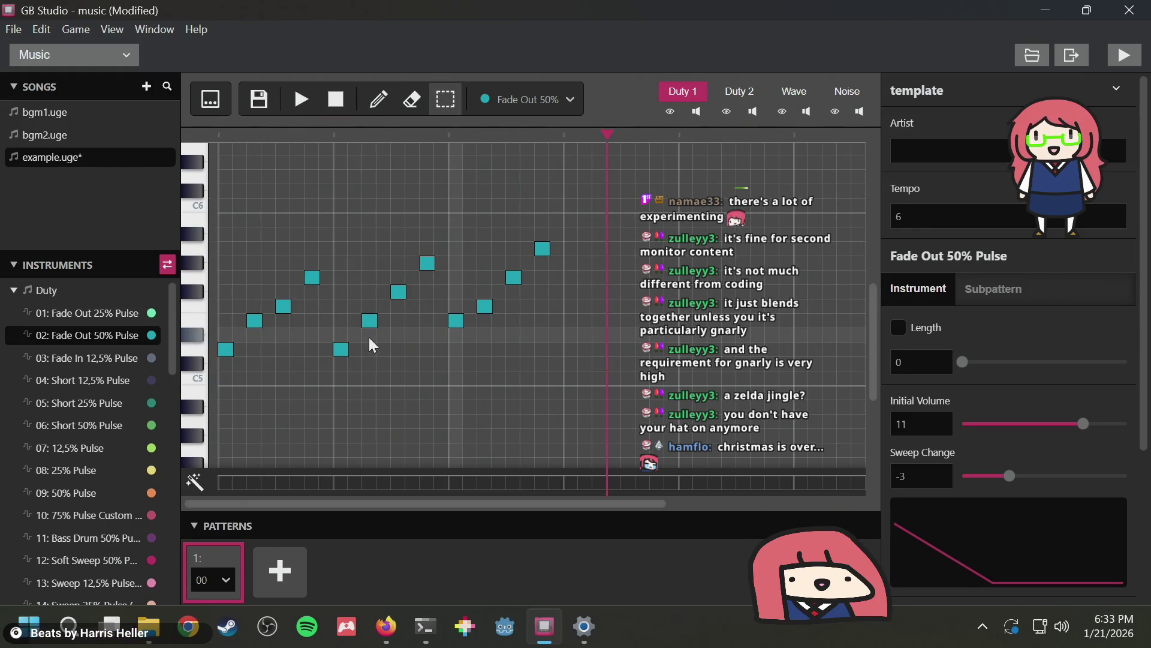
{"action": "left_click", "coordinate": [455, 349]}
{"action": "scroll", "coordinate": [531, 334], "scroll_direction": "right", "scroll_amount": 5}
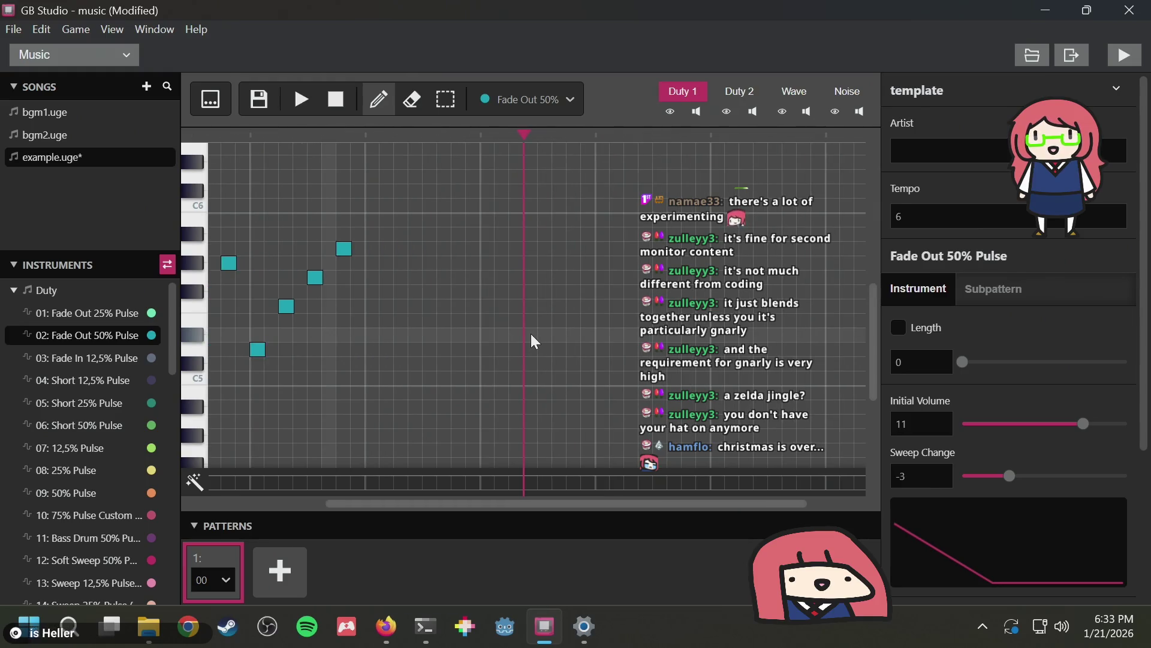
{"action": "left_click", "coordinate": [334, 101]}
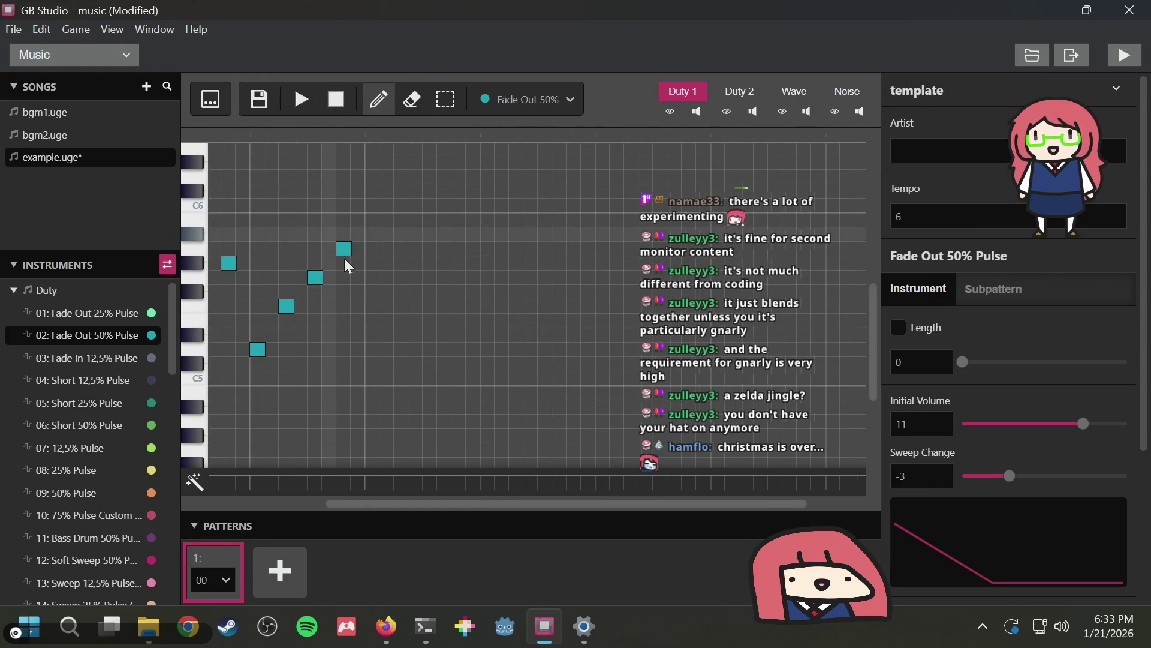
{"action": "key", "text": "1"}
{"action": "key", "text": "space"}
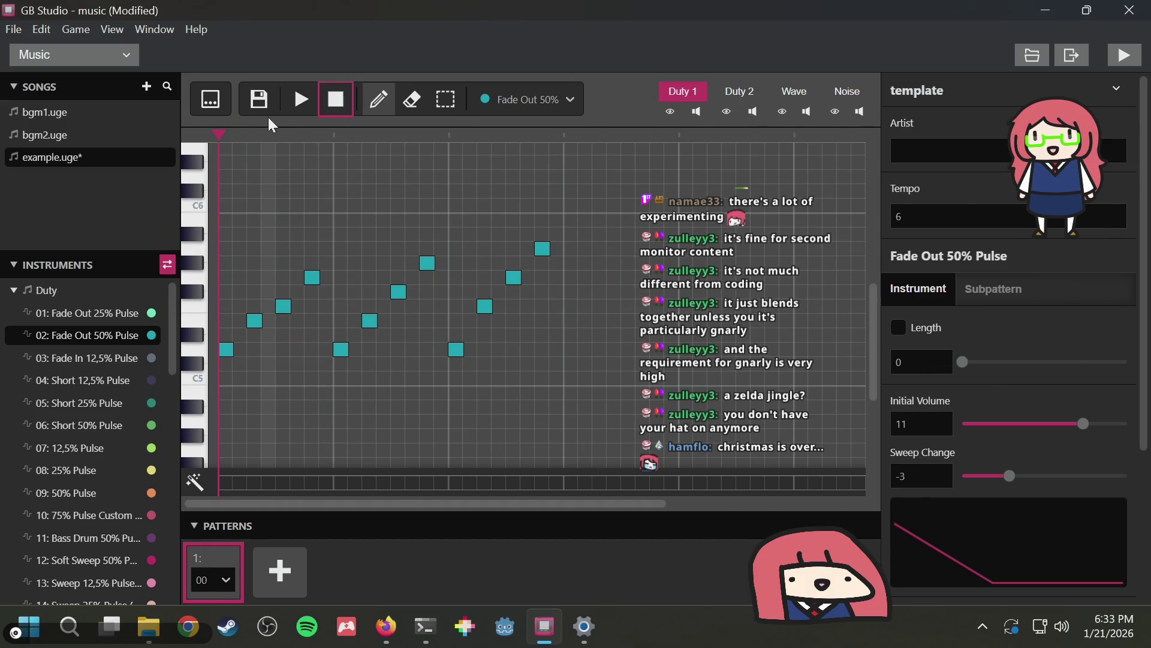
Delete all ten melody notes after the first two teal ones, then switch to Firefox
{"action": "left_click", "coordinate": [335, 102]}
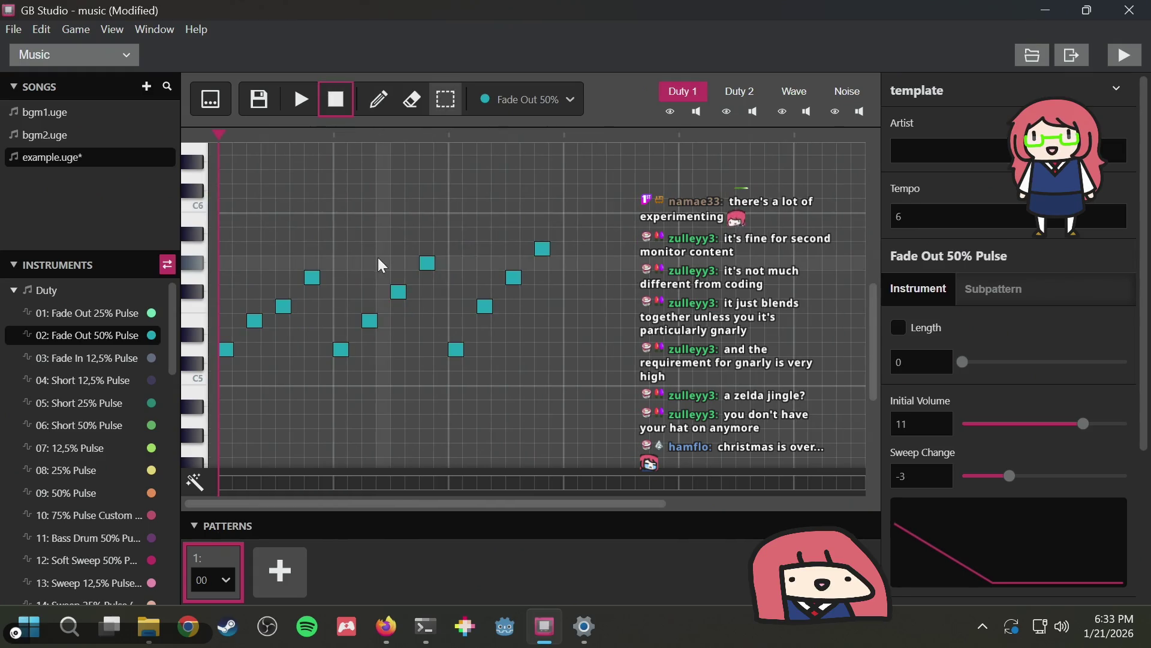
{"action": "left_click", "coordinate": [284, 306]}
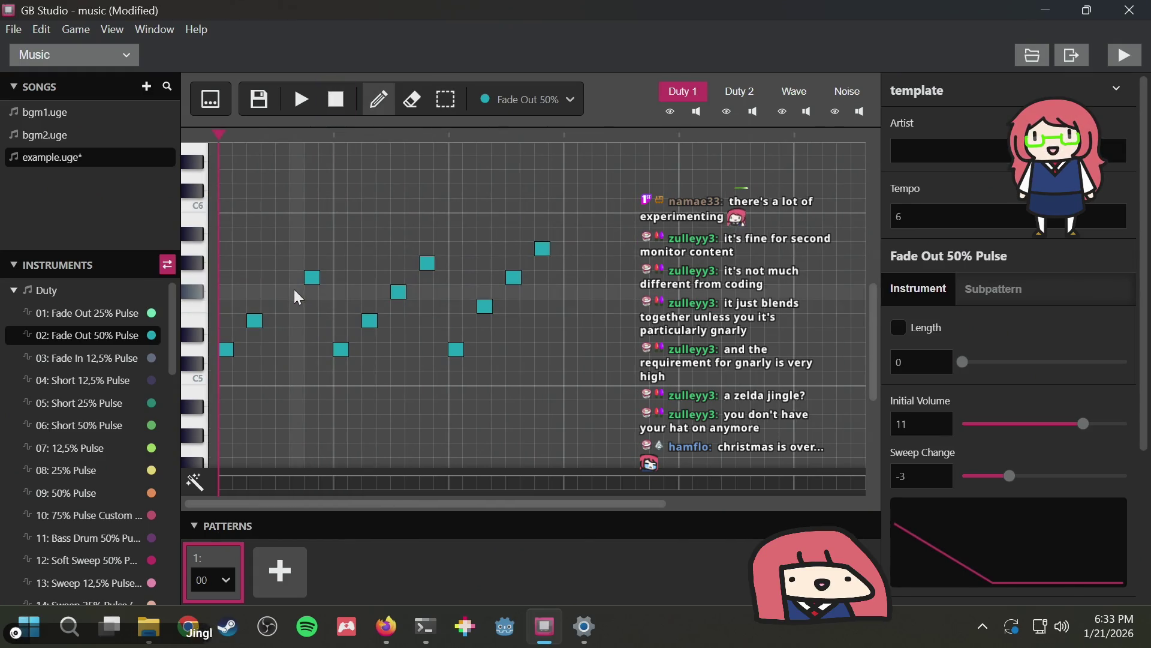
{"action": "left_click", "coordinate": [310, 279]}
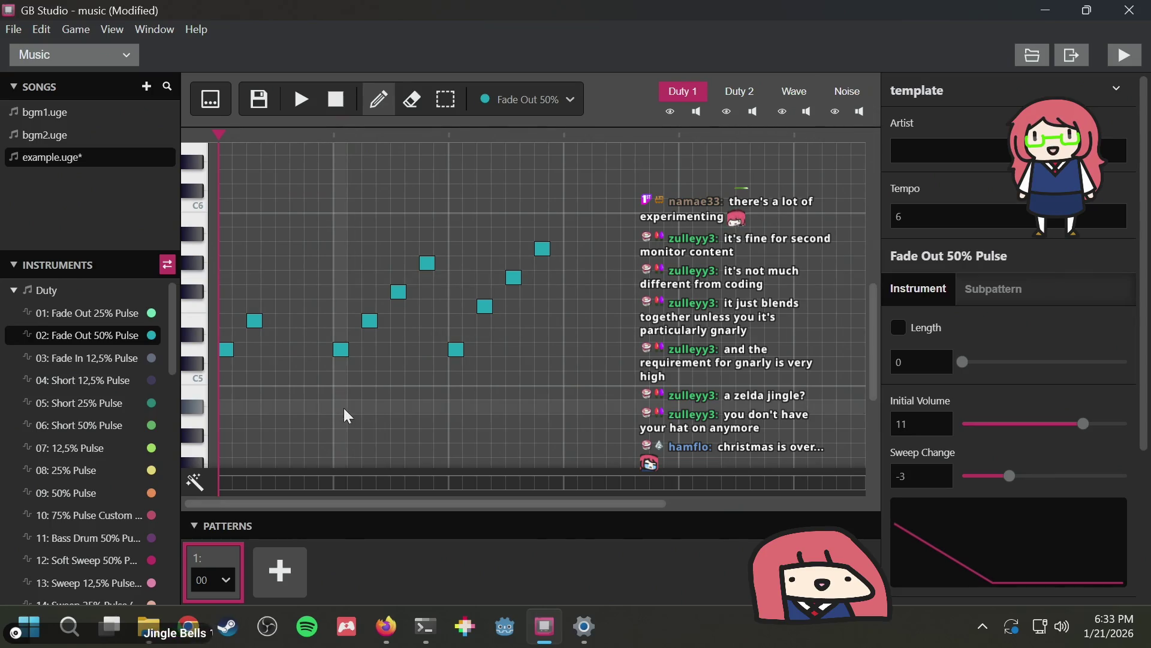
{"action": "left_click", "coordinate": [341, 350]}
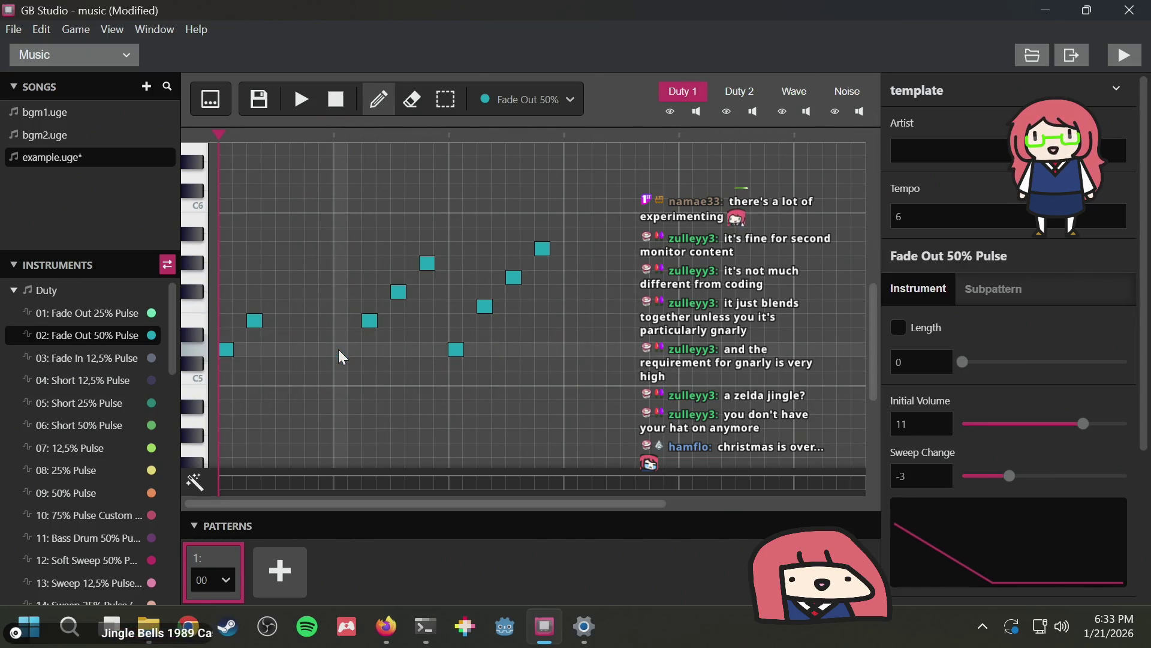
{"action": "left_click", "coordinate": [370, 321]}
{"action": "left_click", "coordinate": [398, 292]}
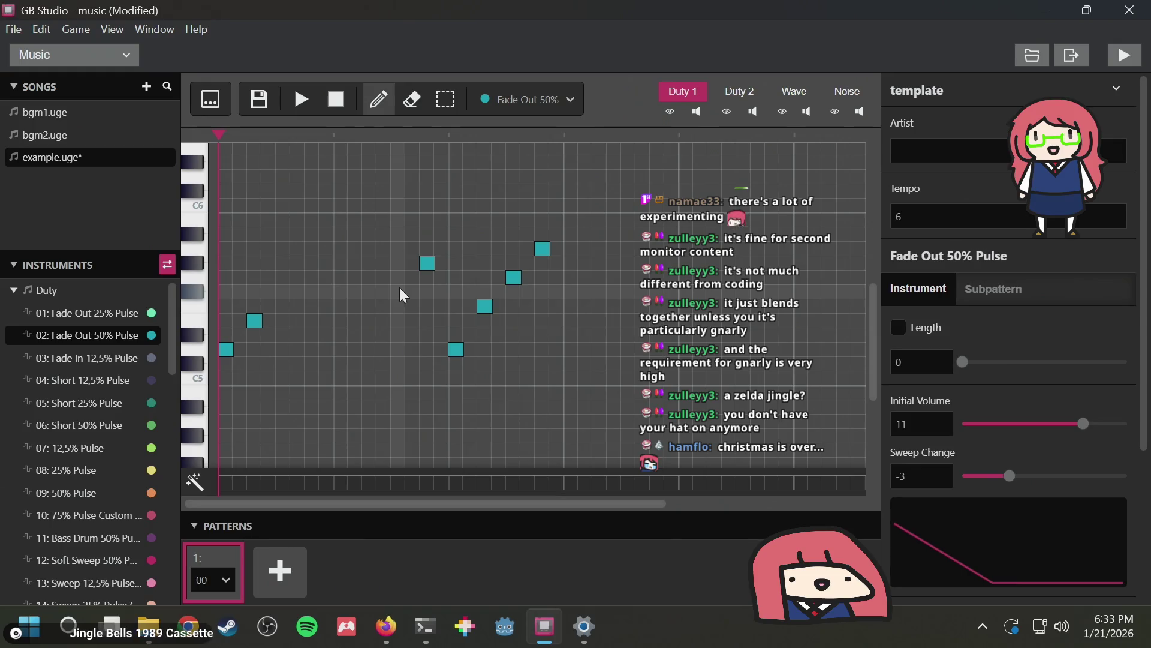
{"action": "left_click", "coordinate": [426, 263]}
{"action": "left_click", "coordinate": [456, 349]}
{"action": "left_click", "coordinate": [485, 306]}
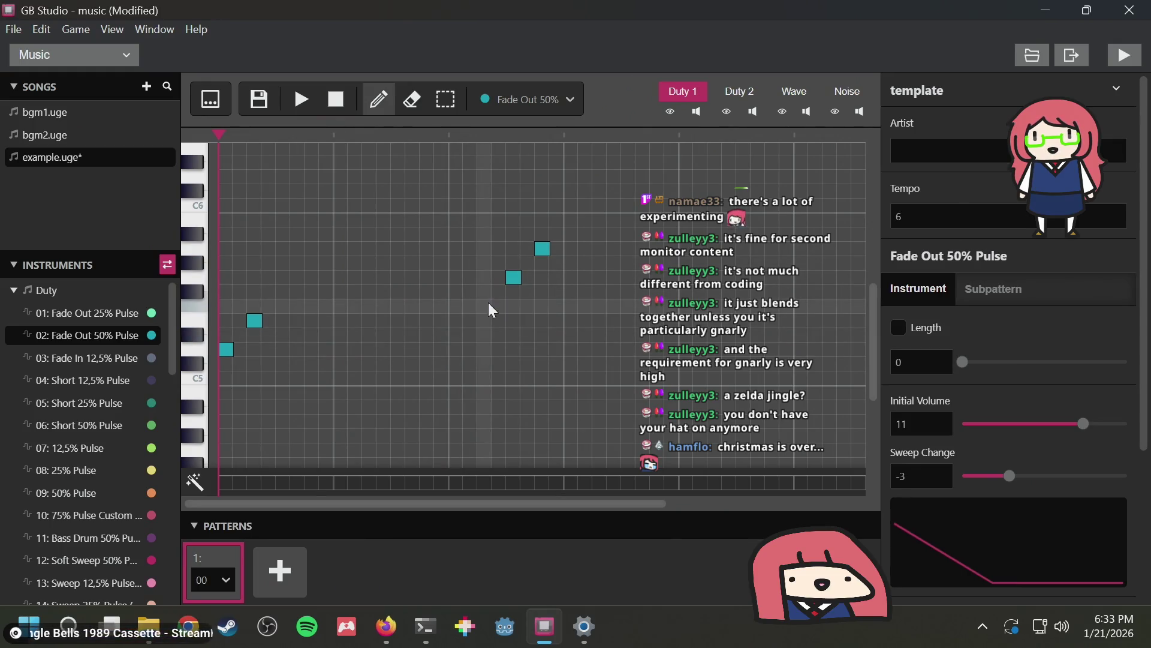
{"action": "left_click", "coordinate": [513, 277]}
{"action": "left_click", "coordinate": [543, 250]}
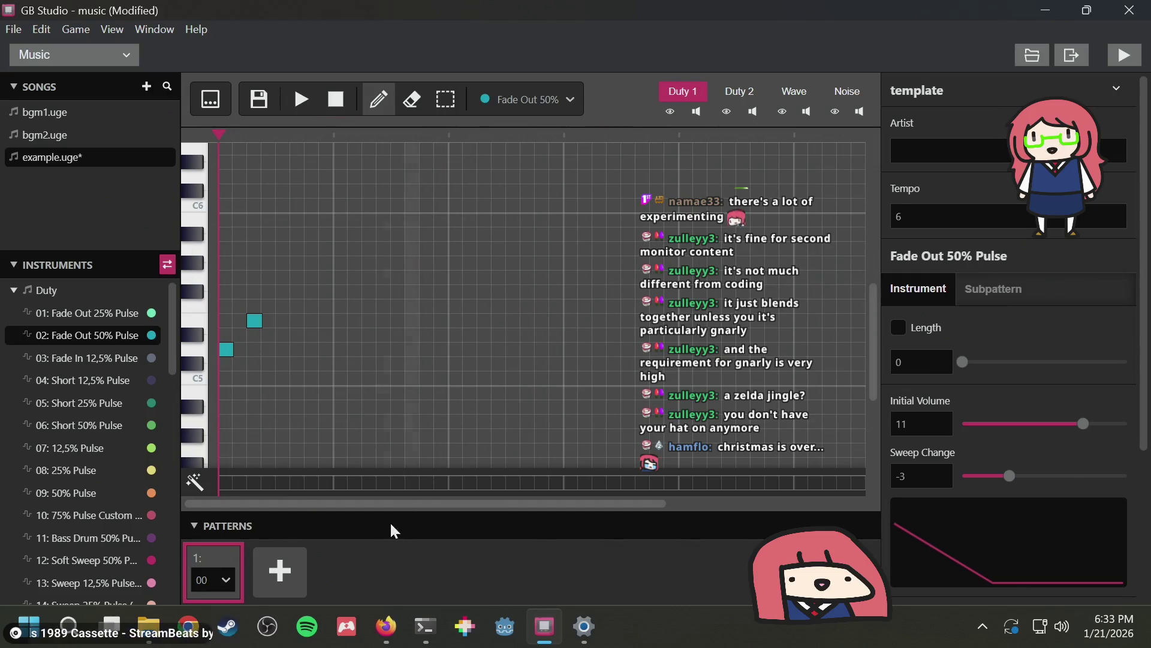
{"action": "left_click", "coordinate": [372, 612]}
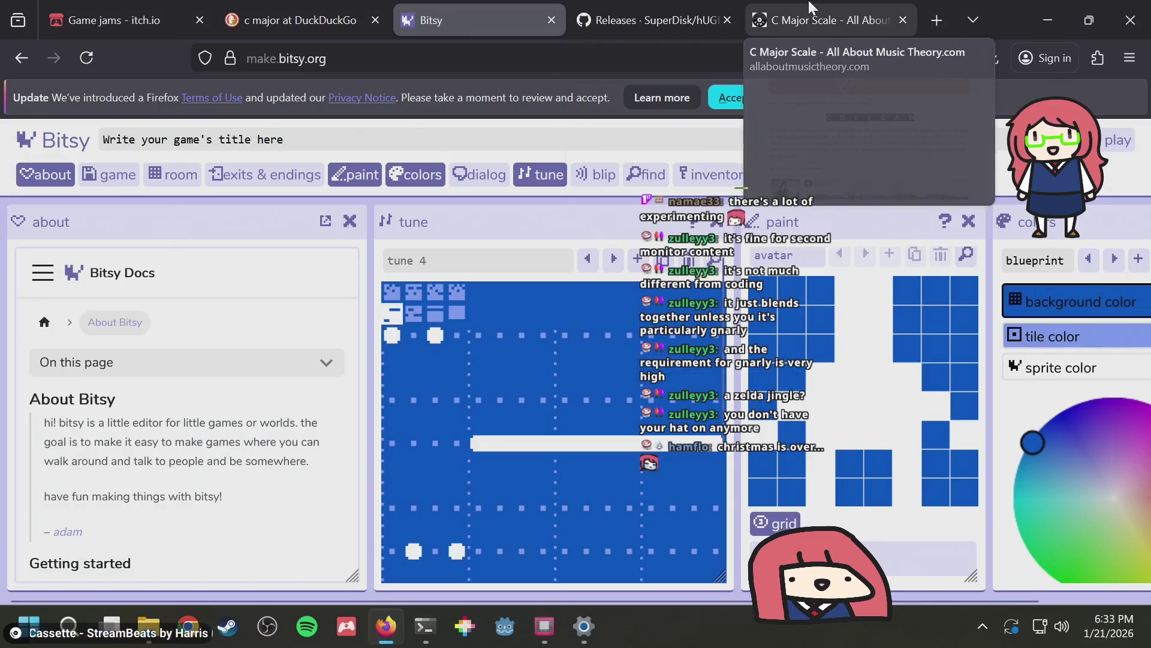
Search 'lovely composer' from a new tab and open the 'Lovely Composer on Steam' result
{"action": "double_click", "coordinate": [823, 6]}
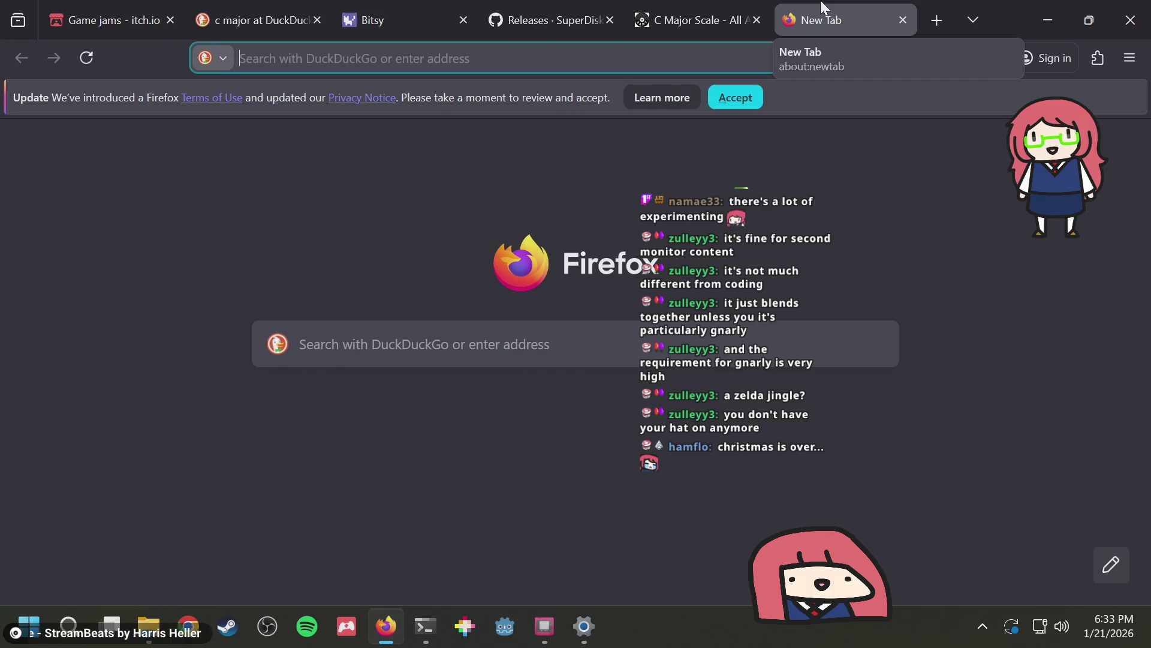
{"action": "type", "text": "lo"}
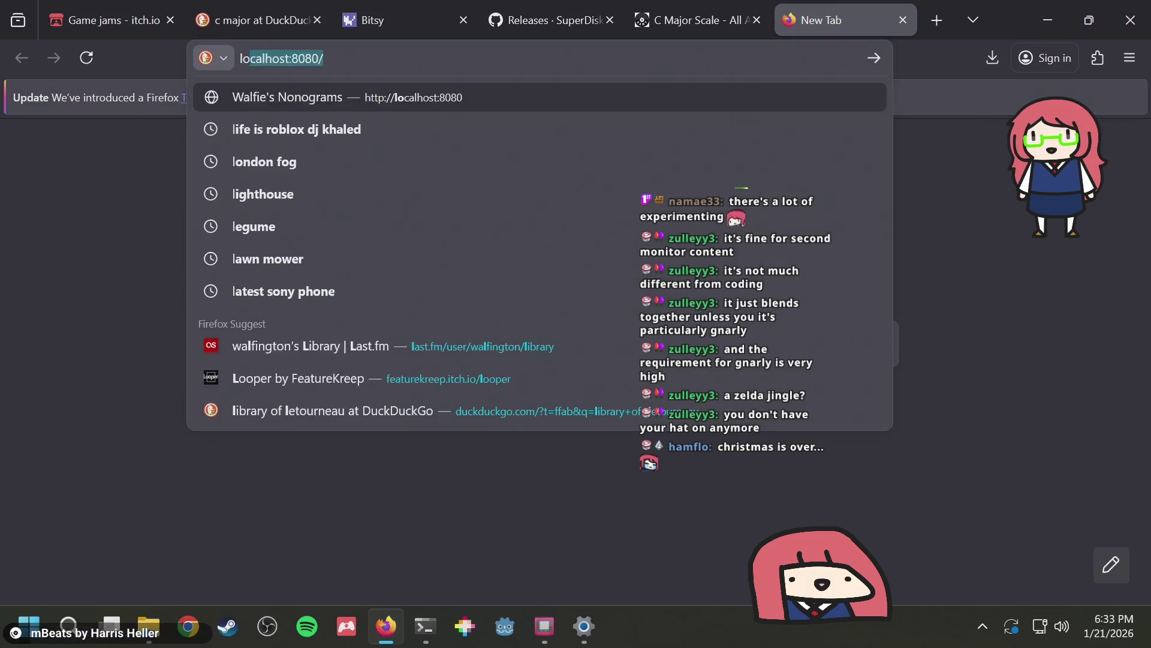
{"action": "type", "text": "vely composer"}
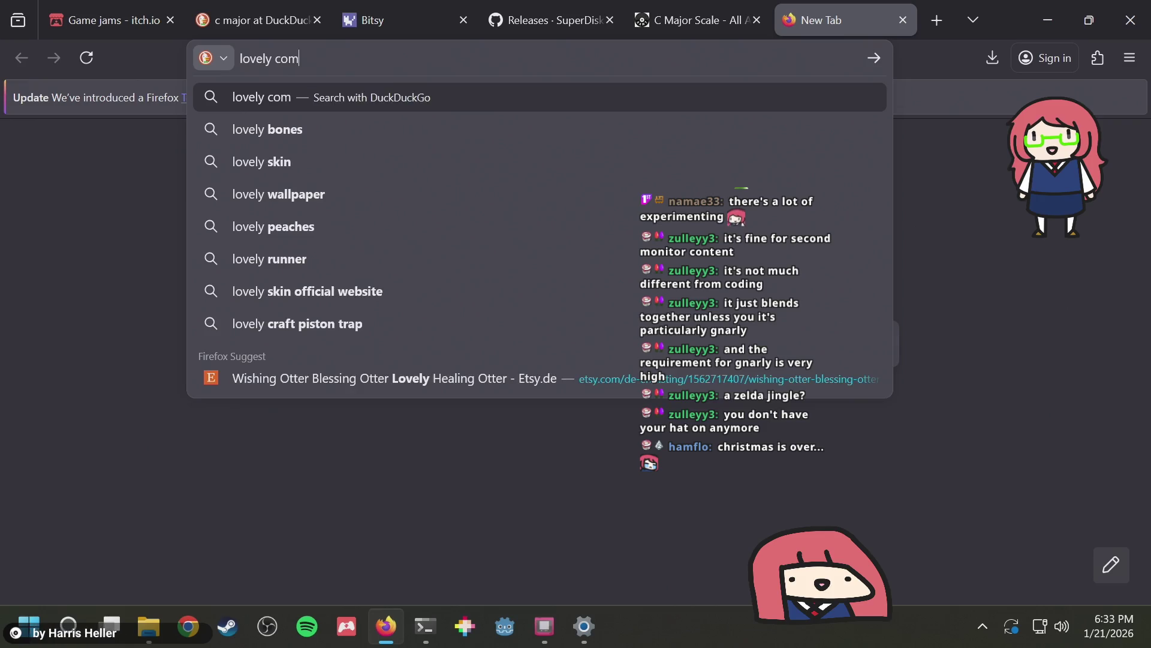
{"action": "key", "text": "Return"}
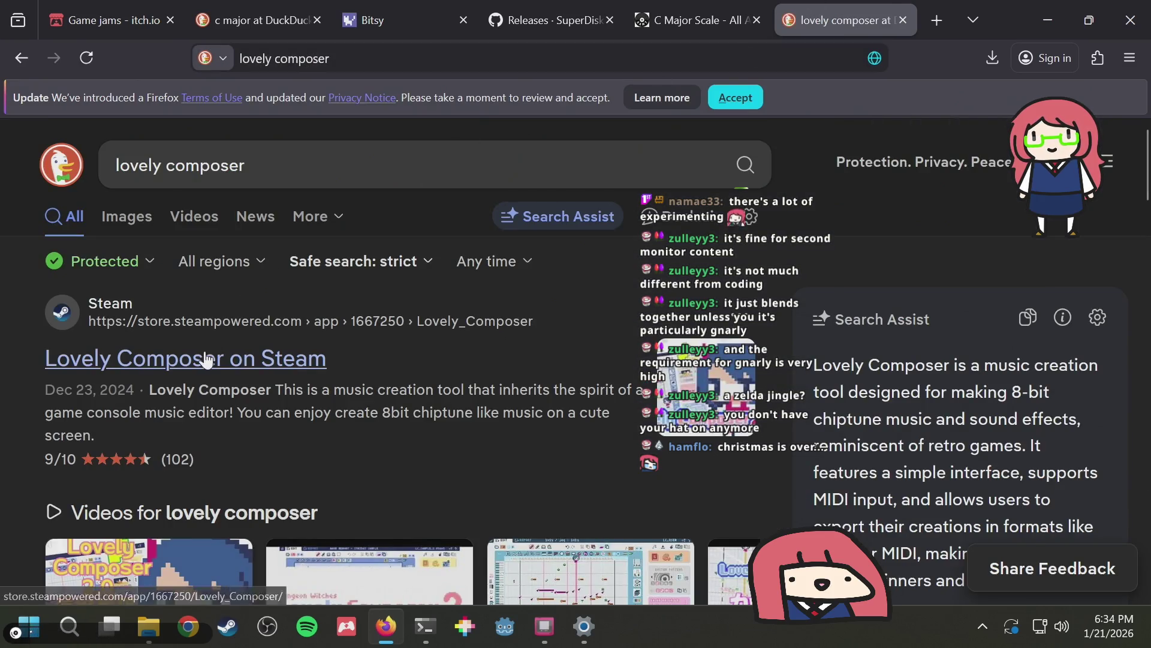
{"action": "left_click", "coordinate": [207, 358]}
Unmute and play the Lovely Composer trailer, pause it, and open a new tab with Ctrl+T
{"action": "scroll", "coordinate": [265, 318], "scroll_direction": "down", "scroll_amount": 4}
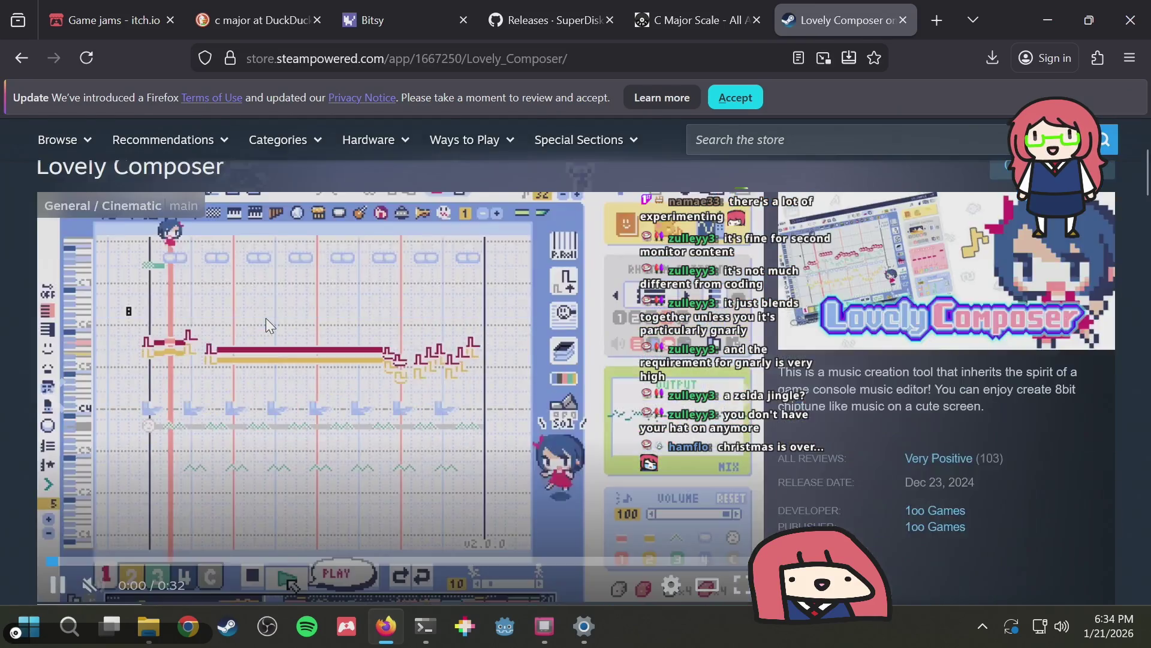
{"action": "scroll", "coordinate": [265, 318], "scroll_direction": "up", "scroll_amount": 2}
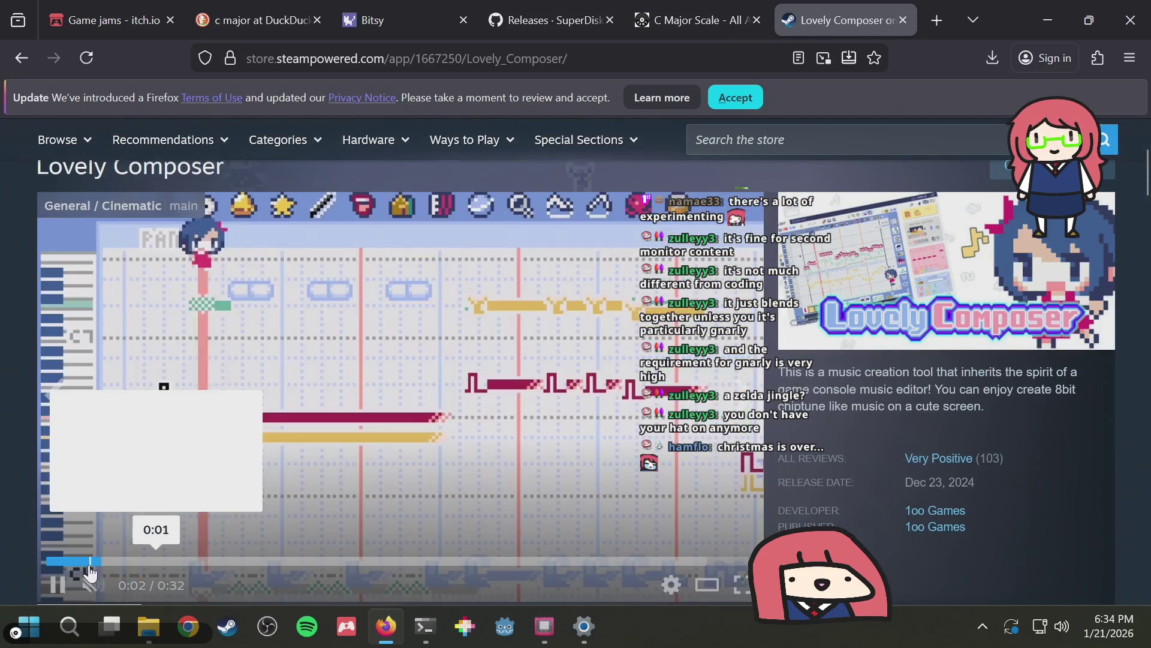
{"action": "left_click", "coordinate": [141, 585]}
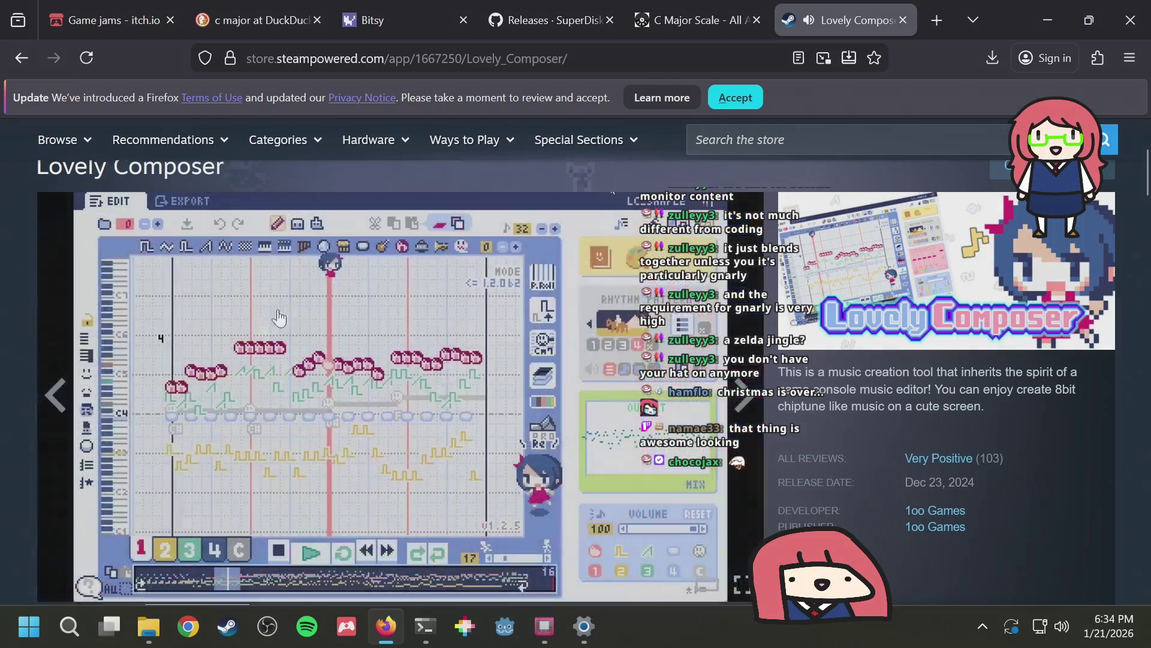
{"action": "scroll", "coordinate": [122, 547], "scroll_direction": "down", "scroll_amount": 2}
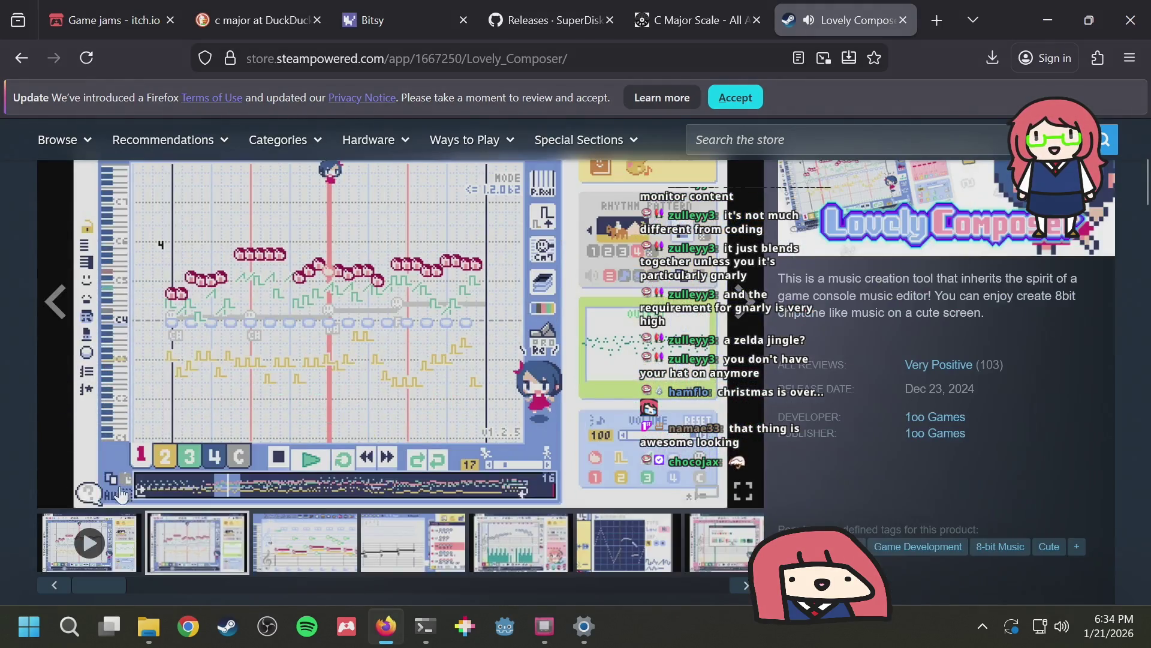
{"action": "left_click", "coordinate": [115, 535]}
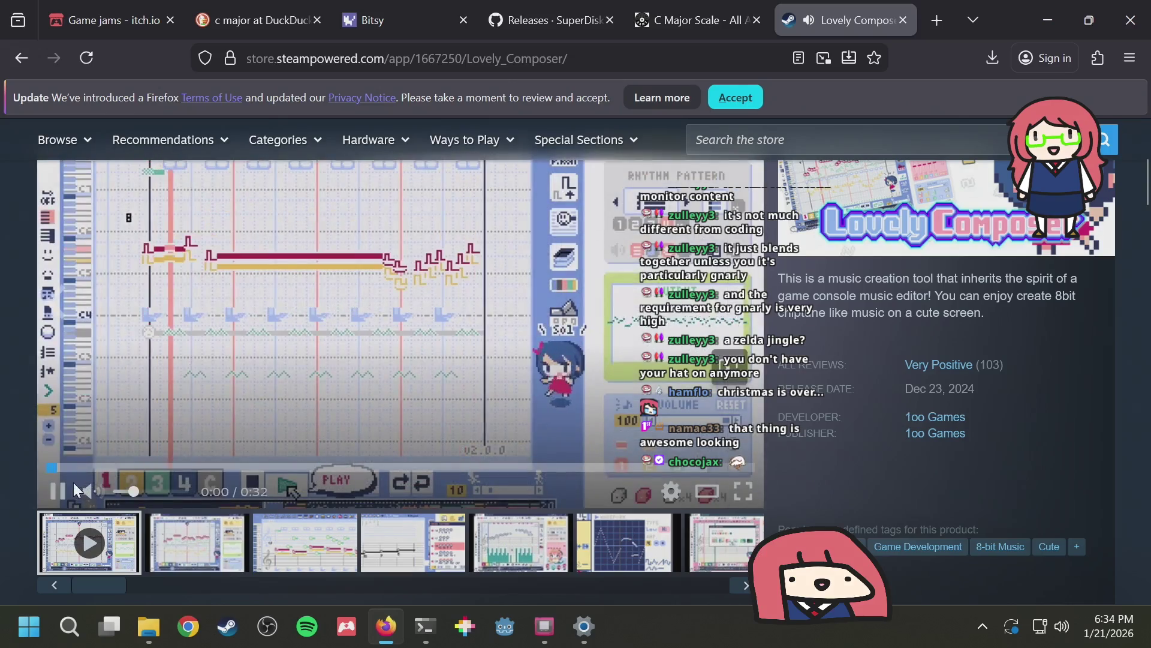
{"action": "scroll", "coordinate": [72, 474], "scroll_direction": "up", "scroll_amount": 2}
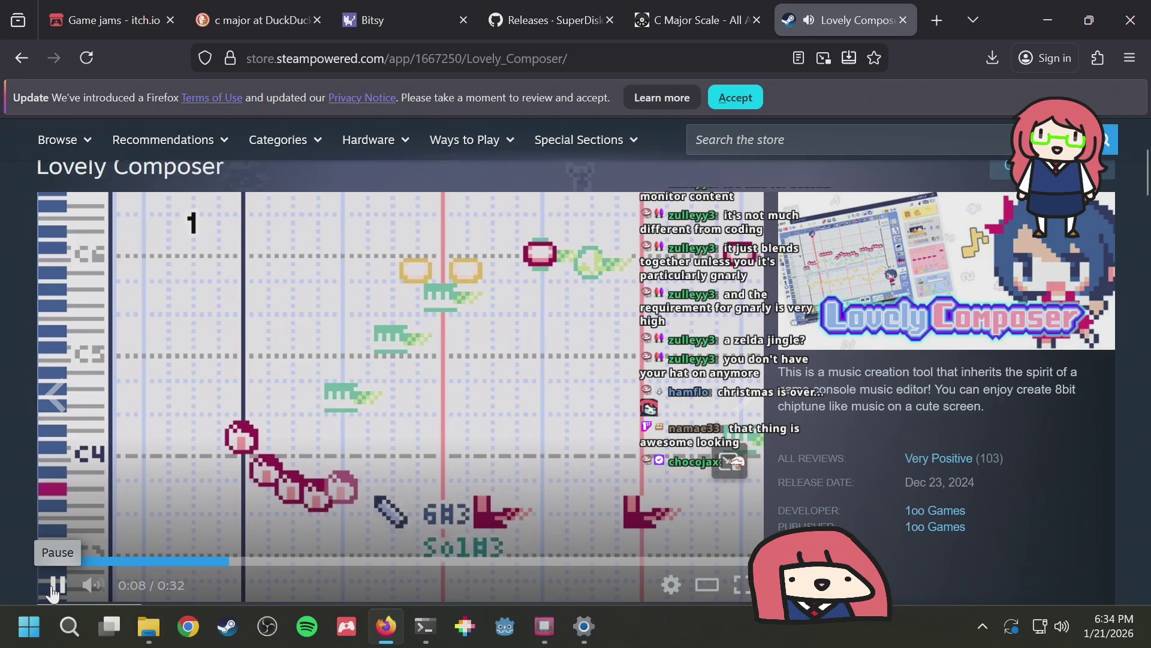
{"action": "left_click", "coordinate": [53, 590]}
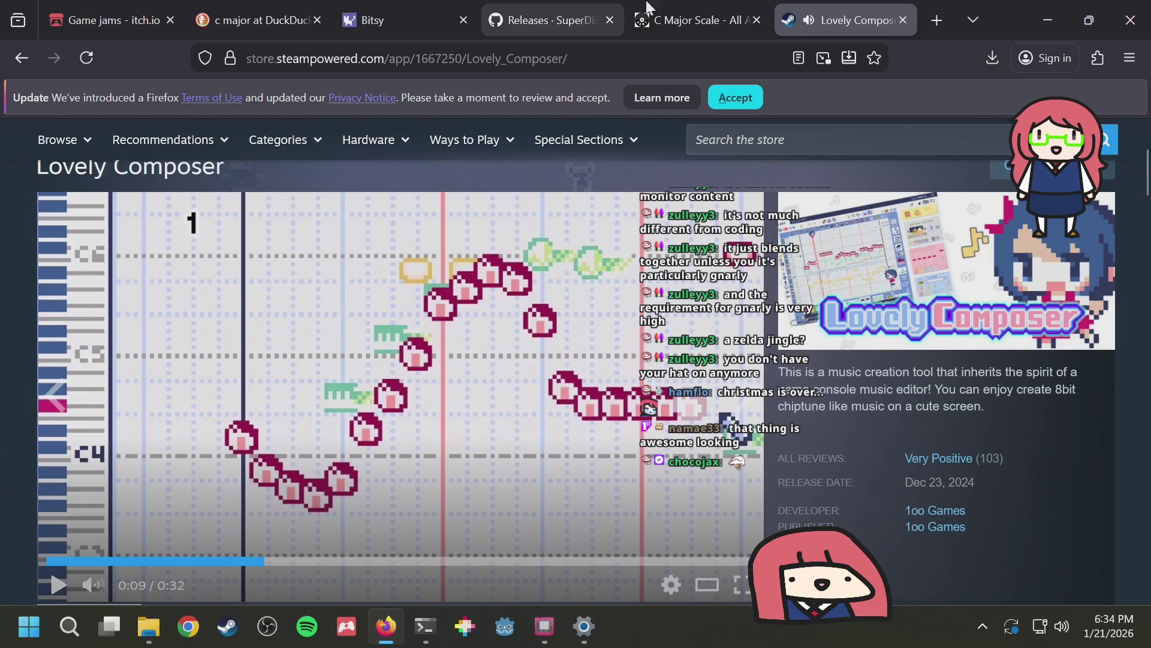
{"action": "key", "text": "ctrl+t"}
Load beepbox.co from the 'bee' autocomplete to open BeepBox 4.2.2
{"action": "type", "text": "bee"}
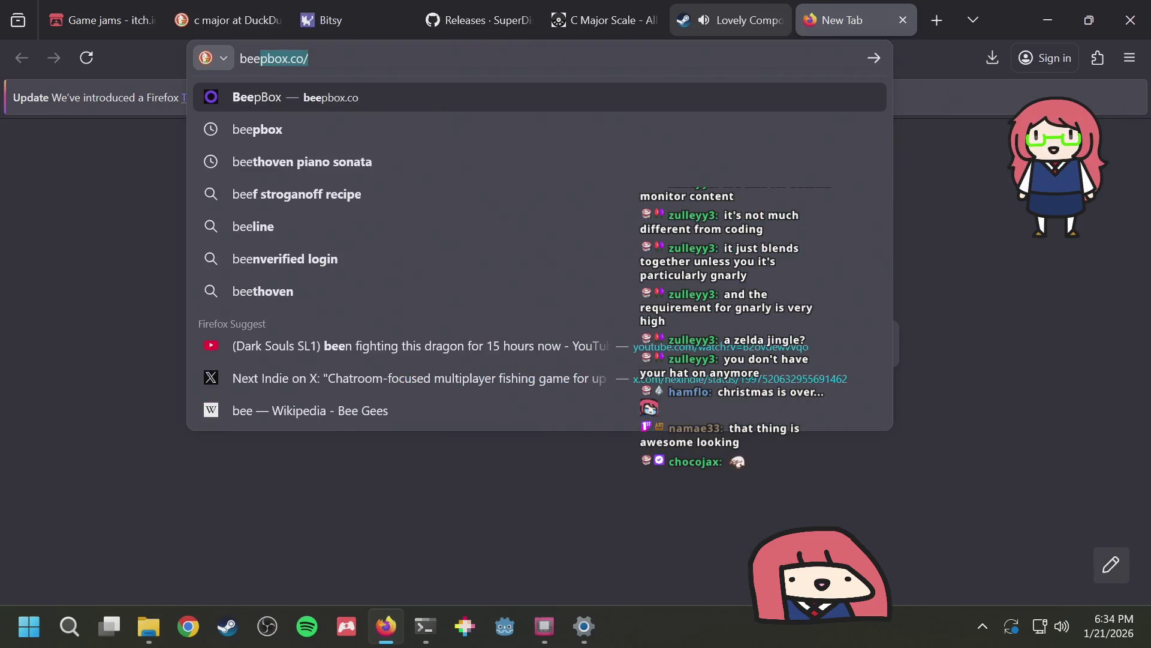
{"action": "key", "text": "Return"}
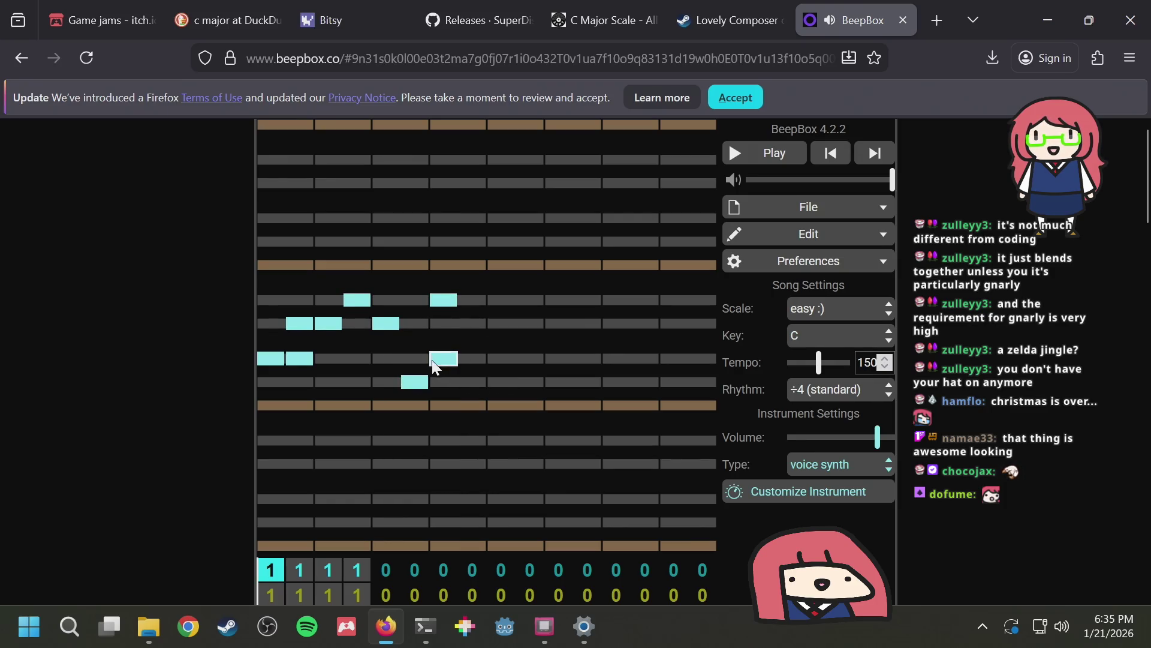
Add three rising teal notes in the bar's second half, discarding one trial note, and play back
{"action": "right_click", "coordinate": [440, 357]}
{"action": "left_click", "coordinate": [416, 362]}
{"action": "left_click", "coordinate": [761, 157]}
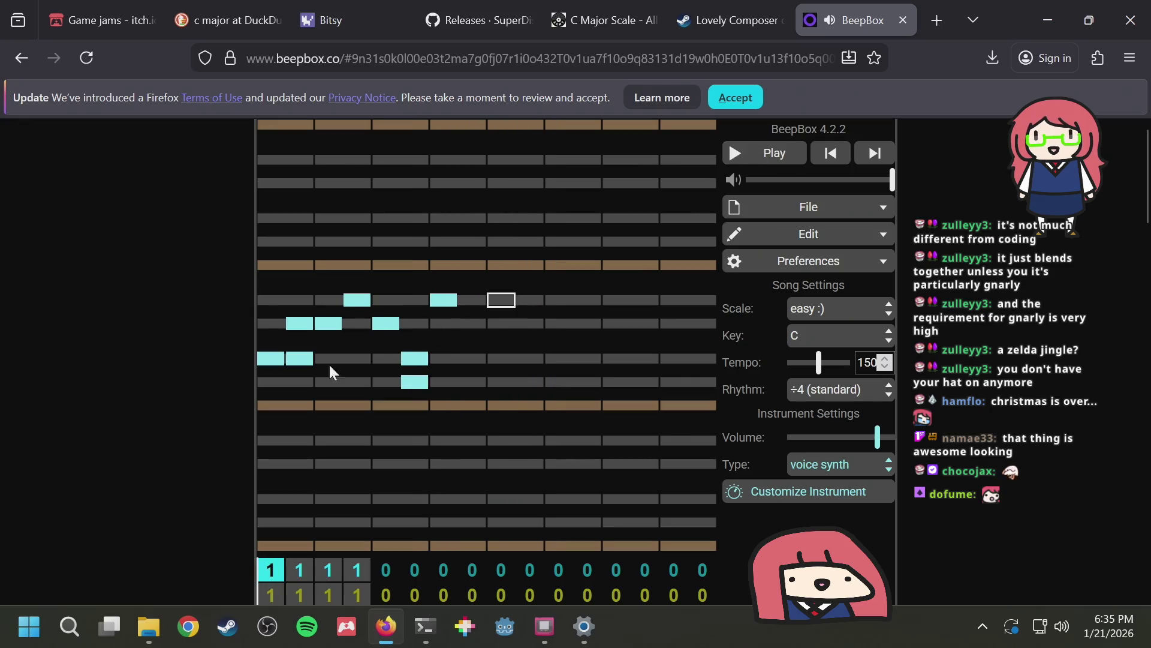
{"action": "right_click", "coordinate": [416, 362]}
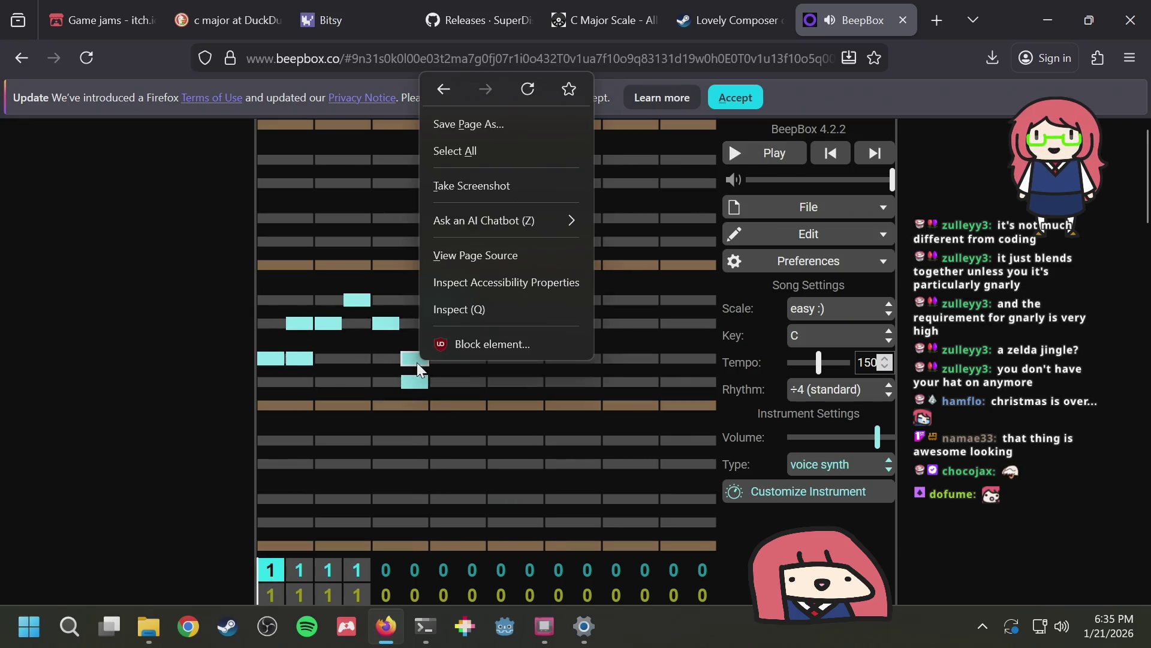
{"action": "left_click", "coordinate": [416, 362]}
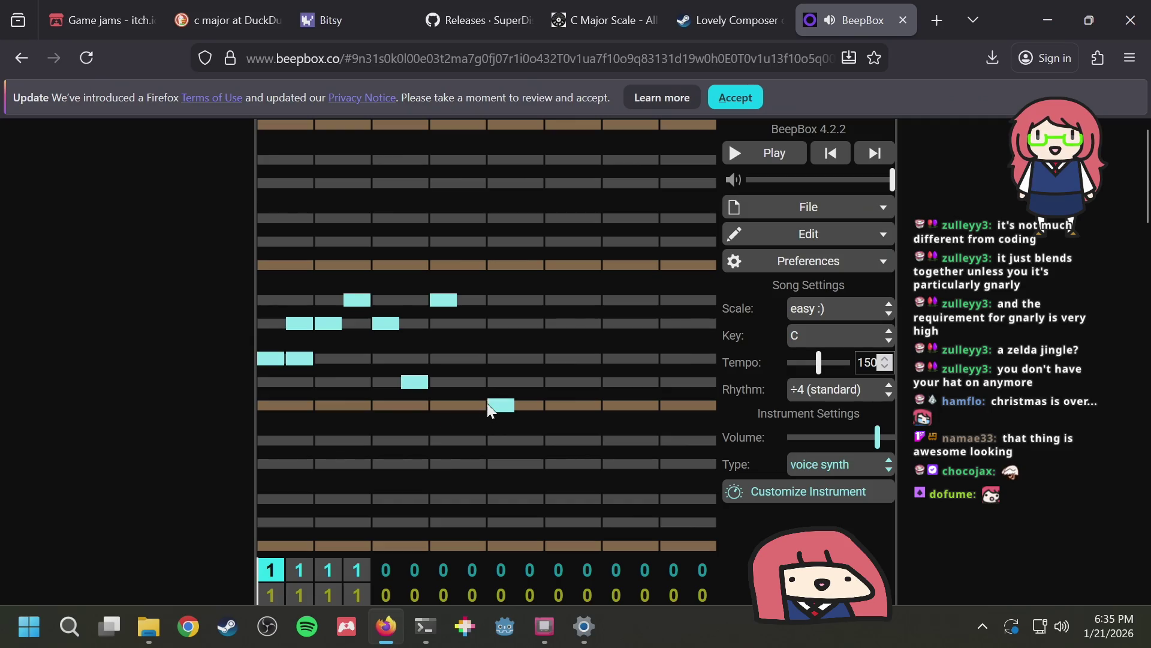
{"action": "left_click", "coordinate": [486, 358]}
{"action": "left_click", "coordinate": [521, 322]}
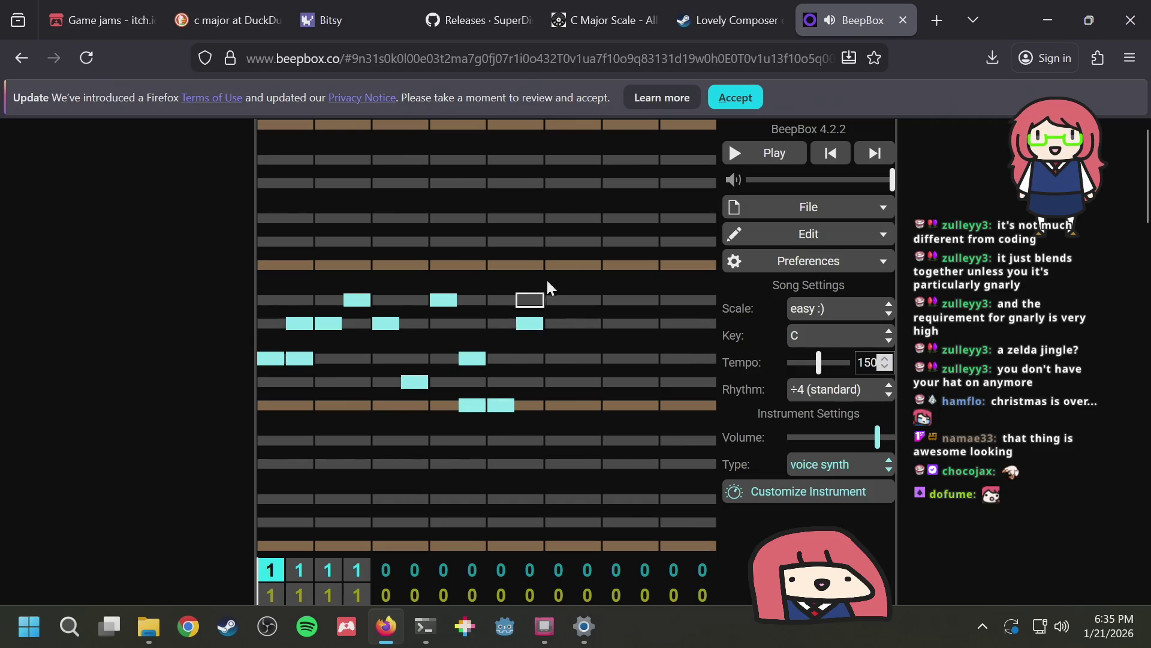
{"action": "left_click", "coordinate": [556, 264]}
{"action": "left_click", "coordinate": [754, 155]}
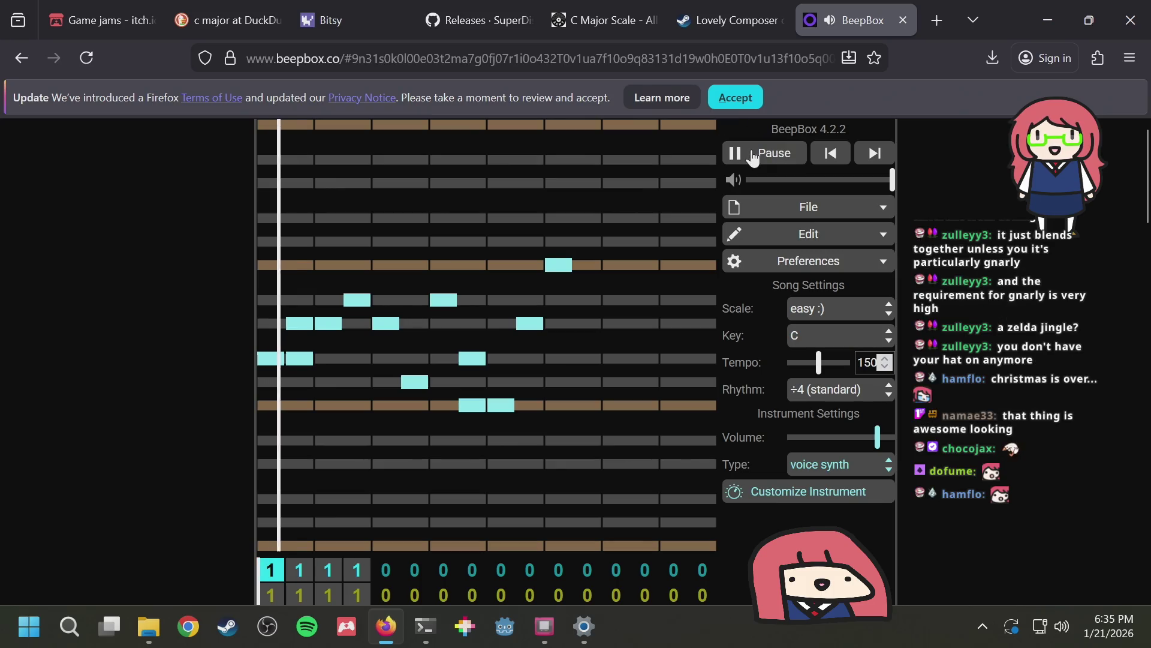
{"action": "left_click", "coordinate": [788, 162]}
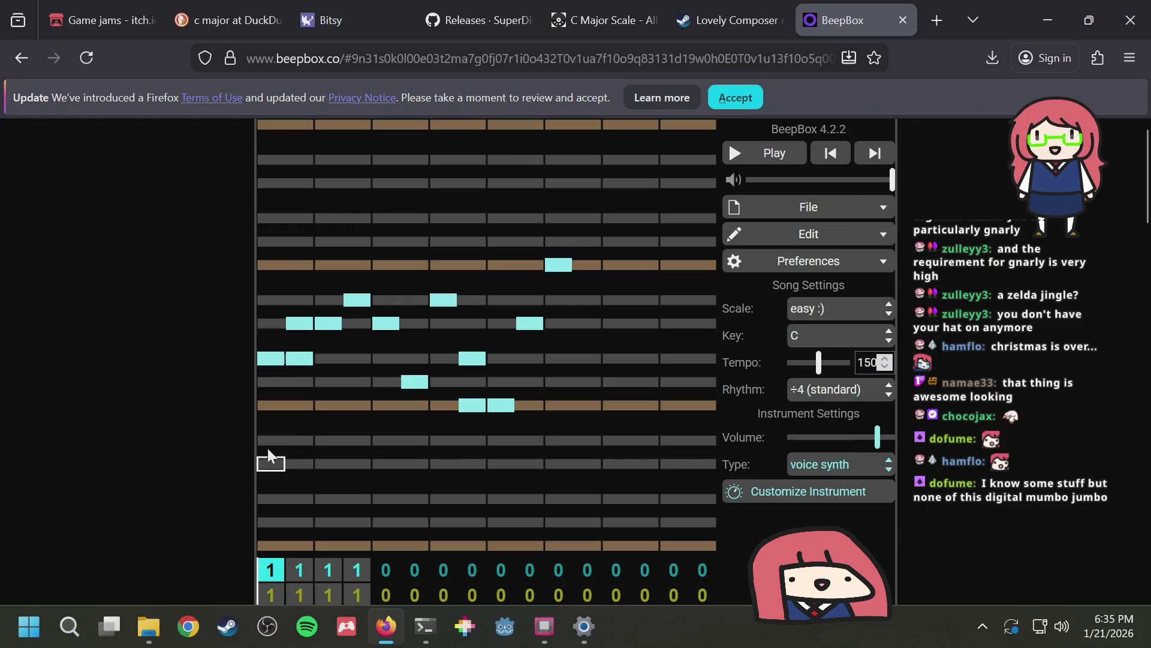
Add two climbing notes near the start of the pattern and play to check
{"action": "right_click", "coordinate": [267, 366]}
{"action": "key", "text": "Escape"}
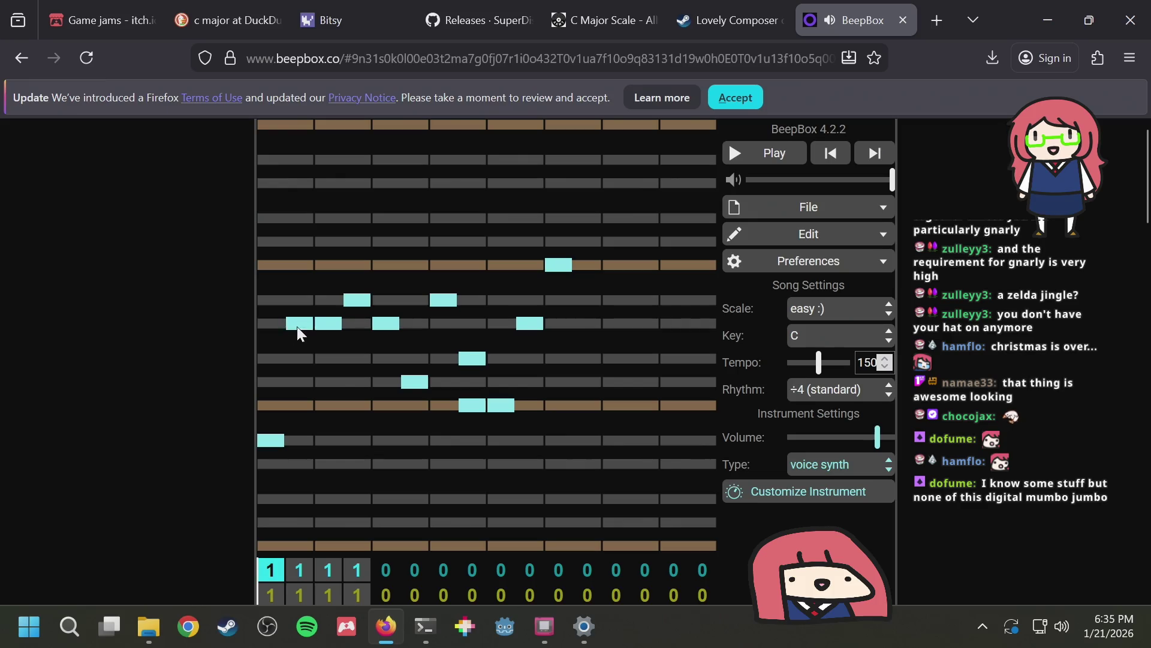
{"action": "left_click", "coordinate": [327, 358]}
{"action": "left_click", "coordinate": [352, 324]}
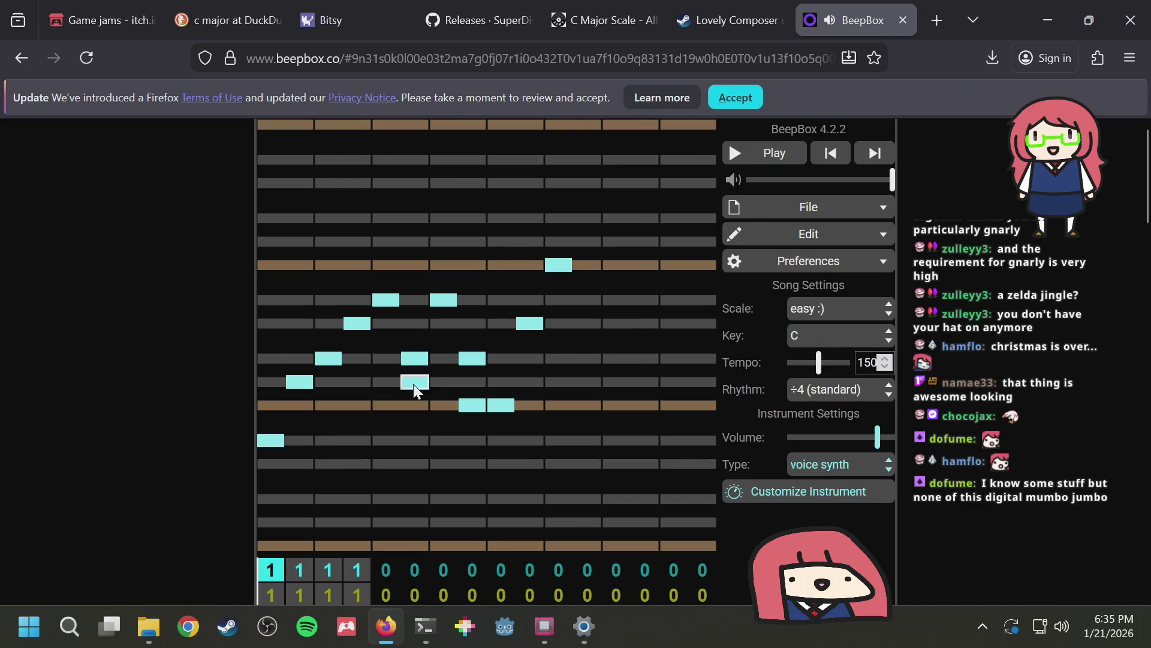
{"action": "left_click", "coordinate": [733, 157]}
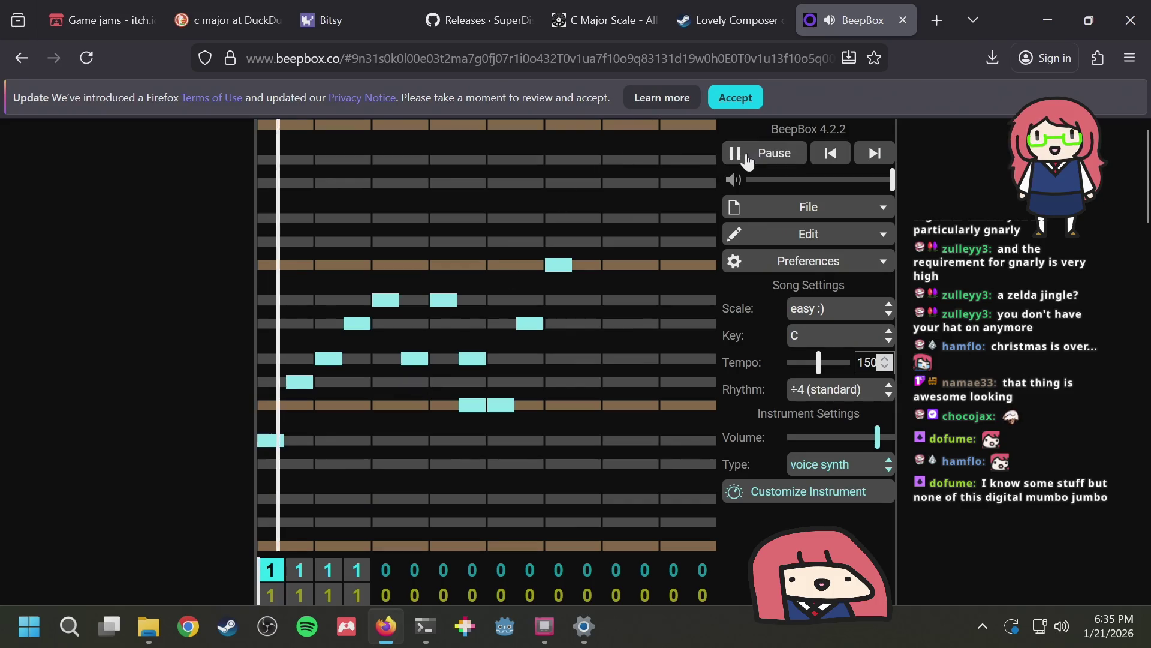
{"action": "left_click", "coordinate": [776, 155]}
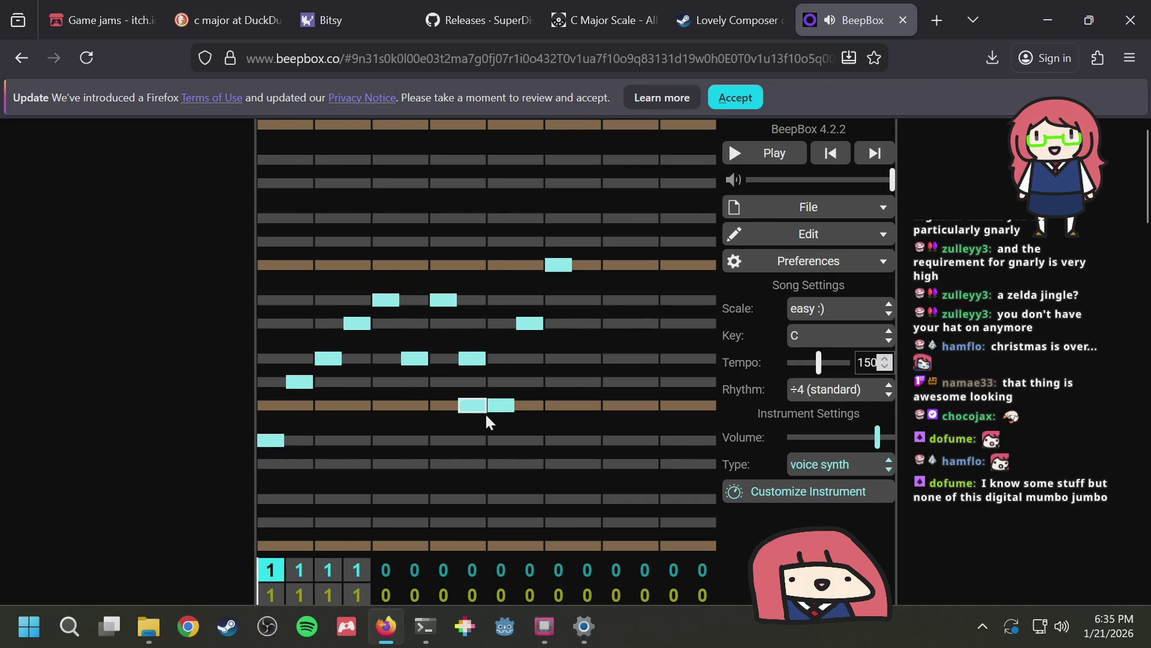
Remove one teal note, add notes near the bar's end and start, and open the presets list
{"action": "left_click", "coordinate": [451, 307]}
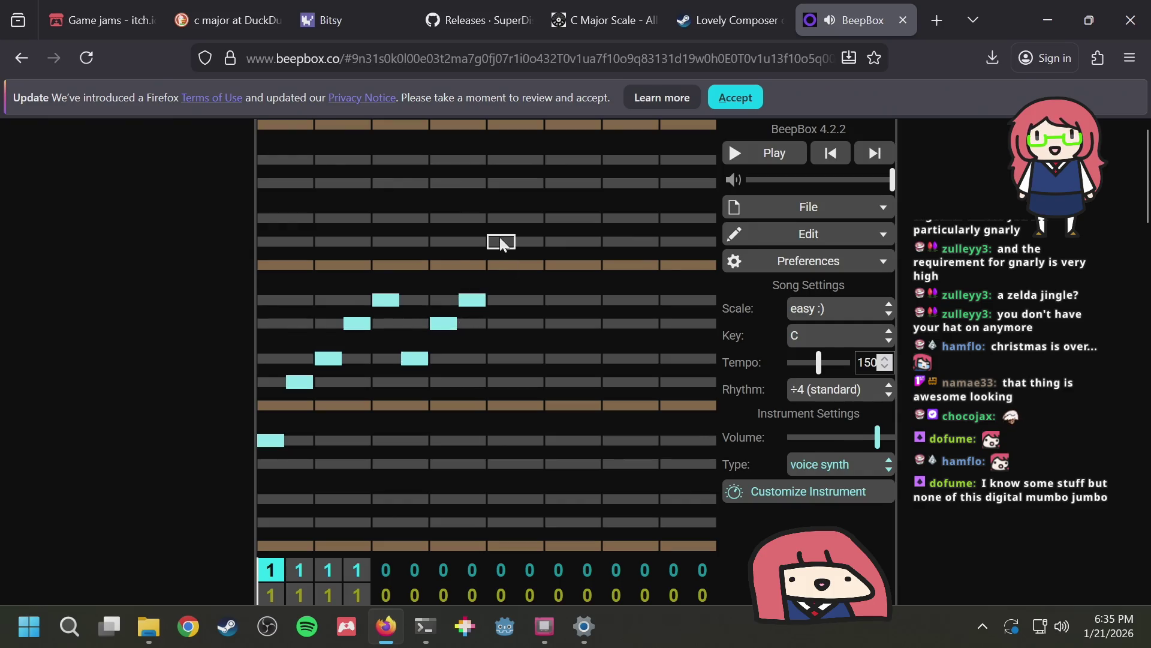
{"action": "left_click", "coordinate": [747, 158]}
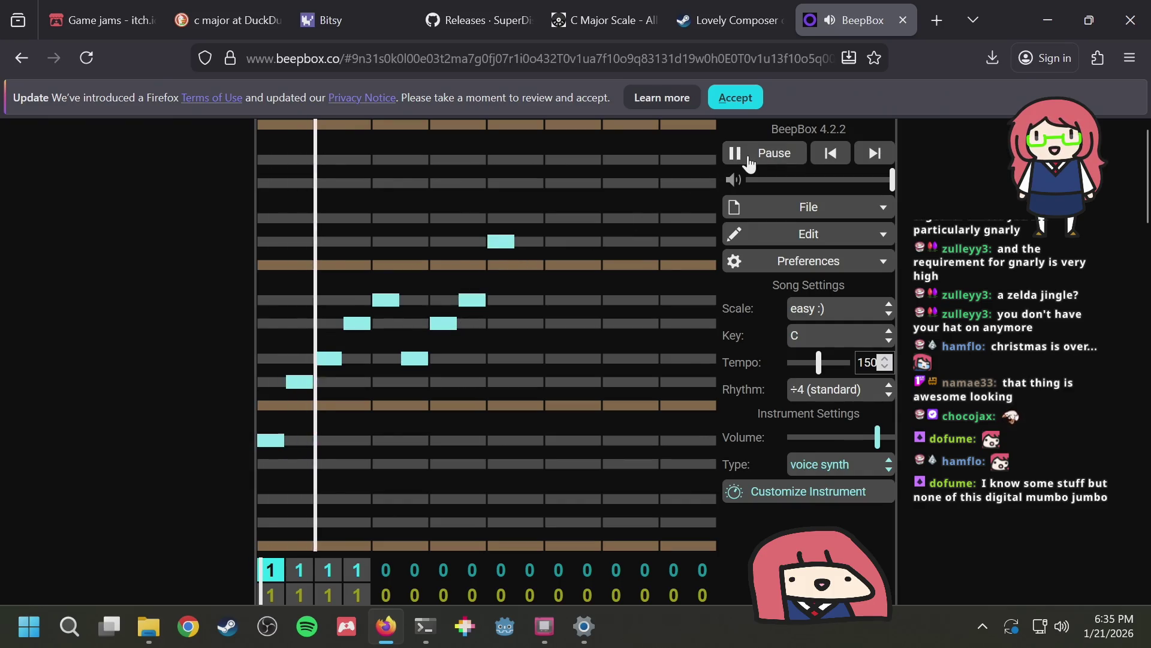
{"action": "left_click", "coordinate": [779, 162]}
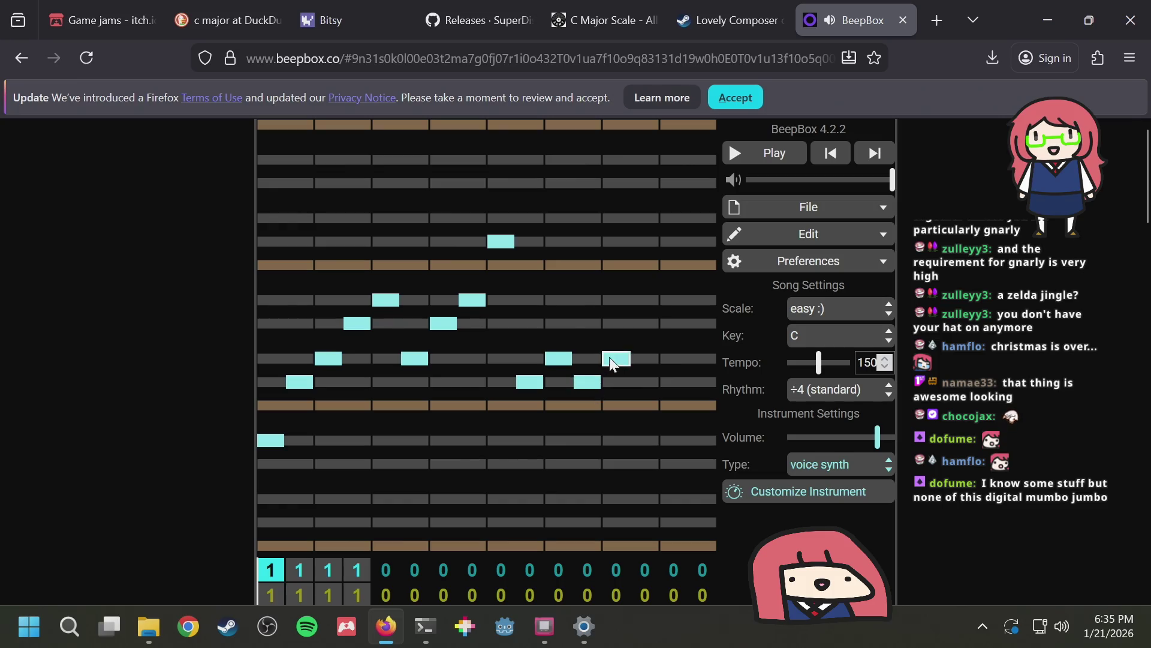
{"action": "left_click", "coordinate": [648, 321]}
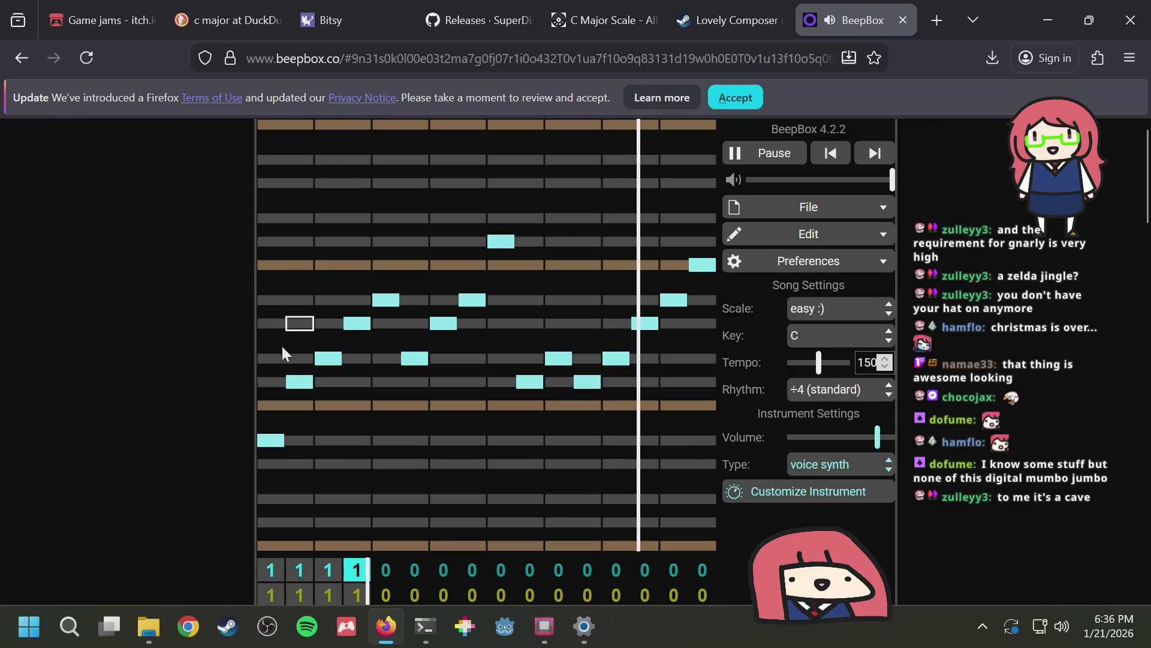
{"action": "left_click", "coordinate": [270, 361]}
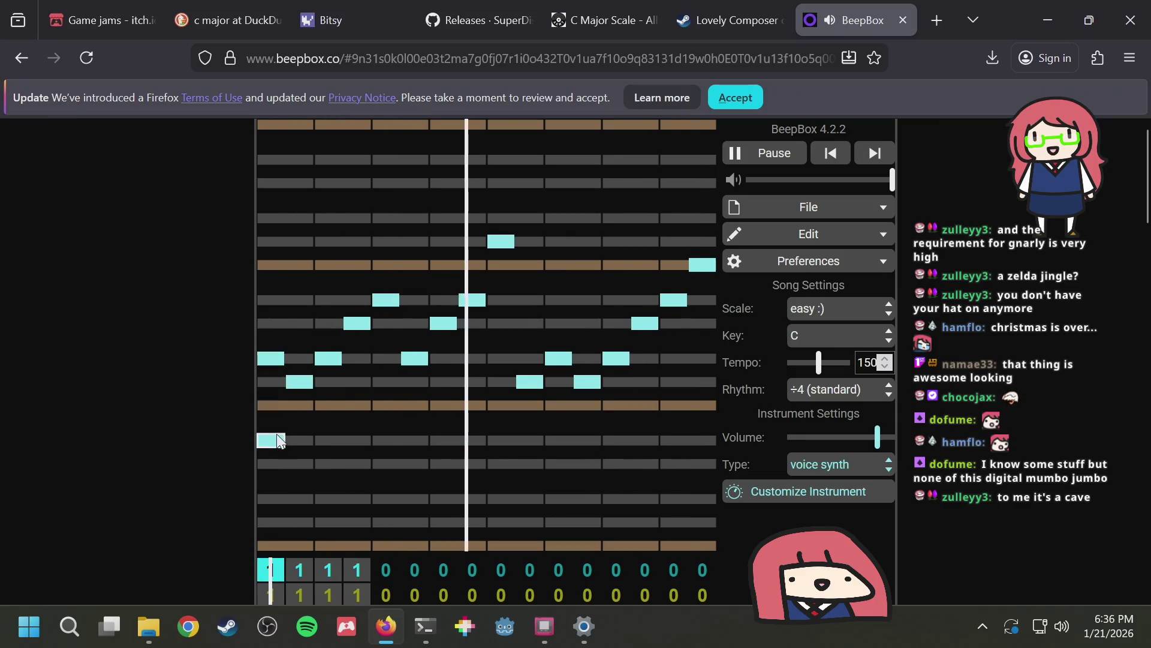
{"action": "right_click", "coordinate": [275, 436]}
{"action": "left_click", "coordinate": [274, 436]}
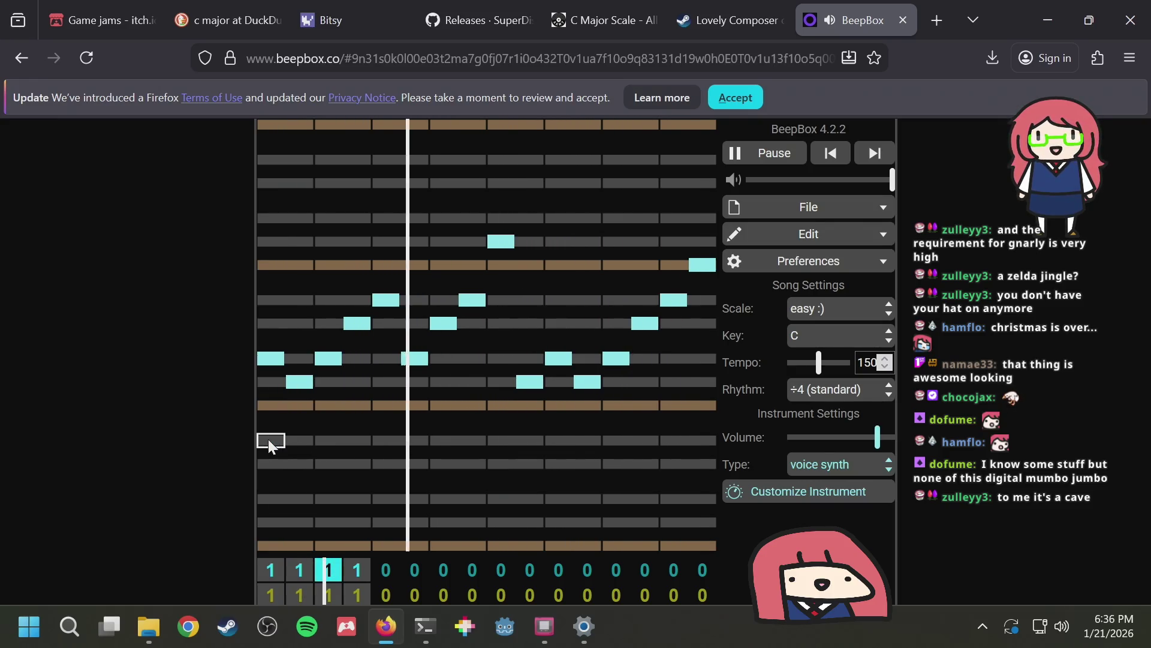
{"action": "left_click", "coordinate": [811, 462]}
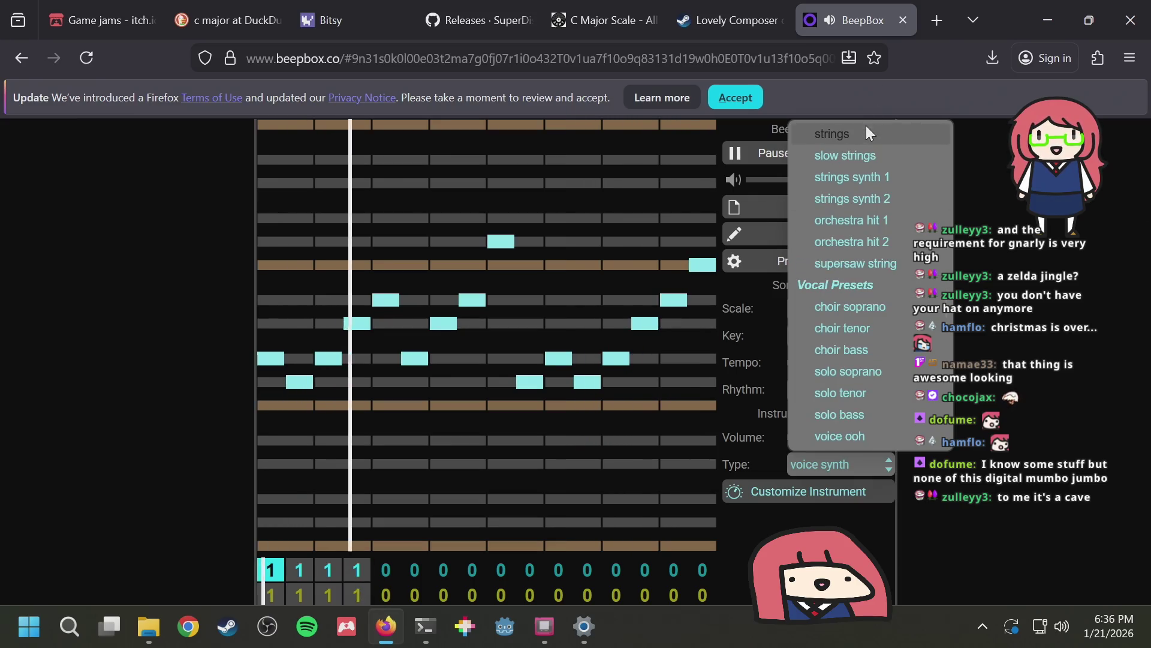
Try strings, rock organ, drawbar organ 1, overdrive guitar and bass synth 2 on the melody
{"action": "left_click", "coordinate": [865, 124]}
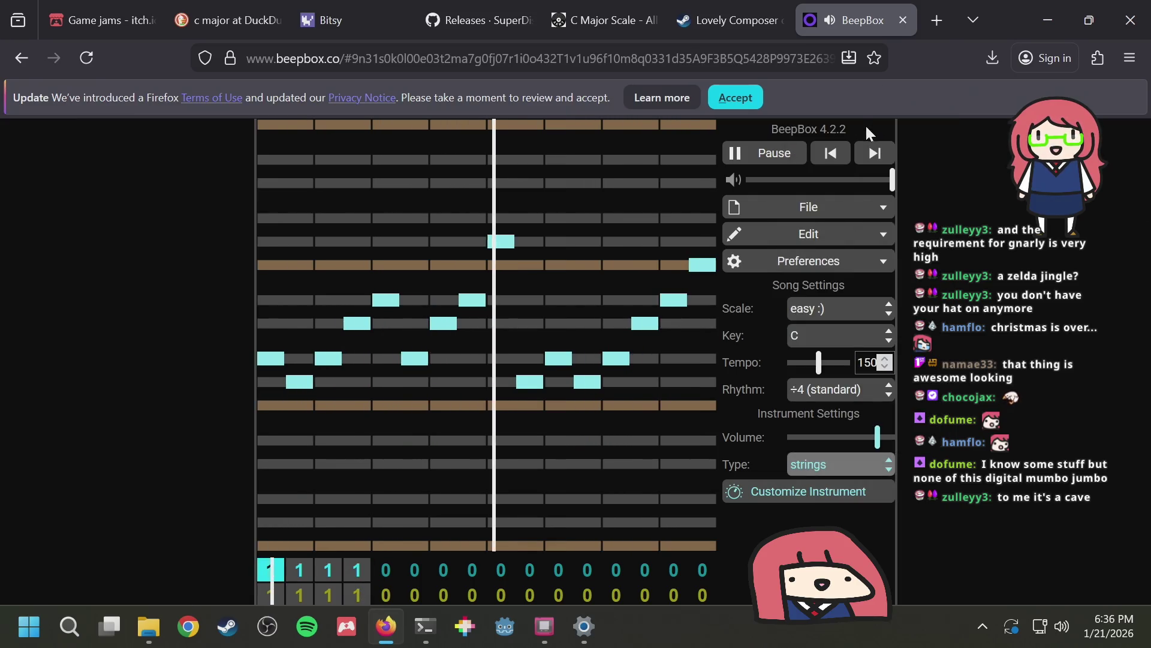
{"action": "left_click", "coordinate": [821, 463]}
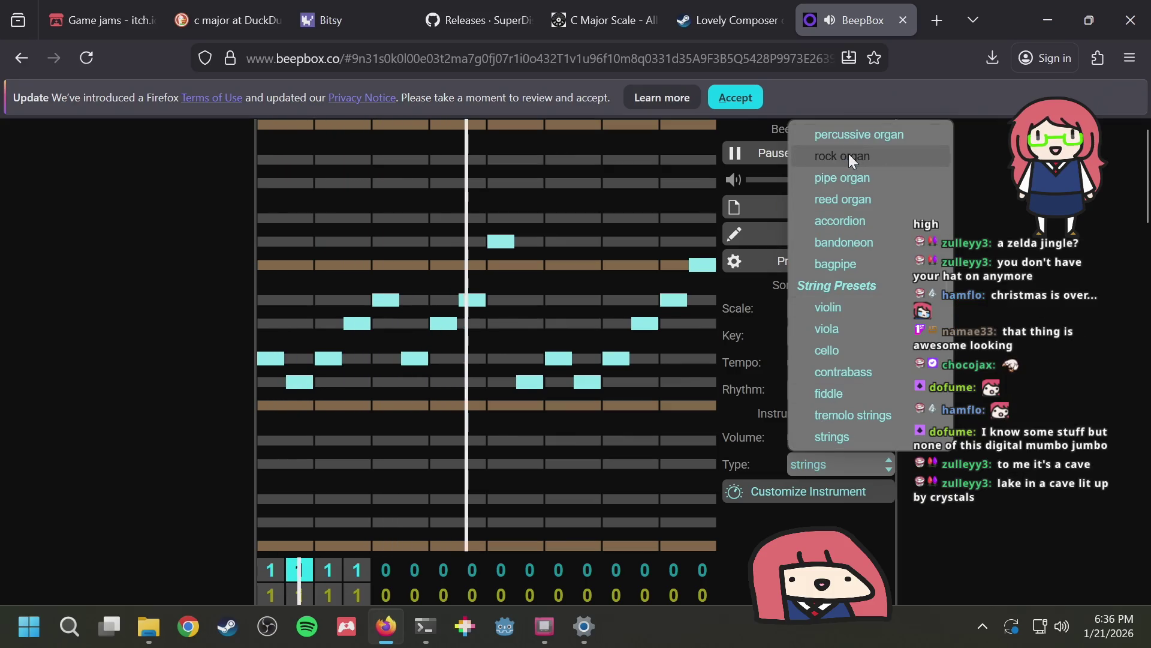
{"action": "left_click", "coordinate": [848, 155]}
{"action": "left_click", "coordinate": [832, 466]}
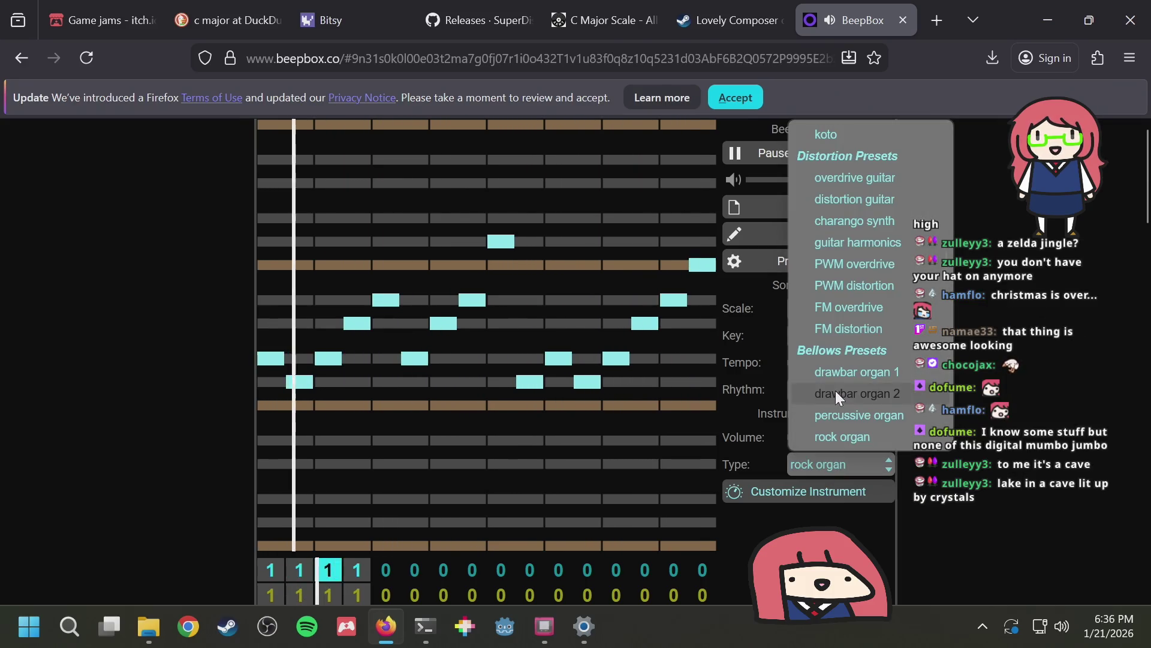
{"action": "left_click", "coordinate": [841, 374]}
{"action": "left_click", "coordinate": [831, 471]}
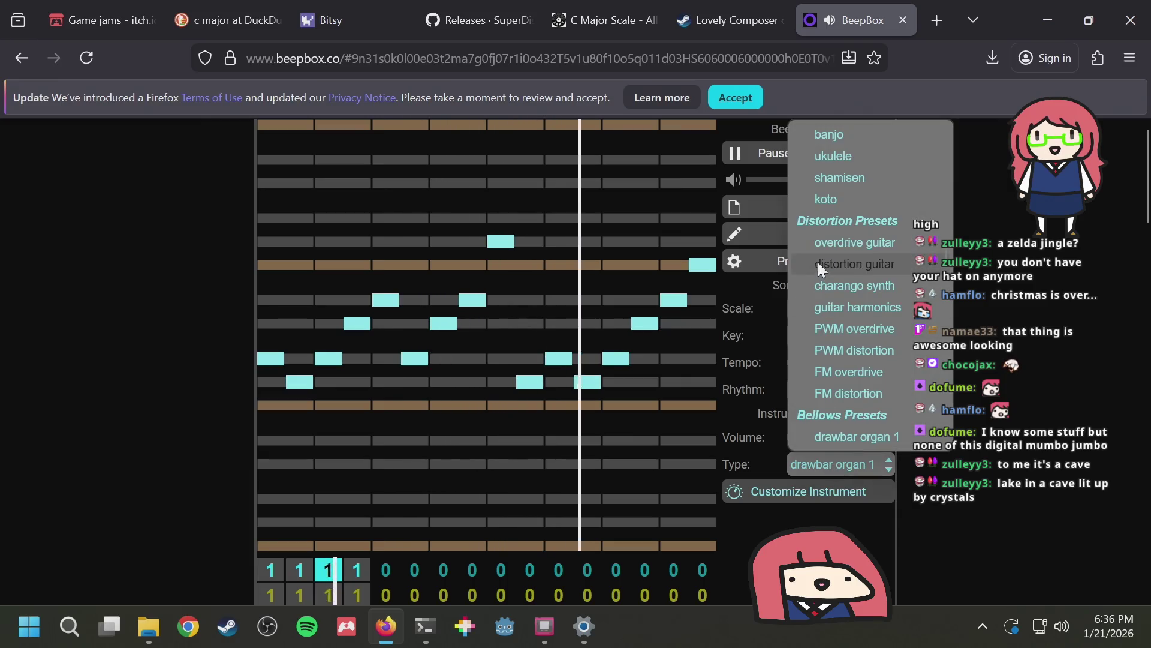
{"action": "left_click", "coordinate": [848, 235]}
{"action": "left_click", "coordinate": [861, 472]}
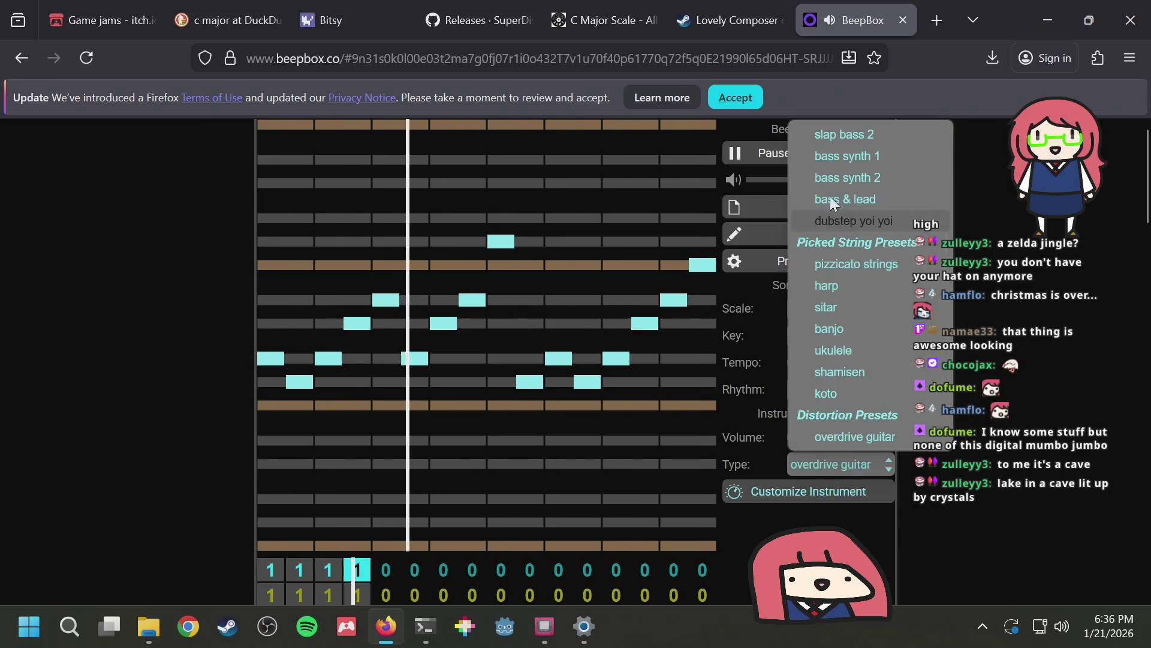
{"action": "left_click", "coordinate": [836, 191]}
Audition the grand piano preset, then the celesta preset
{"action": "left_click", "coordinate": [854, 463]}
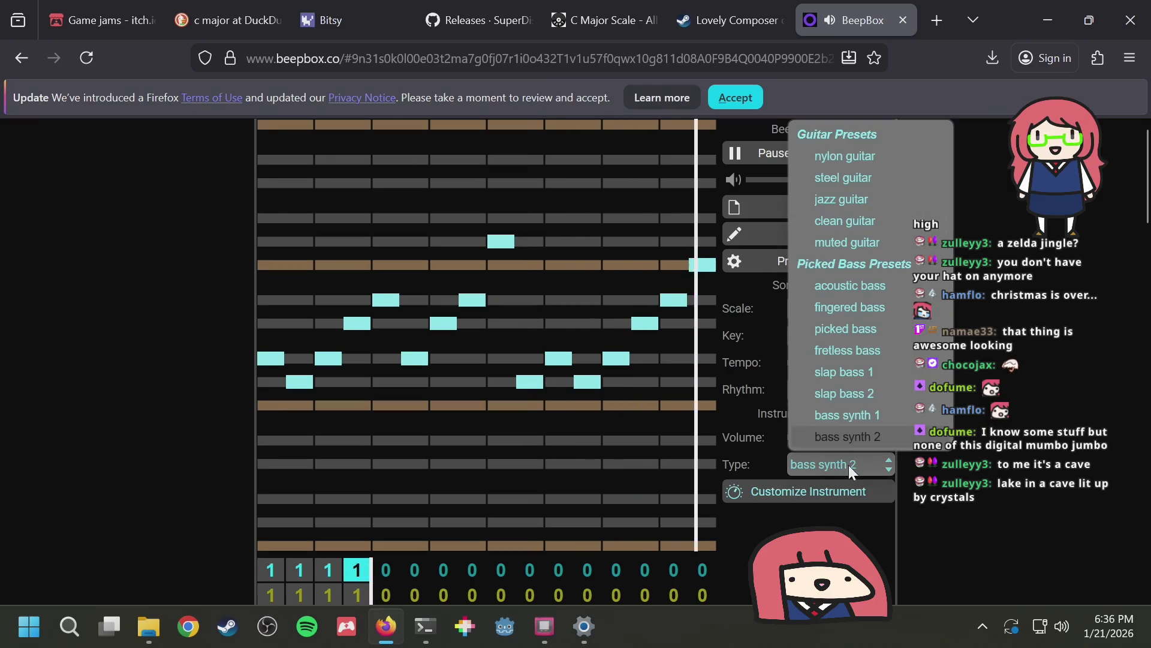
{"action": "scroll", "coordinate": [879, 276], "scroll_direction": "up", "scroll_amount": 5}
{"action": "scroll", "coordinate": [879, 276], "scroll_direction": "up", "scroll_amount": 2}
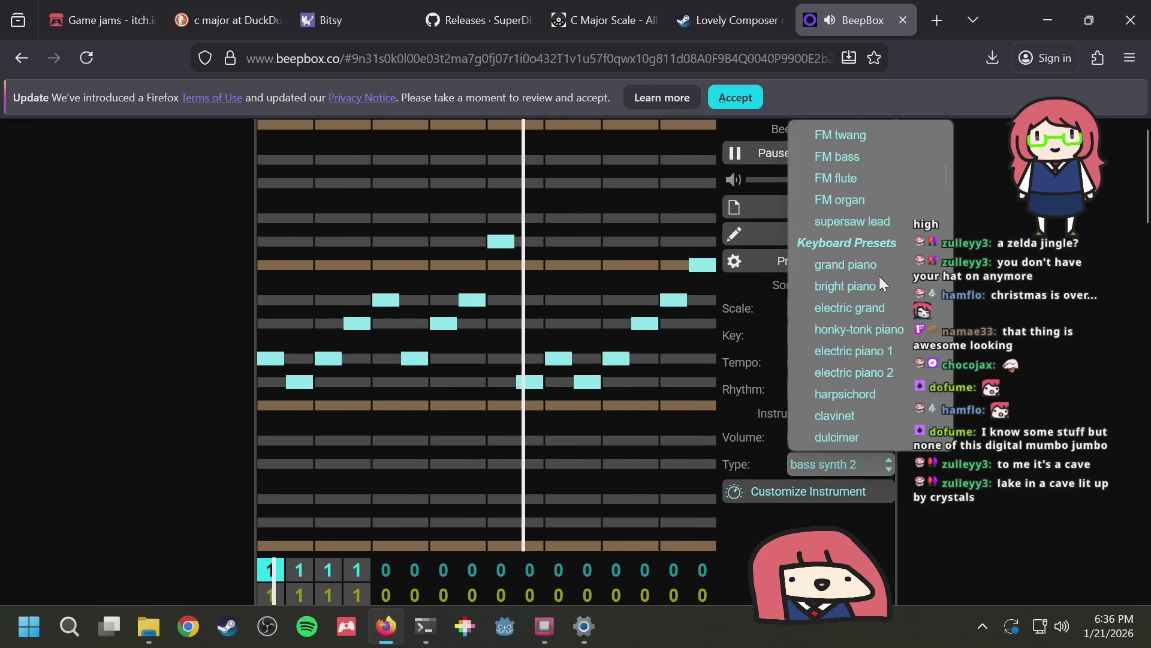
{"action": "left_click", "coordinate": [866, 267]}
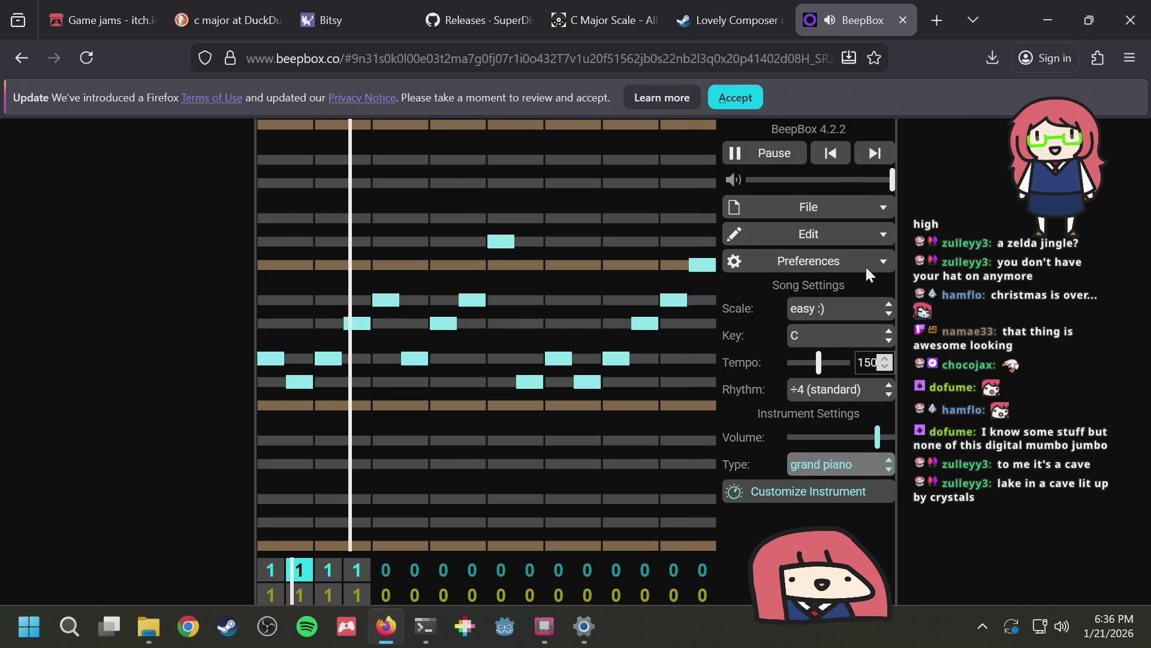
{"action": "left_click", "coordinate": [830, 465]}
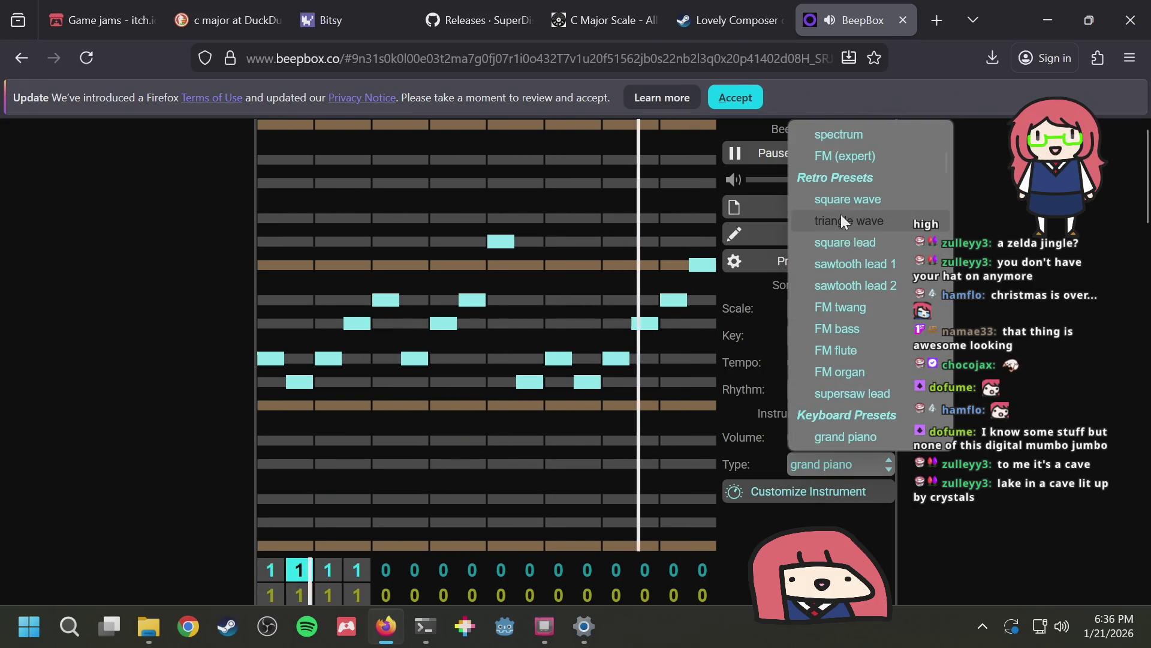
{"action": "scroll", "coordinate": [845, 281], "scroll_direction": "down", "scroll_amount": 4}
{"action": "scroll", "coordinate": [844, 278], "scroll_direction": "down", "scroll_amount": 2}
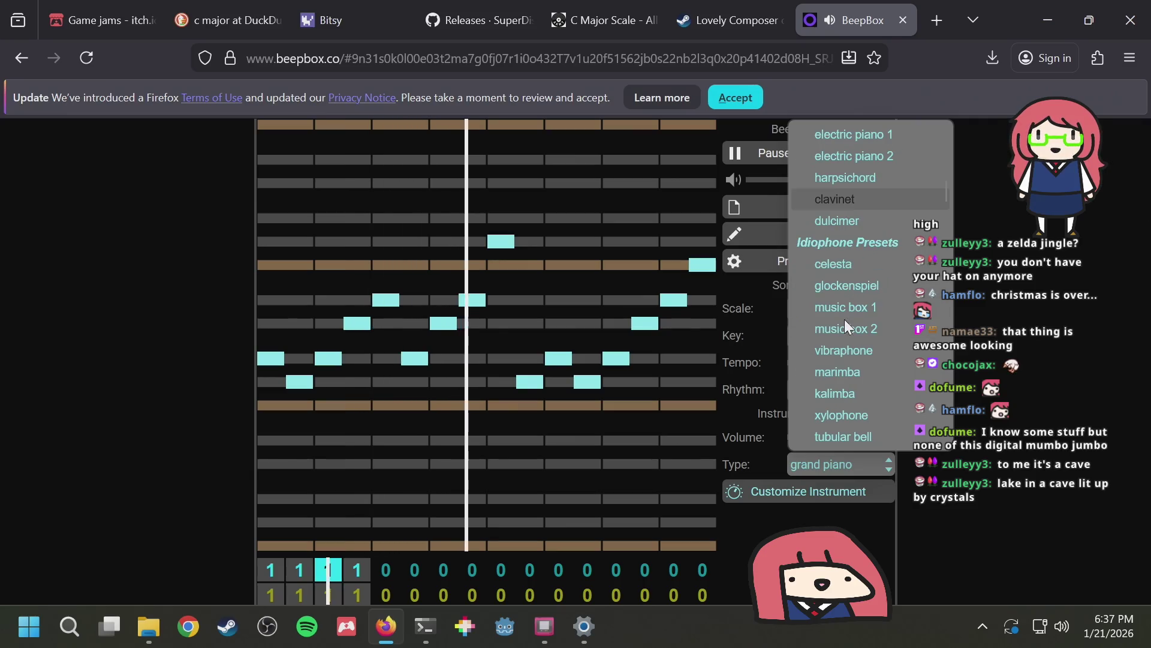
{"action": "left_click", "coordinate": [841, 269]}
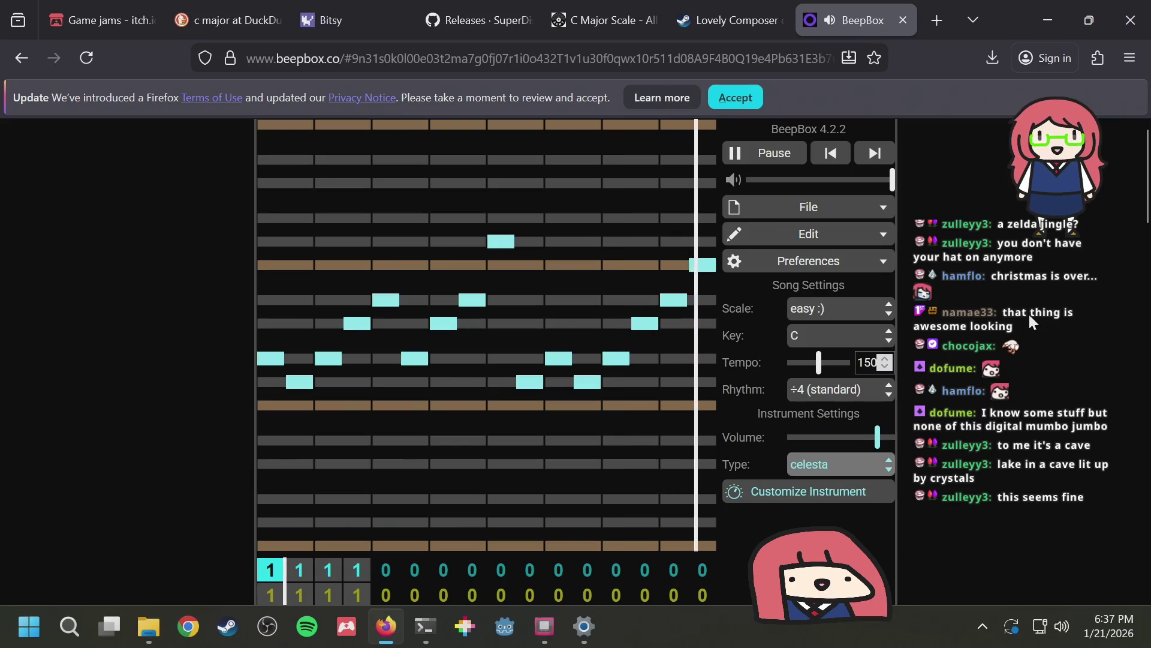
Try the dubstep yoi yoi preset and reopen the preset list
{"action": "left_click", "coordinate": [824, 467]}
{"action": "scroll", "coordinate": [847, 297], "scroll_direction": "down", "scroll_amount": 8}
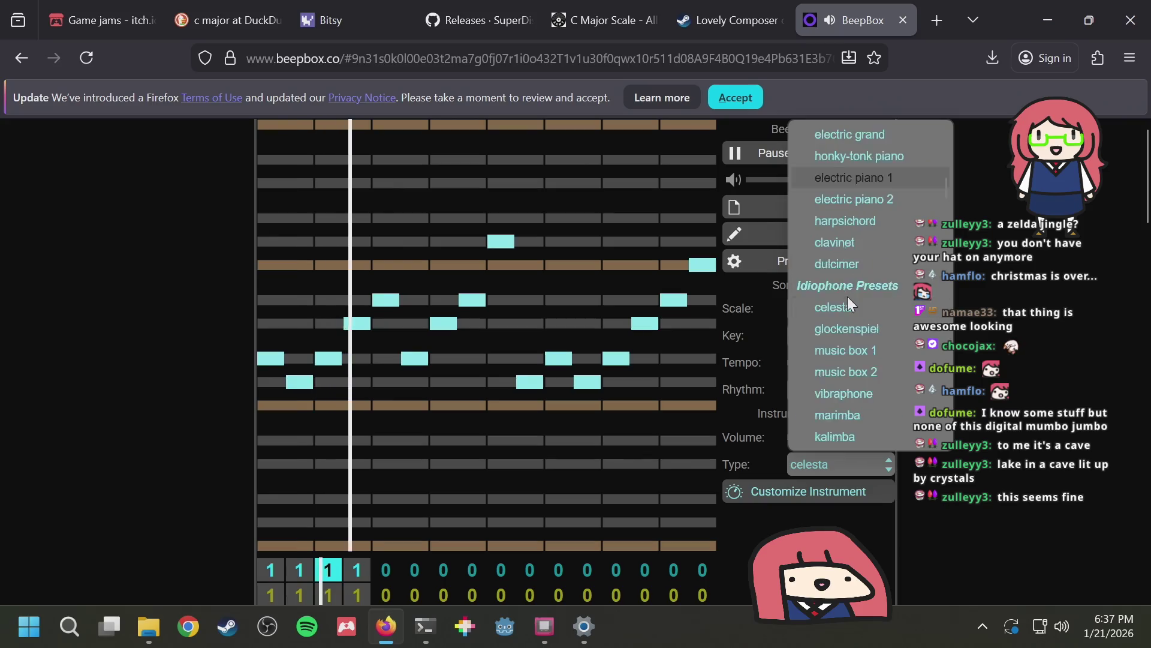
{"action": "scroll", "coordinate": [846, 299], "scroll_direction": "down", "scroll_amount": 2}
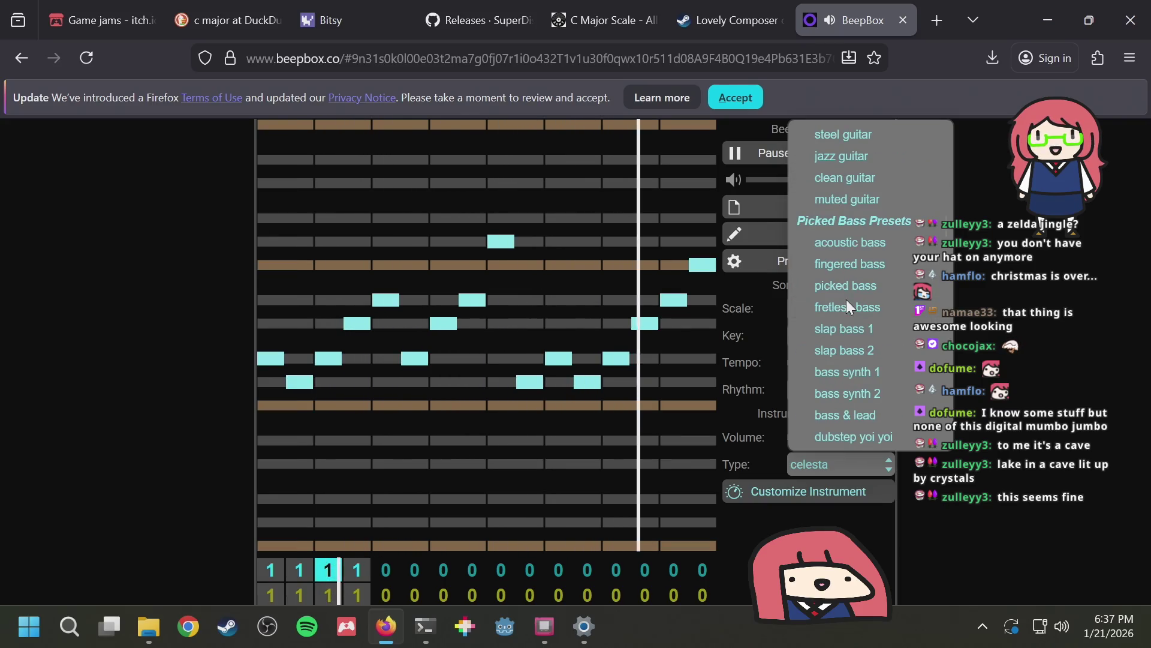
{"action": "scroll", "coordinate": [851, 408], "scroll_direction": "down", "scroll_amount": 2}
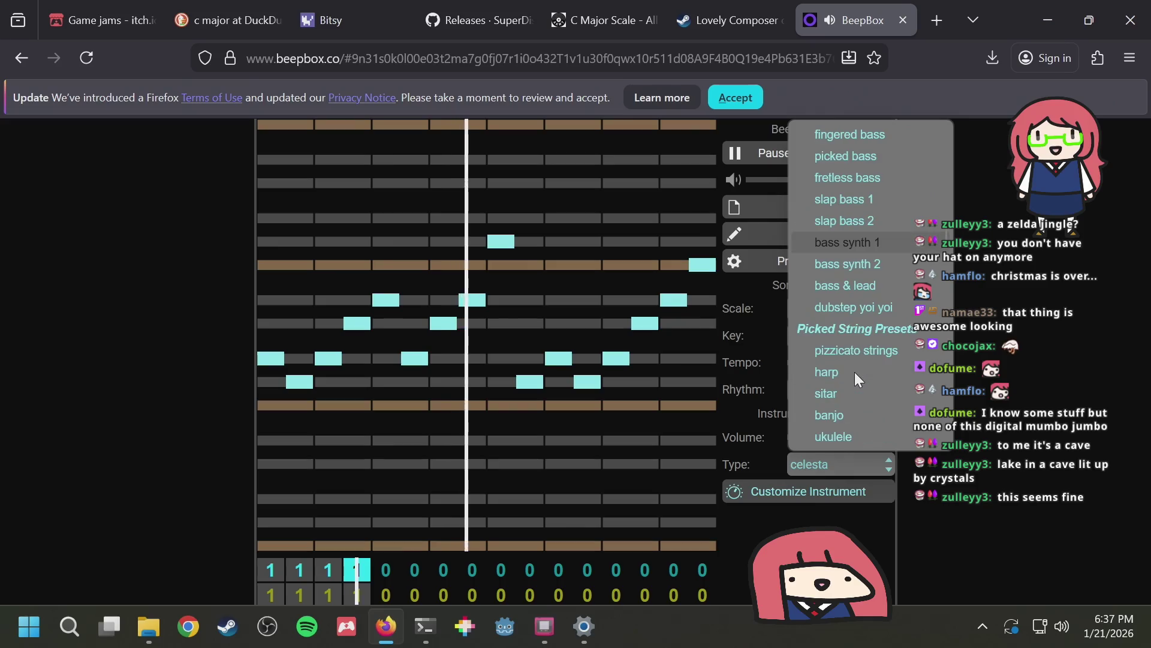
{"action": "left_click", "coordinate": [850, 305]}
{"action": "left_click", "coordinate": [812, 468]}
Try the fretless bass and banjo presets on the teal melody
{"action": "left_click", "coordinate": [845, 315]}
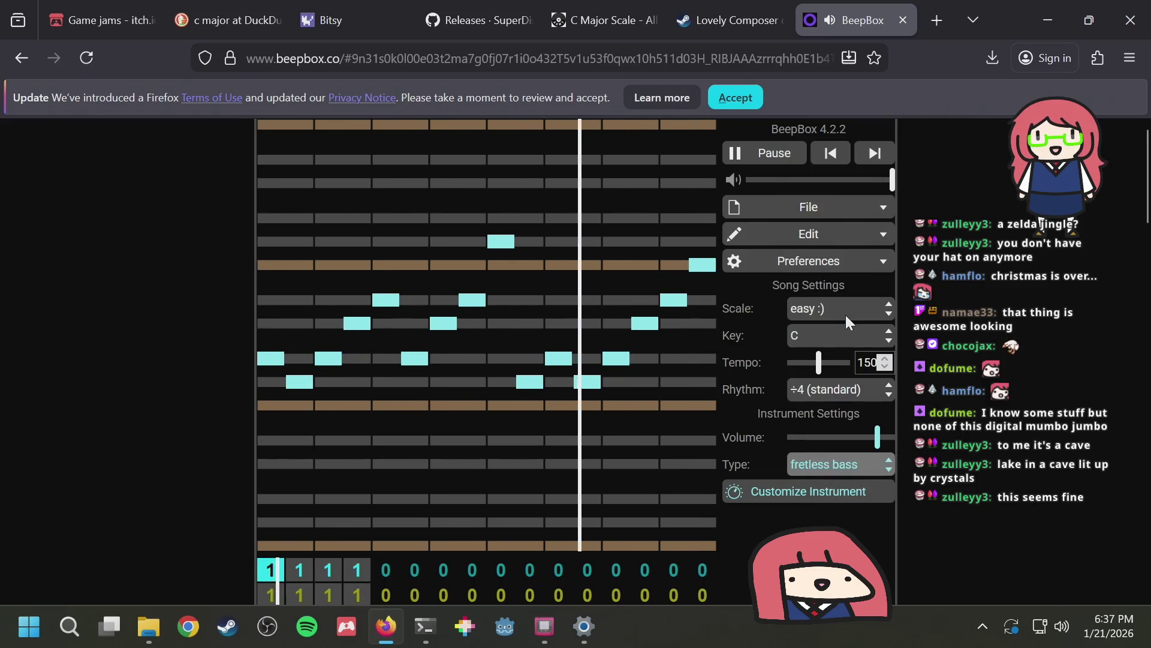
{"action": "left_click", "coordinate": [828, 464]}
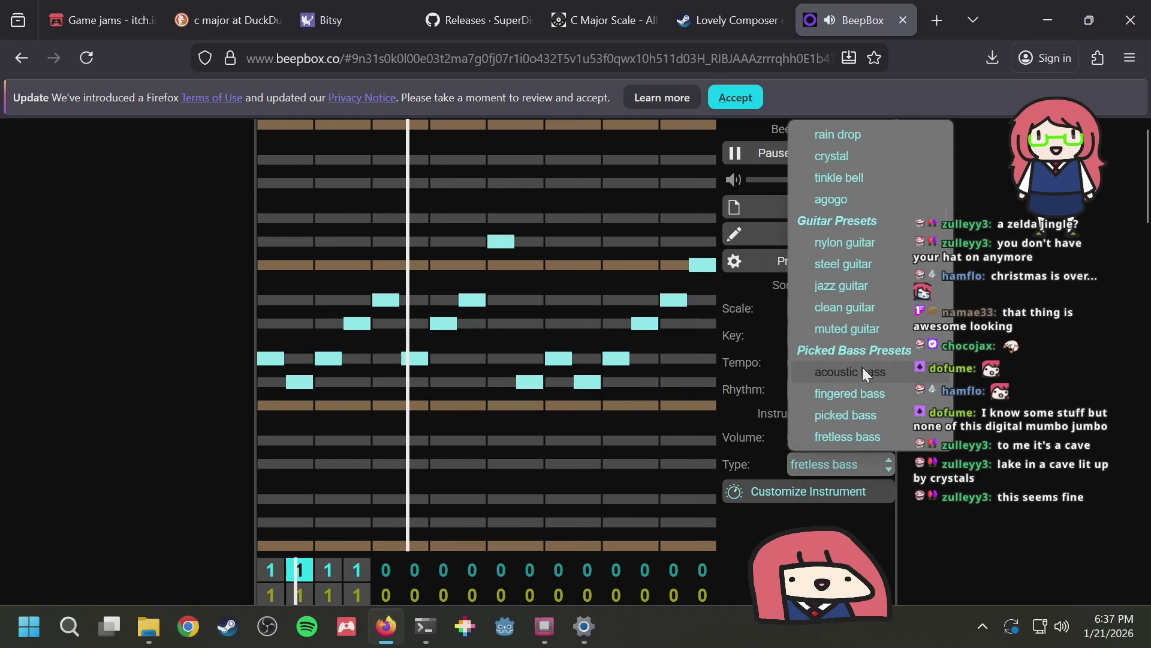
{"action": "scroll", "coordinate": [863, 367], "scroll_direction": "down", "scroll_amount": 3}
{"action": "scroll", "coordinate": [891, 287], "scroll_direction": "down", "scroll_amount": 2}
{"action": "scroll", "coordinate": [891, 287], "scroll_direction": "up", "scroll_amount": 2}
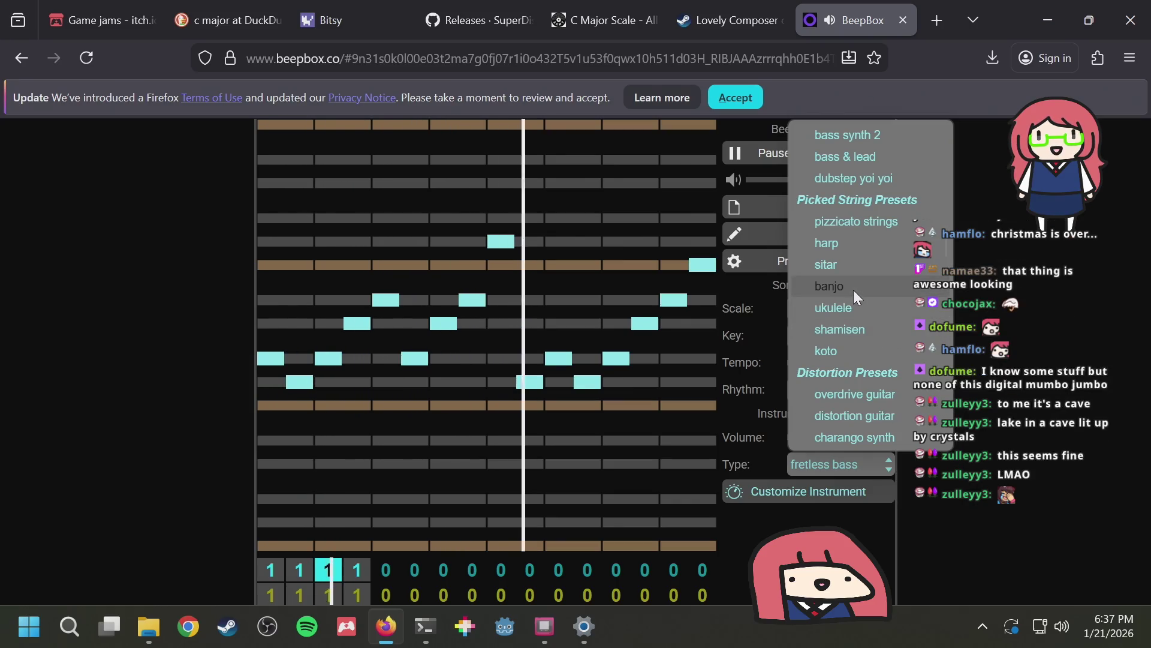
{"action": "key", "text": "Escape"}
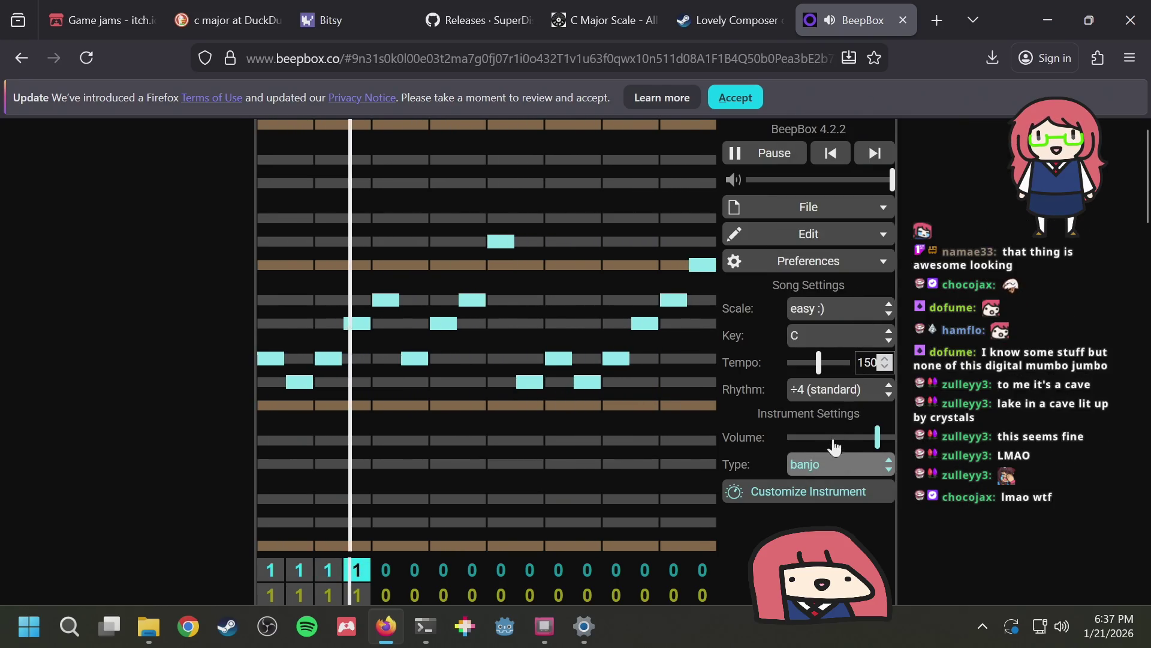
Browse further down the preset list and pick the yowie voice
{"action": "left_click", "coordinate": [826, 465]}
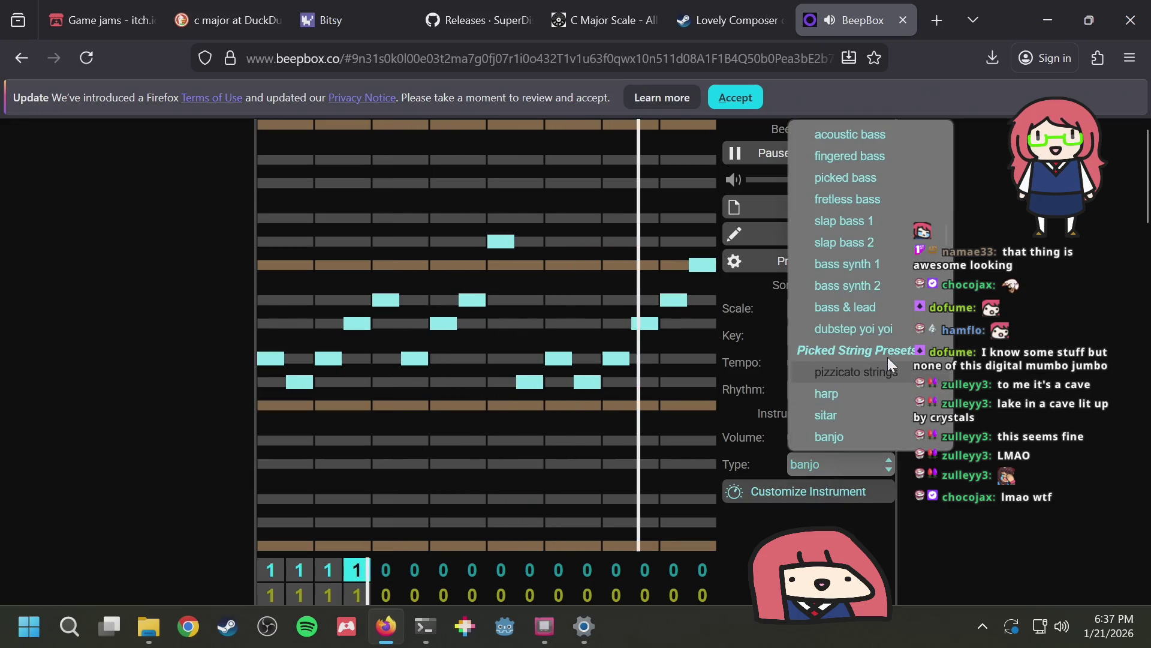
{"action": "scroll", "coordinate": [887, 358], "scroll_direction": "down", "scroll_amount": 4}
{"action": "scroll", "coordinate": [887, 354], "scroll_direction": "down", "scroll_amount": 2}
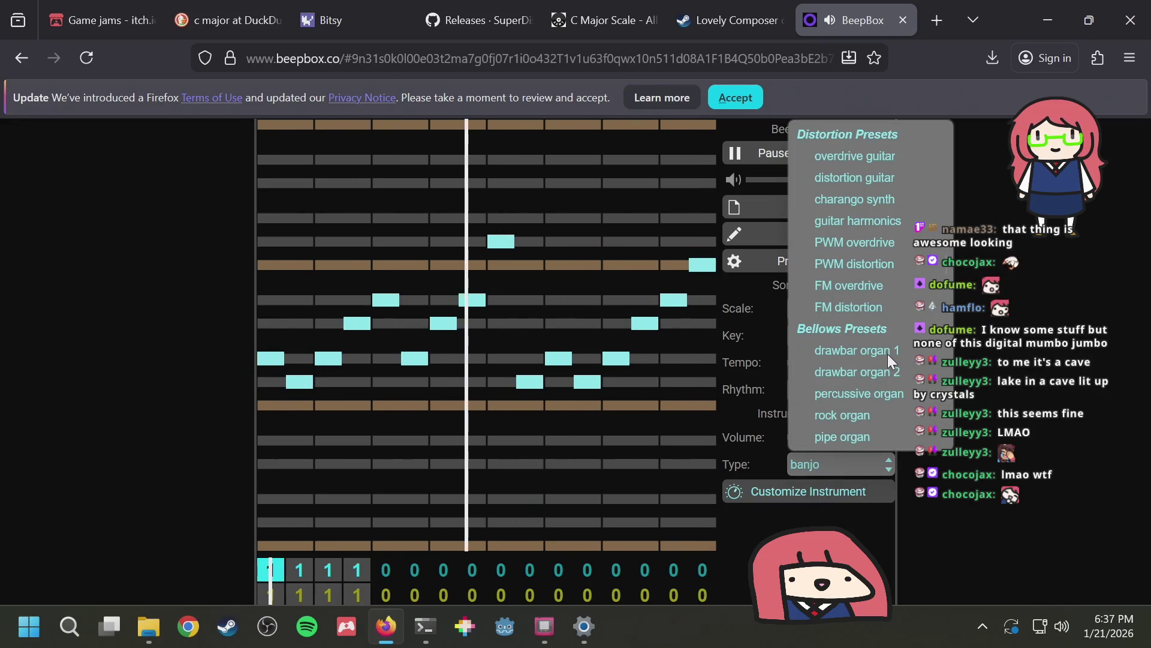
{"action": "scroll", "coordinate": [887, 353], "scroll_direction": "down", "scroll_amount": 2}
{"action": "scroll", "coordinate": [868, 360], "scroll_direction": "down", "scroll_amount": 2}
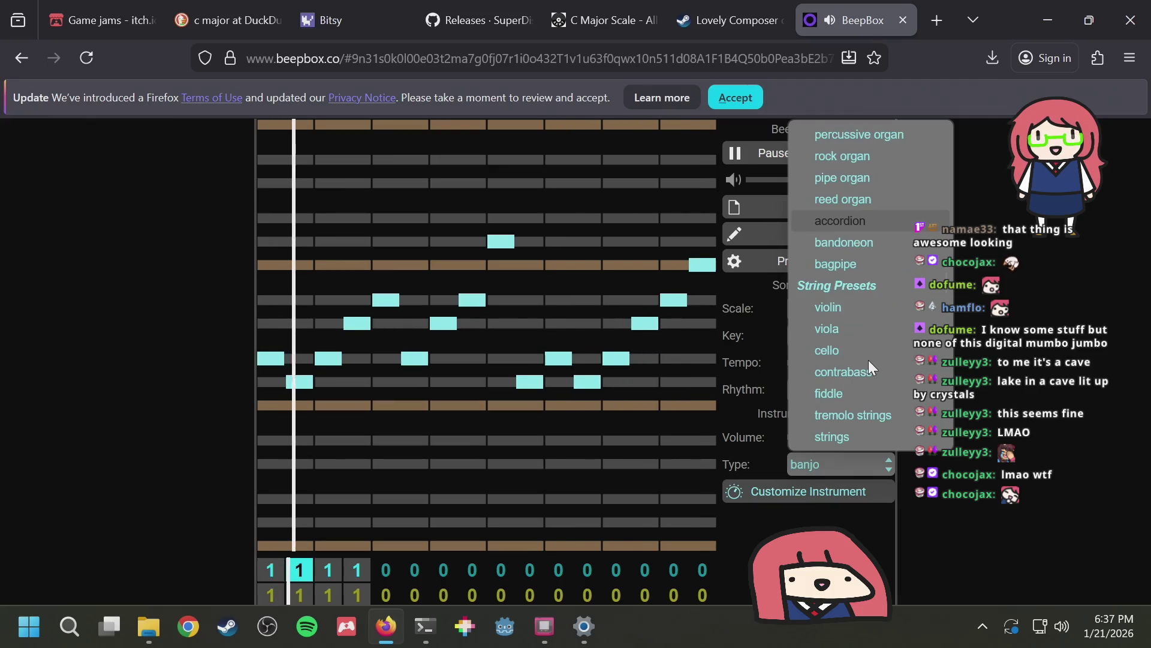
{"action": "scroll", "coordinate": [868, 359], "scroll_direction": "down", "scroll_amount": 5}
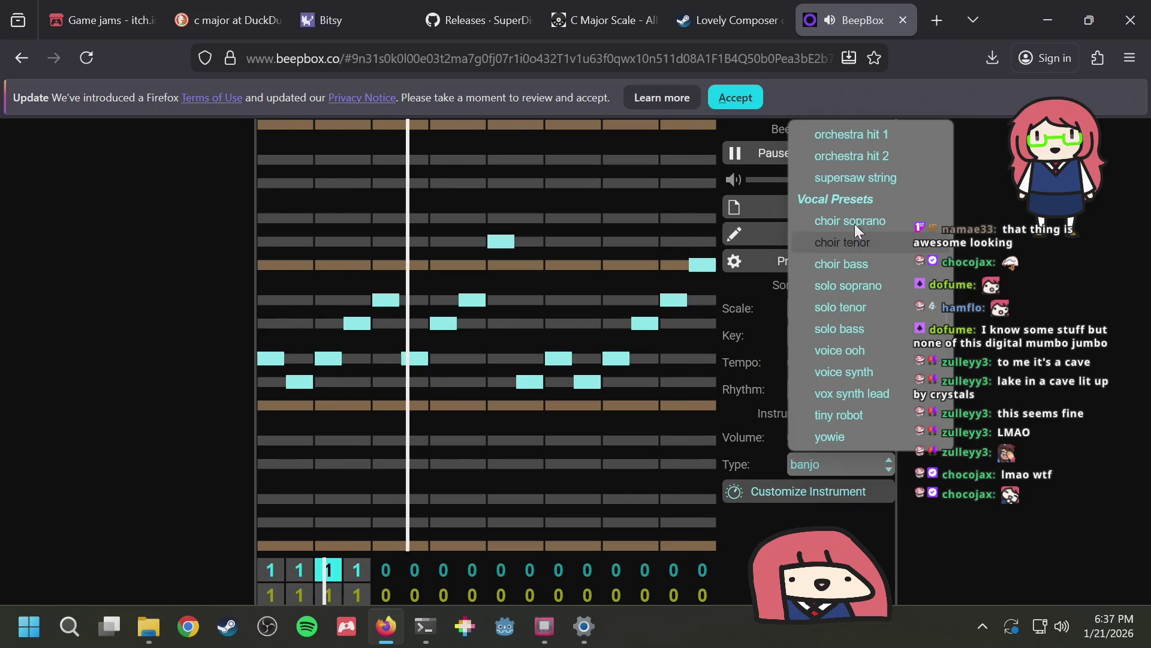
{"action": "scroll", "coordinate": [861, 344], "scroll_direction": "down", "scroll_amount": 4}
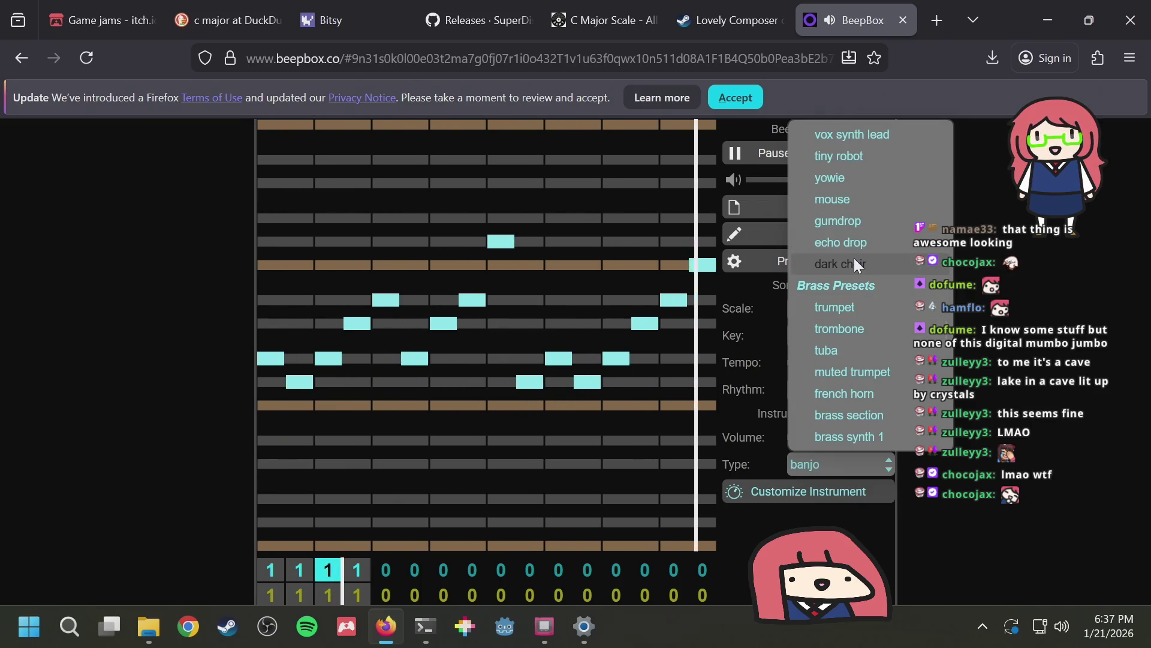
{"action": "scroll", "coordinate": [854, 258], "scroll_direction": "up", "scroll_amount": 3}
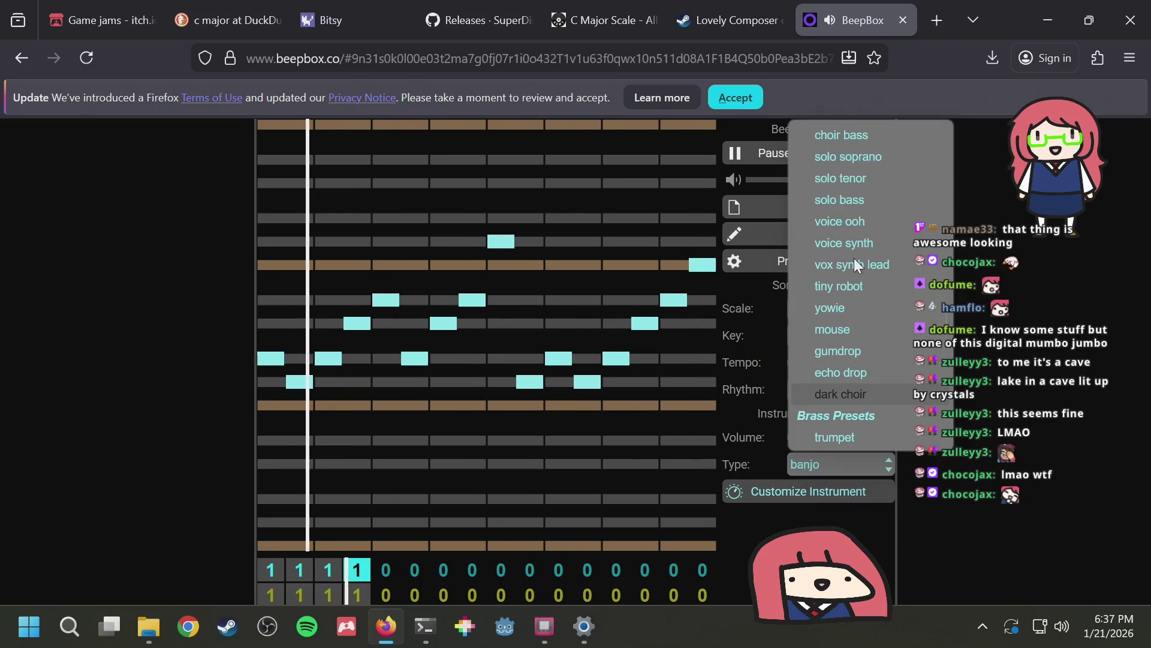
{"action": "left_click", "coordinate": [833, 309]}
Audition the mouse preset, then switch the instrument back to yowie
{"action": "left_click", "coordinate": [806, 464]}
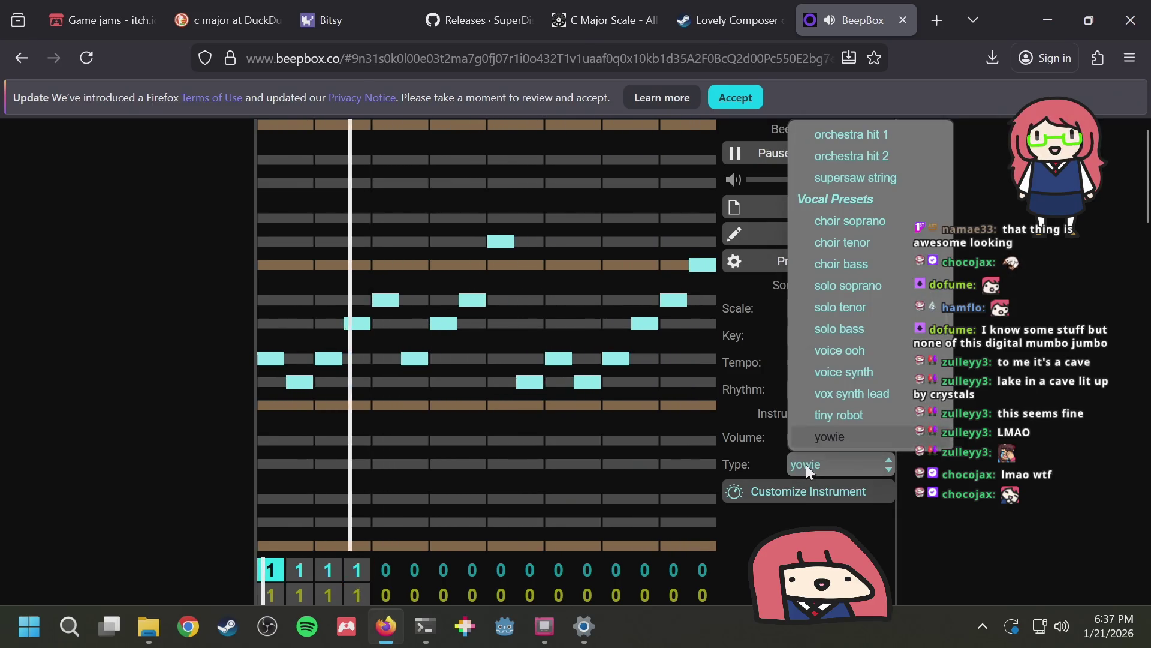
{"action": "scroll", "coordinate": [907, 307], "scroll_direction": "down", "scroll_amount": 3}
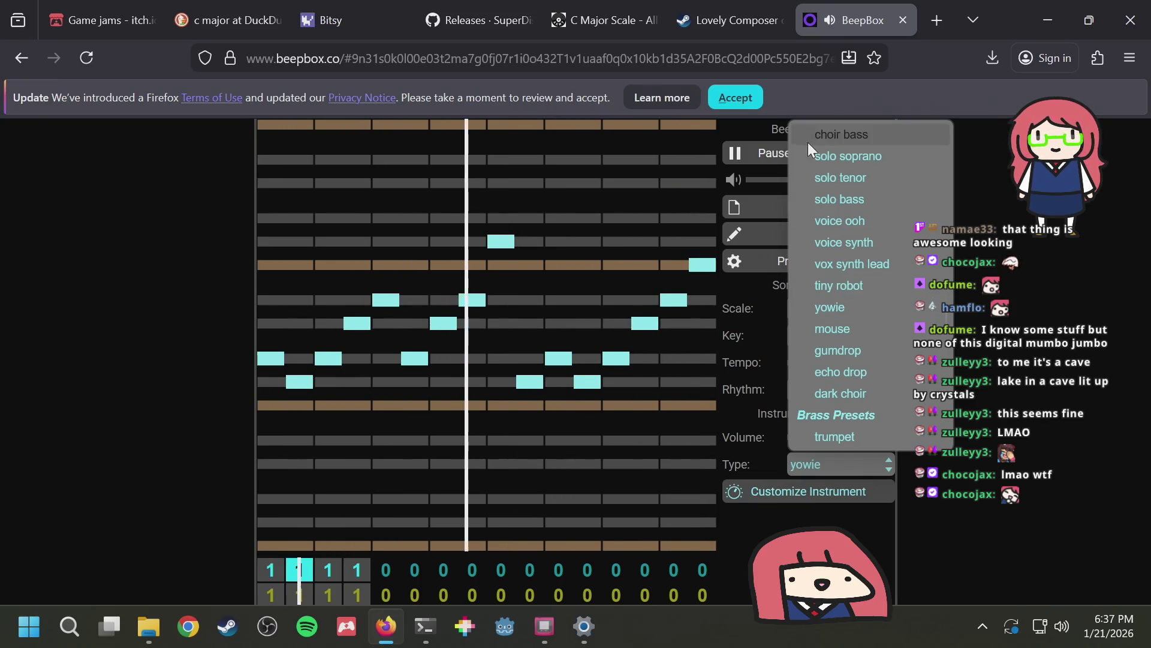
{"action": "left_click", "coordinate": [854, 327]}
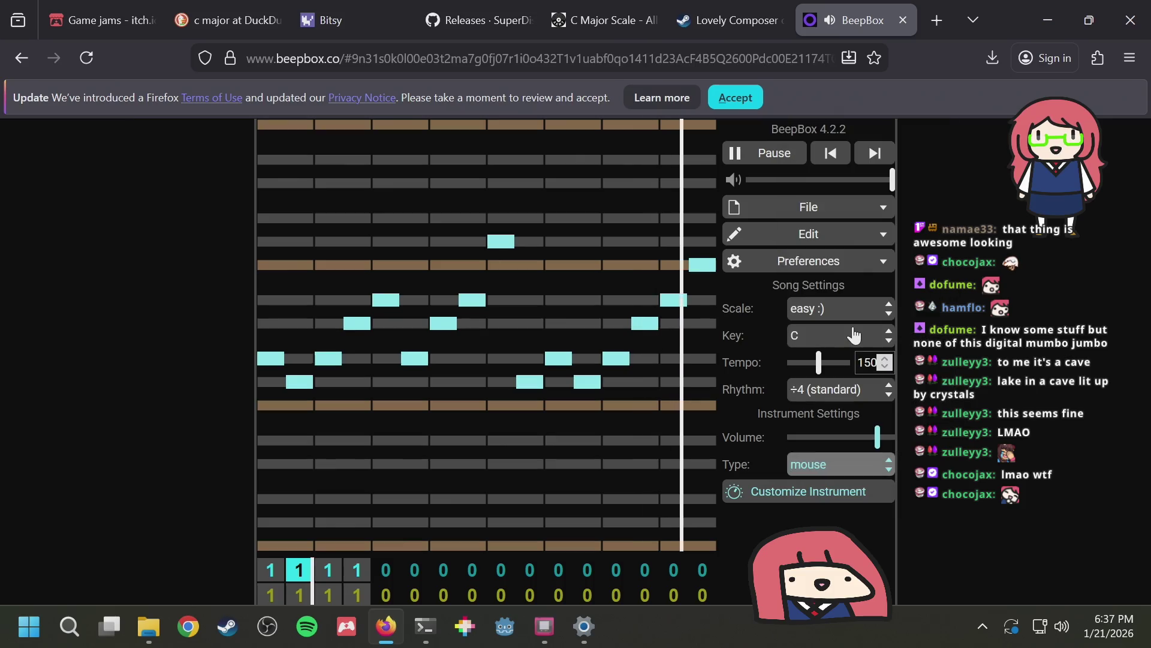
{"action": "left_click", "coordinate": [827, 452]}
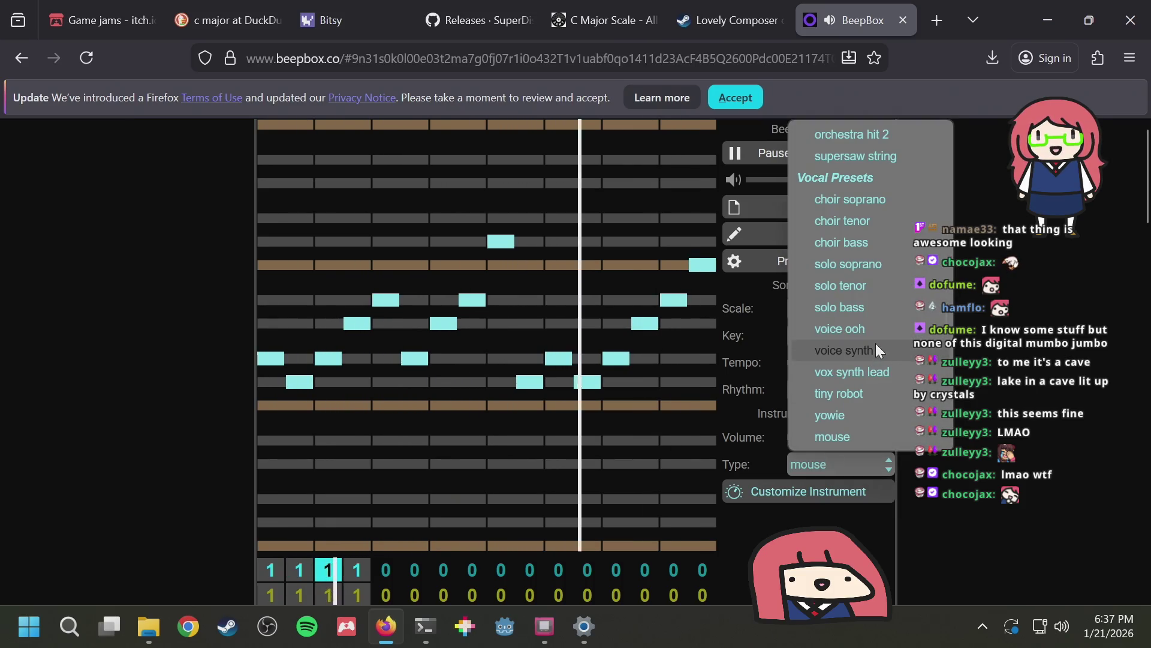
{"action": "scroll", "coordinate": [866, 337], "scroll_direction": "down", "scroll_amount": 2}
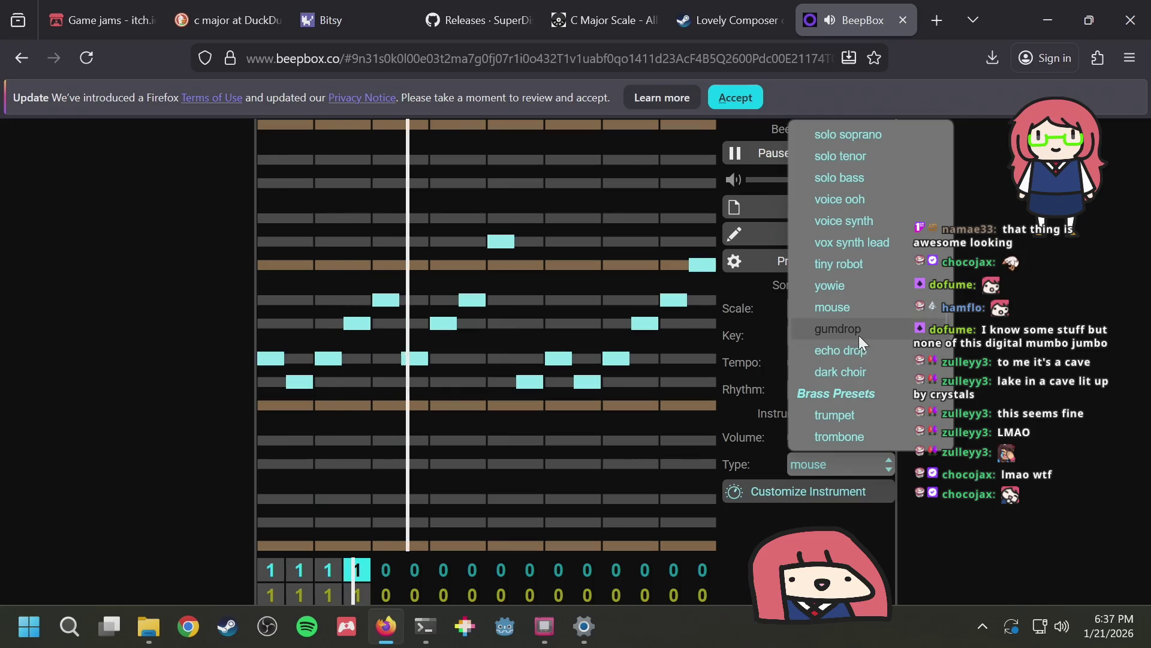
{"action": "left_click", "coordinate": [852, 293]}
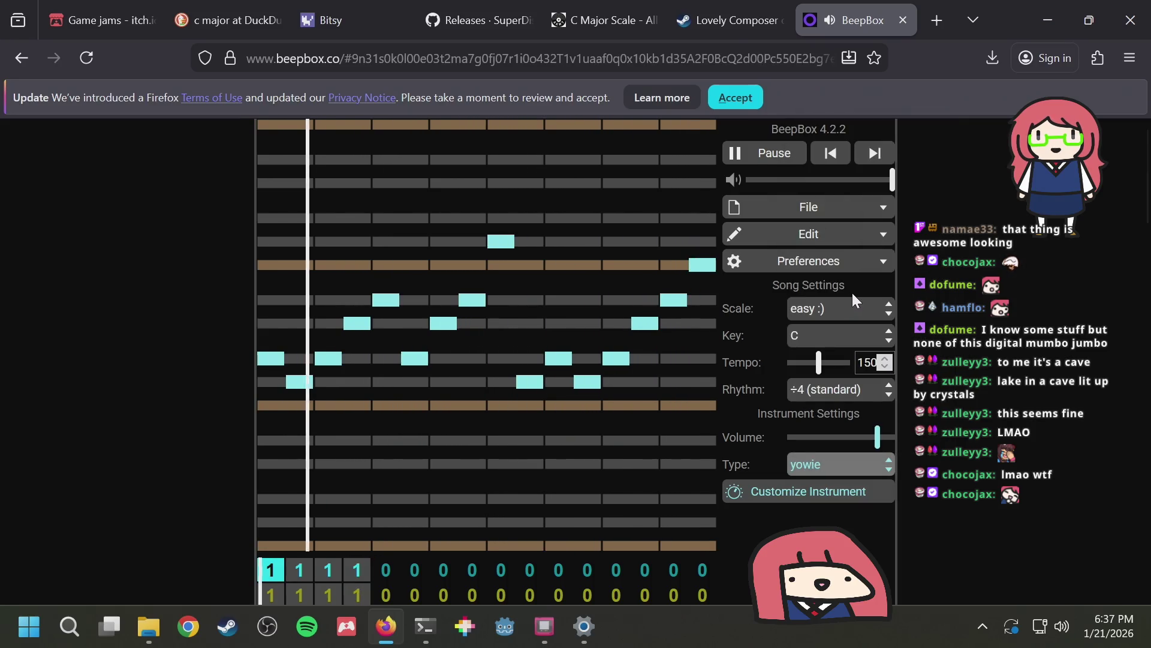
Try the key F, settle the song key on C♯, and restart playback to hear it
{"action": "left_click", "coordinate": [838, 333]}
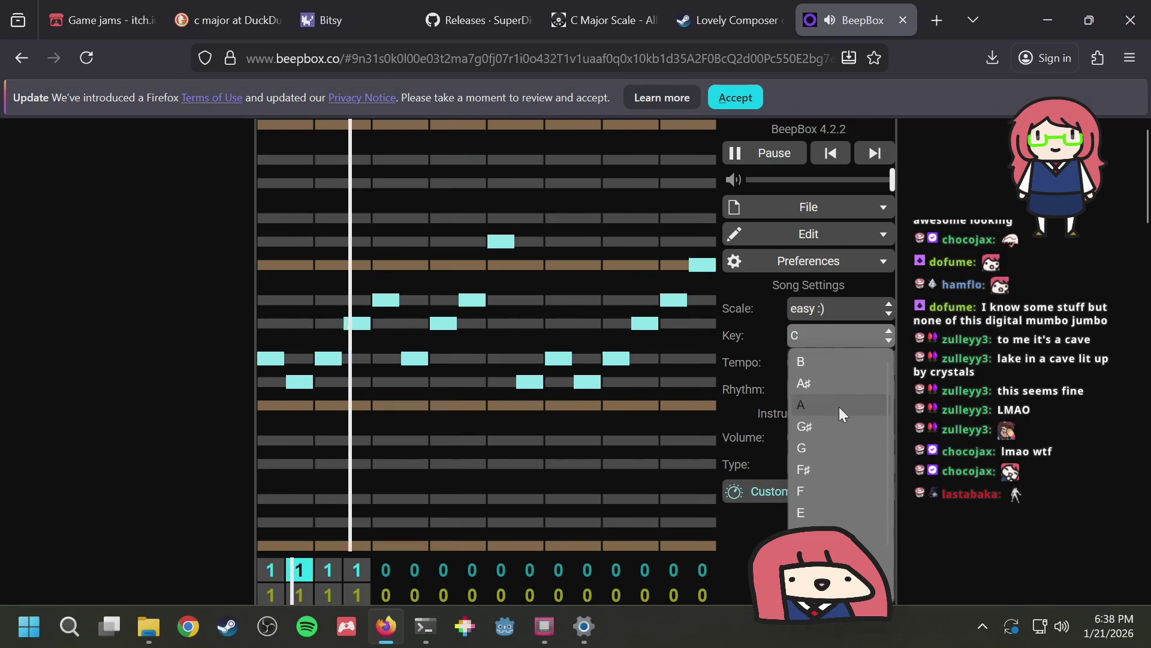
{"action": "scroll", "coordinate": [838, 420], "scroll_direction": "down", "scroll_amount": 1}
{"action": "left_click", "coordinate": [835, 430]}
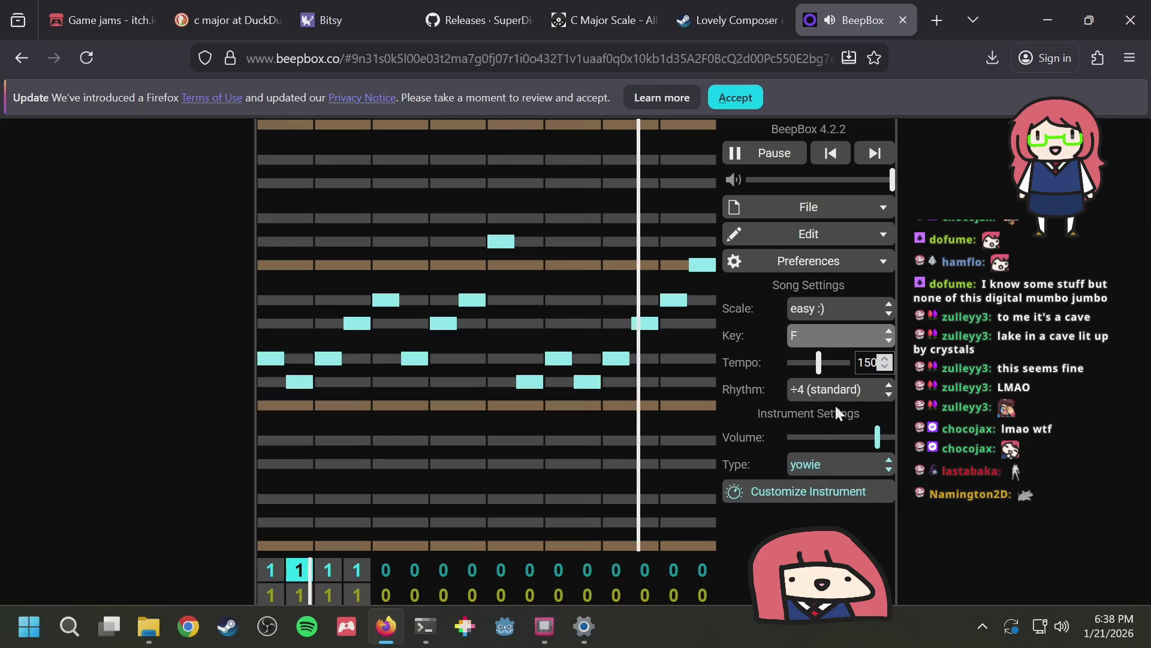
{"action": "left_click", "coordinate": [835, 339]}
{"action": "scroll", "coordinate": [835, 405], "scroll_direction": "down", "scroll_amount": 1}
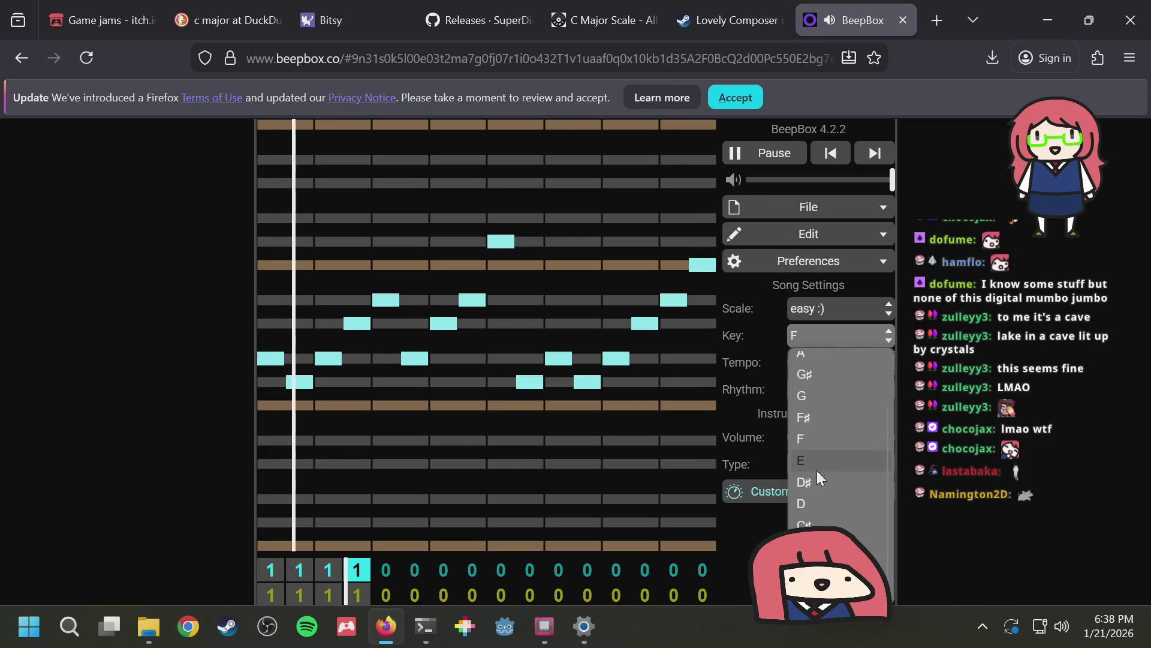
{"action": "left_click", "coordinate": [817, 524]}
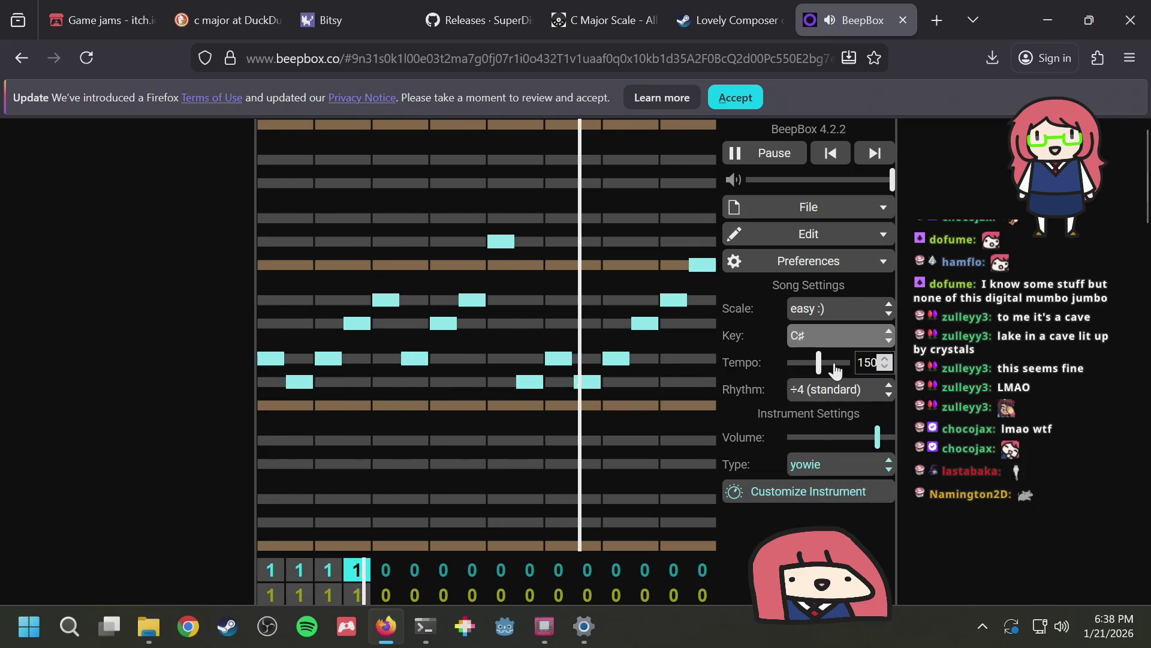
{"action": "left_click", "coordinate": [828, 335]}
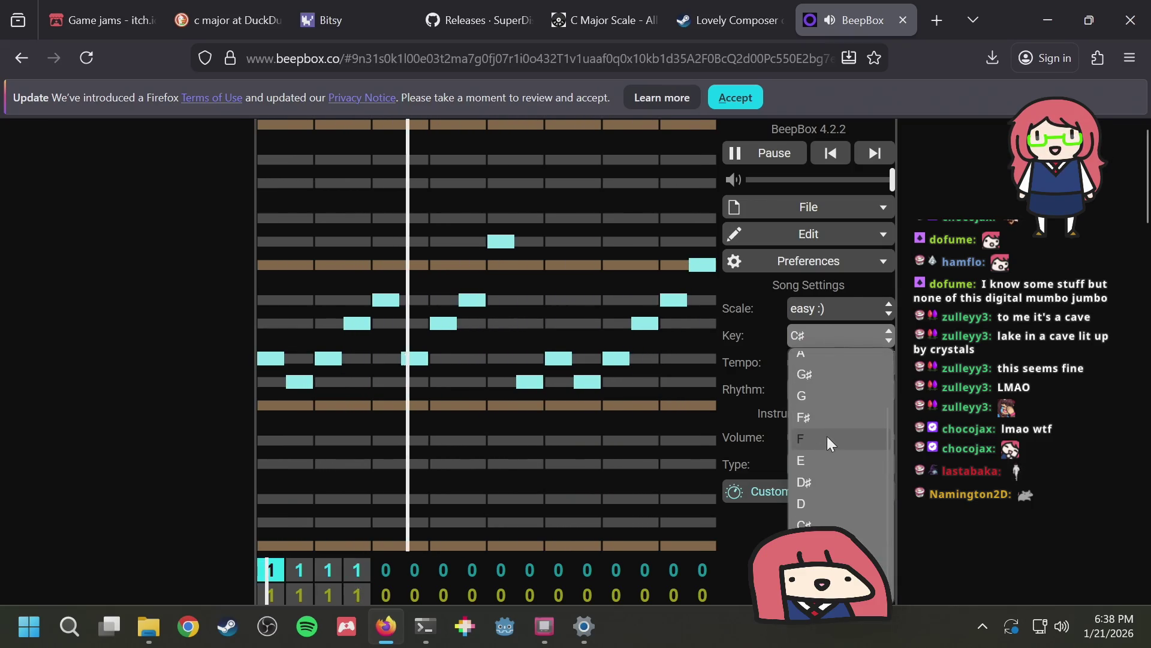
{"action": "left_click", "coordinate": [1054, 434]}
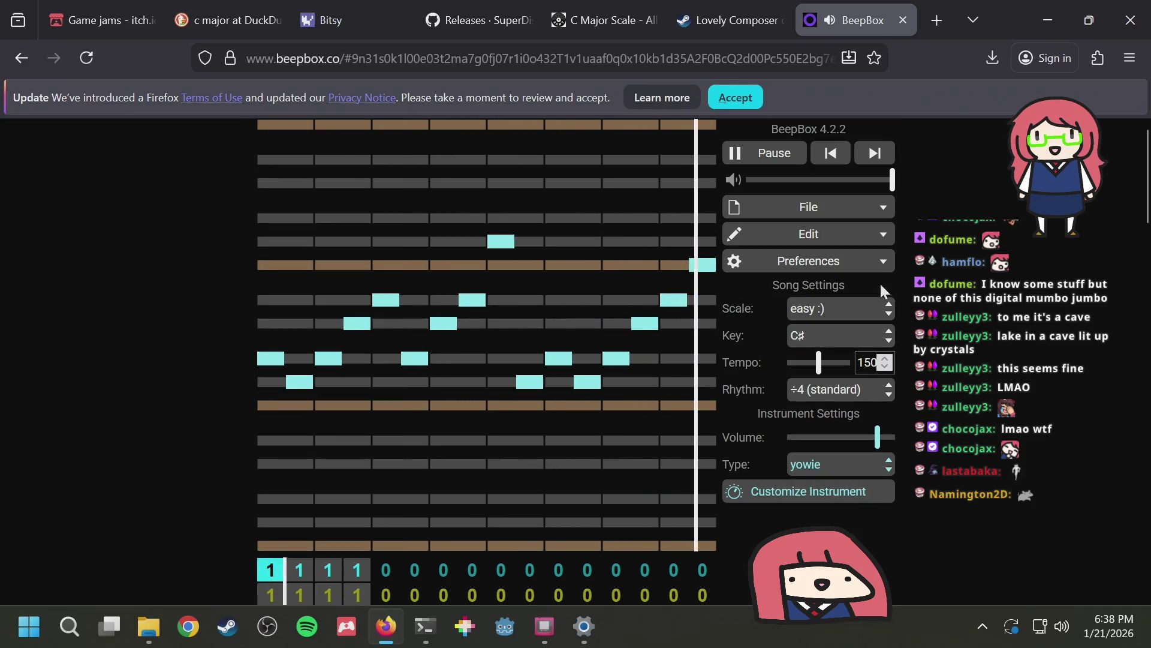
{"action": "left_click", "coordinate": [777, 157]}
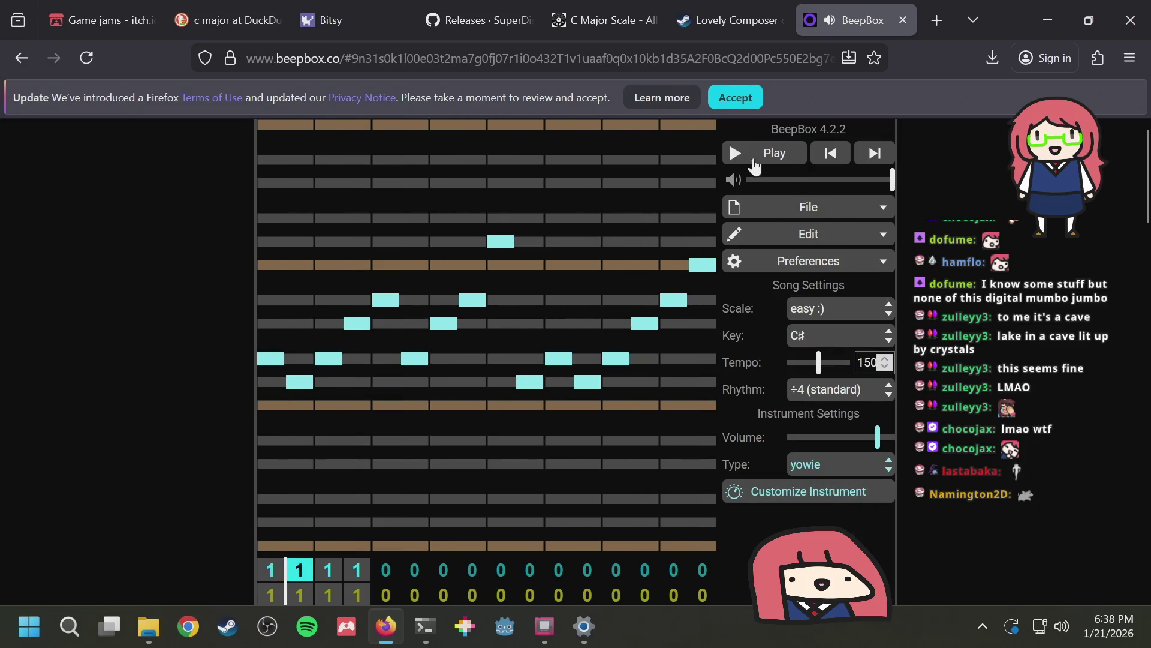
{"action": "left_click", "coordinate": [789, 162]}
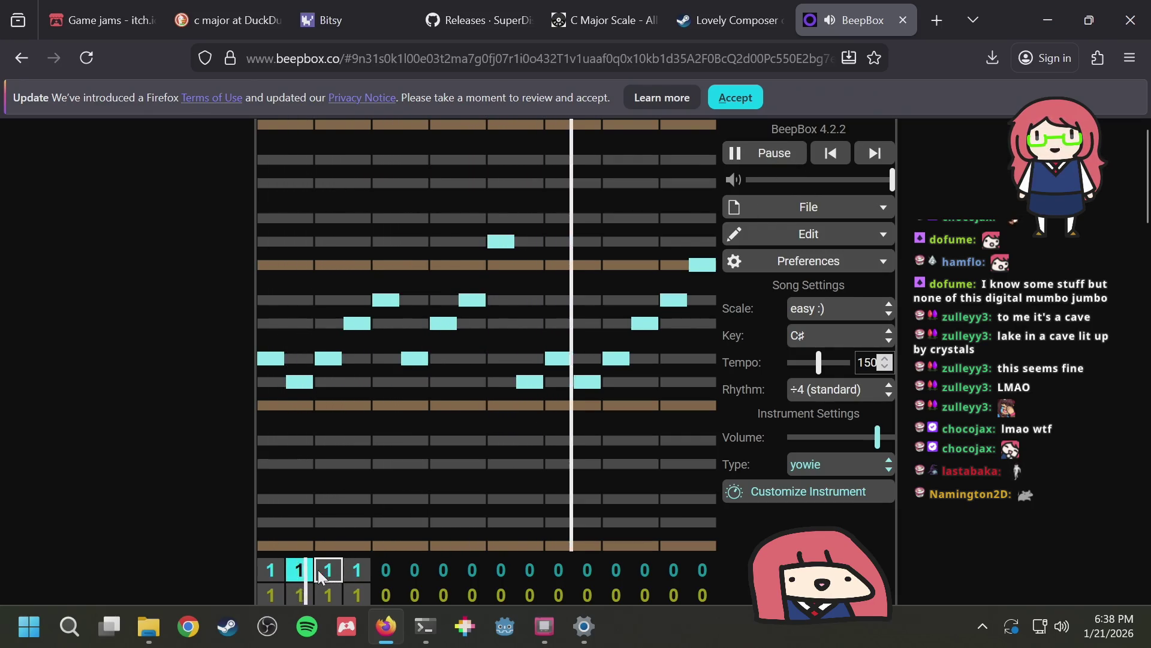
Open the yellow channel's first bar and place its first four notes
{"action": "left_click", "coordinate": [271, 594]}
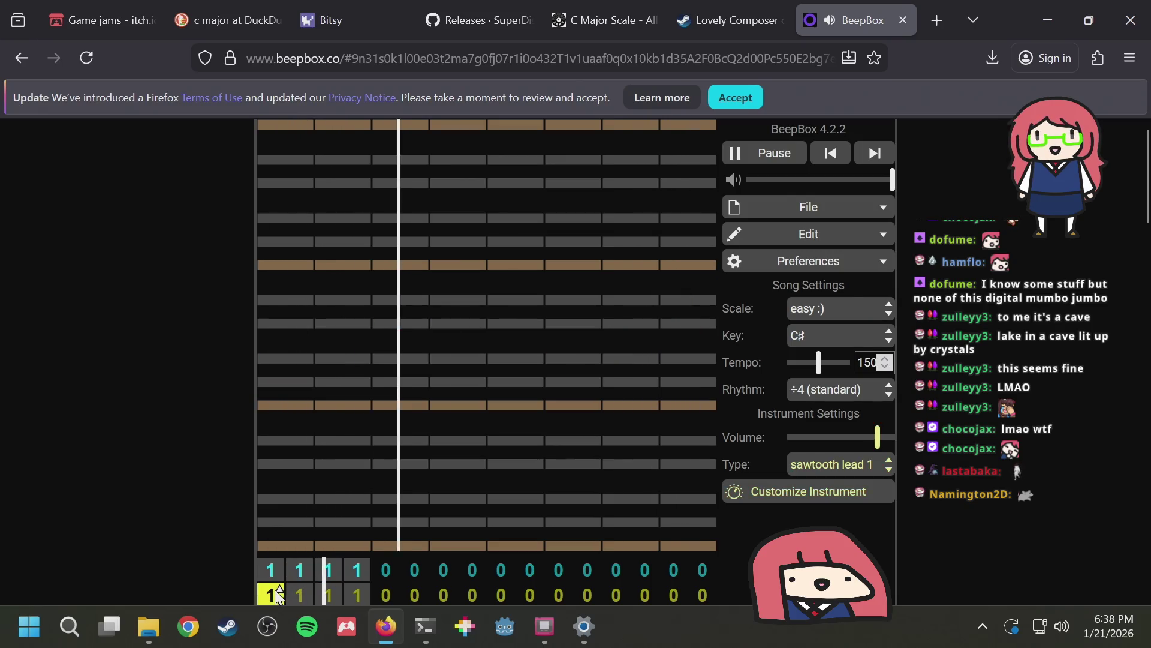
{"action": "left_click", "coordinate": [388, 380]}
{"action": "left_click", "coordinate": [473, 300]}
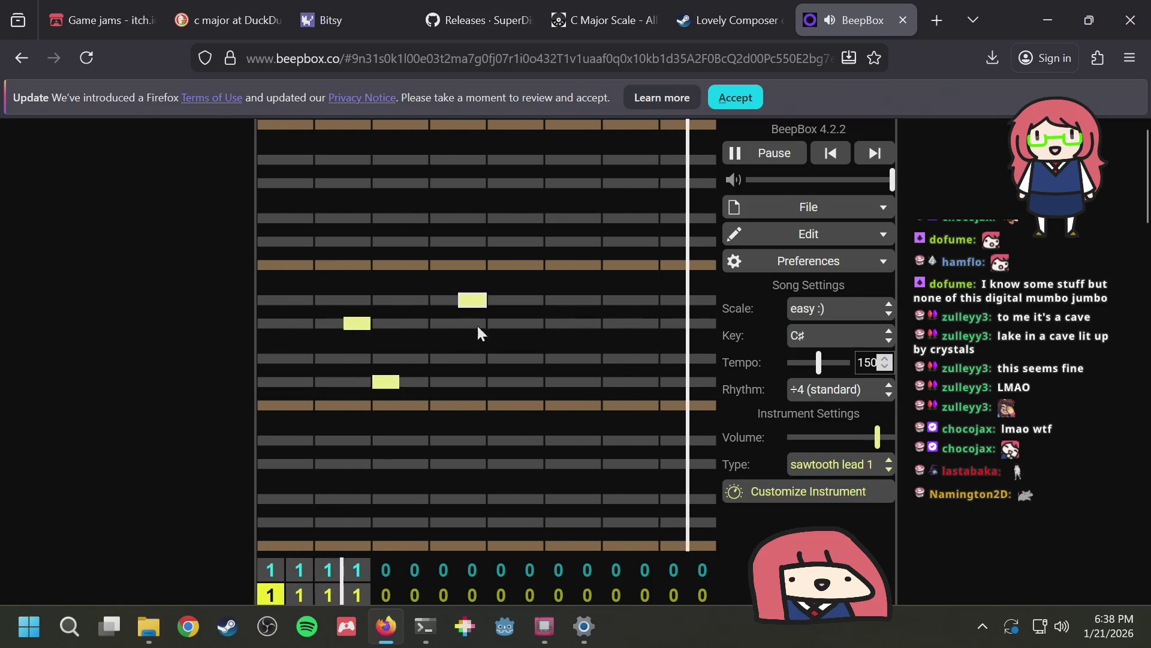
{"action": "left_click", "coordinate": [500, 358]}
{"action": "left_click", "coordinate": [273, 359]}
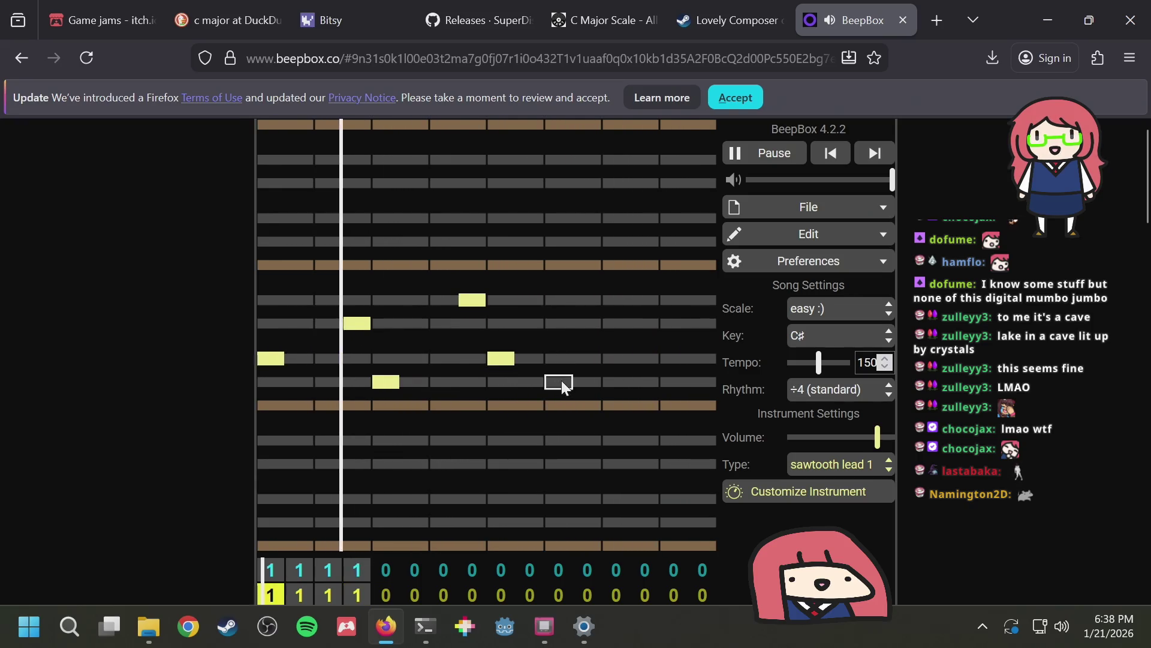
{"action": "left_click", "coordinate": [506, 362]}
{"action": "left_click", "coordinate": [525, 362]}
Add middle, high and low notes later in the bar, lowering the high note
{"action": "left_click", "coordinate": [588, 322]}
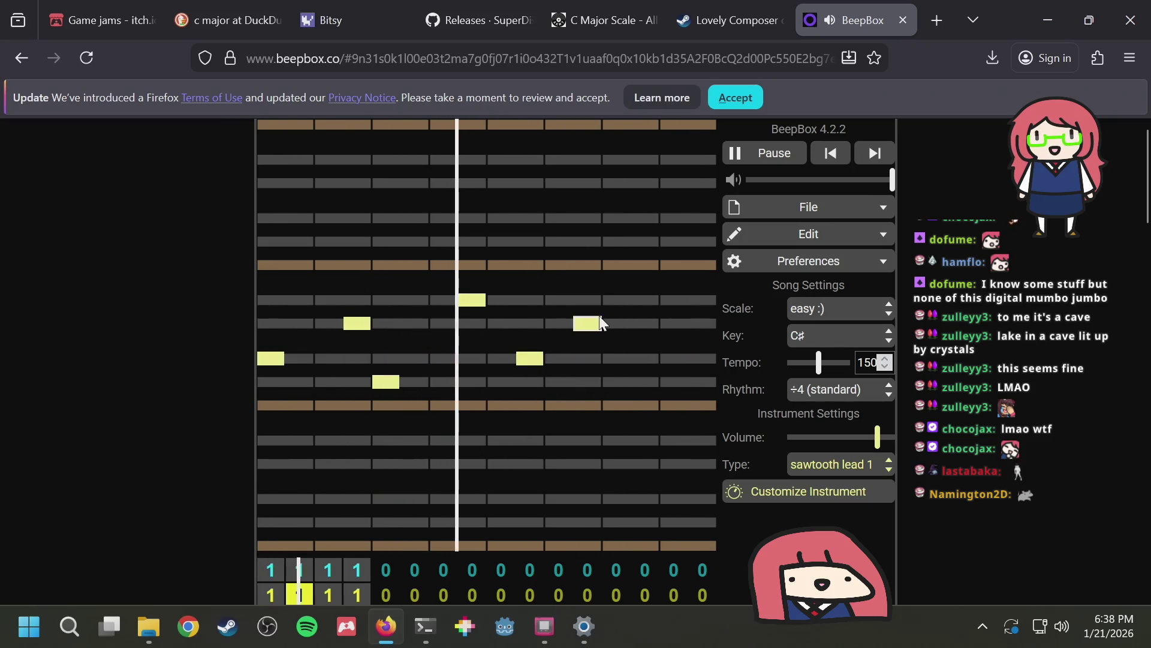
{"action": "left_click", "coordinate": [670, 298]}
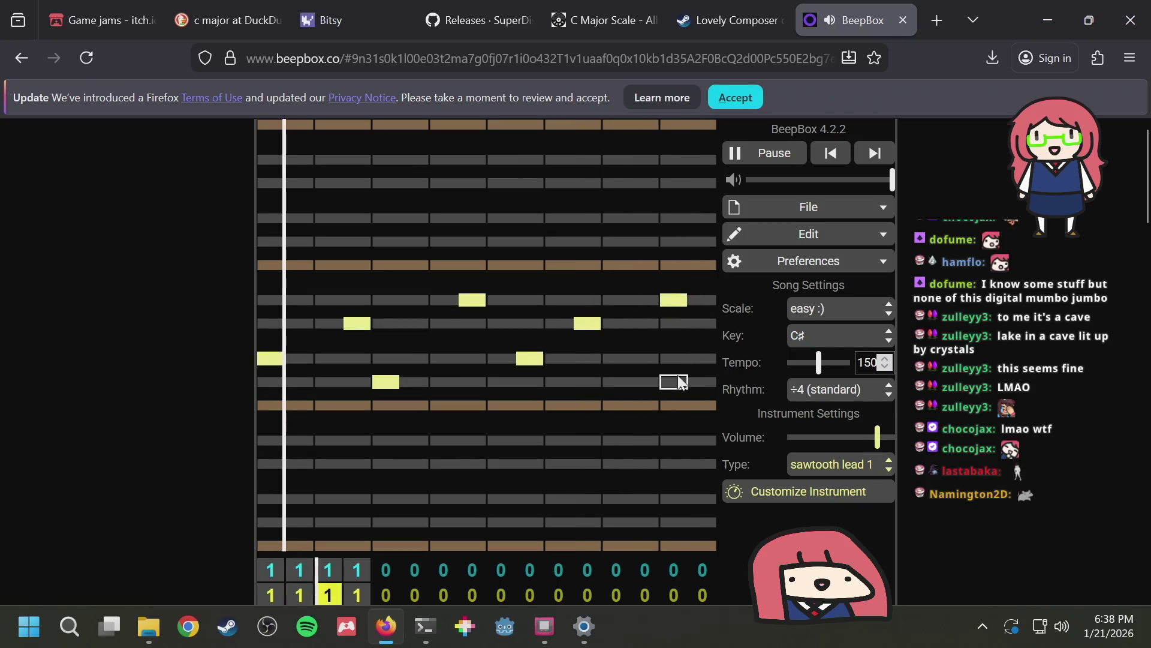
{"action": "left_click", "coordinate": [644, 358]}
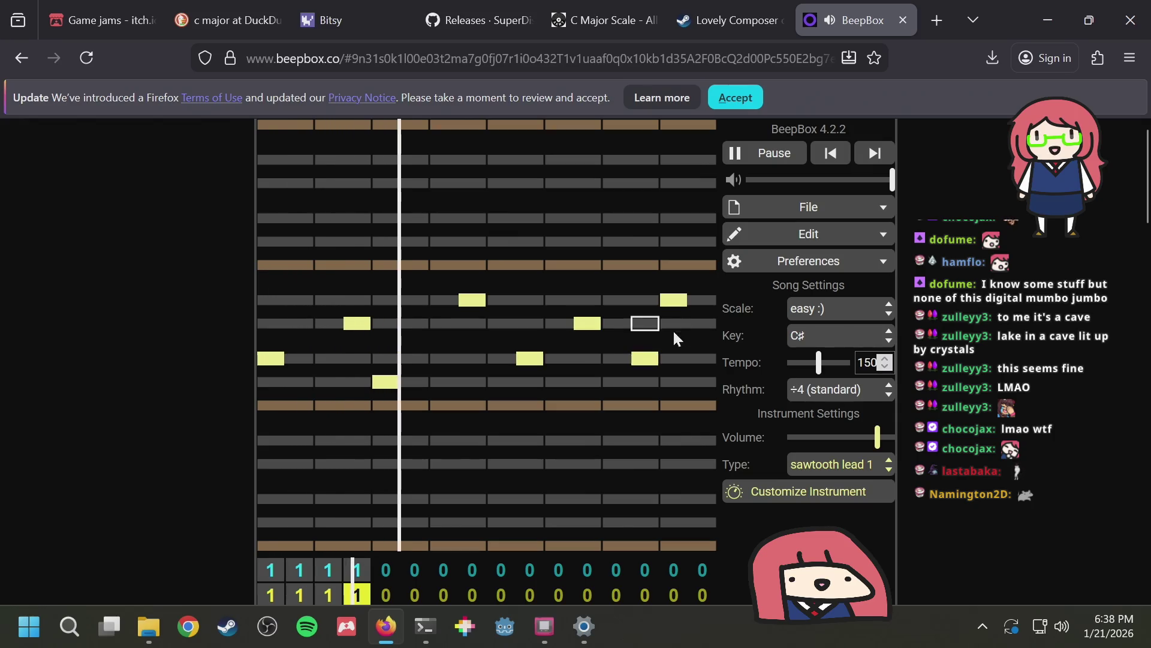
{"action": "left_click", "coordinate": [677, 301]}
{"action": "left_click", "coordinate": [701, 325]}
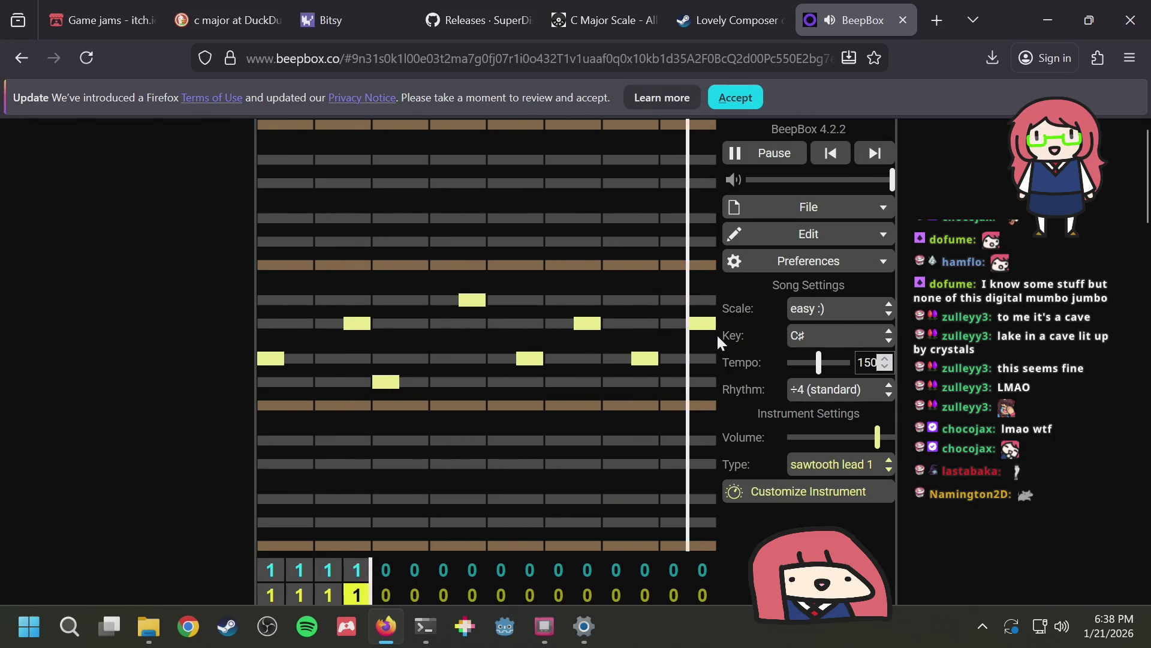
{"action": "left_click", "coordinate": [383, 359]}
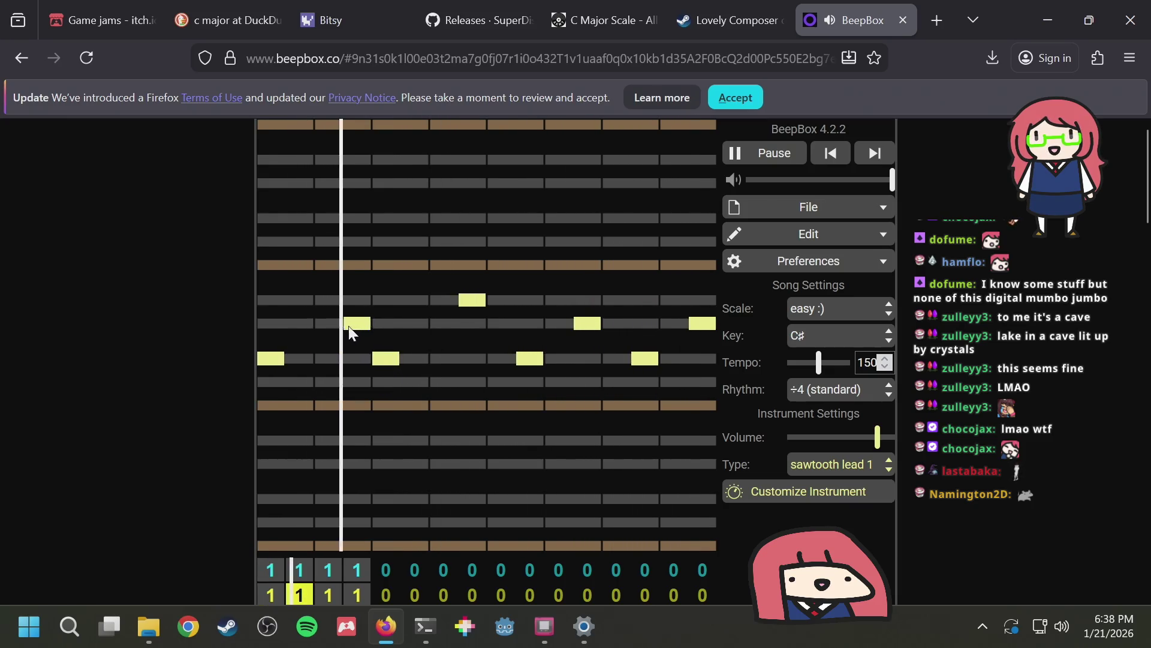
Shift notes earlier, remove a stray low note, and drop others to lower pitches
{"action": "left_click", "coordinate": [348, 326]}
{"action": "left_click", "coordinate": [326, 324]}
{"action": "left_click", "coordinate": [465, 303]}
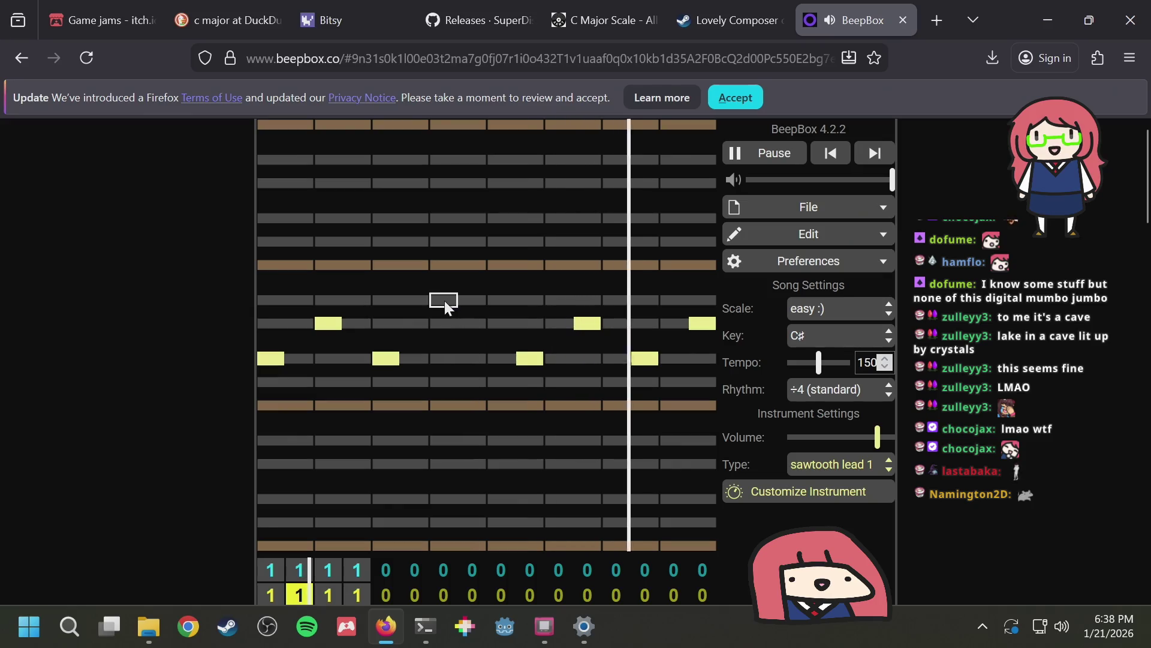
{"action": "left_click", "coordinate": [445, 301]}
{"action": "left_click", "coordinate": [526, 360]}
{"action": "left_click", "coordinate": [498, 328]}
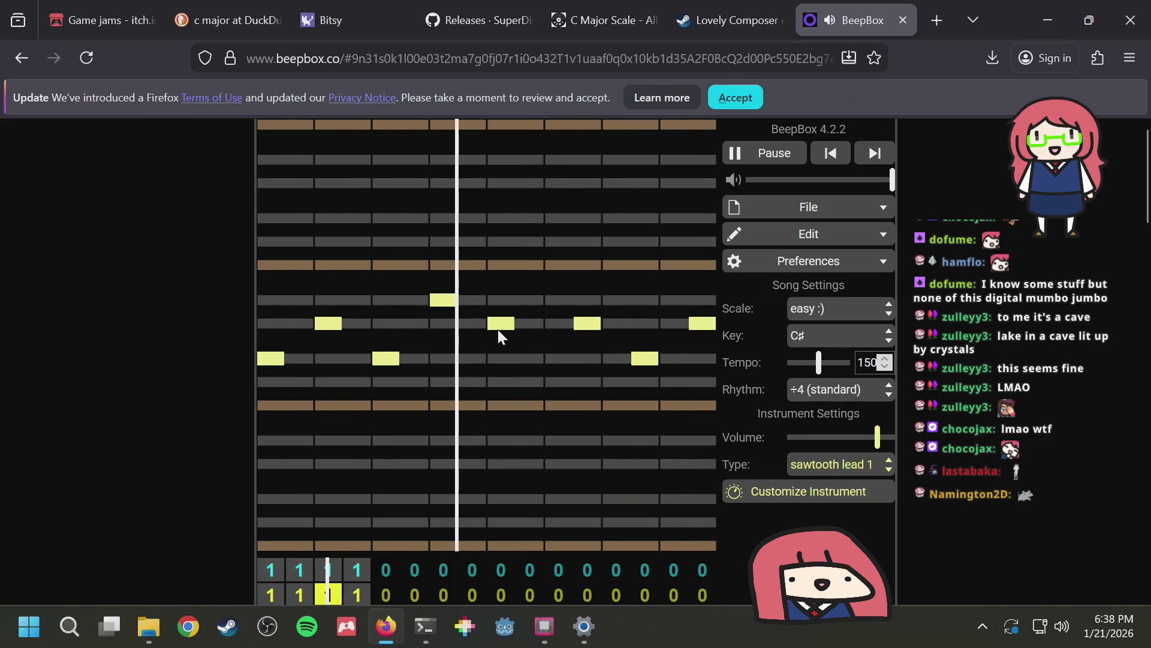
{"action": "left_click", "coordinate": [598, 322]}
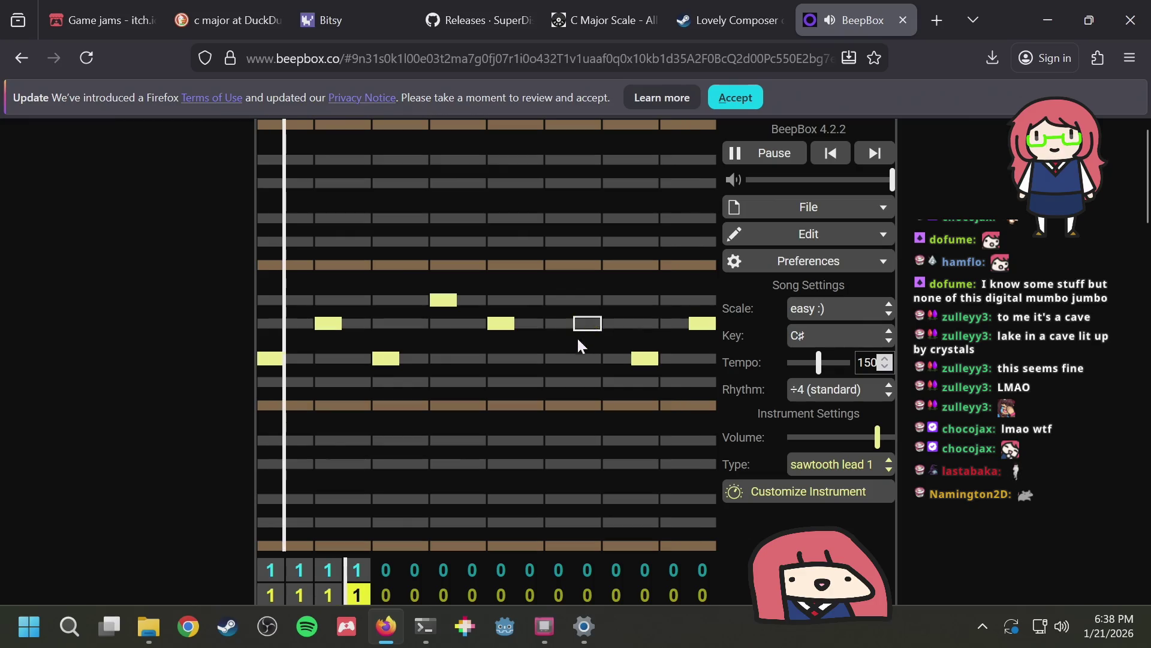
{"action": "left_click", "coordinate": [558, 382]}
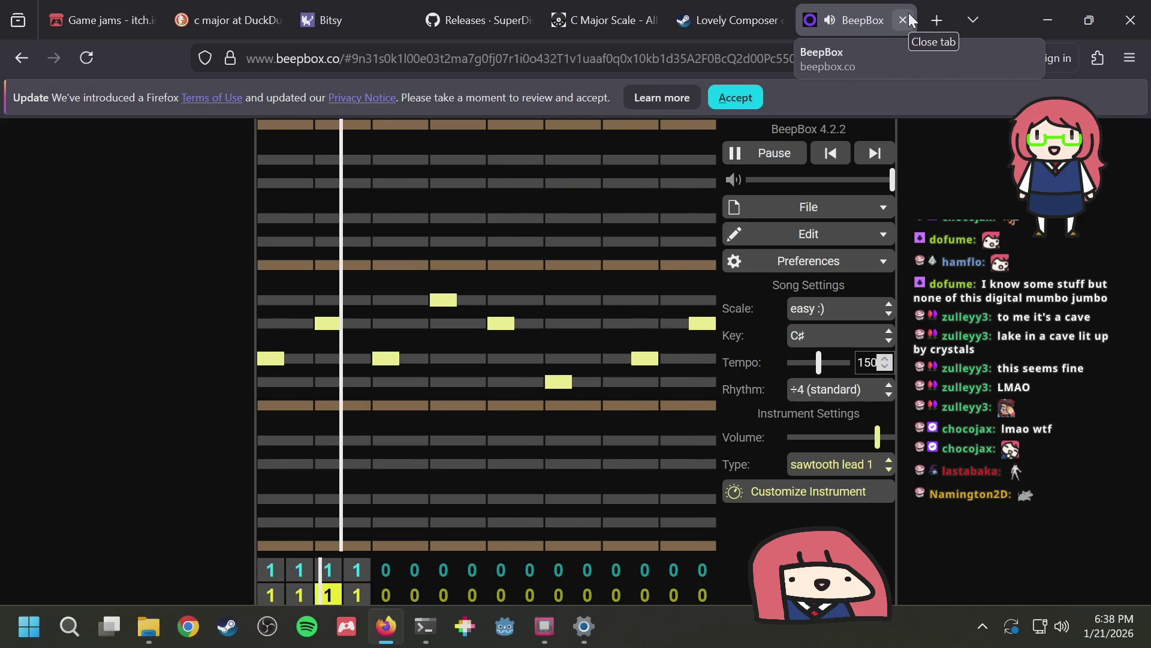
Close the BeepBox tab and search 'music software for beginners' in a new tab
{"action": "left_click", "coordinate": [908, 14]}
{"action": "key", "text": "ctrl+t"}
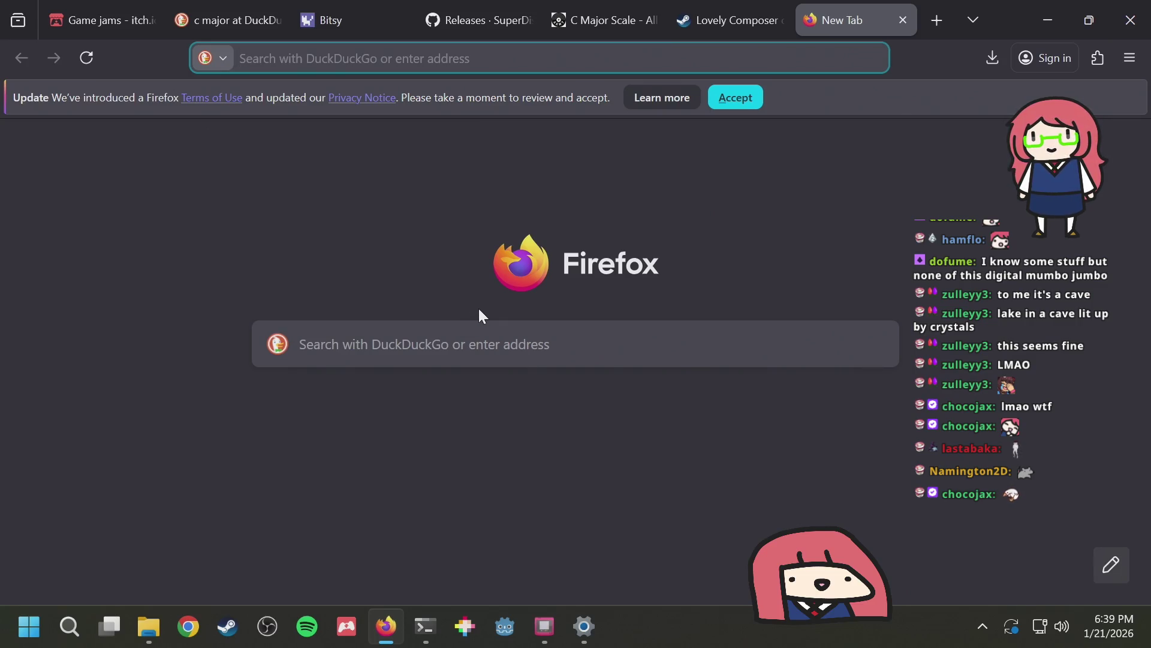
{"action": "type", "text": "musis"}
{"action": "type", "text": "c sof"}
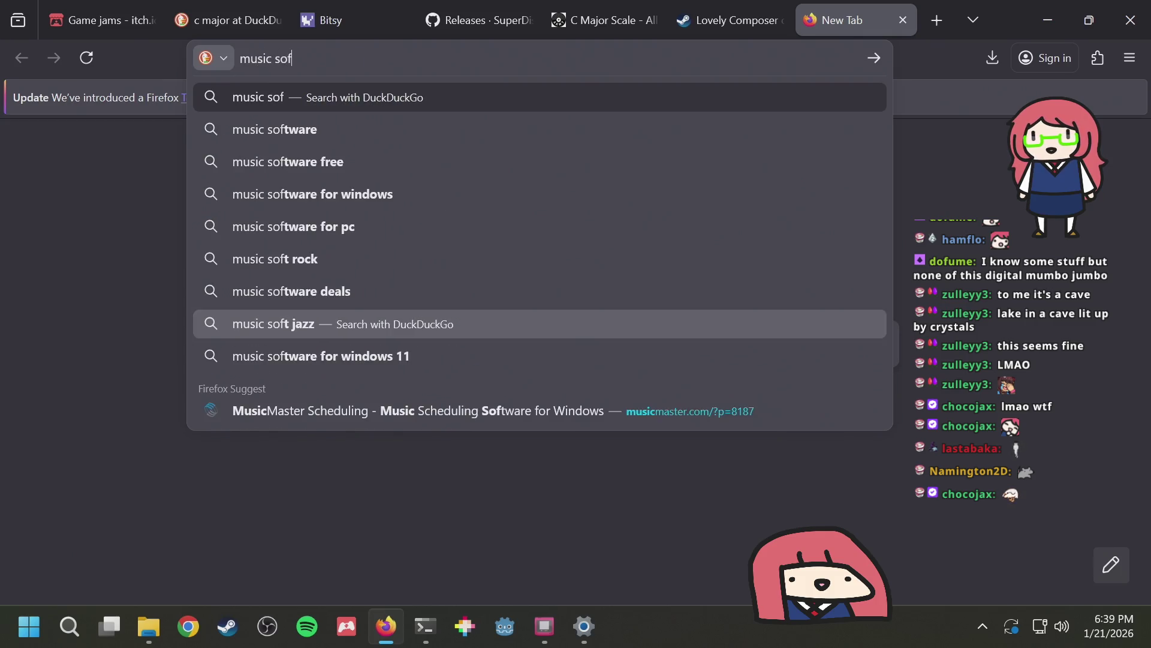
{"action": "type", "text": "tware for beginners"}
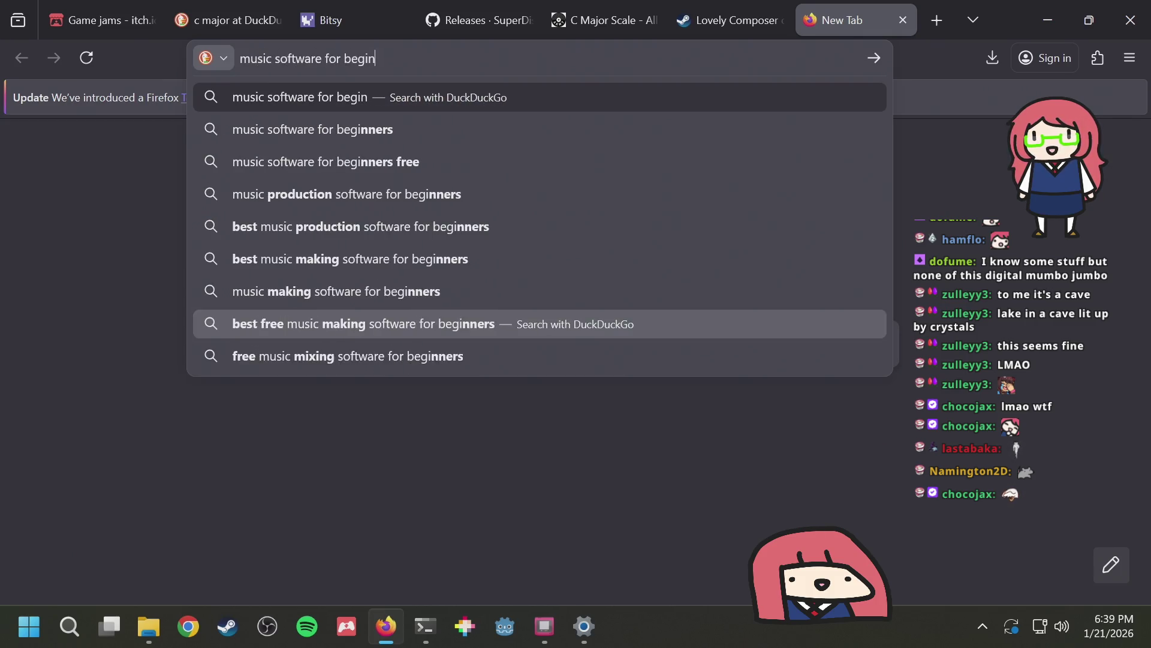
{"action": "key", "text": "Return"}
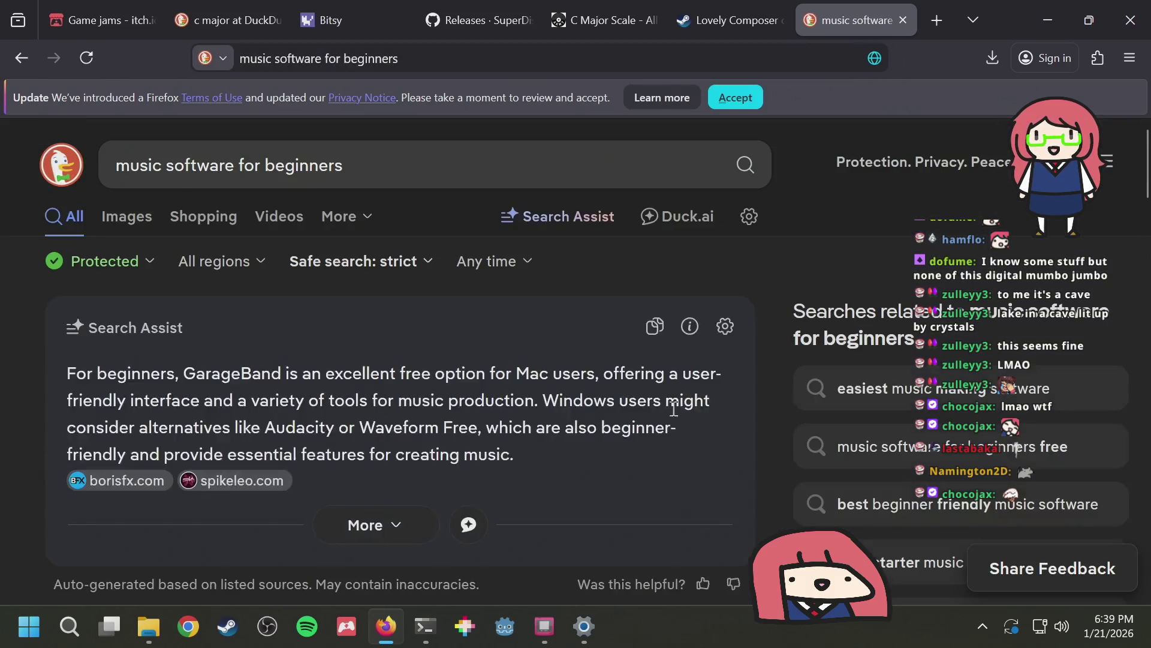
Scroll through the search results for beginner music software
{"action": "left_click", "coordinate": [544, 626]}
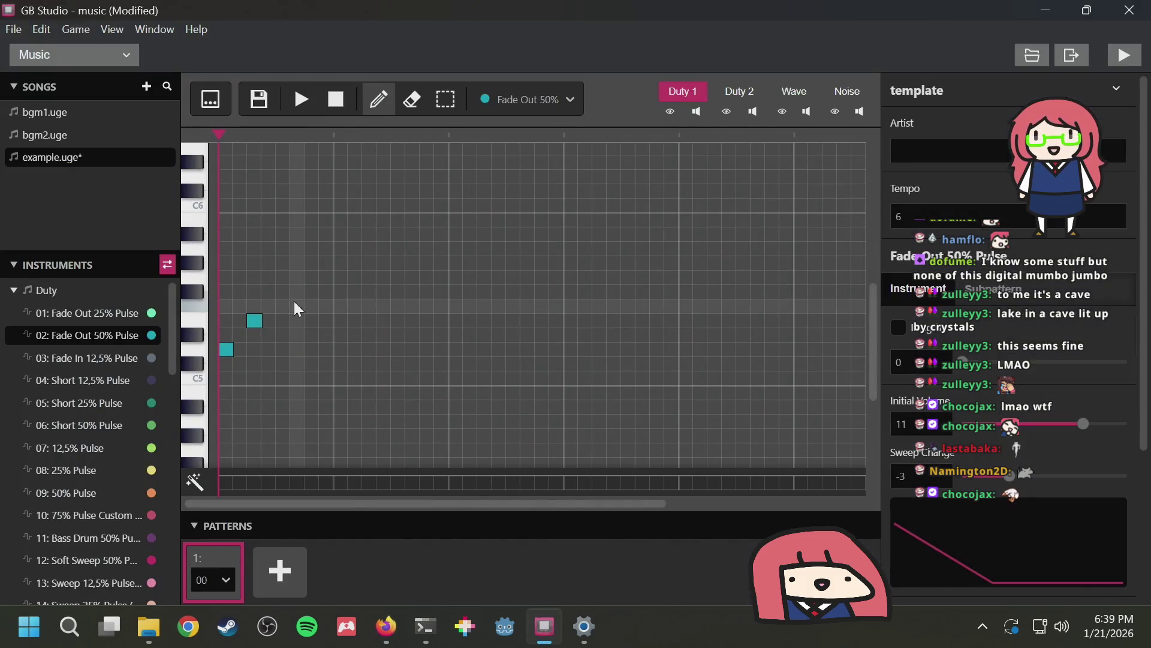
{"action": "key", "text": "alt+Tab"}
{"action": "scroll", "coordinate": [278, 300], "scroll_direction": "down", "scroll_amount": 8}
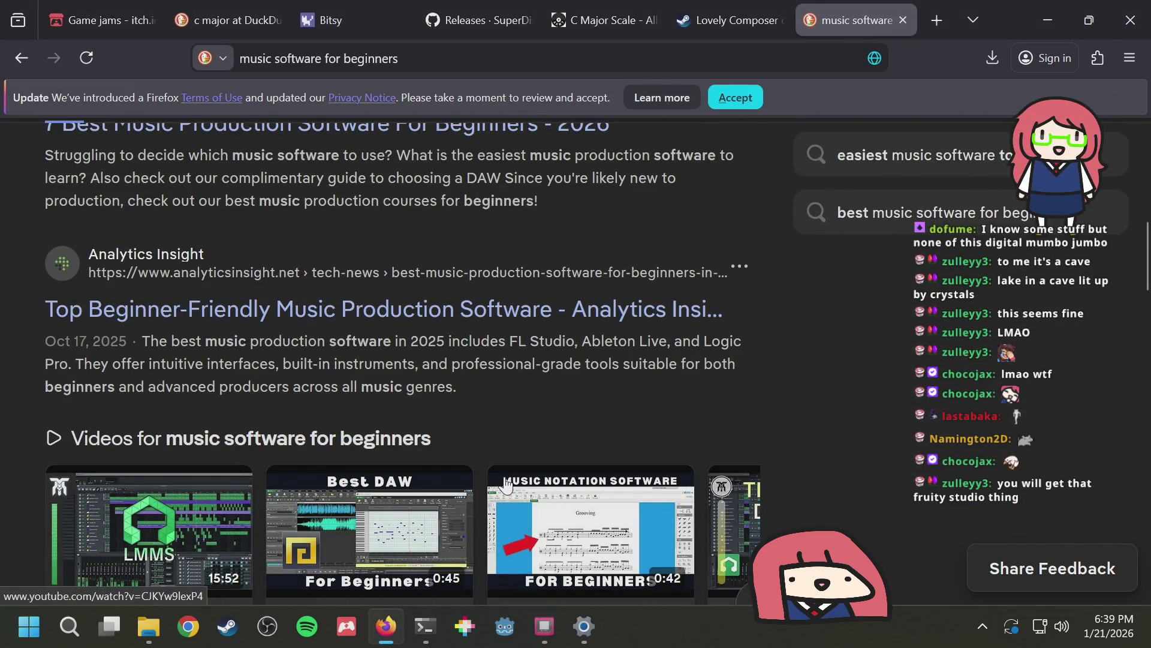
{"action": "scroll", "coordinate": [474, 442], "scroll_direction": "up", "scroll_amount": 5}
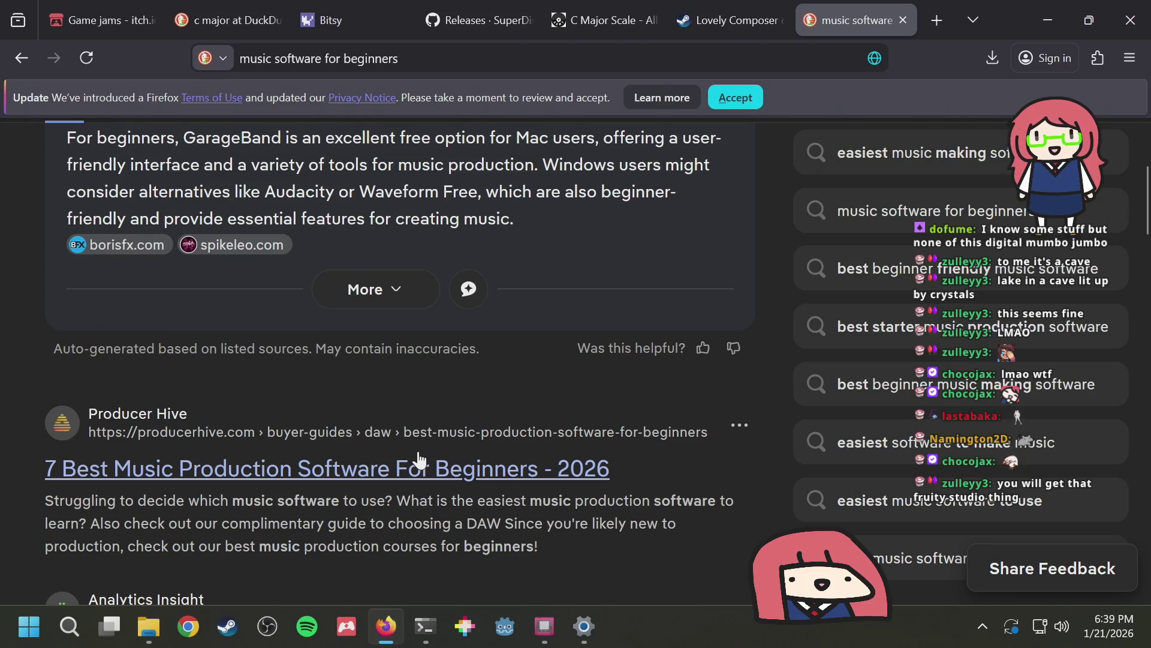
{"action": "scroll", "coordinate": [419, 458], "scroll_direction": "down", "scroll_amount": 2}
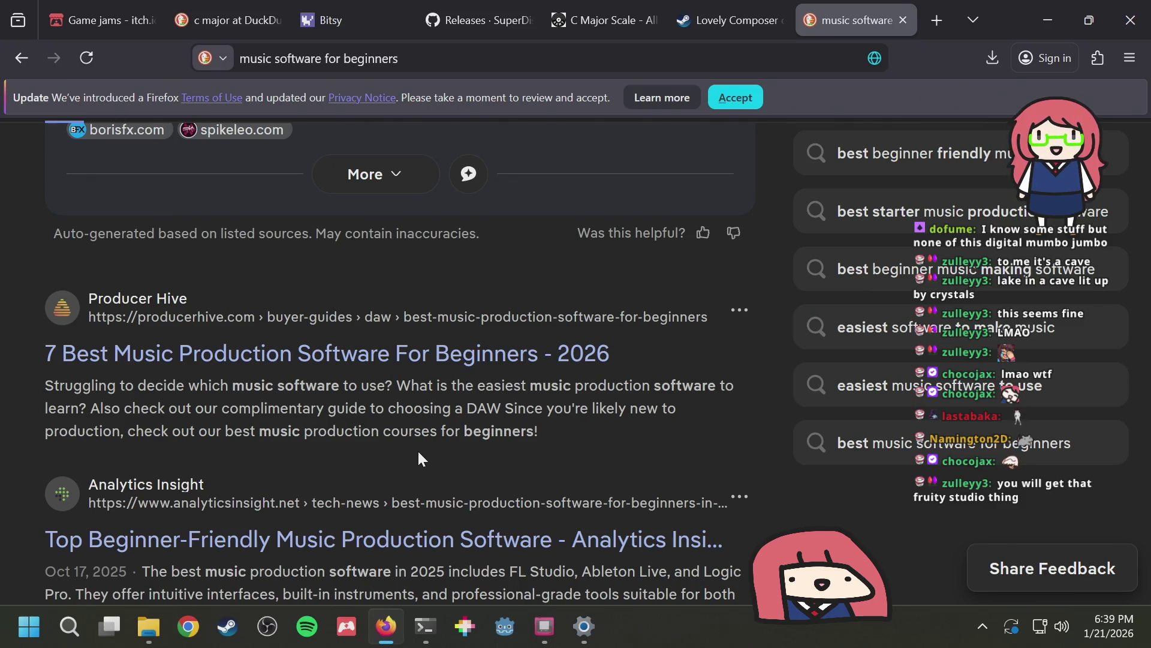
{"action": "scroll", "coordinate": [413, 456], "scroll_direction": "up", "scroll_amount": 5}
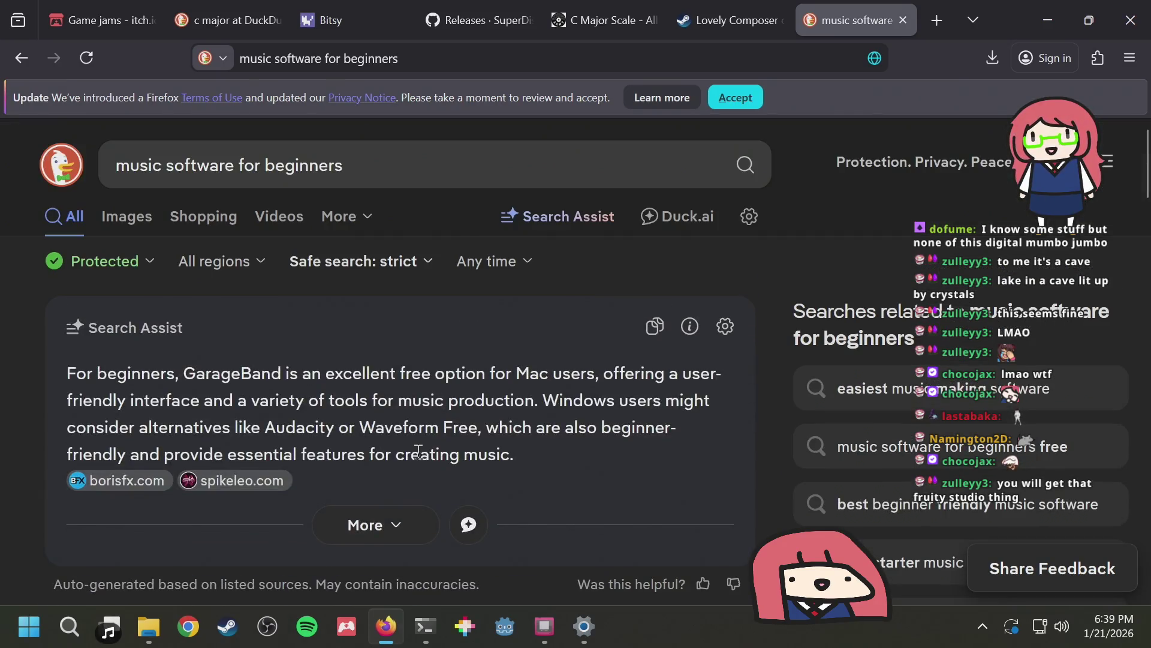
{"action": "scroll", "coordinate": [418, 451], "scroll_direction": "down", "scroll_amount": 15}
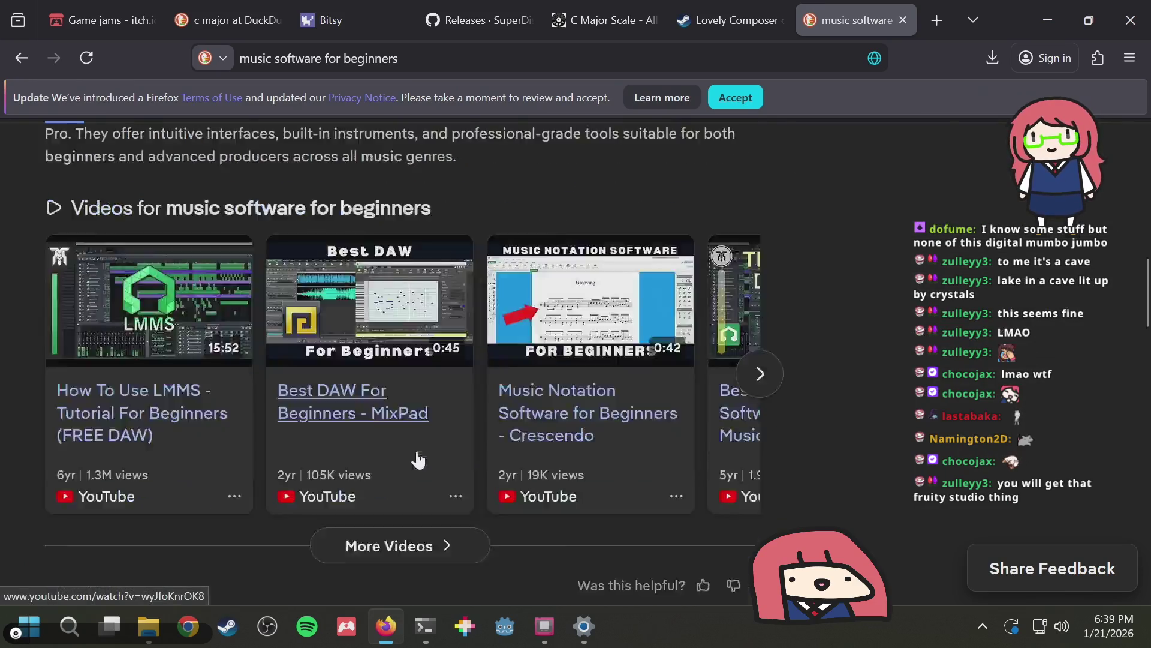
{"action": "scroll", "coordinate": [418, 458], "scroll_direction": "down", "scroll_amount": 4}
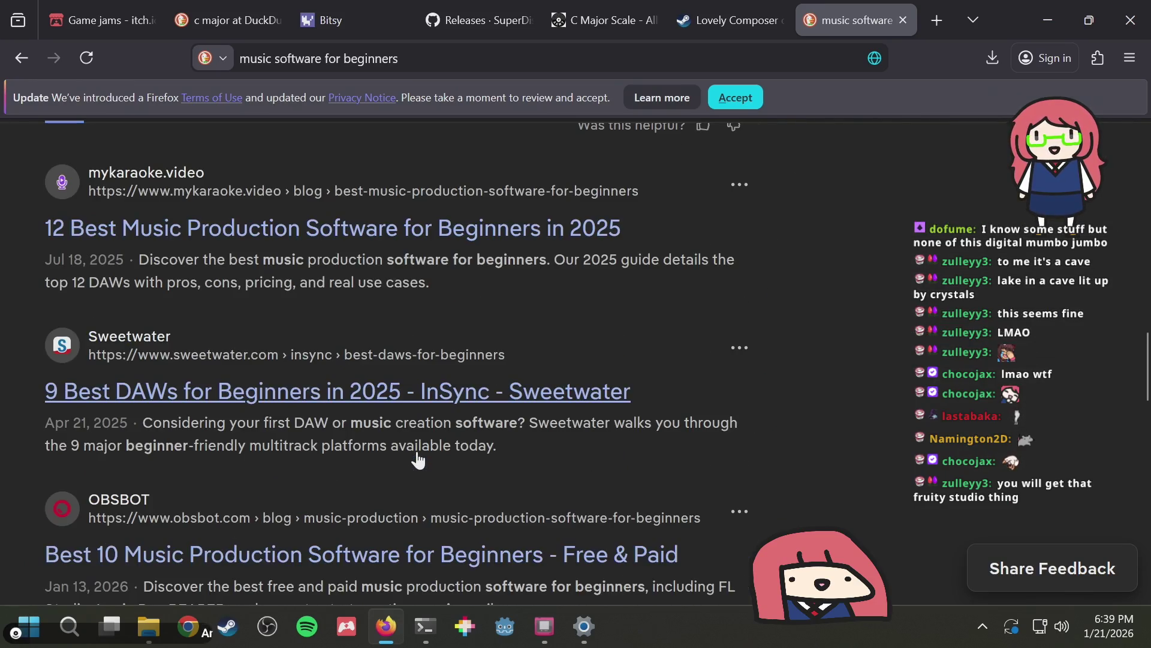
{"action": "scroll", "coordinate": [418, 459], "scroll_direction": "down", "scroll_amount": 15}
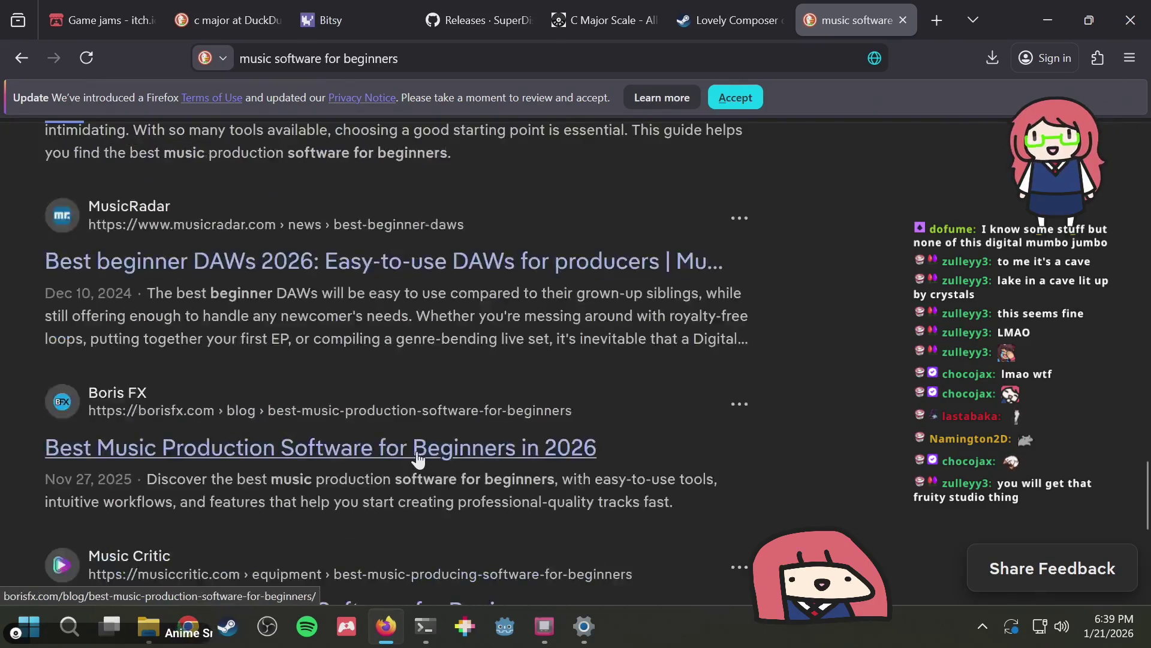
{"action": "scroll", "coordinate": [418, 459], "scroll_direction": "up", "scroll_amount": 20}
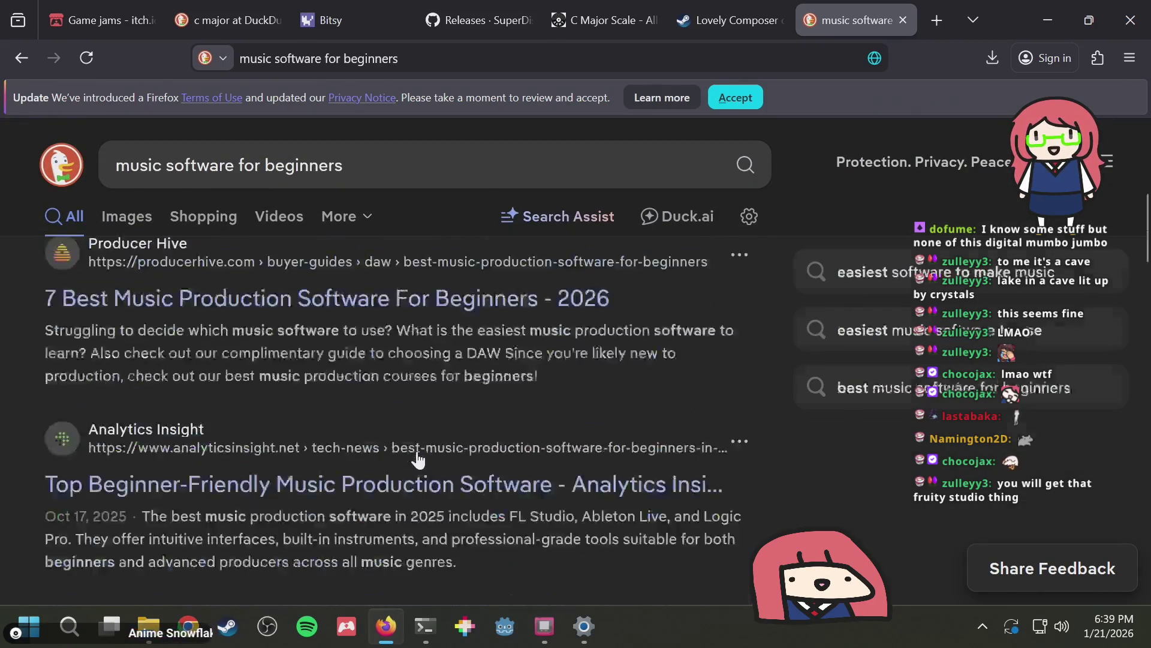
Browse the image results, go back to All results, and switch to GB Studio
{"action": "left_click", "coordinate": [135, 223]}
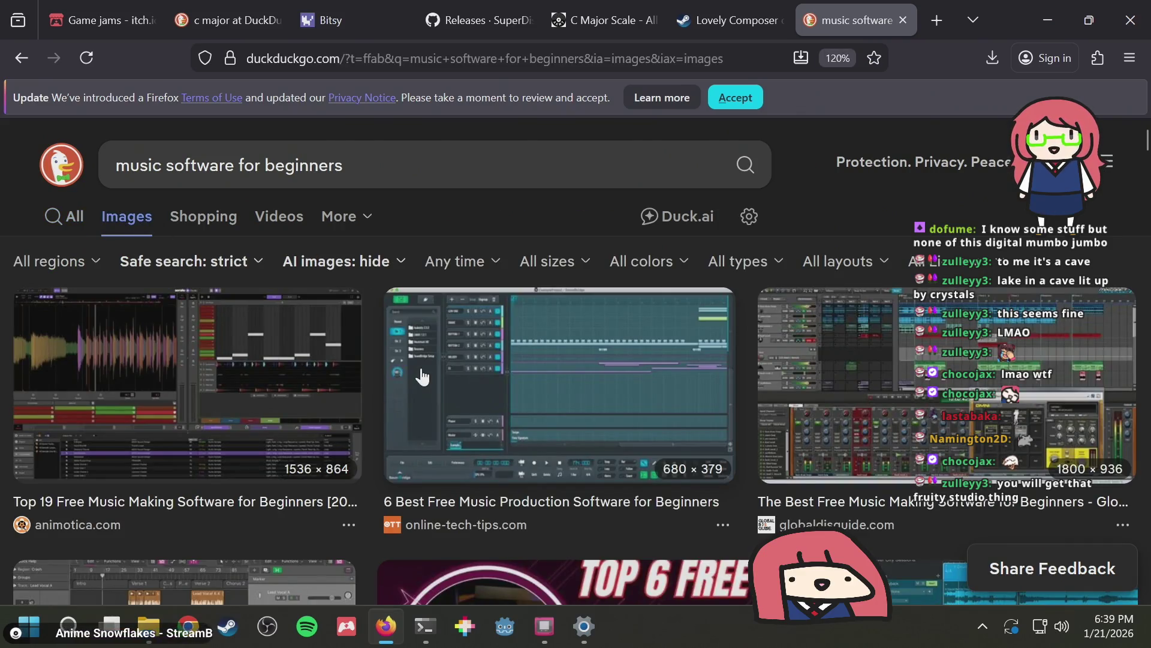
{"action": "scroll", "coordinate": [423, 376], "scroll_direction": "down", "scroll_amount": 15}
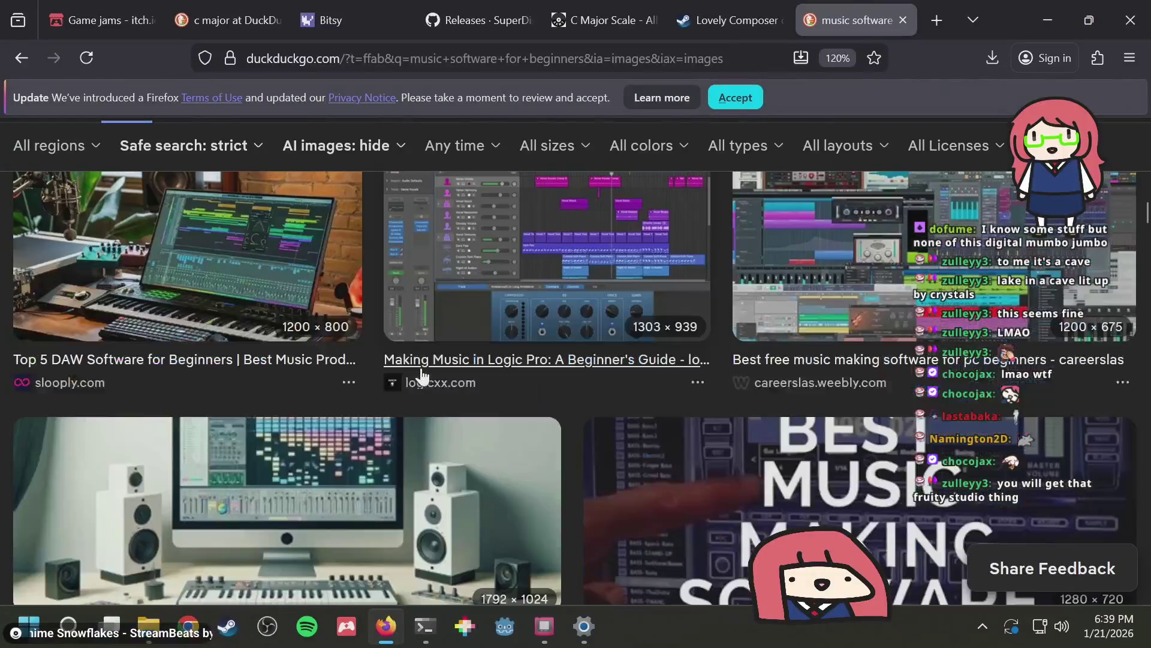
{"action": "scroll", "coordinate": [422, 376], "scroll_direction": "up", "scroll_amount": 15}
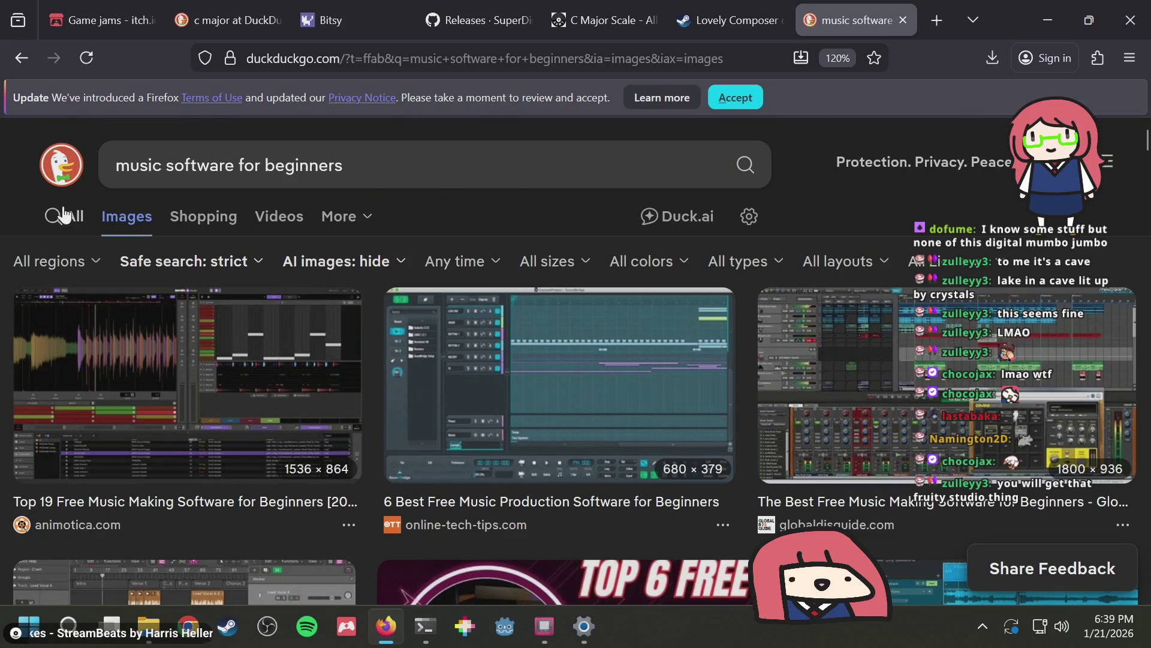
{"action": "left_click", "coordinate": [64, 214]}
{"action": "key", "text": "alt+Tab"}
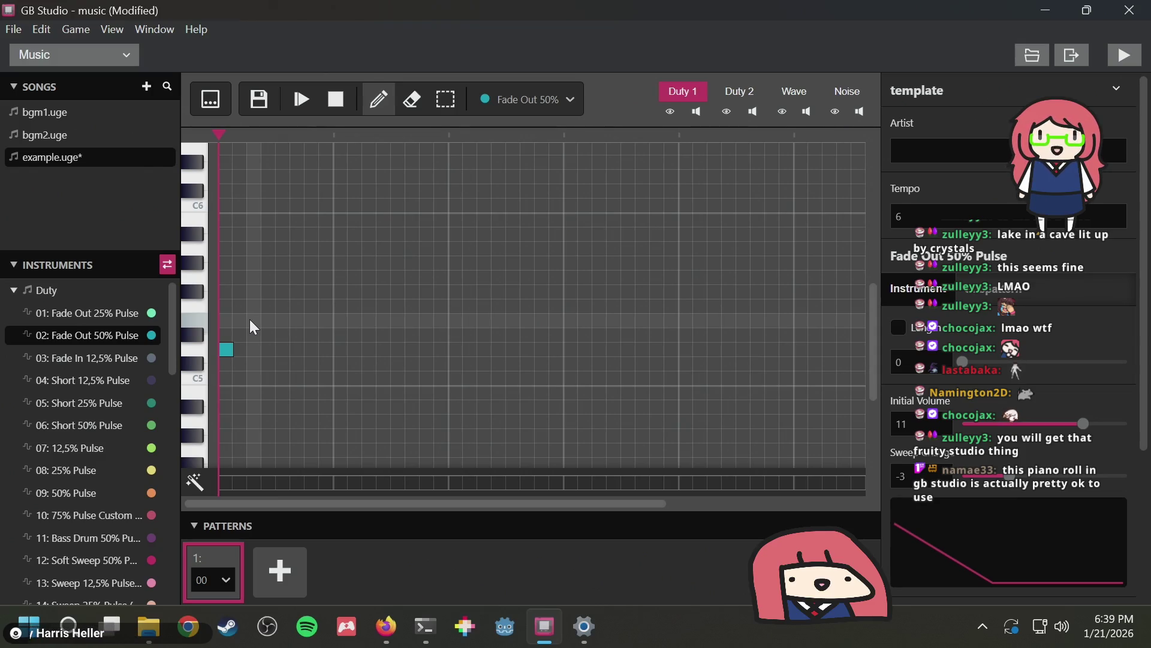
{"action": "left_click", "coordinate": [227, 352]}
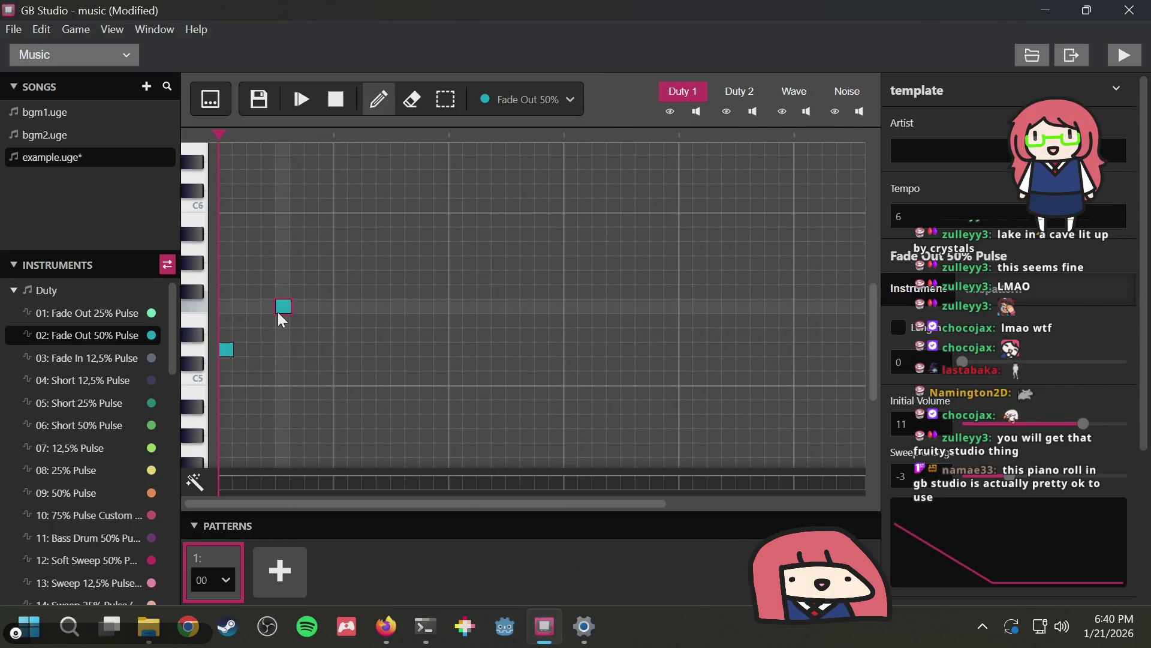
{"action": "left_click", "coordinate": [279, 309]}
{"action": "left_click_drag", "start_coordinate": [272, 317], "coordinate": [284, 298]}
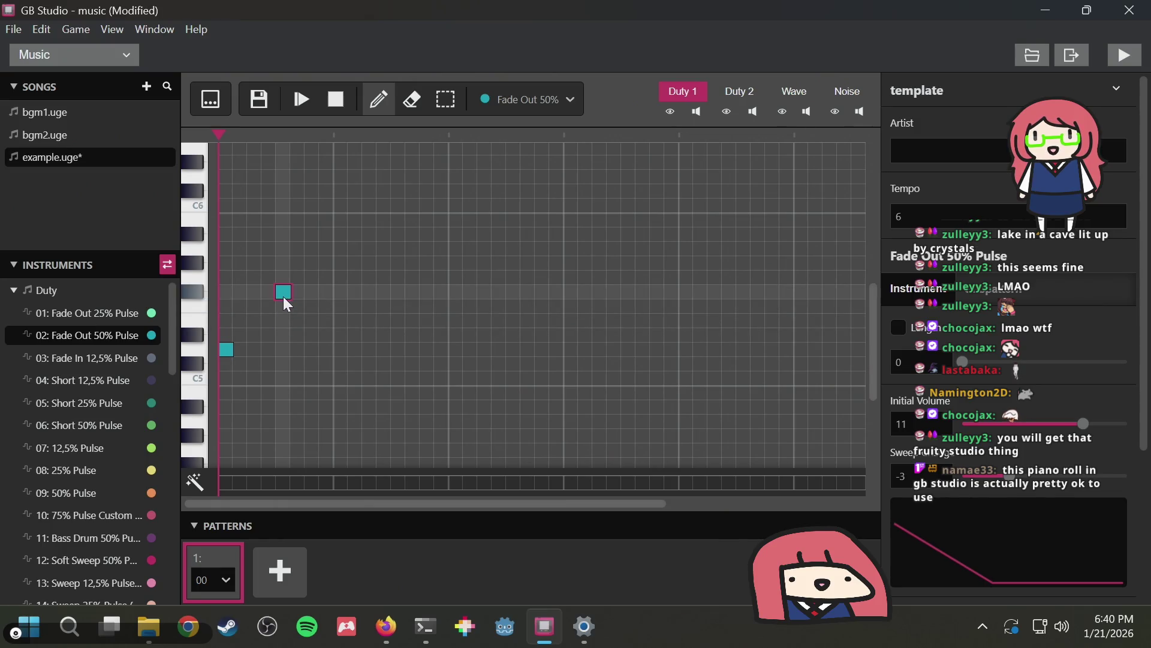
{"action": "left_click", "coordinate": [283, 297]}
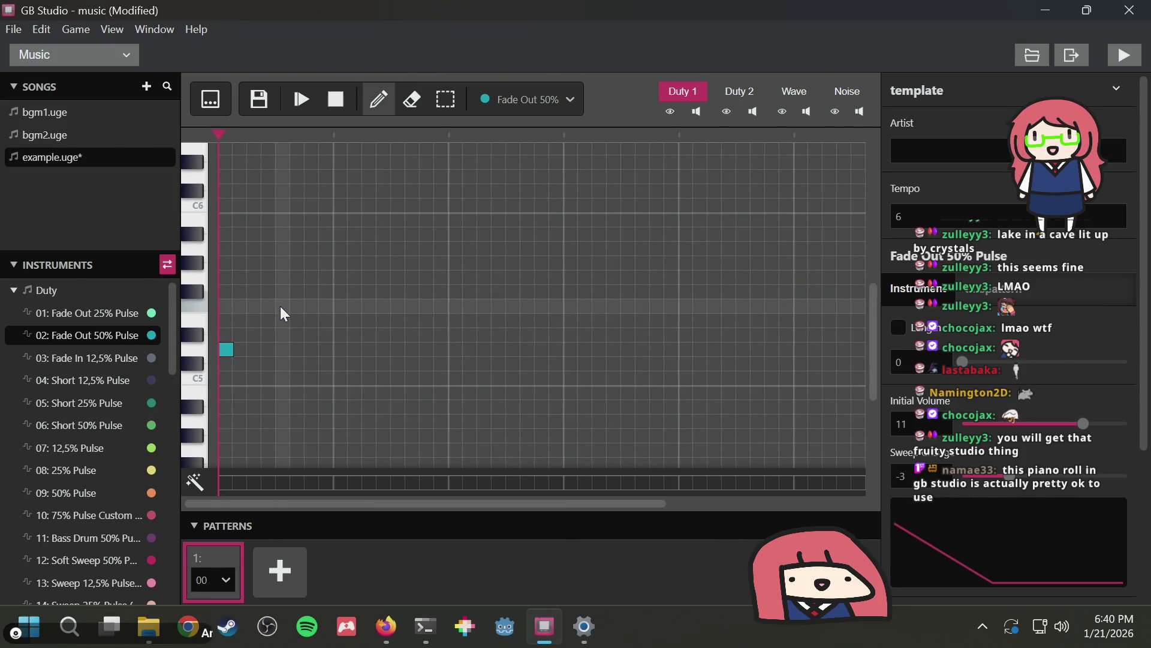
{"action": "left_click", "coordinate": [282, 307]}
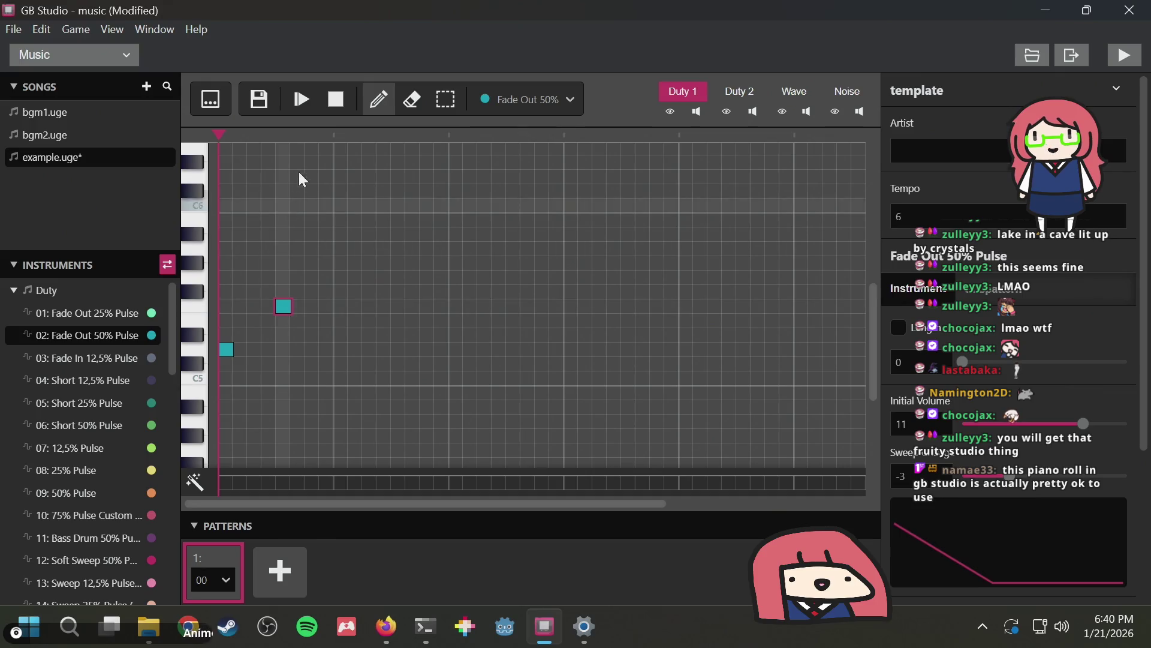
{"action": "left_click", "coordinate": [300, 94]}
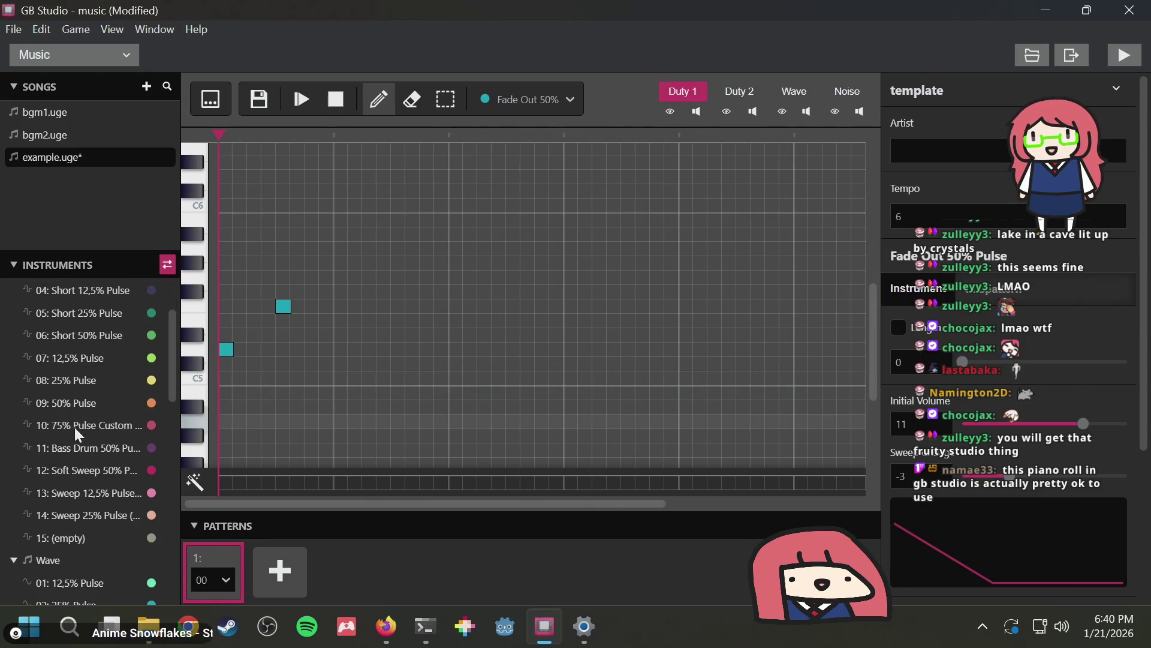
{"action": "scroll", "coordinate": [74, 427], "scroll_direction": "up", "scroll_amount": 2}
{"action": "left_click", "coordinate": [86, 378]}
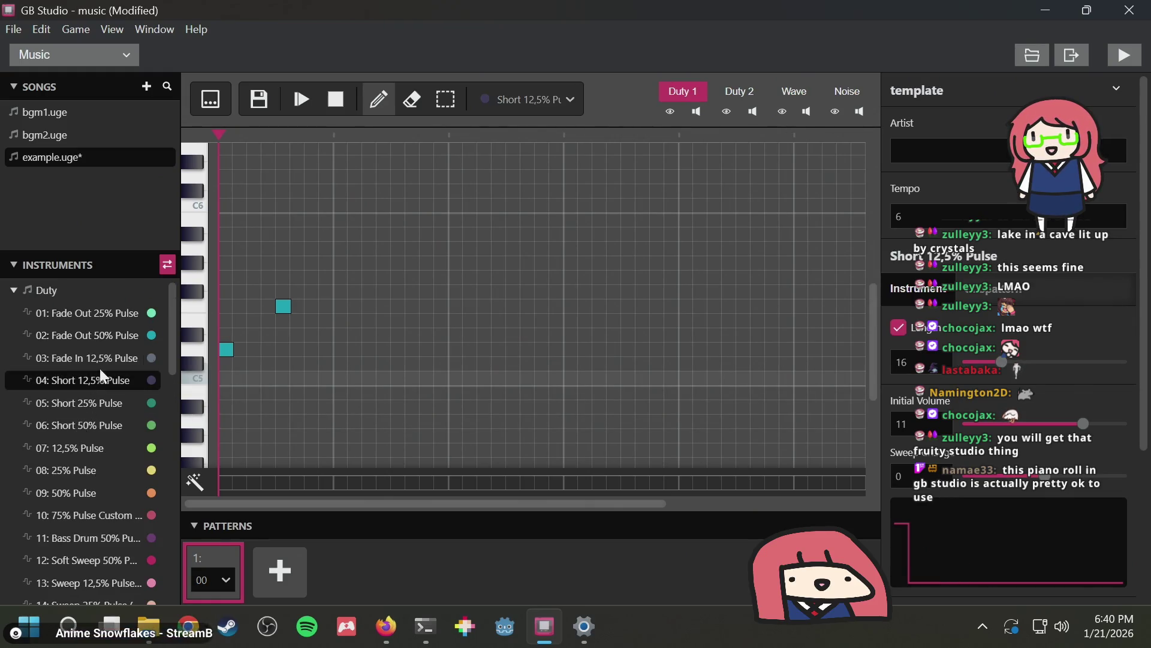
{"action": "left_click", "coordinate": [254, 334]}
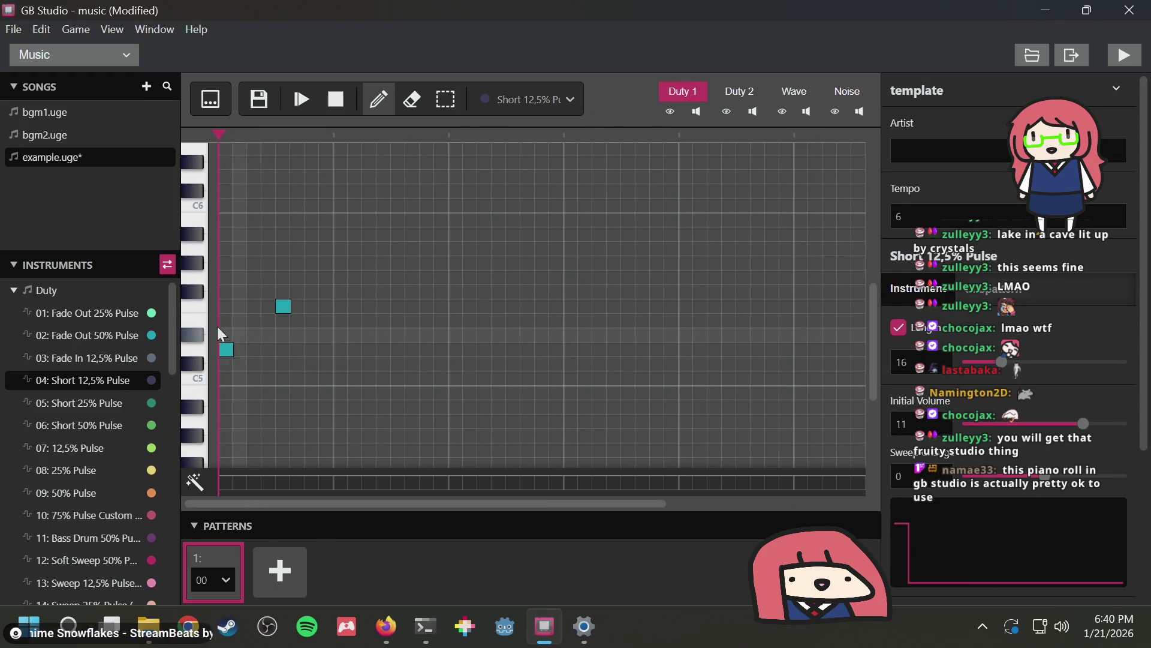
{"action": "left_click", "coordinate": [102, 335]}
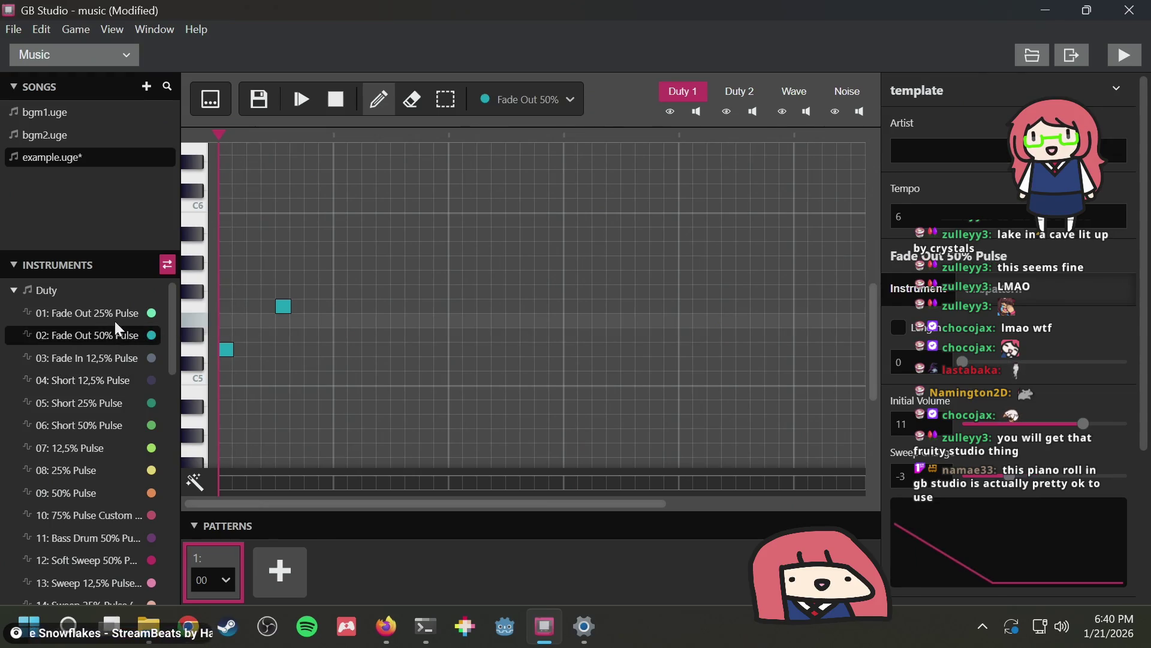
{"action": "left_click", "coordinate": [256, 280]}
{"action": "left_click", "coordinate": [301, 99]}
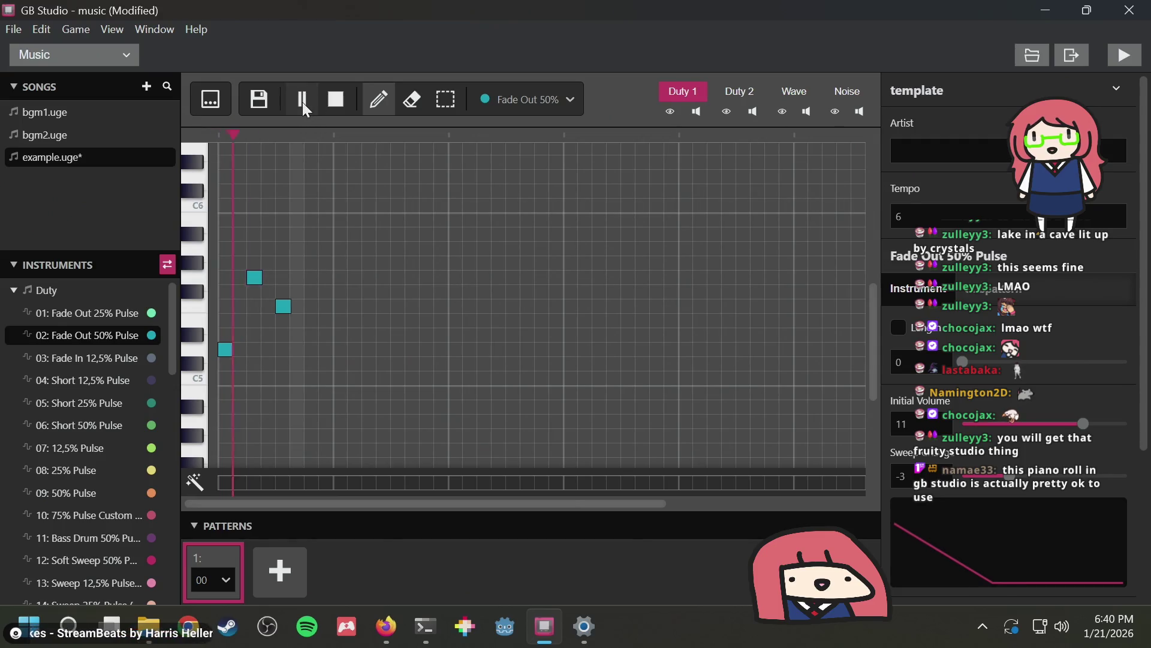
{"action": "left_click", "coordinate": [330, 101]}
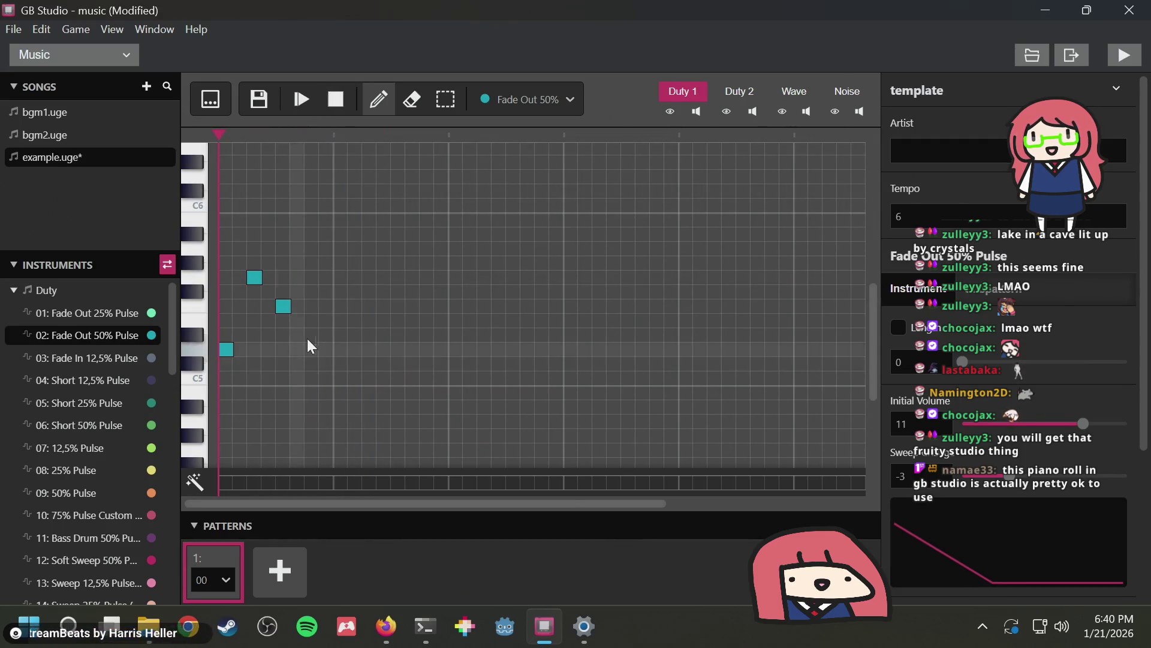
{"action": "left_click", "coordinate": [283, 306]}
{"action": "left_click", "coordinate": [255, 278]}
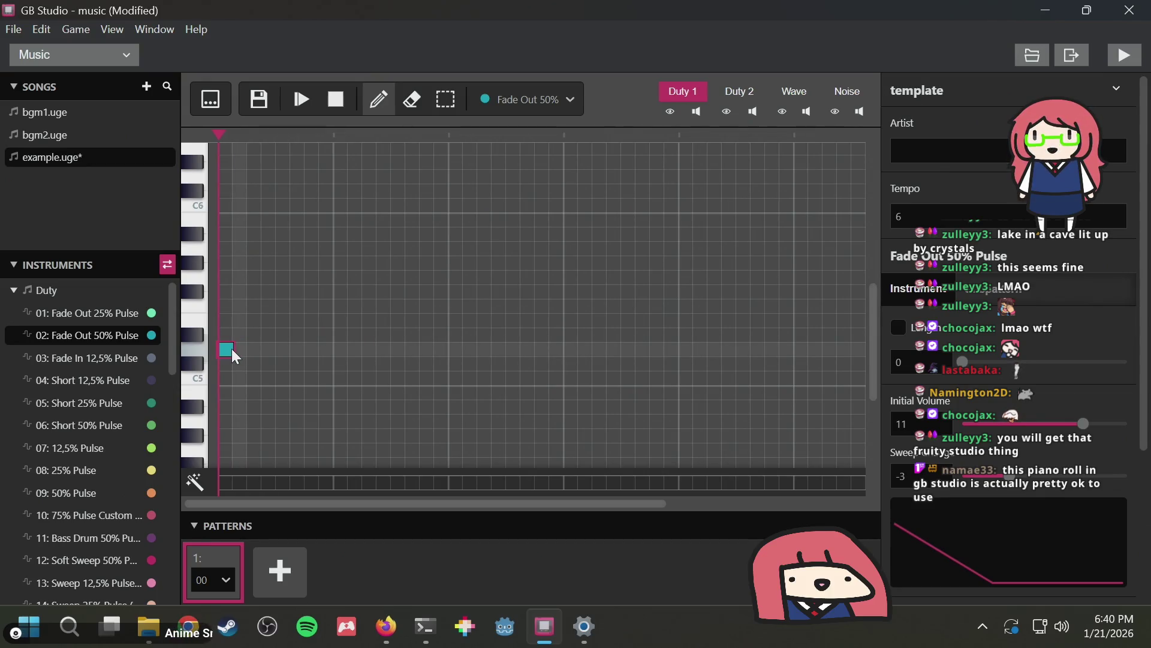
Re-place the first-step note and try extra notes a few steps later at various pitches
{"action": "right_click", "coordinate": [232, 348]}
{"action": "left_click", "coordinate": [227, 349]}
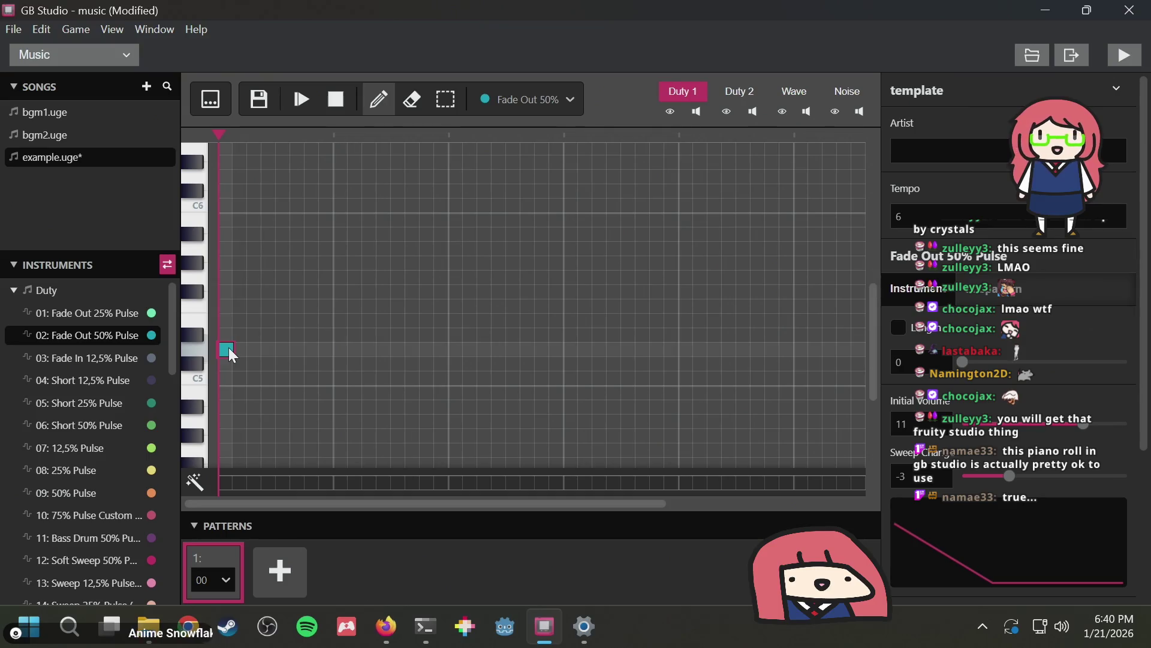
{"action": "left_click", "coordinate": [264, 309]}
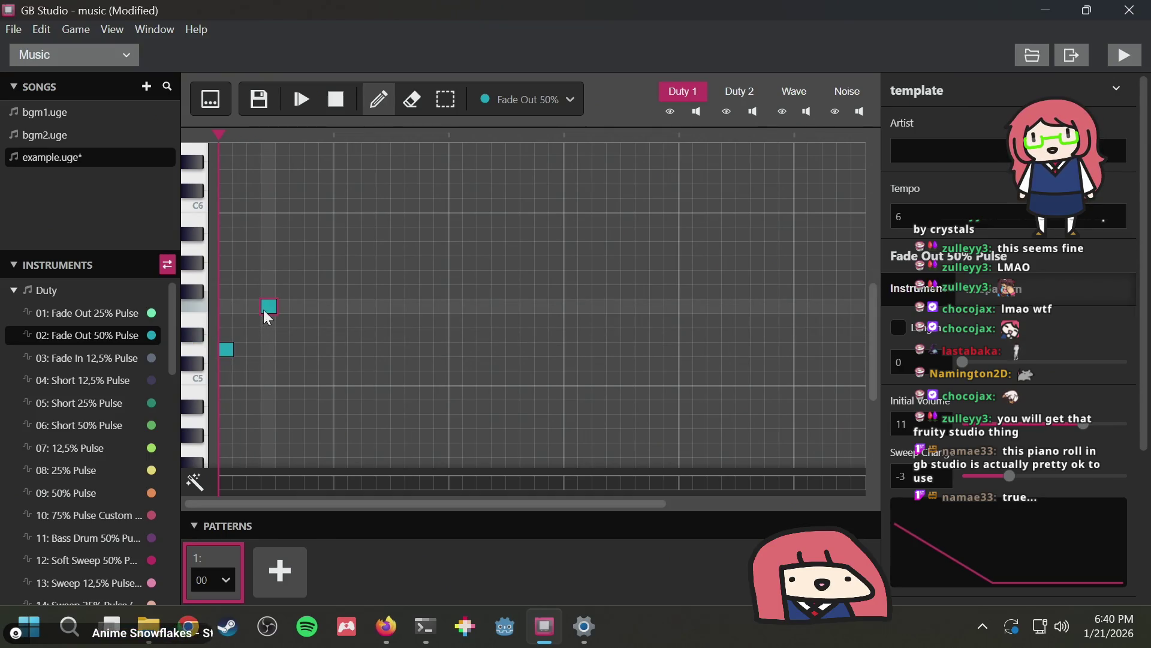
{"action": "mouse_move", "coordinate": [264, 341]}
{"action": "left_mouse_down"}
{"action": "mouse_move", "coordinate": [268, 250]}
{"action": "mouse_move", "coordinate": [269, 321]}
{"action": "left_mouse_up"}
{"action": "left_click", "coordinate": [282, 304]}
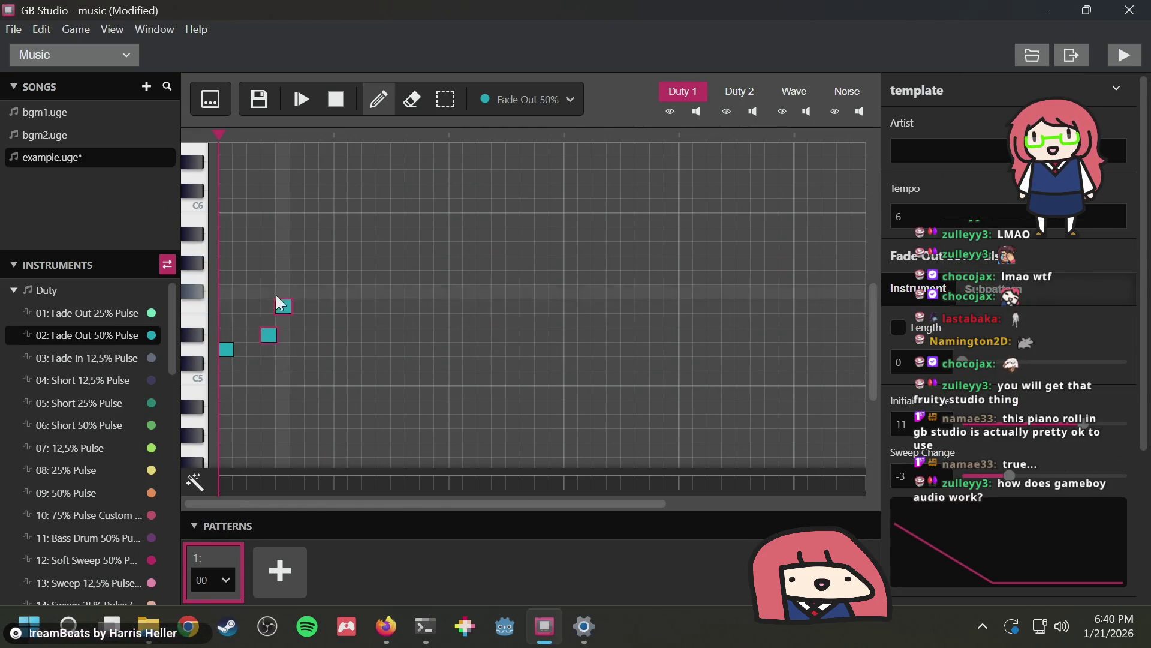
{"action": "left_click", "coordinate": [254, 305]}
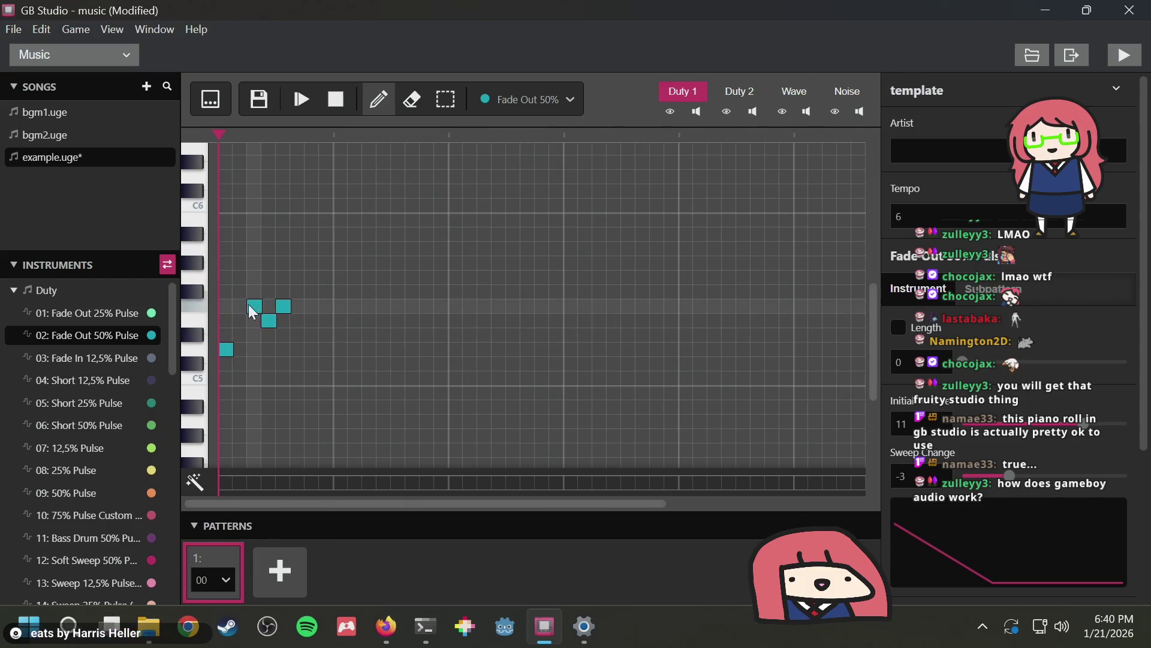
{"action": "left_click_drag", "start_coordinate": [256, 307], "coordinate": [268, 322]}
Erase the three extra notes and place a first-step note just above C5
{"action": "right_click", "coordinate": [280, 306]}
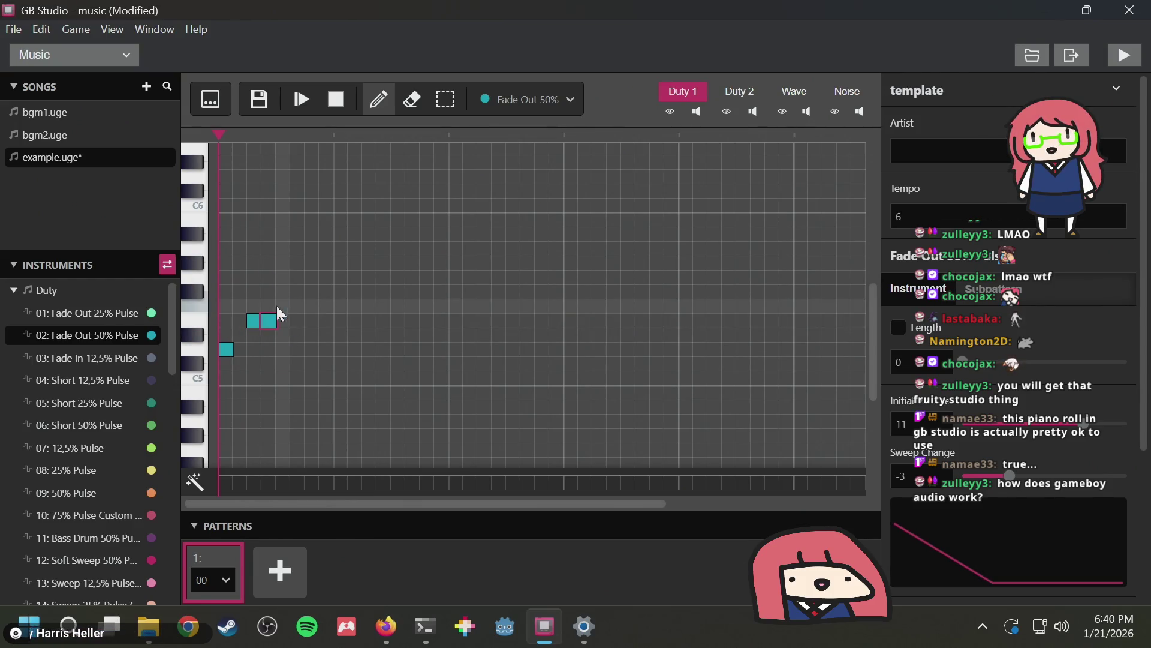
{"action": "right_click", "coordinate": [265, 322]}
{"action": "right_click", "coordinate": [254, 322]}
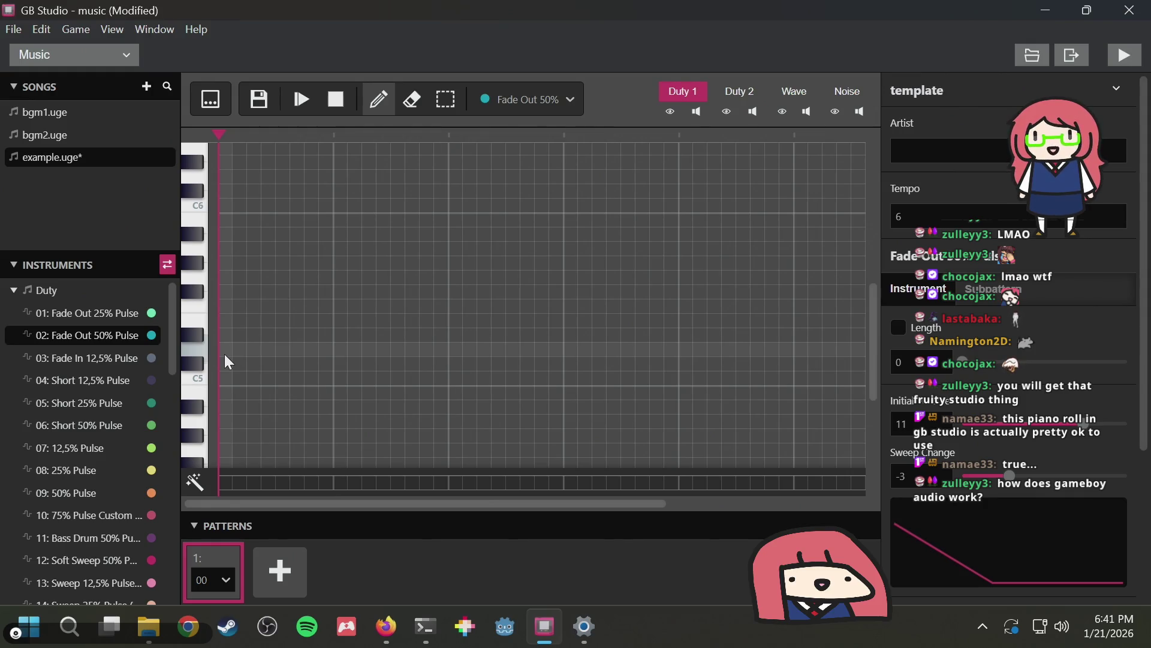
{"action": "left_click", "coordinate": [228, 321]}
{"action": "left_click", "coordinate": [269, 306]}
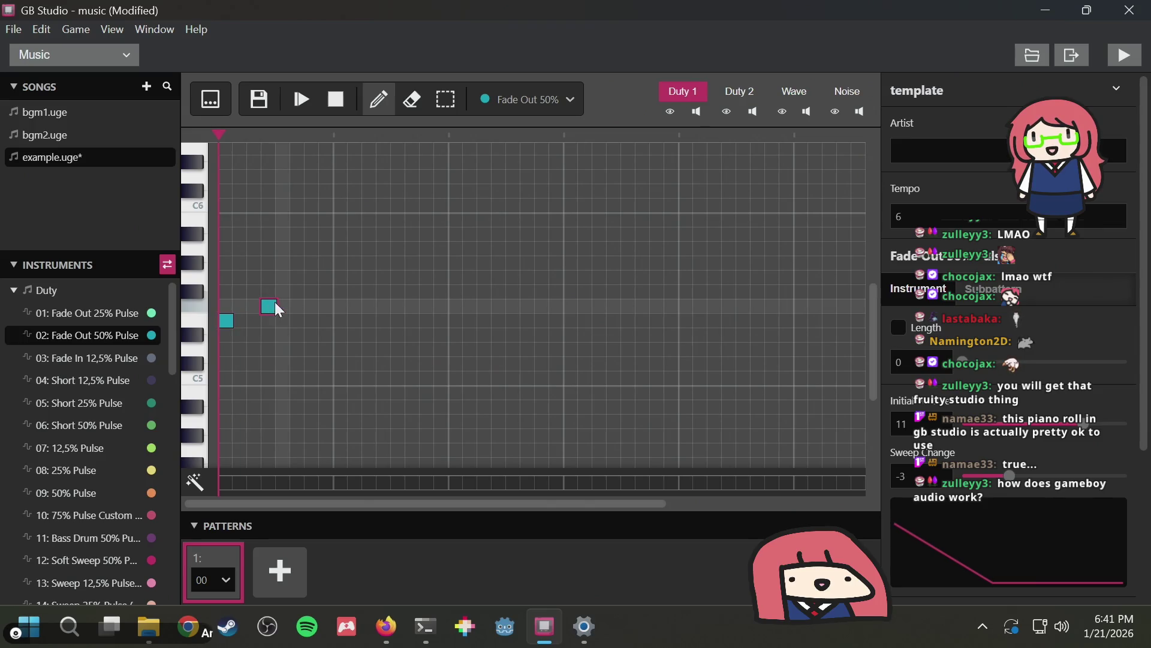
{"action": "left_click_drag", "start_coordinate": [275, 304], "coordinate": [284, 309]}
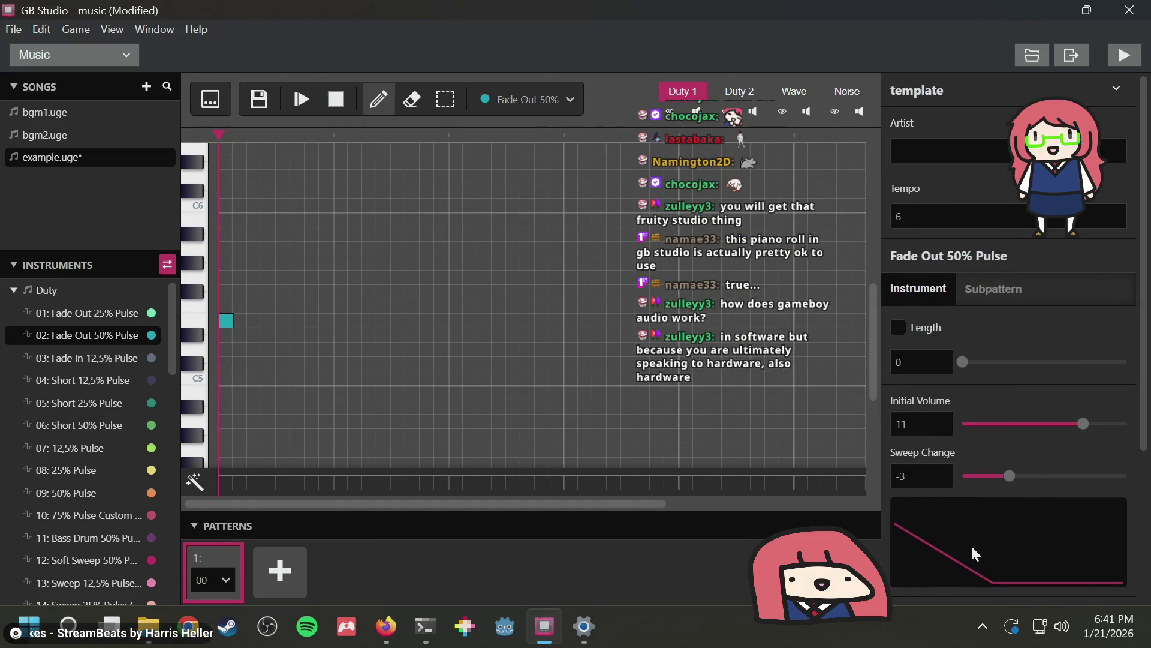
{"action": "scroll", "coordinate": [971, 544], "scroll_direction": "down", "scroll_amount": 3}
{"action": "scroll", "coordinate": [955, 369], "scroll_direction": "up", "scroll_amount": 2}
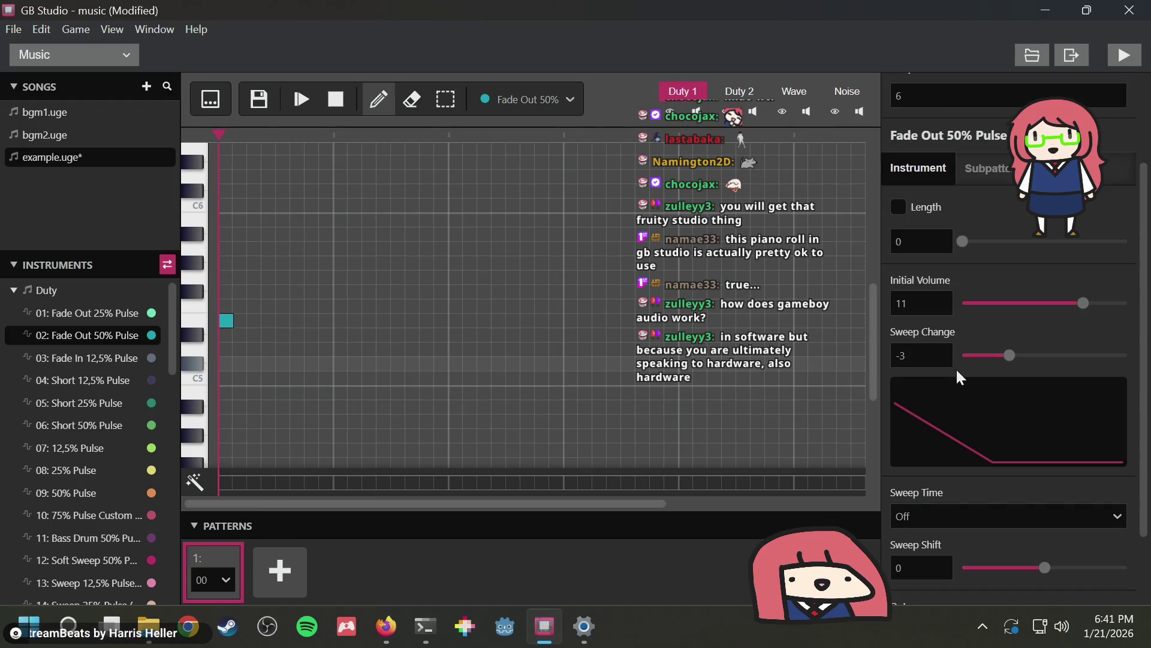
{"action": "scroll", "coordinate": [956, 378], "scroll_direction": "down", "scroll_amount": 1}
{"action": "scroll", "coordinate": [954, 376], "scroll_direction": "up", "scroll_amount": 1}
{"action": "scroll", "coordinate": [955, 377], "scroll_direction": "up", "scroll_amount": 1}
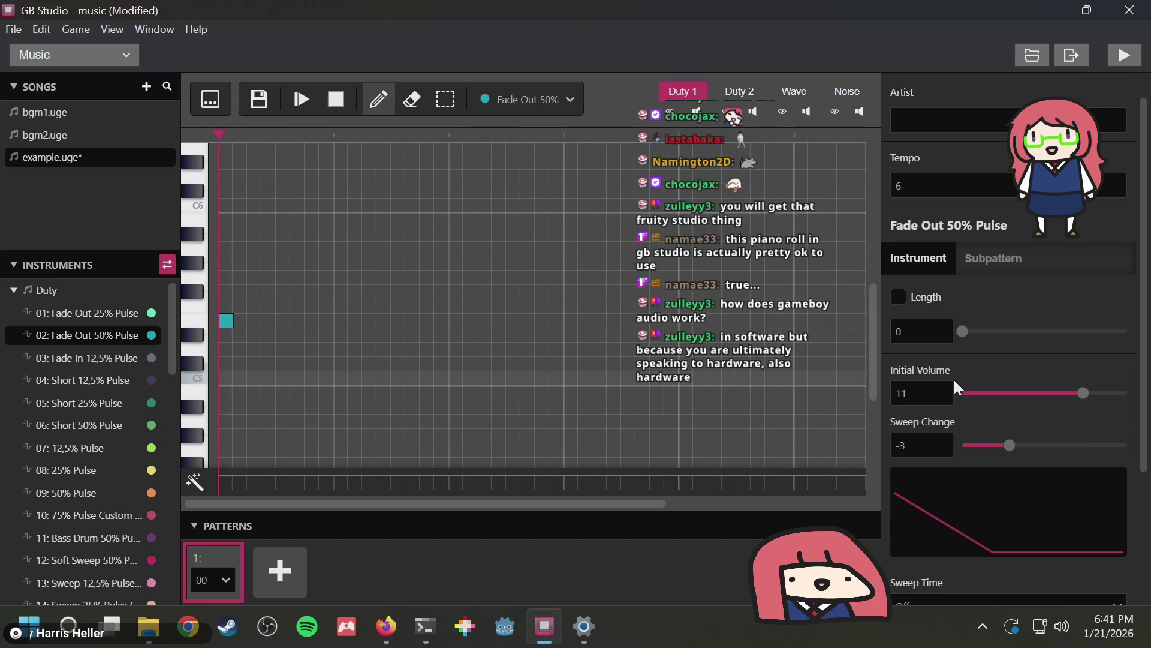
{"action": "scroll", "coordinate": [953, 378], "scroll_direction": "down", "scroll_amount": 1}
{"action": "scroll", "coordinate": [955, 381], "scroll_direction": "down", "scroll_amount": 1}
{"action": "scroll", "coordinate": [955, 382], "scroll_direction": "up", "scroll_amount": 2}
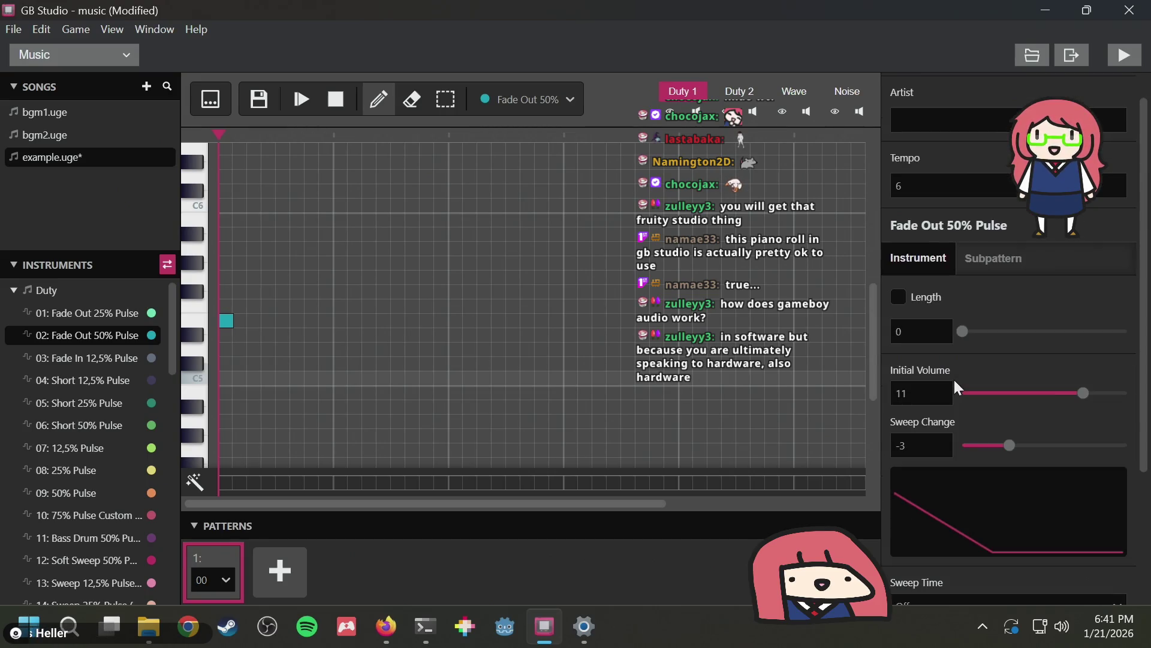
{"action": "scroll", "coordinate": [954, 381], "scroll_direction": "down", "scroll_amount": 1}
{"action": "scroll", "coordinate": [954, 381], "scroll_direction": "down", "scroll_amount": 1}
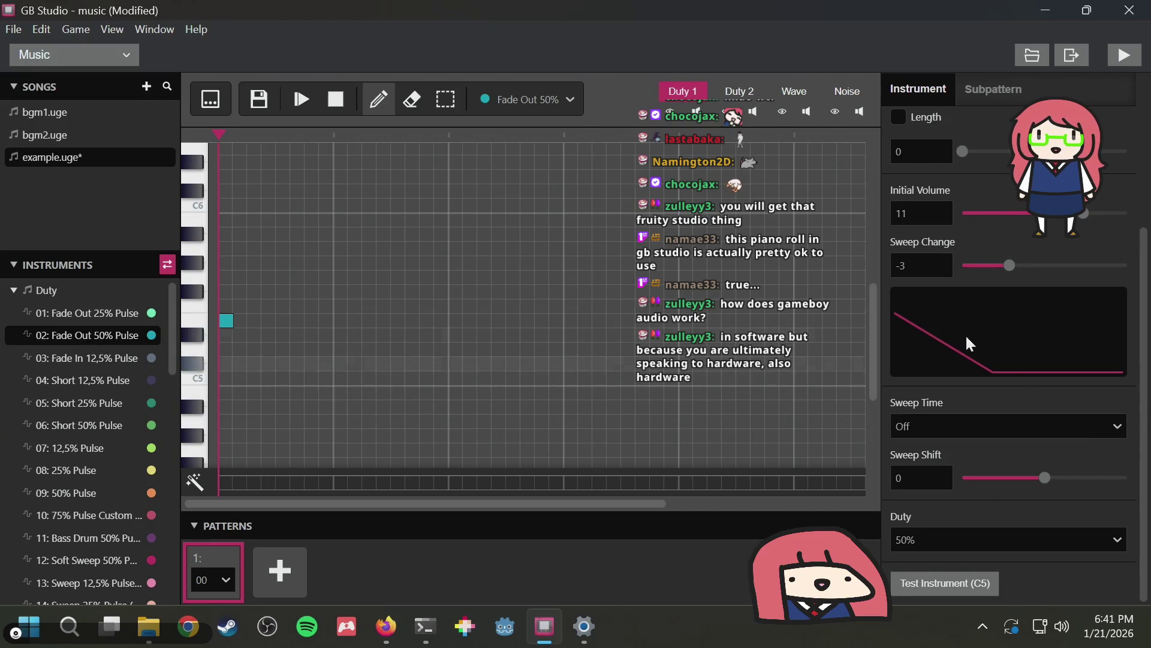
{"action": "scroll", "coordinate": [955, 336], "scroll_direction": "up", "scroll_amount": 3}
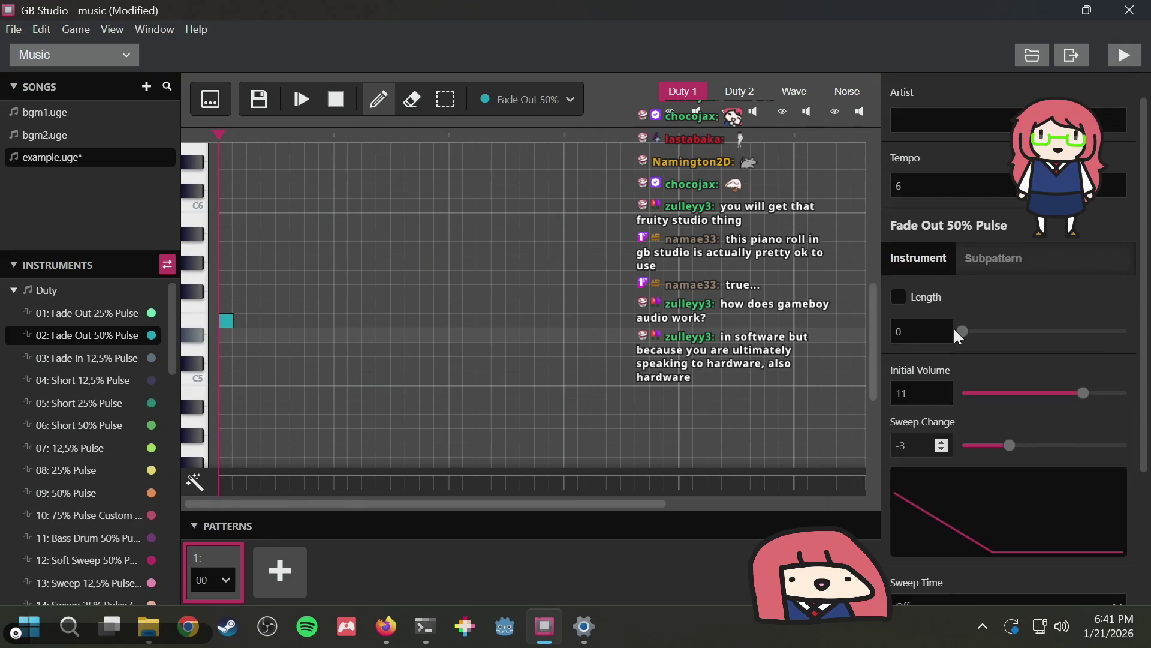
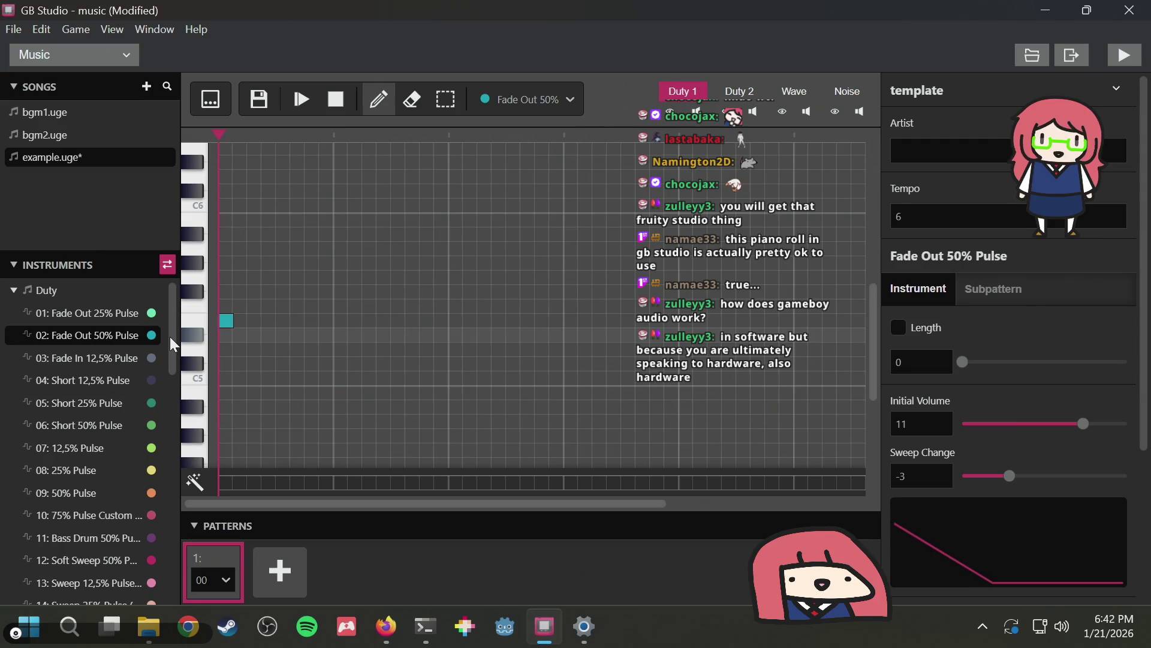
Cycle through the Wave, Noise, Duty 1 and Duty 2 channel tabs, ending on Wave
{"action": "scroll", "coordinate": [174, 343], "scroll_direction": "down", "scroll_amount": 7}
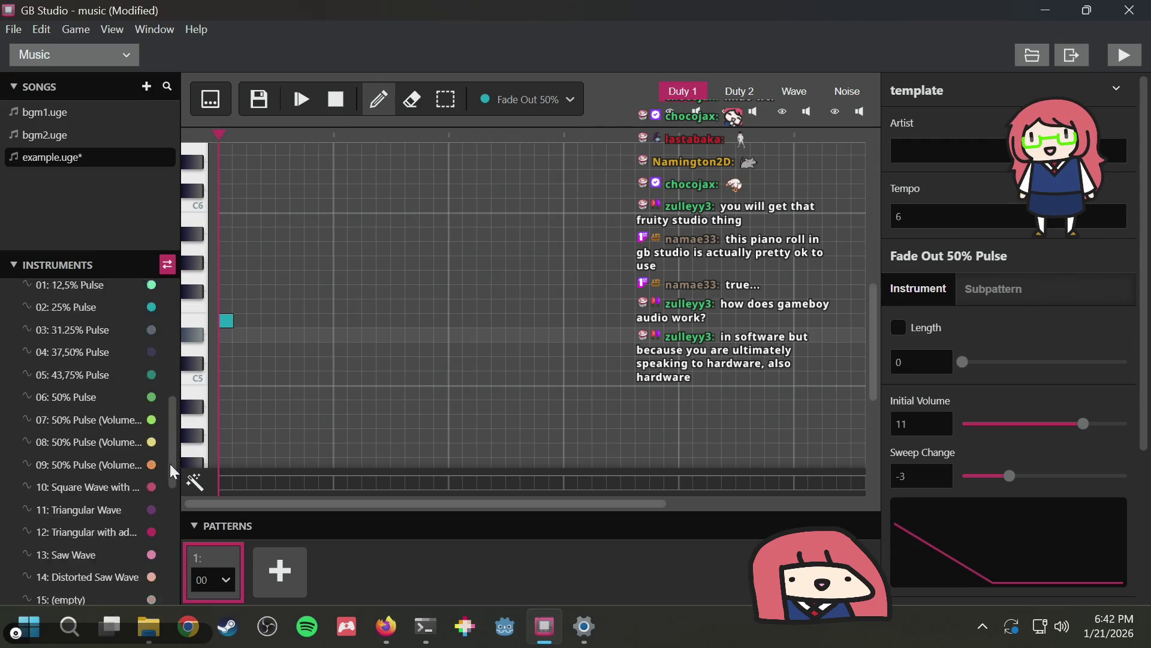
{"action": "left_click", "coordinate": [810, 96]}
{"action": "left_click", "coordinate": [846, 91]}
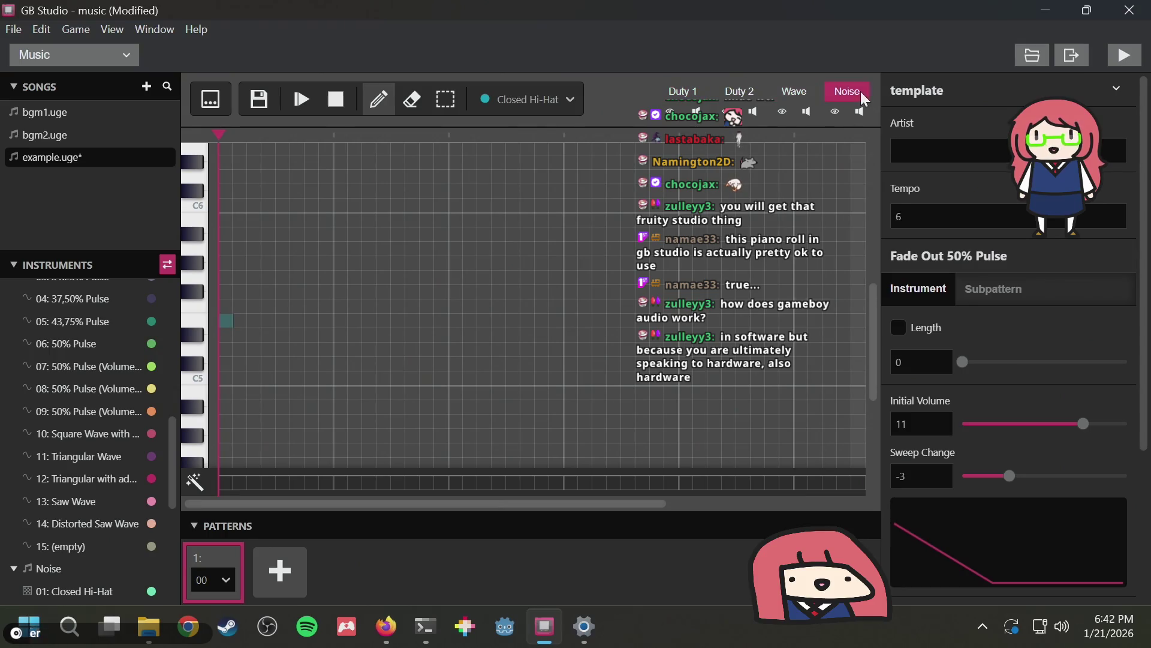
{"action": "left_click", "coordinate": [806, 93]}
{"action": "left_click", "coordinate": [847, 93]}
{"action": "left_click", "coordinate": [804, 93]}
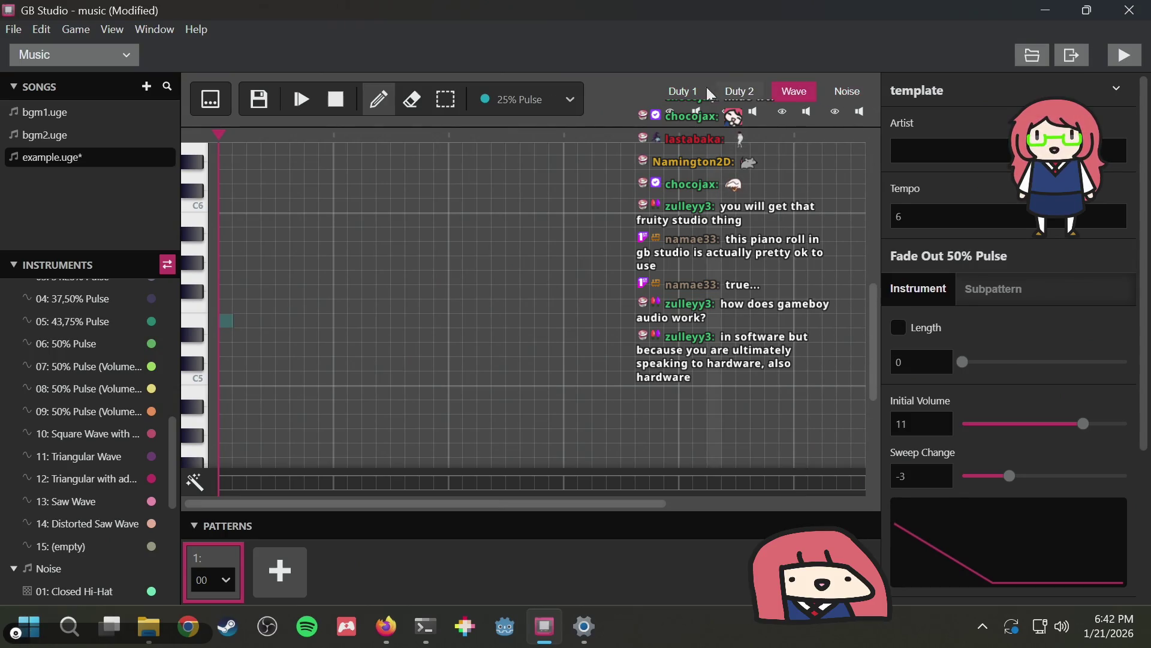
{"action": "left_click", "coordinate": [690, 95]}
{"action": "left_click", "coordinate": [738, 93]}
{"action": "left_click", "coordinate": [686, 93]}
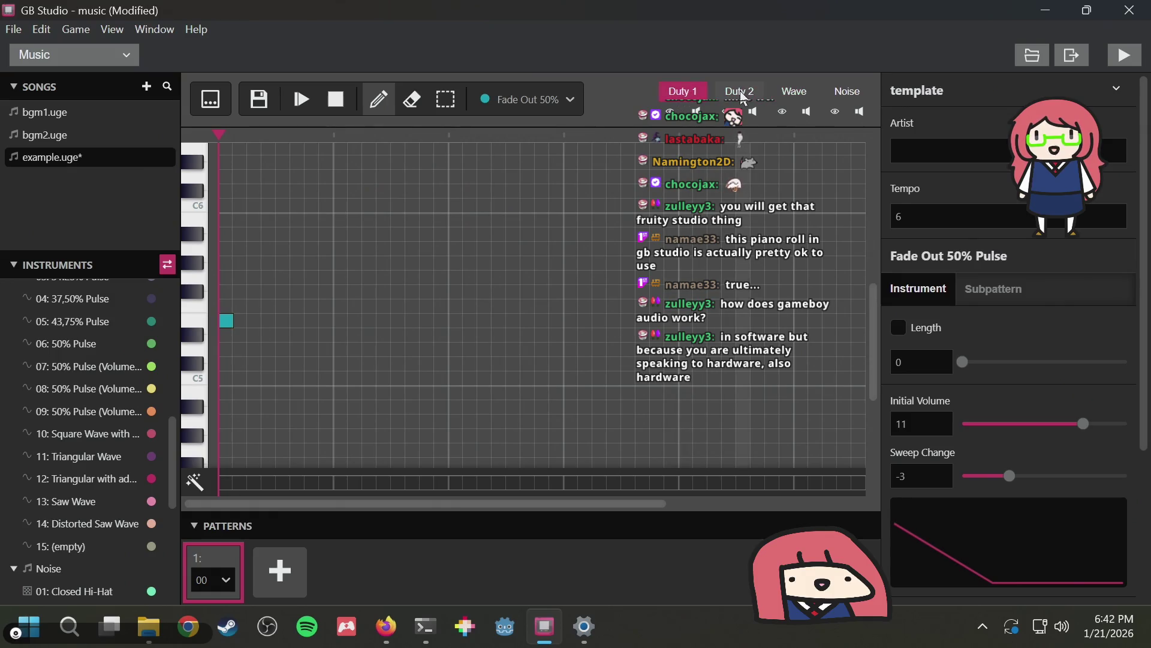
{"action": "left_click", "coordinate": [741, 93]}
{"action": "left_click", "coordinate": [797, 96]}
Browse the Square Wave, 12,5% Pulse and 25% Pulse instrument settings
{"action": "scroll", "coordinate": [54, 456], "scroll_direction": "down", "scroll_amount": 5}
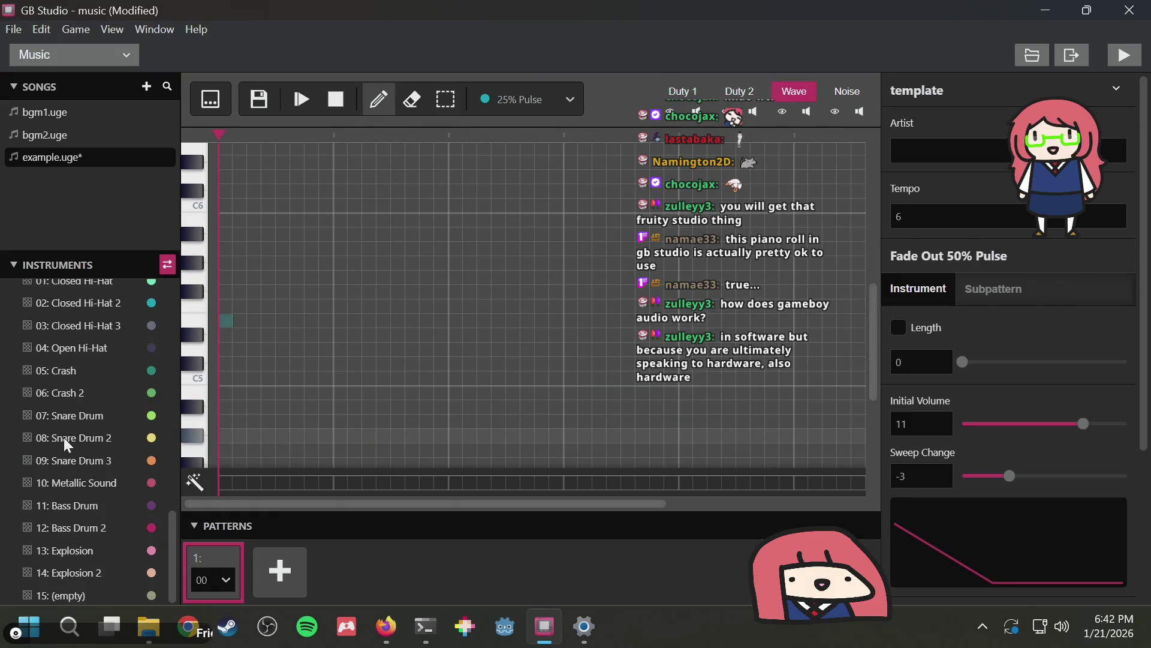
{"action": "scroll", "coordinate": [60, 441], "scroll_direction": "up", "scroll_amount": 6}
{"action": "left_click", "coordinate": [72, 481]}
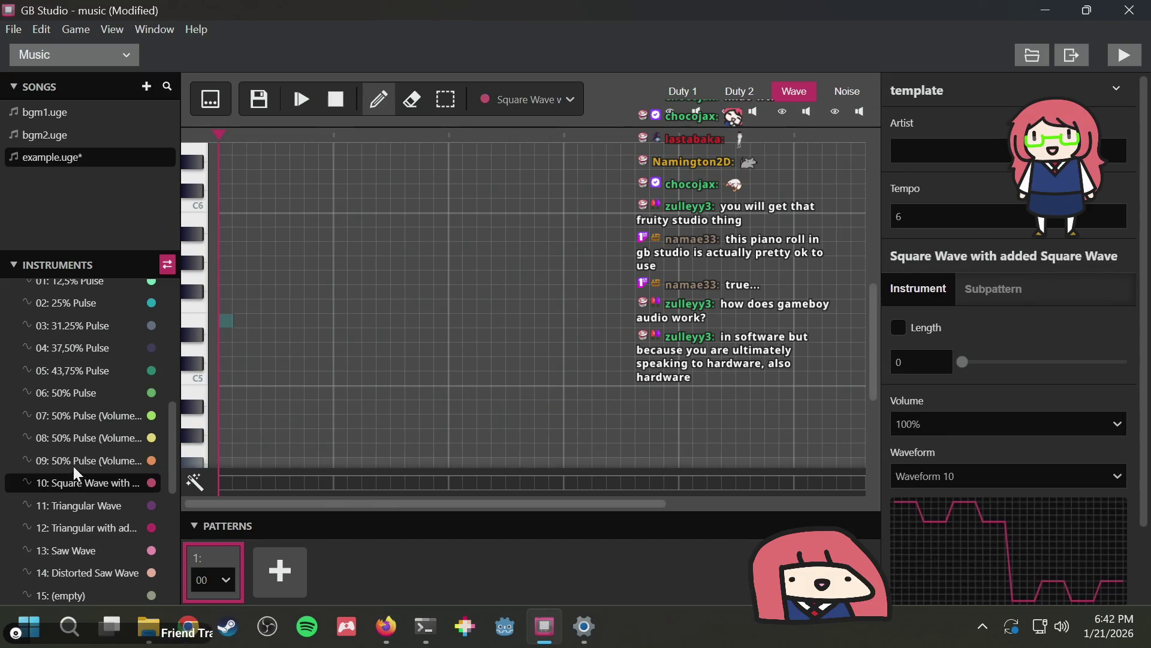
{"action": "scroll", "coordinate": [1036, 455], "scroll_direction": "down", "scroll_amount": 2}
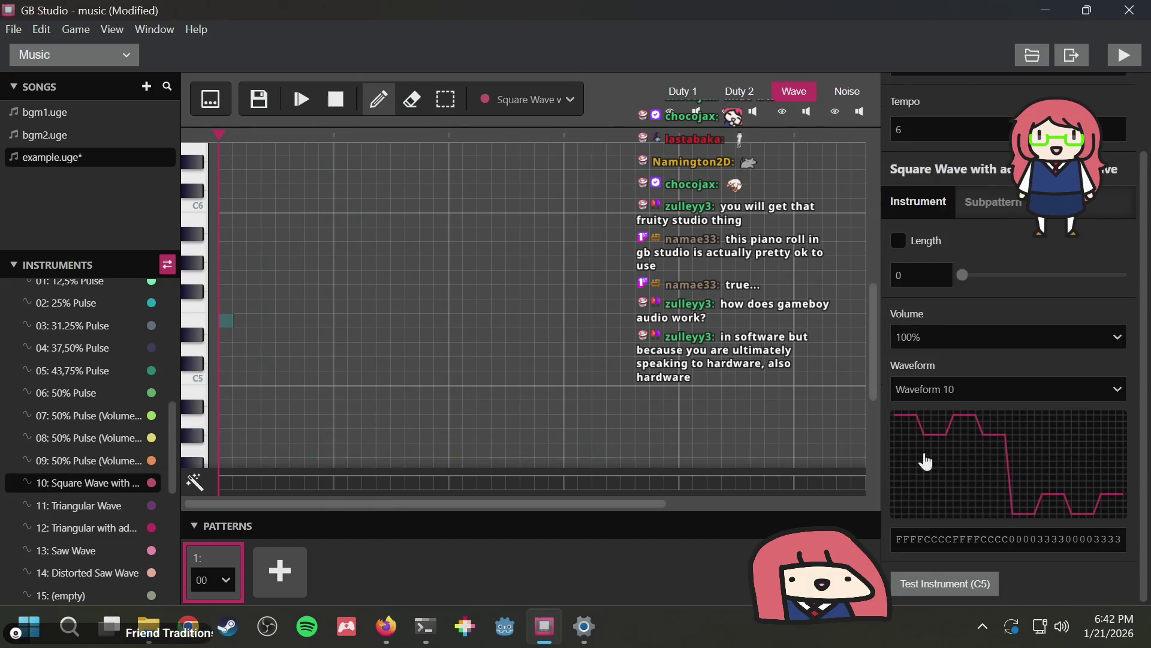
{"action": "scroll", "coordinate": [46, 394], "scroll_direction": "down", "scroll_amount": 2}
{"action": "scroll", "coordinate": [47, 394], "scroll_direction": "up", "scroll_amount": 6}
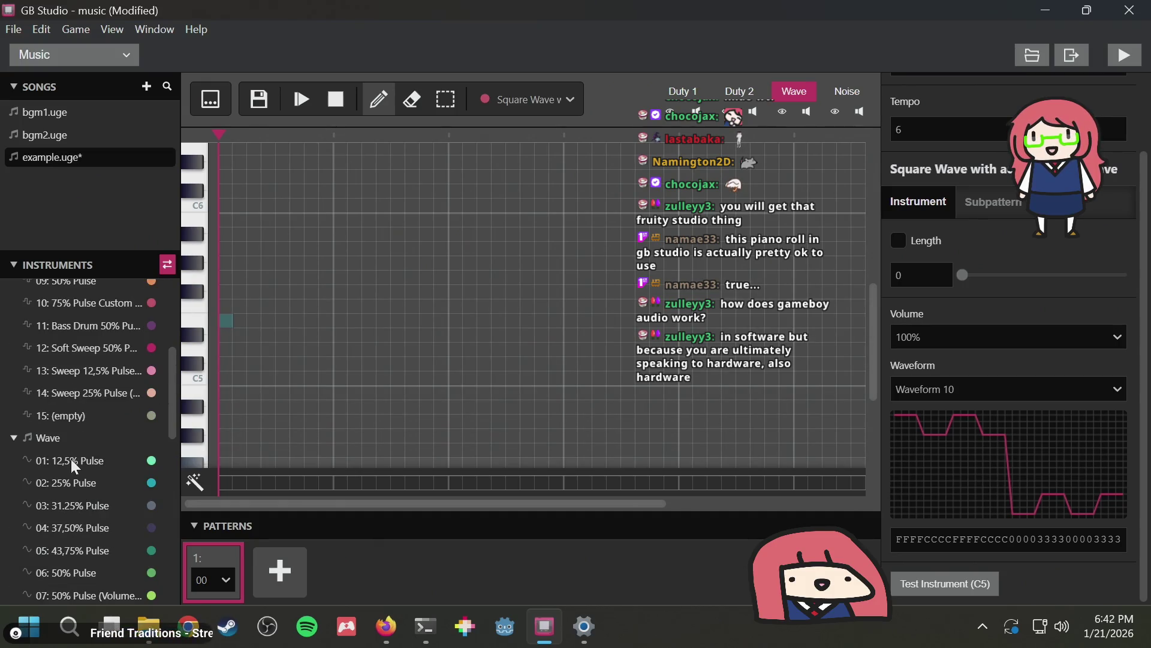
{"action": "left_click", "coordinate": [68, 461]}
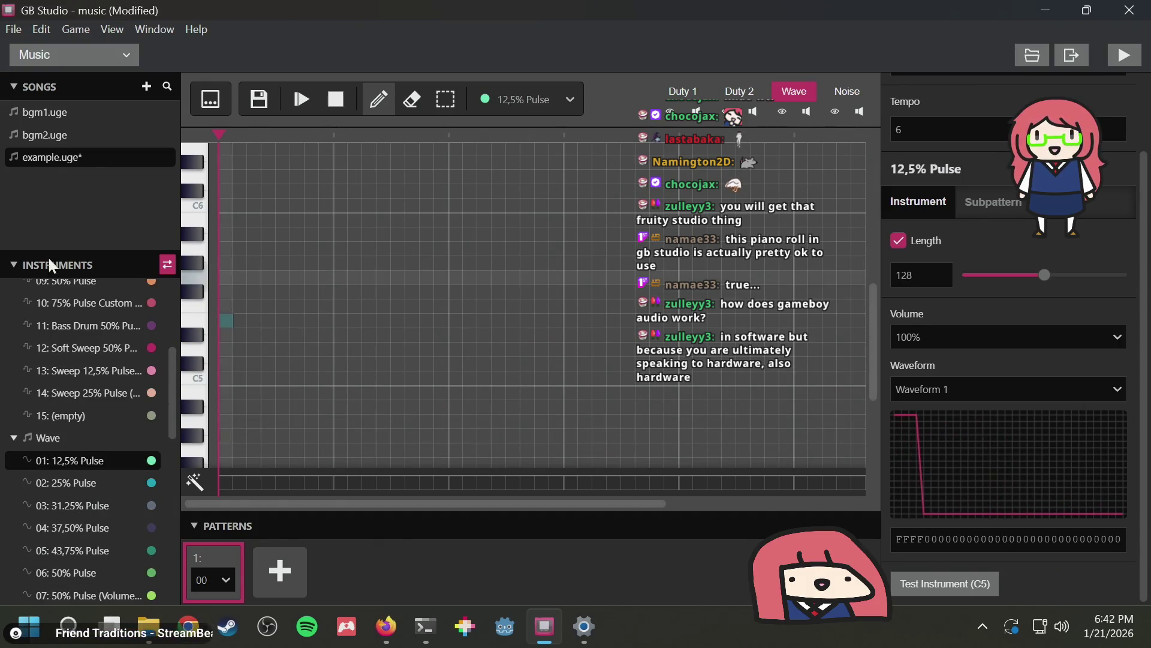
{"action": "scroll", "coordinate": [90, 359], "scroll_direction": "up", "scroll_amount": 2}
{"action": "left_click", "coordinate": [82, 351]}
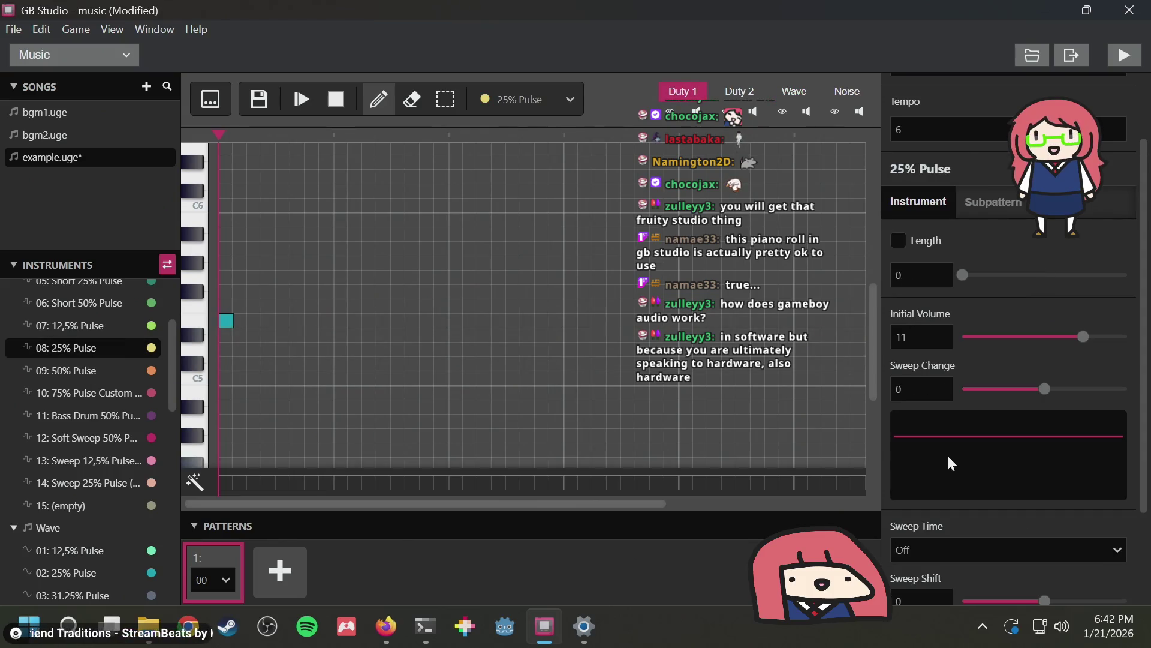
Load the 01: Closed Hi-Hat noise instrument (length 16, volume 9, sweep -7)
{"action": "scroll", "coordinate": [41, 437], "scroll_direction": "down", "scroll_amount": 6}
{"action": "scroll", "coordinate": [41, 437], "scroll_direction": "down", "scroll_amount": 10}
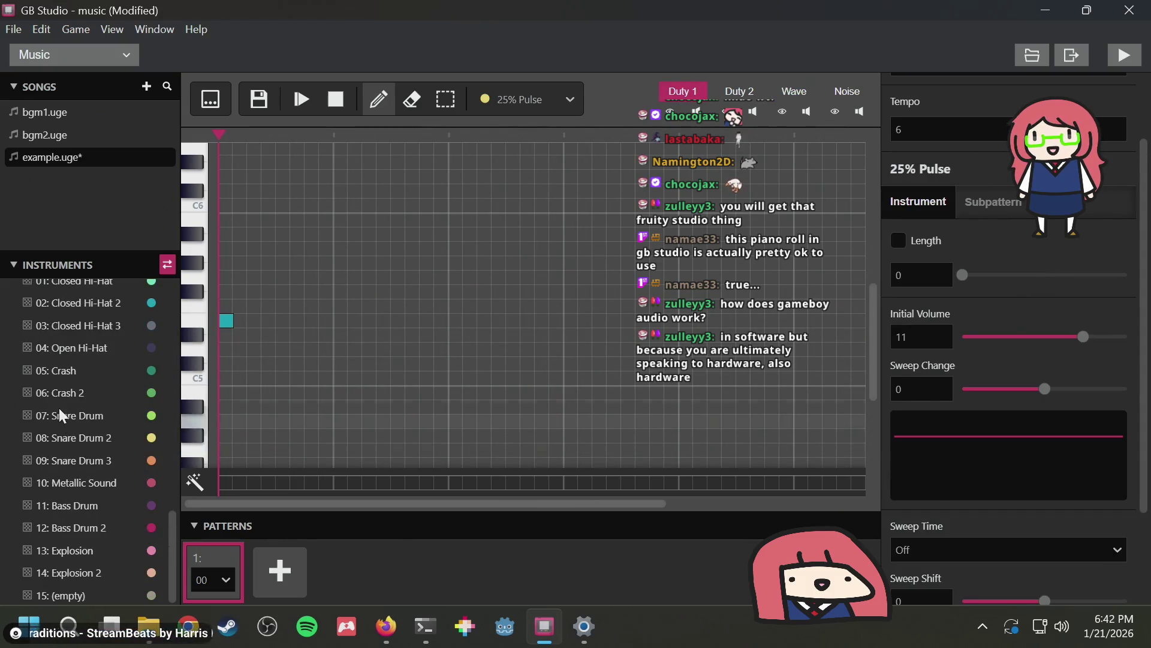
{"action": "scroll", "coordinate": [63, 468], "scroll_direction": "up", "scroll_amount": 5}
{"action": "left_click", "coordinate": [65, 464]}
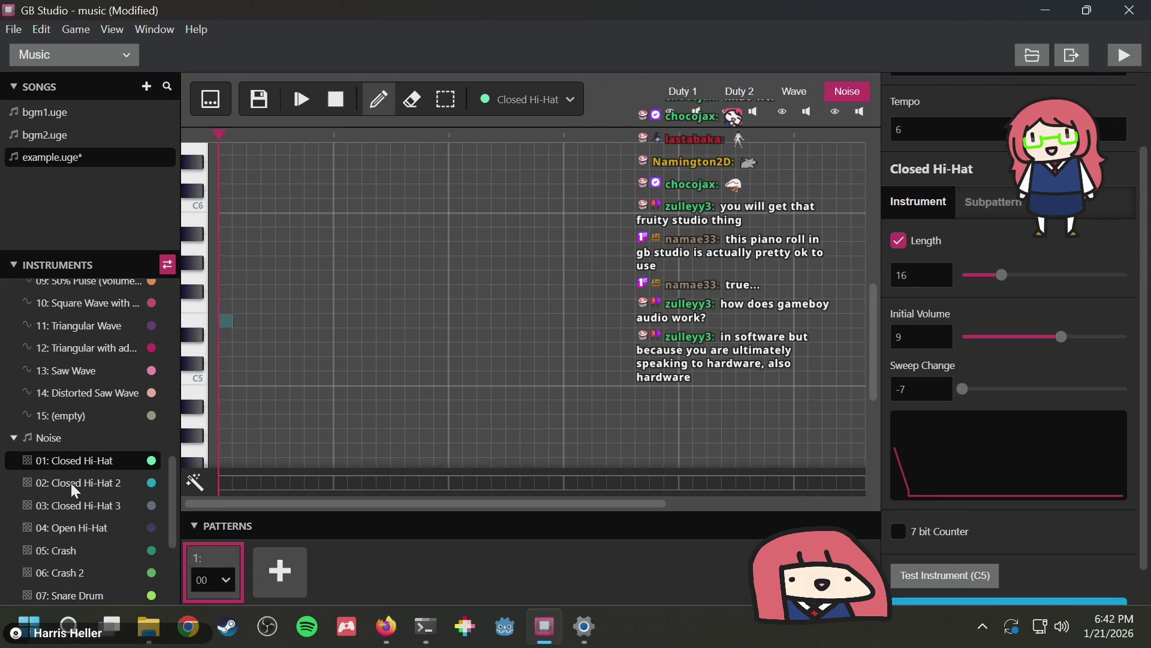
Place three Closed Hi-Hat notes around C5 and preview the pattern
{"action": "left_click", "coordinate": [226, 364]}
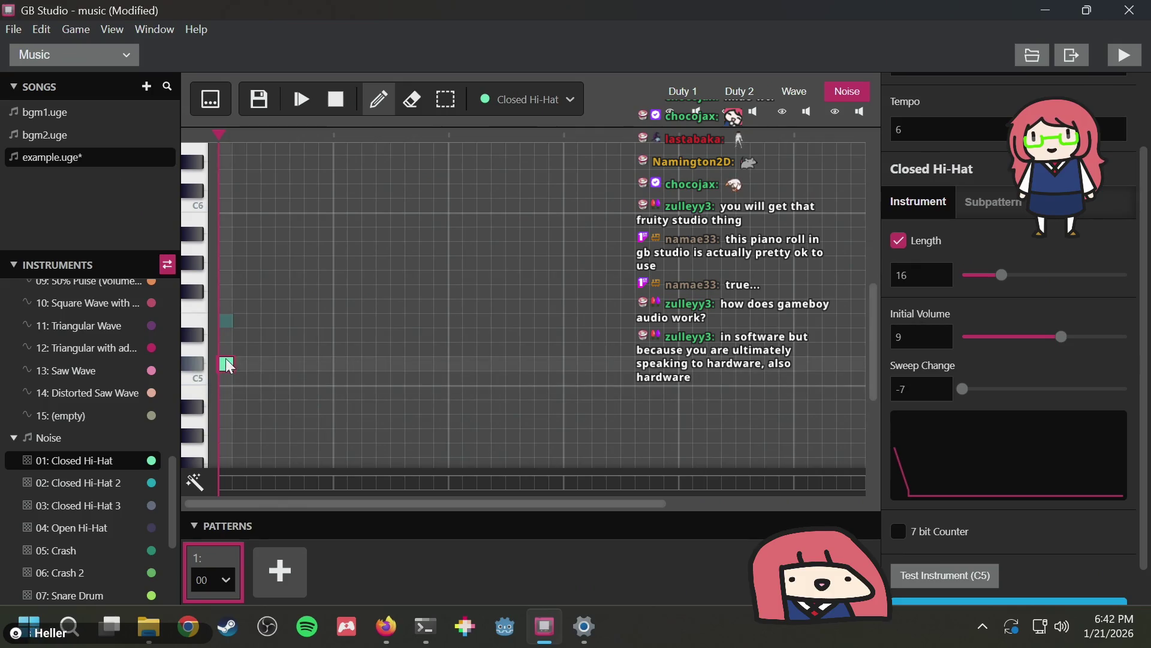
{"action": "left_click", "coordinate": [282, 322]}
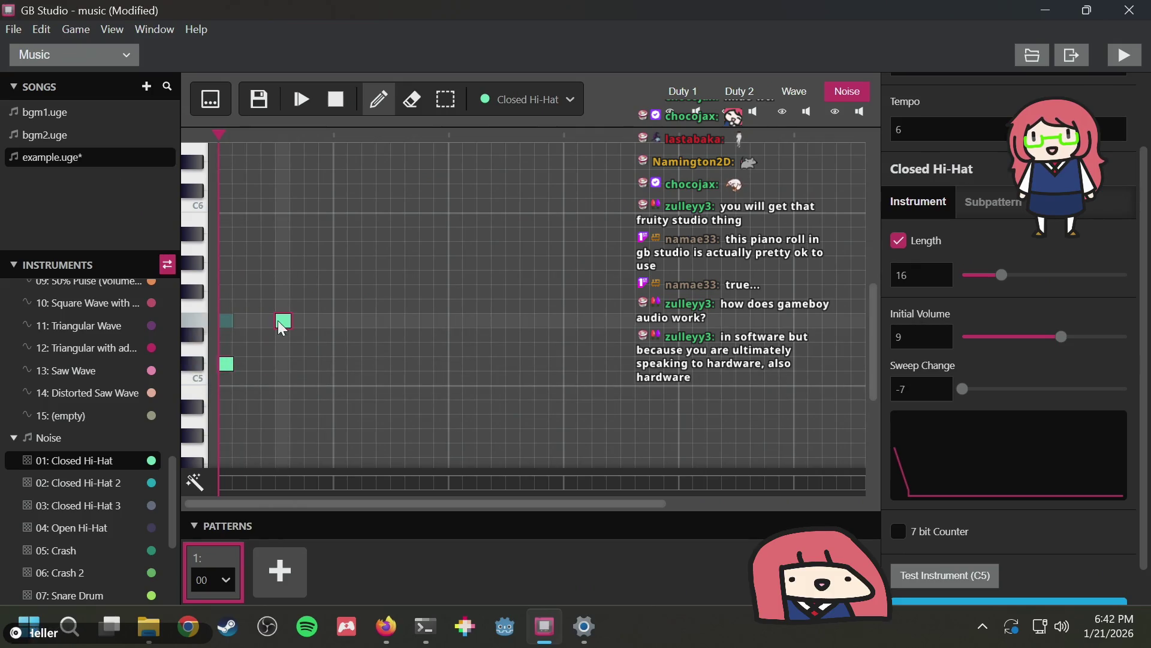
{"action": "left_click", "coordinate": [341, 377]}
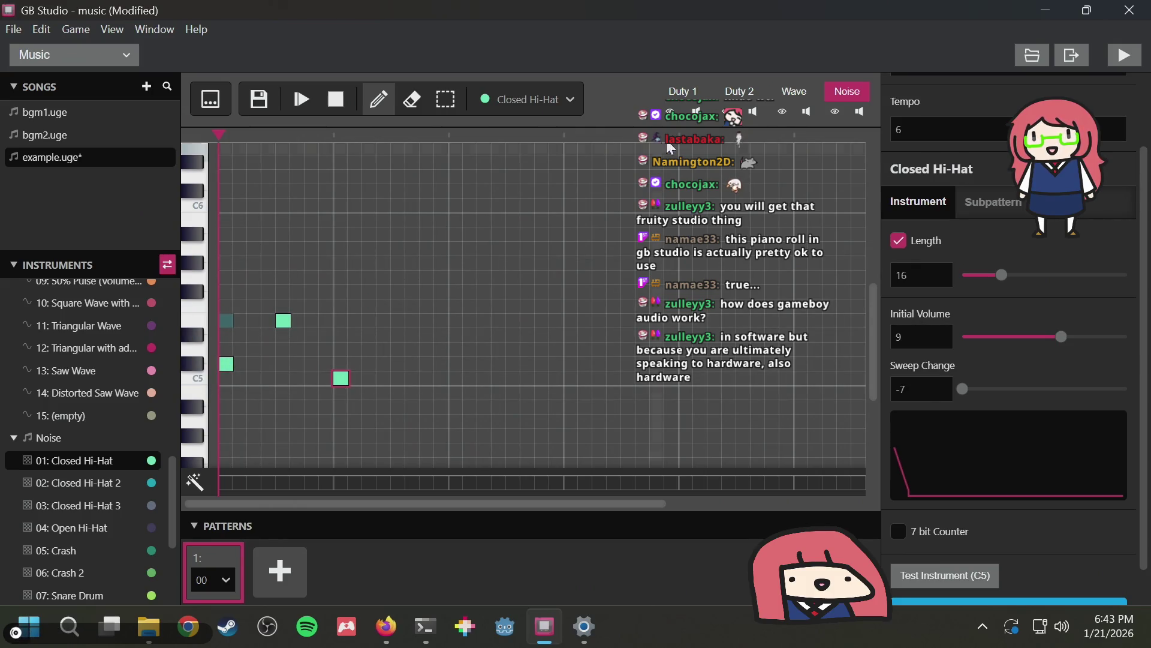
{"action": "left_click", "coordinate": [302, 99]}
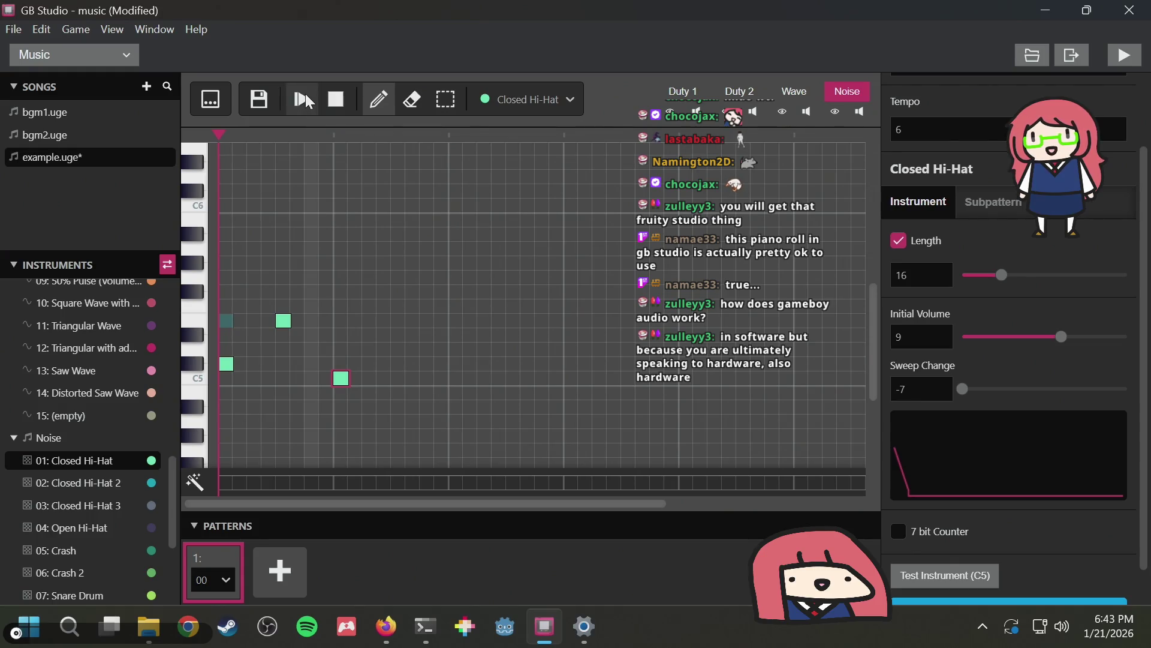
{"action": "left_click", "coordinate": [336, 101]}
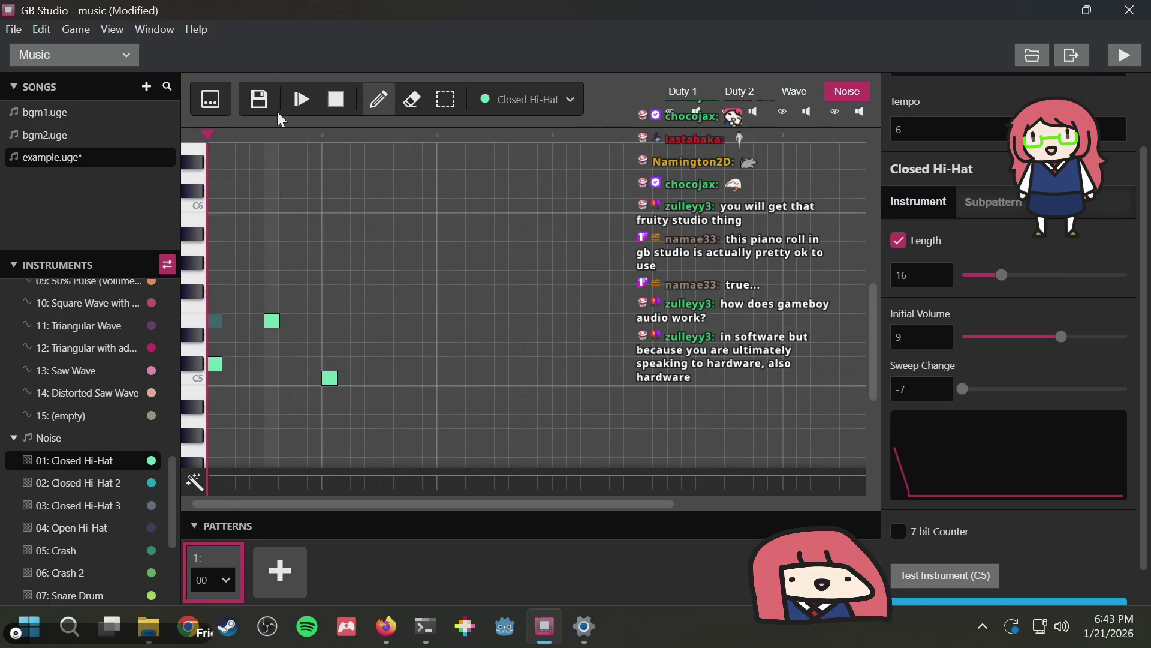
{"action": "left_click", "coordinate": [320, 98]}
{"action": "left_click", "coordinate": [335, 99]}
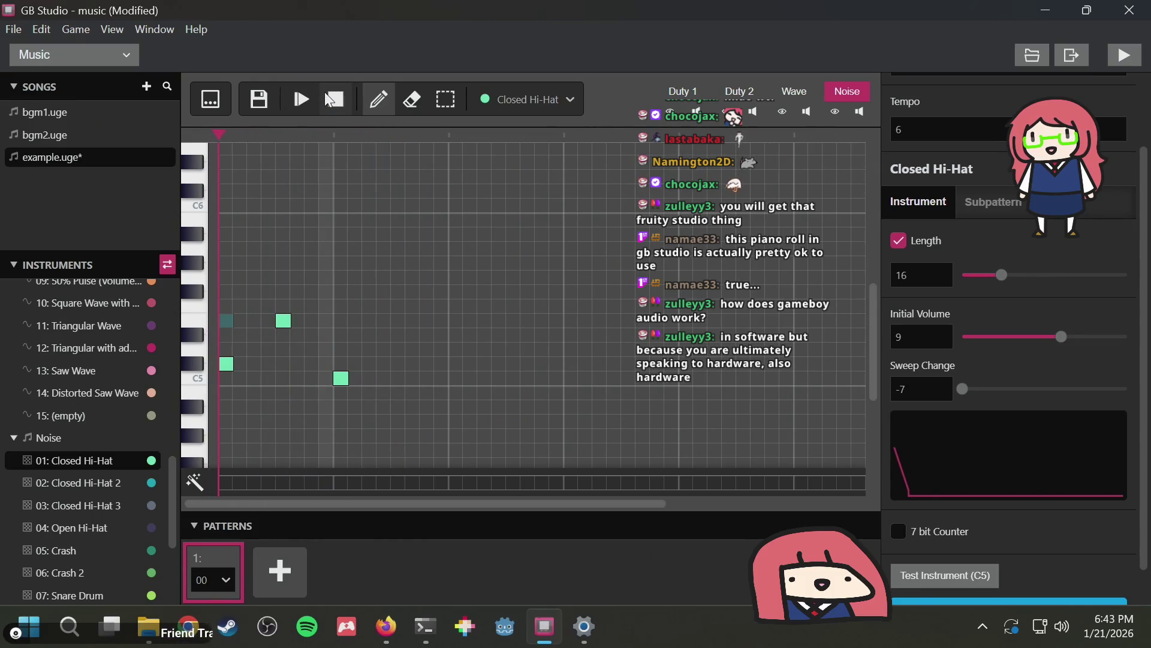
Delete the opening teal note on the Duty 1 channel
{"action": "scroll", "coordinate": [152, 337], "scroll_direction": "up", "scroll_amount": 3}
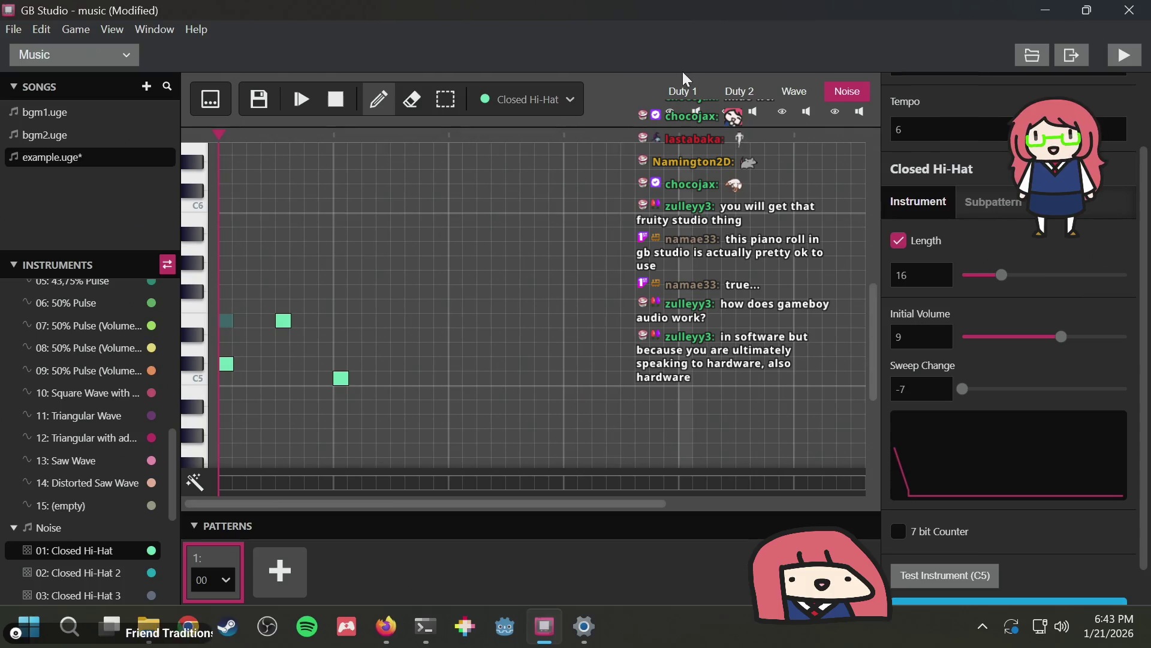
{"action": "left_click", "coordinate": [684, 91]}
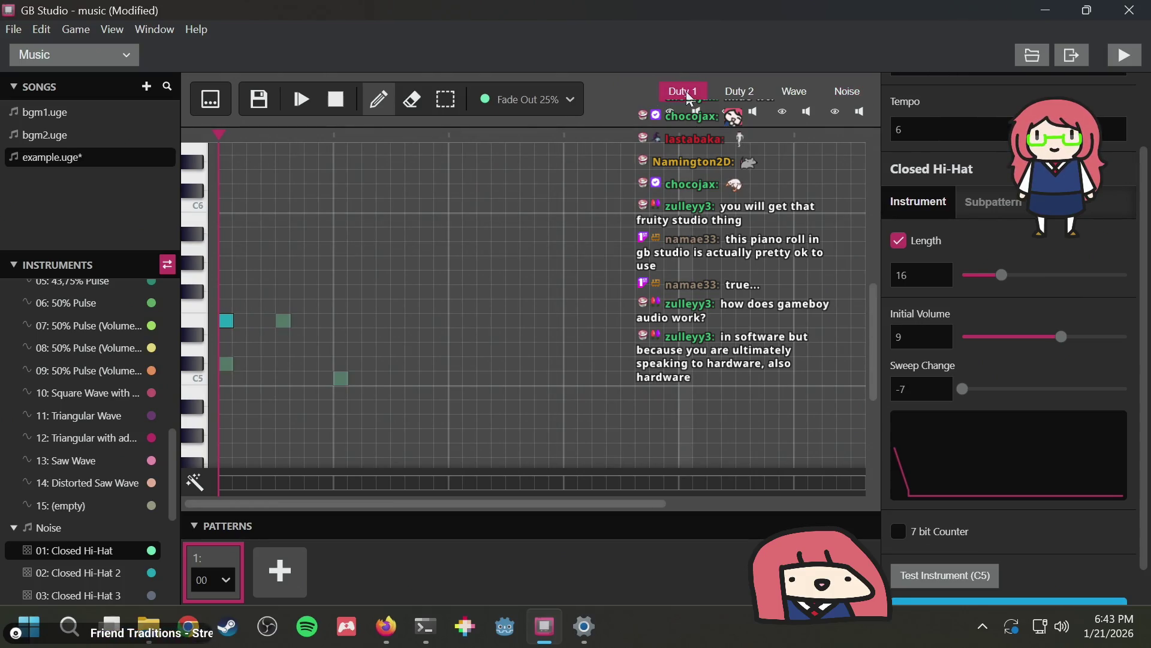
{"action": "left_click", "coordinate": [226, 320]}
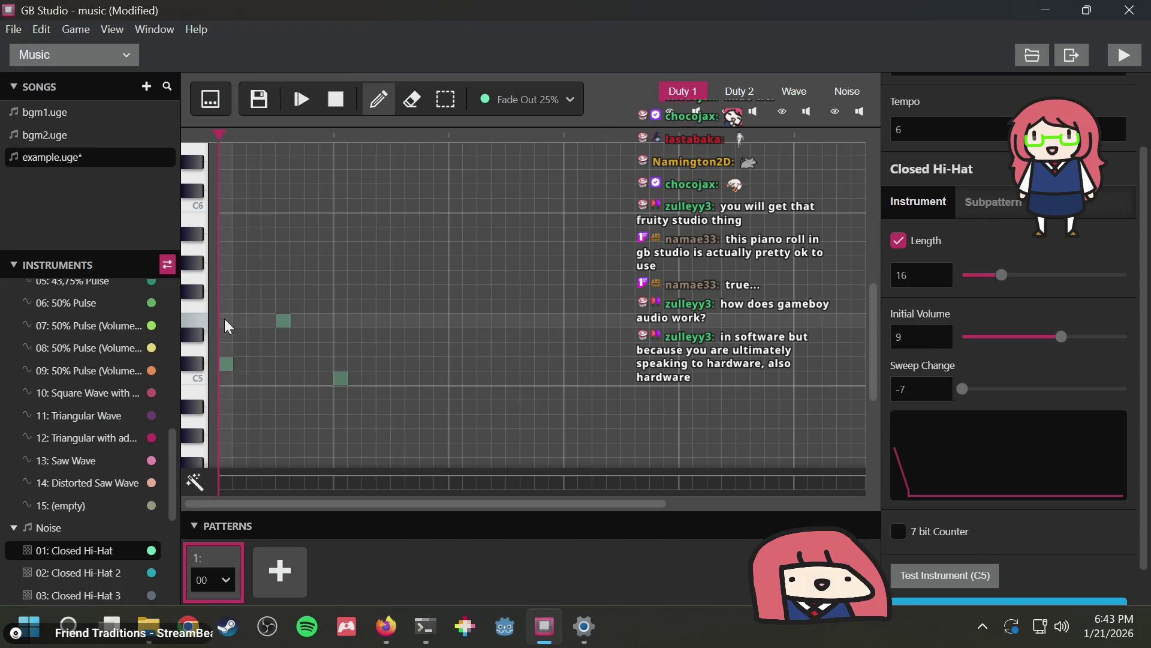
Remove the raised and above-C5 hi-hat notes from the Noise channel
{"action": "left_click", "coordinate": [847, 91]}
{"action": "left_click", "coordinate": [283, 321]}
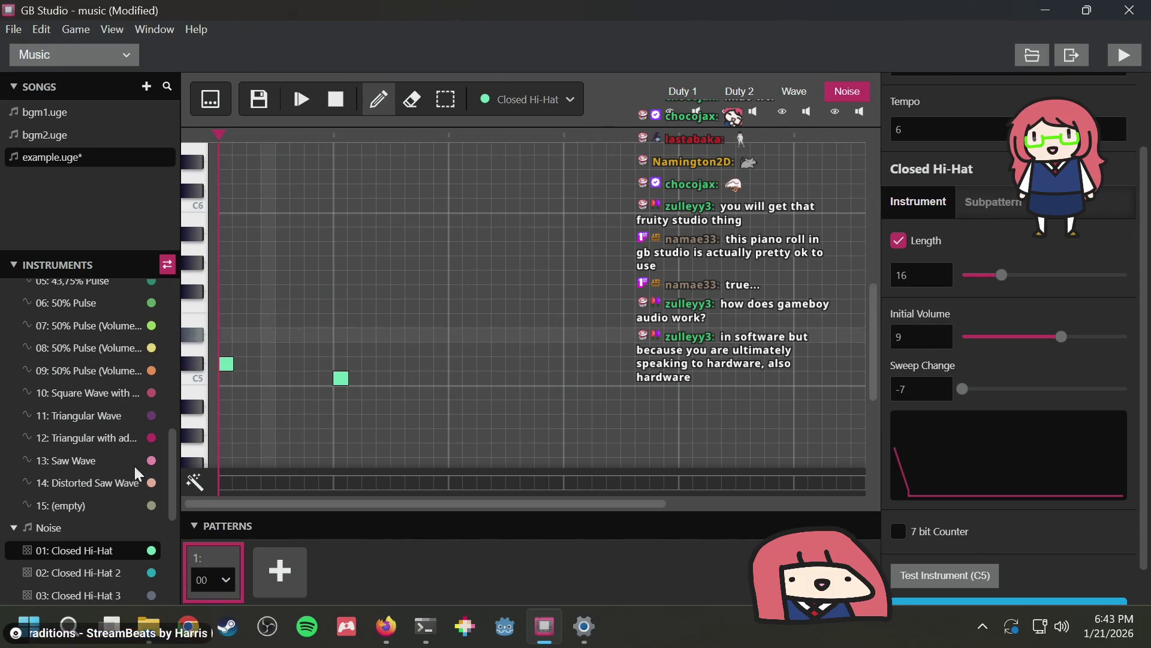
{"action": "scroll", "coordinate": [83, 523], "scroll_direction": "down", "scroll_amount": 3}
{"action": "scroll", "coordinate": [82, 523], "scroll_direction": "down", "scroll_amount": 1}
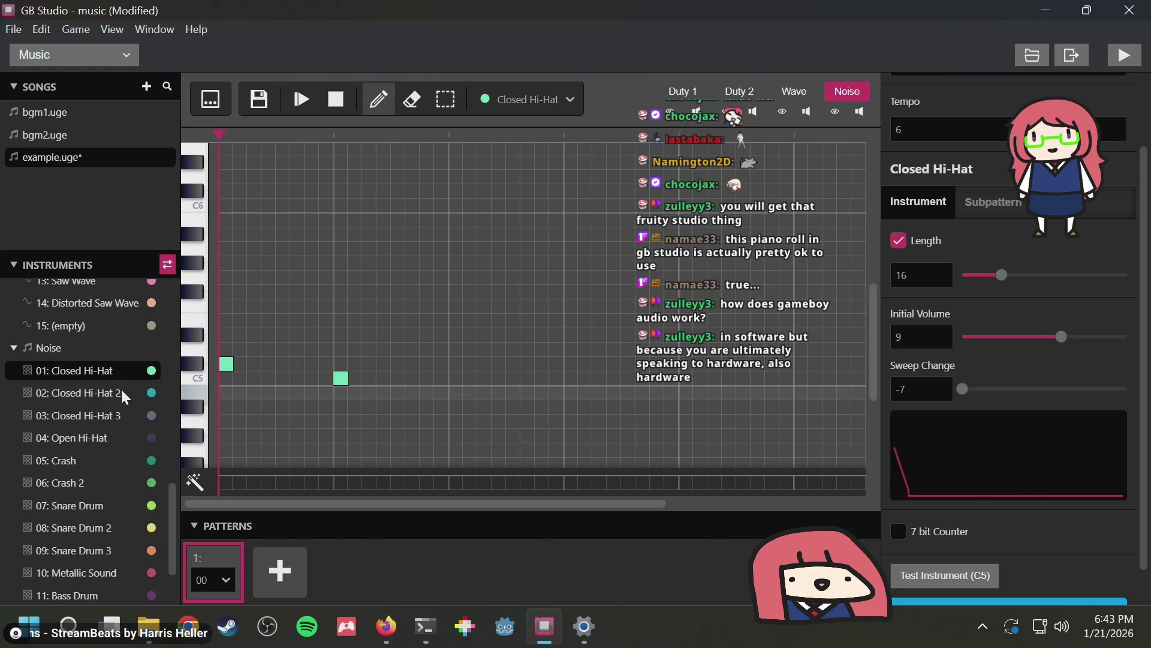
{"action": "left_click", "coordinate": [227, 364]}
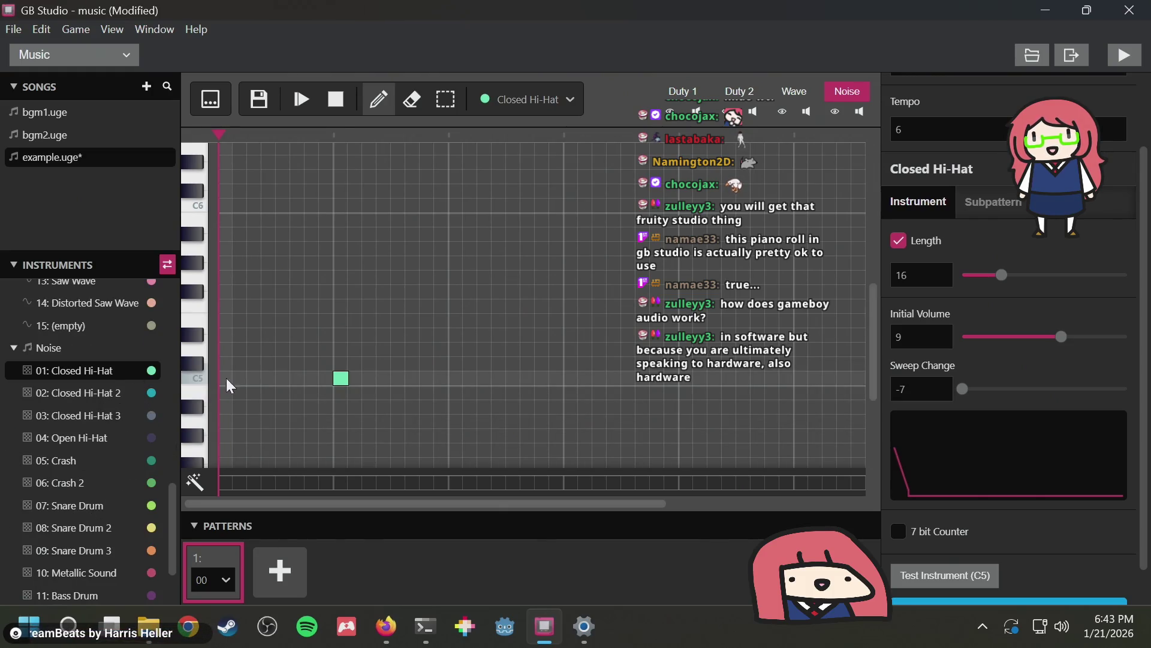
Place four hi-hats on C5, preview them, then remove the second and fourth
{"action": "left_click", "coordinate": [226, 378]}
{"action": "left_click", "coordinate": [254, 378]}
{"action": "left_click", "coordinate": [283, 378]}
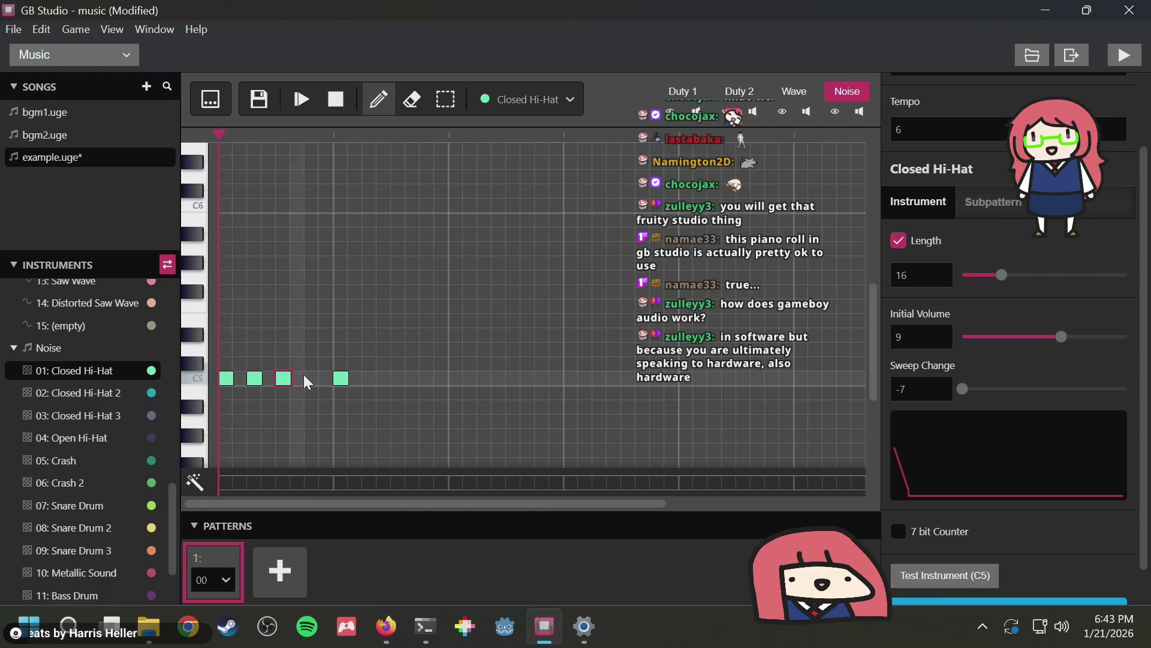
{"action": "left_click", "coordinate": [312, 377]}
{"action": "left_click", "coordinate": [304, 99]}
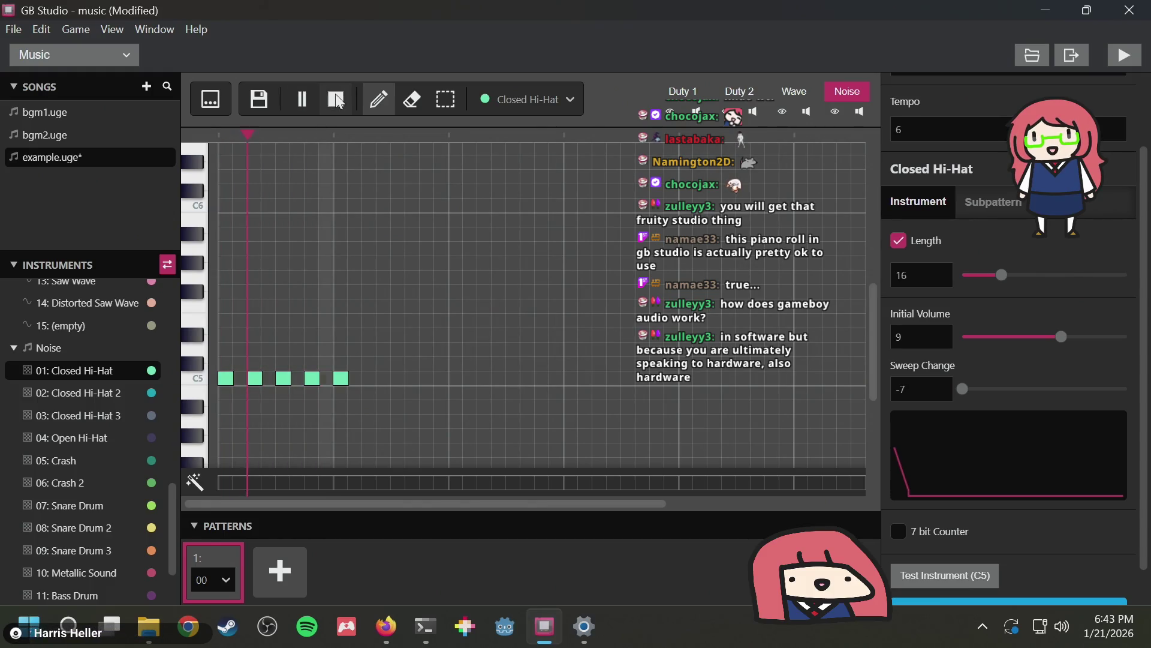
{"action": "left_click", "coordinate": [337, 99]}
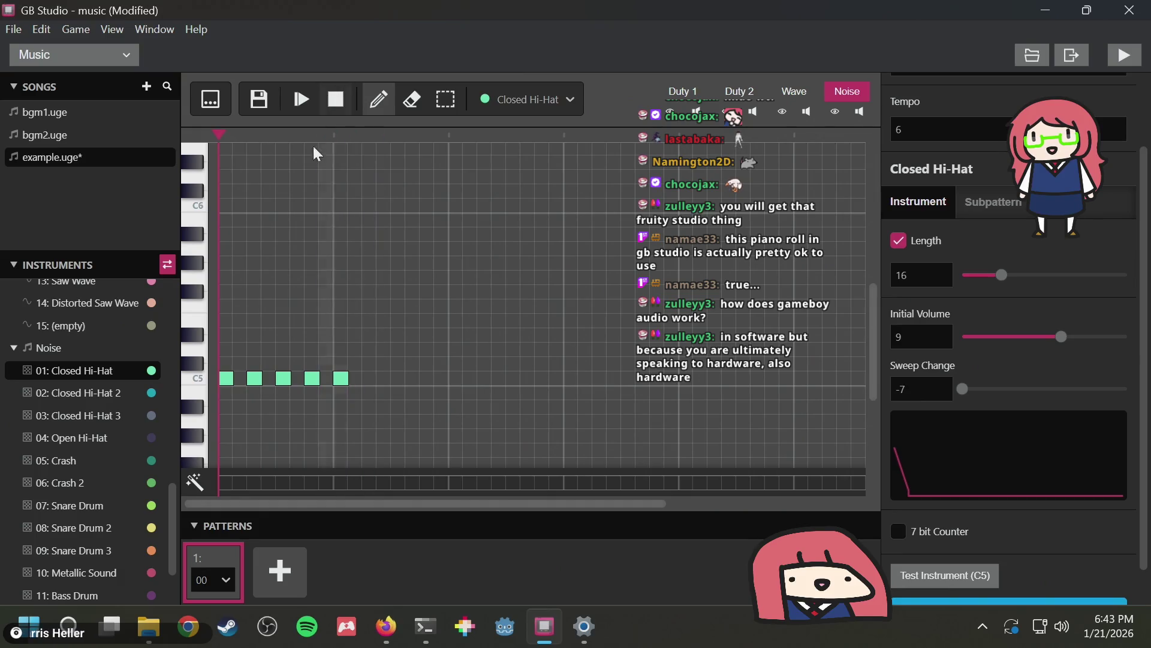
{"action": "left_click", "coordinate": [254, 377]}
{"action": "left_click", "coordinate": [312, 378]}
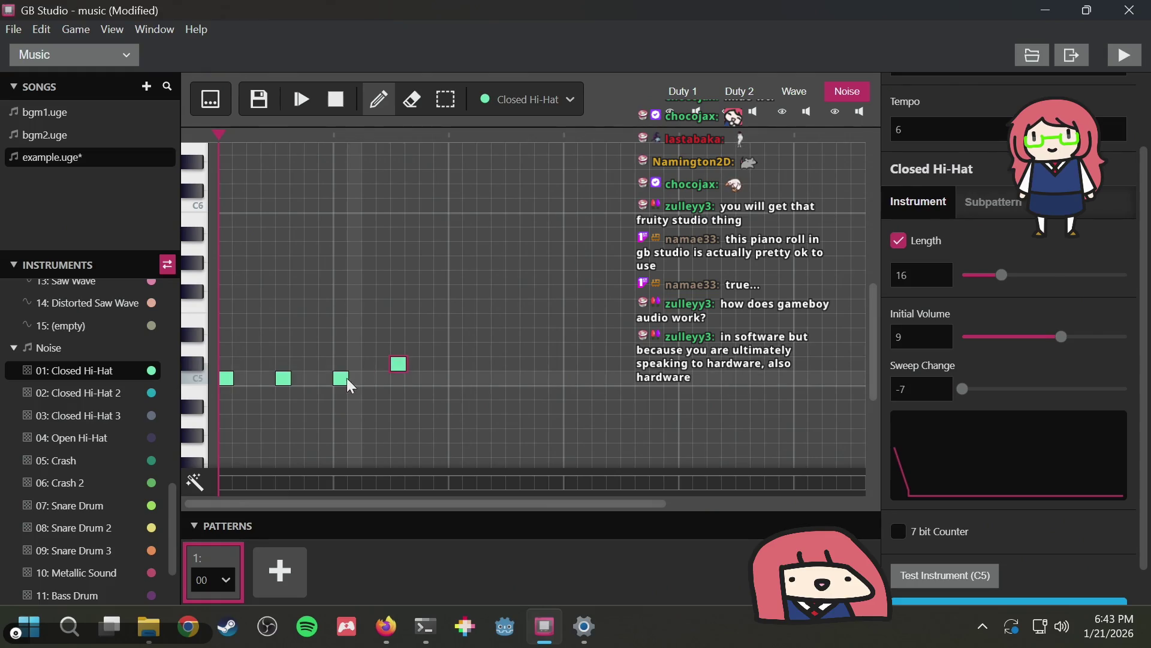
Drag the hi-hat notes up to higher pitches and add two higher notes
{"action": "left_click_drag", "start_coordinate": [342, 378], "coordinate": [342, 364]}
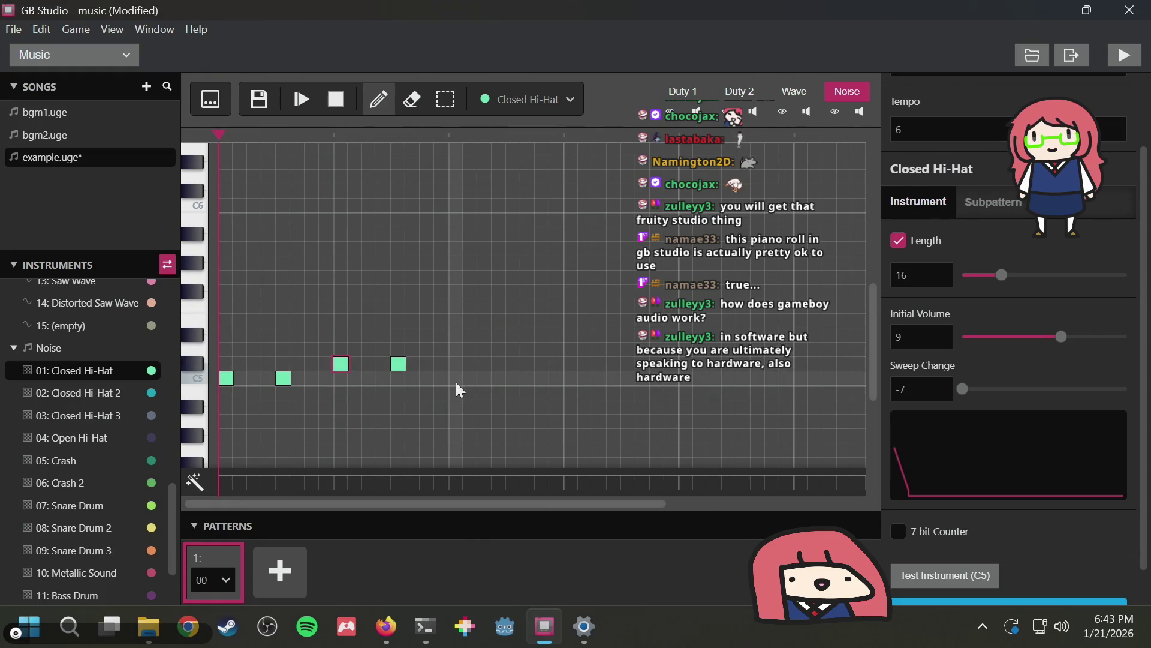
{"action": "mouse_move", "coordinate": [226, 378]}
{"action": "left_mouse_down"}
{"action": "mouse_move", "coordinate": [237, 310]}
{"action": "mouse_move", "coordinate": [228, 335]}
{"action": "left_mouse_up"}
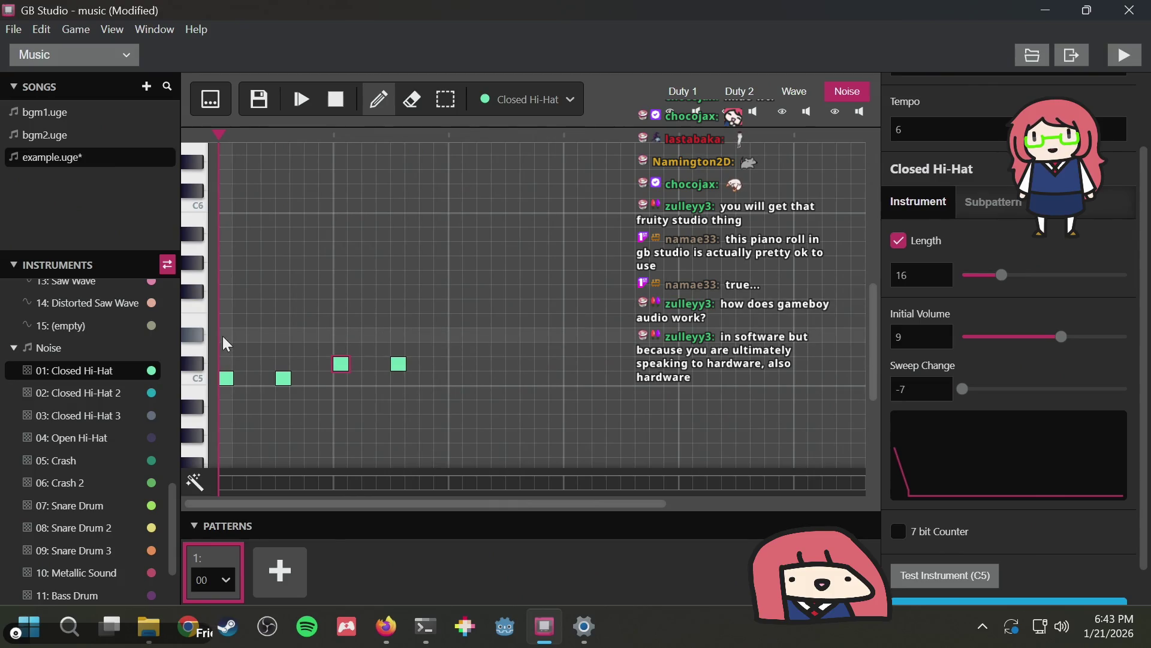
{"action": "left_click_drag", "start_coordinate": [283, 378], "coordinate": [283, 335]}
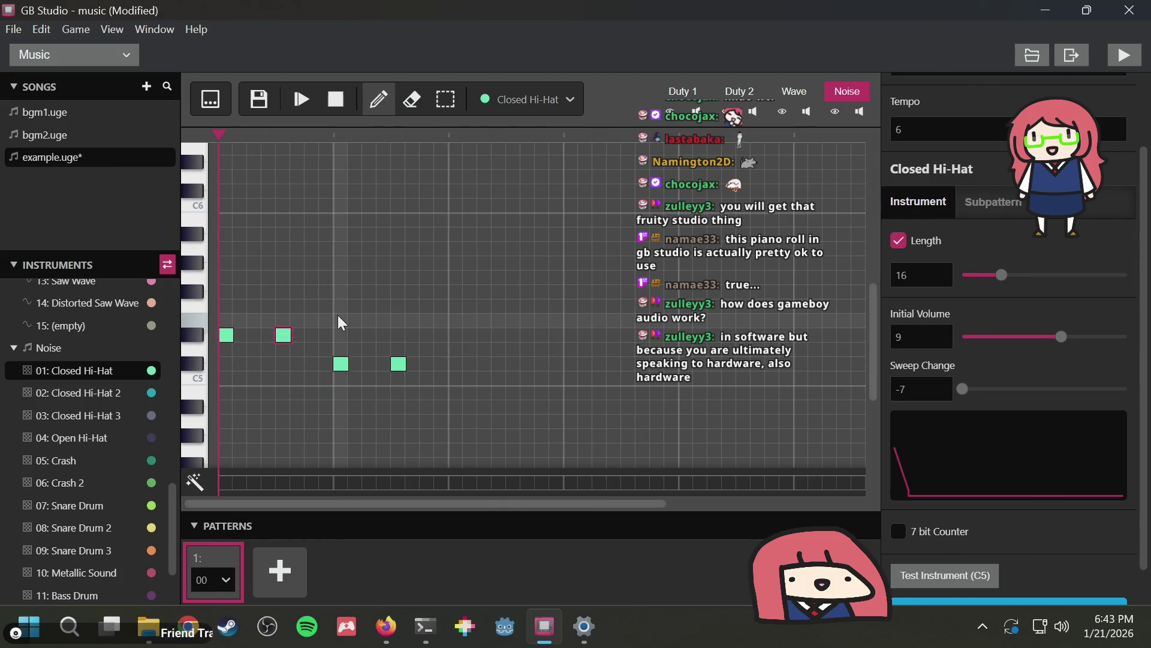
{"action": "left_click_drag", "start_coordinate": [341, 364], "coordinate": [341, 320]}
{"action": "left_click", "coordinate": [456, 292]}
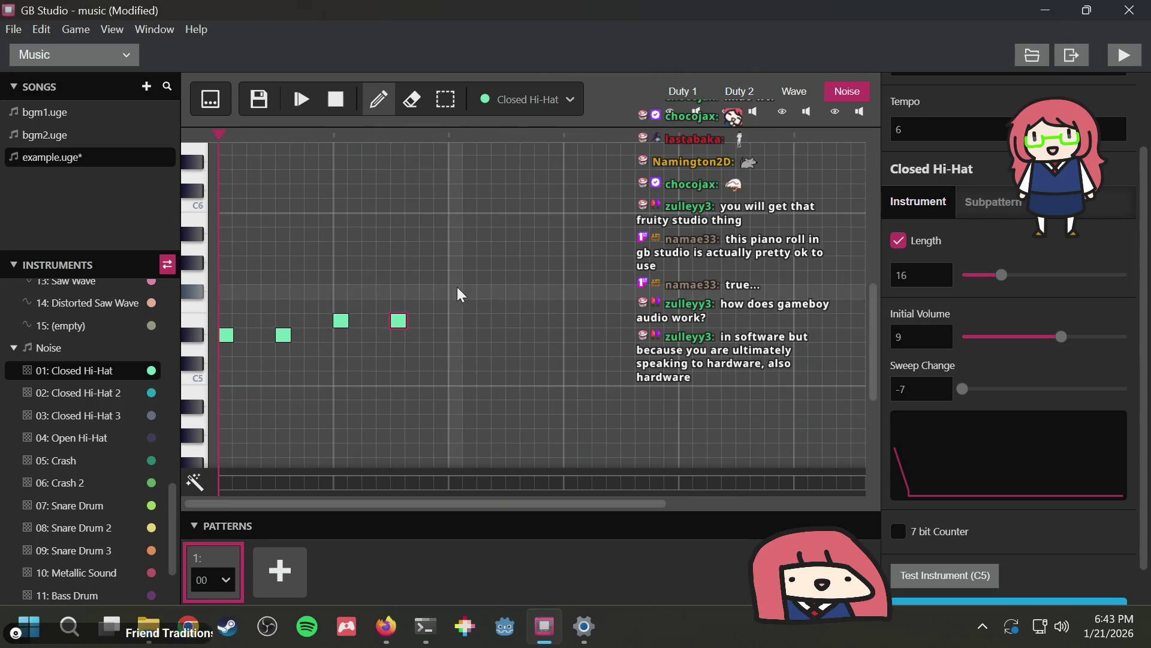
{"action": "left_click", "coordinate": [513, 293]}
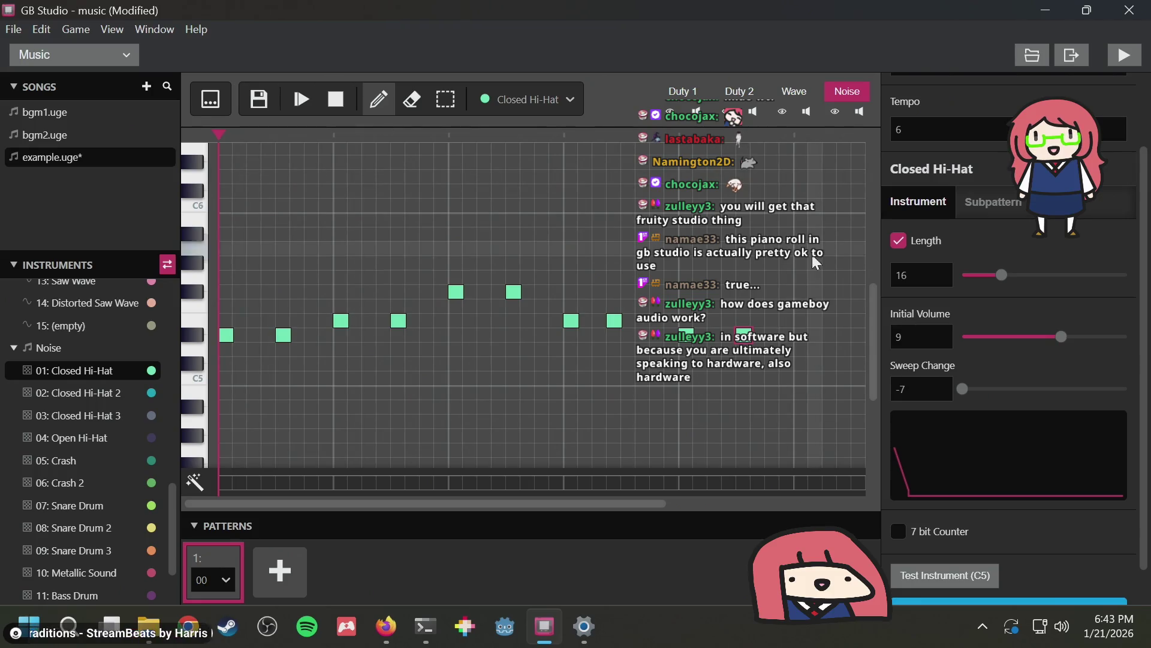
Add and shift hi-hat notes to the pattern's end, preview, and reposition one
{"action": "left_click", "coordinate": [844, 306]}
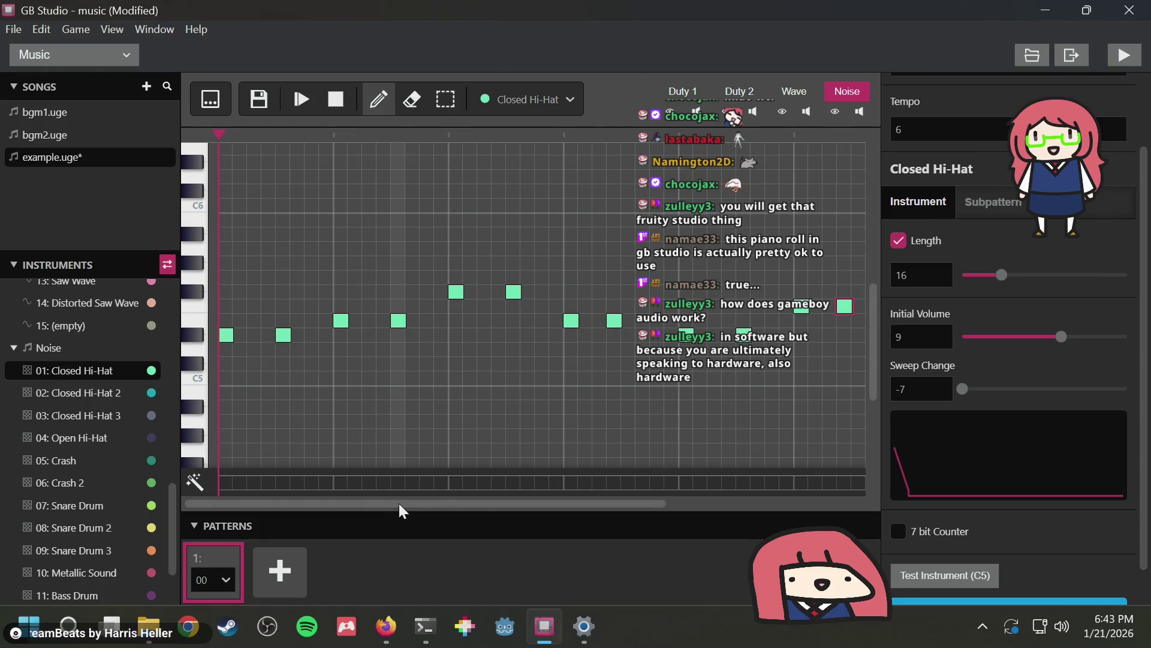
{"action": "left_click_drag", "start_coordinate": [398, 504], "coordinate": [737, 506]}
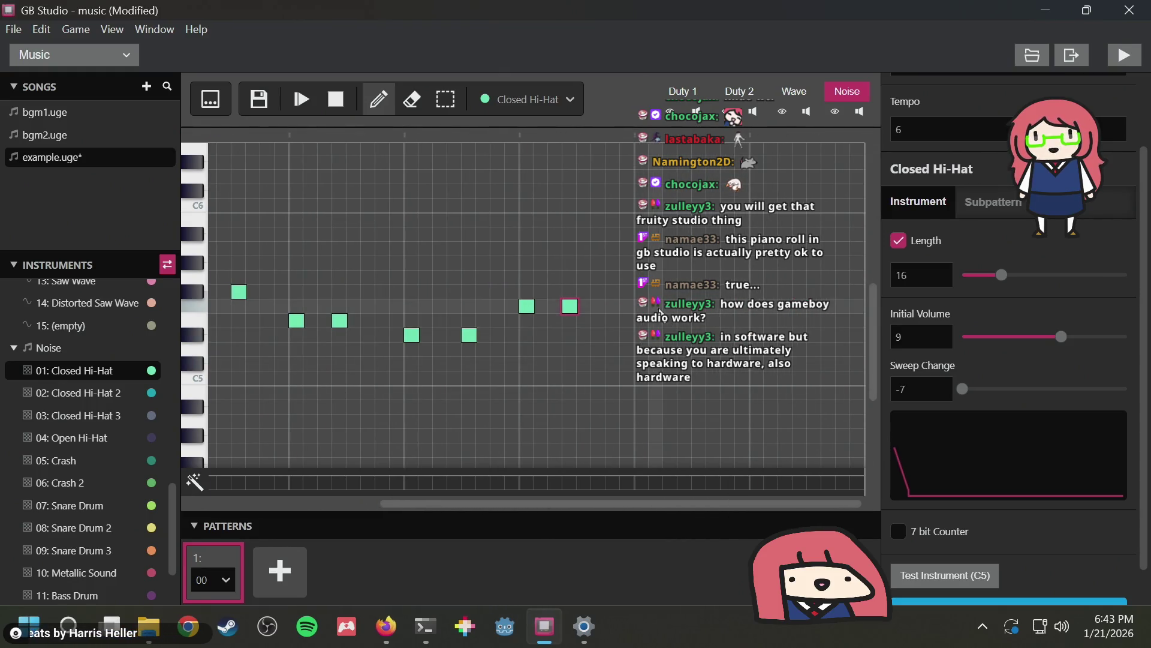
{"action": "left_click", "coordinate": [585, 307]}
{"action": "left_click", "coordinate": [566, 307]}
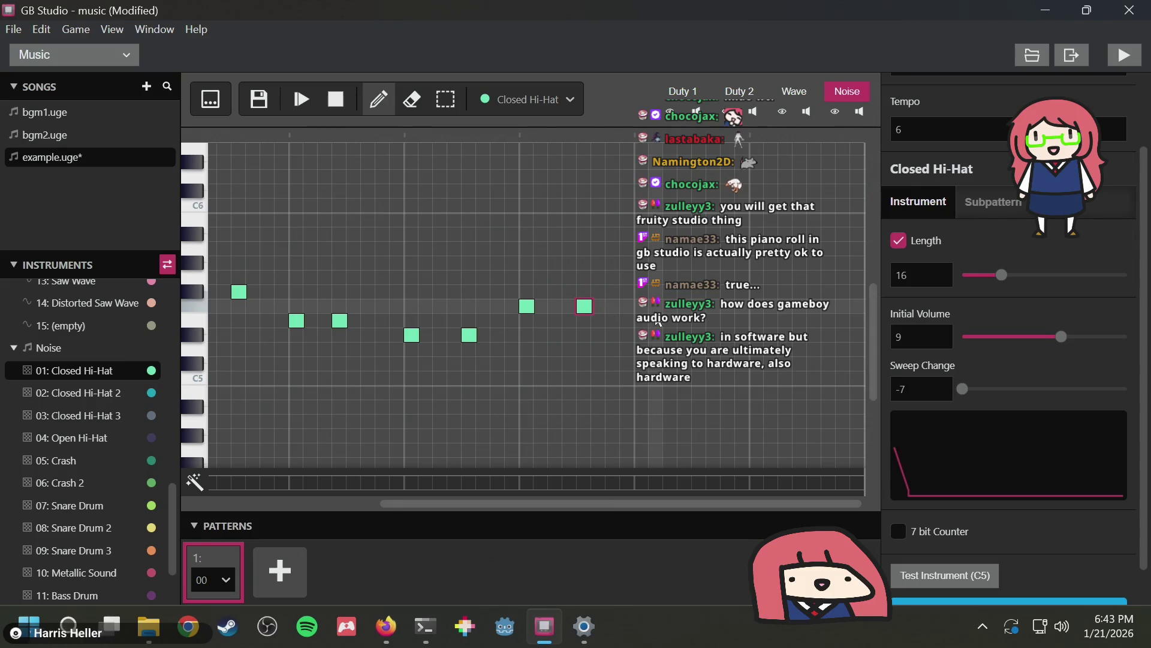
{"action": "left_click", "coordinate": [699, 321]}
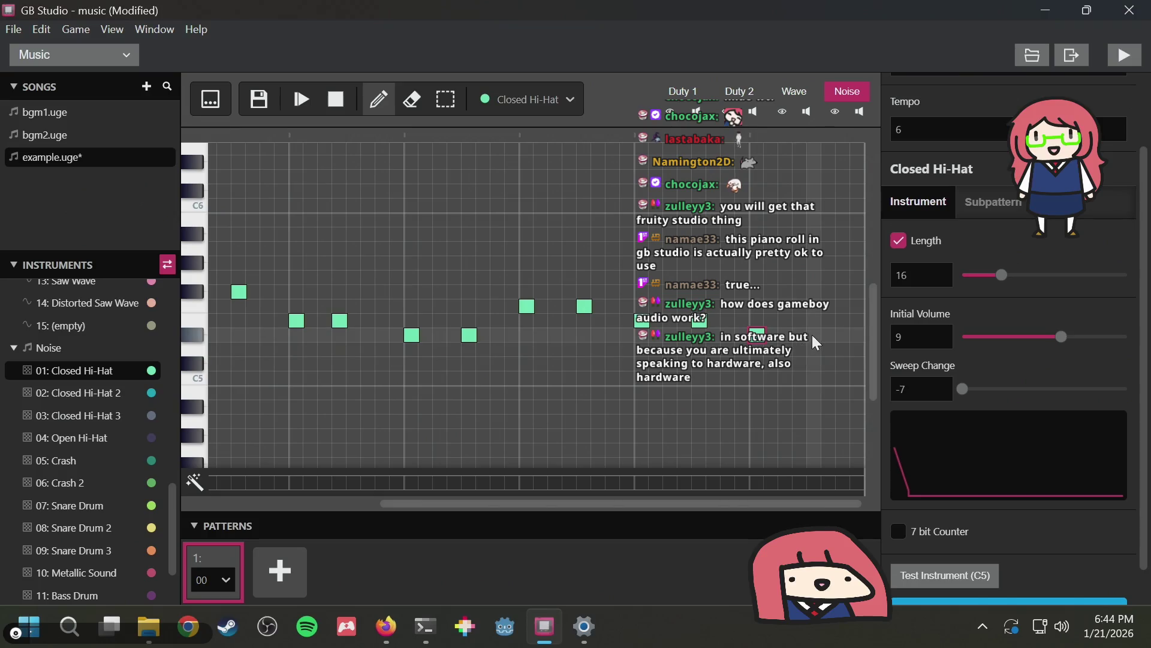
{"action": "left_click", "coordinate": [311, 105]}
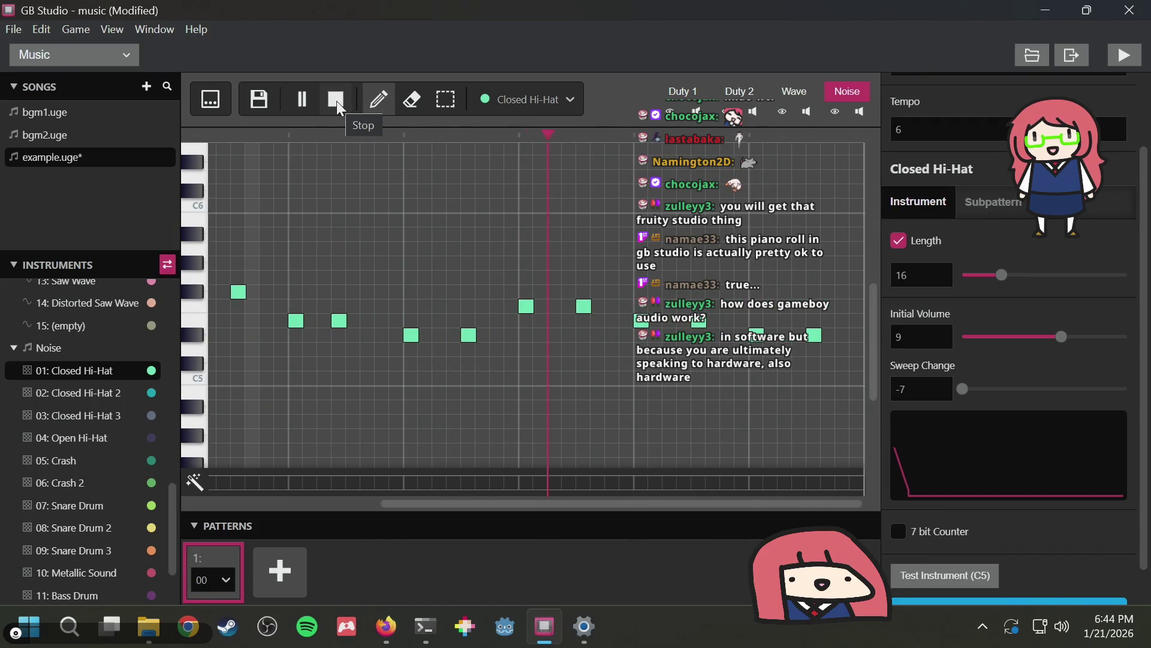
{"action": "left_click", "coordinate": [336, 100]}
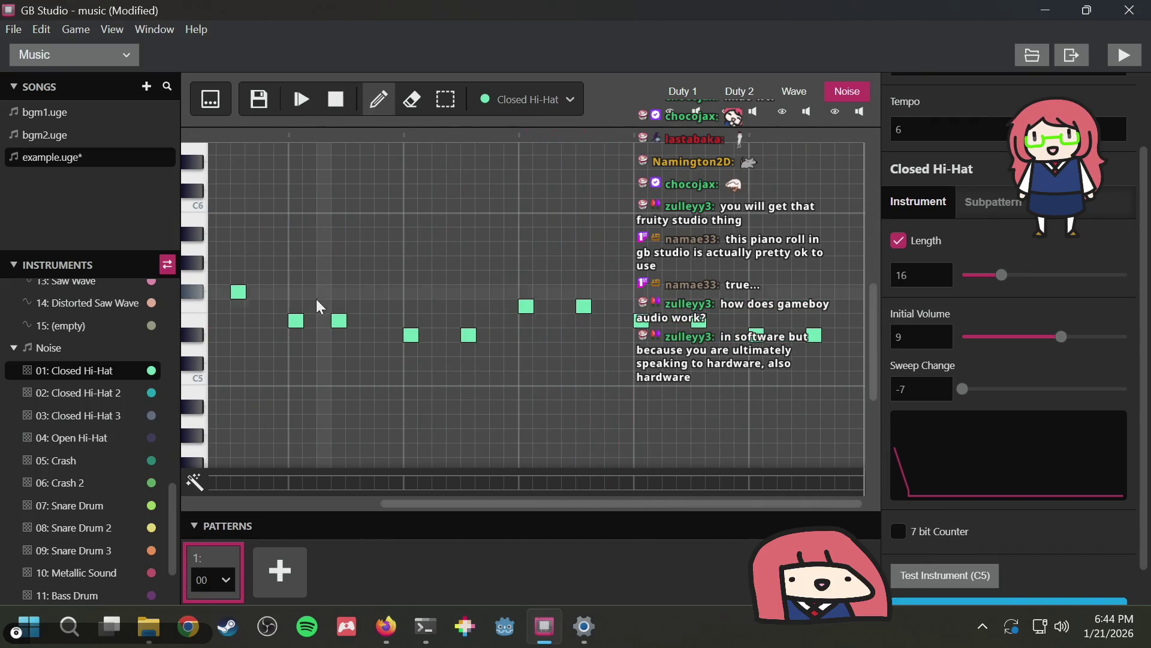
{"action": "left_click", "coordinate": [357, 323]}
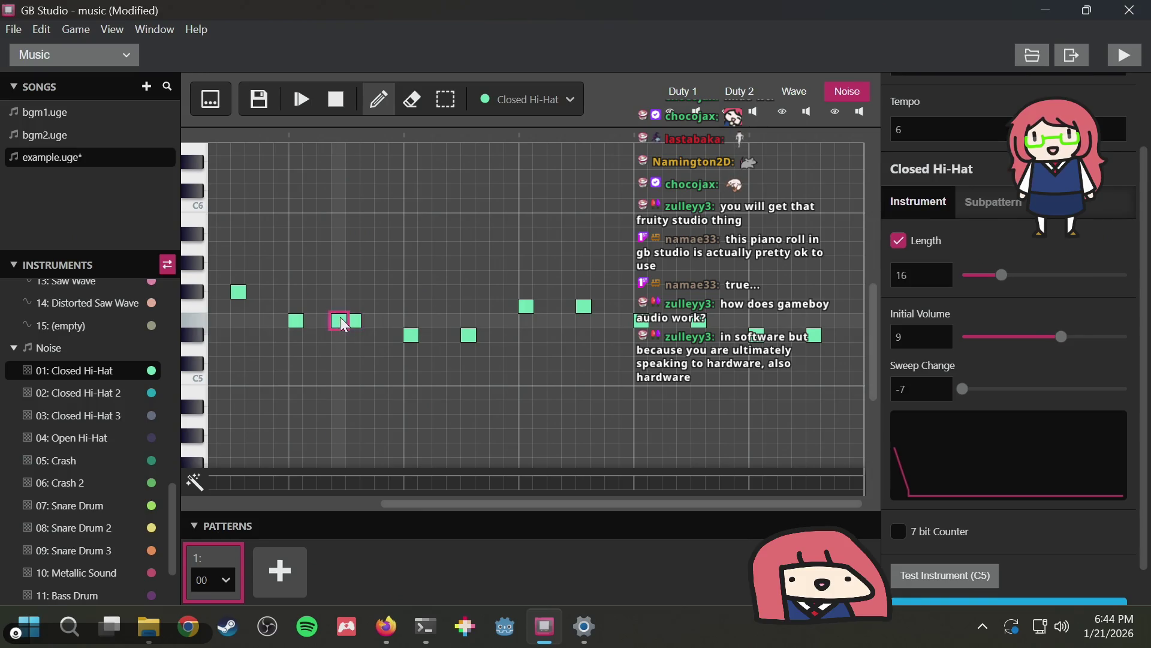
Make 02: Closed Hi-Hat 2 (length 32) the current instrument
{"action": "left_click", "coordinate": [71, 394]}
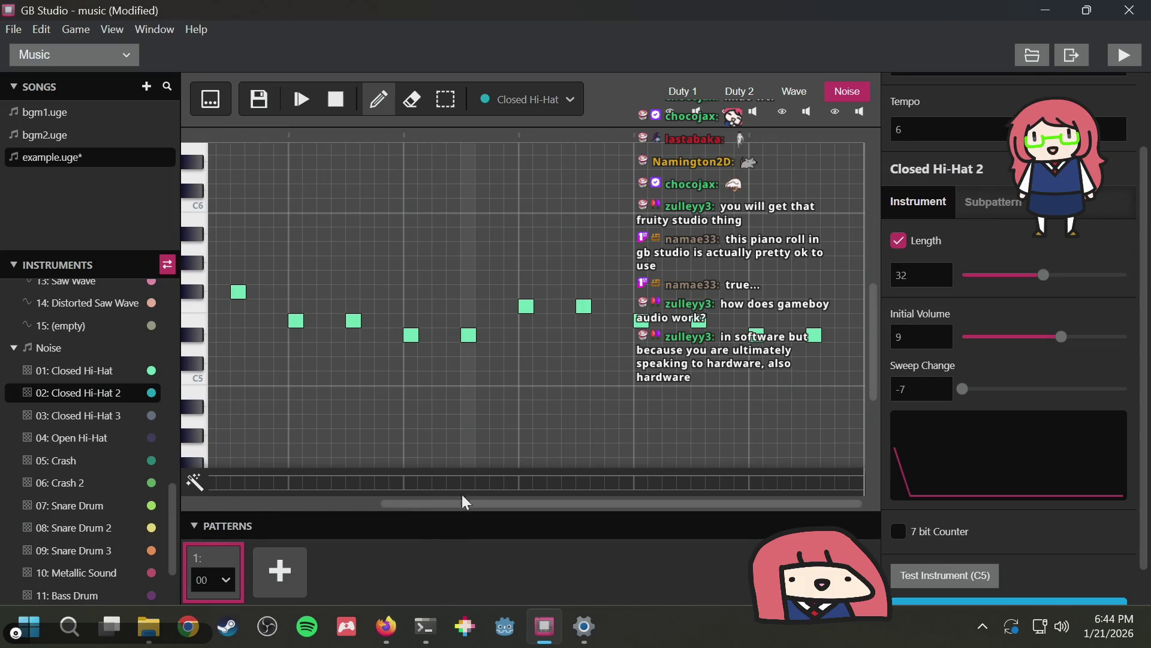
{"action": "scroll", "coordinate": [336, 507], "scroll_direction": "left", "scroll_amount": 2}
{"action": "scroll", "coordinate": [336, 510], "scroll_direction": "left", "scroll_amount": 3}
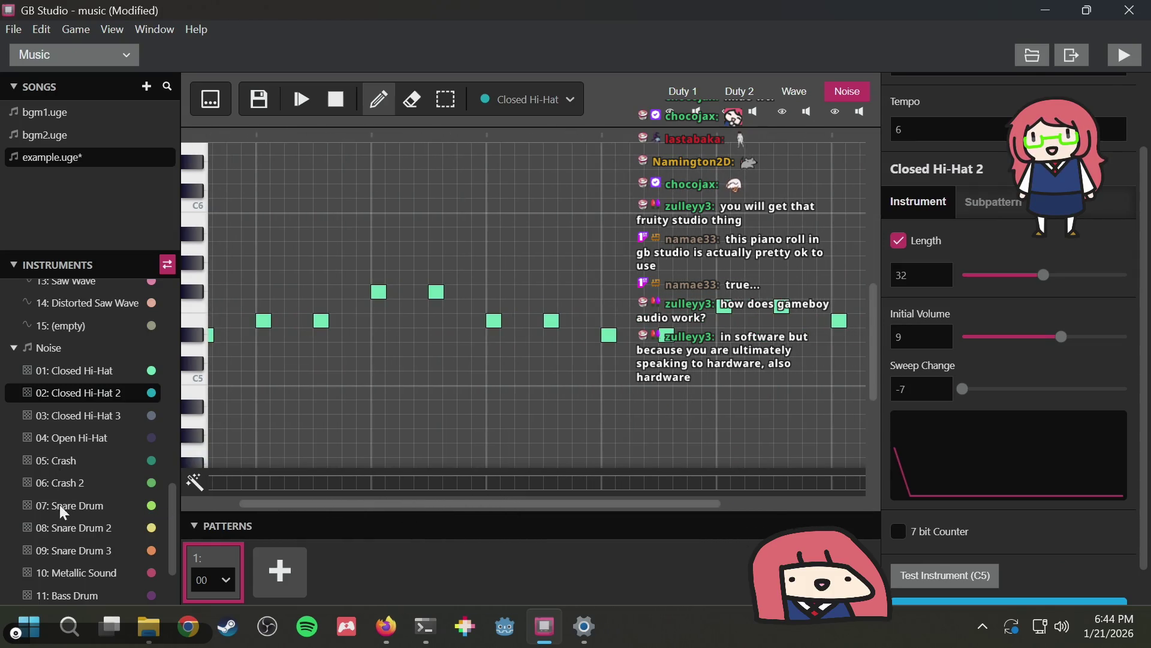
Select the Snare Drum instrument and place the first snare notes below the hi-hats
{"action": "left_click", "coordinate": [78, 506]}
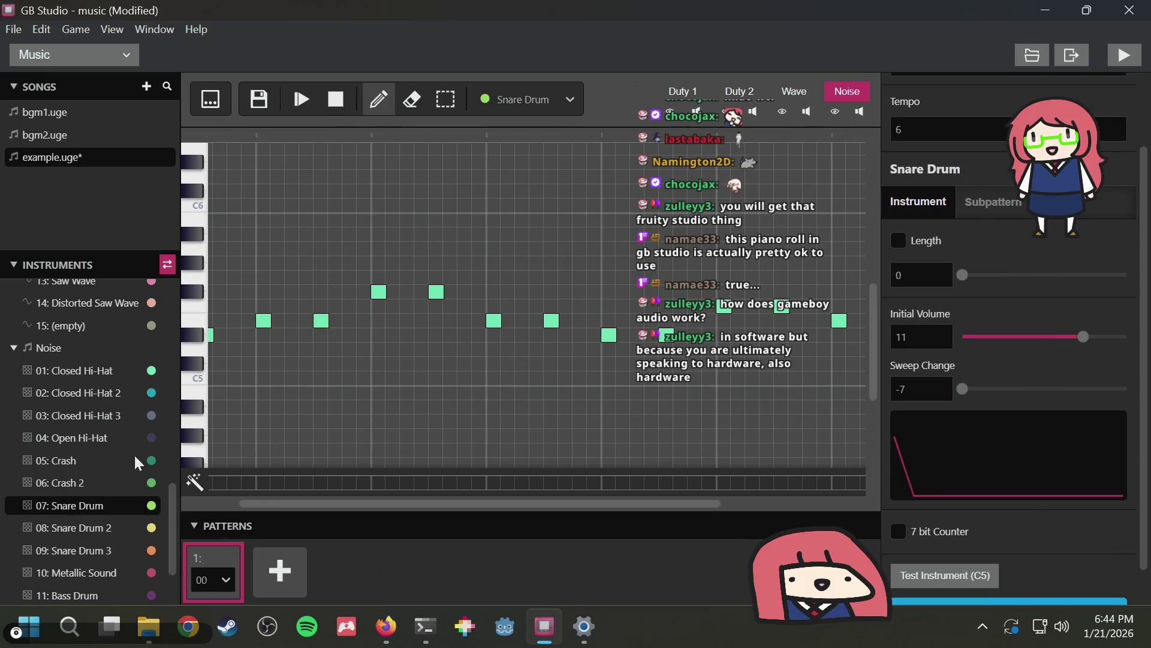
{"action": "left_click", "coordinate": [293, 350]}
{"action": "scroll", "coordinate": [367, 506], "scroll_direction": "left", "scroll_amount": 2}
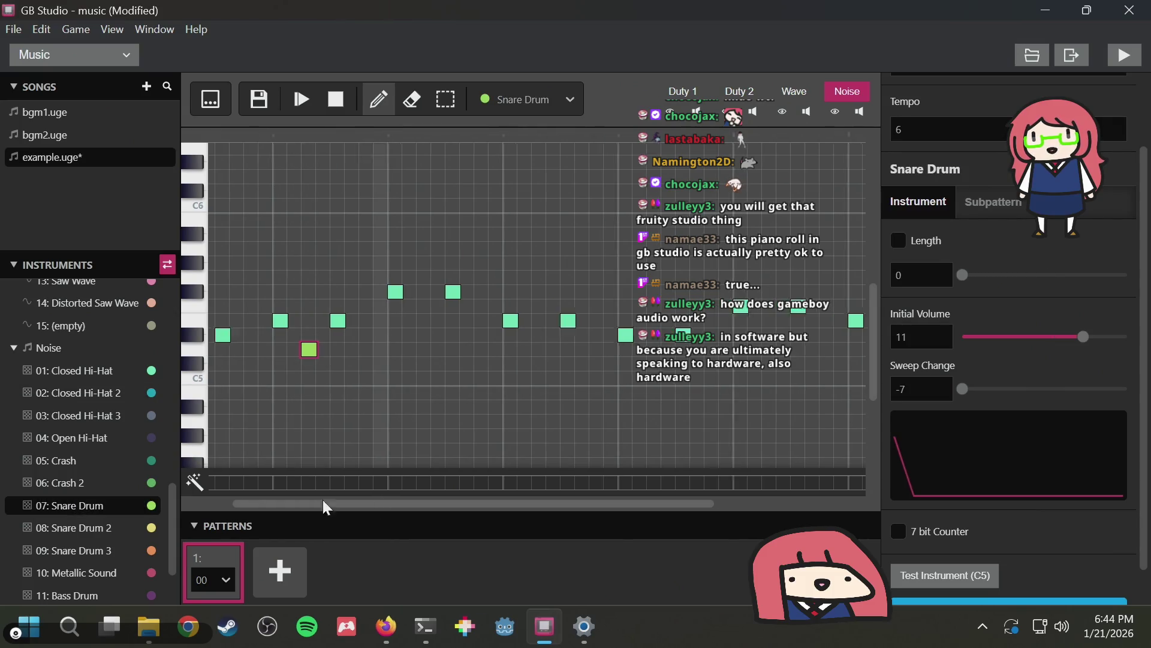
{"action": "left_click", "coordinate": [256, 351]}
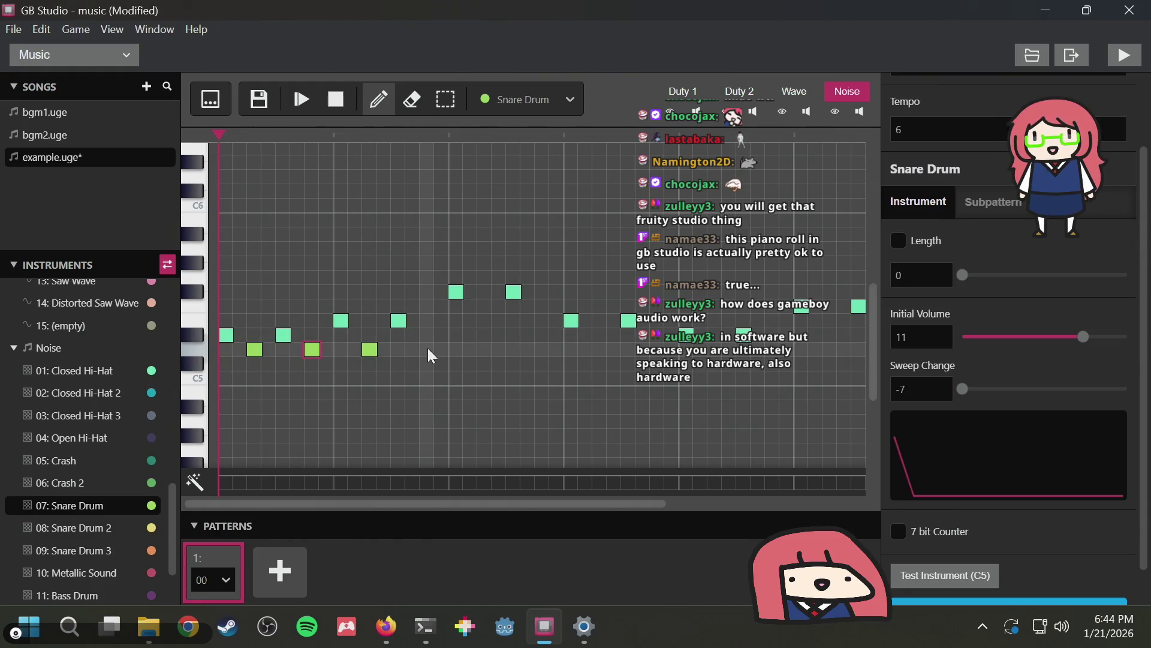
{"action": "left_click", "coordinate": [485, 350]}
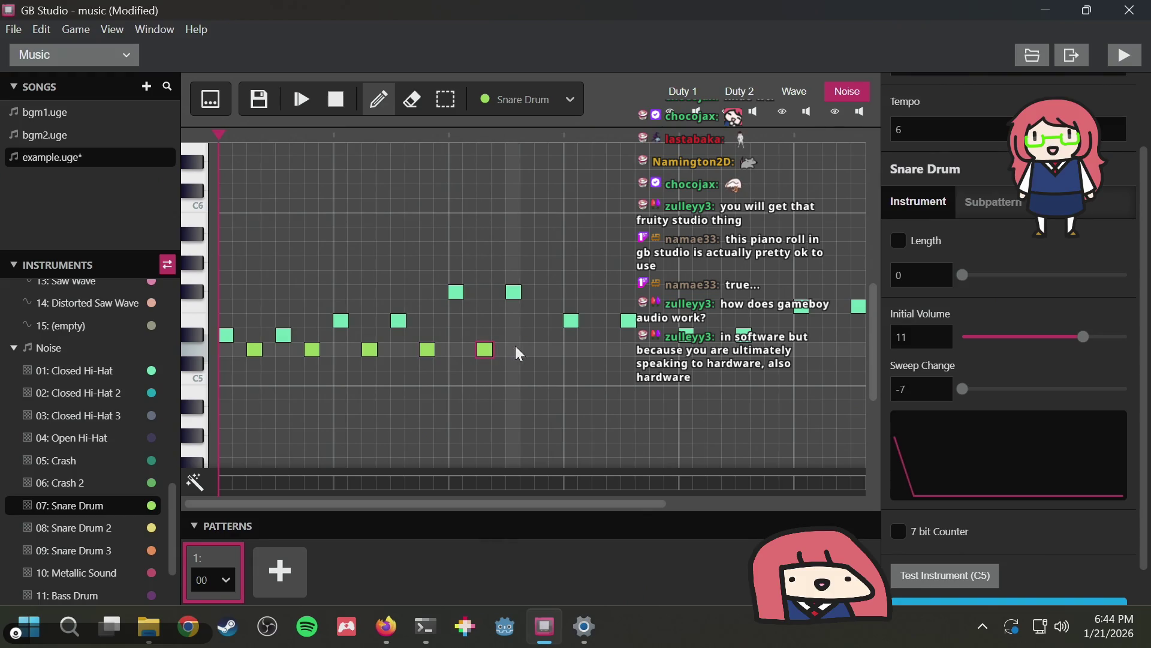
{"action": "left_click", "coordinate": [538, 354]}
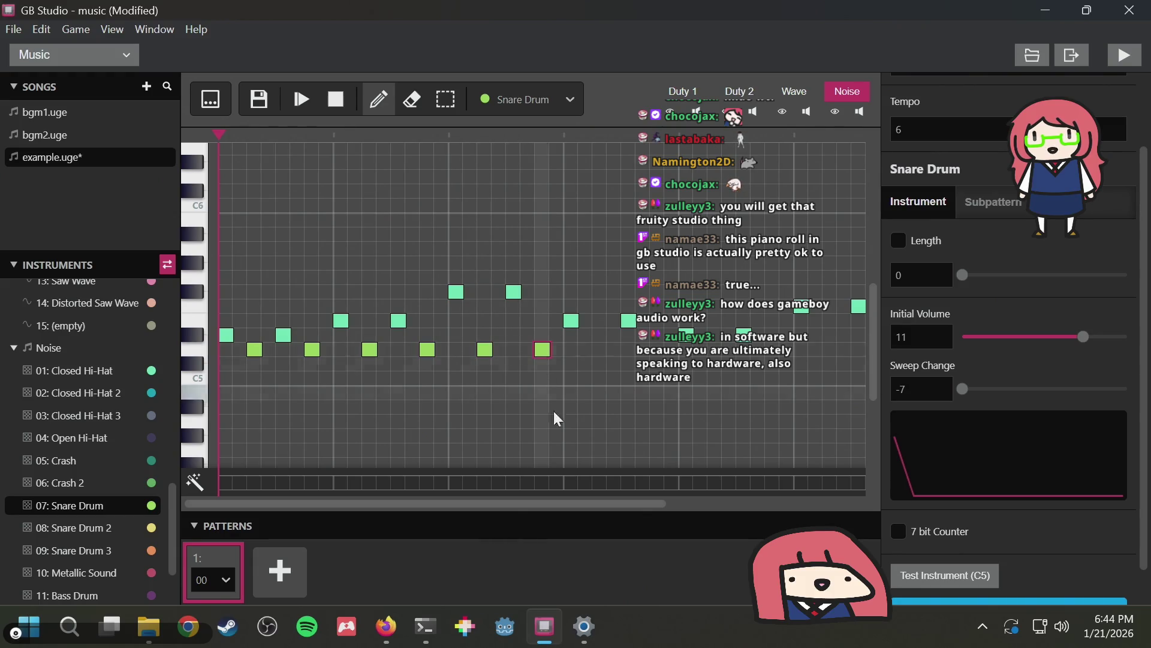
Continue the evenly spaced row of Snare Drum notes to the pattern's end
{"action": "left_click_drag", "start_coordinate": [508, 504], "coordinate": [645, 504]}
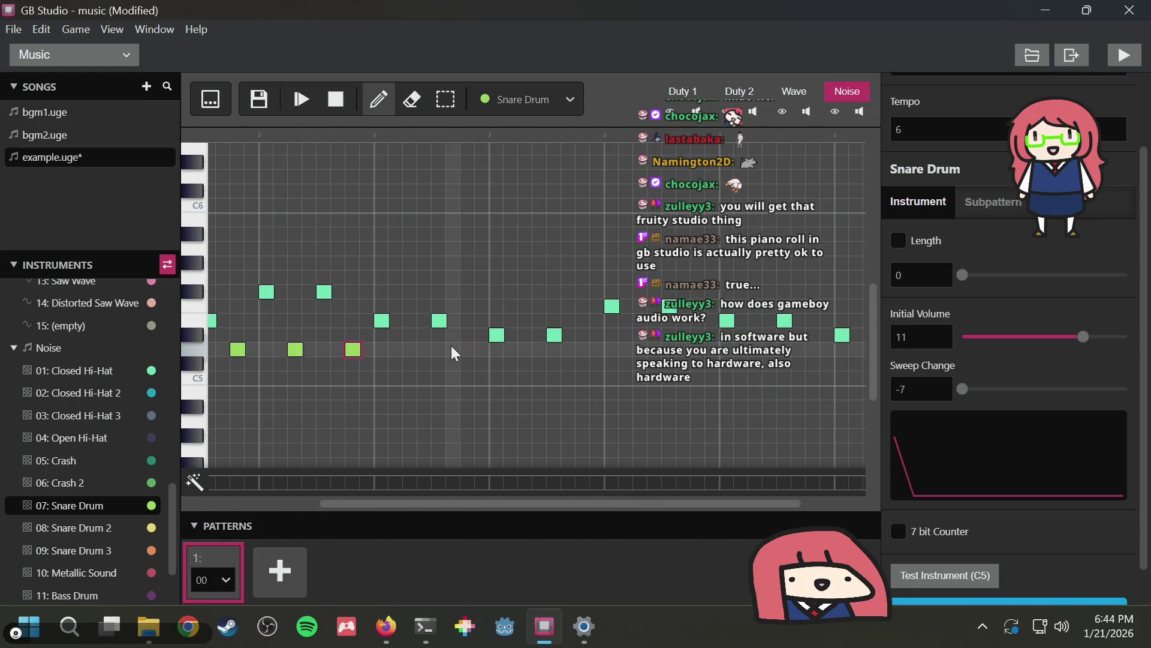
{"action": "left_click", "coordinate": [412, 352]}
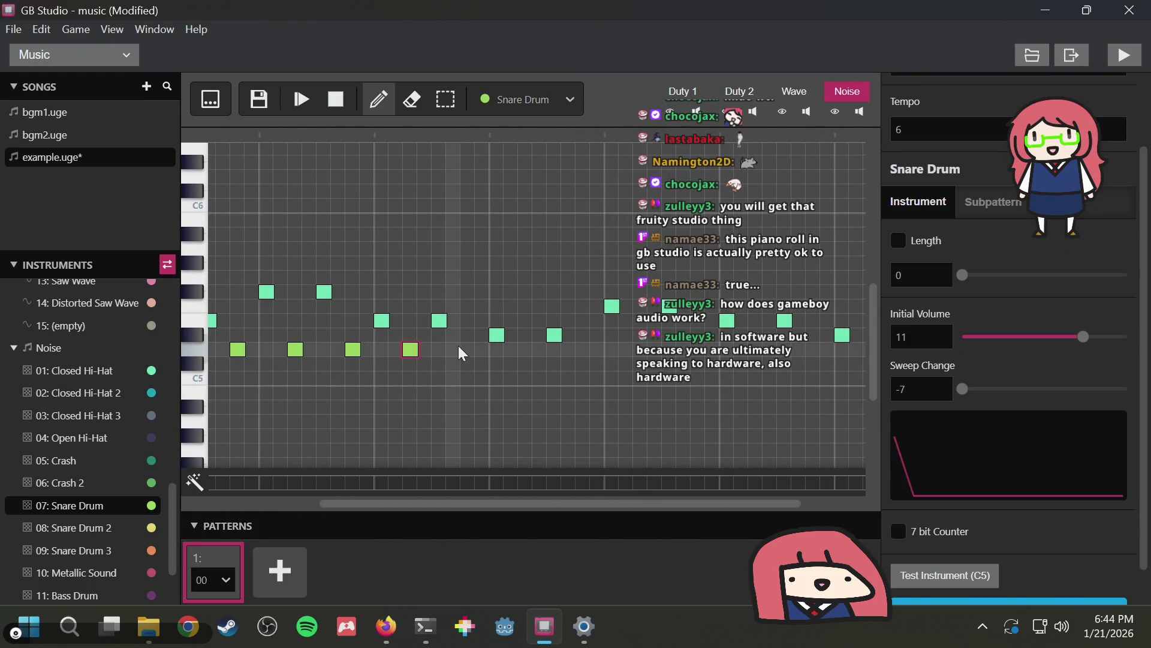
{"action": "left_click", "coordinate": [468, 352]}
{"action": "left_click", "coordinate": [527, 352]}
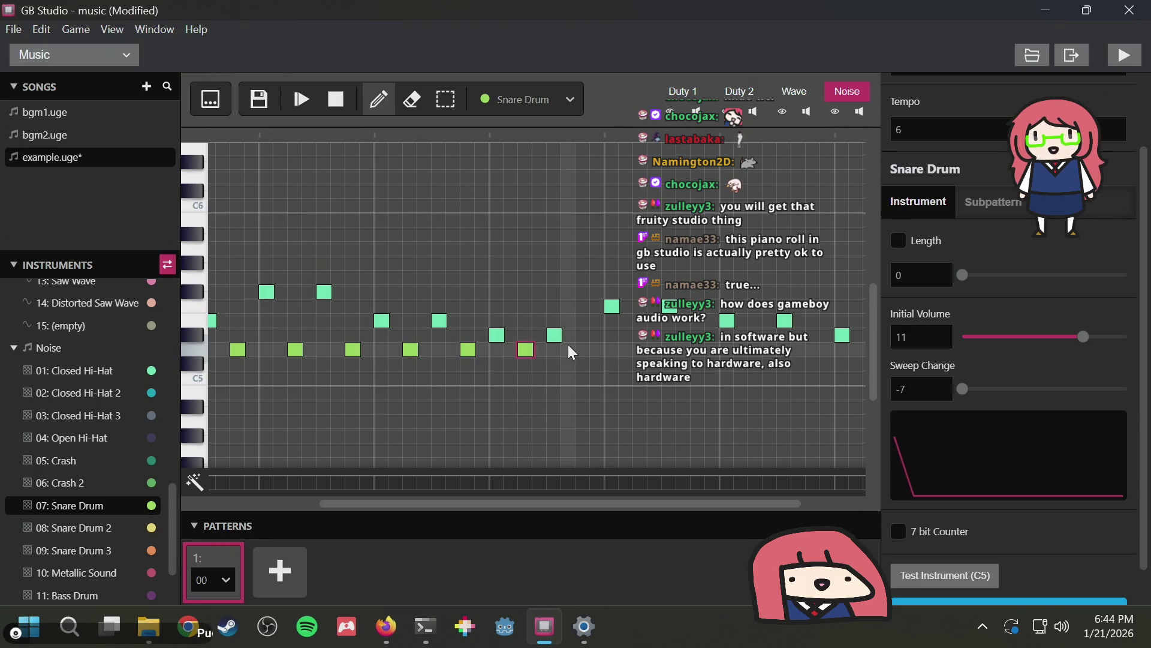
{"action": "left_click", "coordinate": [582, 352]}
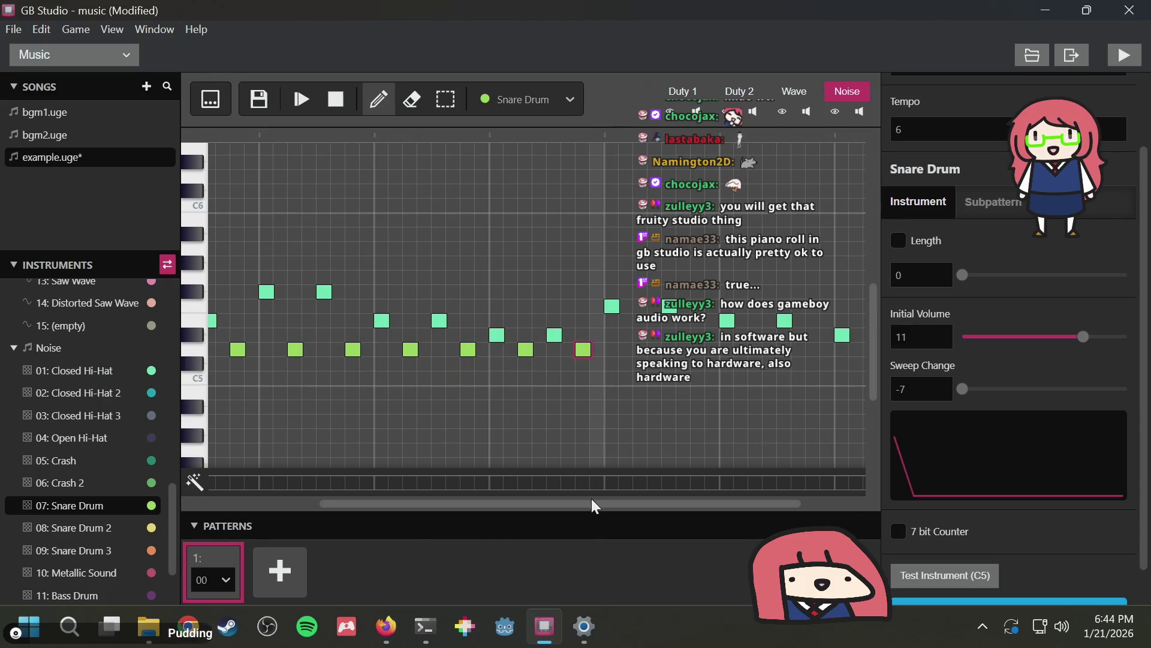
{"action": "scroll", "coordinate": [591, 498], "scroll_direction": "right", "scroll_amount": 3}
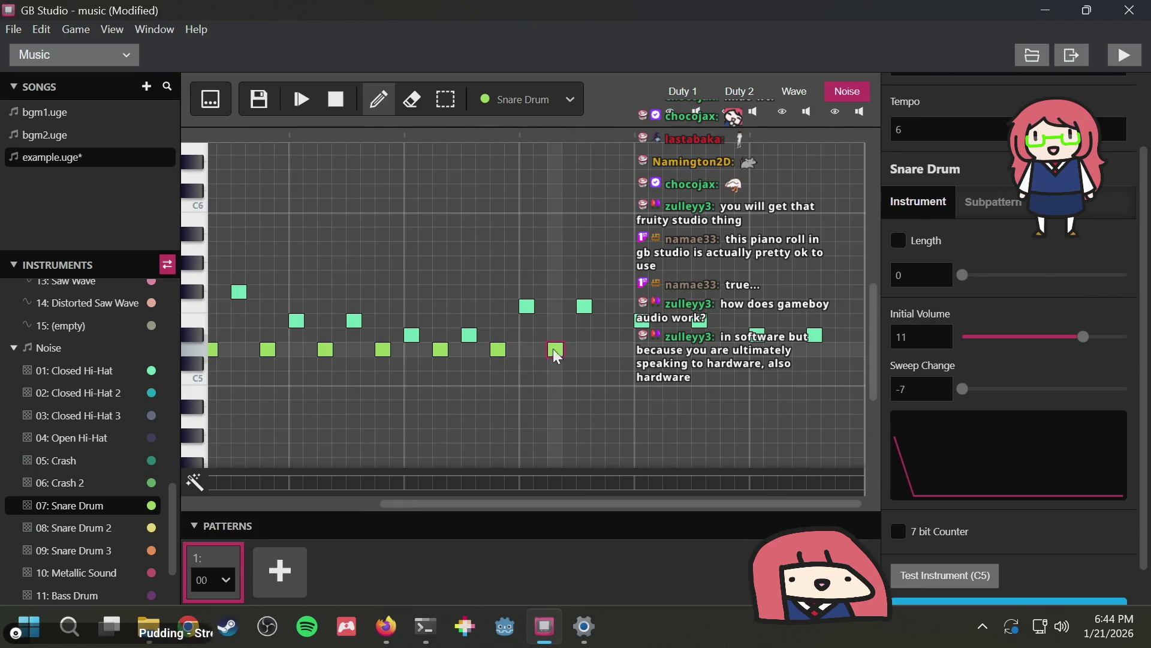
{"action": "left_click", "coordinate": [612, 351]}
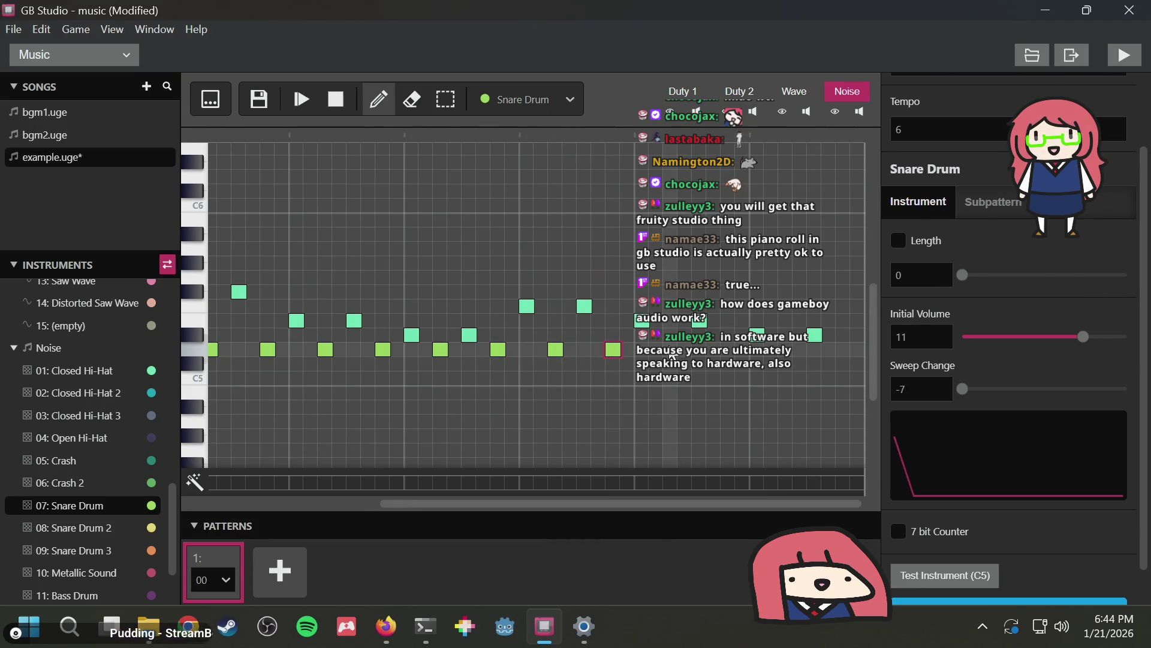
{"action": "left_click", "coordinate": [672, 353]}
{"action": "left_click", "coordinate": [729, 352]}
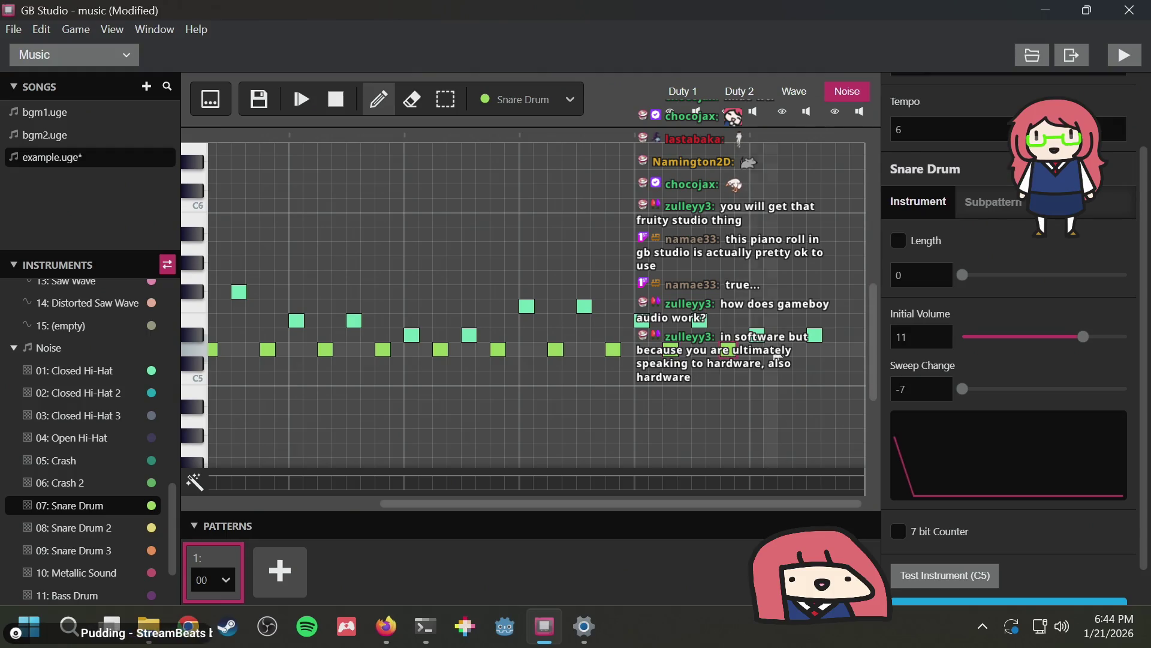
{"action": "left_click", "coordinate": [843, 351]}
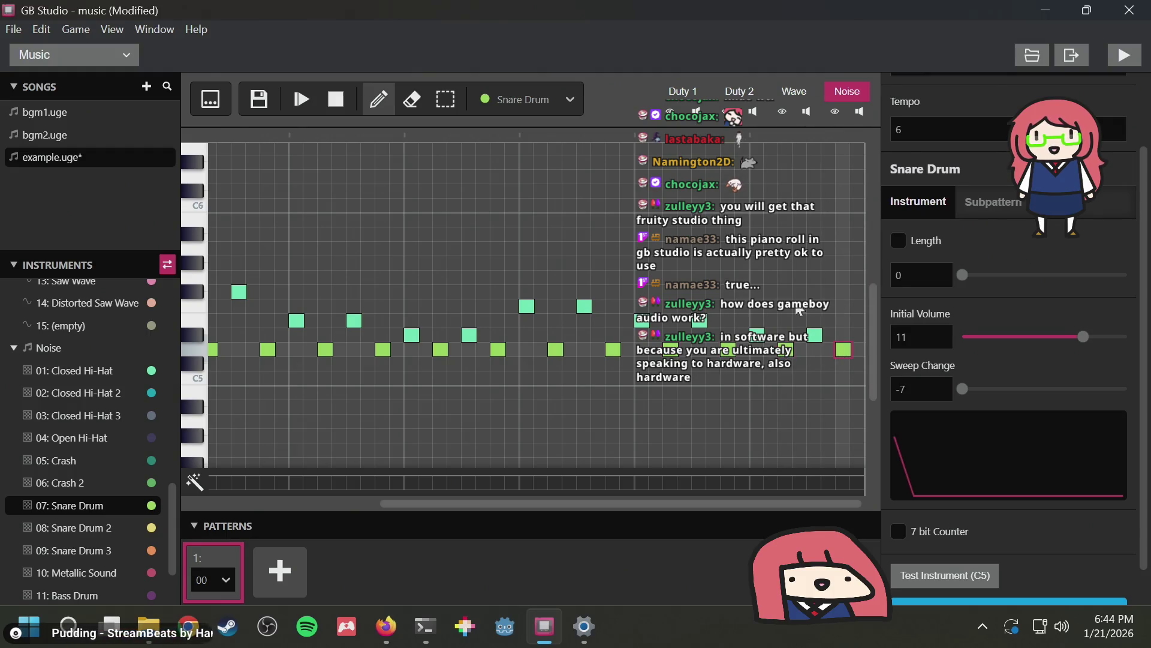
Play the hi-hat and snare pattern, then stop playback
{"action": "left_click", "coordinate": [304, 99]}
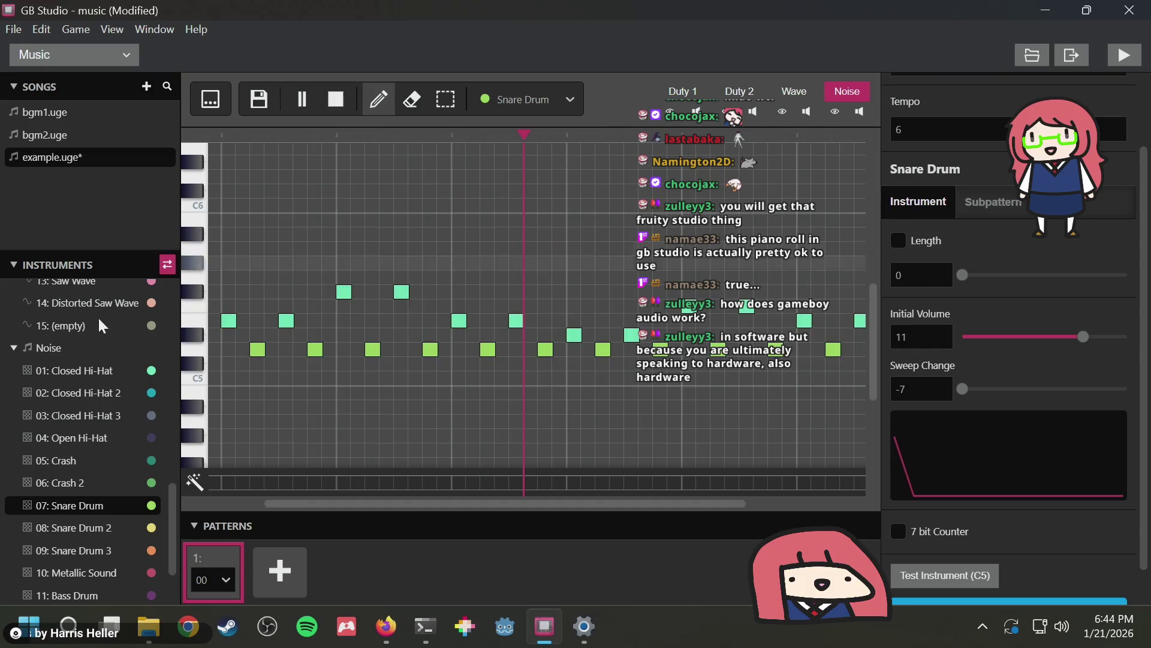
{"action": "scroll", "coordinate": [87, 348], "scroll_direction": "up", "scroll_amount": 5}
{"action": "scroll", "coordinate": [87, 346], "scroll_direction": "up", "scroll_amount": 5}
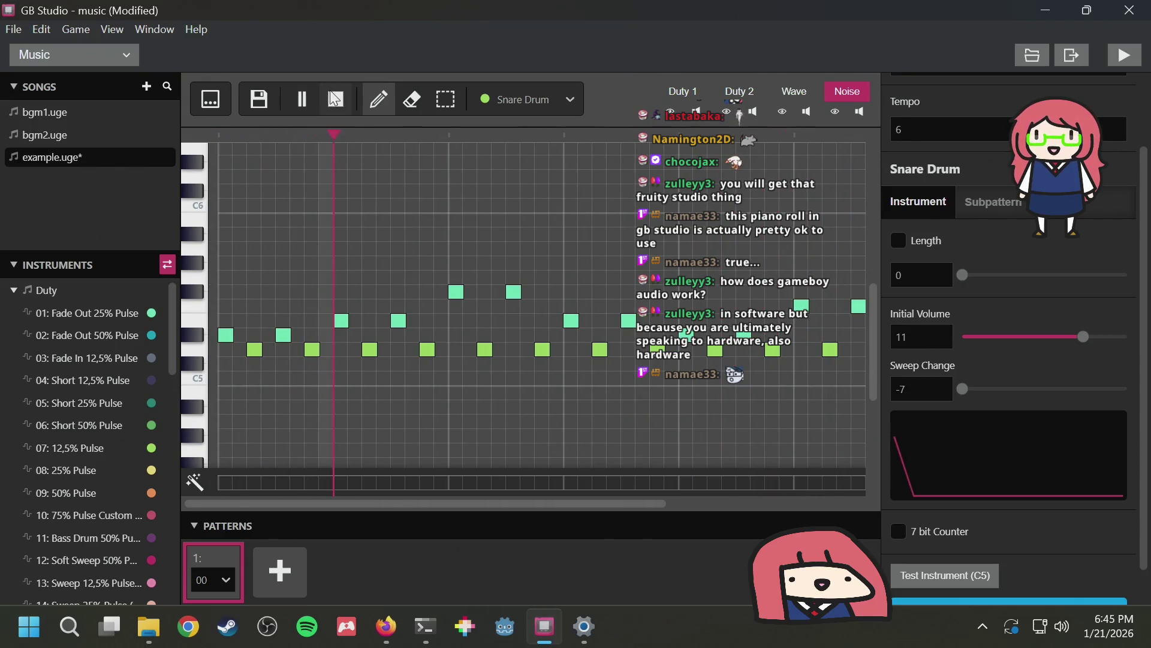
{"action": "left_click", "coordinate": [334, 99]}
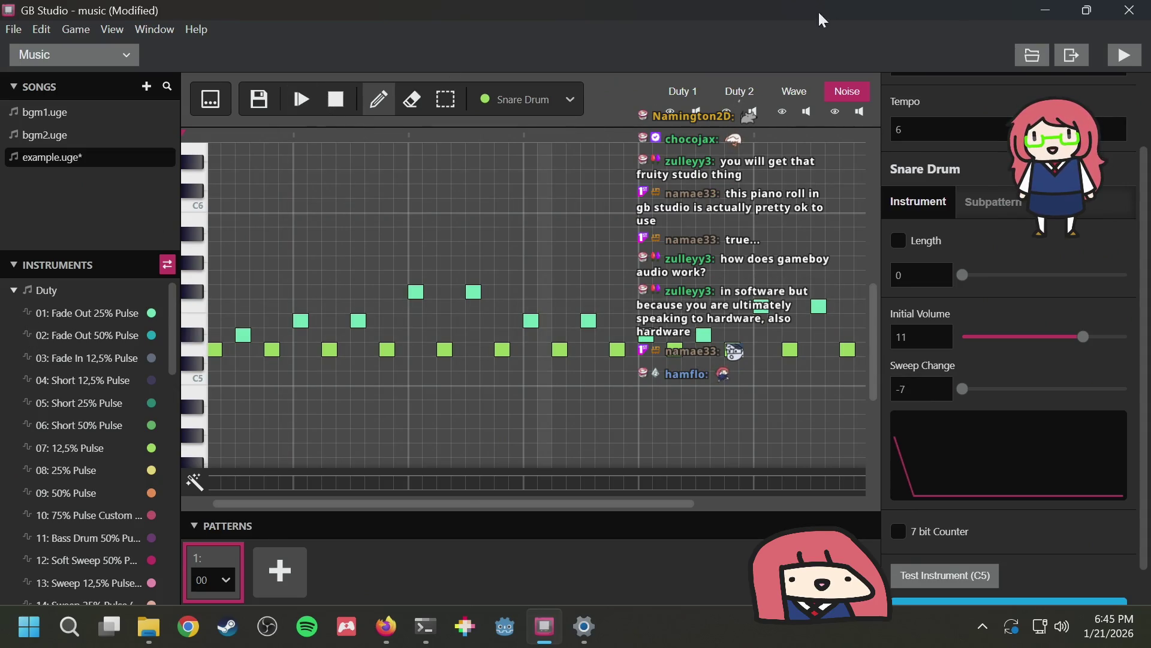
On the Wave channel, try the 06: 50% Pulse instrument with a trial note, then remove it
{"action": "left_click", "coordinate": [793, 93]}
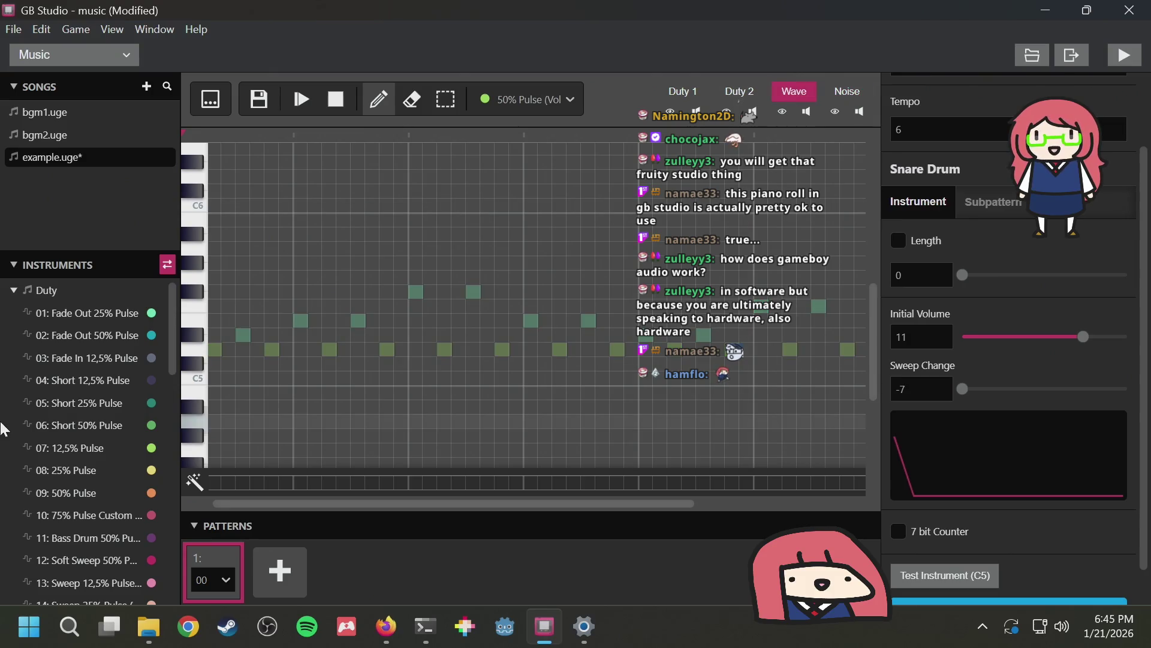
{"action": "scroll", "coordinate": [70, 432], "scroll_direction": "down", "scroll_amount": 10}
{"action": "scroll", "coordinate": [70, 429], "scroll_direction": "up", "scroll_amount": 5}
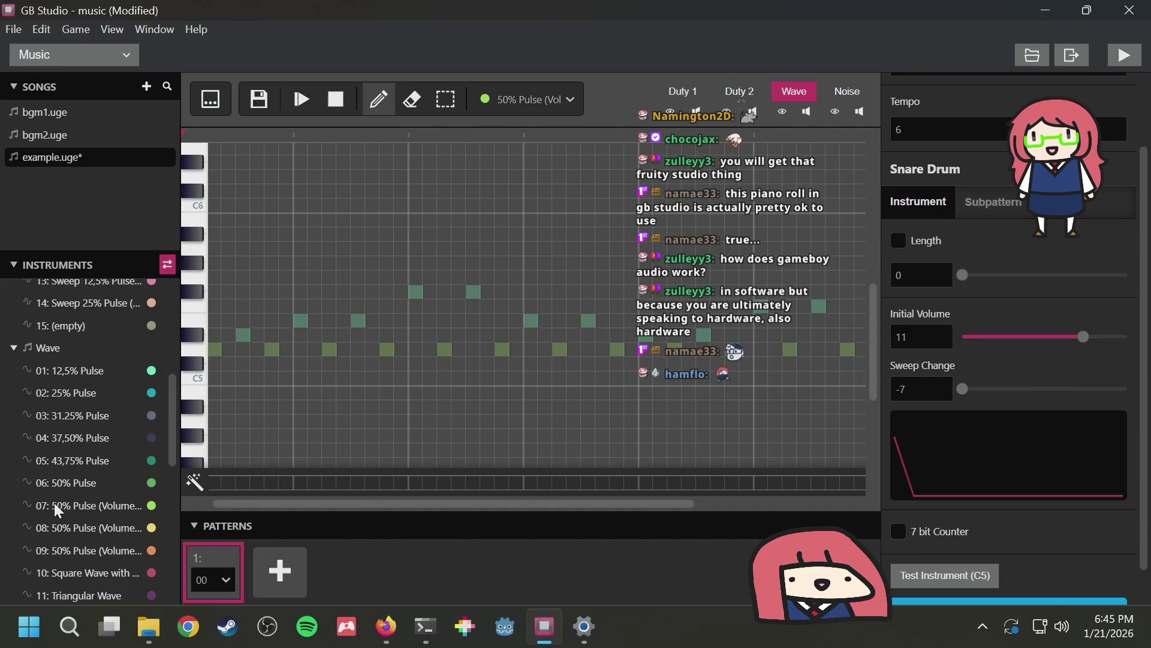
{"action": "left_click", "coordinate": [60, 483]}
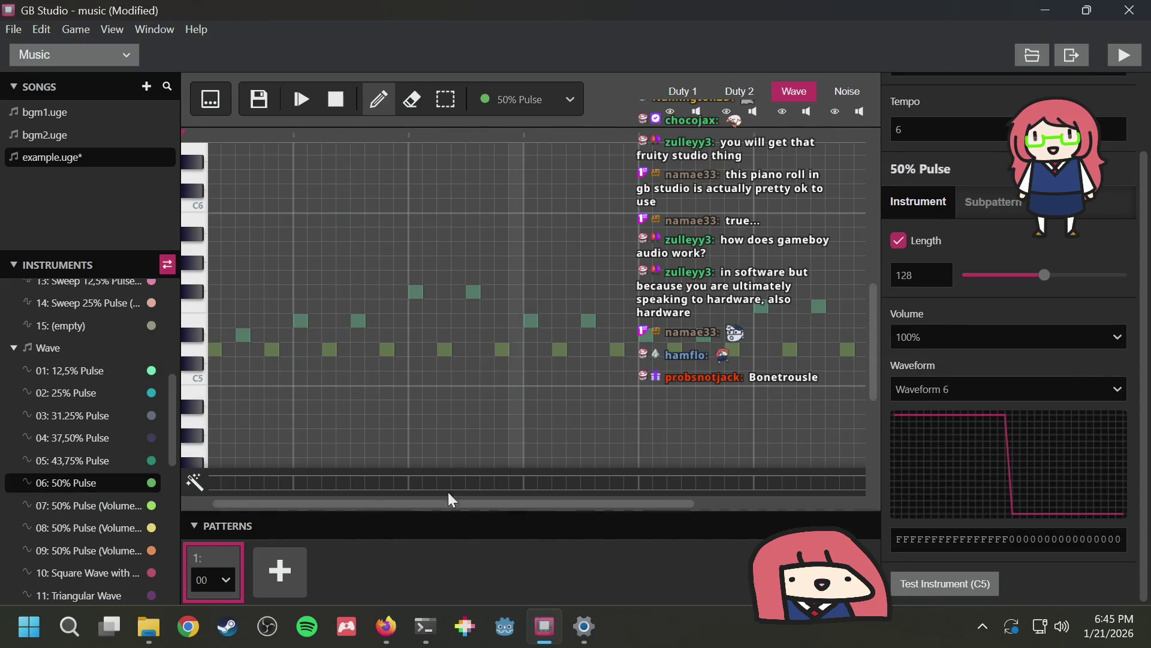
{"action": "left_click", "coordinate": [216, 275]}
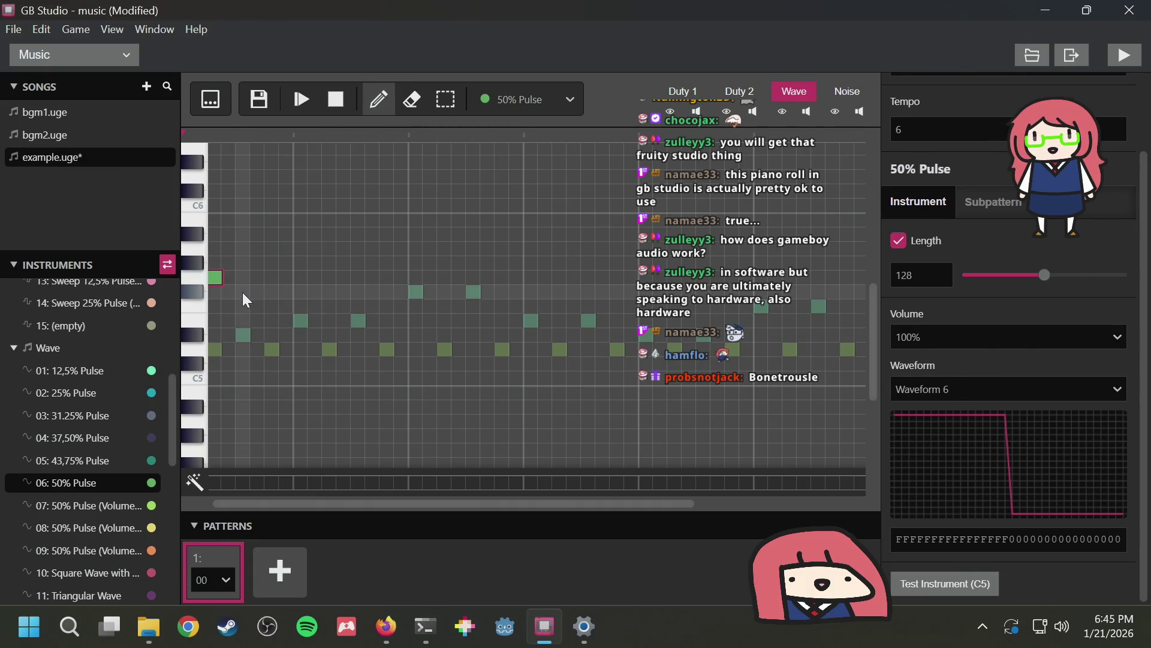
{"action": "left_click", "coordinate": [242, 293]}
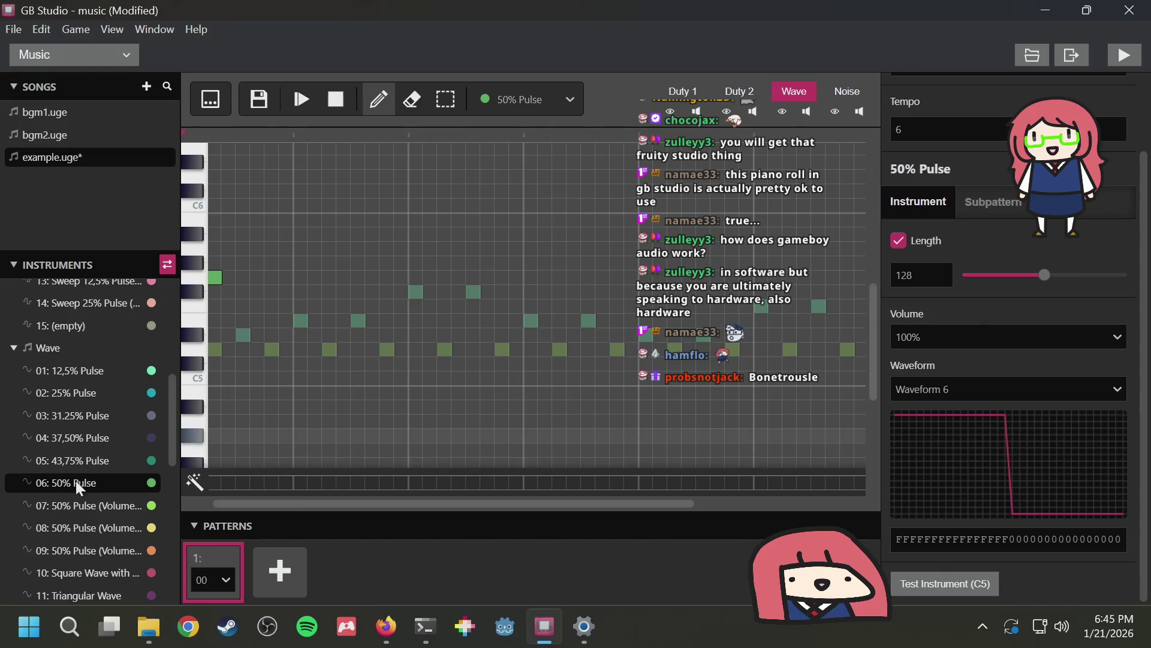
Select 08: 50% Pulse (Volume 3) as the Wave instrument
{"action": "scroll", "coordinate": [81, 487], "scroll_direction": "down", "scroll_amount": 3}
{"action": "left_click", "coordinate": [95, 327]}
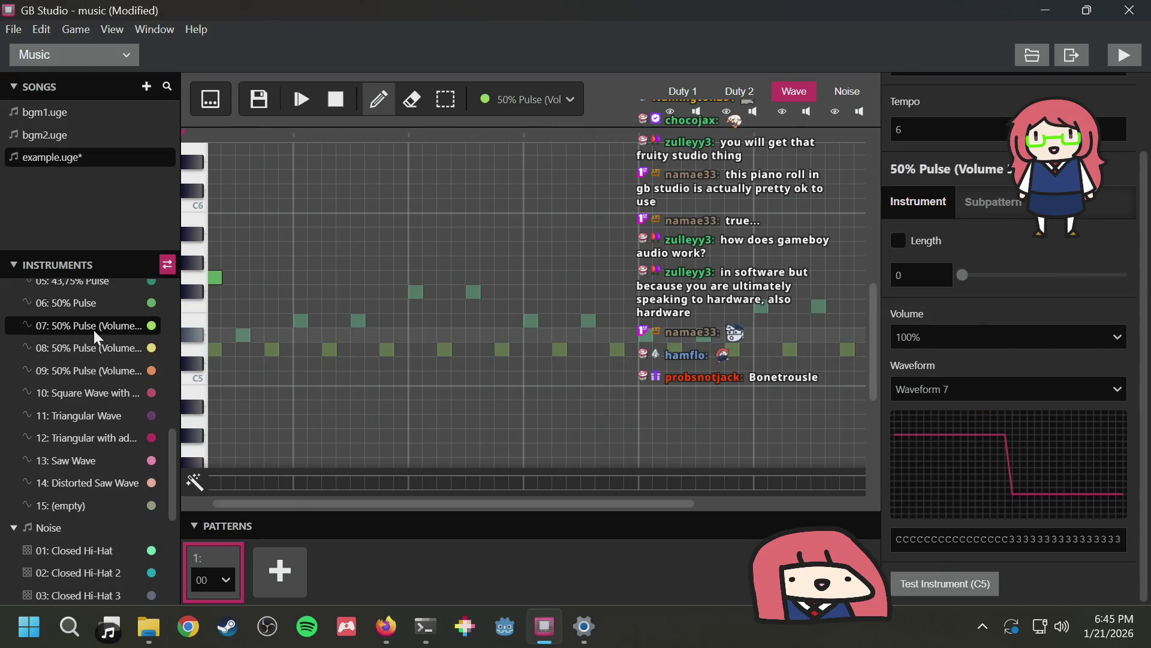
{"action": "mouse_move", "coordinate": [425, 627]}
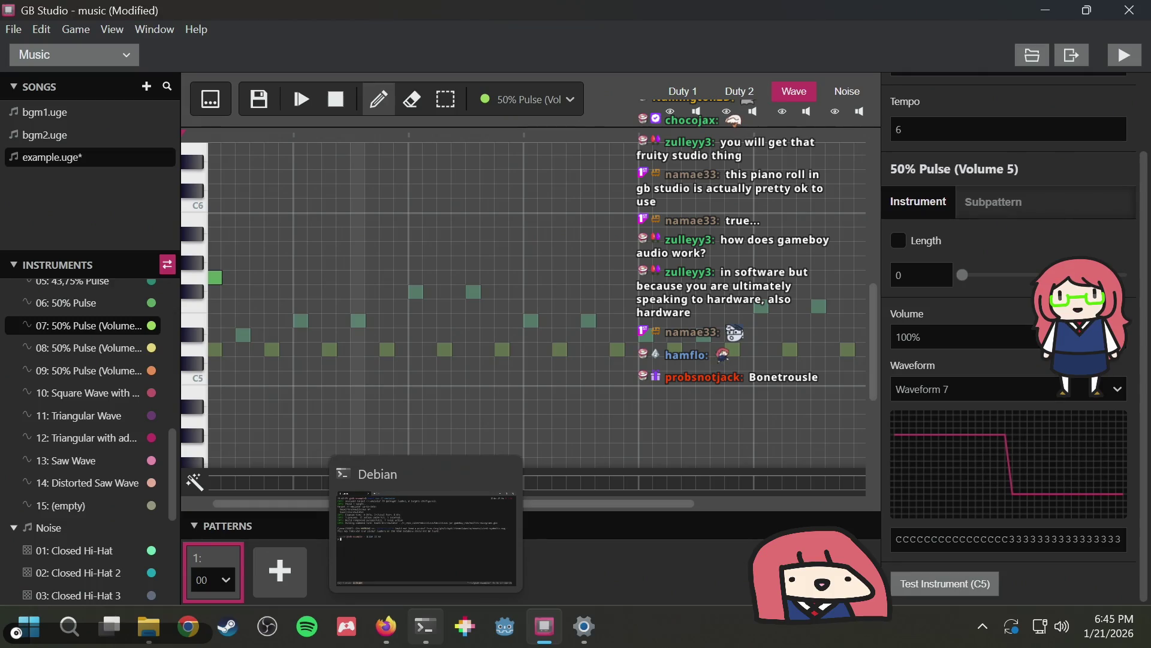
{"action": "left_click", "coordinate": [80, 349]}
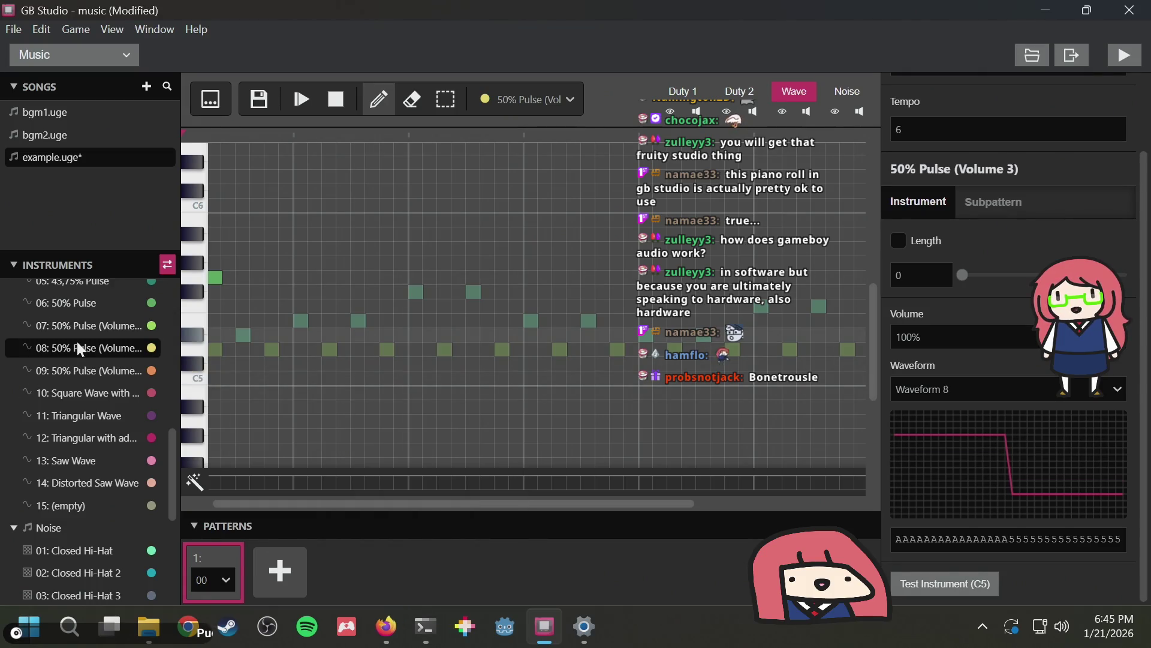
Add two 50% Pulse (Volume 3) notes at rising pitches and play them back
{"action": "left_click", "coordinate": [215, 278]}
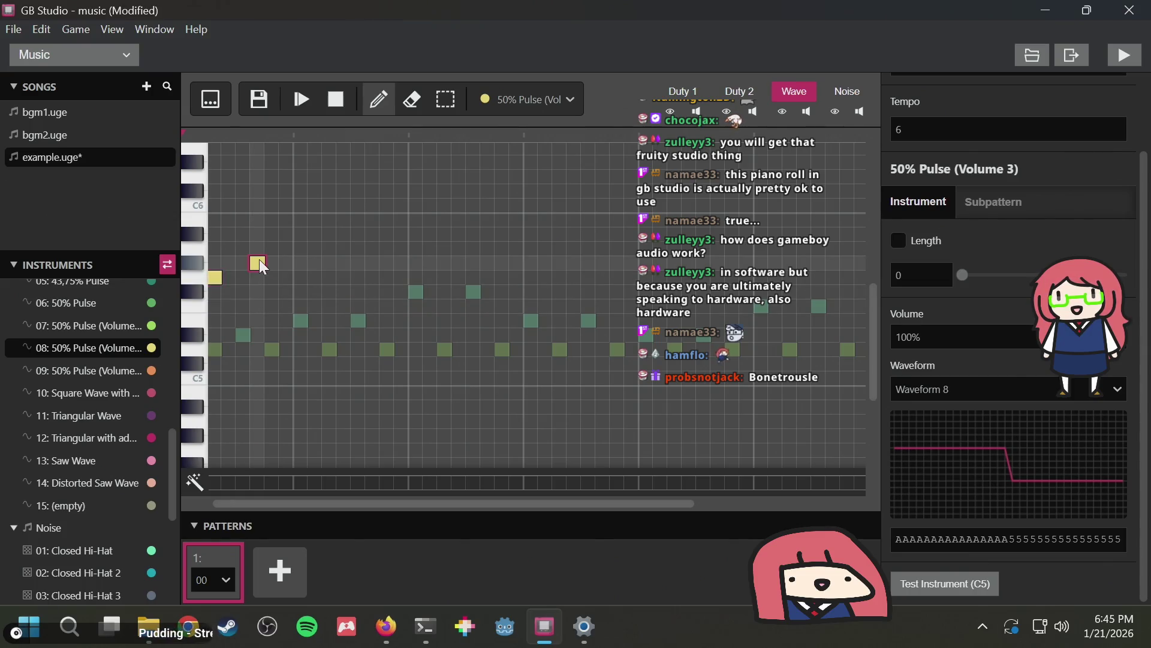
{"action": "left_click", "coordinate": [260, 265]}
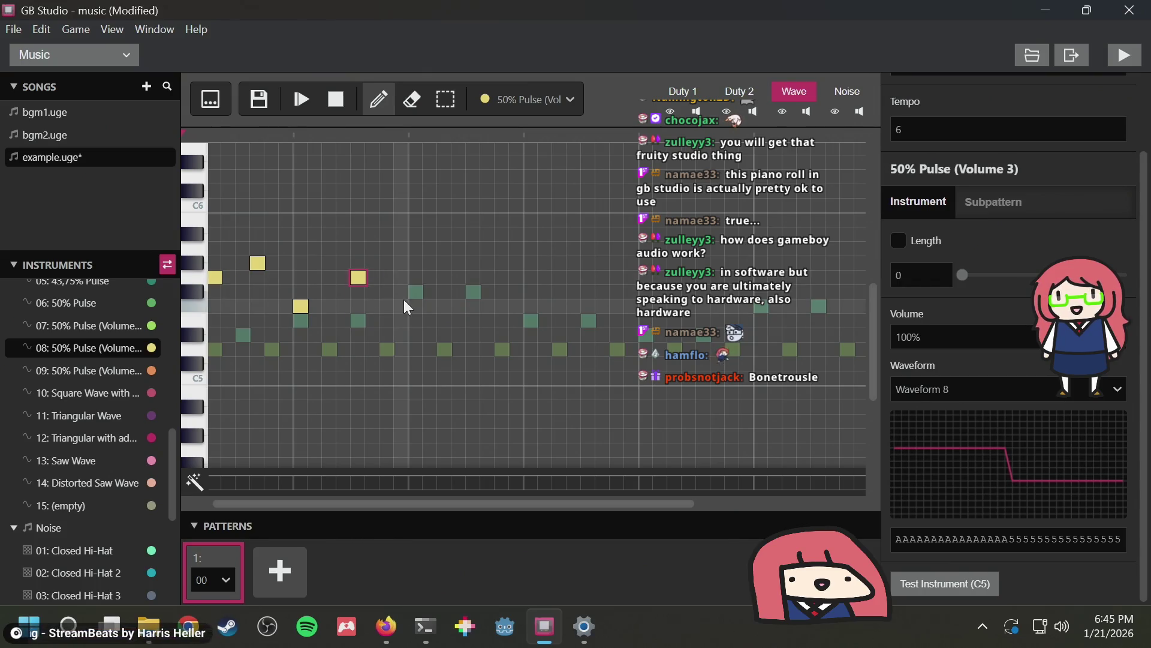
{"action": "left_click", "coordinate": [301, 99]}
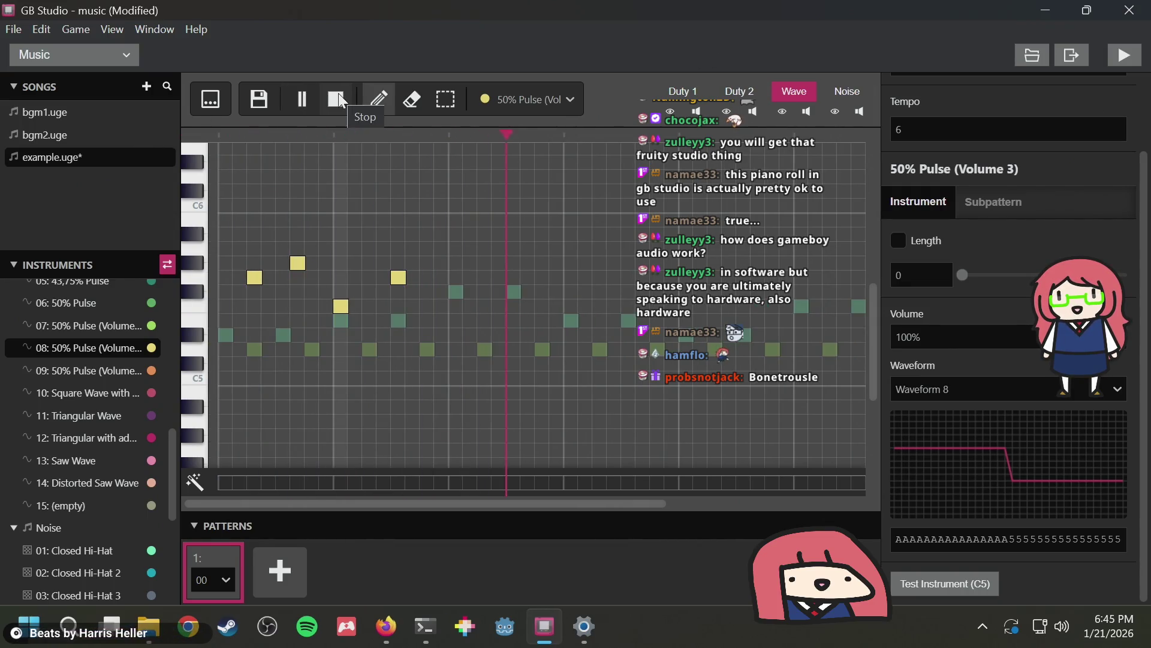
{"action": "left_click", "coordinate": [337, 100]}
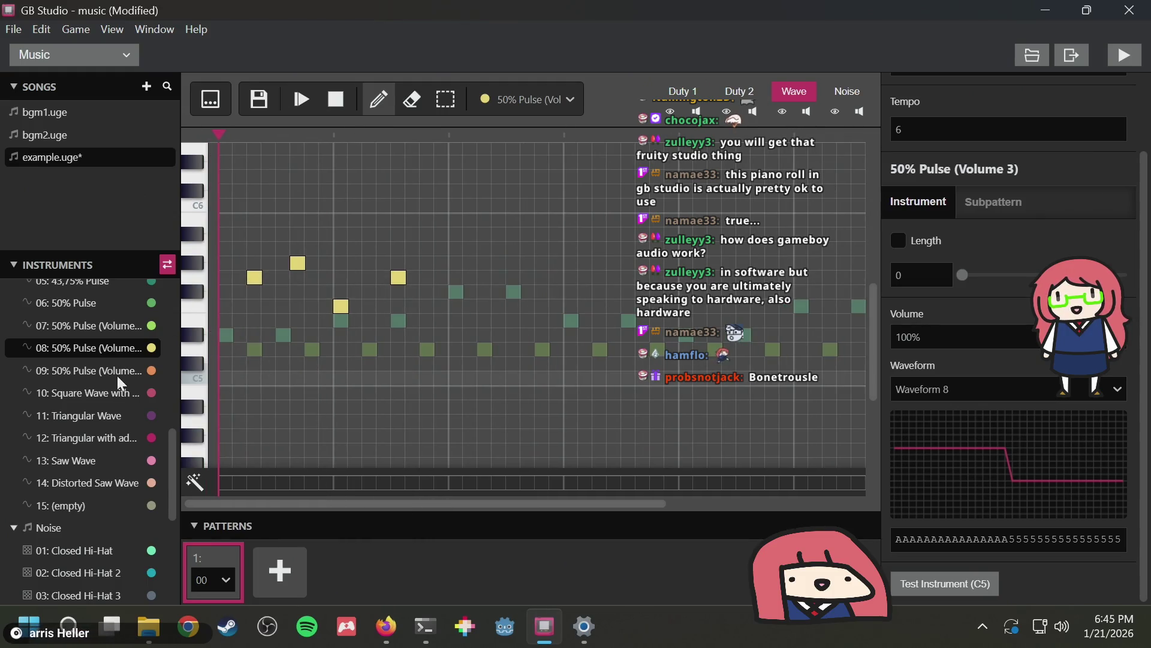
{"action": "scroll", "coordinate": [120, 384], "scroll_direction": "up", "scroll_amount": 3}
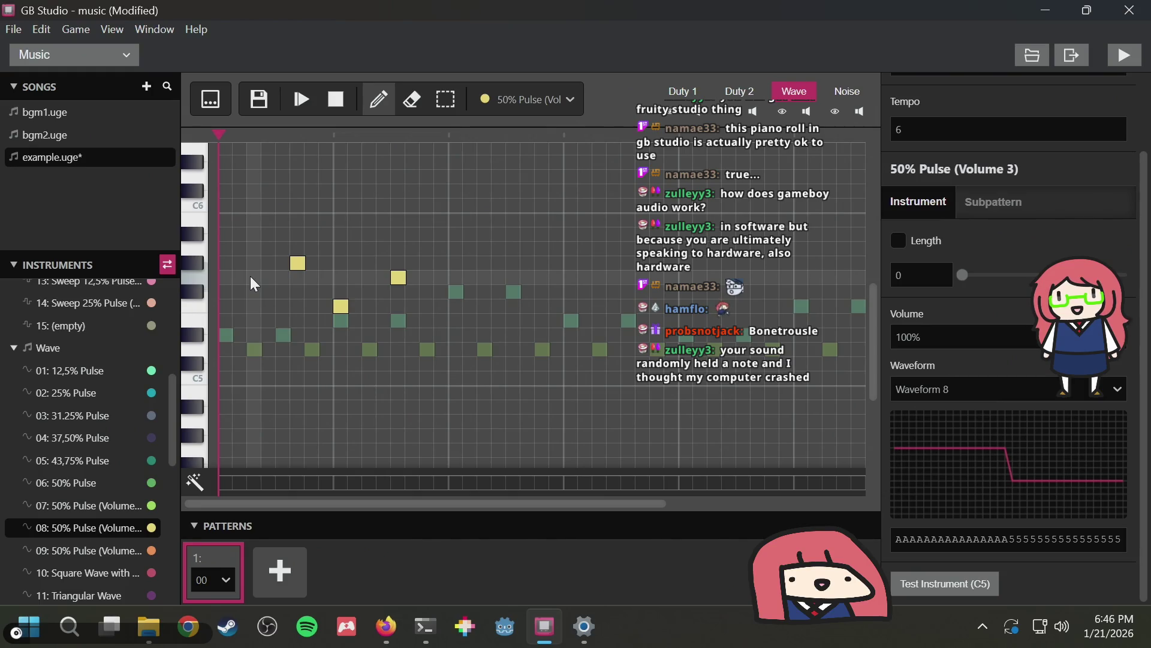
Erase the old yellow melody notes, place a low first note, and start playback
{"action": "right_click", "coordinate": [298, 263]}
{"action": "right_click", "coordinate": [341, 307]}
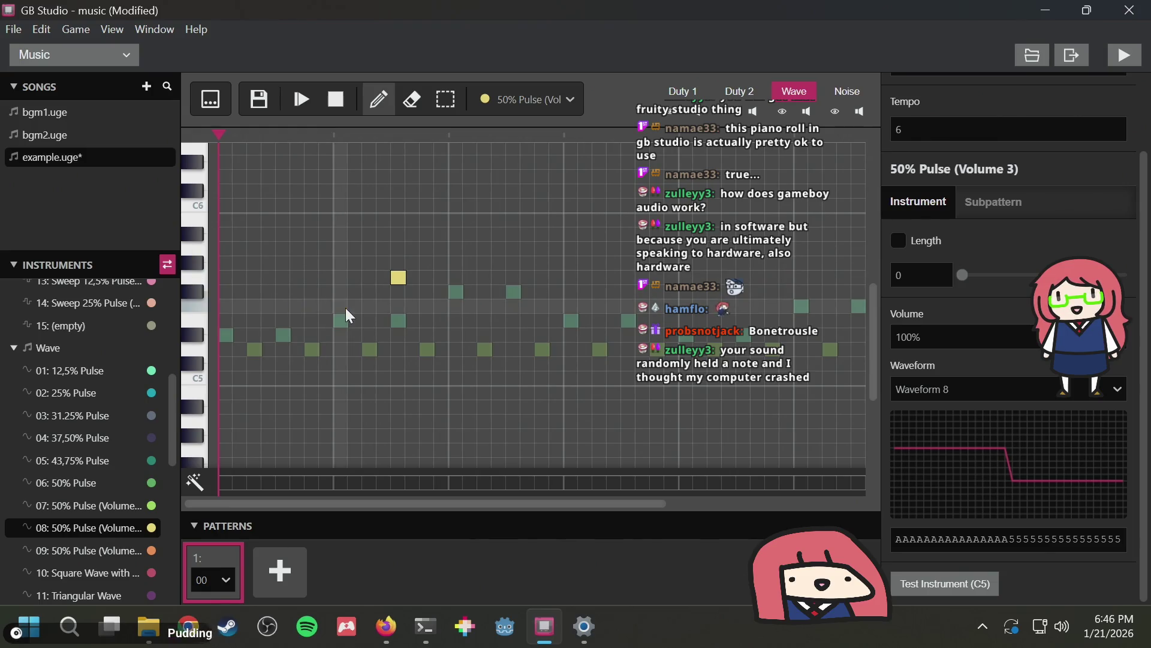
{"action": "right_click", "coordinate": [398, 277]}
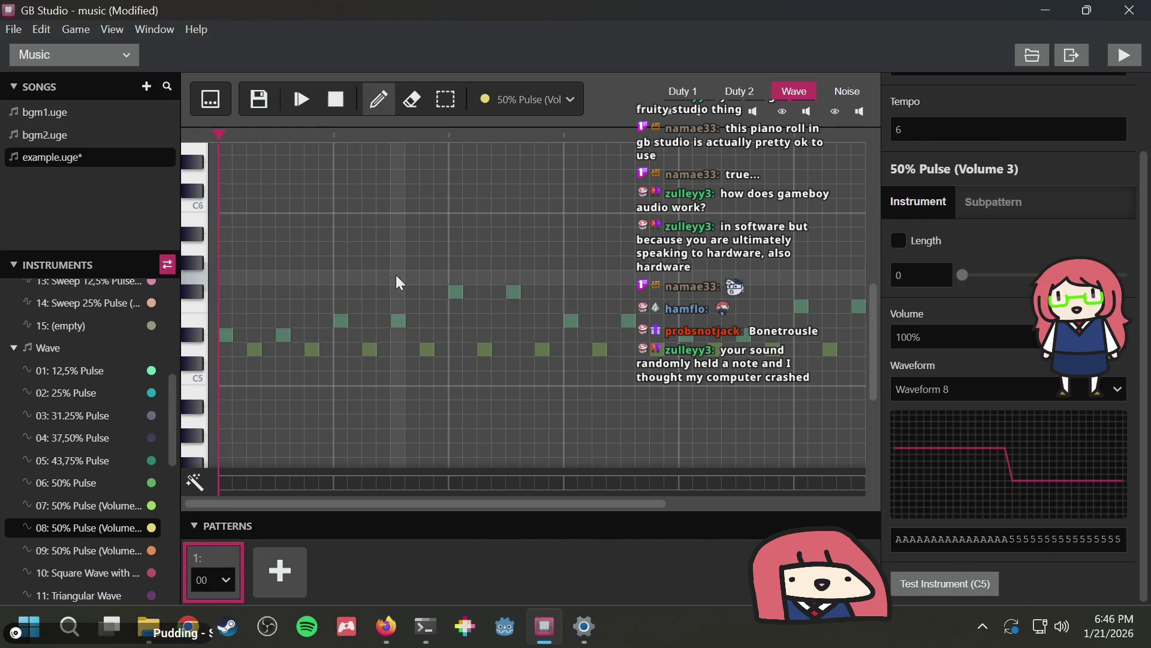
{"action": "left_click", "coordinate": [225, 276]}
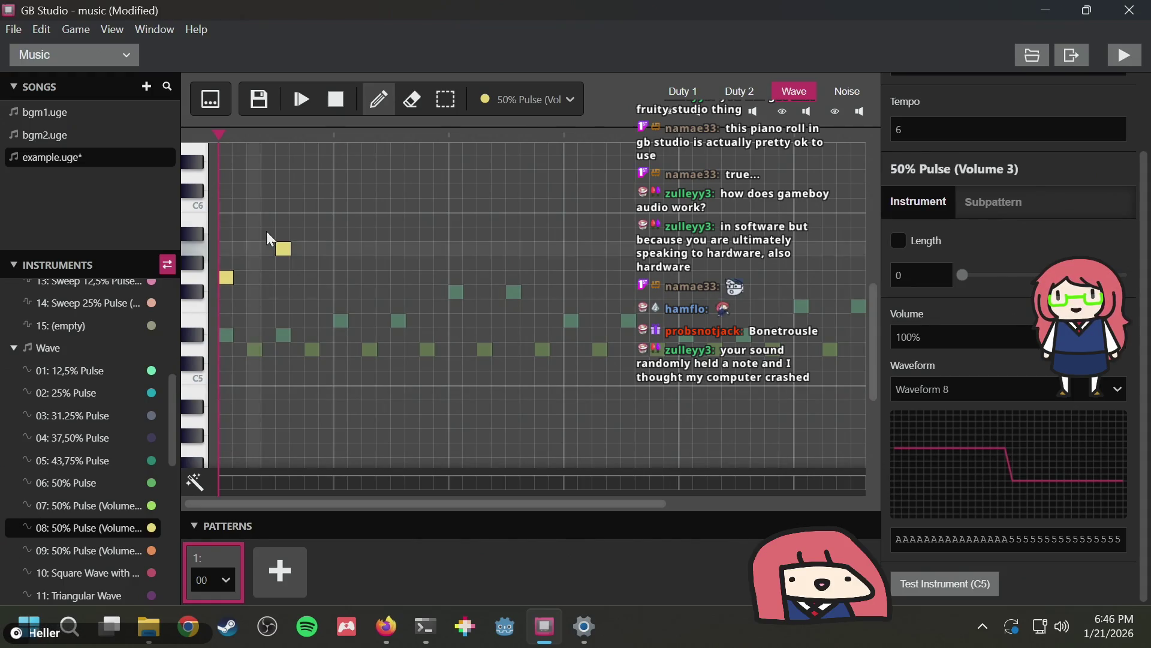
{"action": "left_click", "coordinate": [283, 249]}
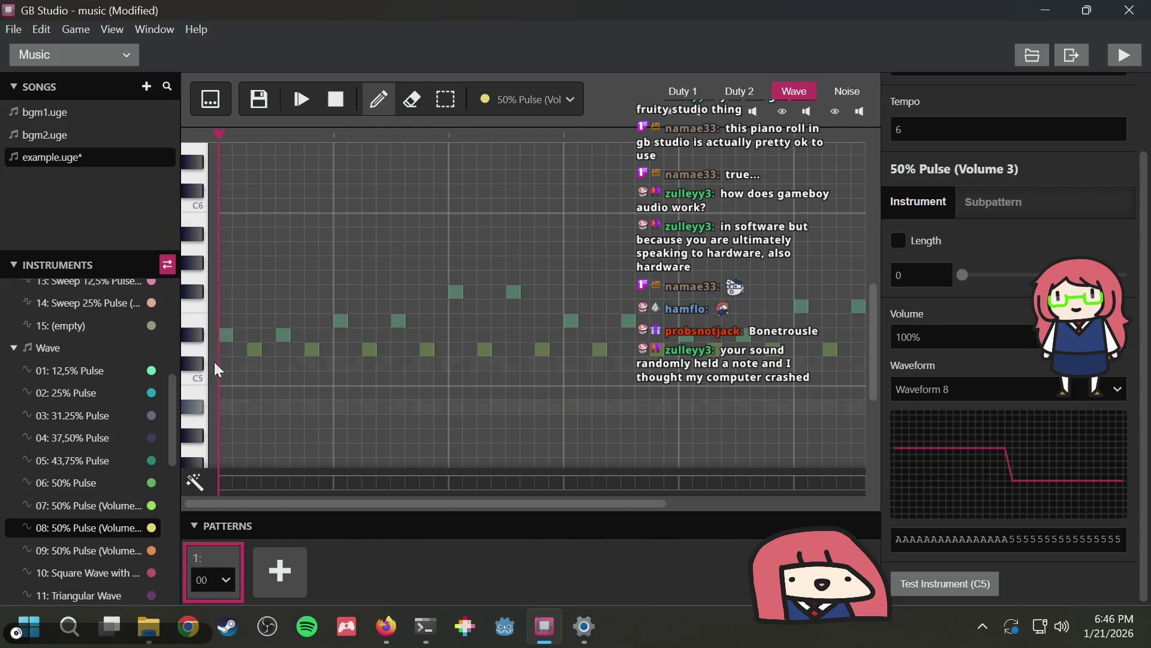
{"action": "left_click", "coordinate": [230, 303]}
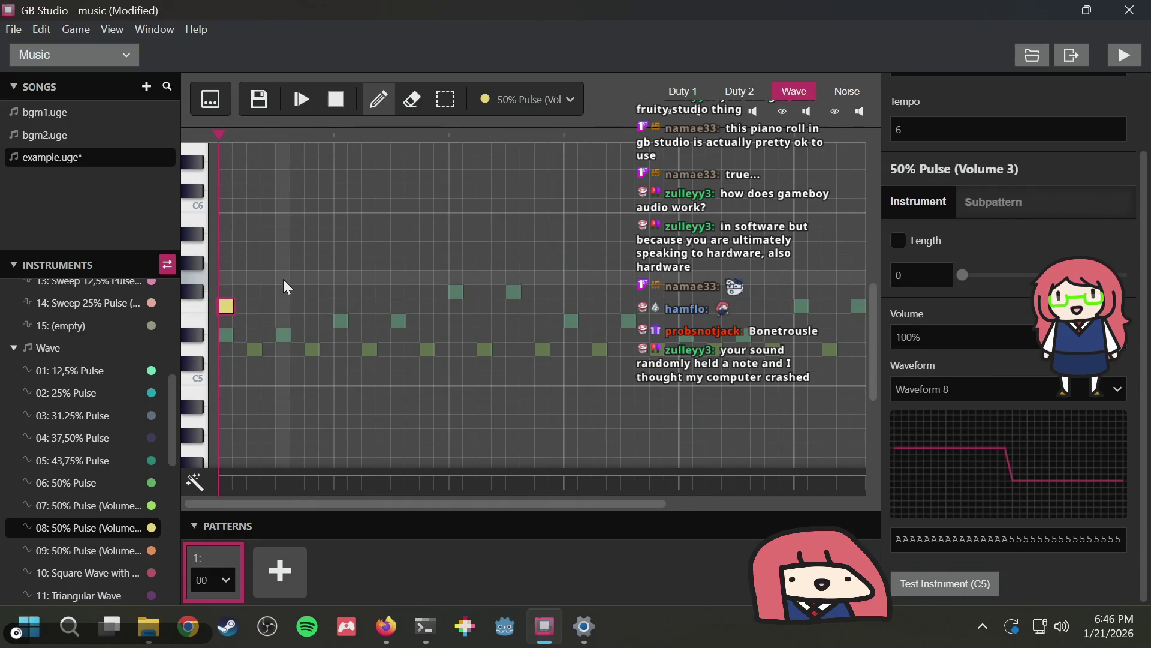
{"action": "left_click", "coordinate": [301, 99]}
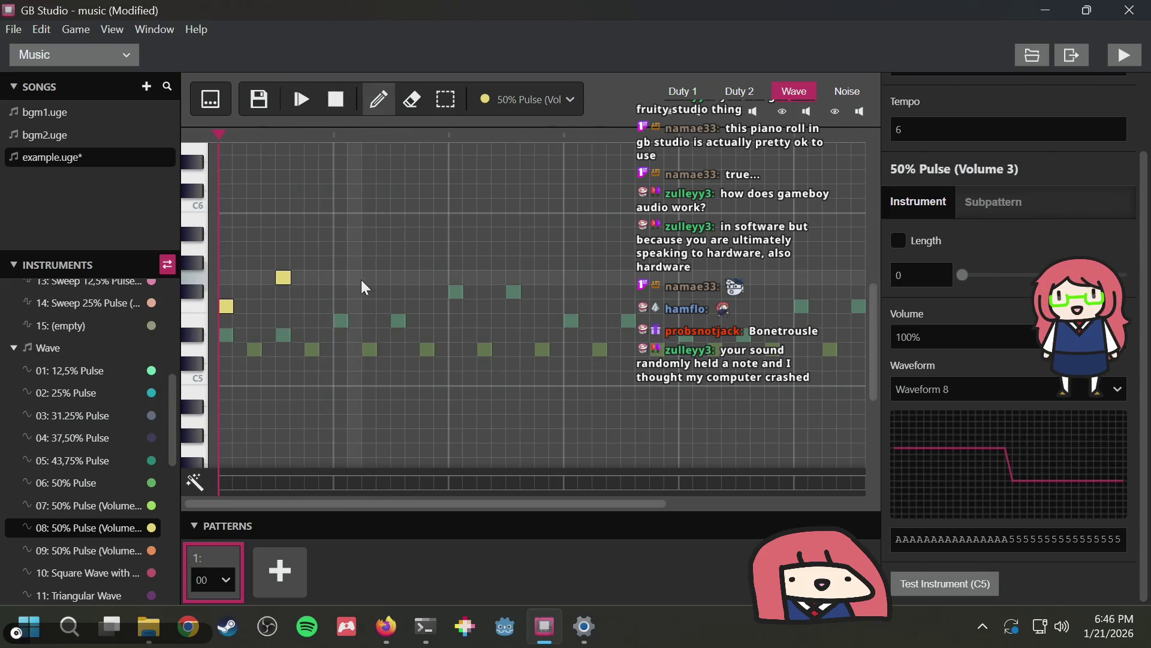
Add alternating low and high 50% Pulse notes across the pattern and play it
{"action": "left_click", "coordinate": [341, 306]}
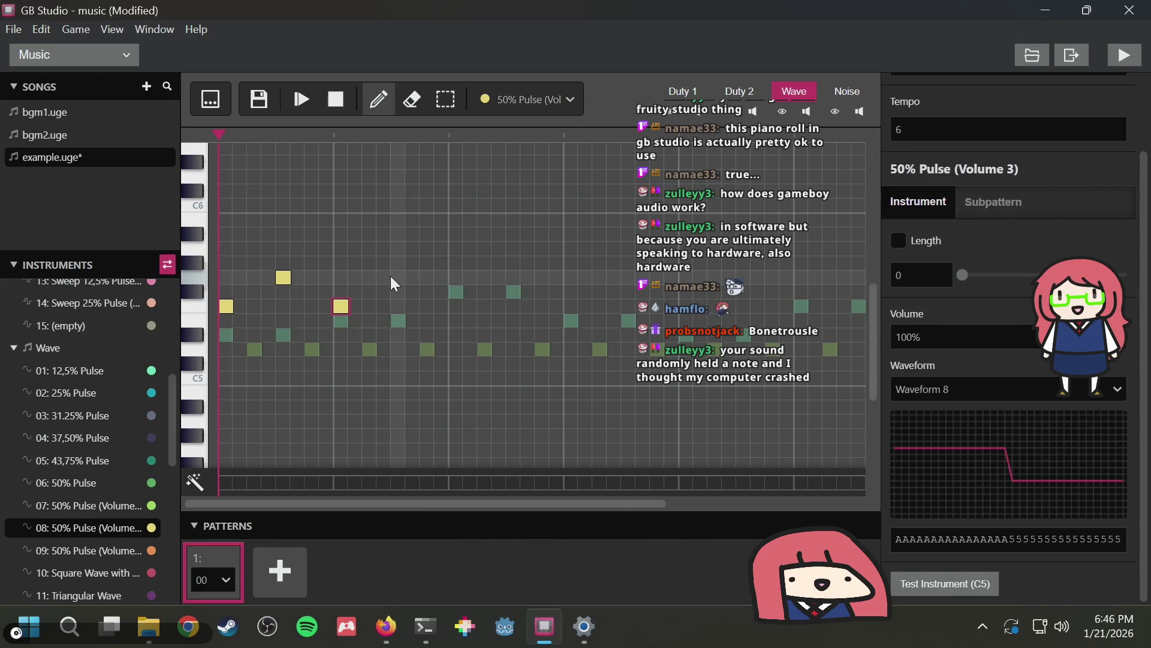
{"action": "left_click", "coordinate": [456, 306]}
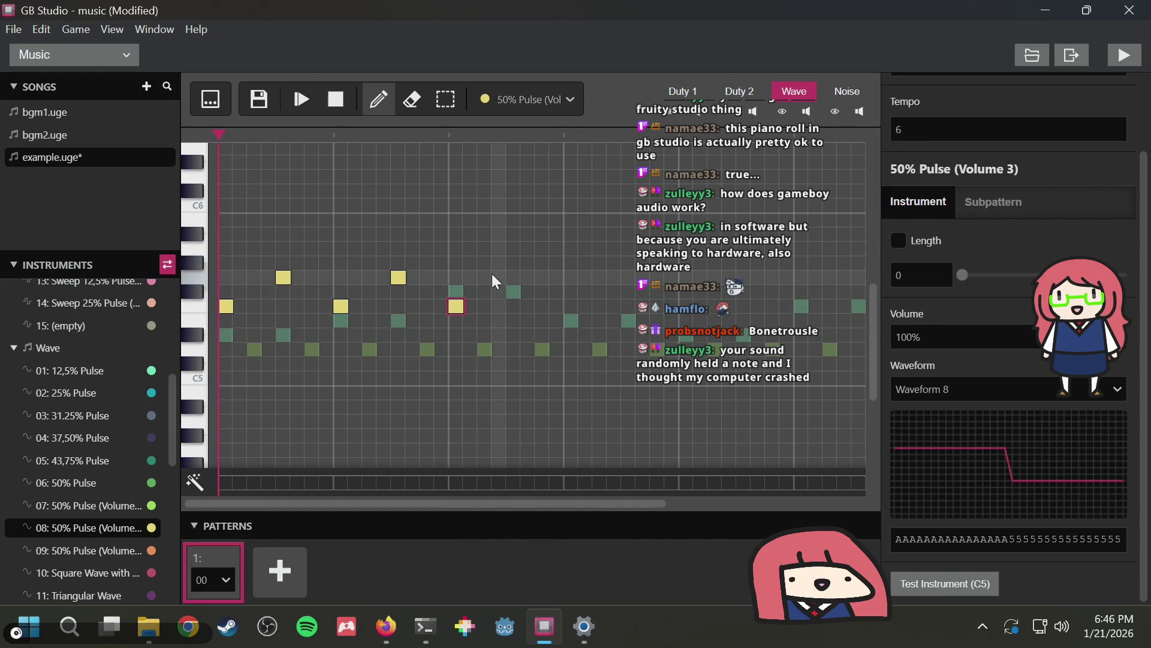
{"action": "left_click", "coordinate": [499, 277]}
{"action": "left_click", "coordinate": [571, 306]}
{"action": "left_click", "coordinate": [614, 277]}
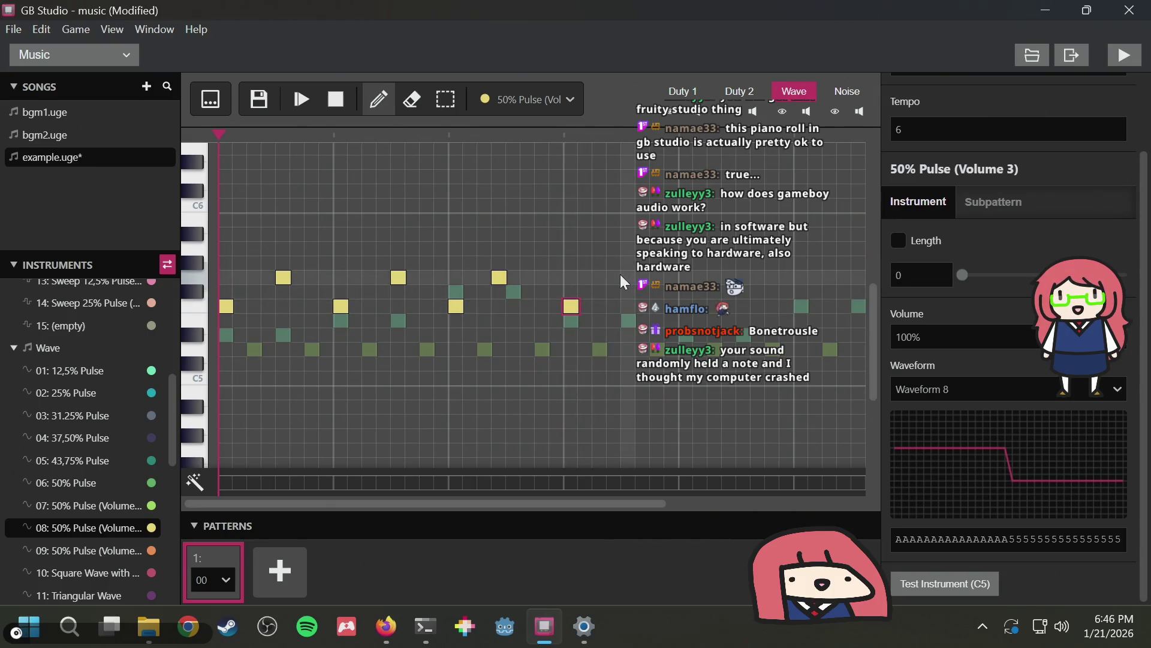
{"action": "left_click", "coordinate": [308, 105]}
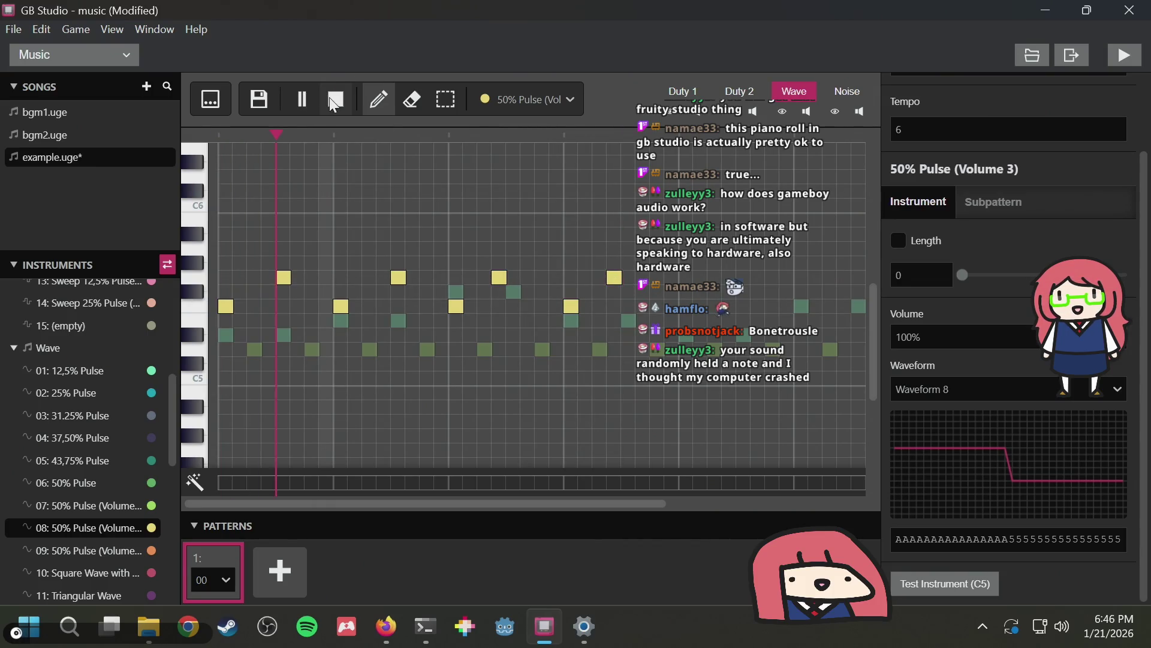